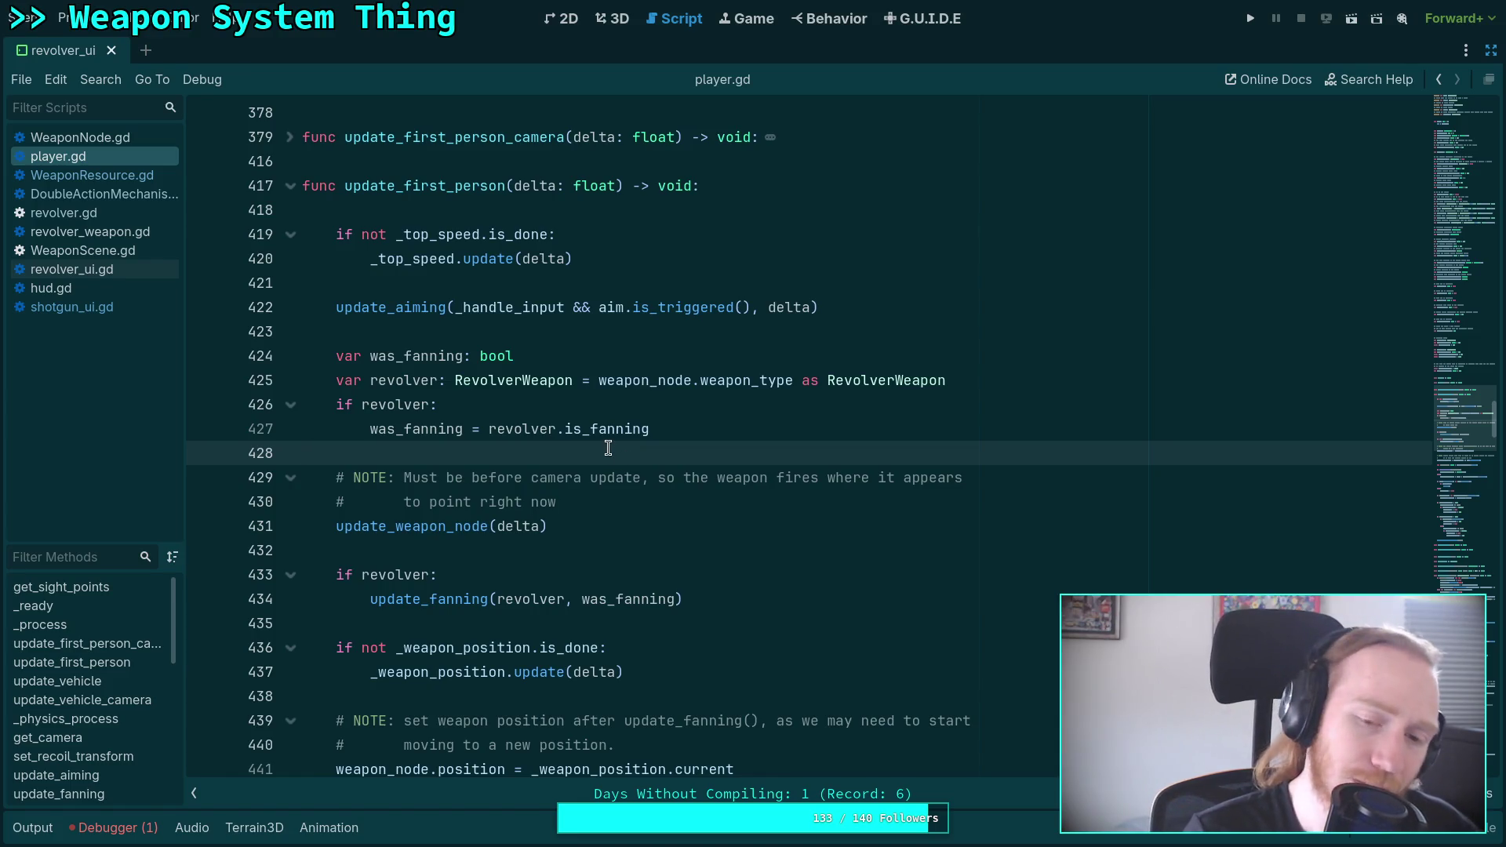
# Check the was_fanning setup on lines 424–427, then scroll down to update_fanning near line 802
pyautogui.moveTo(650, 432); pyautogui.dragTo(318, 355)
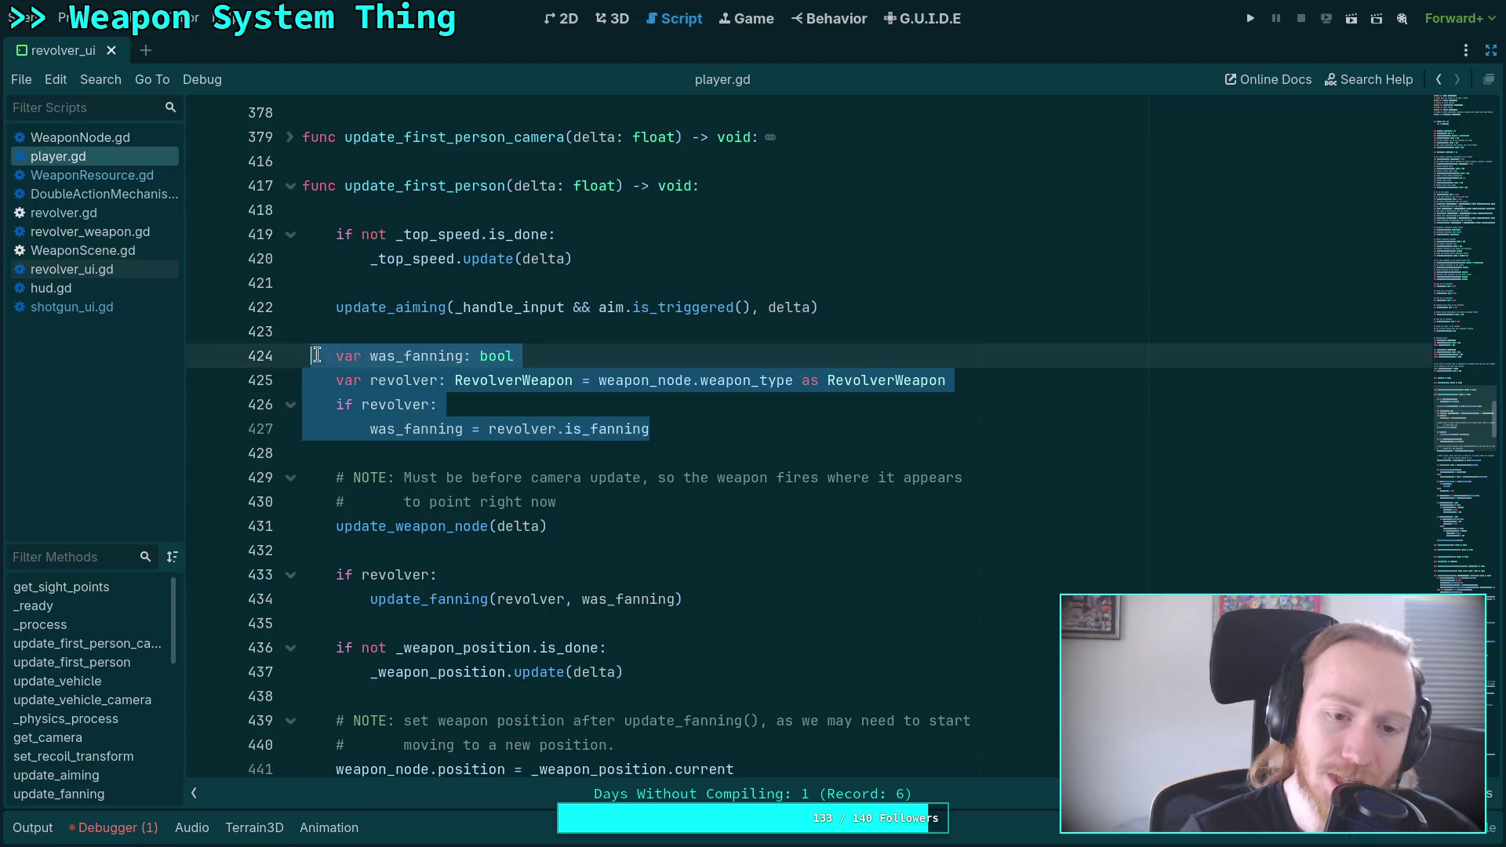
pyautogui.click(549, 403)
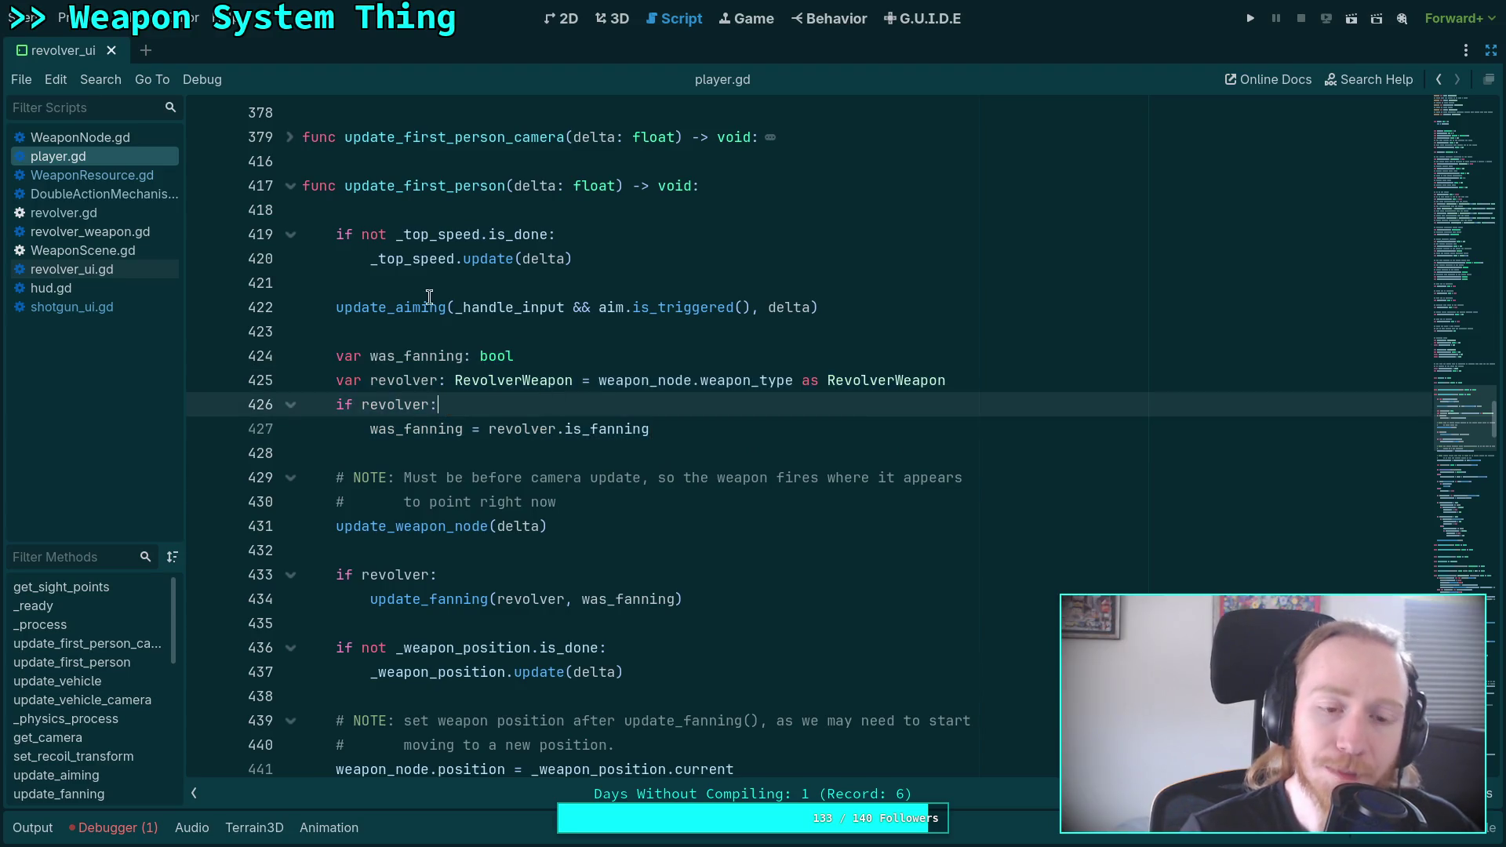
pyautogui.click(674, 430)
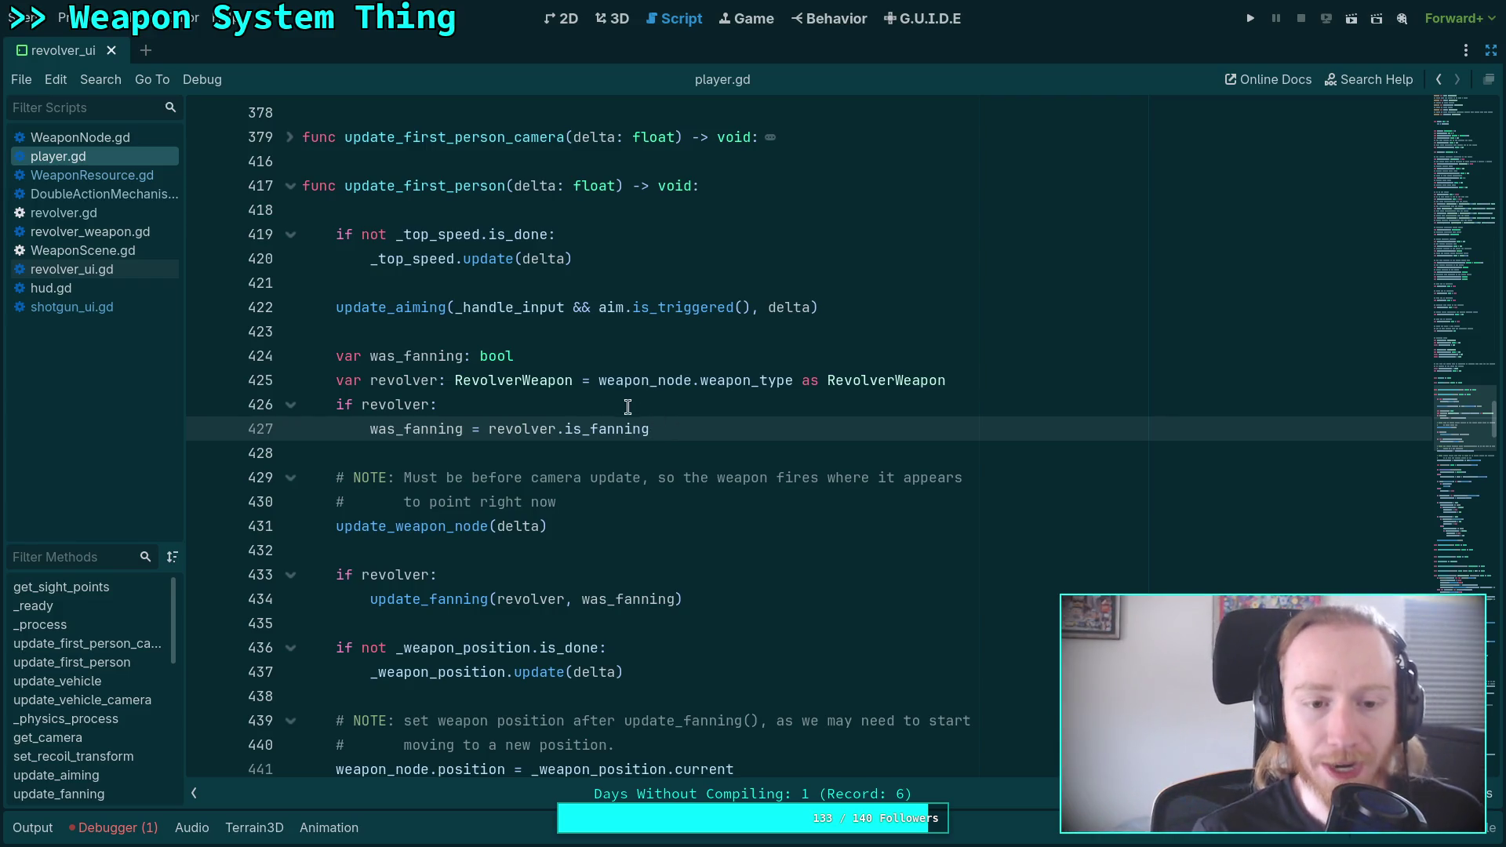
pyautogui.click(420, 375)
pyautogui.doubleClick(428, 357)
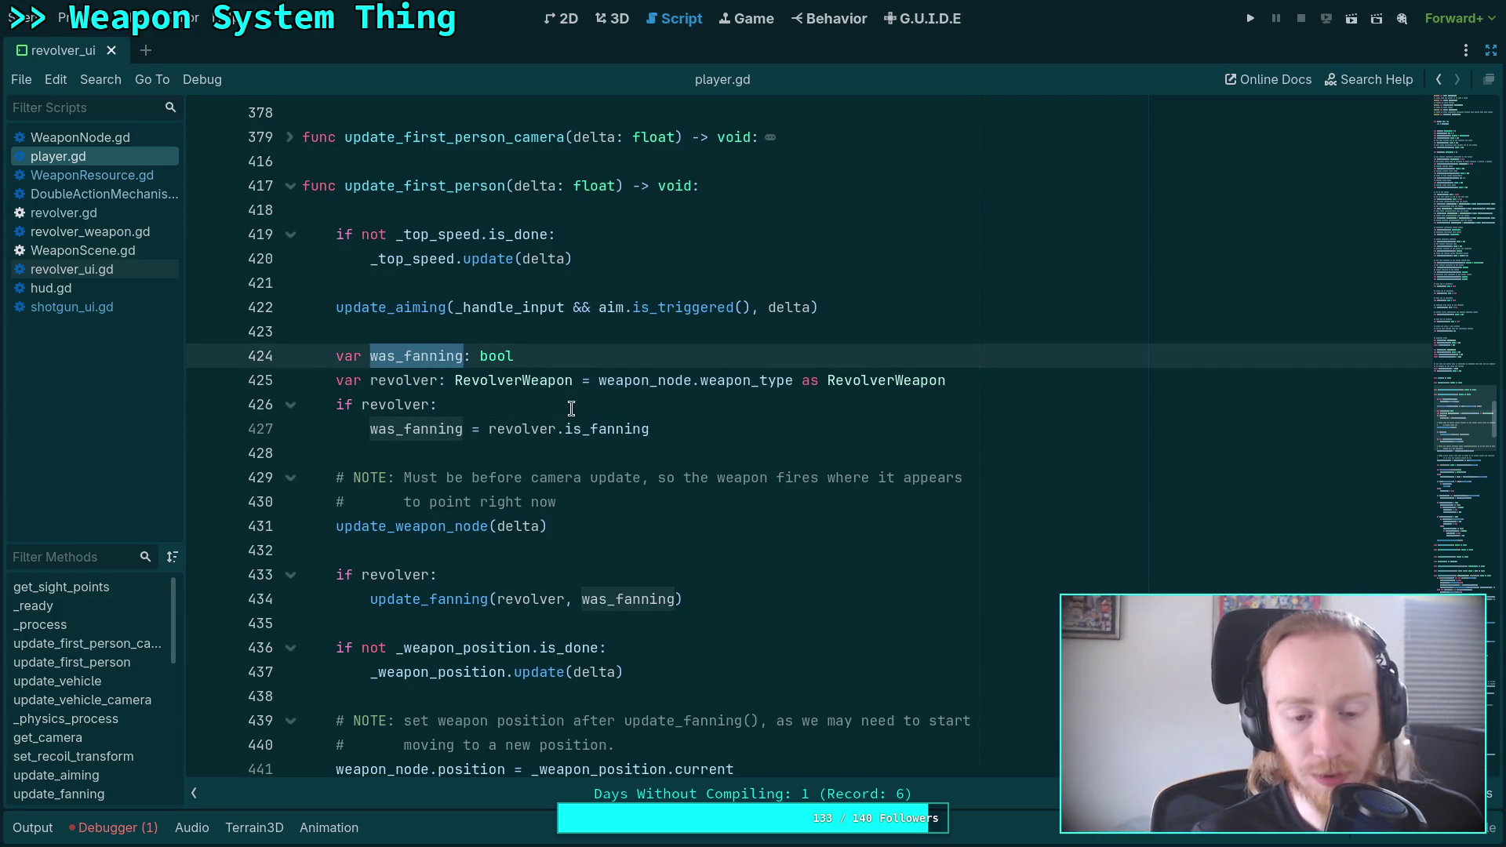
pyautogui.scroll(-20, 651, 411)
pyautogui.scroll(-6, 656, 414)
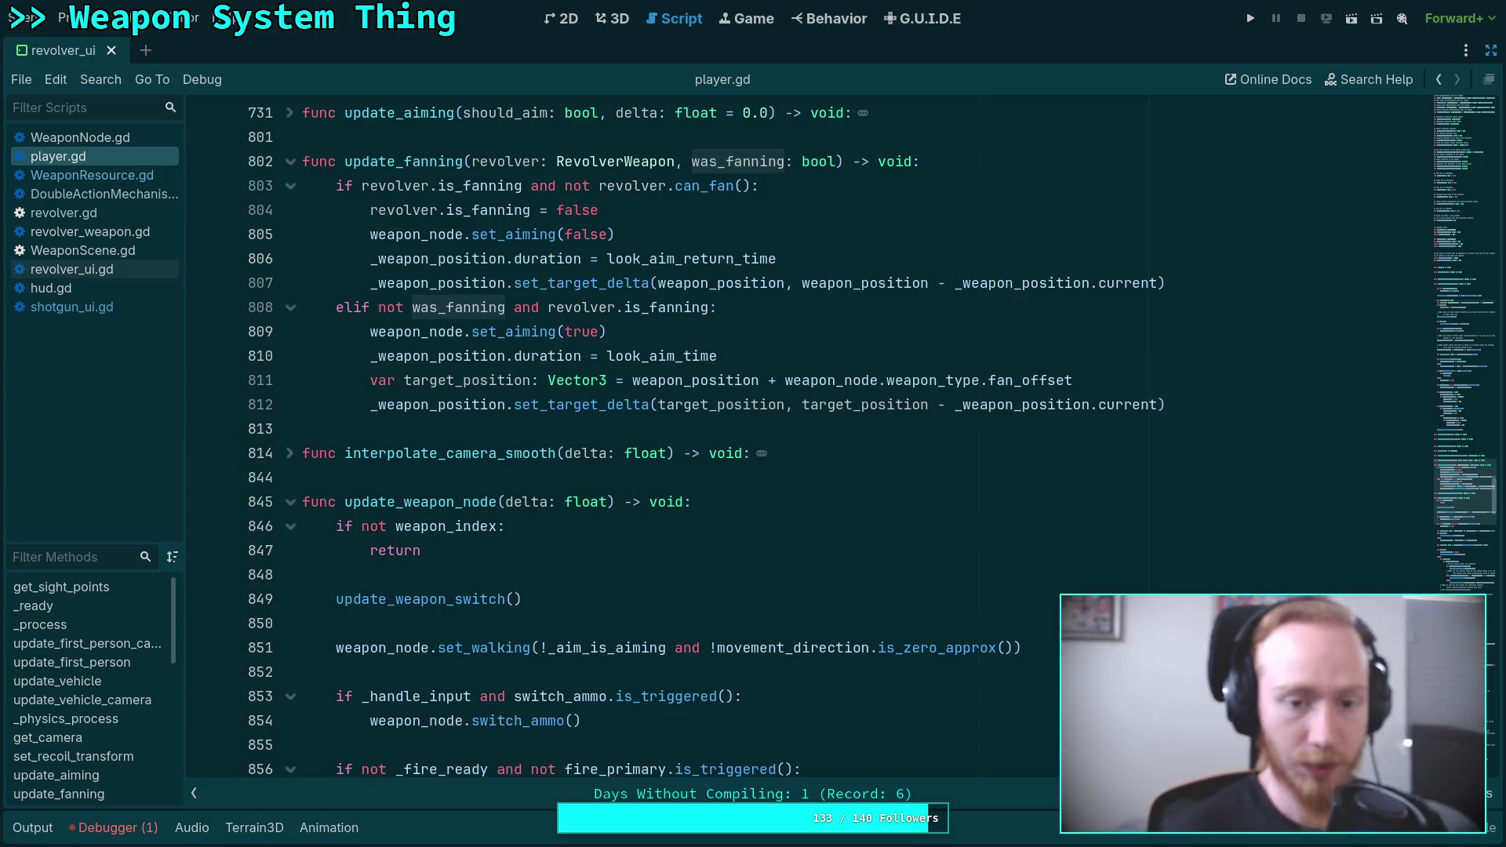
pyautogui.click(564, 432)
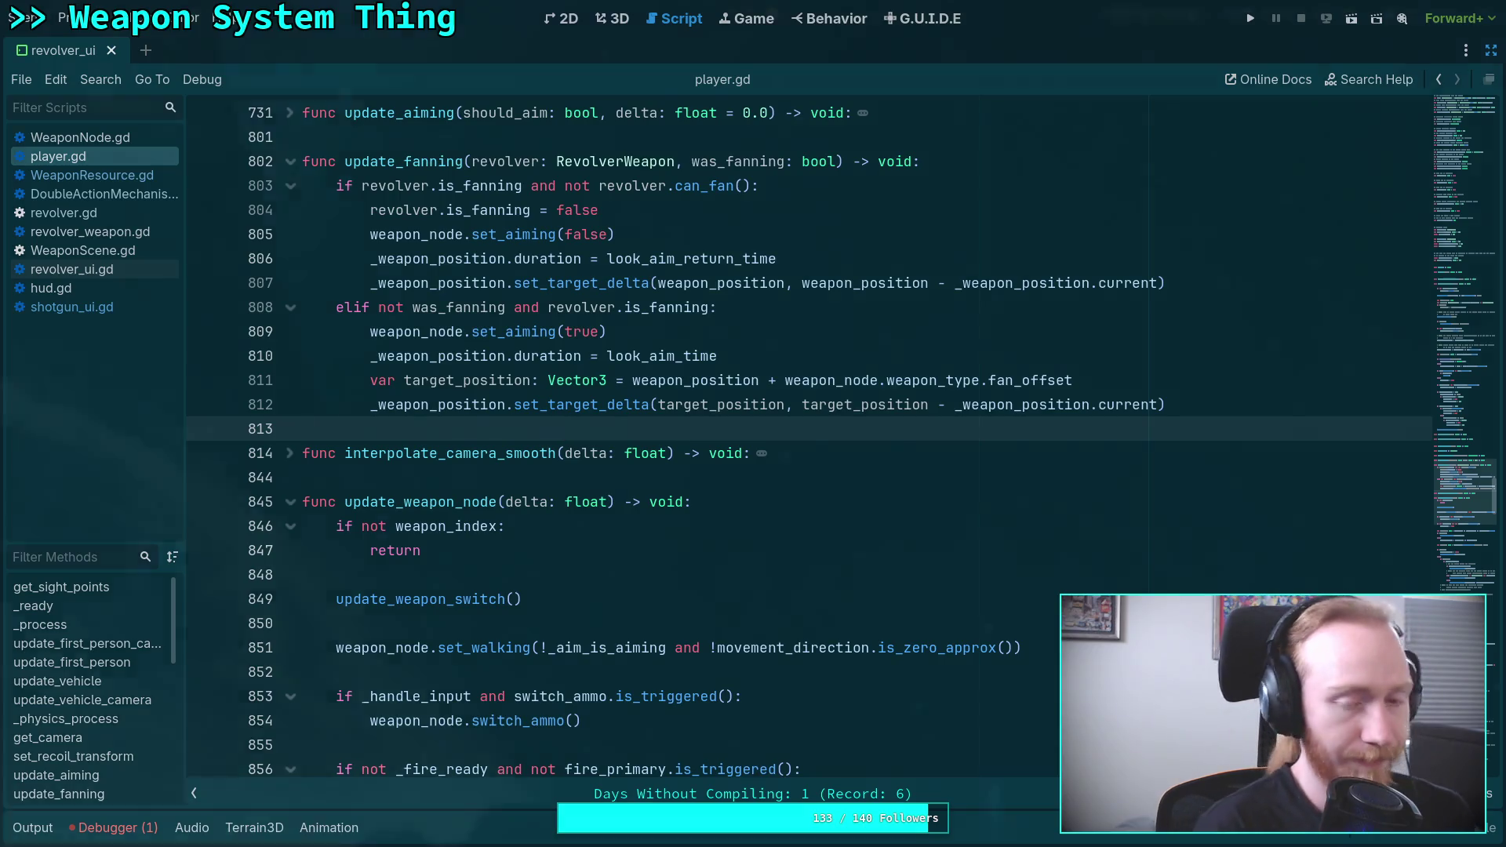
pyautogui.hotkey('alt', 'Tab')
# Open the game design document and use the Weapons outline to reach Basic Pistol, Silenced
pyautogui.click(23, 78)
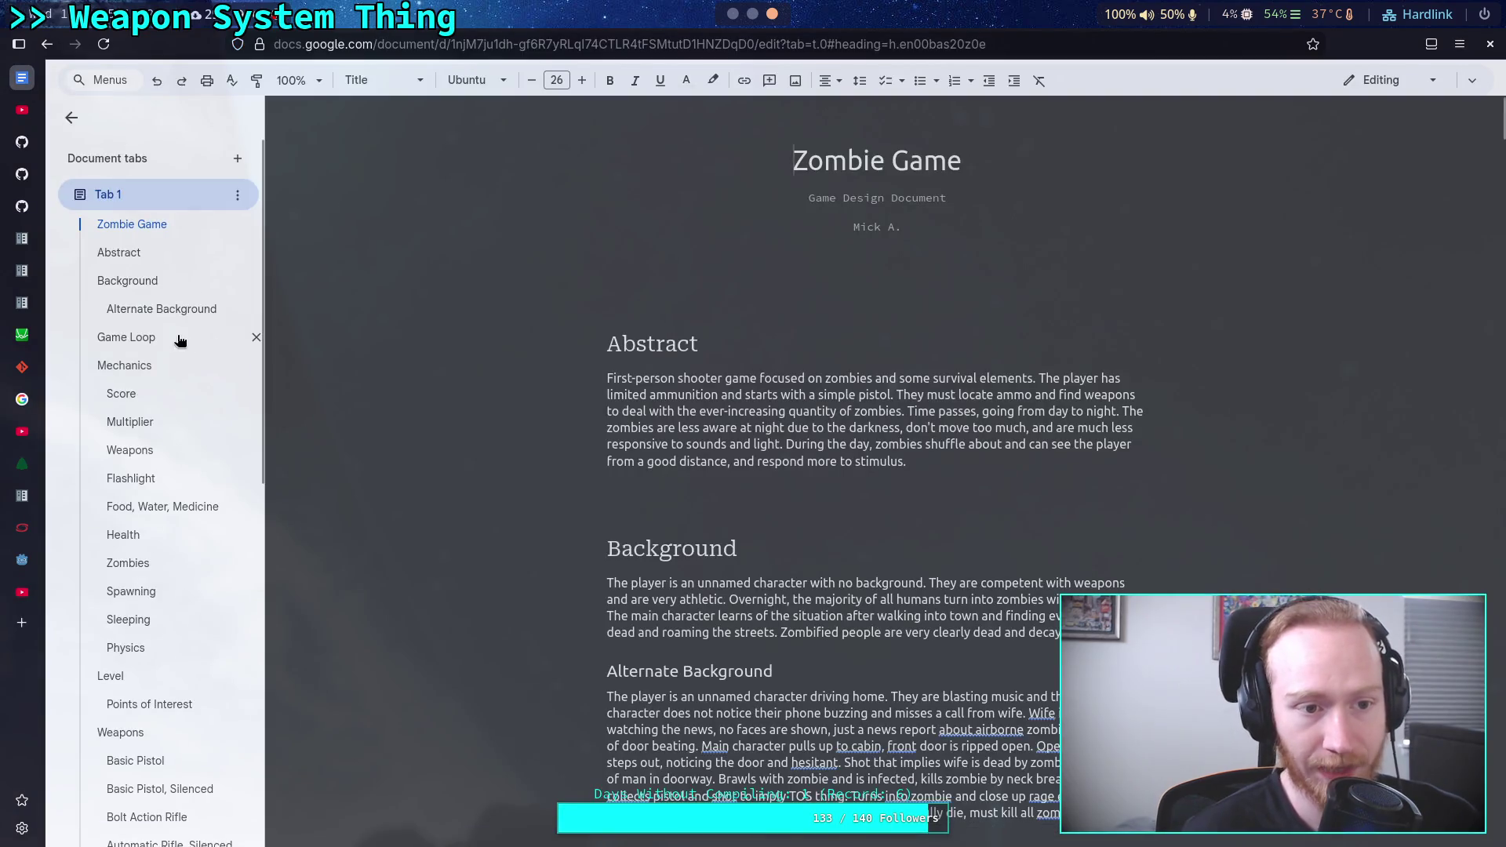
pyautogui.scroll(-2, 161, 526)
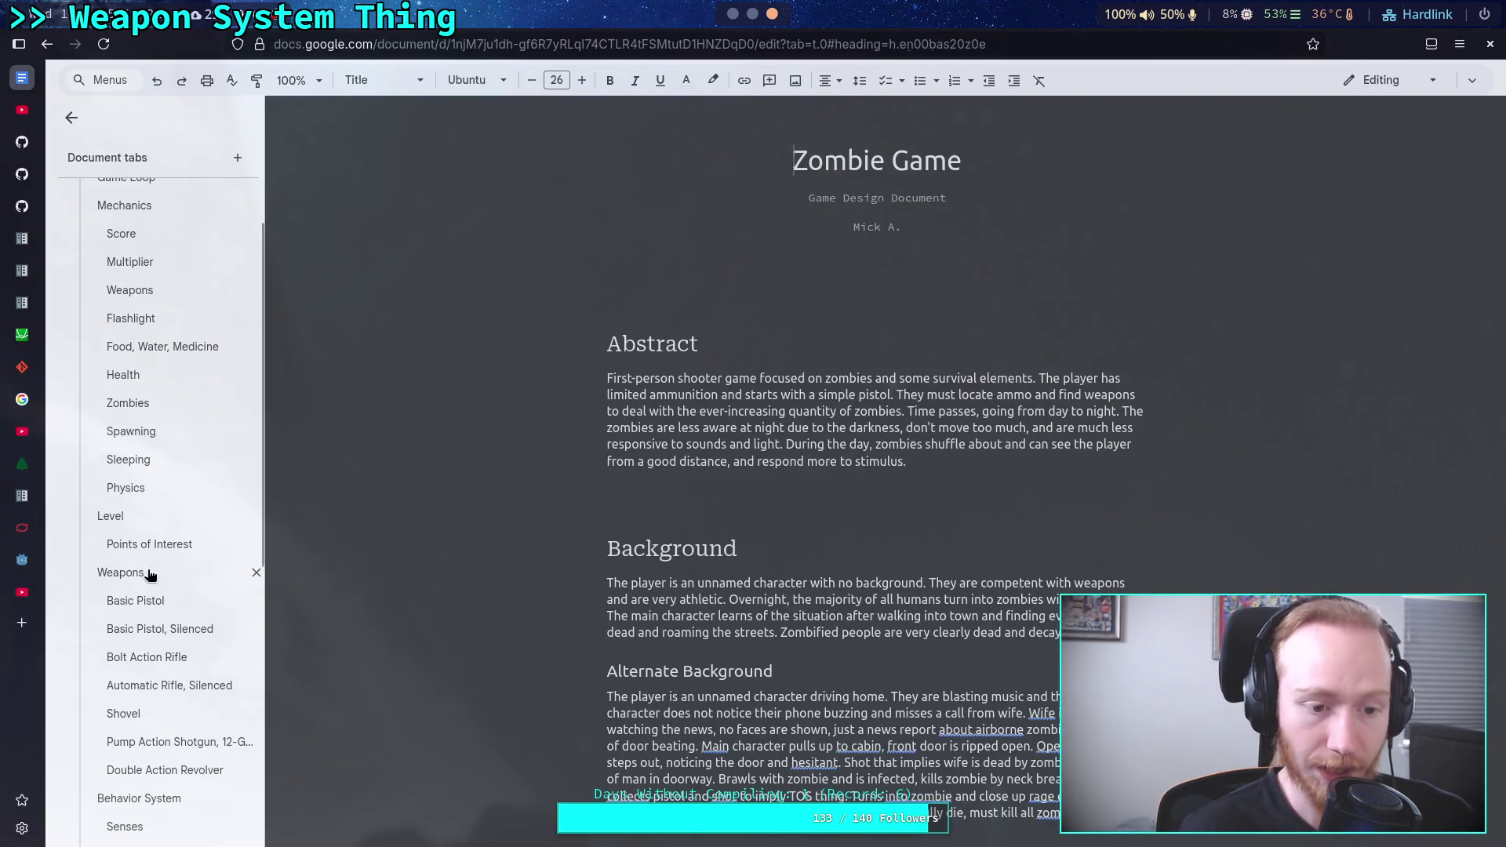
pyautogui.click(151, 572)
pyautogui.scroll(-3, 162, 585)
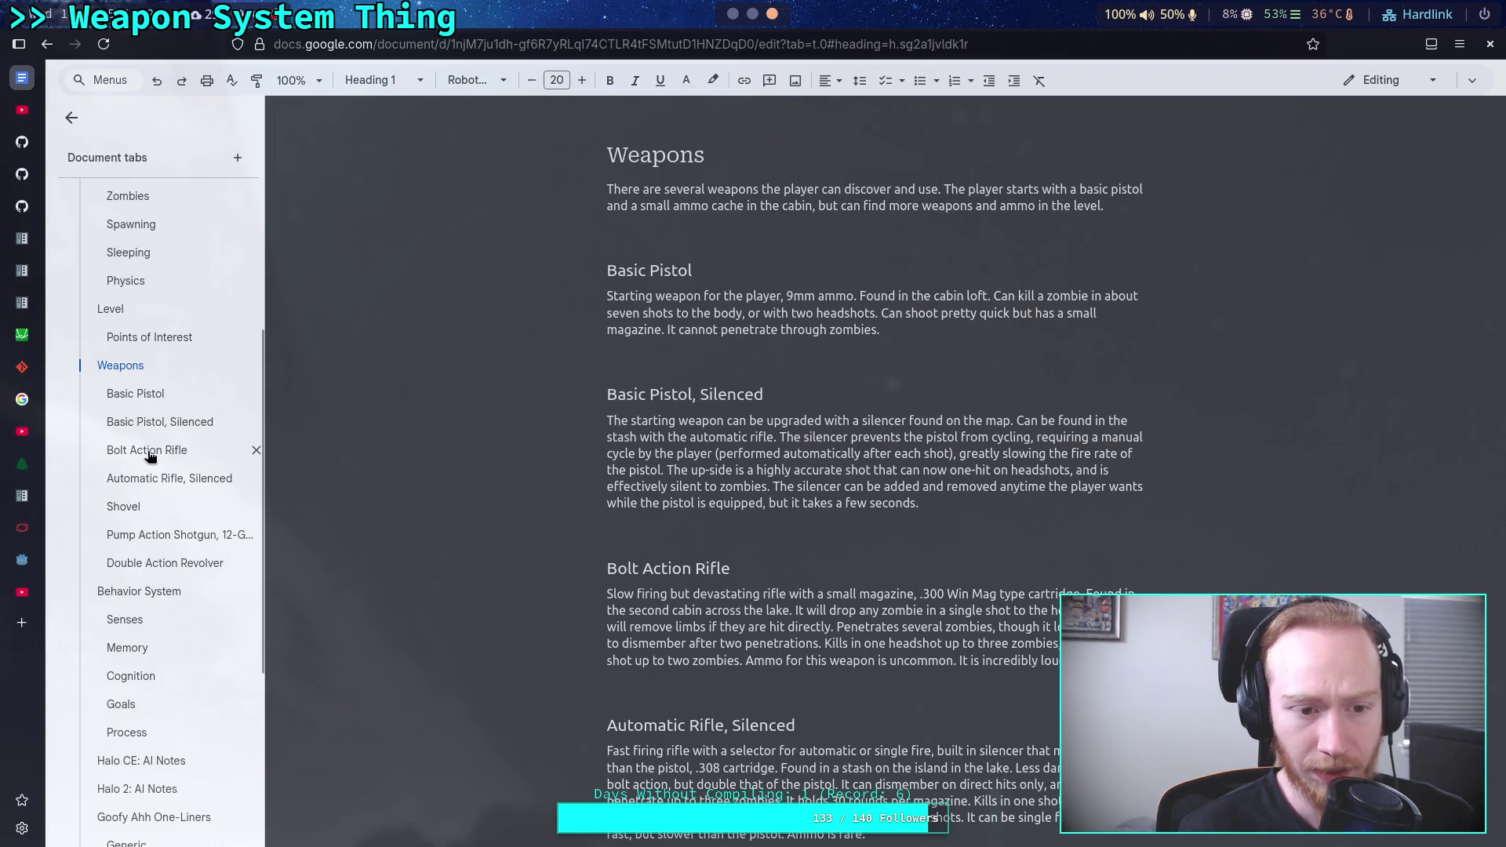
pyautogui.click(144, 482)
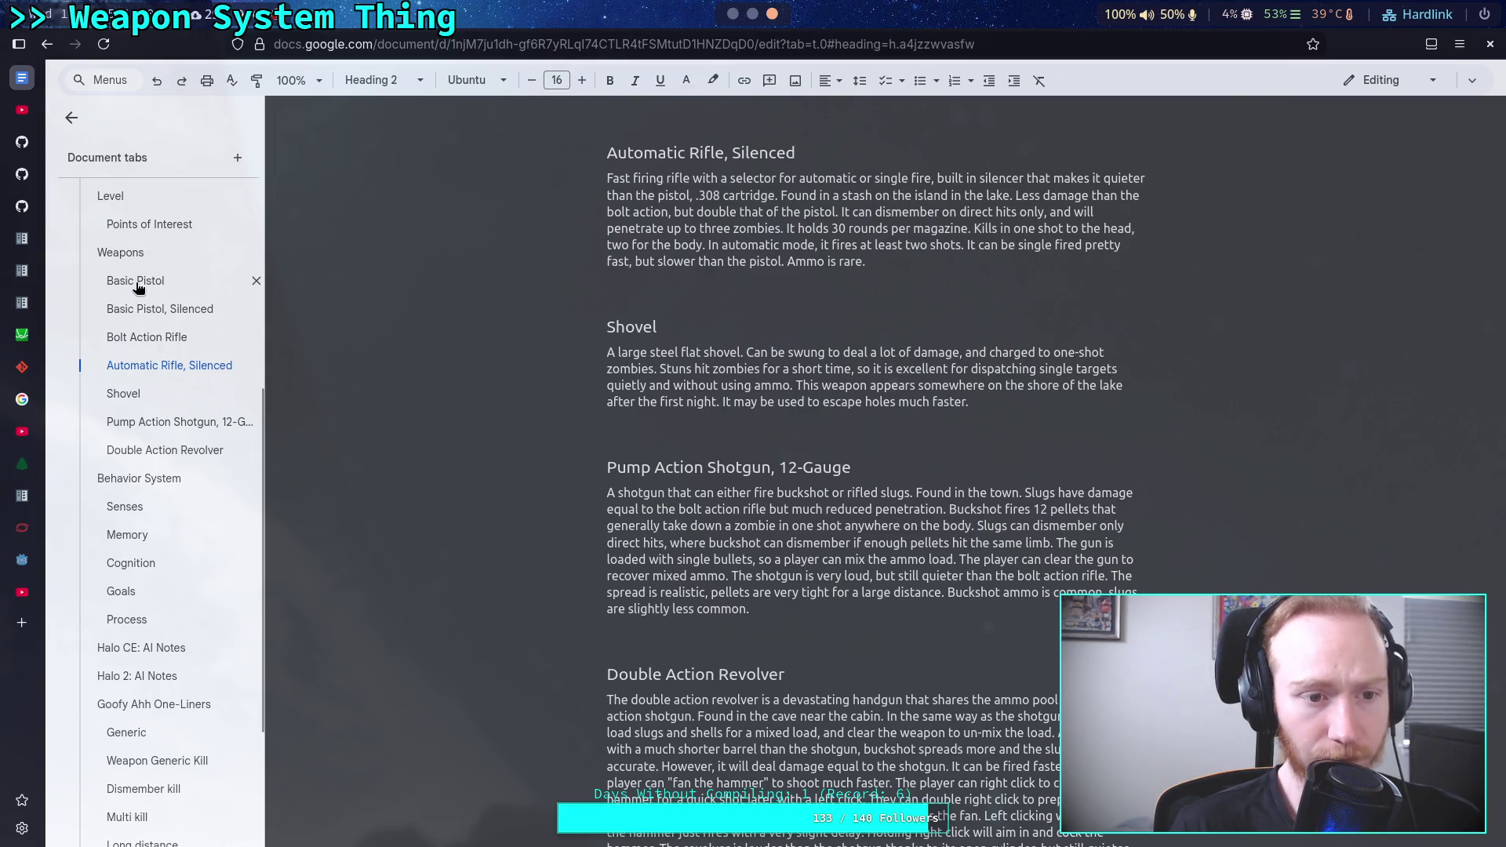
pyautogui.click(135, 309)
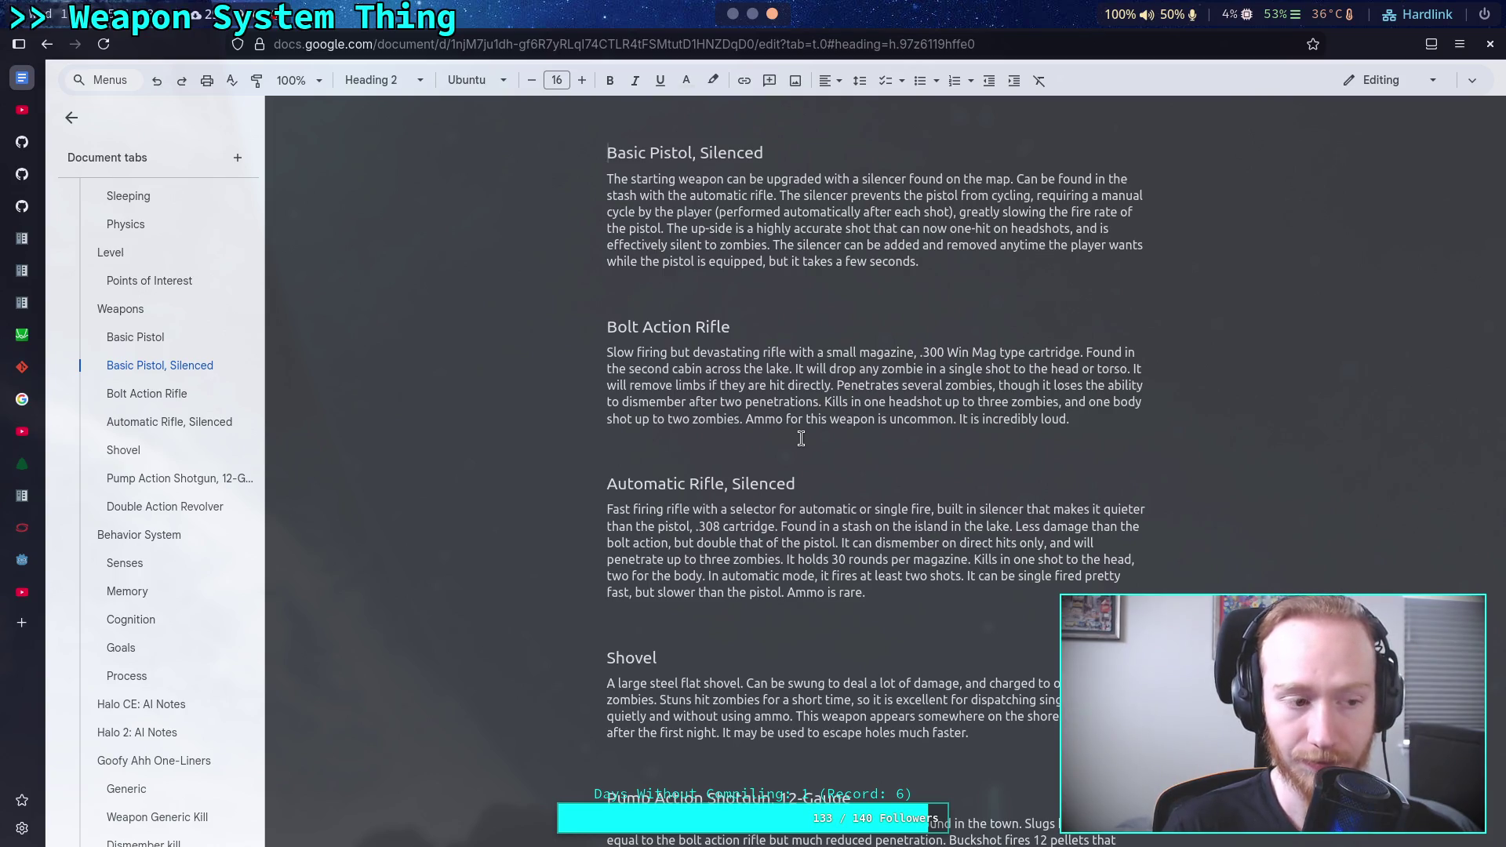
pyautogui.write('aeaeaea')
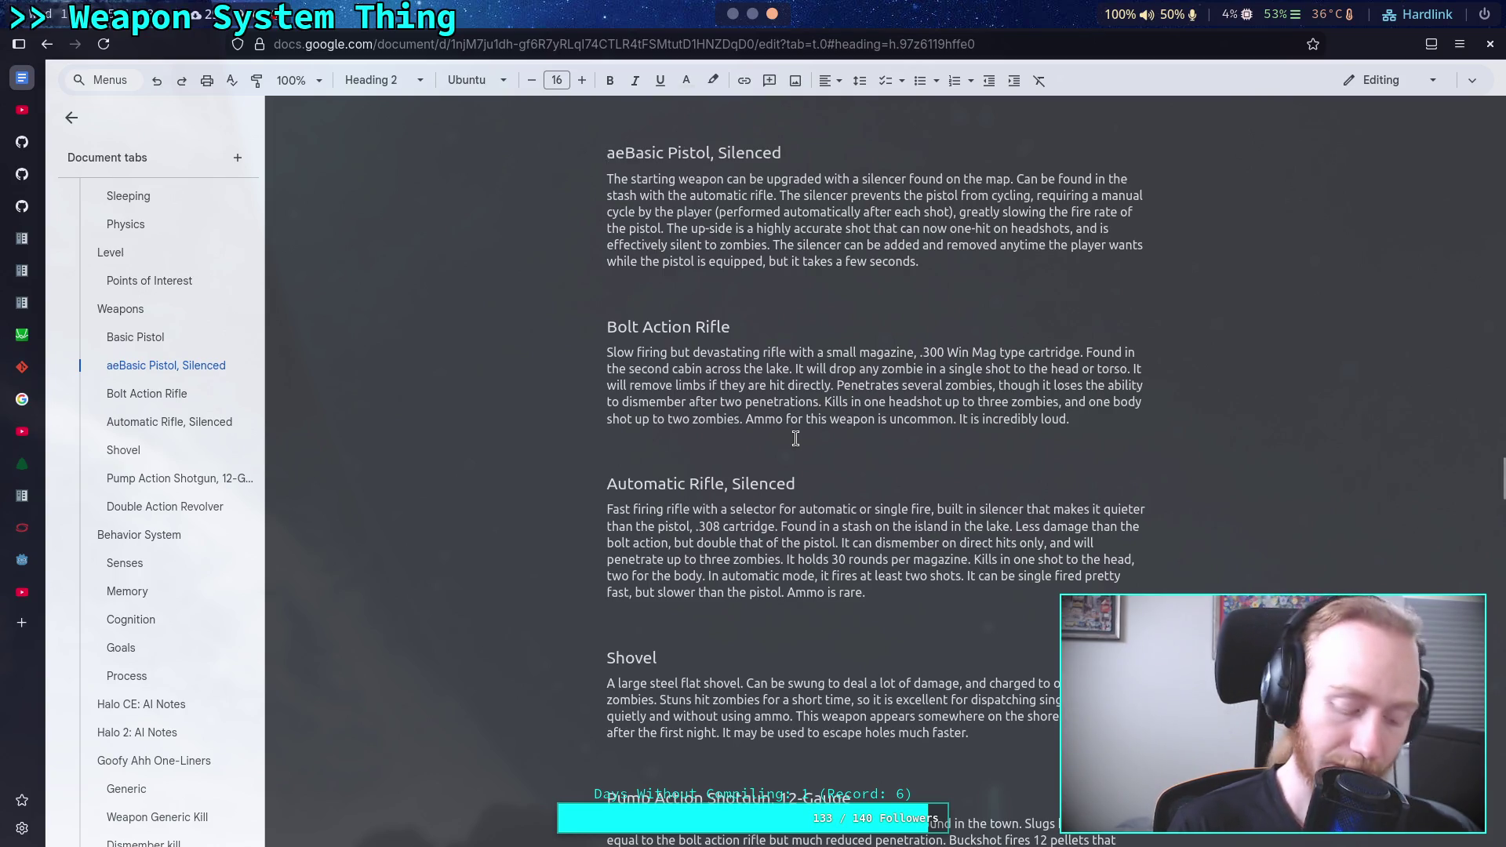
pyautogui.write('eaeaeaeae')
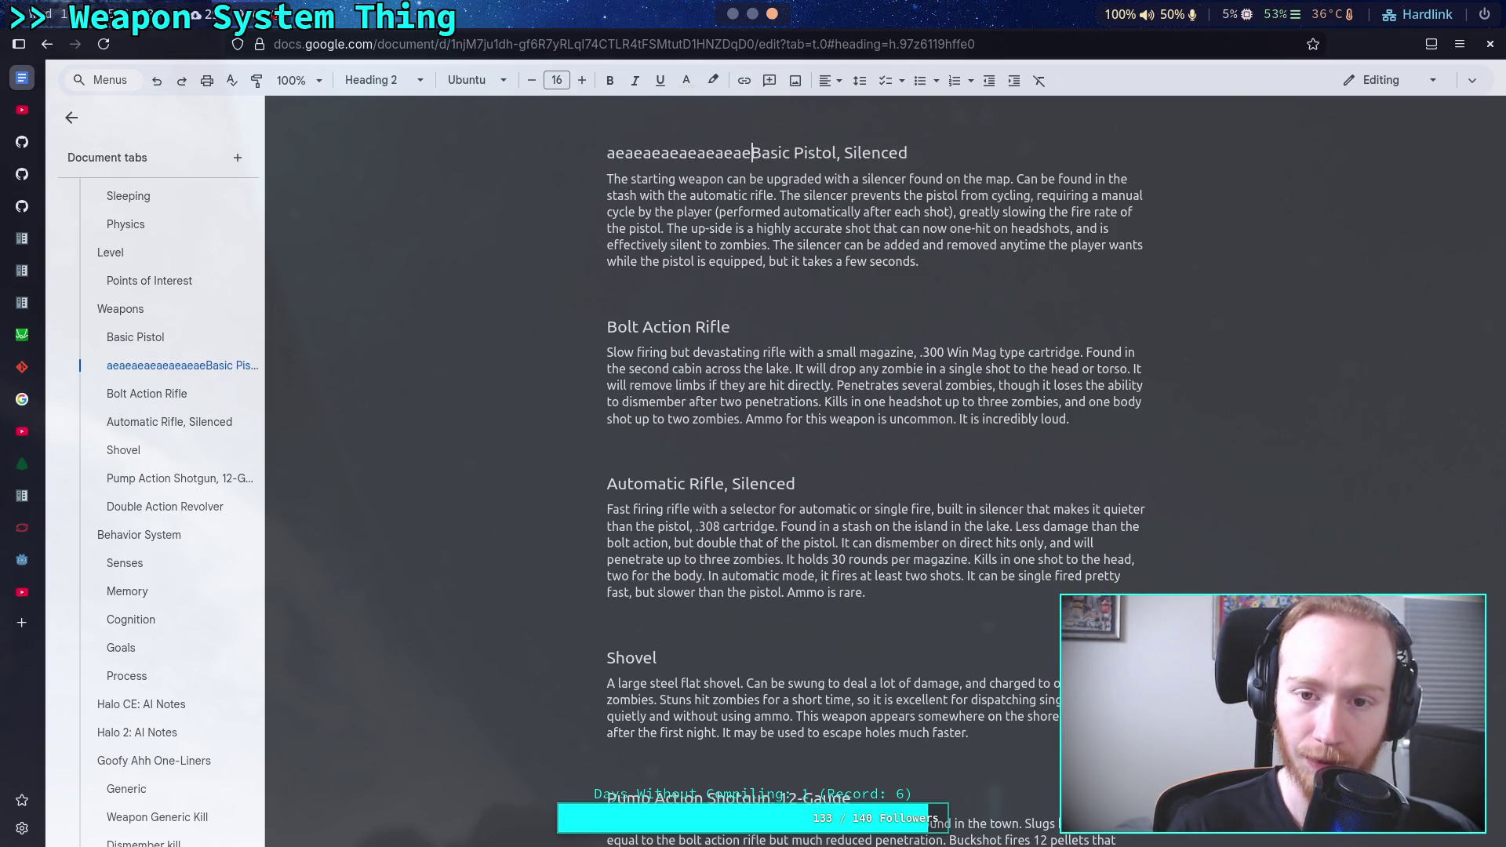
pyautogui.press('BackSpace')
pyautogui.press('BackSpace')
pyautogui.press('BackSpace')
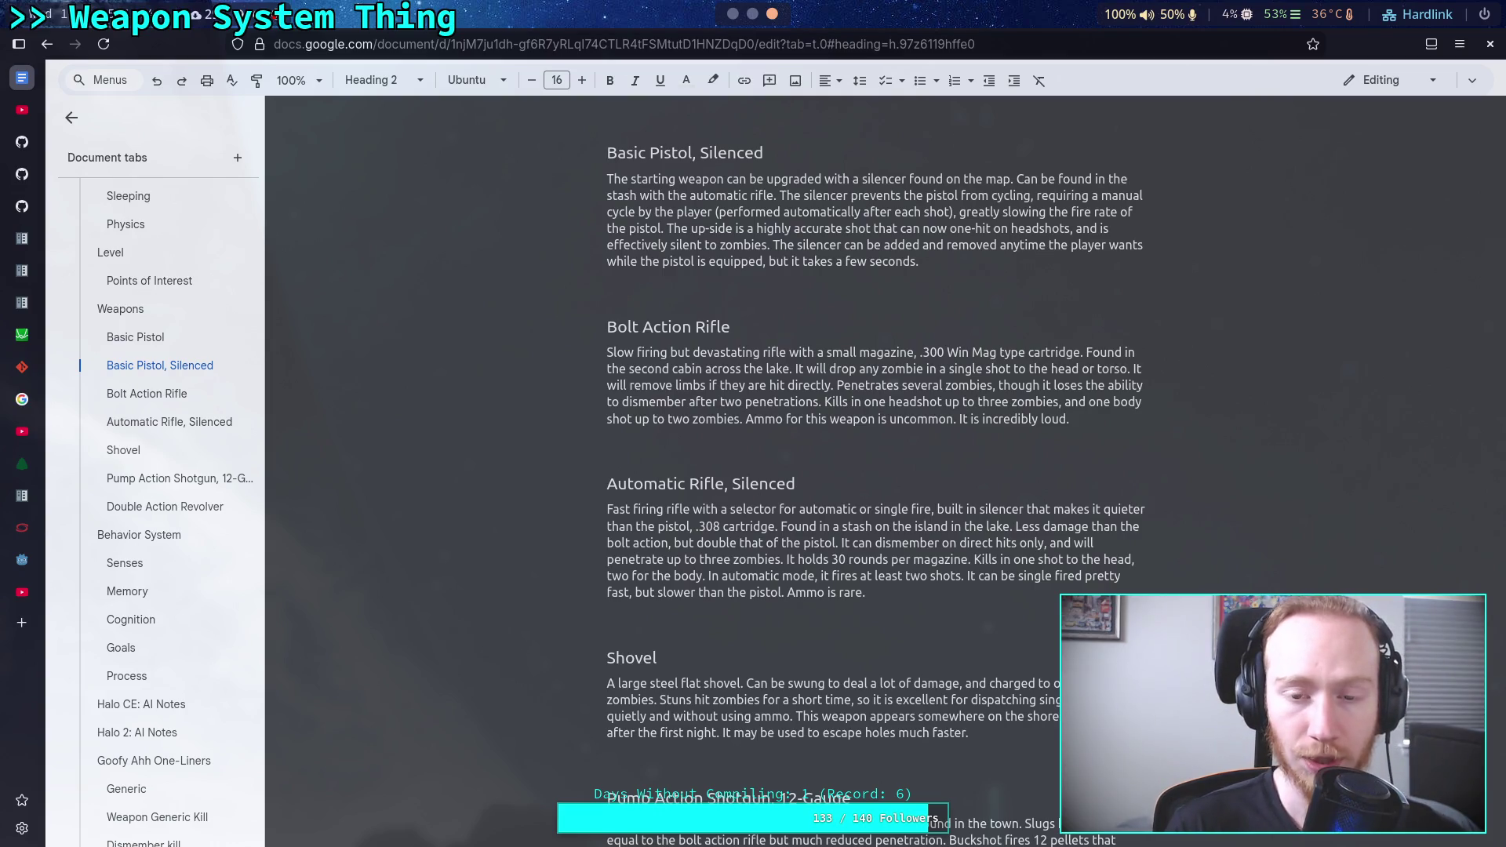
pyautogui.write(',,,aaeaa')
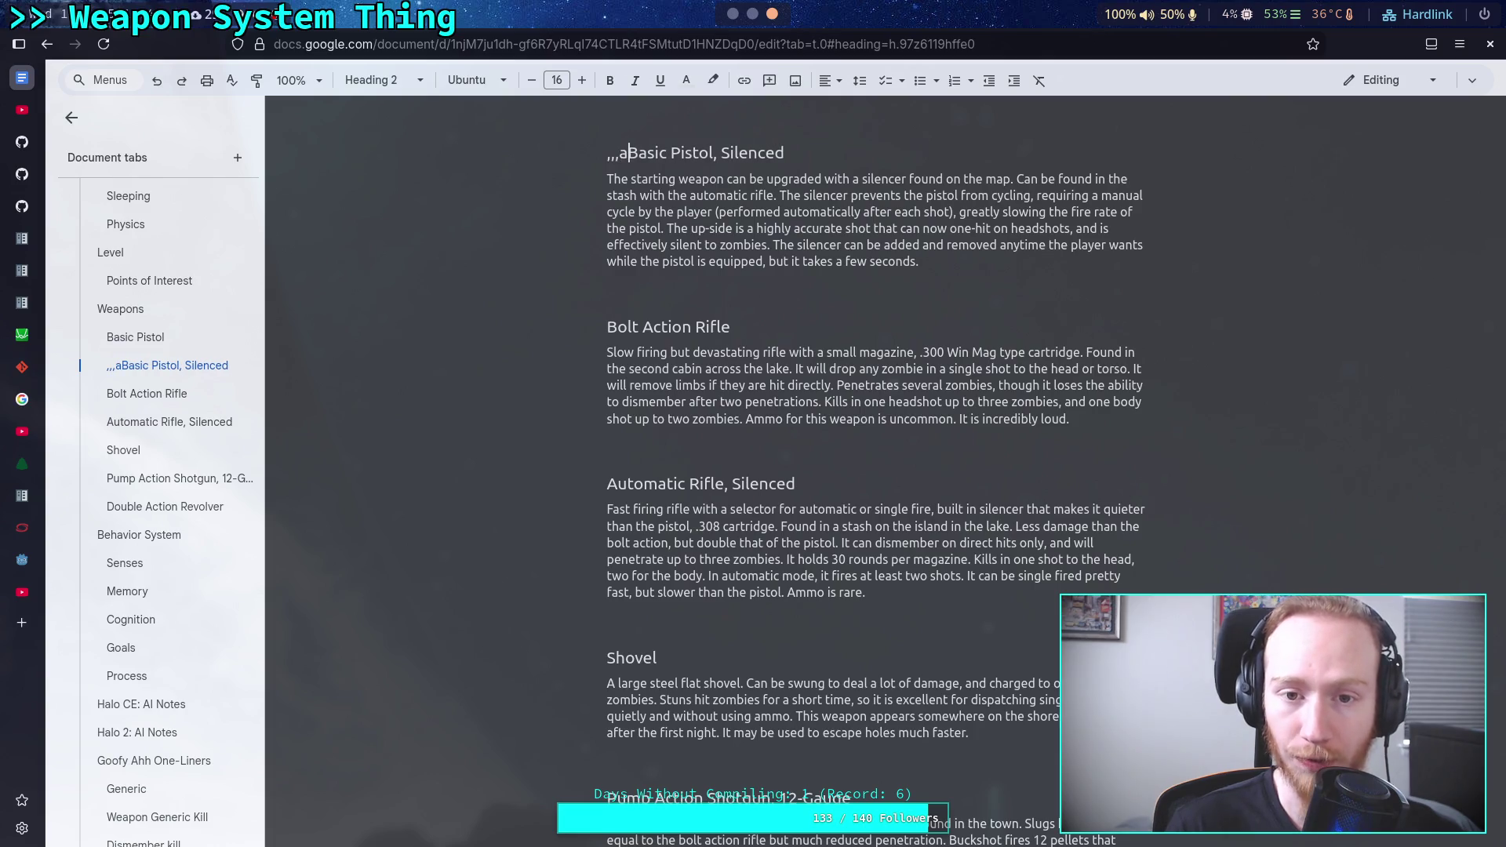
pyautogui.write('a')
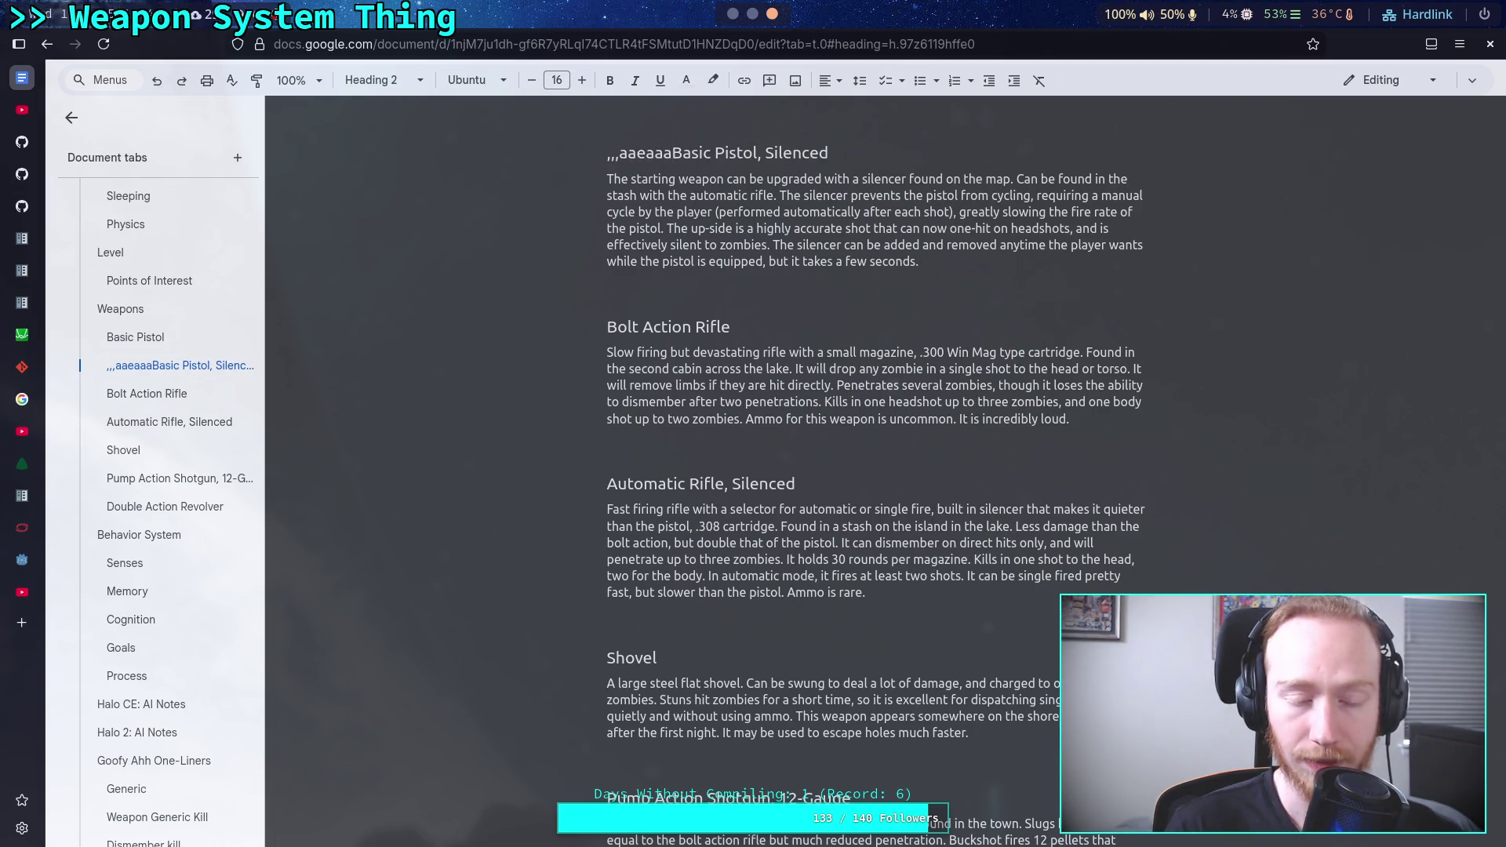
pyautogui.press('Tab')
pyautogui.press('Tab')
pyautogui.write('aeaeea')
pyautogui.press('Tab')
pyautogui.write('e')
pyautogui.press('Tab')
pyautogui.write('ae')
pyautogui.press('BackSpace')
pyautogui.press('BackSpace')
pyautogui.press('BackSpace')
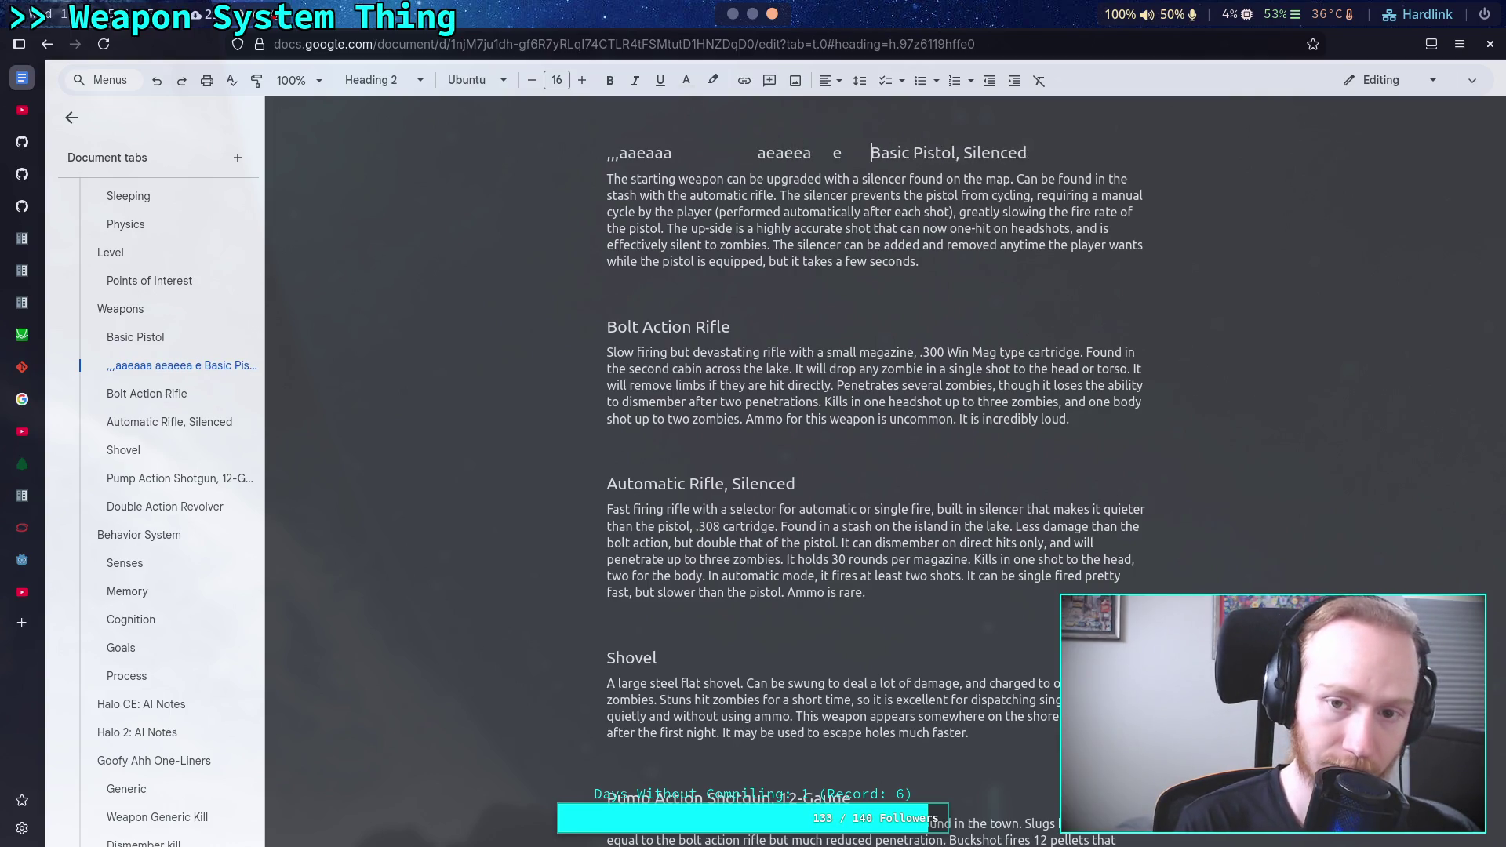
pyautogui.press('BackSpace')
pyautogui.press('BackSpace')
pyautogui.press('BackSpace')
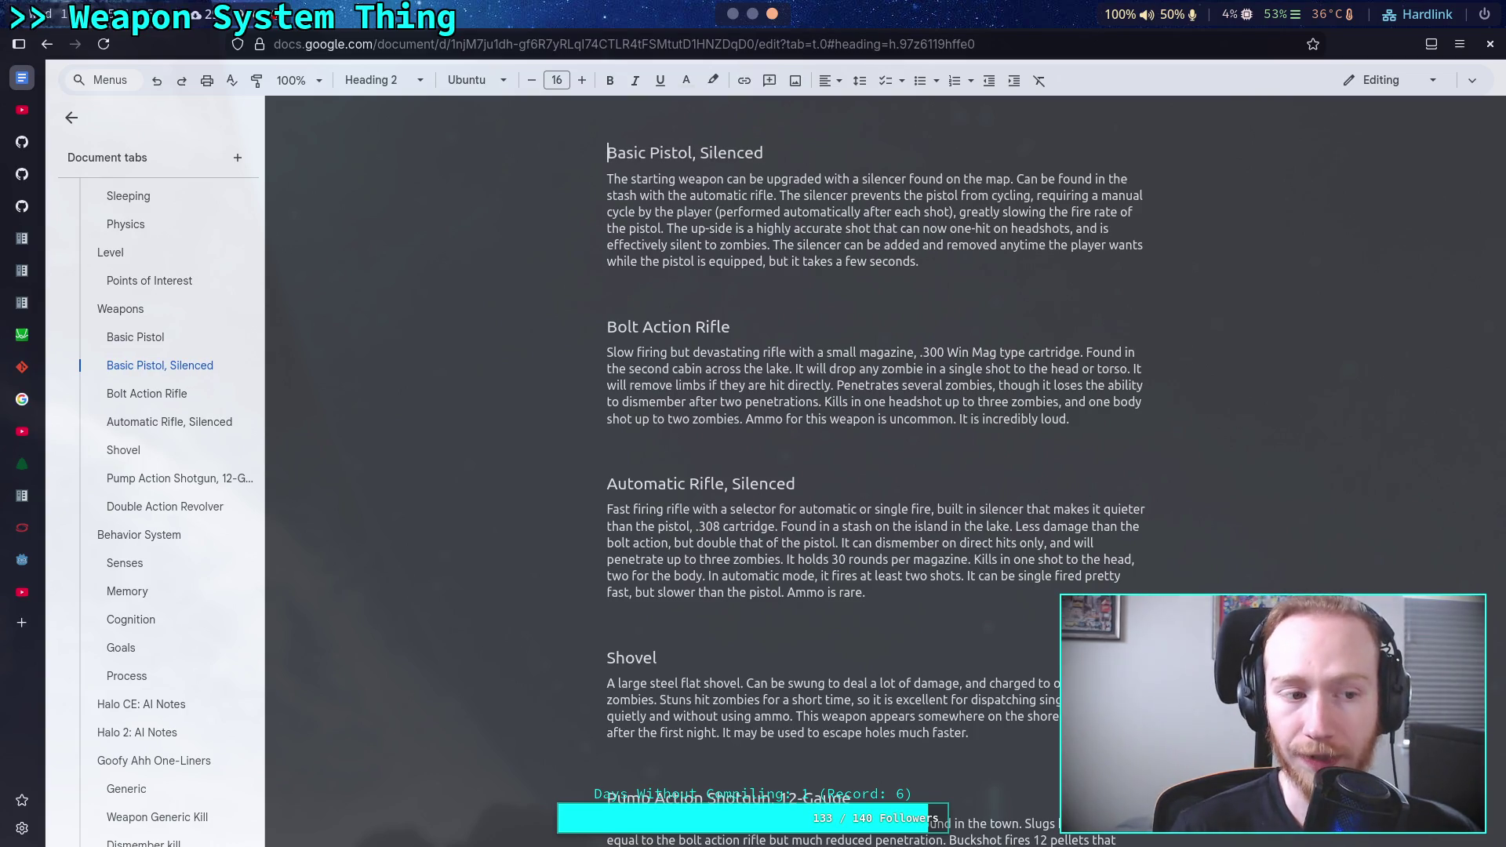
pyautogui.write('aaaa')
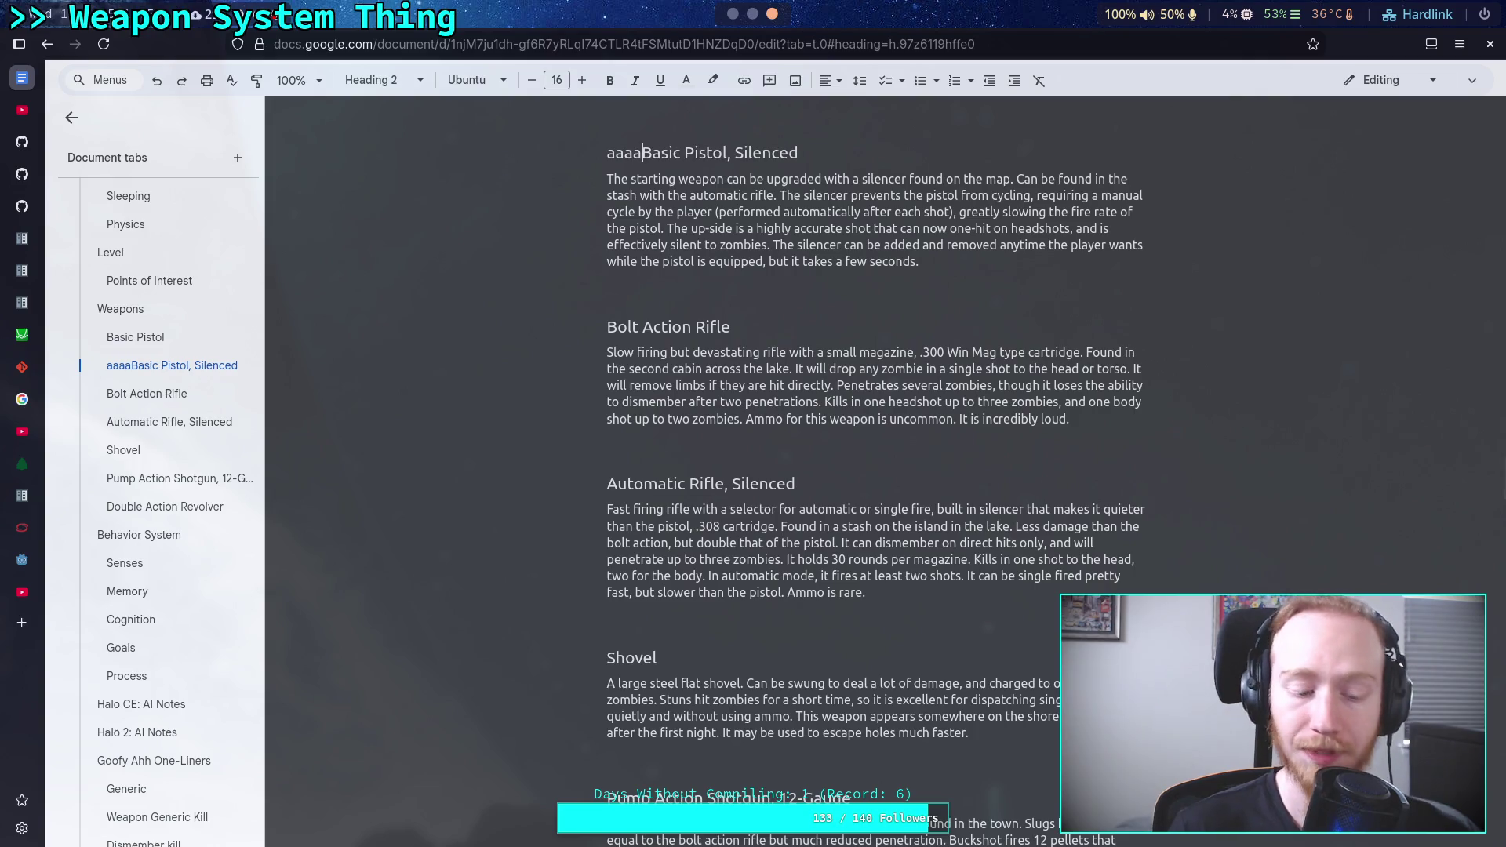
pyautogui.press('BackSpace')
pyautogui.press('BackSpace')
pyautogui.press('BackSpace')
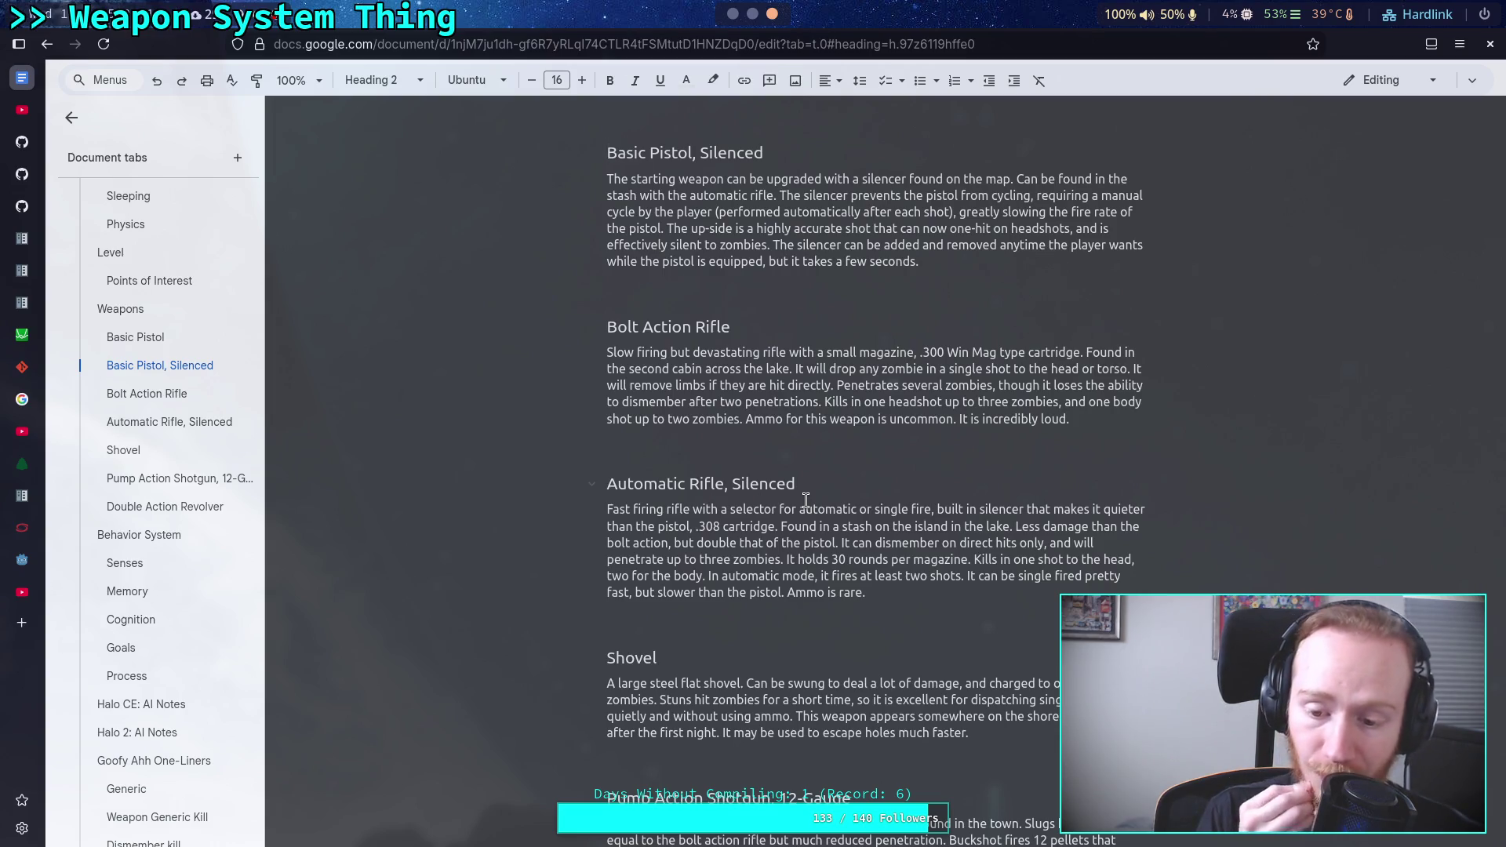
pyautogui.scroll(-3, 788, 463)
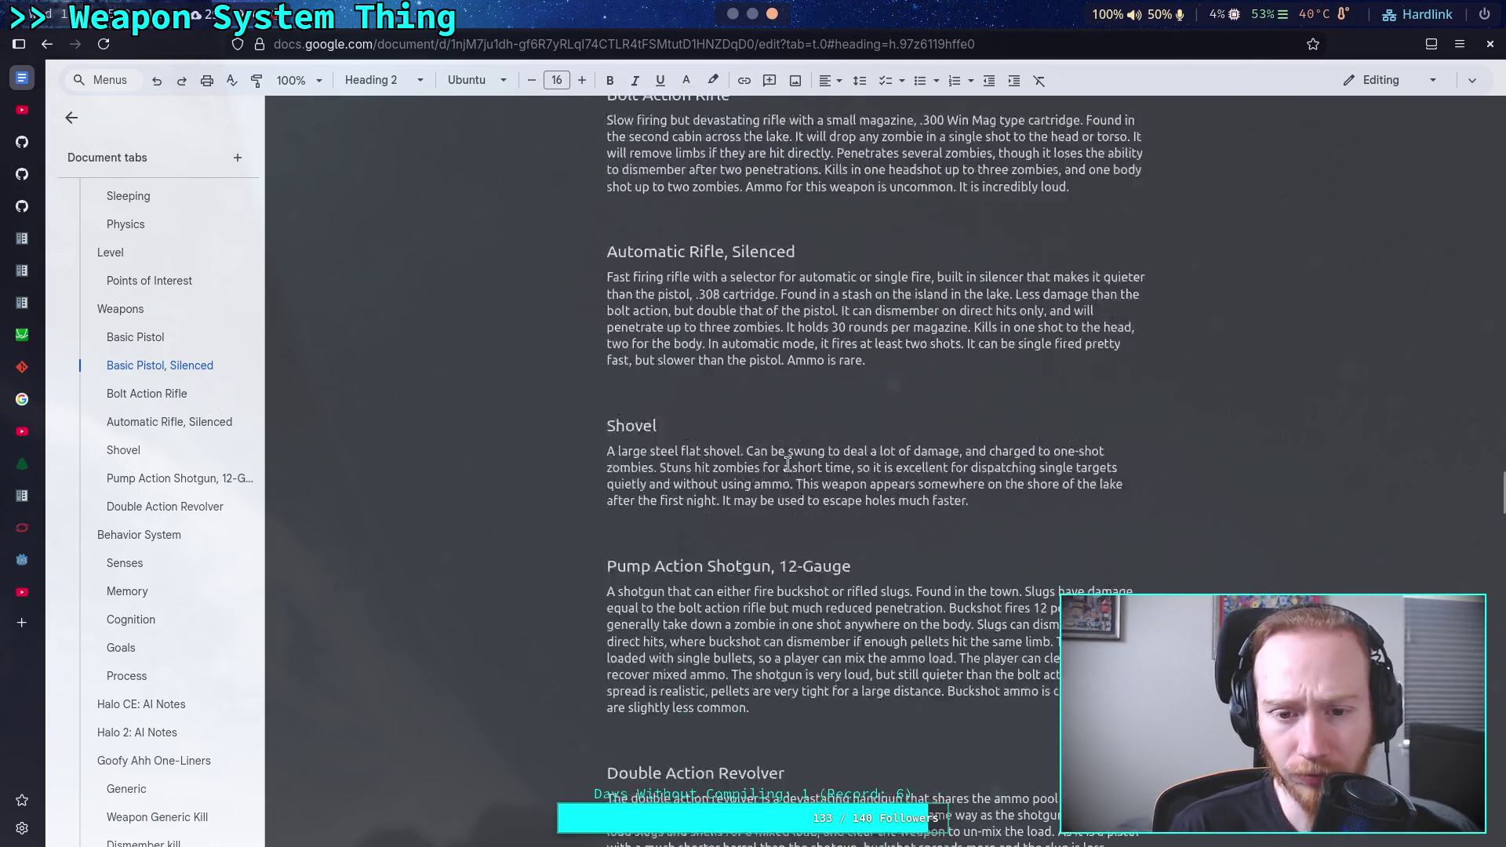
# Read the Double Action Revolver's right-click cocking text, scroll back to Weapons, then return to Godot
pyautogui.scroll(-6, 788, 464)
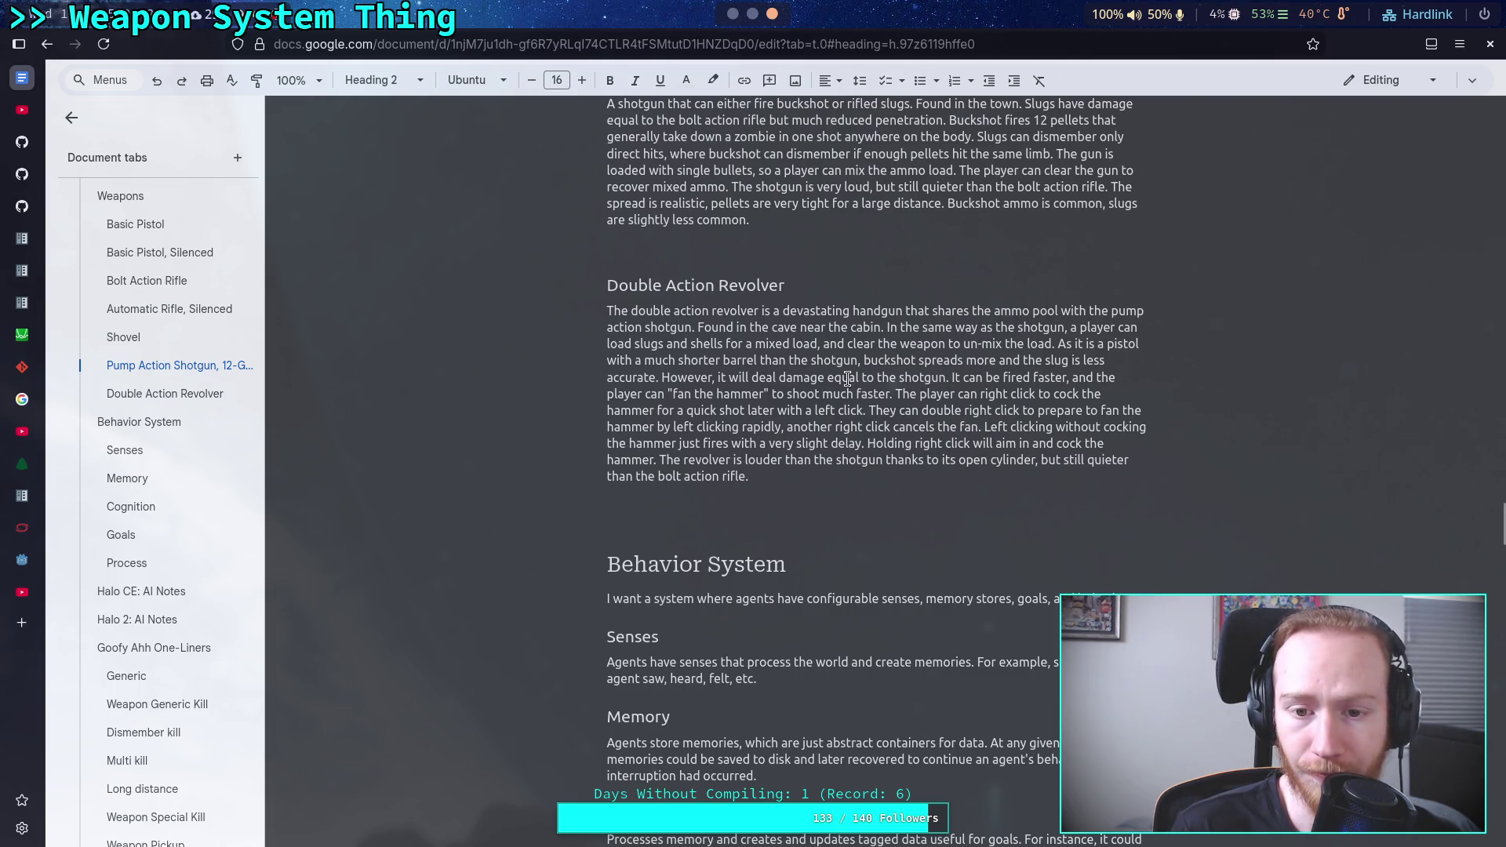
pyautogui.moveTo(978, 397)
pyautogui.mouseDown()
pyautogui.moveTo(1068, 397)
pyautogui.moveTo(842, 408)
pyautogui.moveTo(1027, 413)
pyautogui.moveTo(842, 430)
pyautogui.mouseUp()
pyautogui.click(895, 433)
pyautogui.scroll(2, 906, 458)
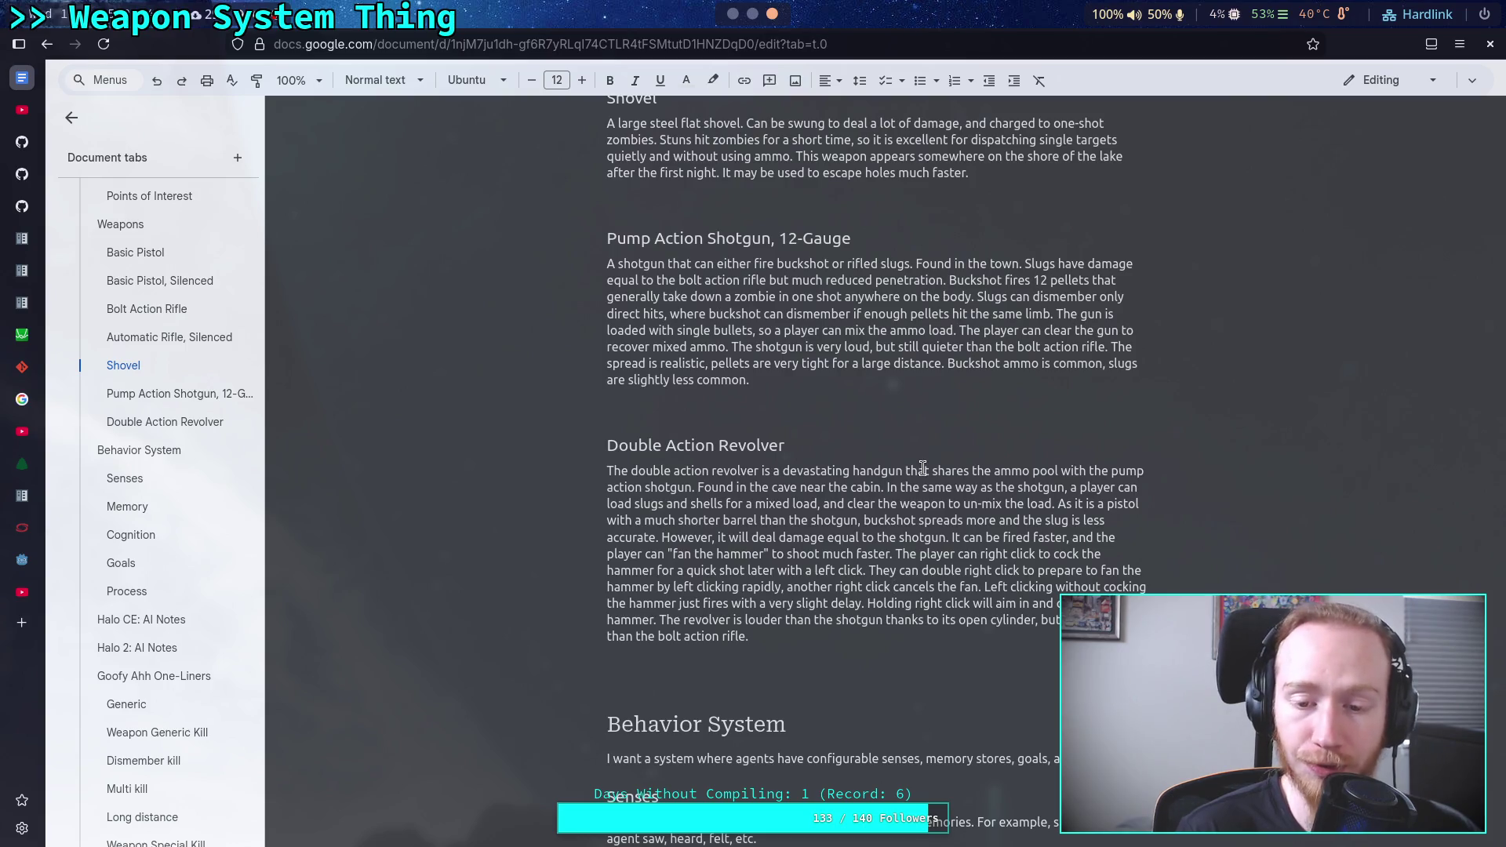
pyautogui.scroll(10, 928, 460)
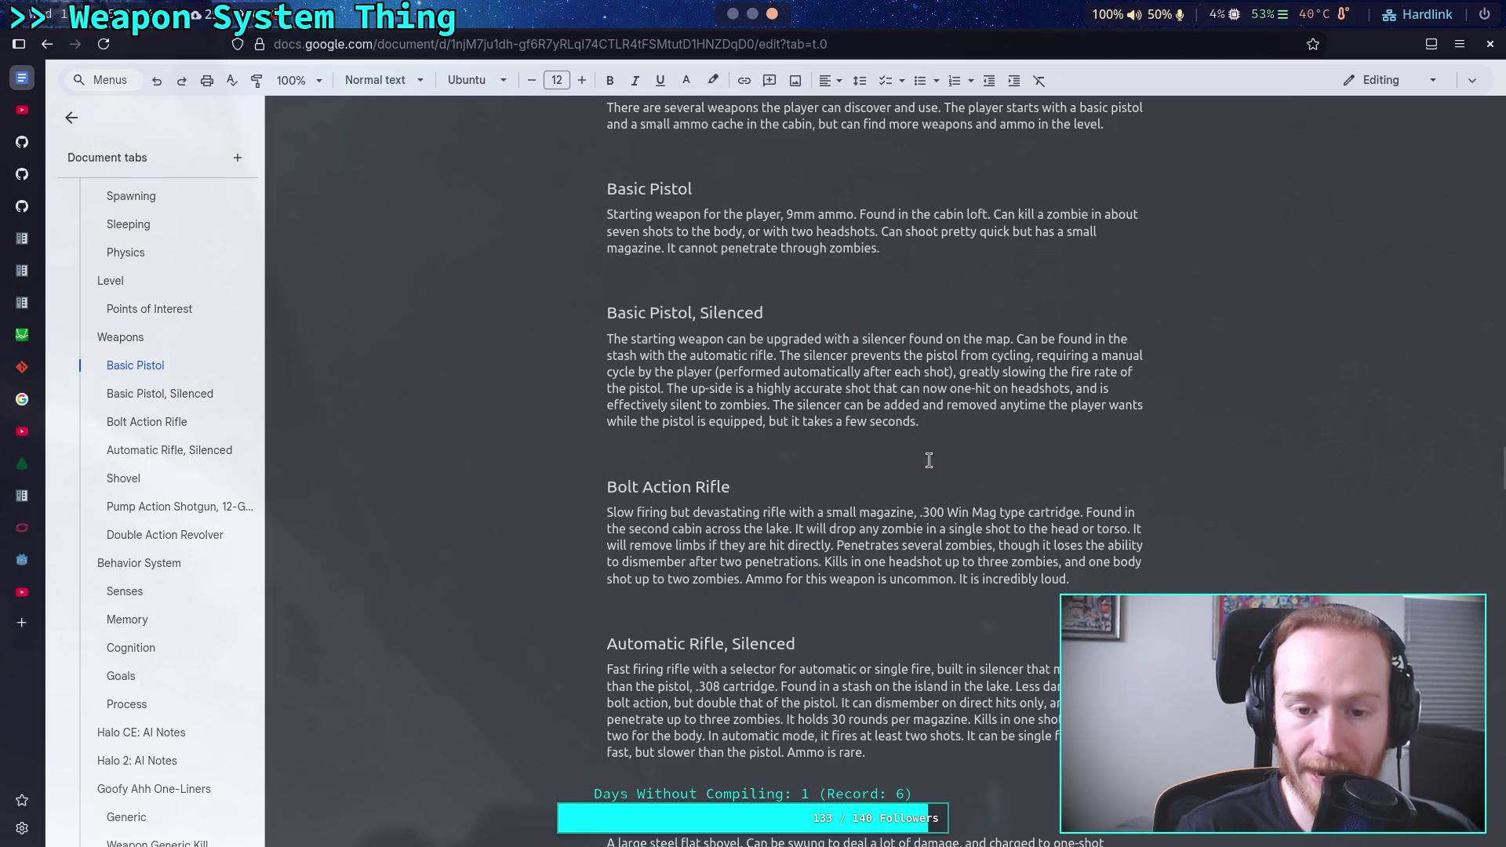
pyautogui.scroll(3, 931, 455)
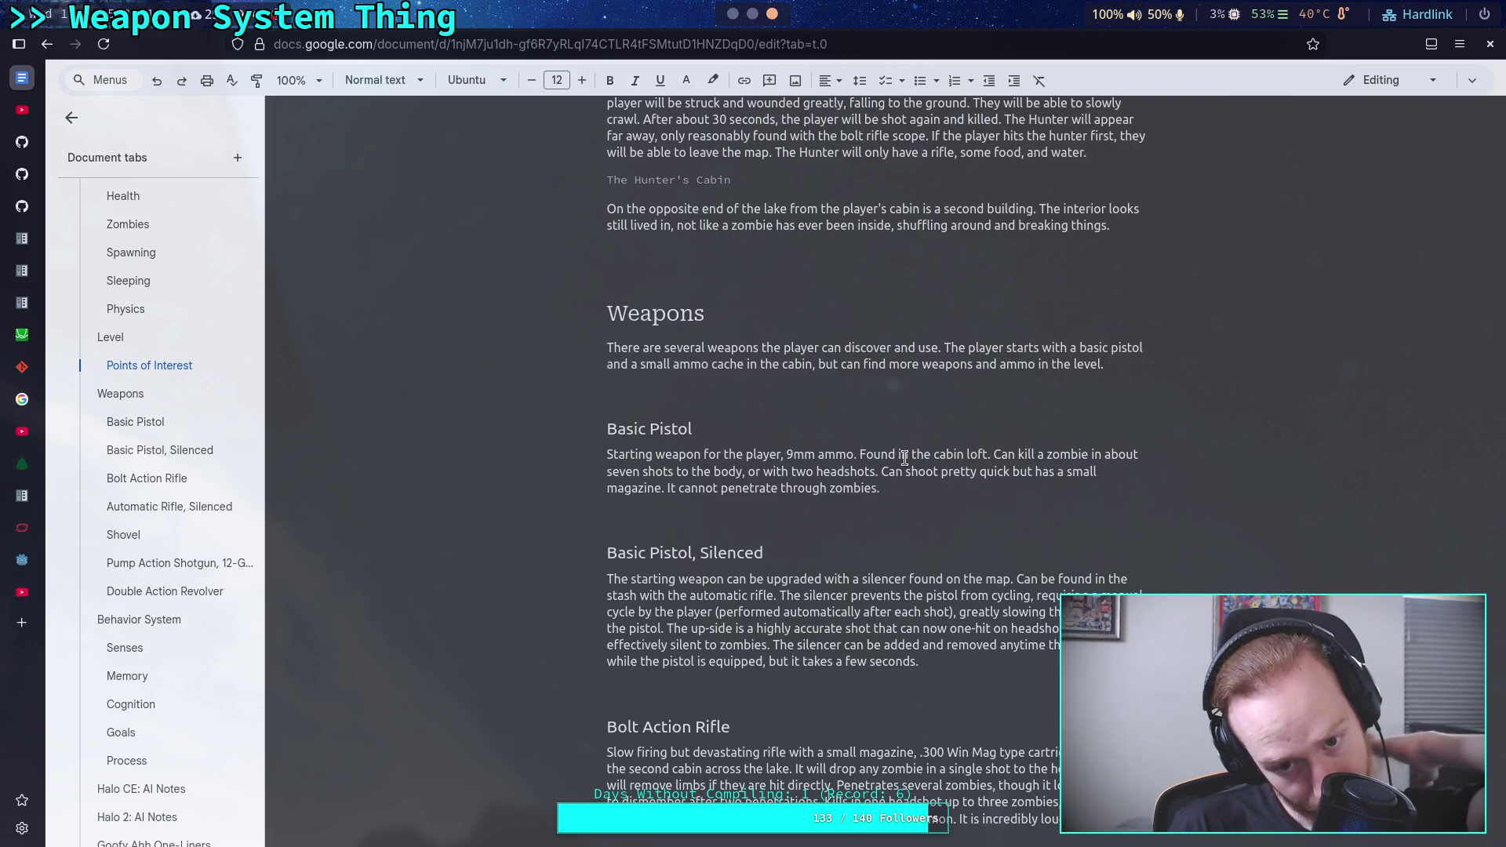
pyautogui.hotkey('alt', 'Tab')
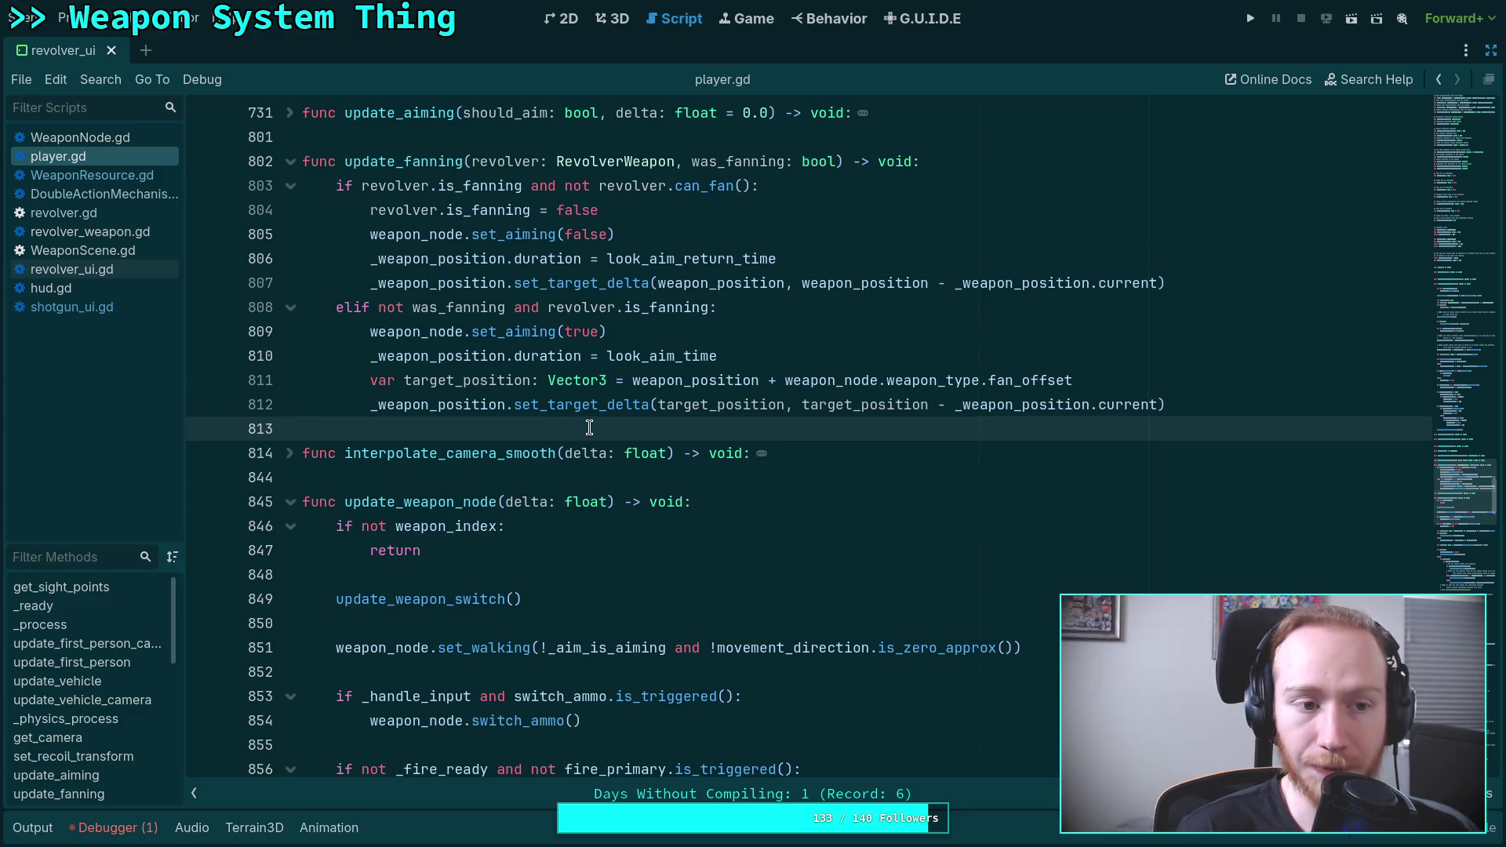
# Reveal the FileSystem dock beside player.gd and browse up to expand the data/input folder
pyautogui.click(1491, 49)
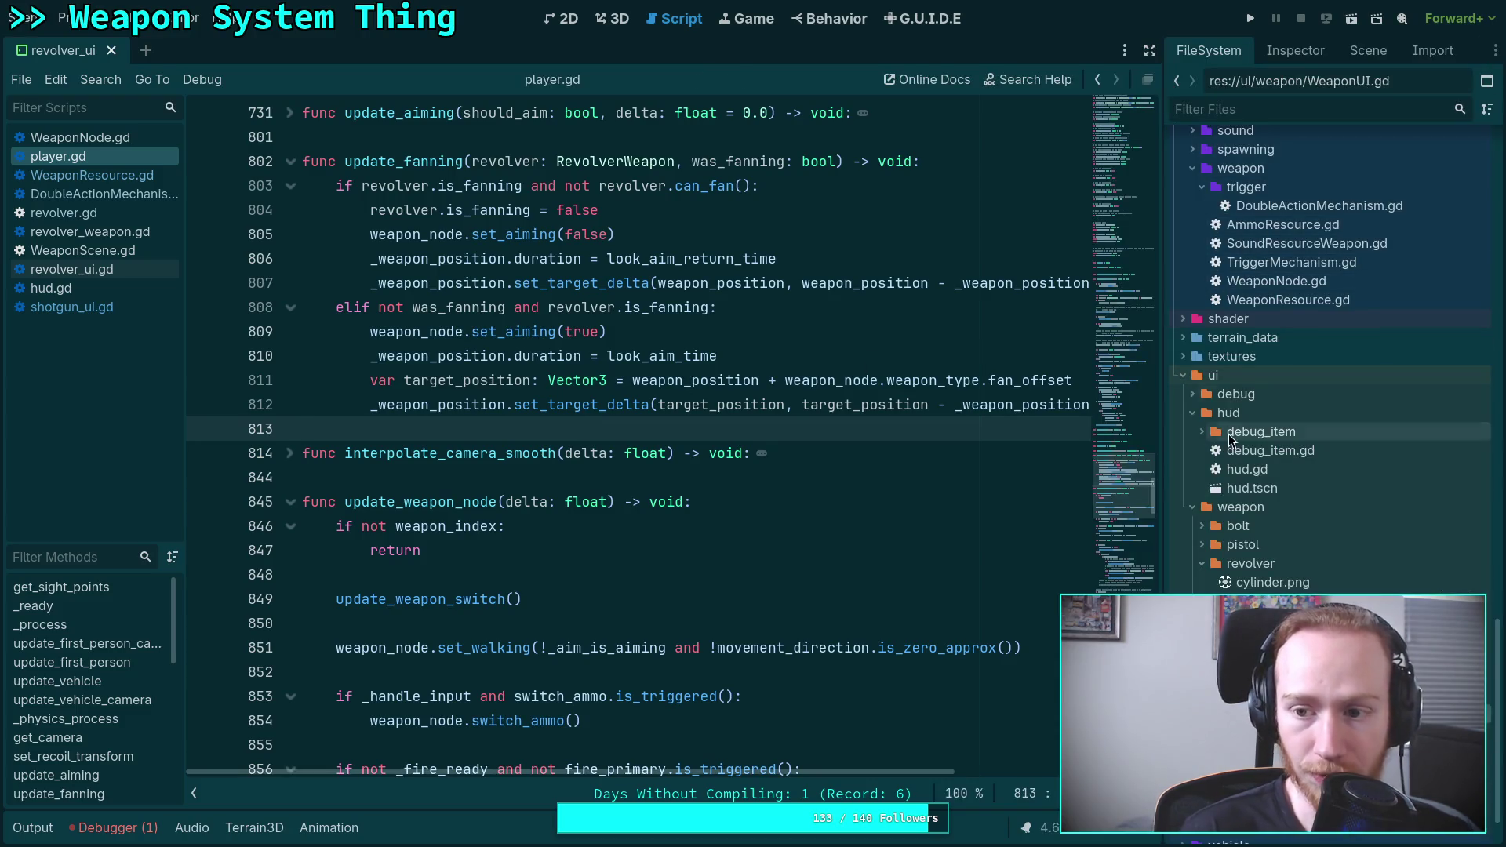
pyautogui.scroll(5, 1311, 541)
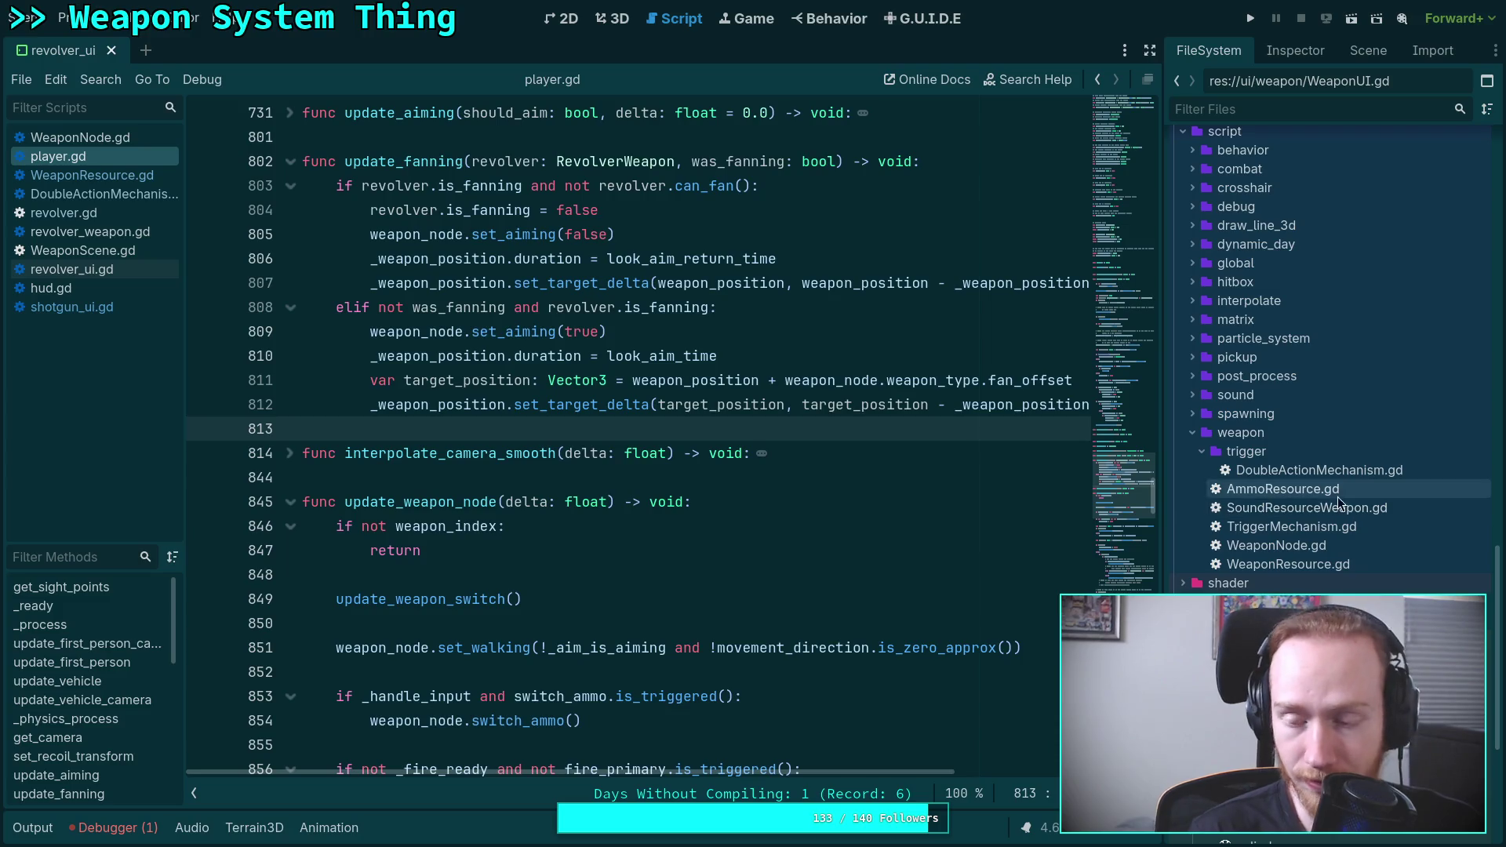
pyautogui.scroll(10, 1337, 499)
pyautogui.scroll(3, 1329, 450)
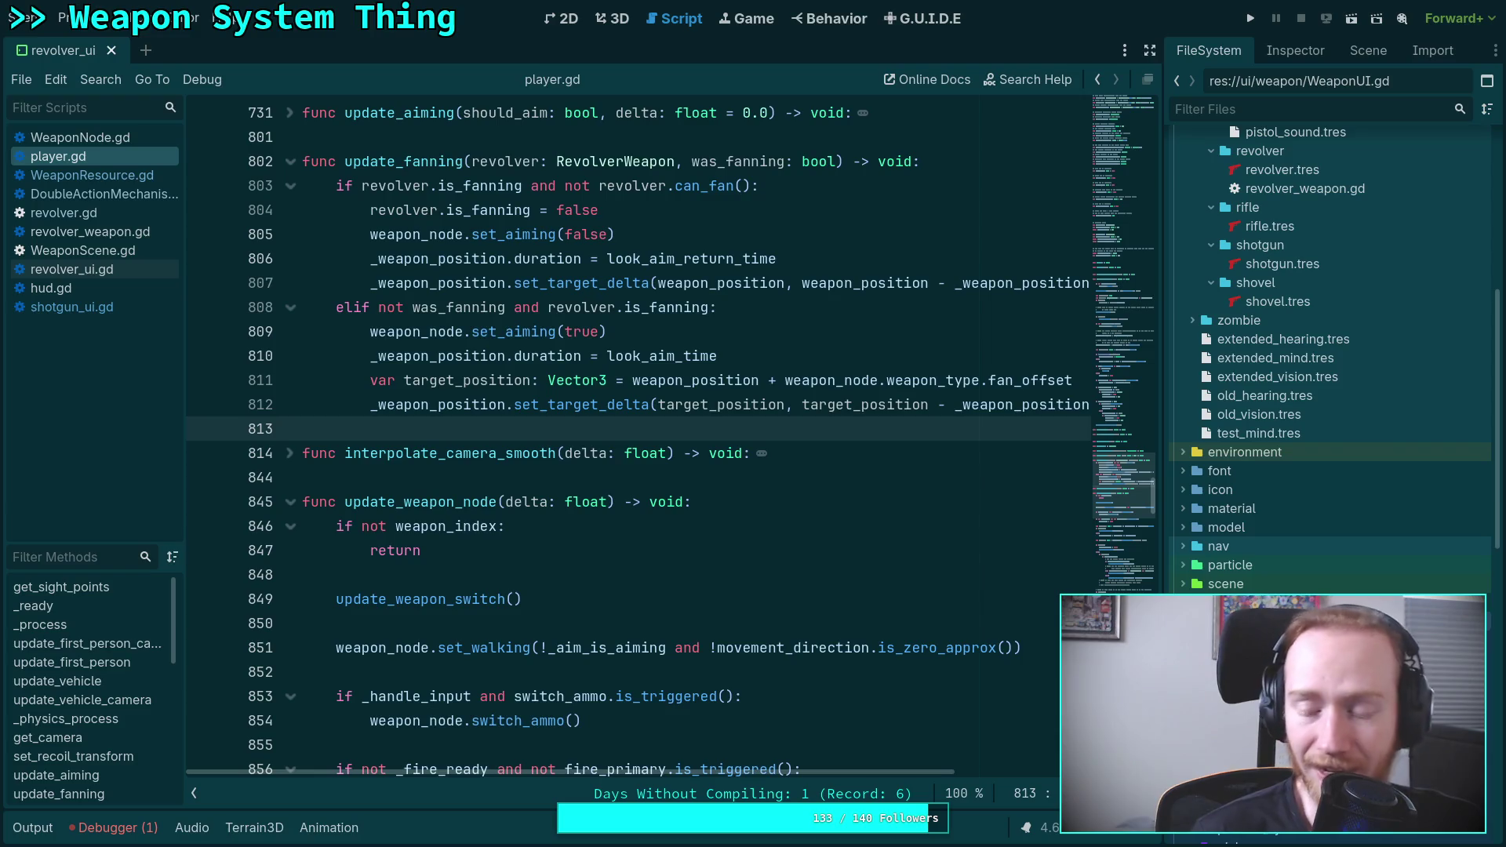
pyautogui.scroll(6, 1240, 581)
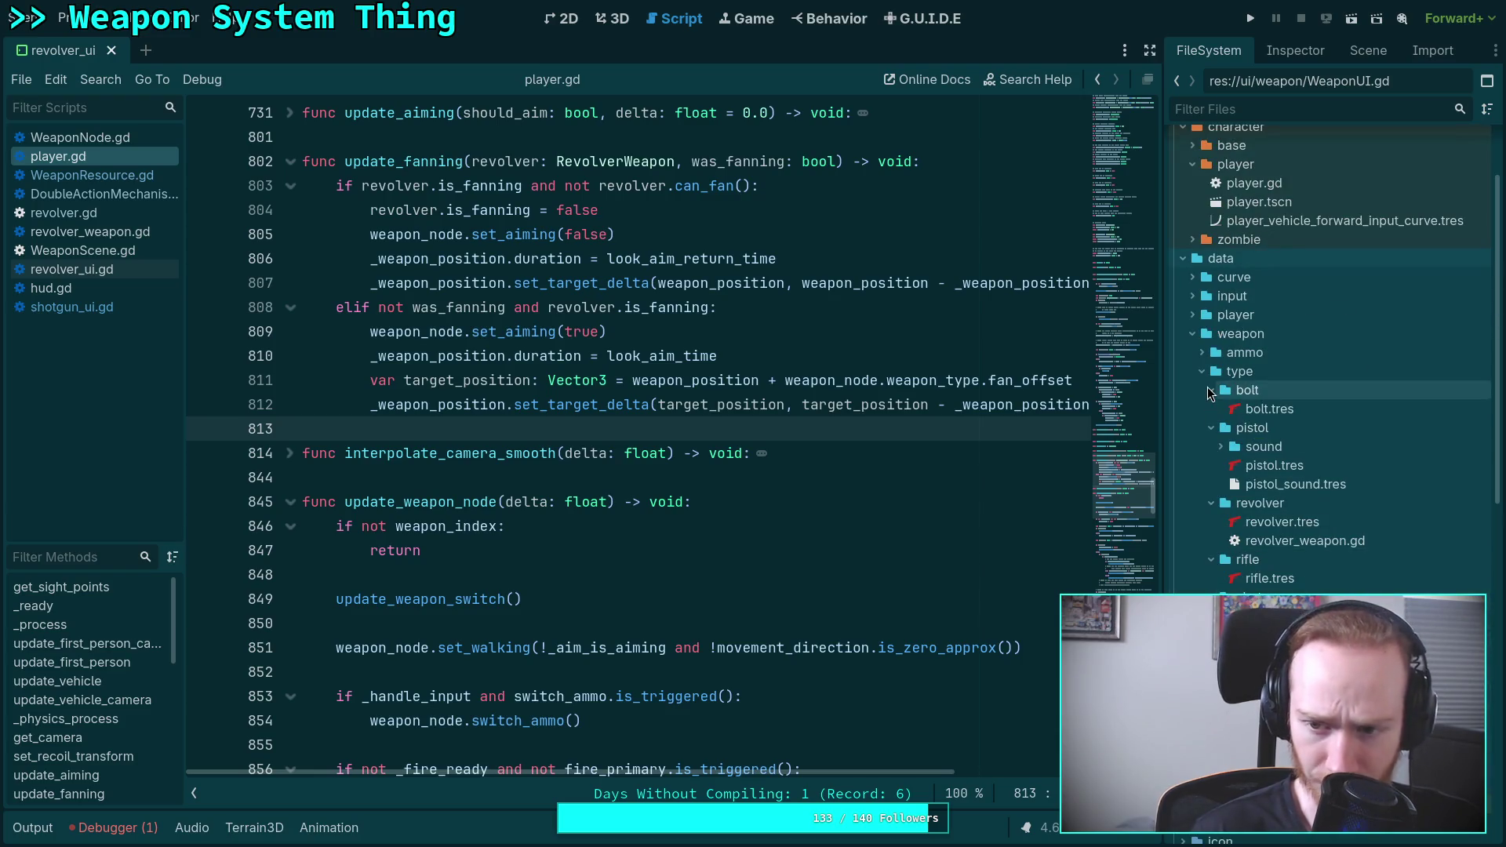
pyautogui.click(1189, 293)
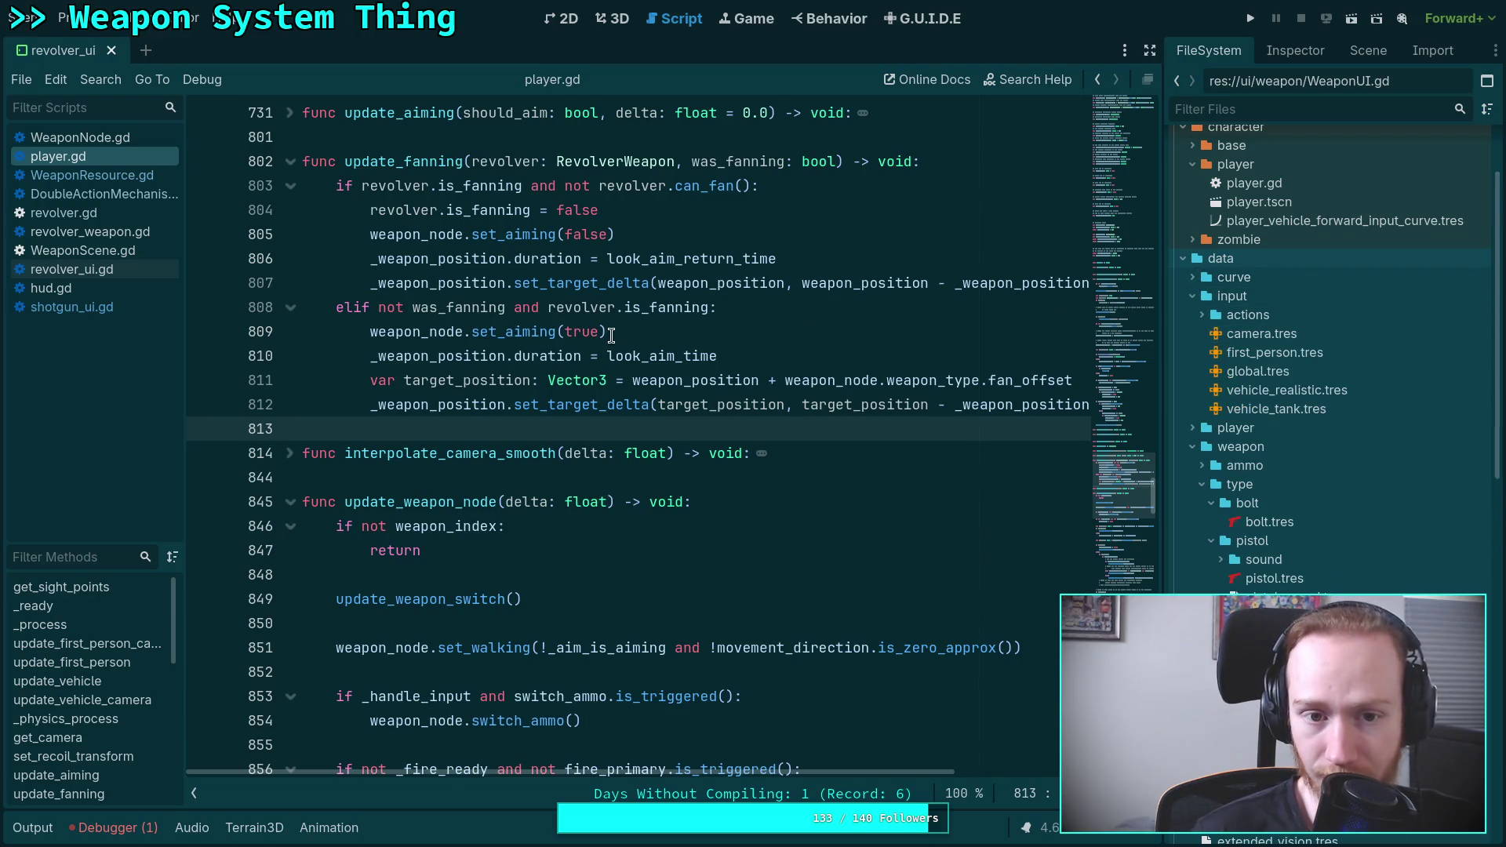
# Look up the set_aiming call in update_fanning to open its definition in WeaponNode.gd
pyautogui.moveTo(667, 333); pyautogui.dragTo(373, 235)
pyautogui.click(745, 274)
pyautogui.moveTo(608, 331); pyautogui.dragTo(370, 336)
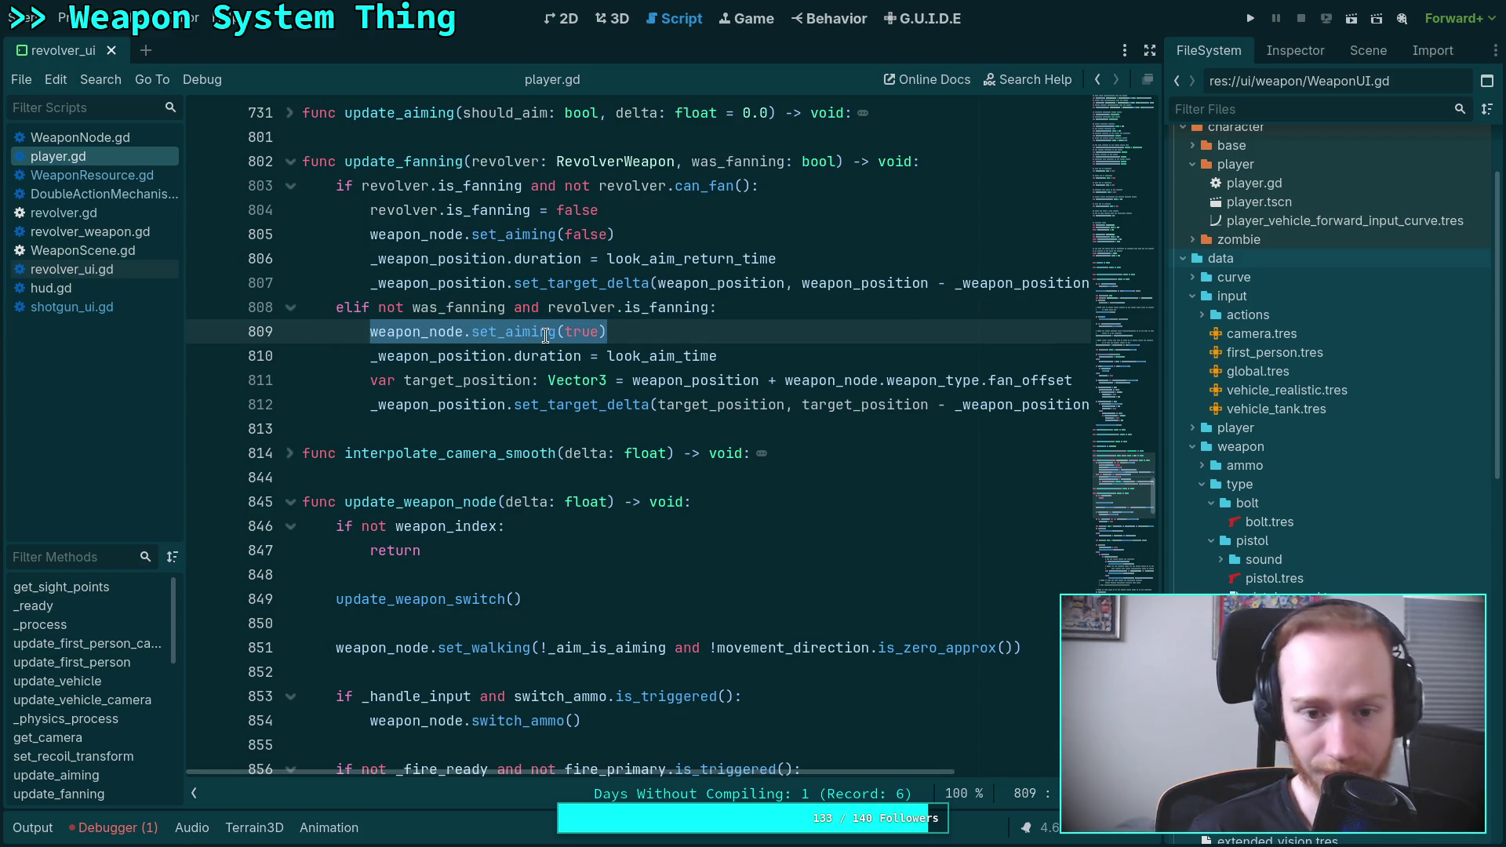
pyautogui.moveTo(508, 333)
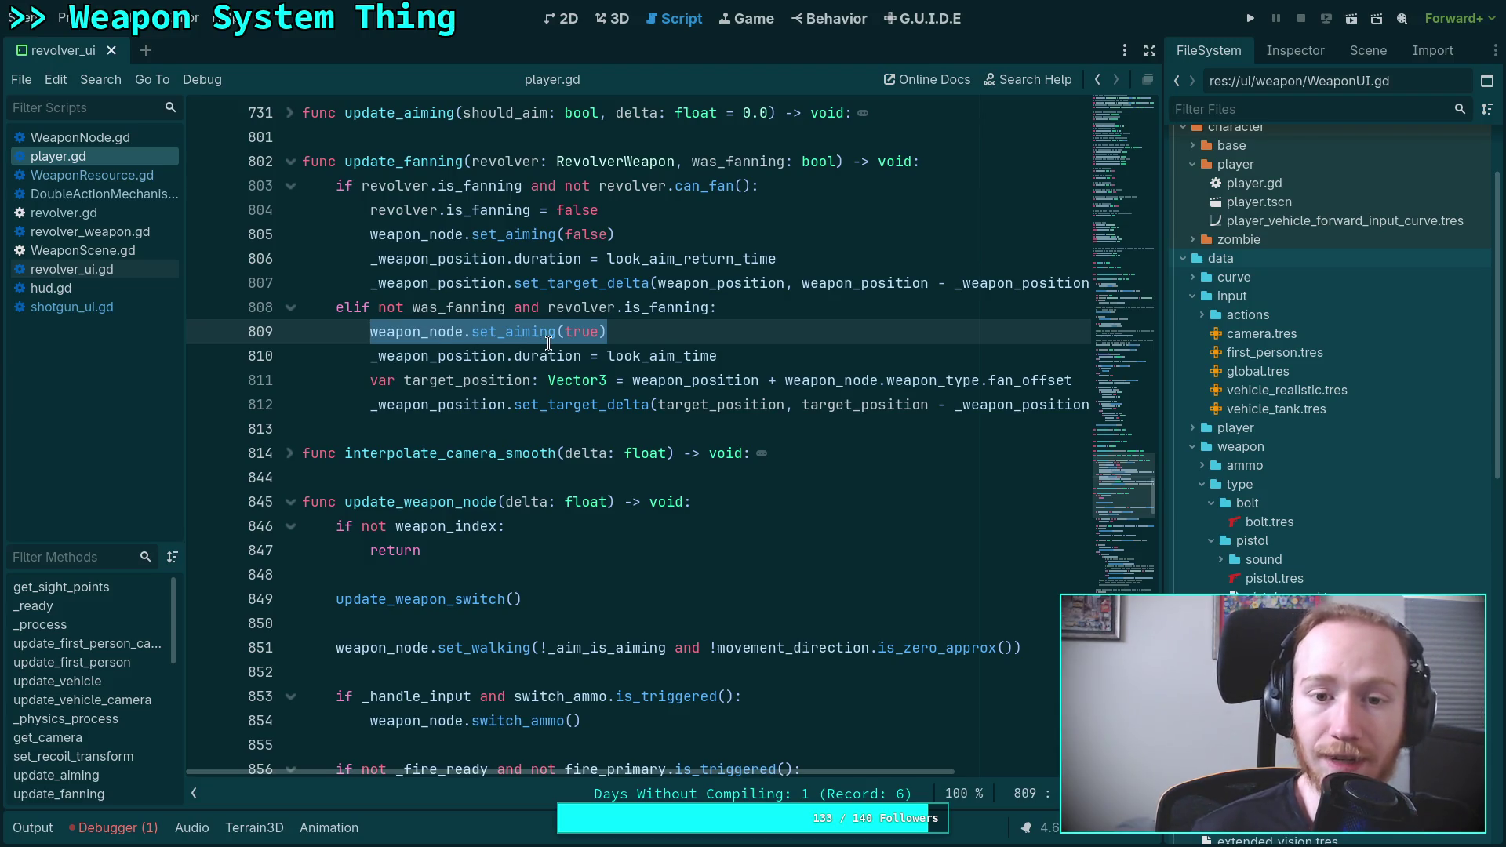
pyautogui.scroll(1, 608, 337)
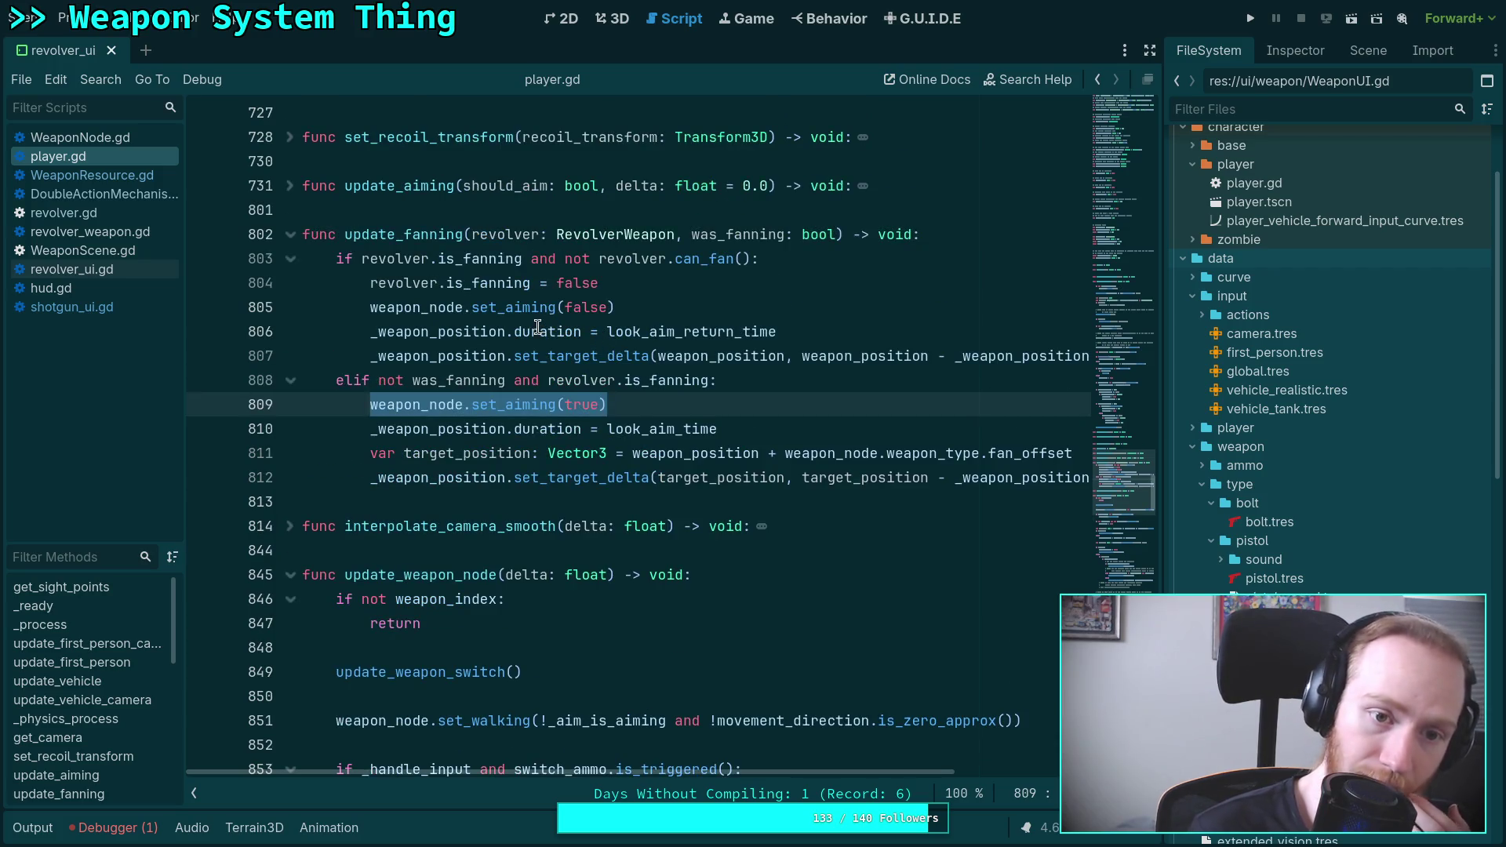
pyautogui.click(490, 313)
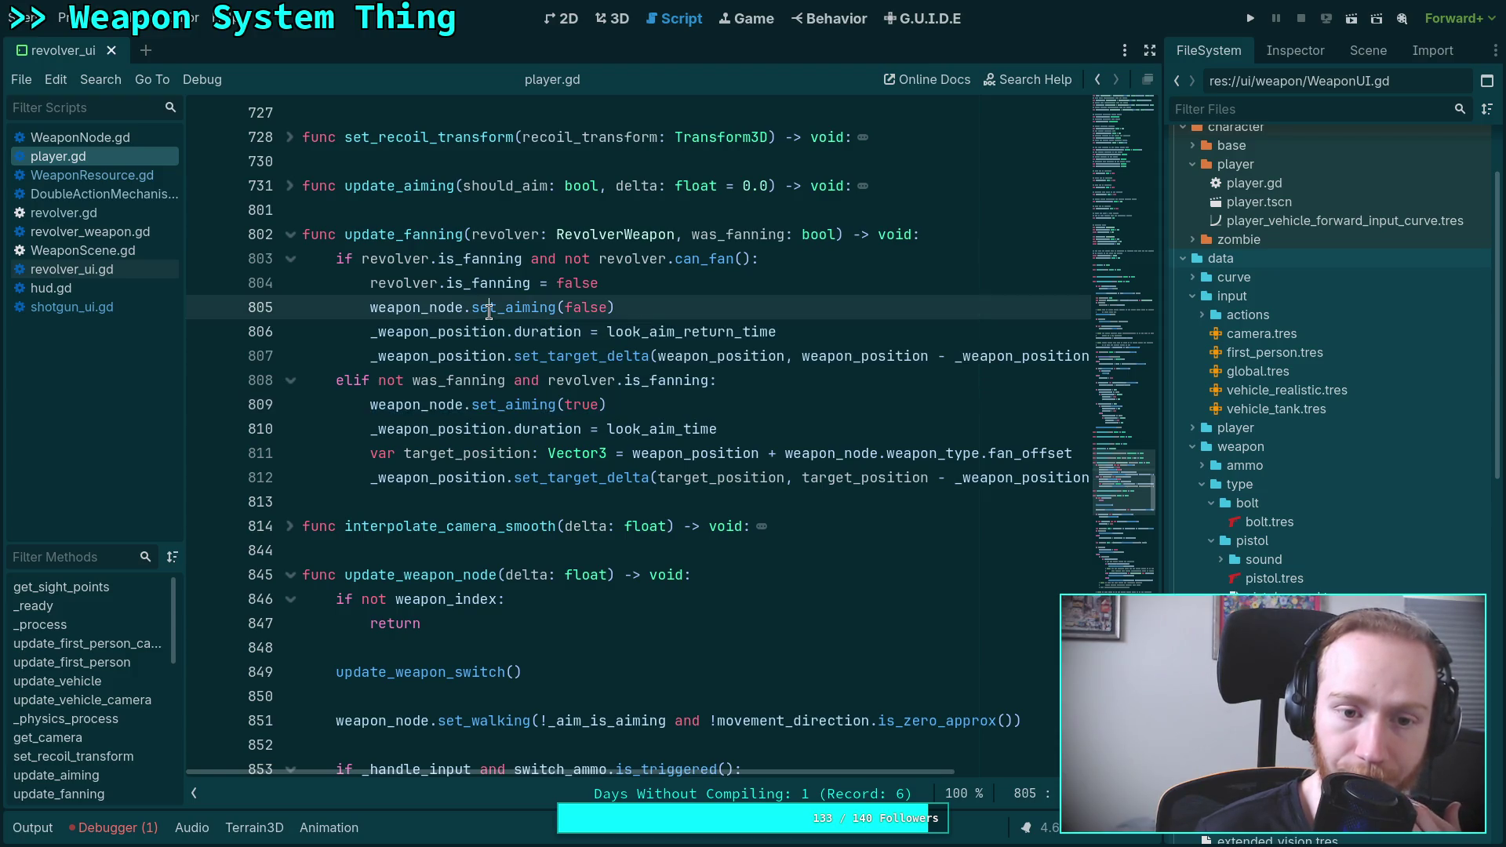
pyautogui.rightClick(494, 307)
pyautogui.click(564, 540)
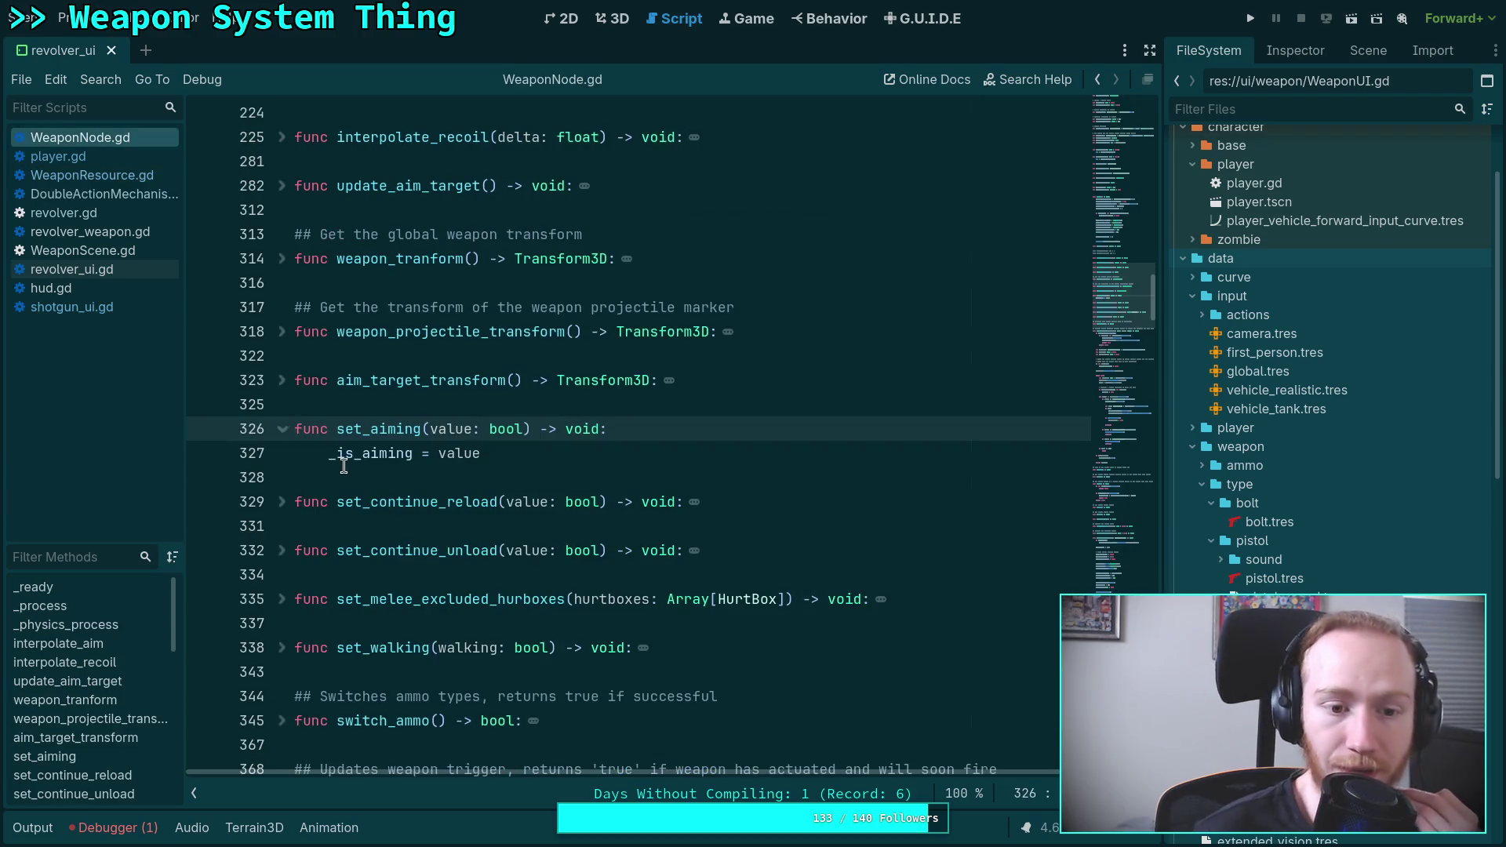
# Find _is_aiming in WeaponNode.gd and cycle through its matches at lines 62, 236, 638 and set_aiming
pyautogui.doubleClick(373, 455)
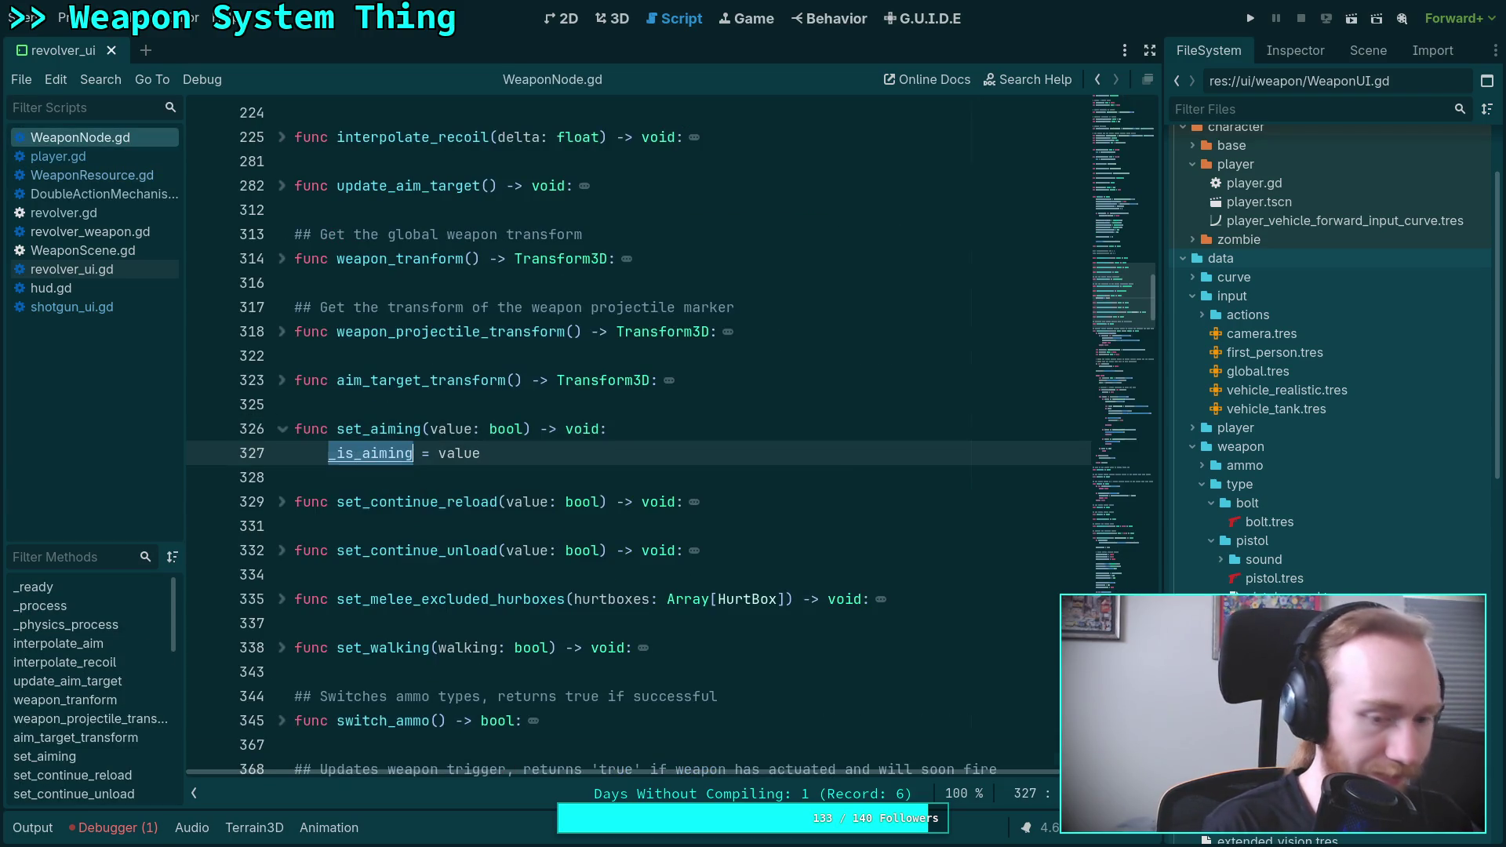
pyautogui.hotkey('ctrl', 'f')
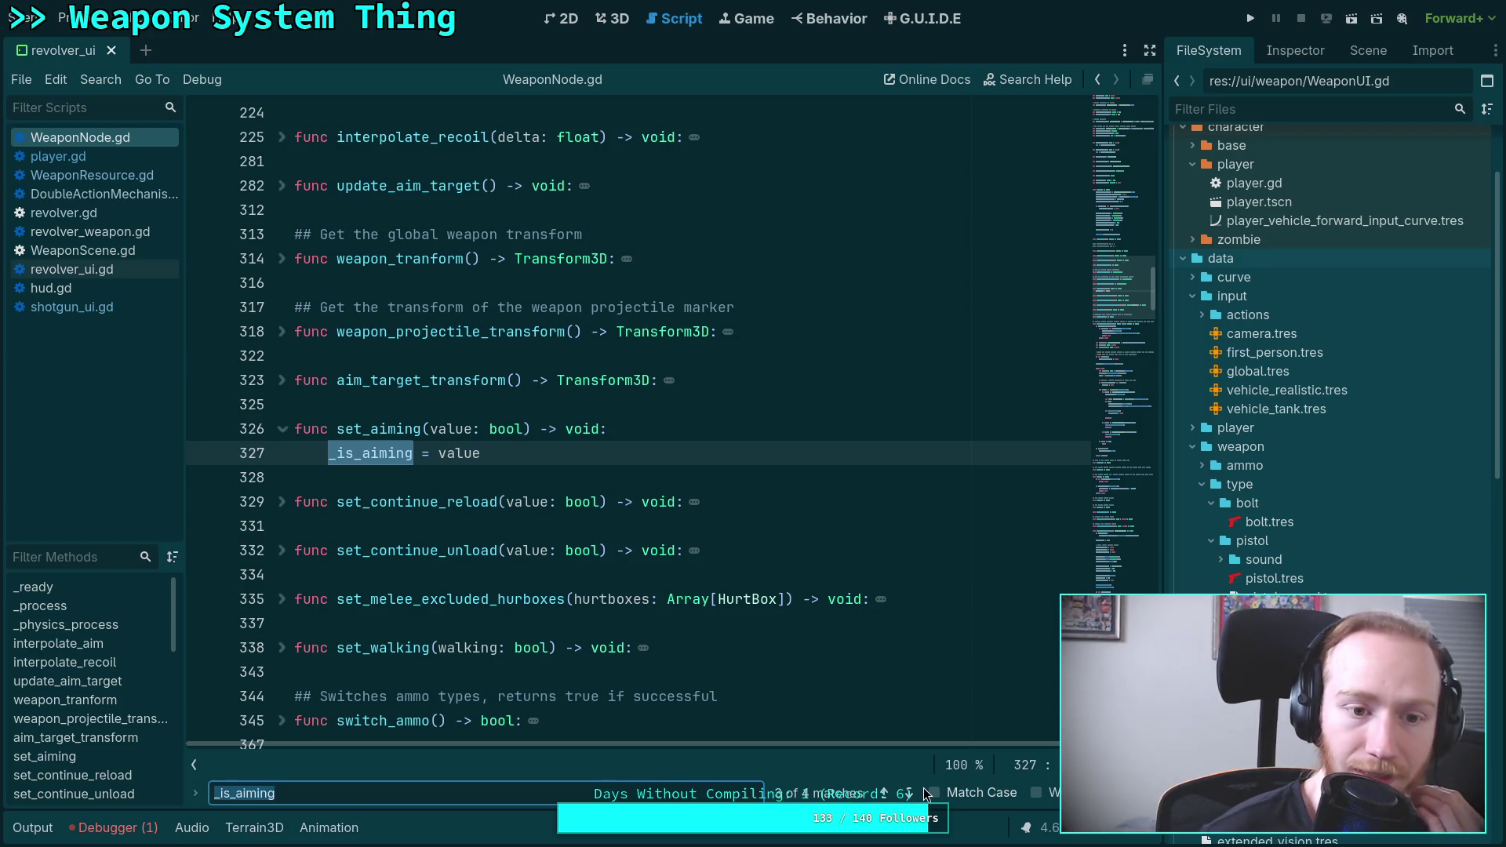
pyautogui.click(910, 794)
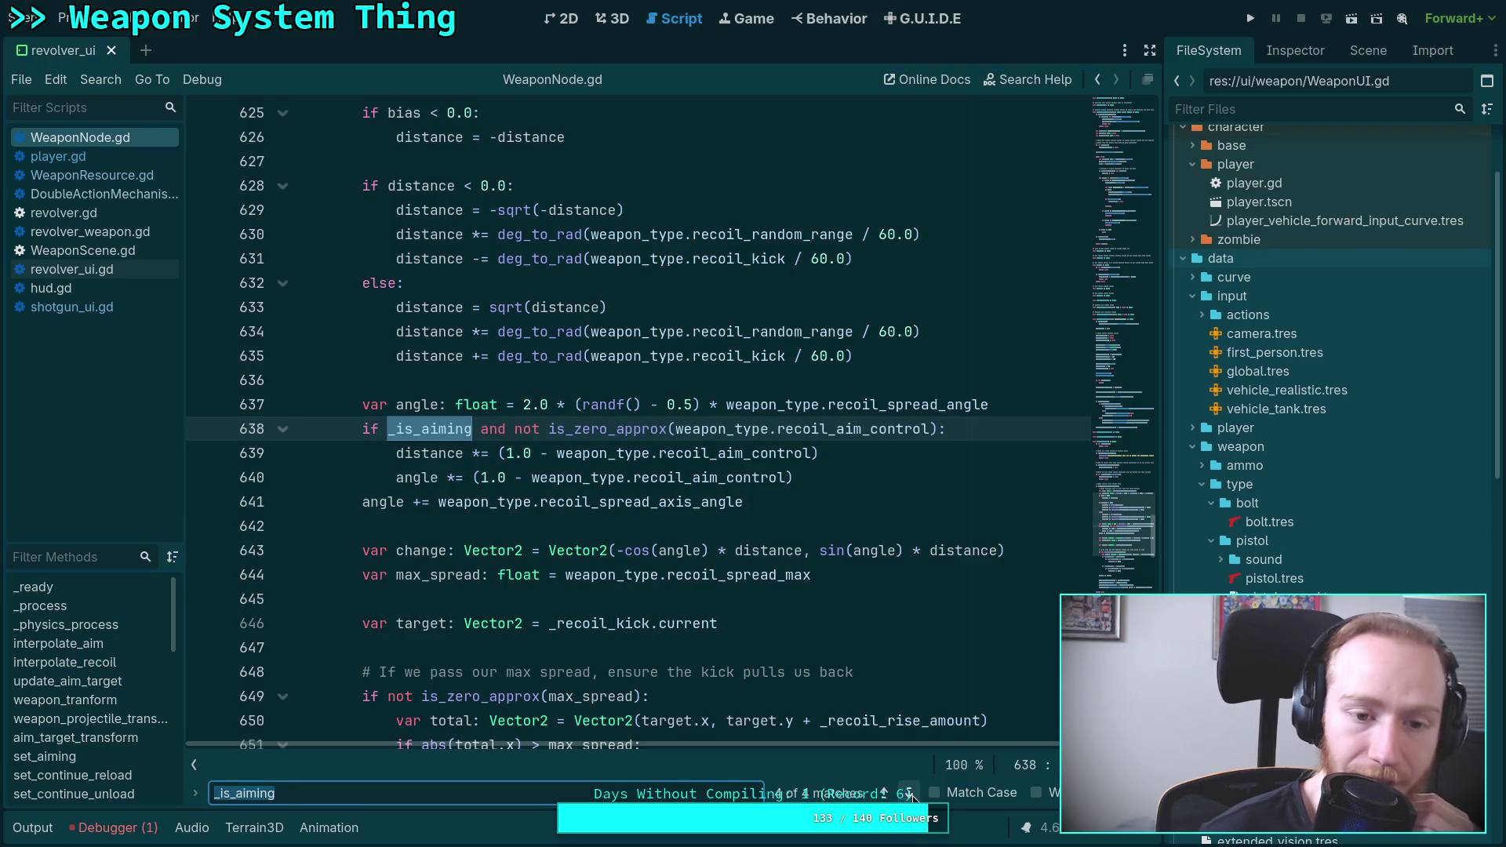
pyautogui.click(910, 794)
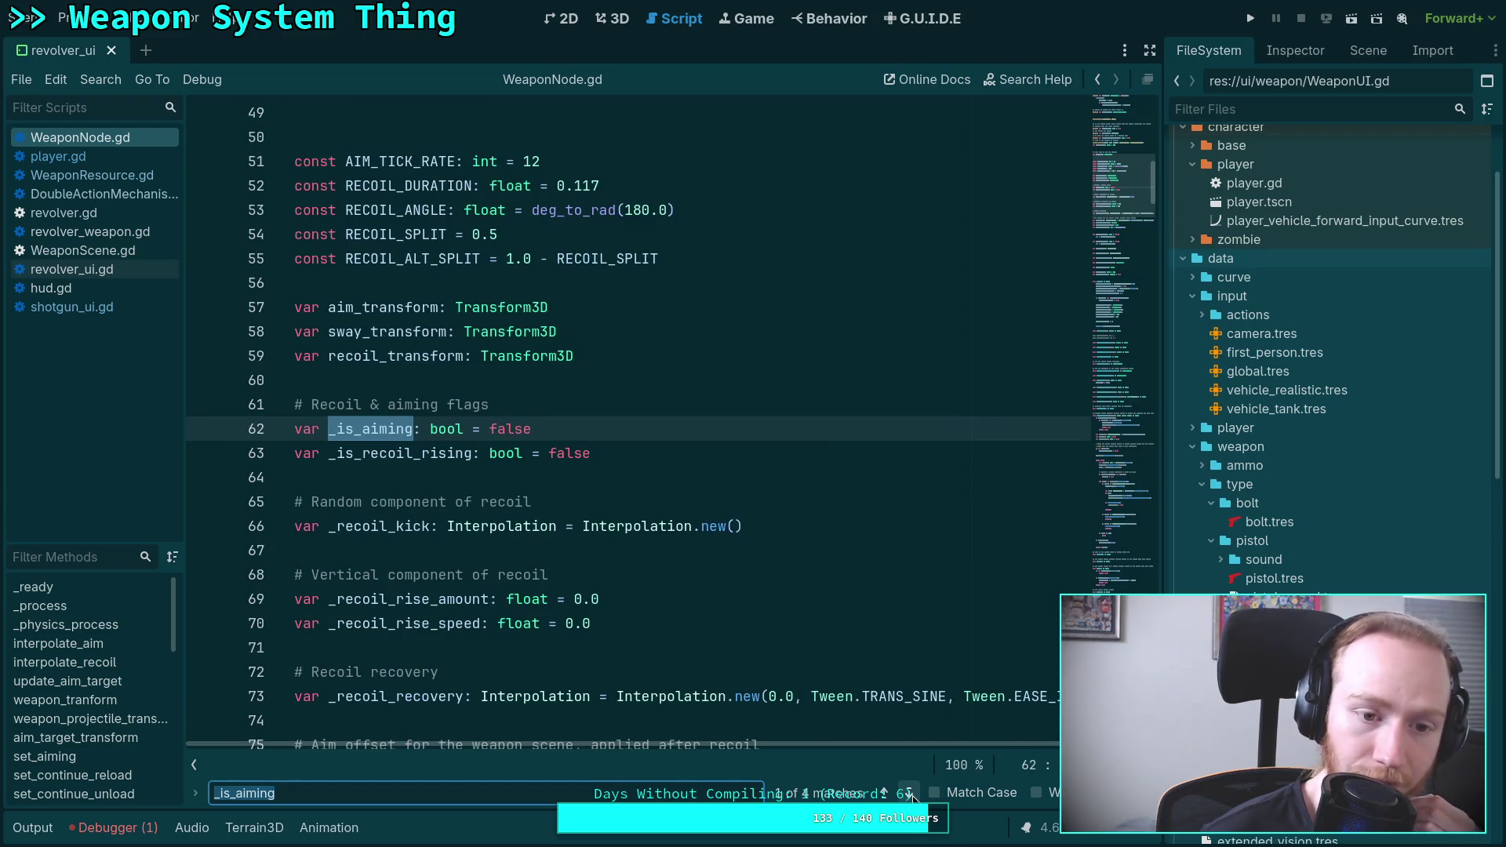
pyautogui.click(910, 794)
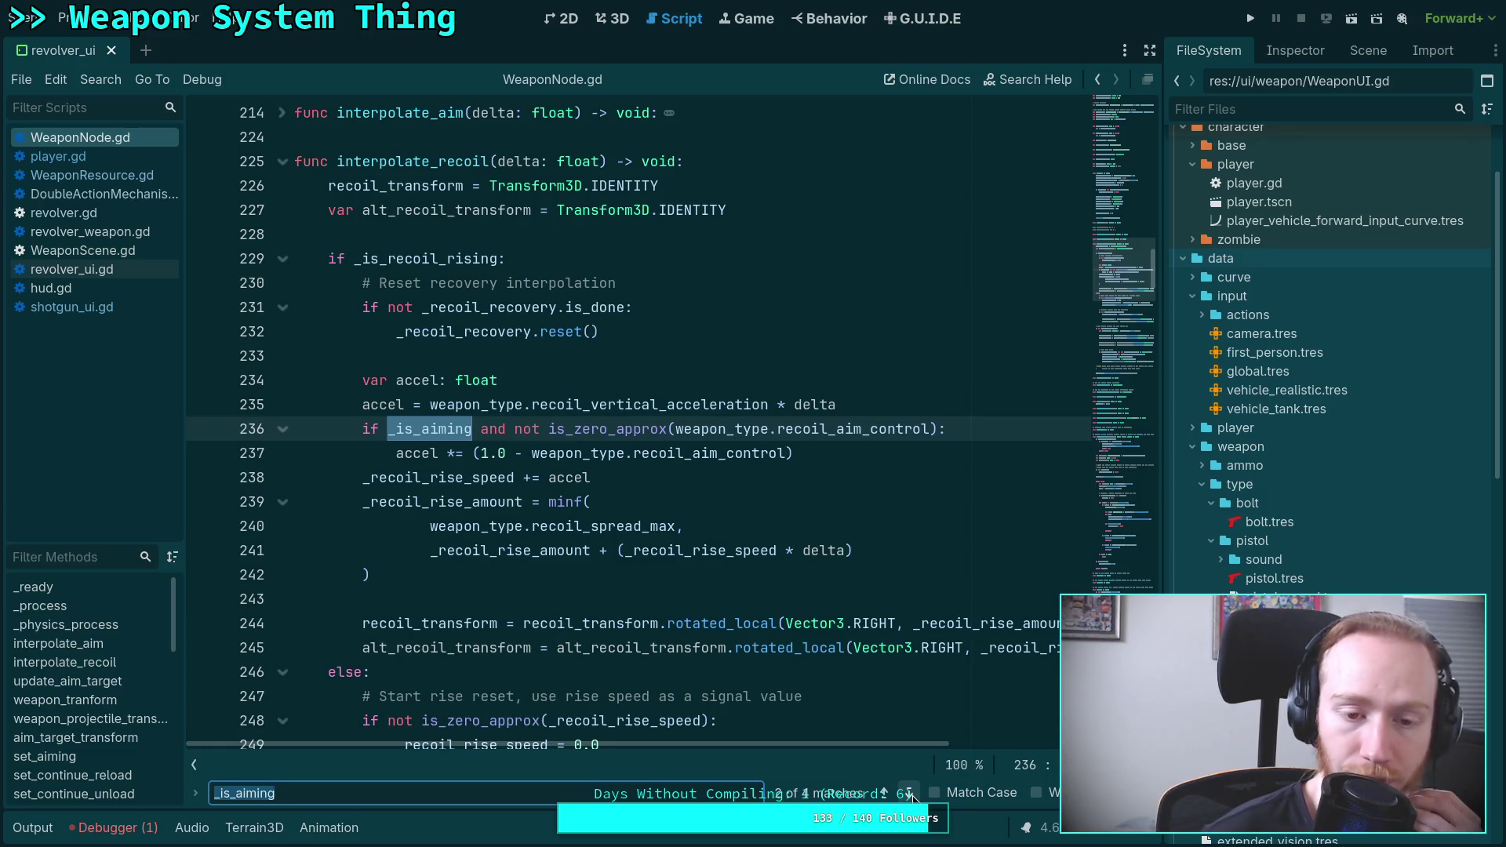
pyautogui.click(910, 794)
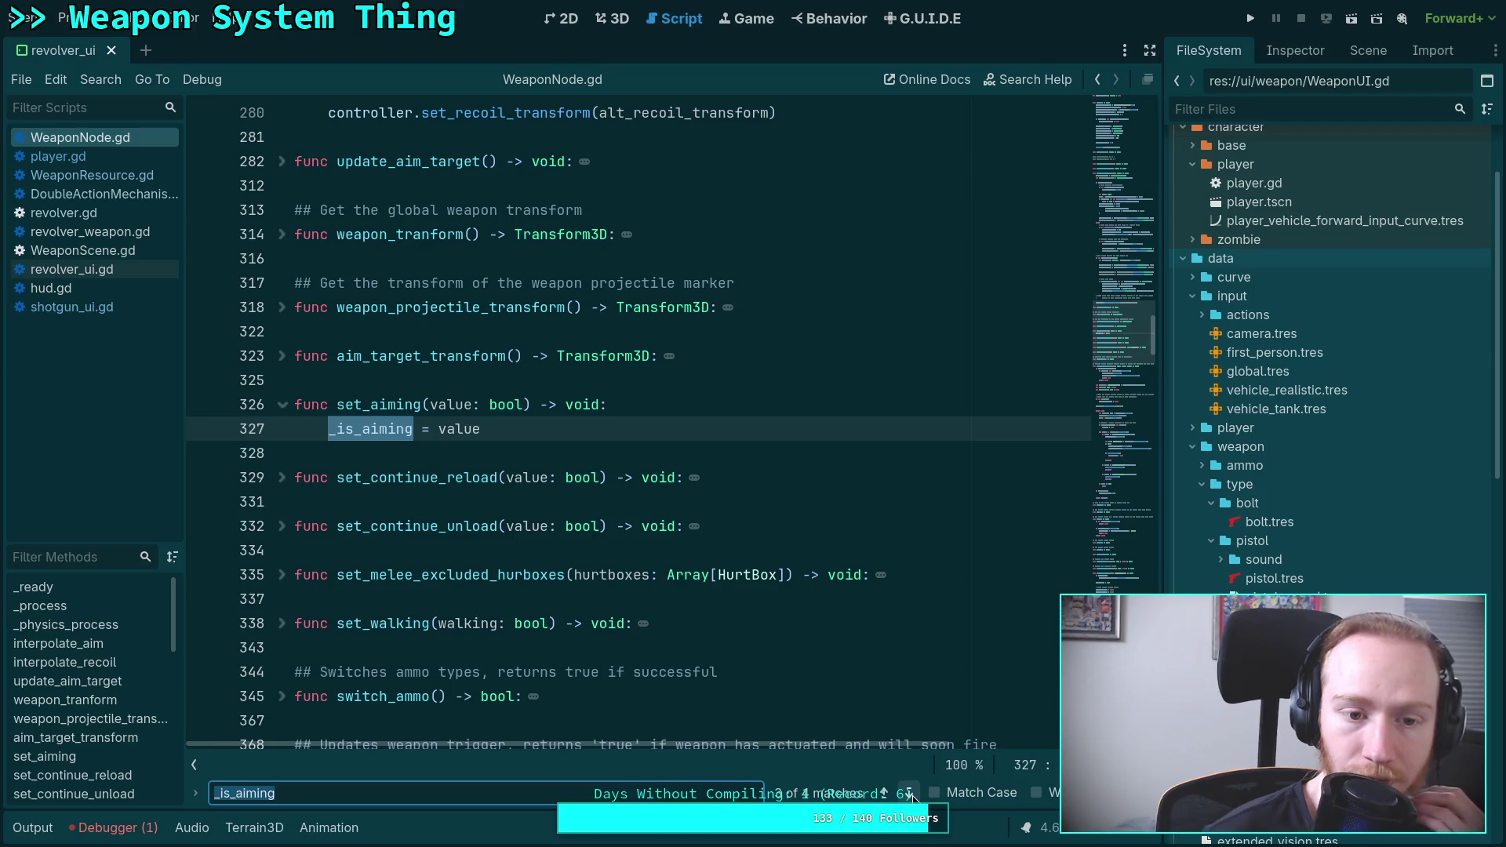
pyautogui.click(910, 794)
pyautogui.click(910, 794)
pyautogui.click(910, 794)
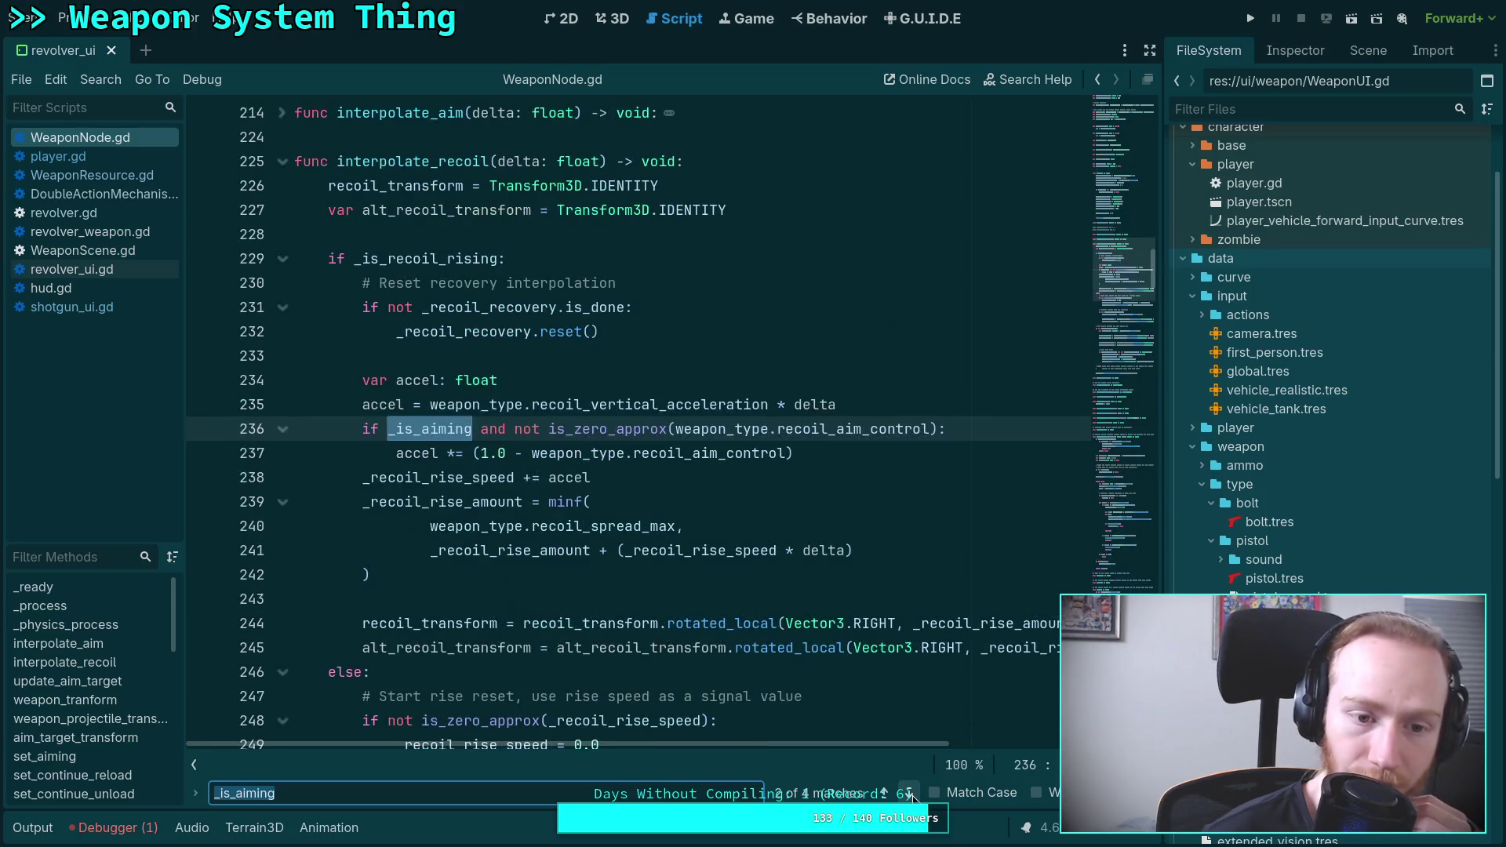
pyautogui.click(910, 794)
pyautogui.click(494, 380)
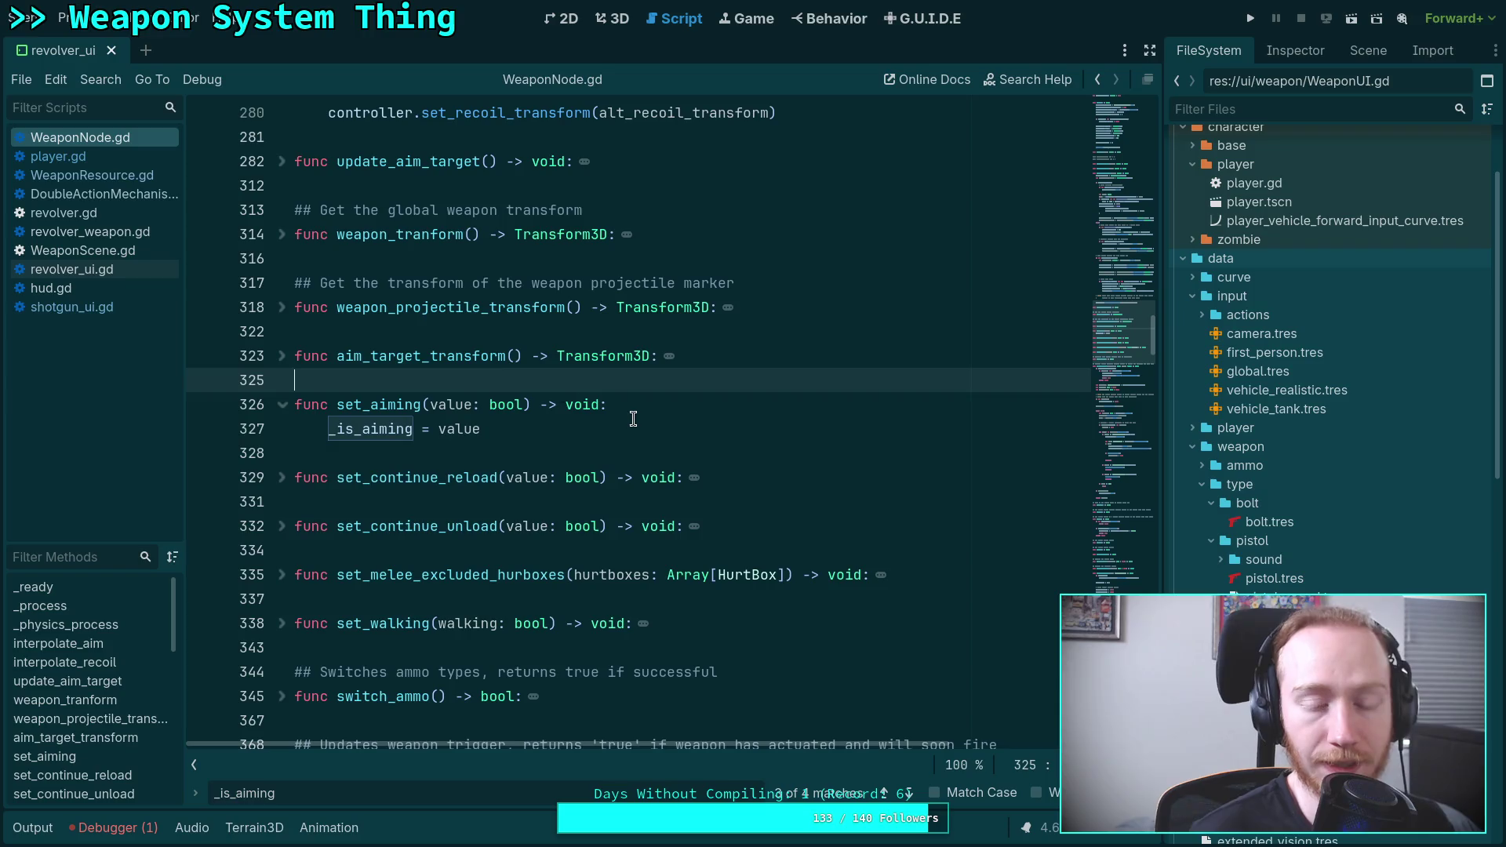
# Add '## Set if the weapon is aiming. This reduces recoil power when aiming.' above set_aiming
pyautogui.press('Return')
pyautogui.write('## Set if the')
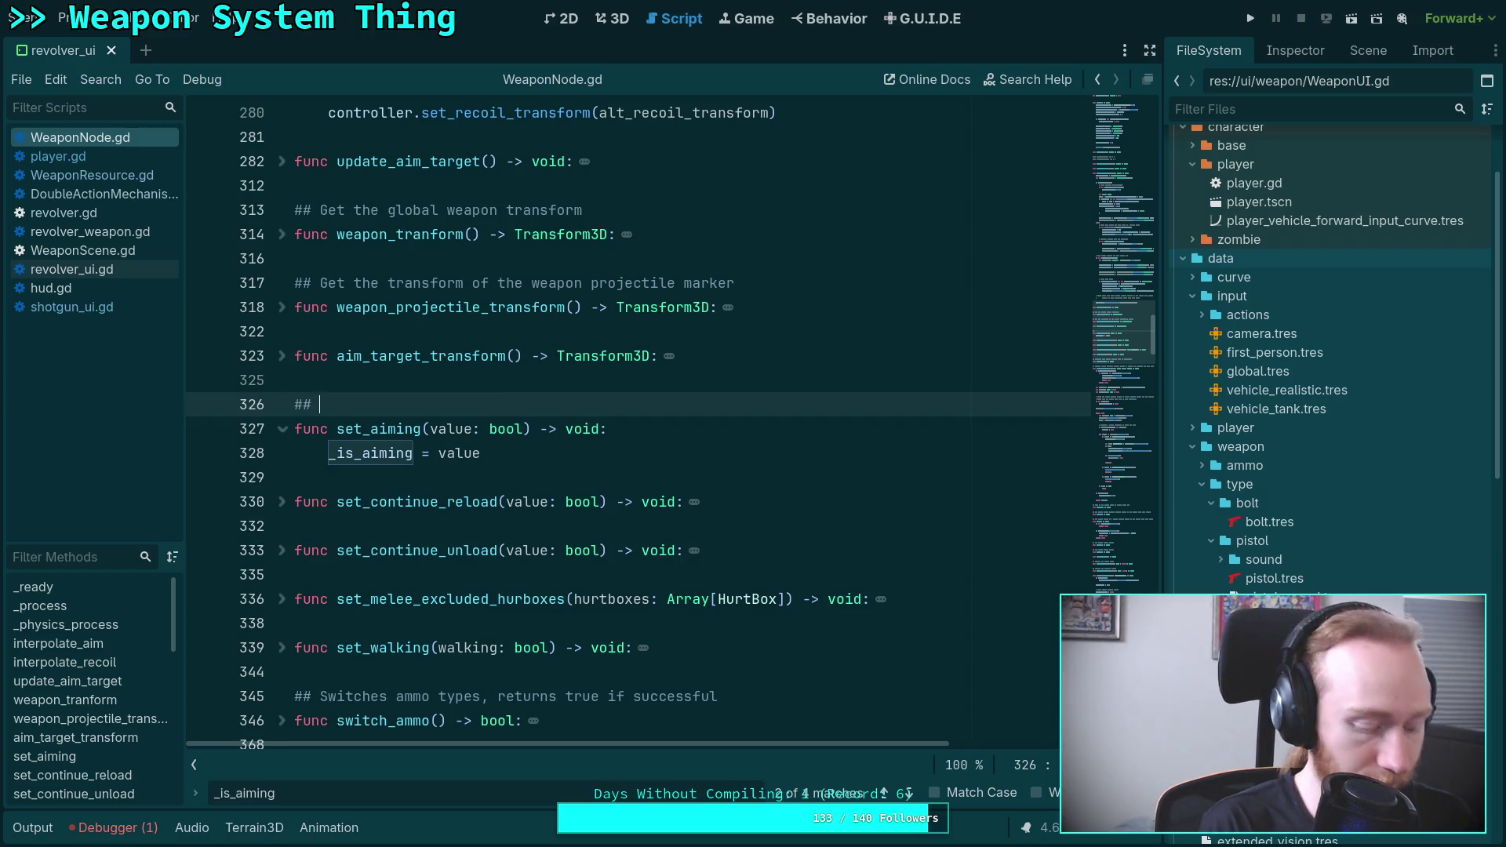
pyautogui.write(' weapon is aiming. ')
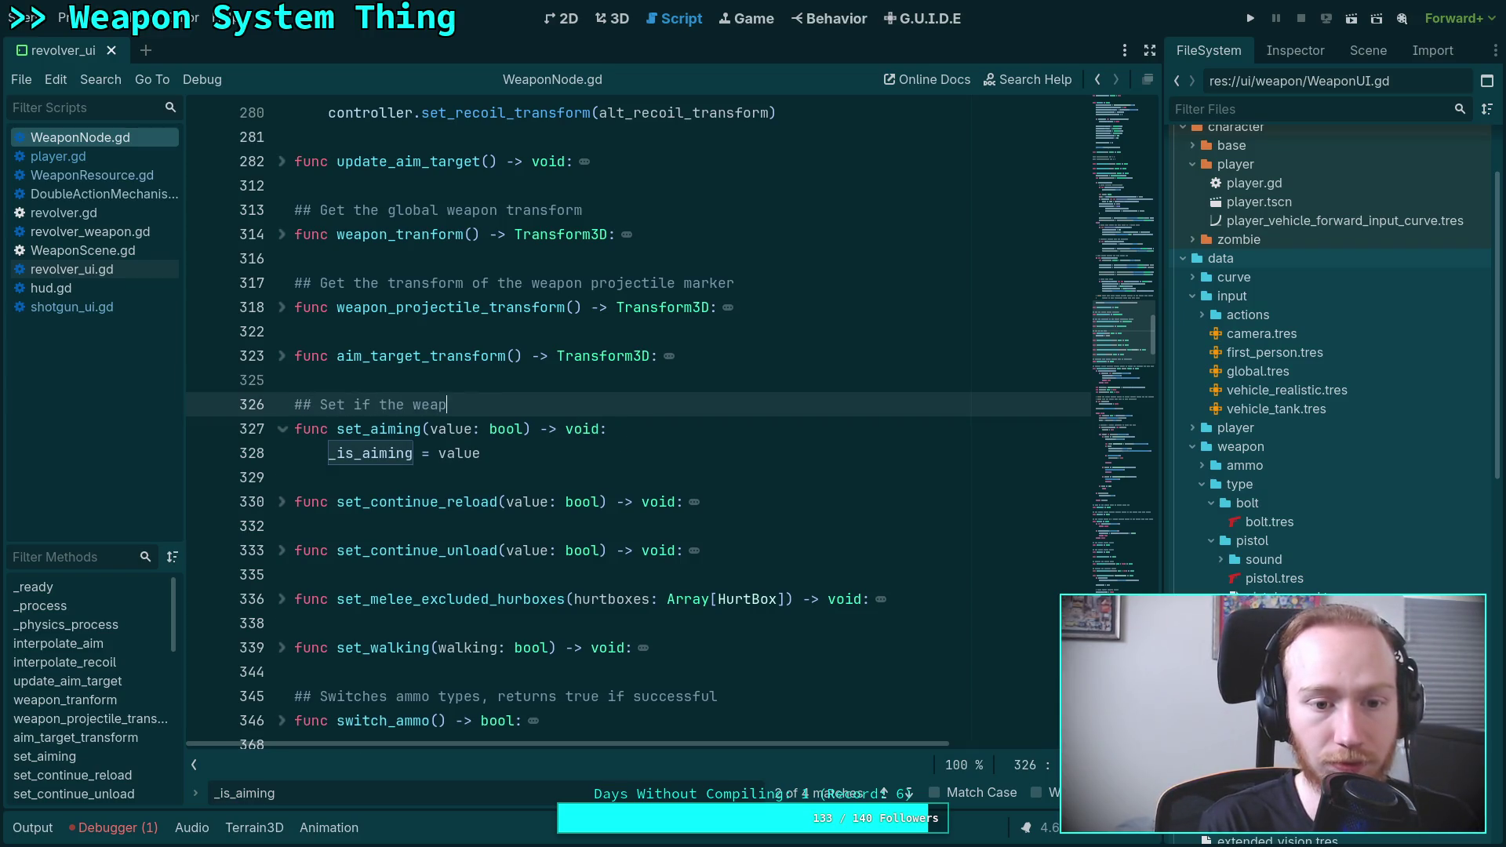
pyautogui.write('This reduces r')
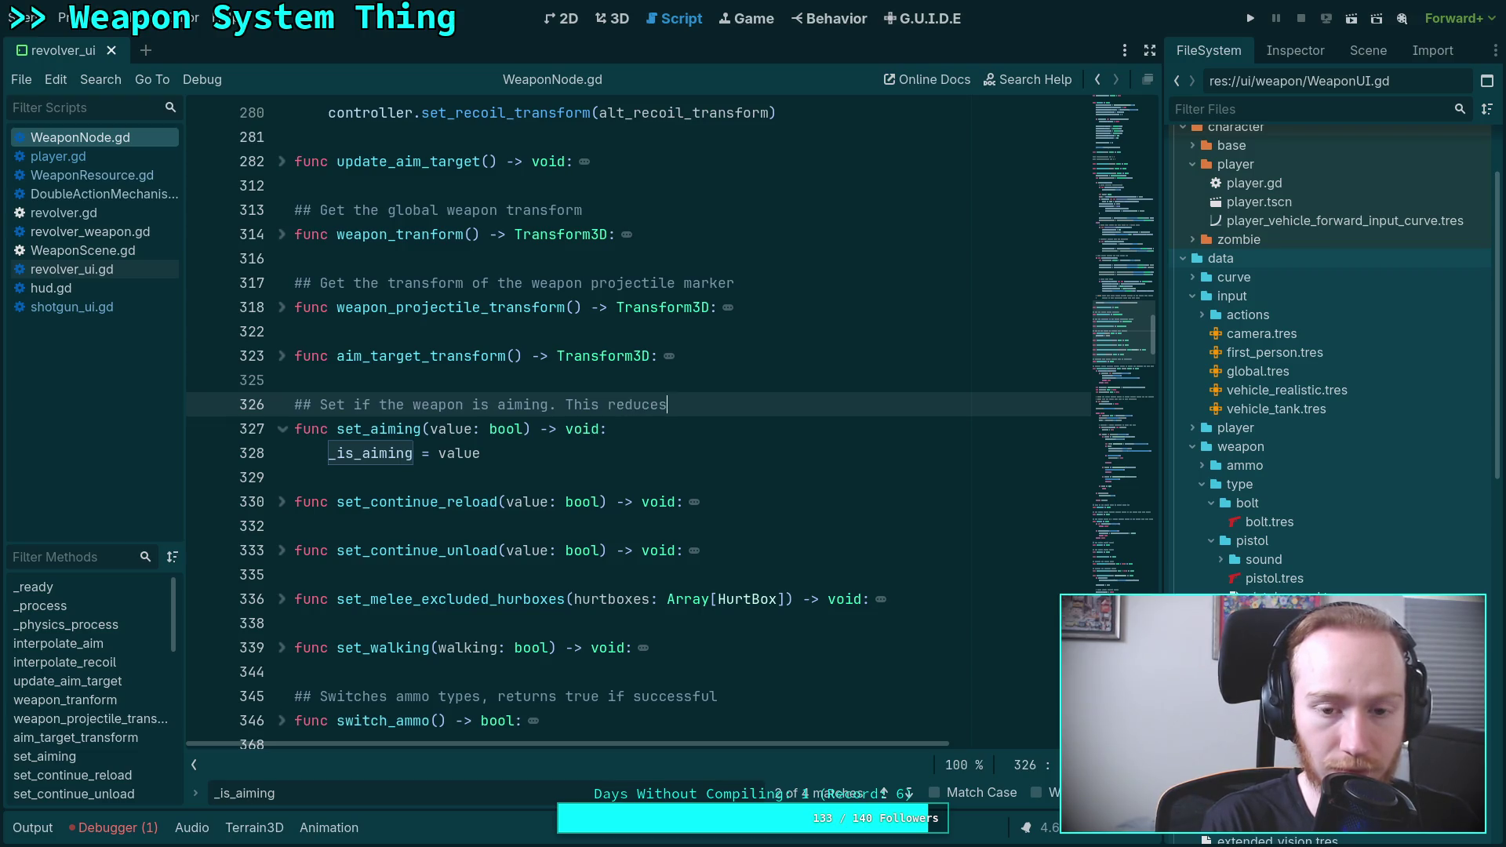
pyautogui.write('ecoil im')
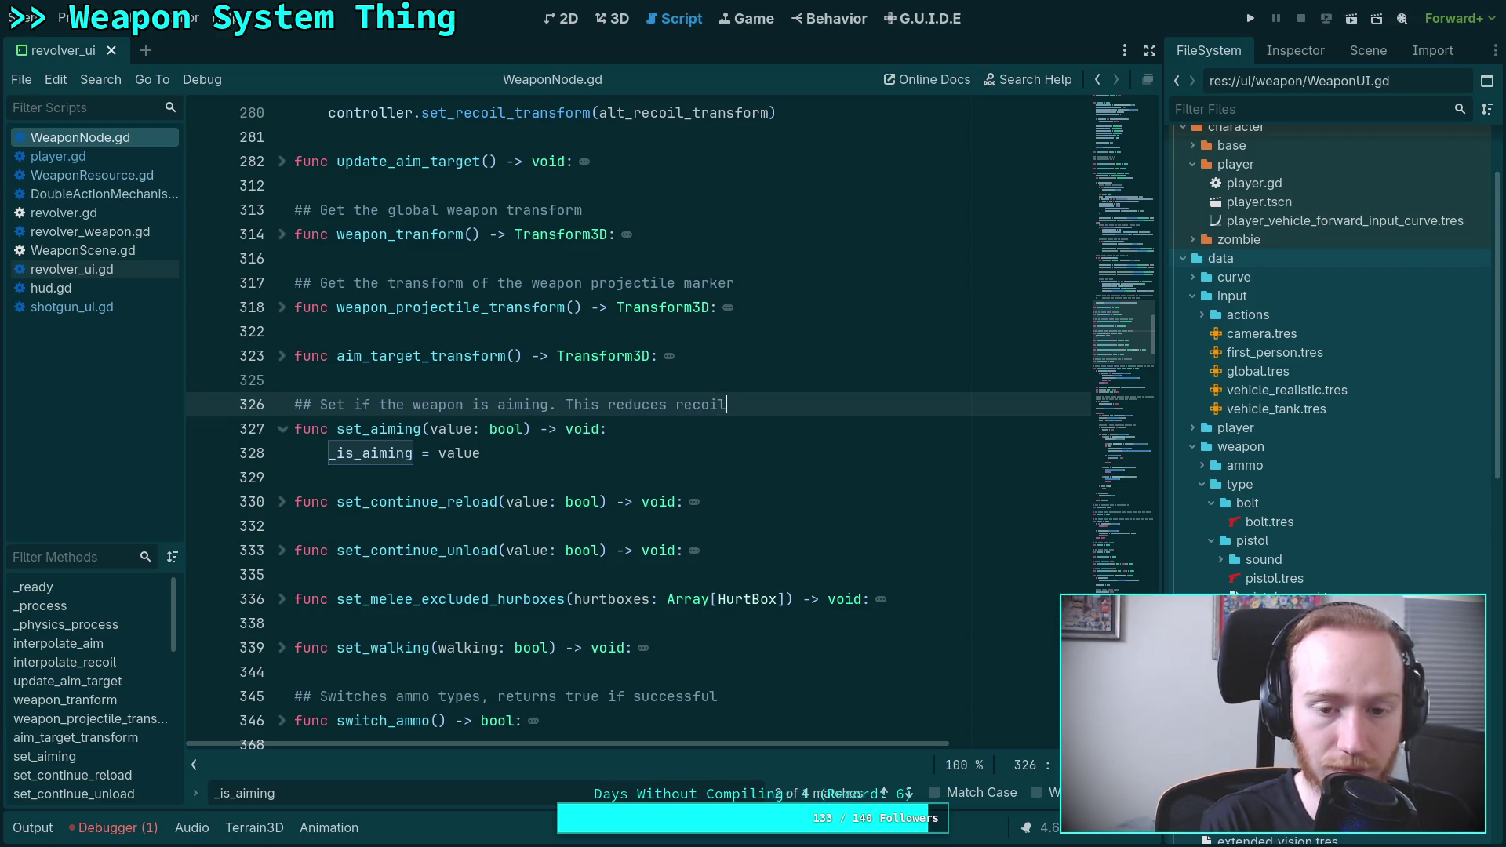
pyautogui.write('p')
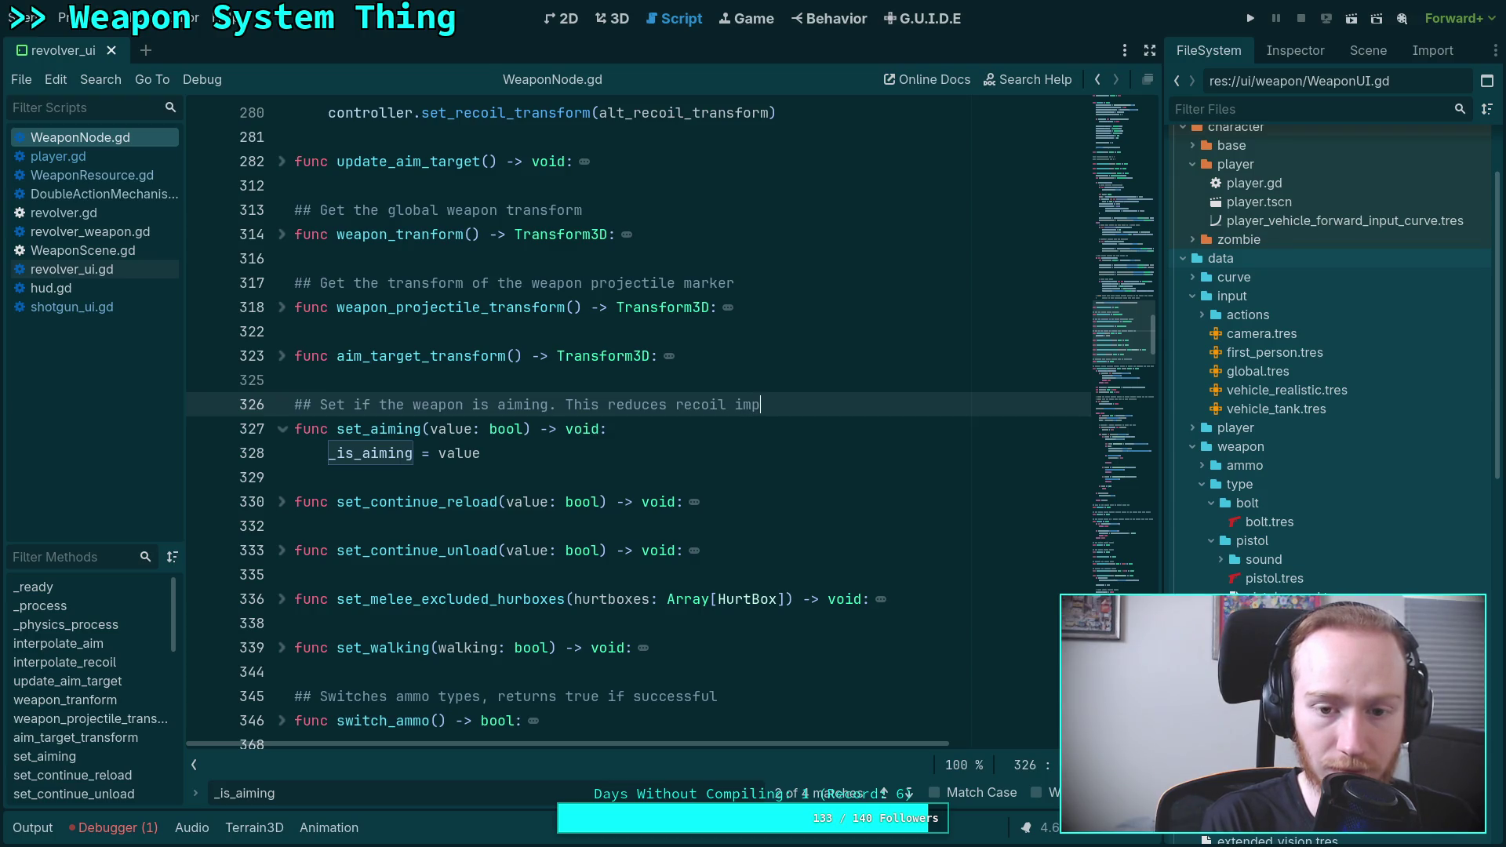
pyautogui.press('BackSpace')
pyautogui.press('BackSpace')
pyautogui.press('BackSpace')
pyautogui.write('poe')
pyautogui.press('BackSpace')
pyautogui.write('wer when aiming.')
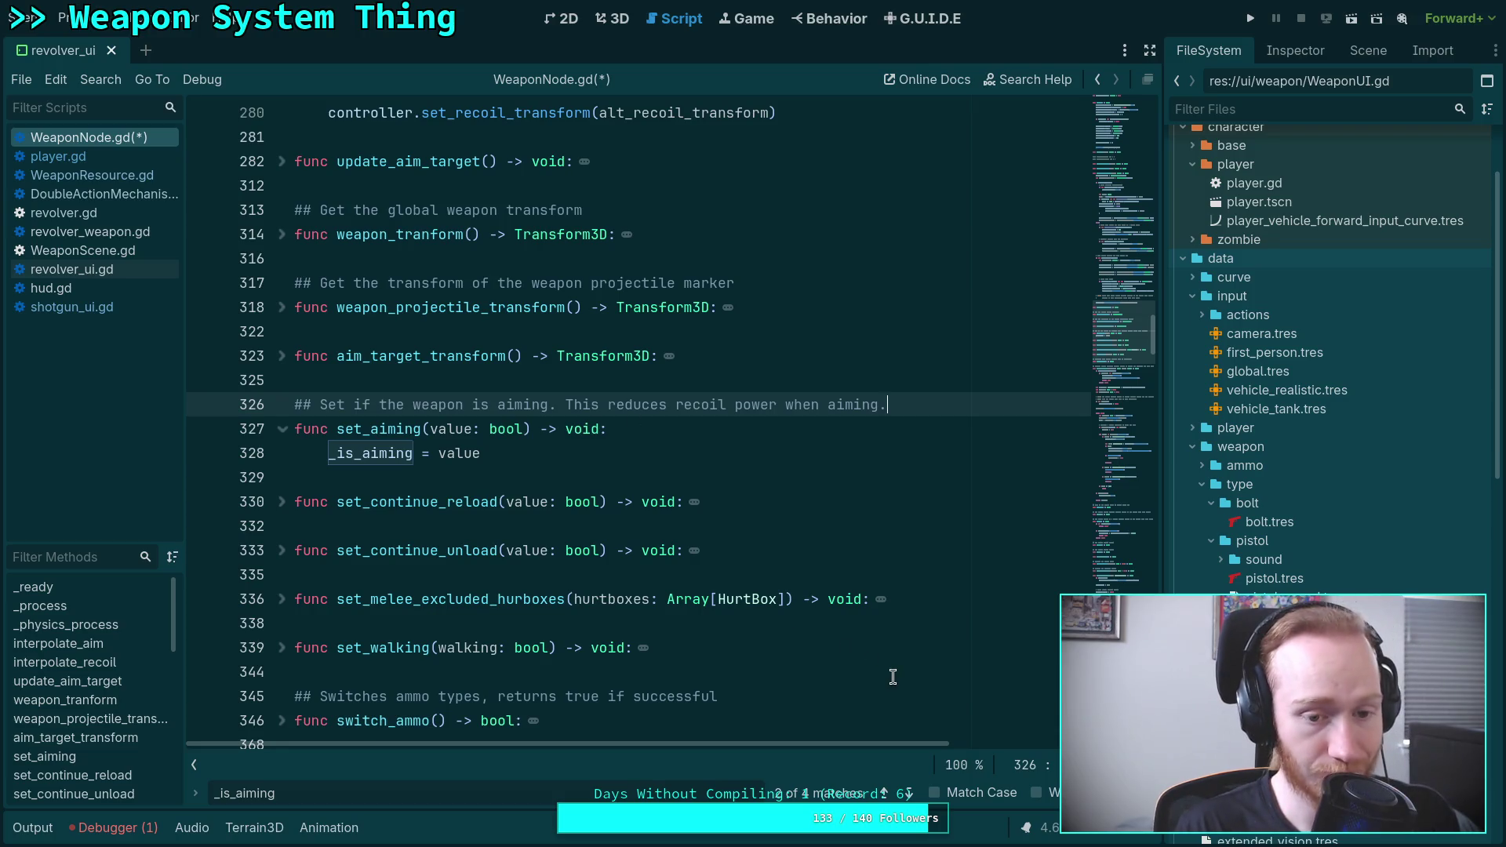
pyautogui.click(916, 798)
pyautogui.click(917, 798)
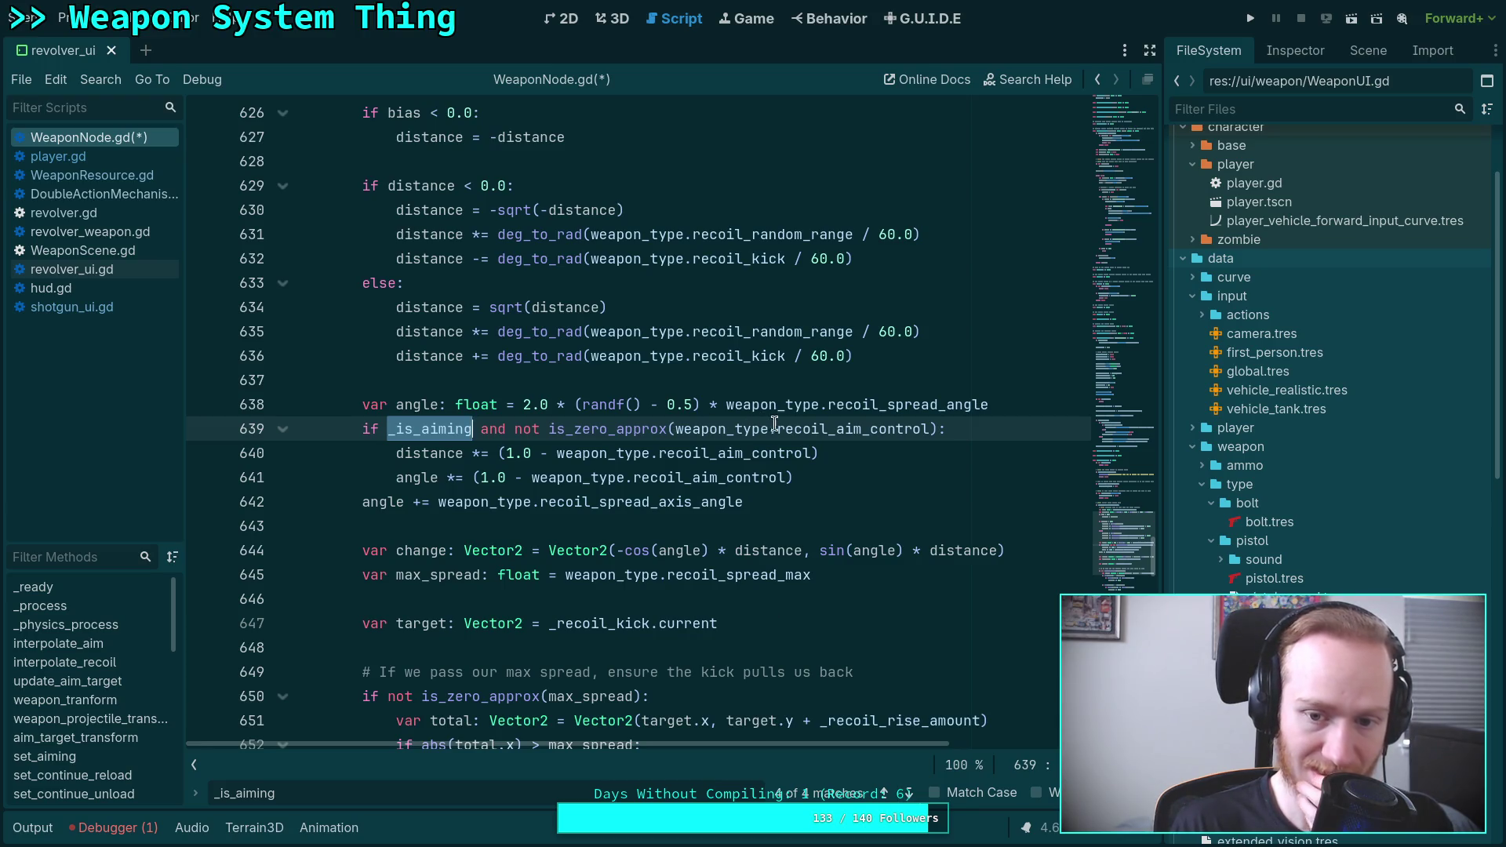
# Step through the remaining _is_aiming matches, close the find bar, and save WeaponNode.gd
pyautogui.moveTo(856, 430)
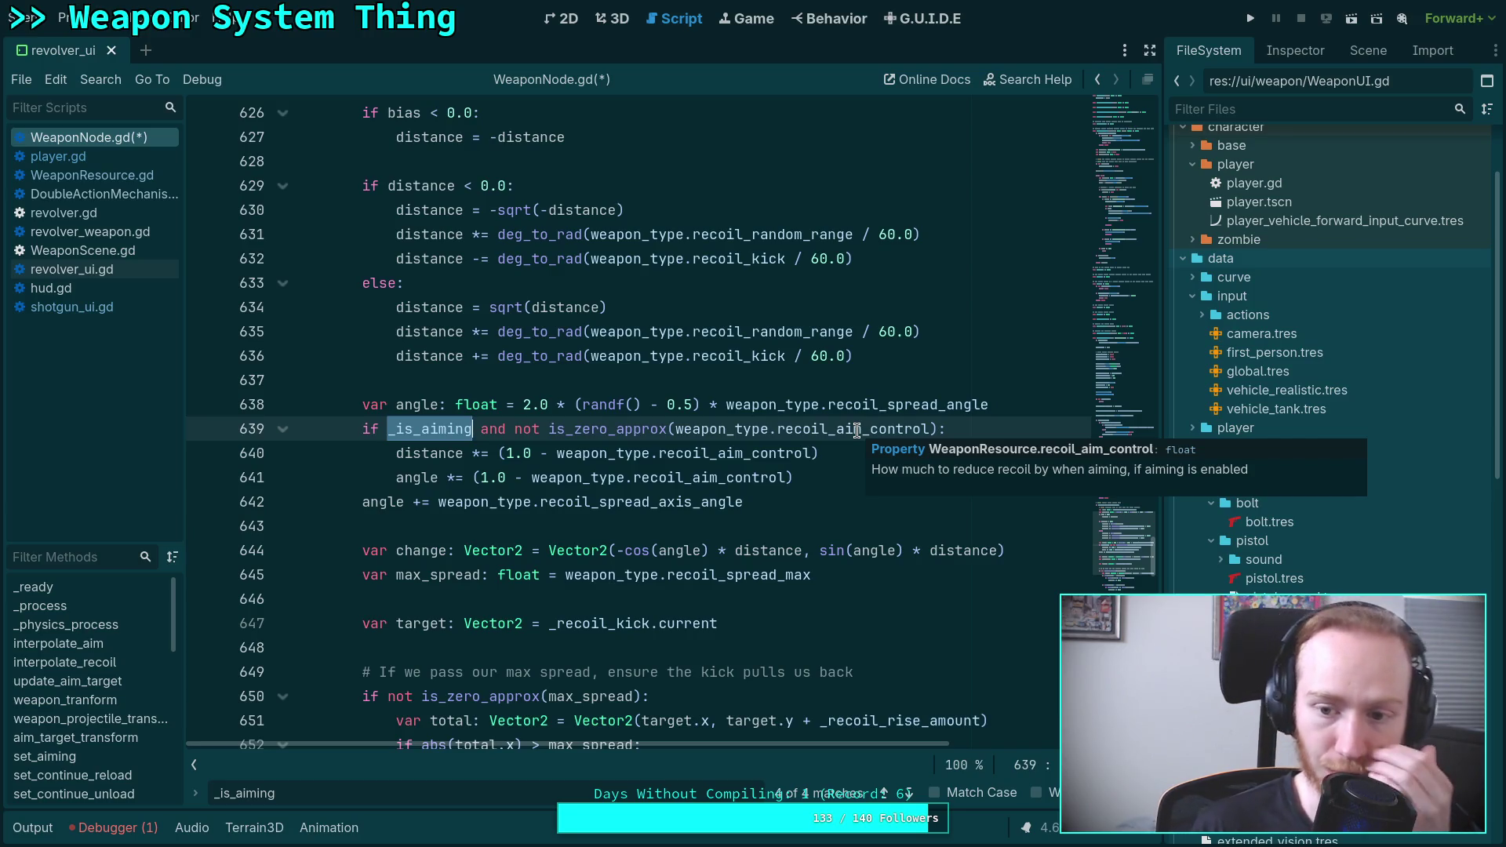
pyautogui.click(908, 793)
pyautogui.click(908, 793)
pyautogui.click(908, 793)
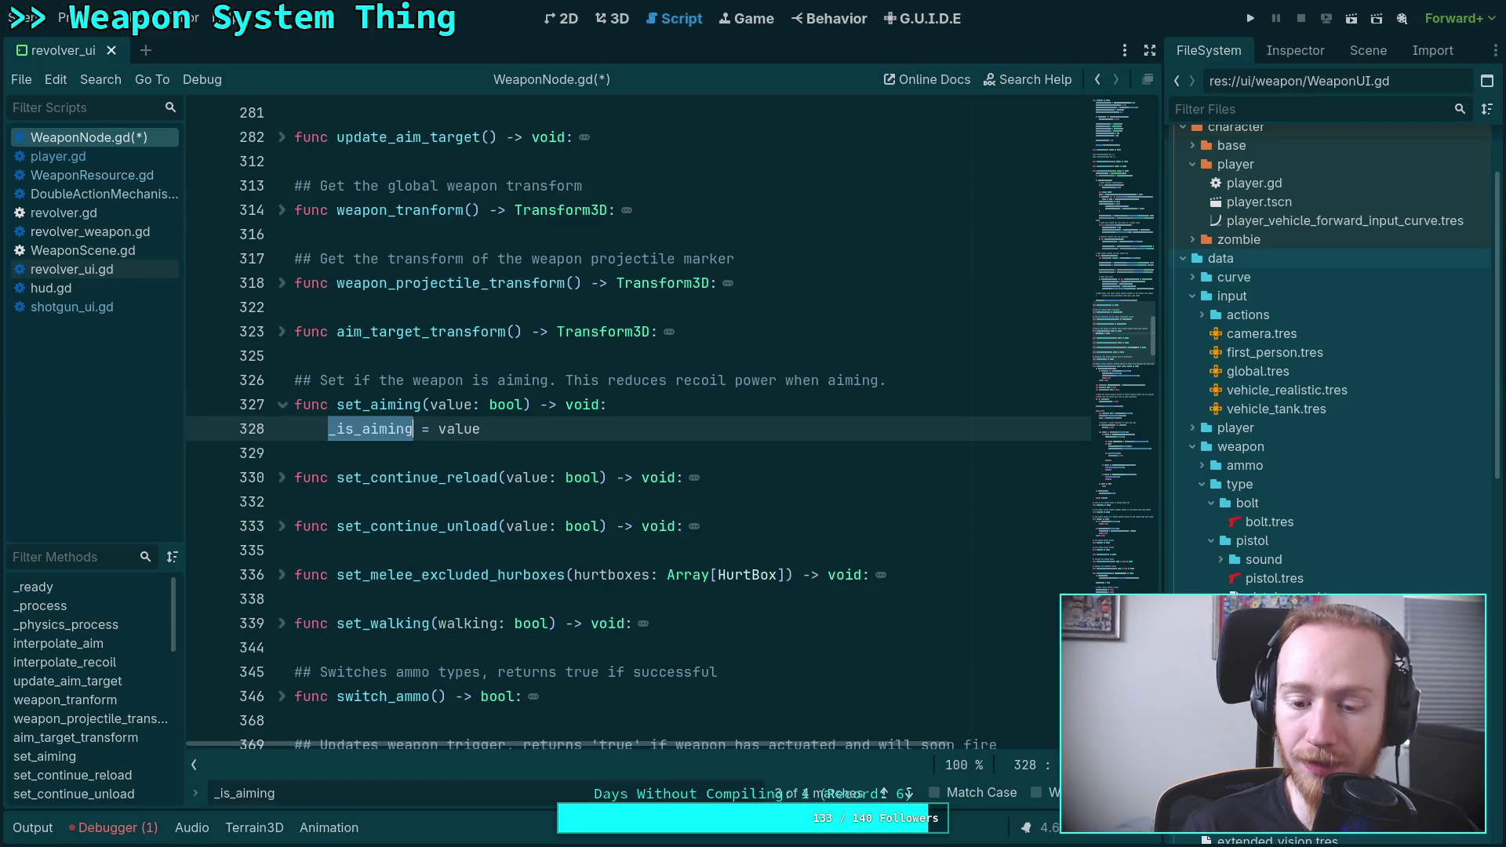
pyautogui.press('Escape')
pyautogui.hotkey('ctrl', 's')
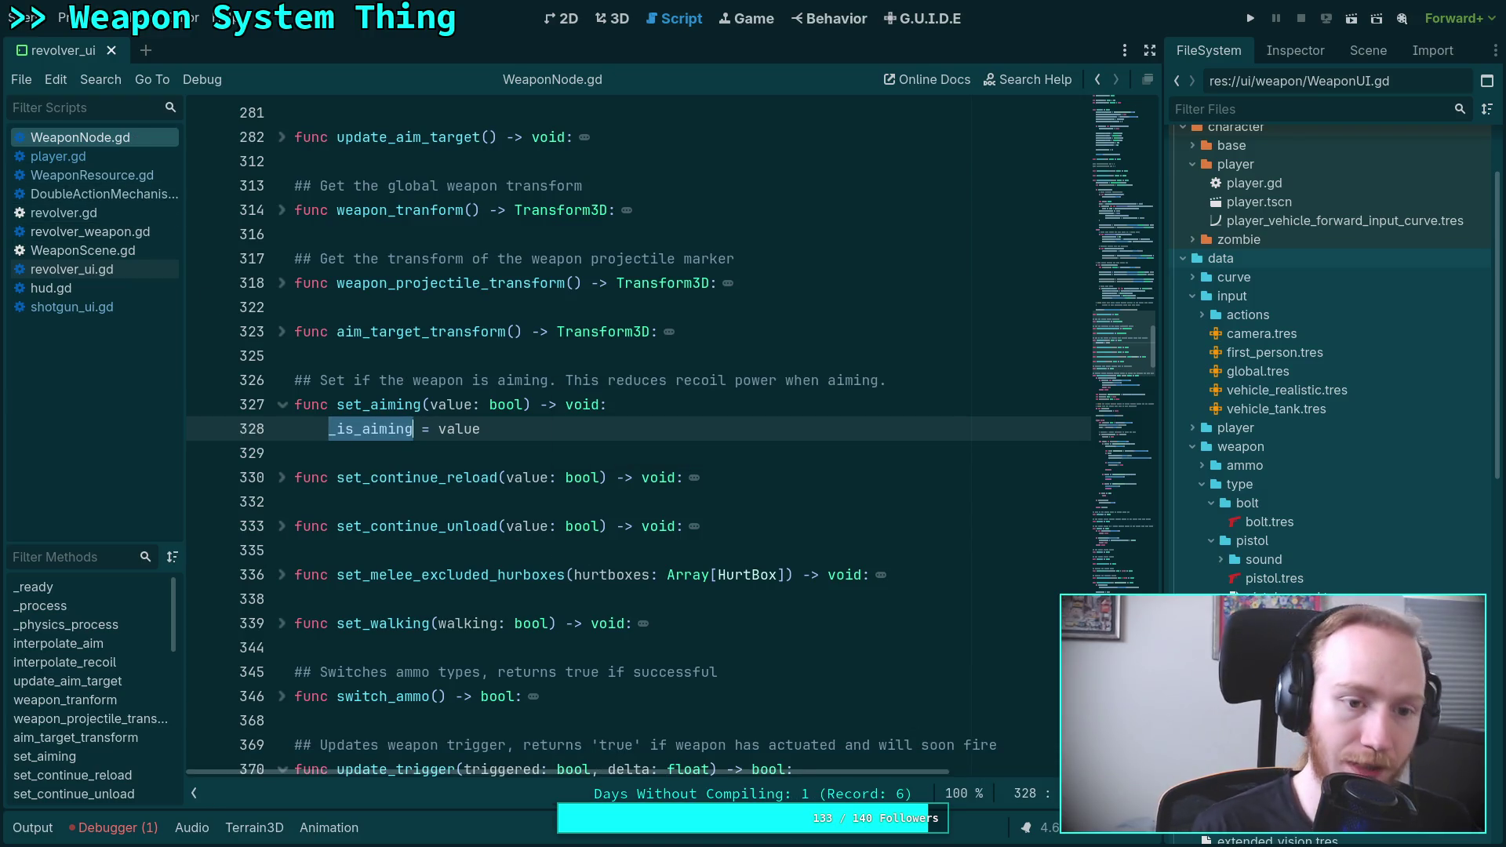
pyautogui.click(59, 156)
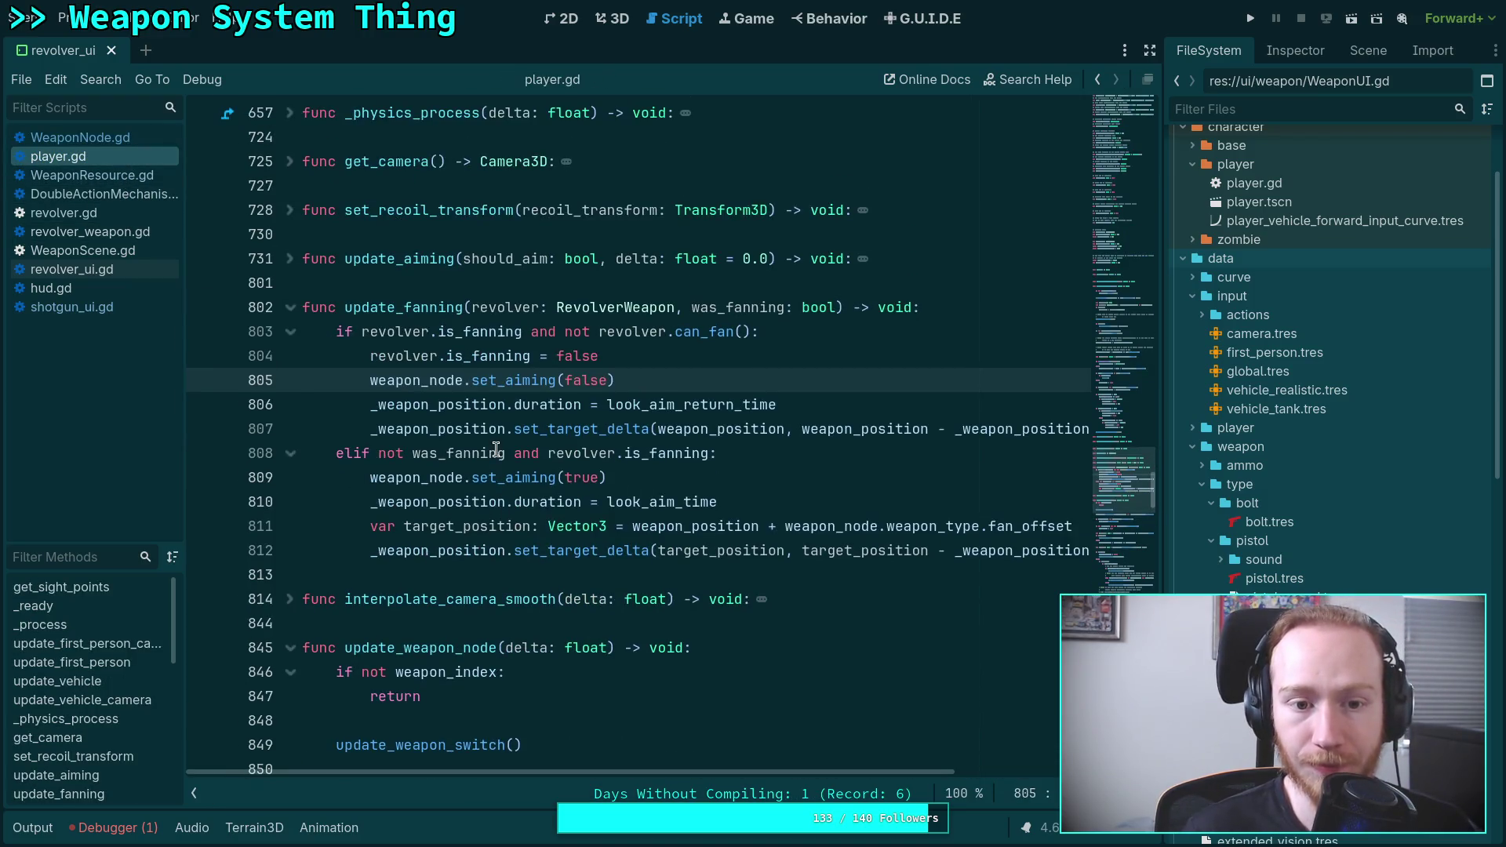
# Add '# NOTE: special revolver case, fanning stance improves recoil control' above set_aiming(true)
pyautogui.doubleClick(522, 380)
pyautogui.click(652, 375)
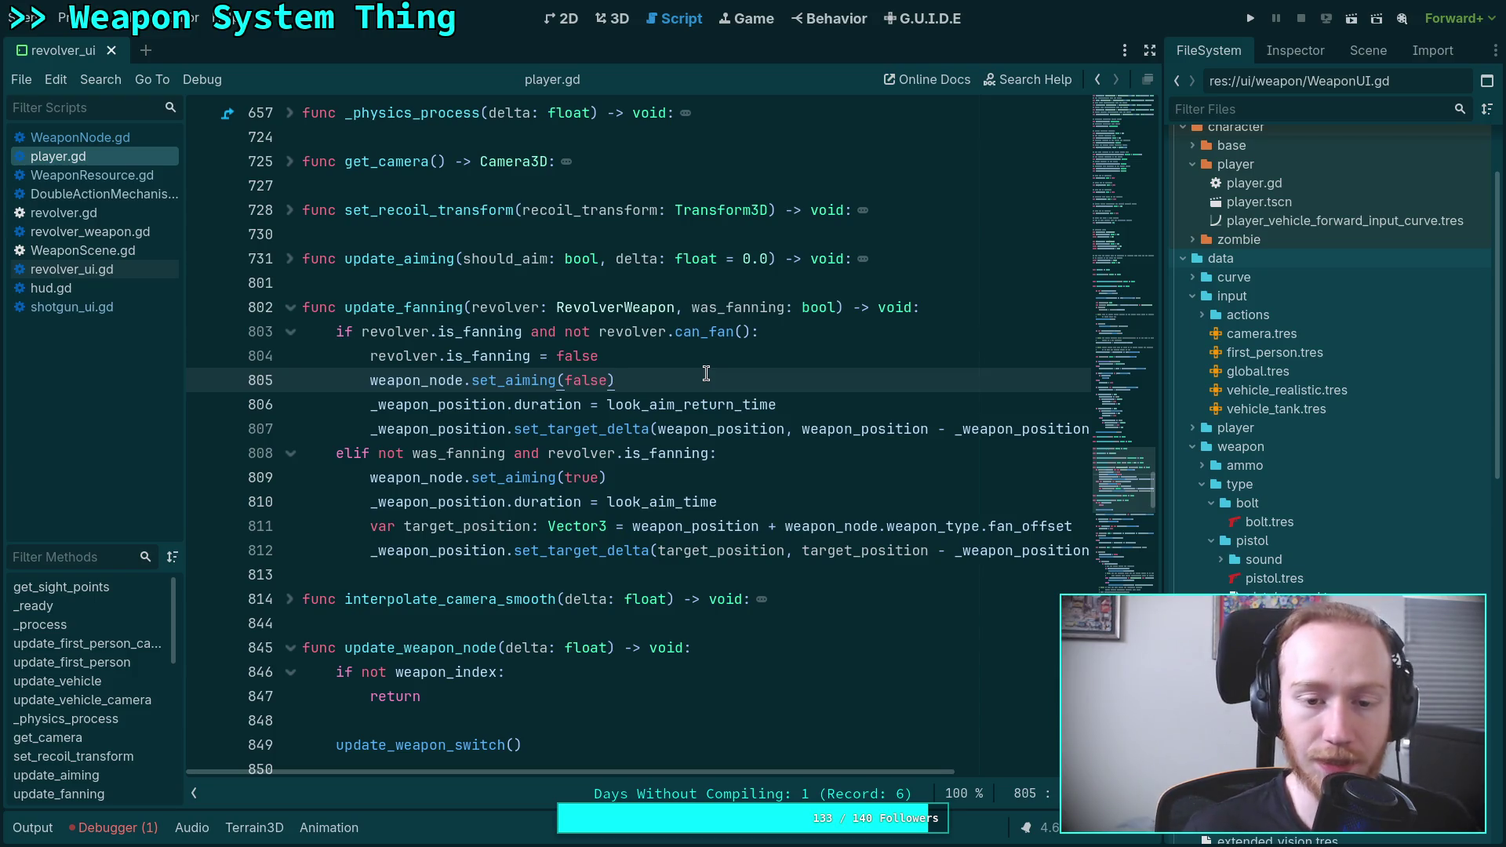
pyautogui.press('Up')
pyautogui.press('Return')
pyautogui.write('# NOTE: special re')
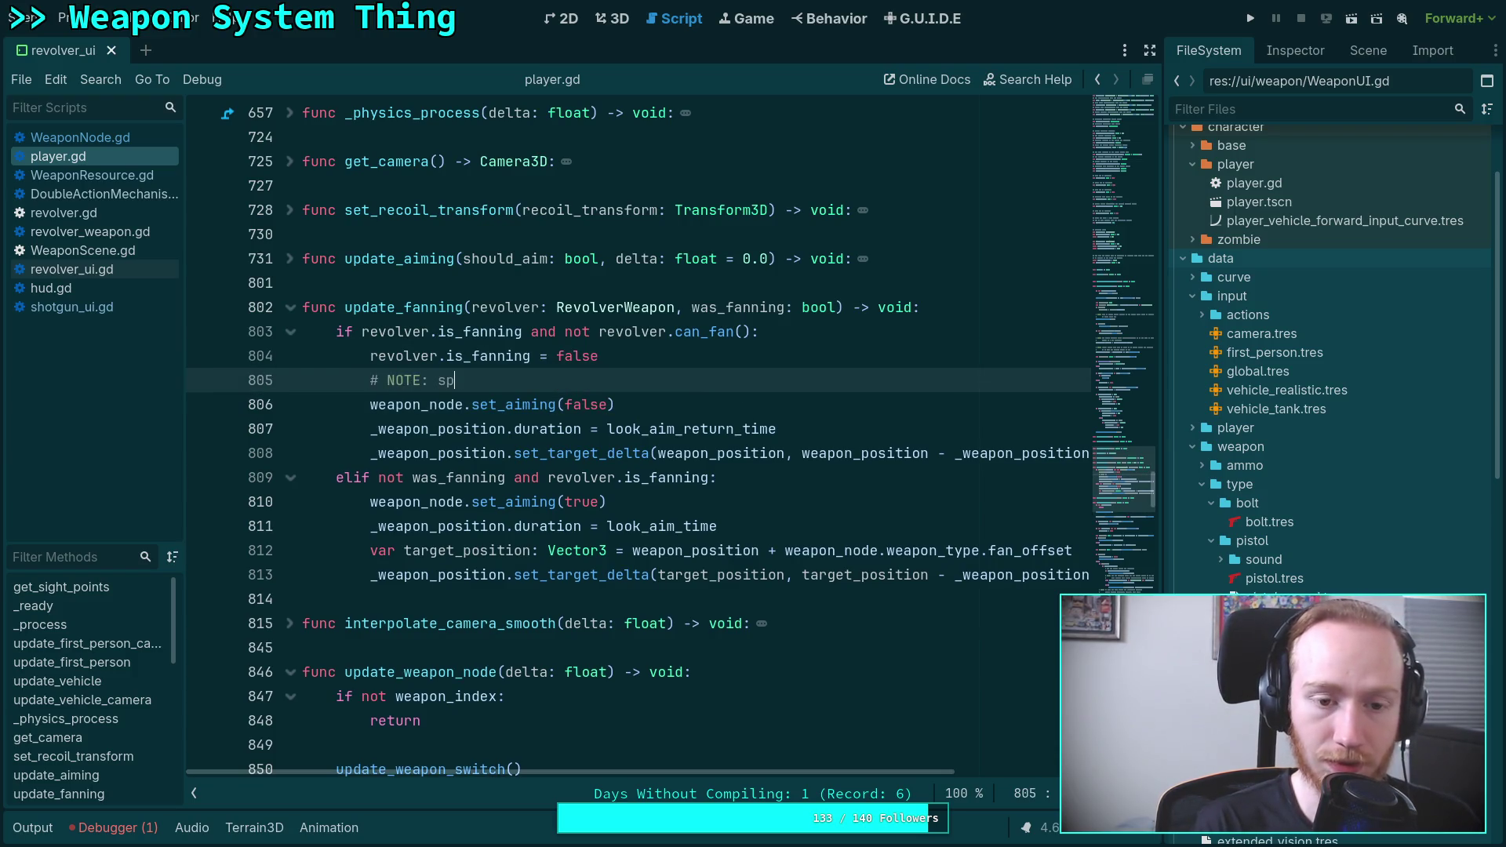
pyautogui.write('volver case, ')
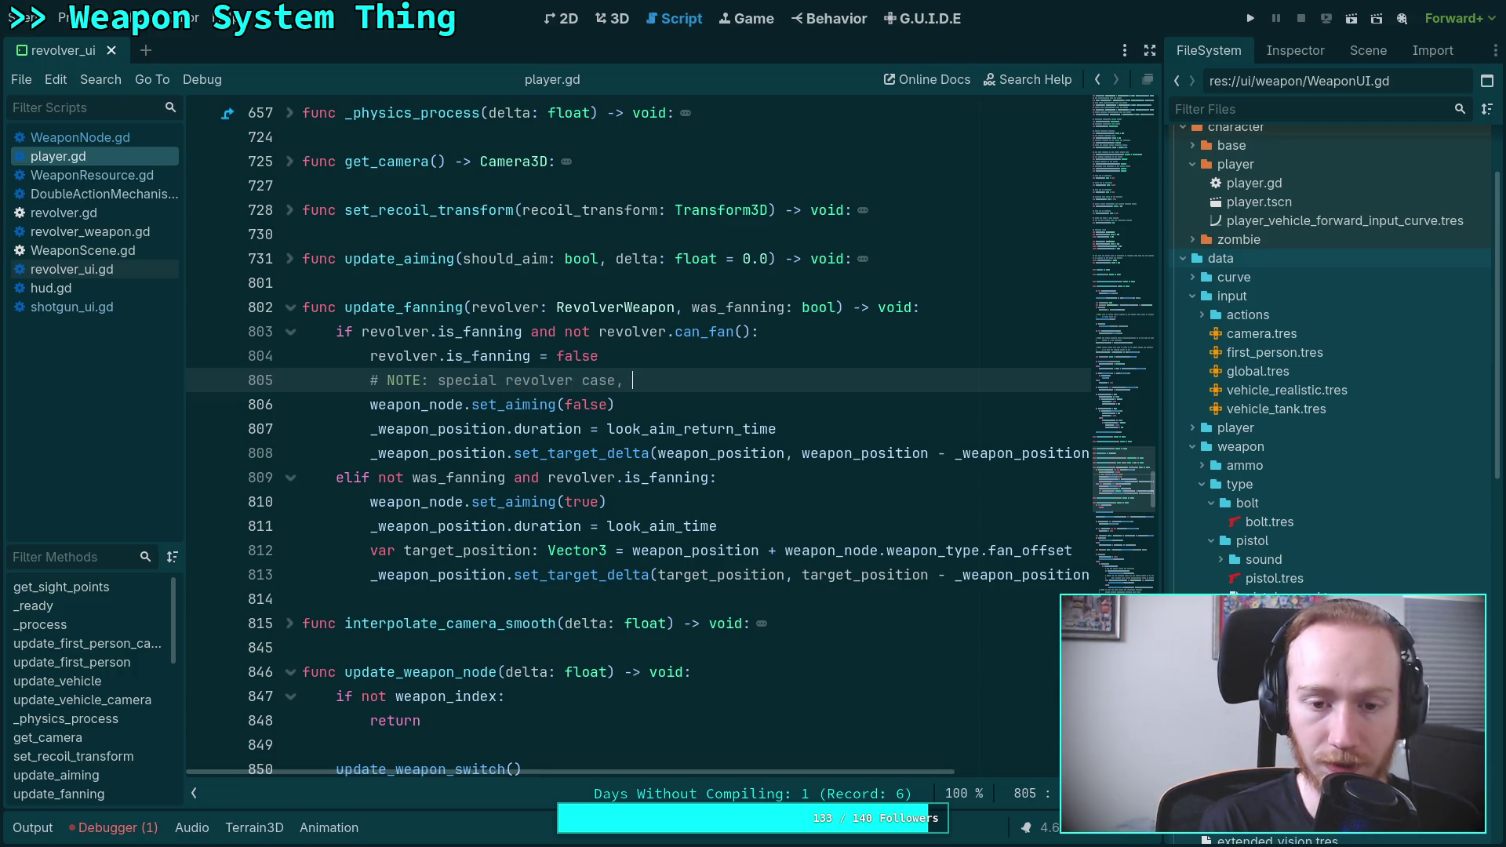
pyautogui.write('fanning')
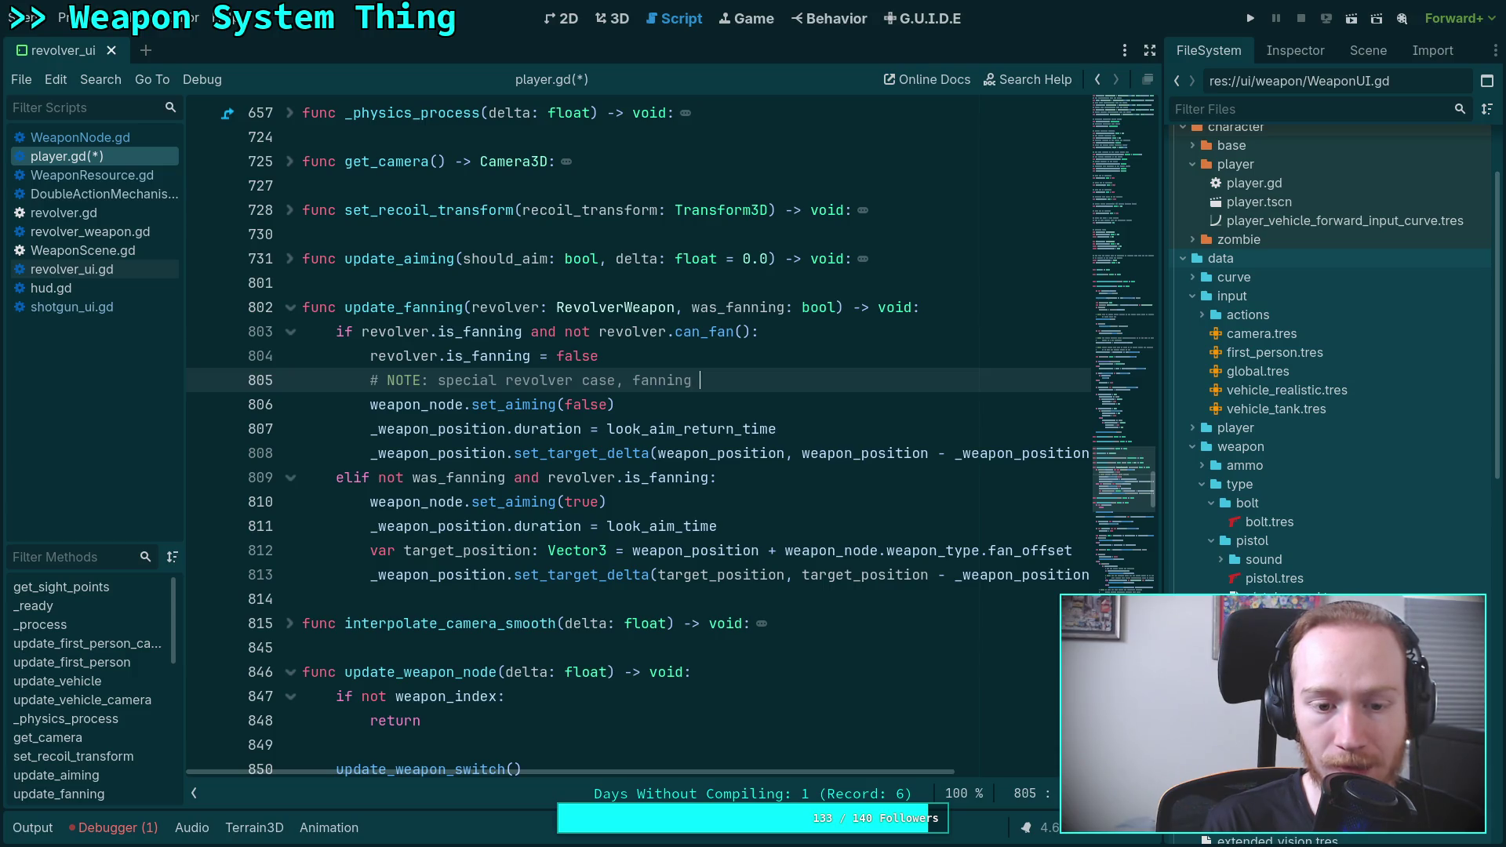
pyautogui.write('red')
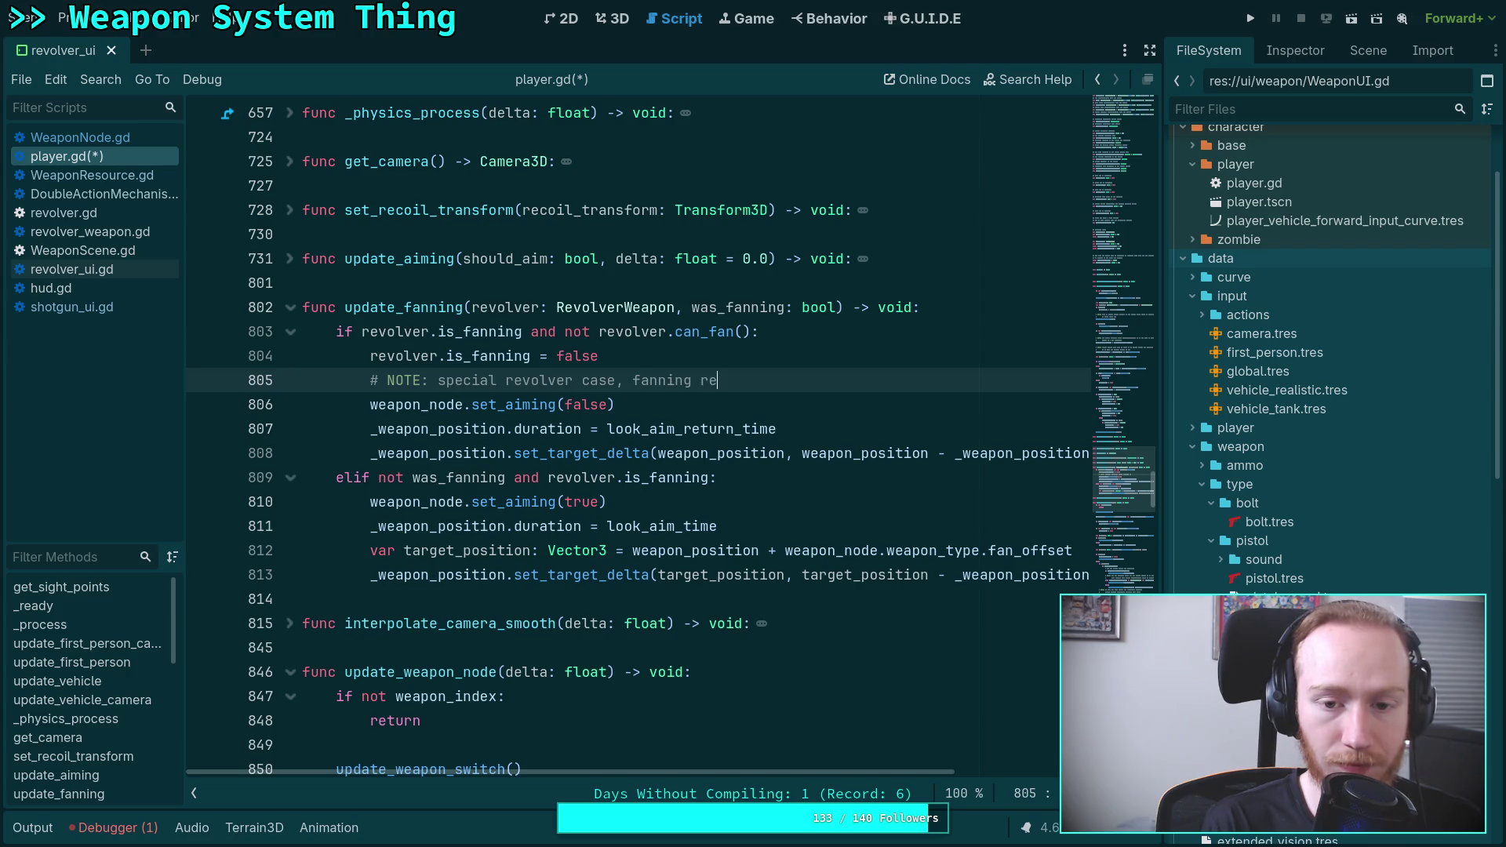
pyautogui.write('uces')
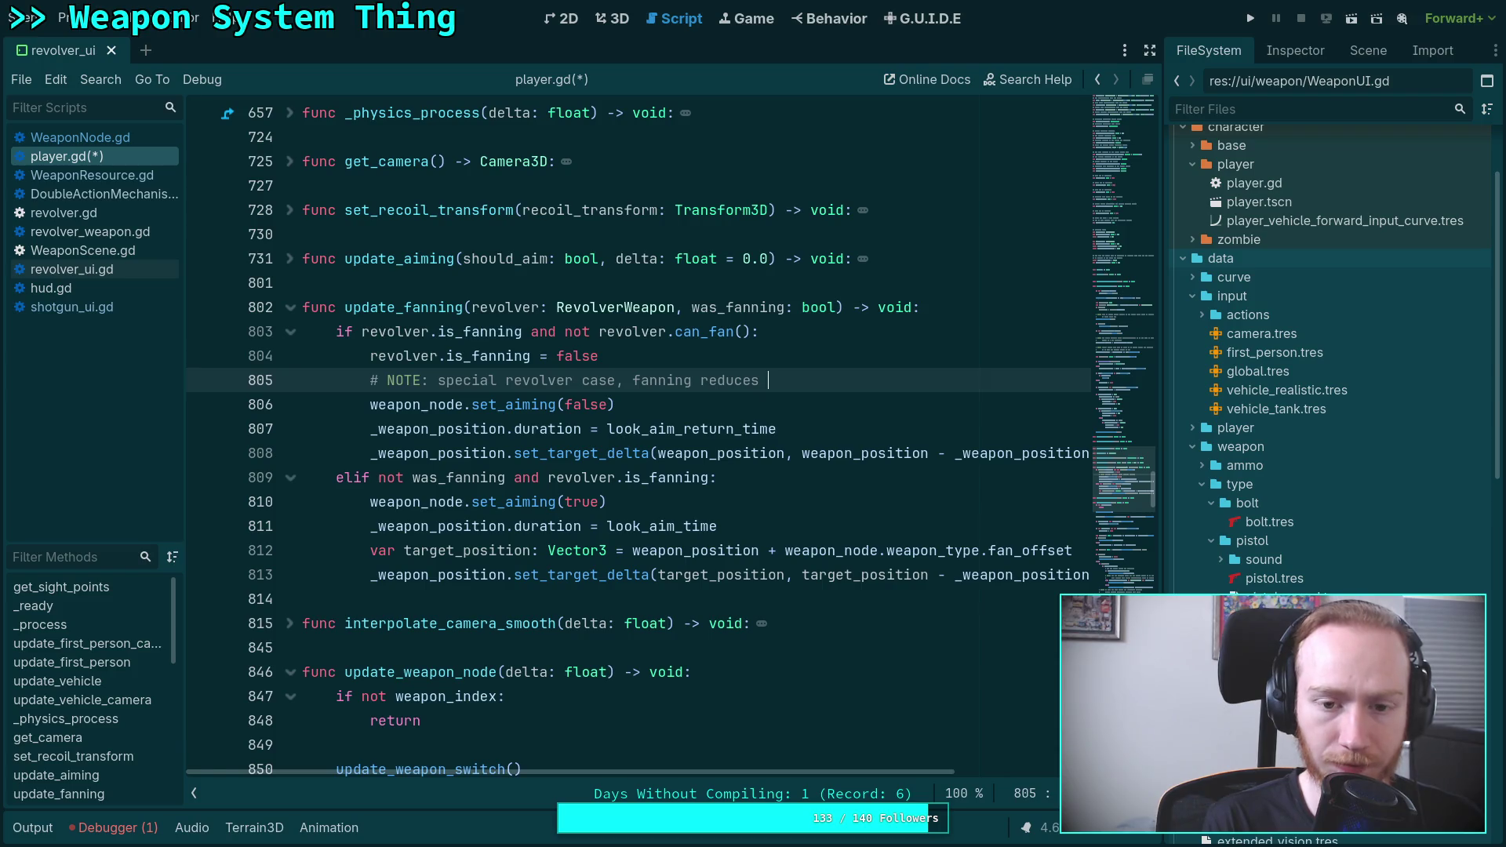
pyautogui.write(' recoil')
pyautogui.press('BackSpace')
pyautogui.press('BackSpace')
pyautogui.press('BackSpace')
pyautogui.write('a')
pyautogui.press('BackSpace')
pyautogui.press('BackSpace')
pyautogui.press('BackSpace')
pyautogui.press('BackSpace')
pyautogui.press('BackSpace')
pyautogui.press('BackSpace')
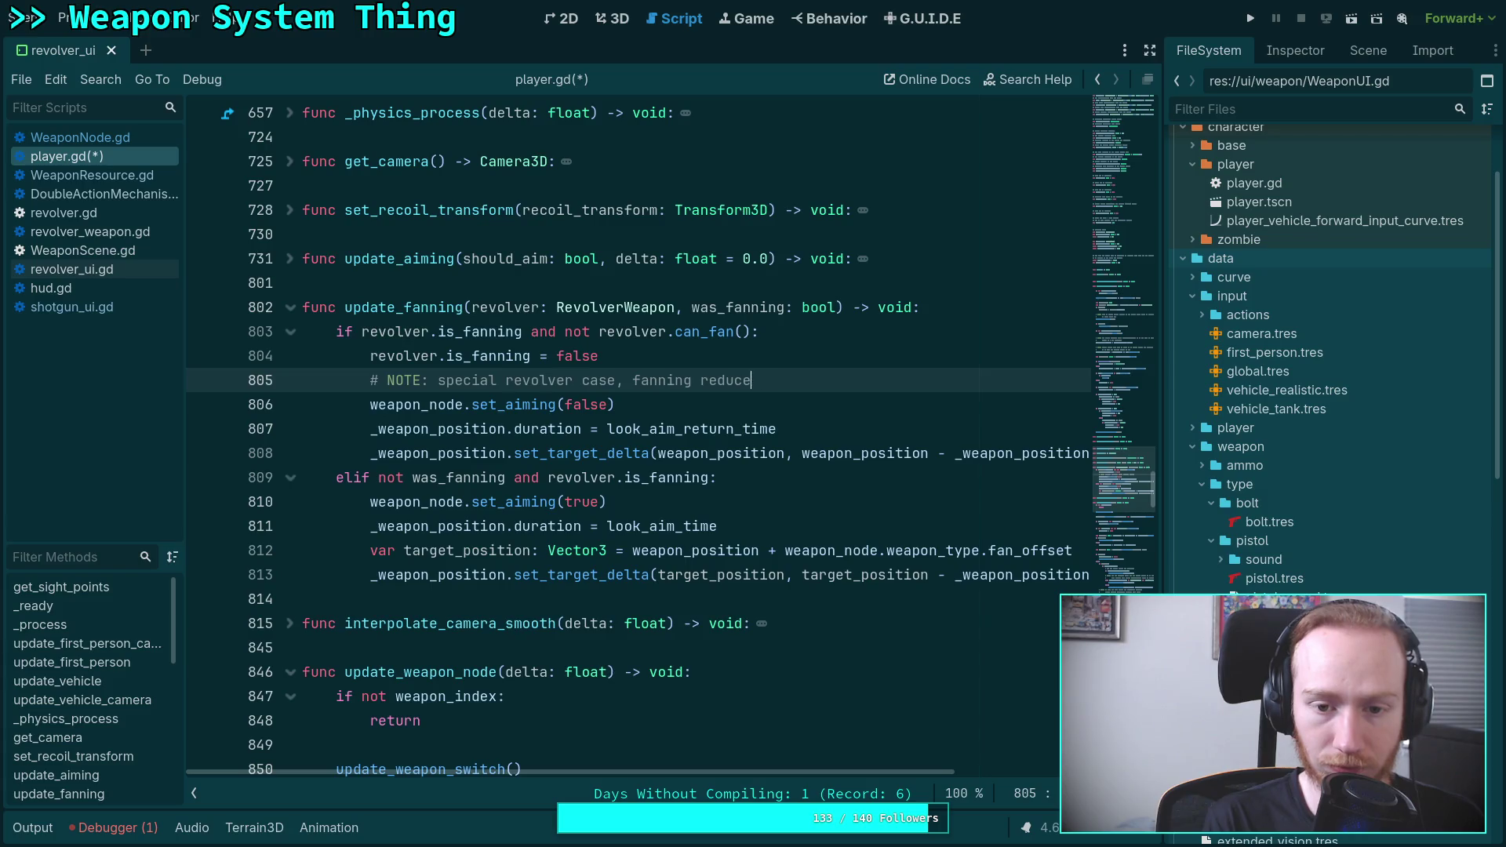
pyautogui.write('improve')
pyautogui.write('recoi')
pyautogui.write('contre')
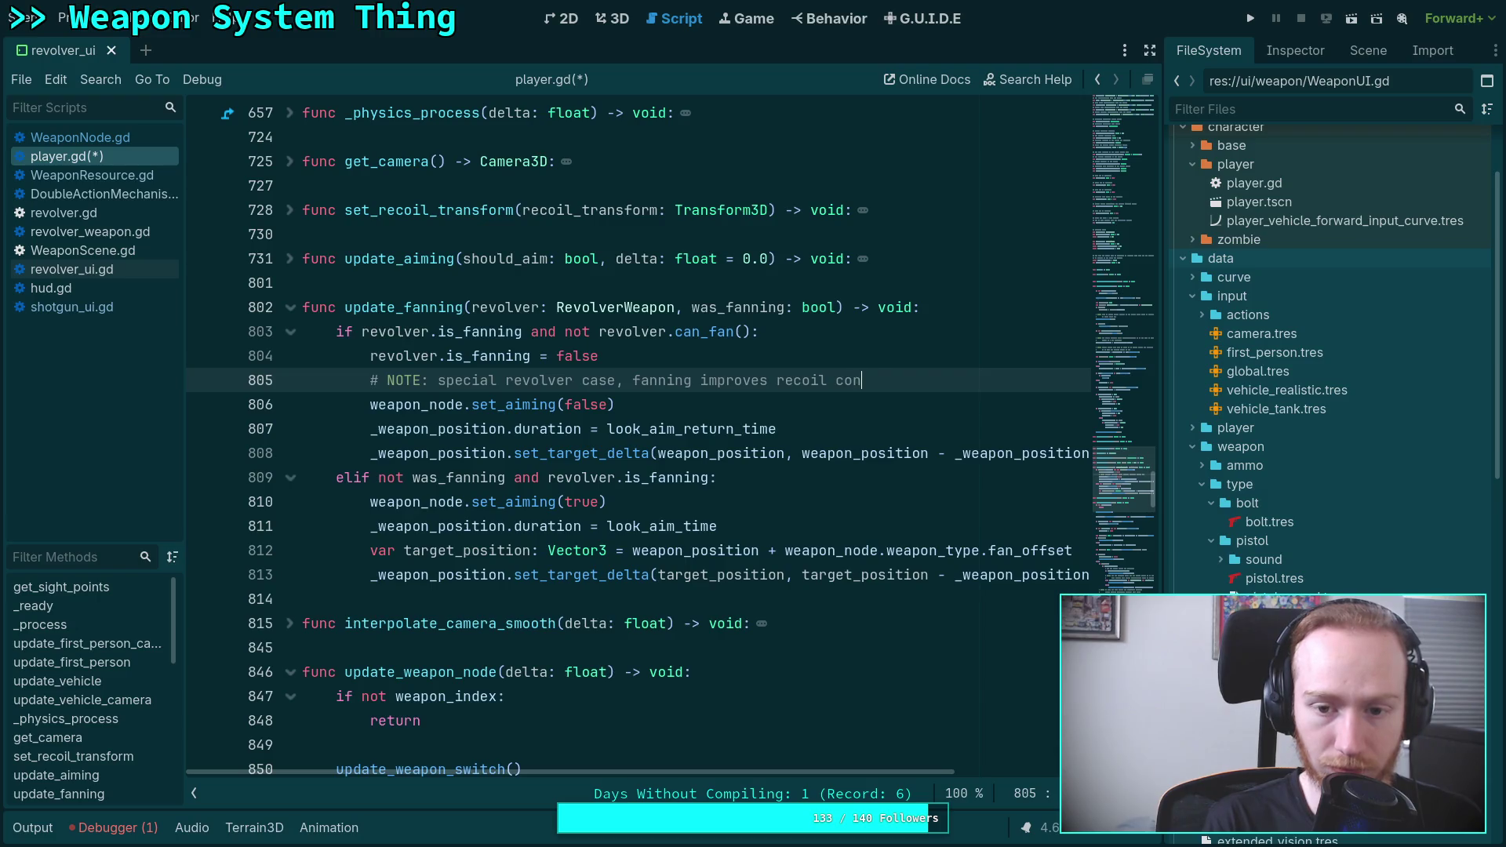
pyautogui.write('l')
pyautogui.hotkey('alt', 'Down')
pyautogui.hotkey('alt', 'Down')
pyautogui.hotkey('alt', 'Down')
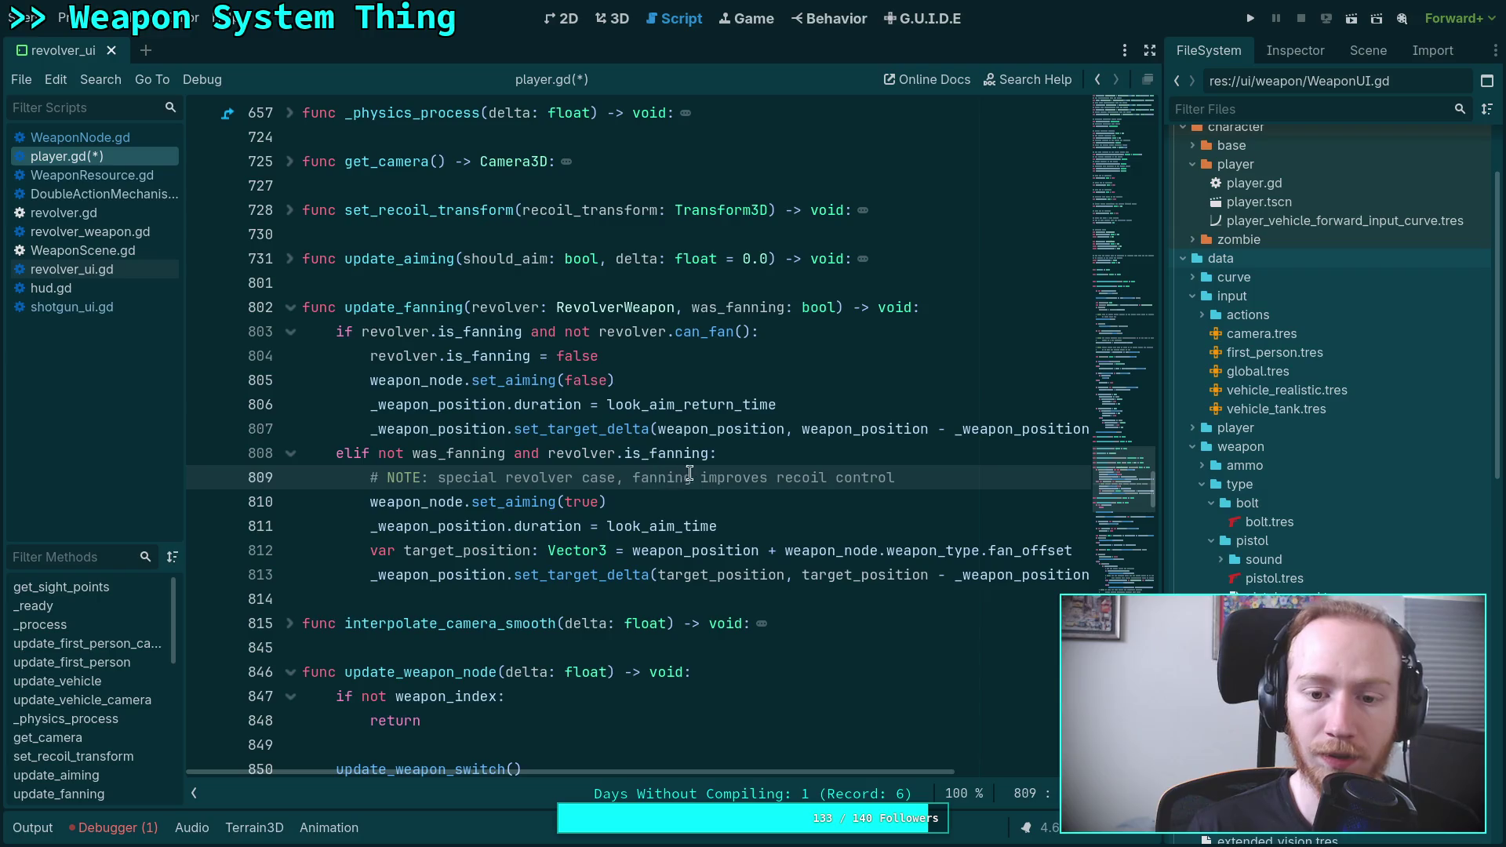
pyautogui.click(694, 477)
pyautogui.write('stance')
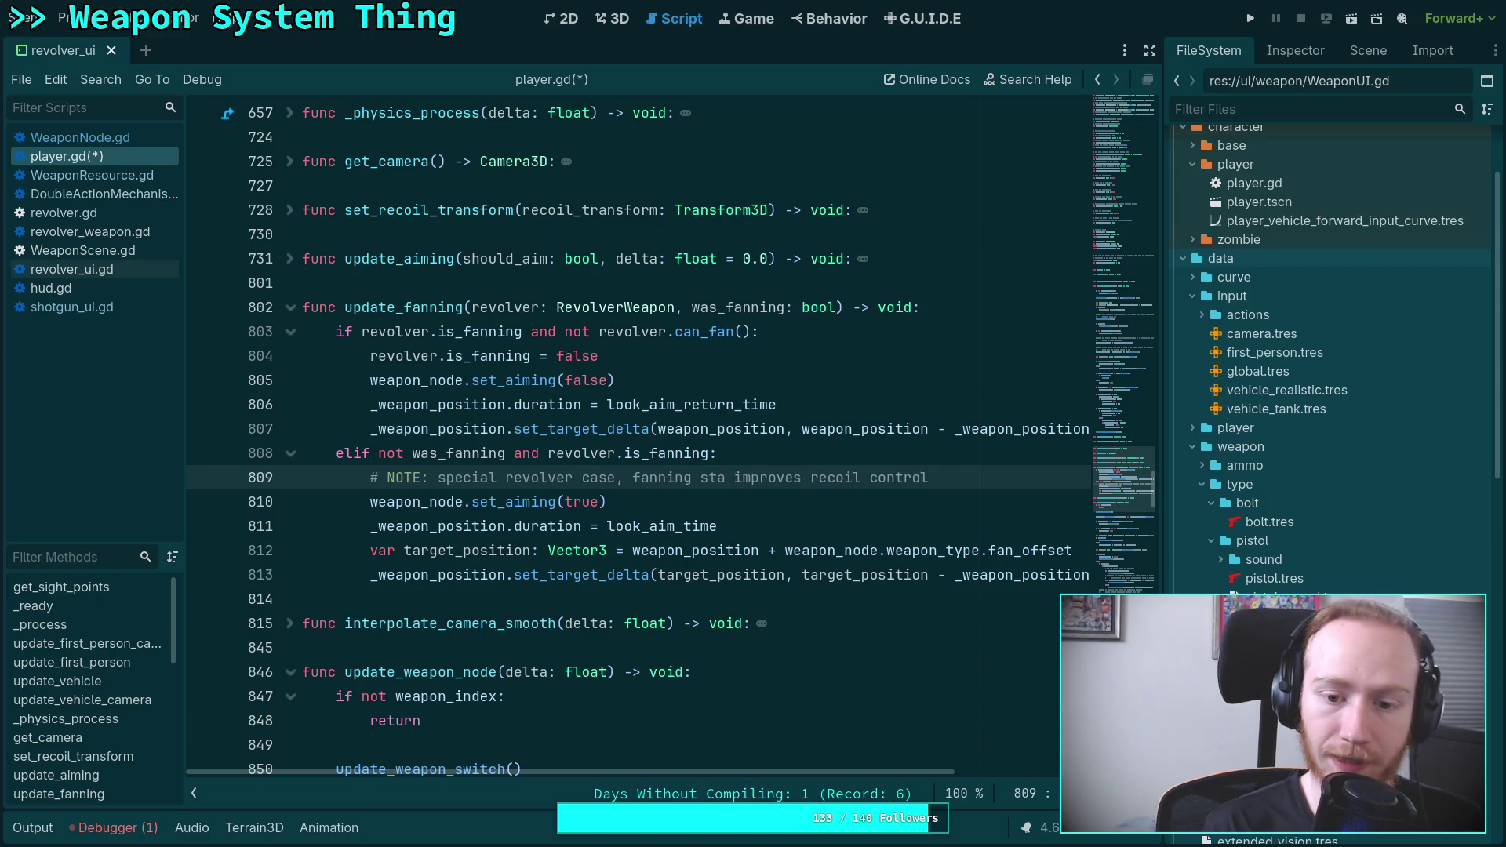
# Paste a NOTE above set_aiming(false) saying it resets recoil control from fanning stance, and save
pyautogui.click(1026, 480)
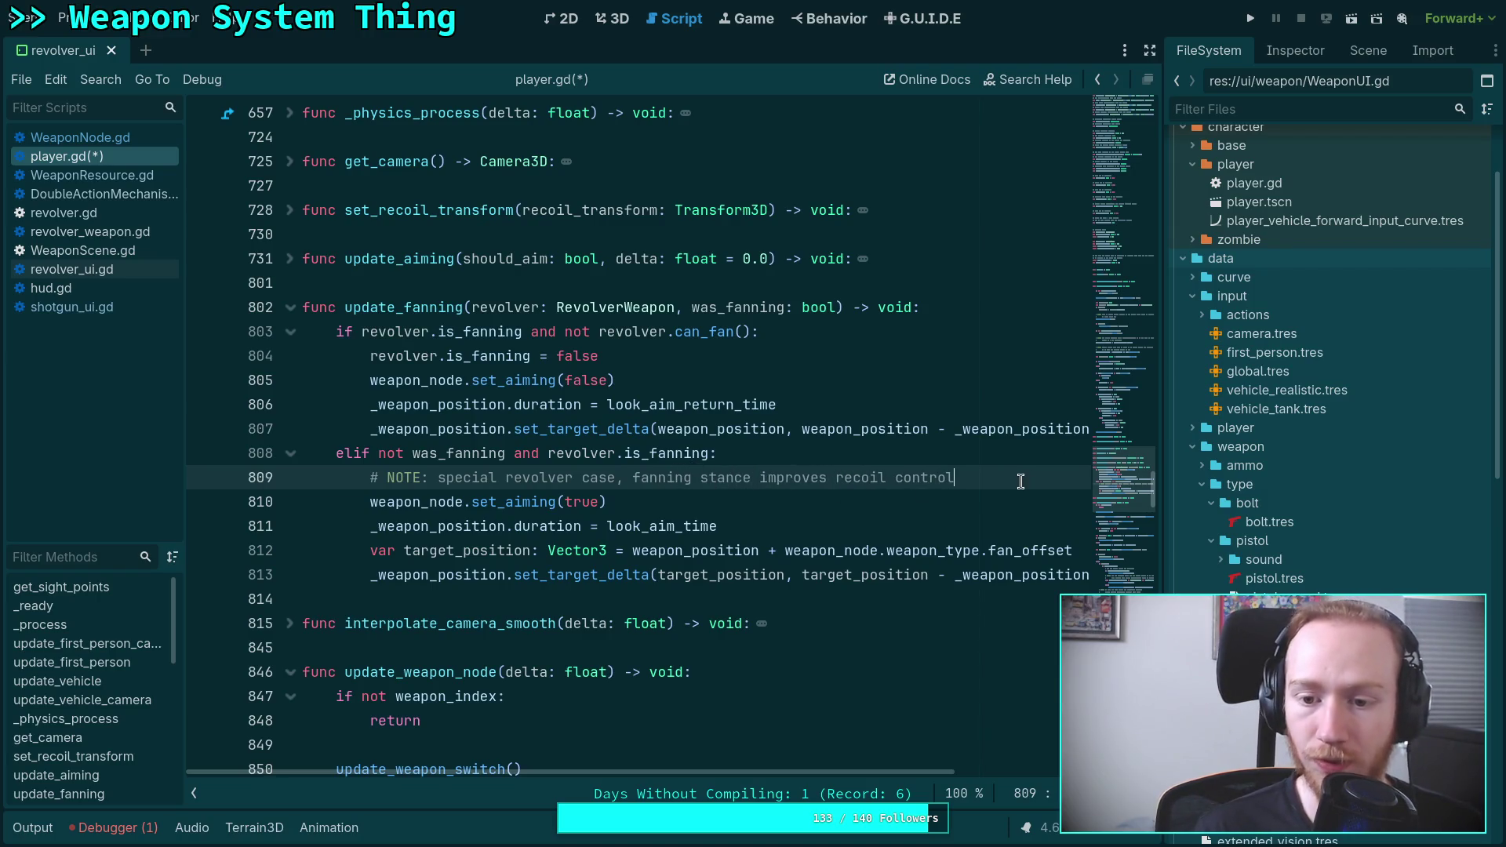
pyautogui.click(791, 358)
pyautogui.click(610, 477)
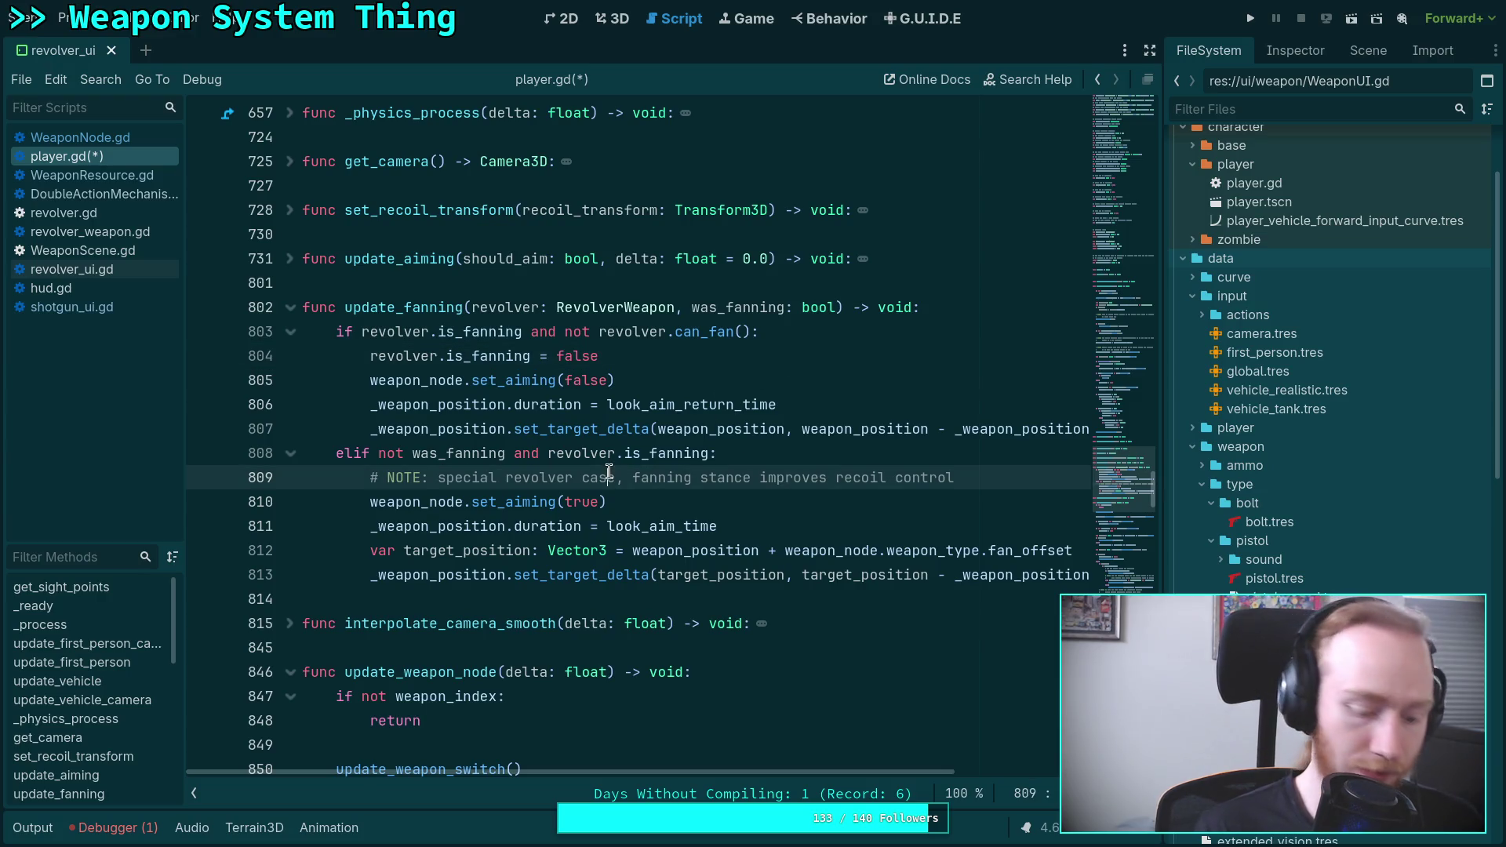
pyautogui.press('Up')
pyautogui.press('Up')
pyautogui.press('Up')
pyautogui.press('Up')
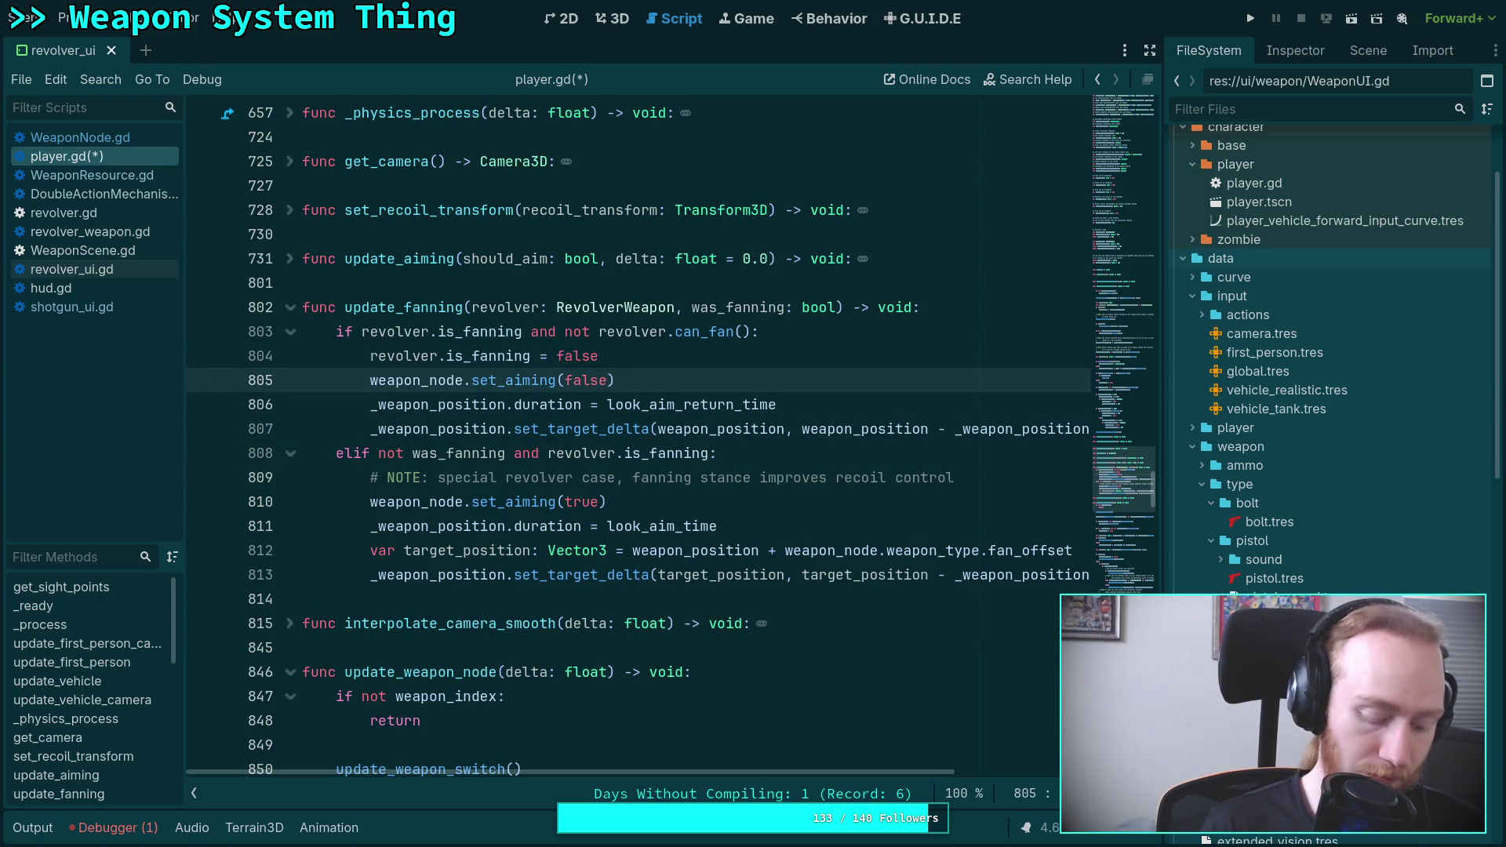
pyautogui.write('# NOTE: special revolver case, fanning stance improves recoil control')
pyautogui.moveTo(633, 380); pyautogui.dragTo(961, 378)
pyautogui.write('reset rec')
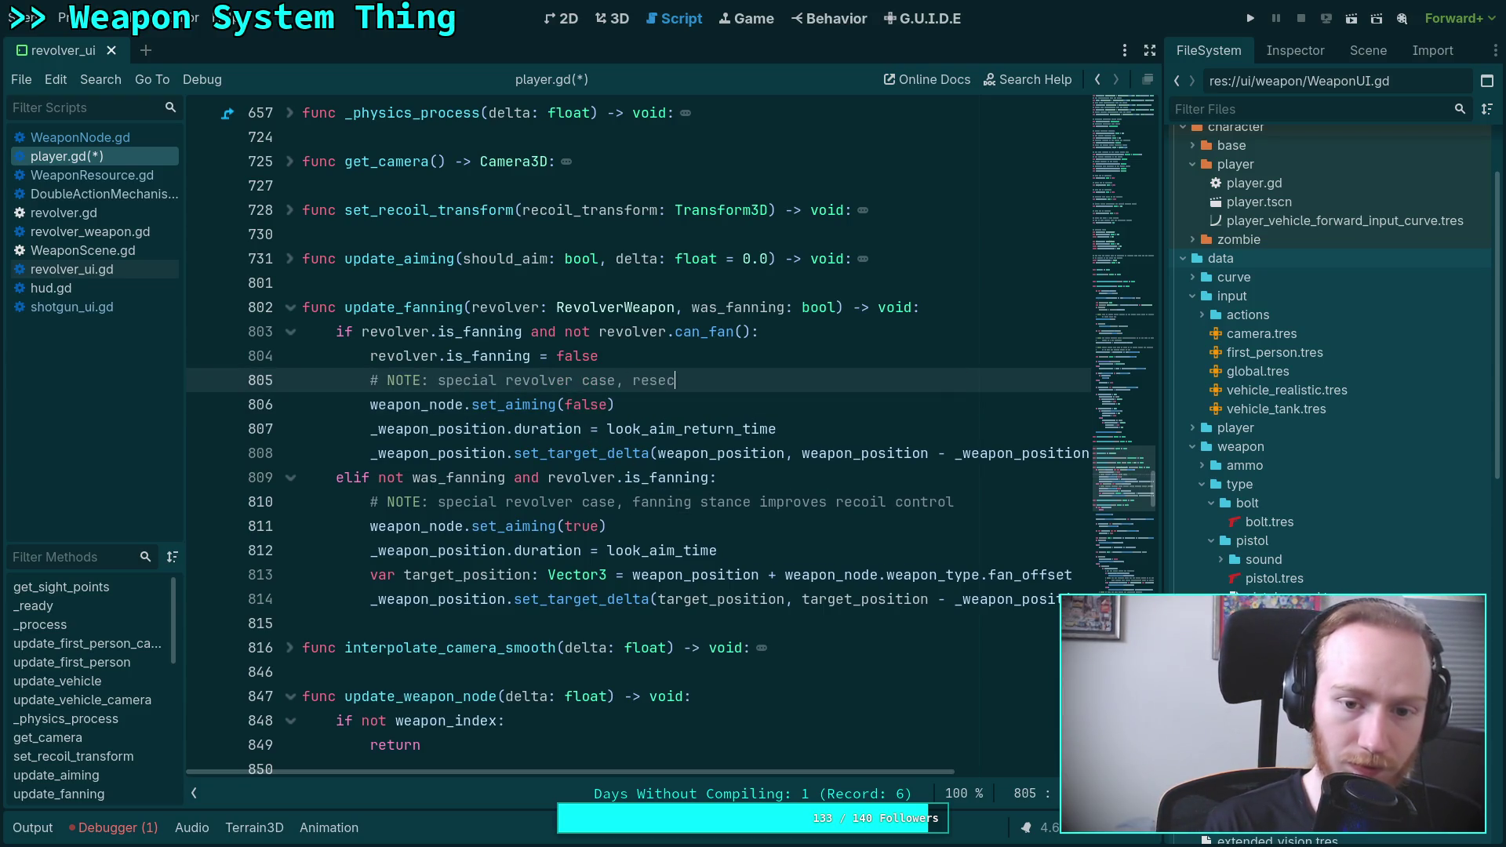
pyautogui.write('oil co')
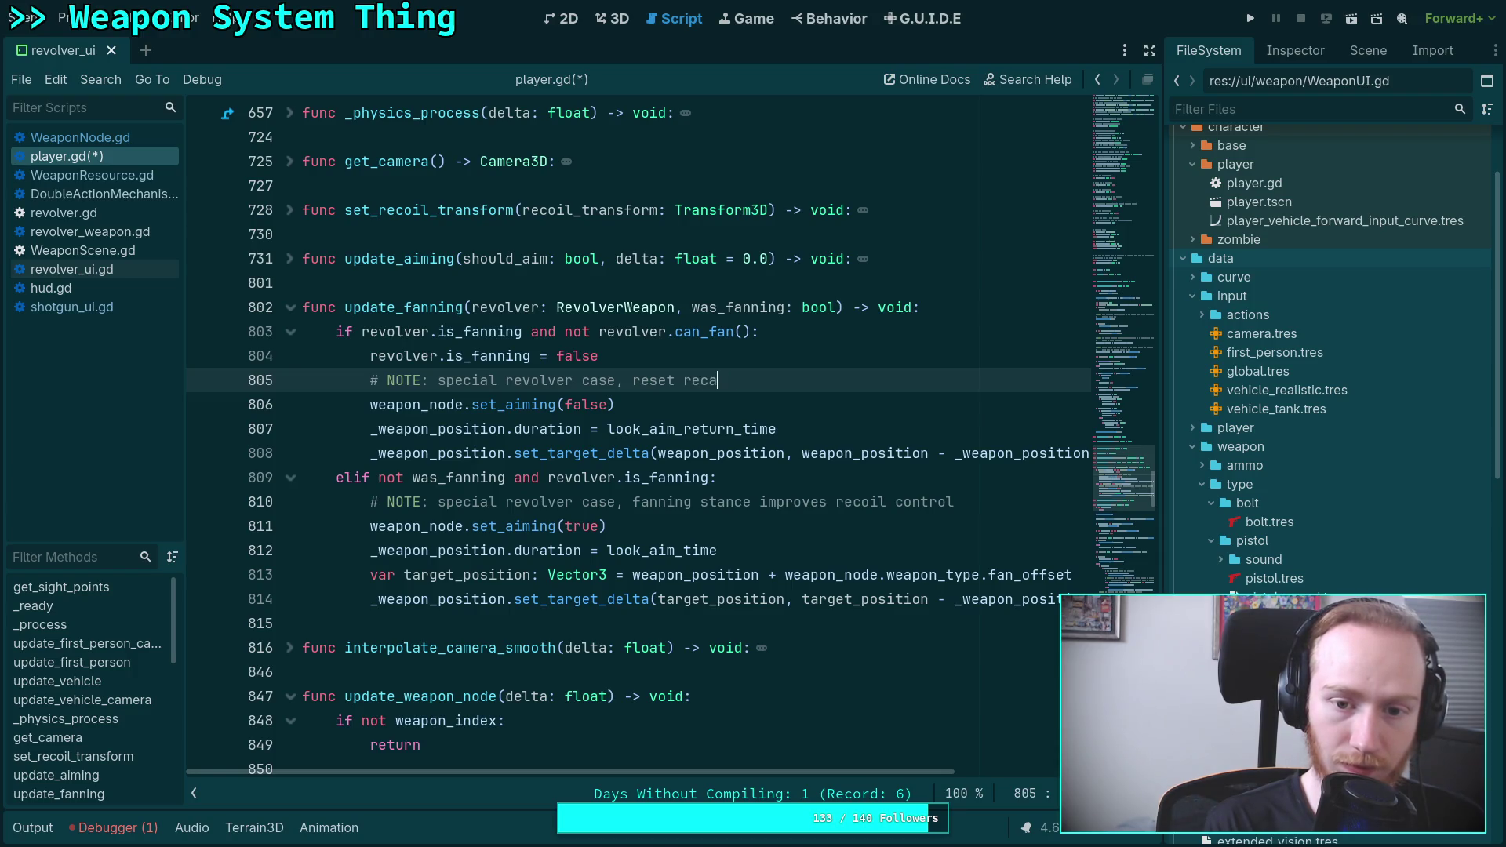
pyautogui.write('ntrol')
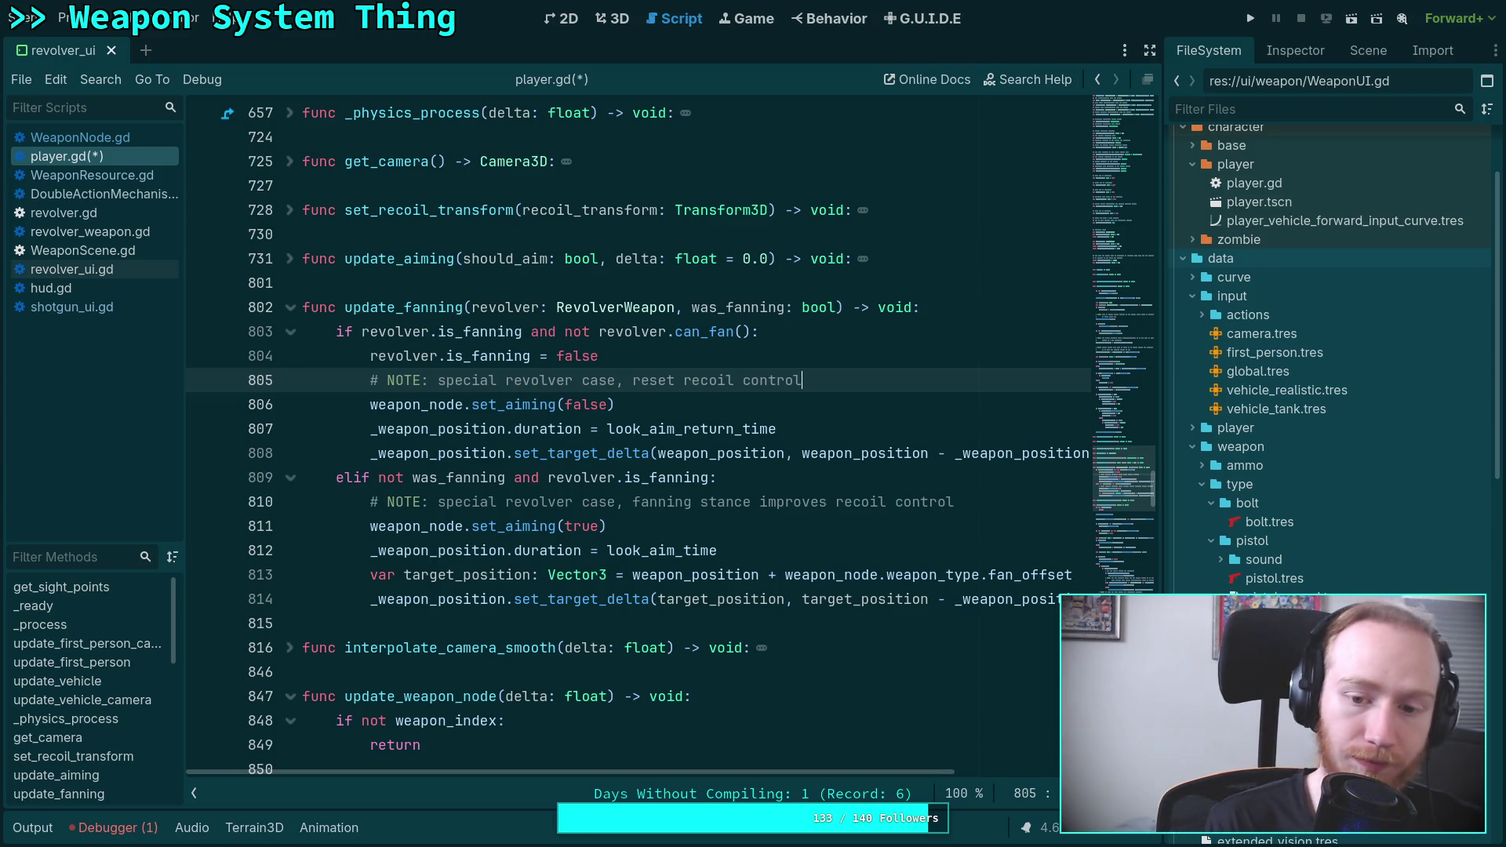
pyautogui.write('from fanning')
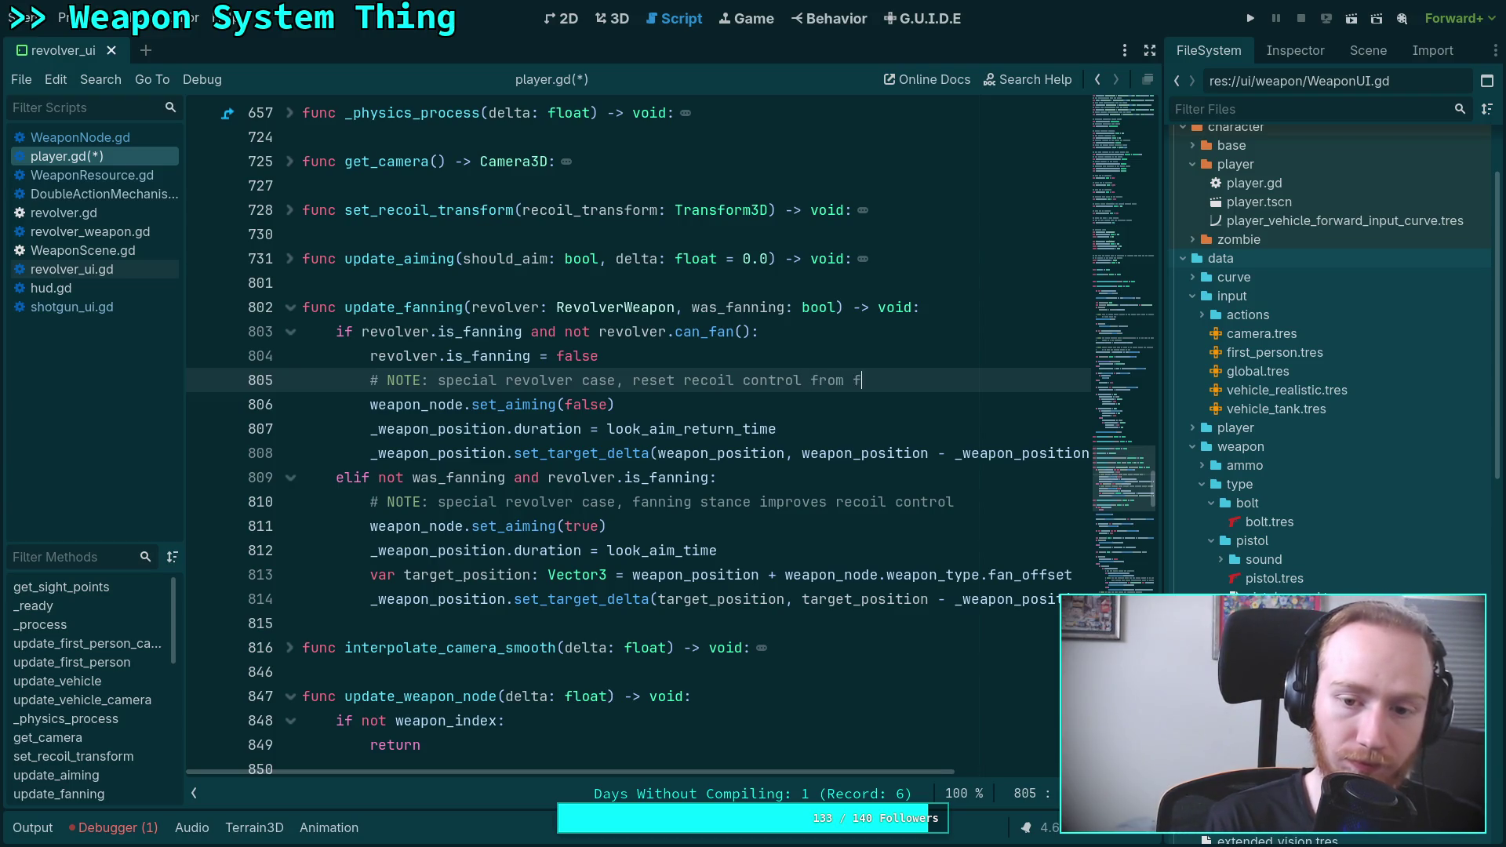
pyautogui.write(' stance')
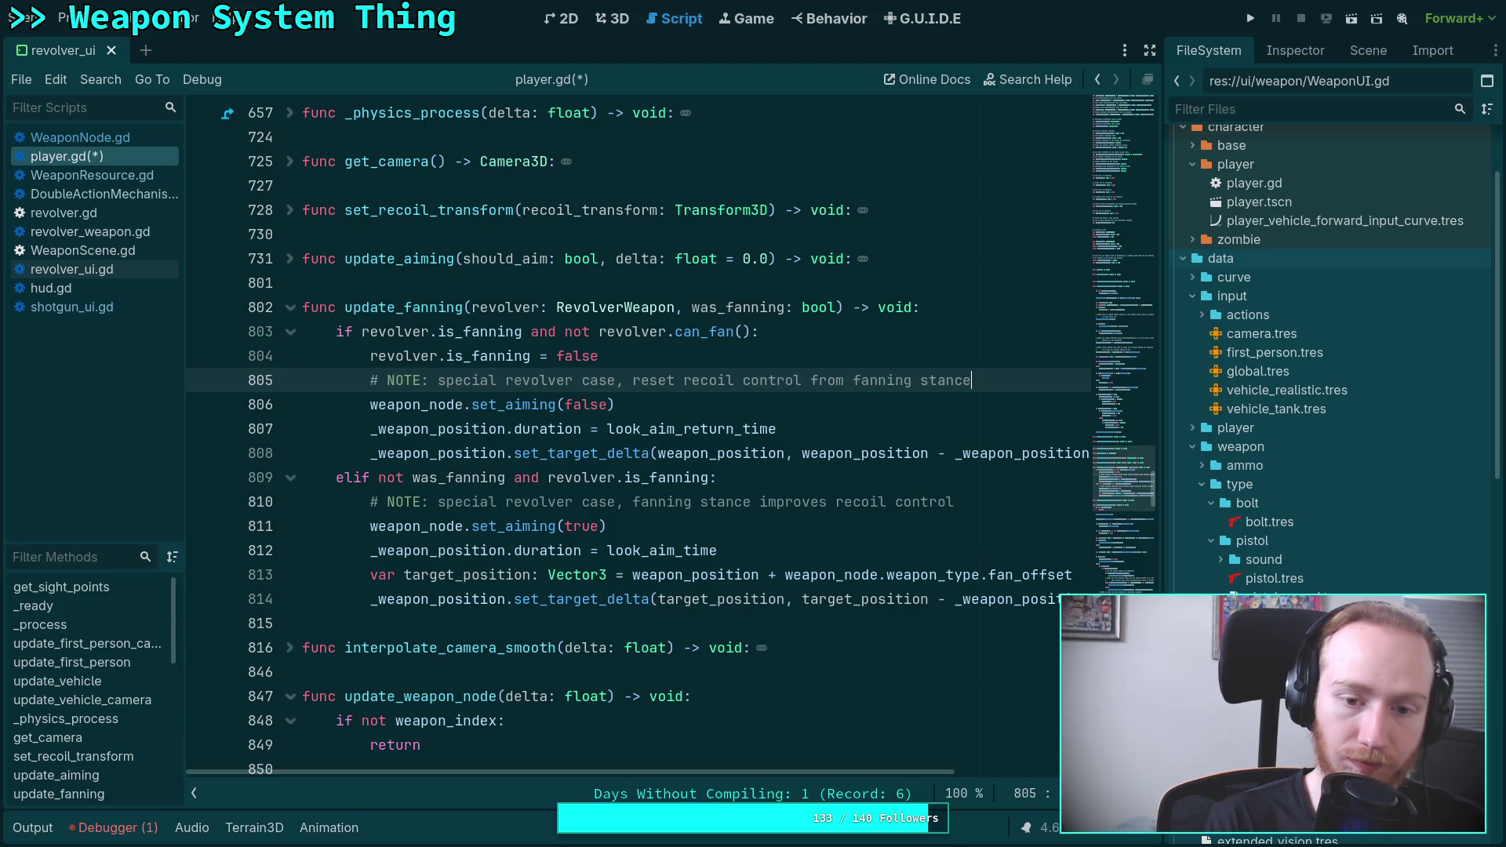
pyautogui.hotkey('ctrl', 's')
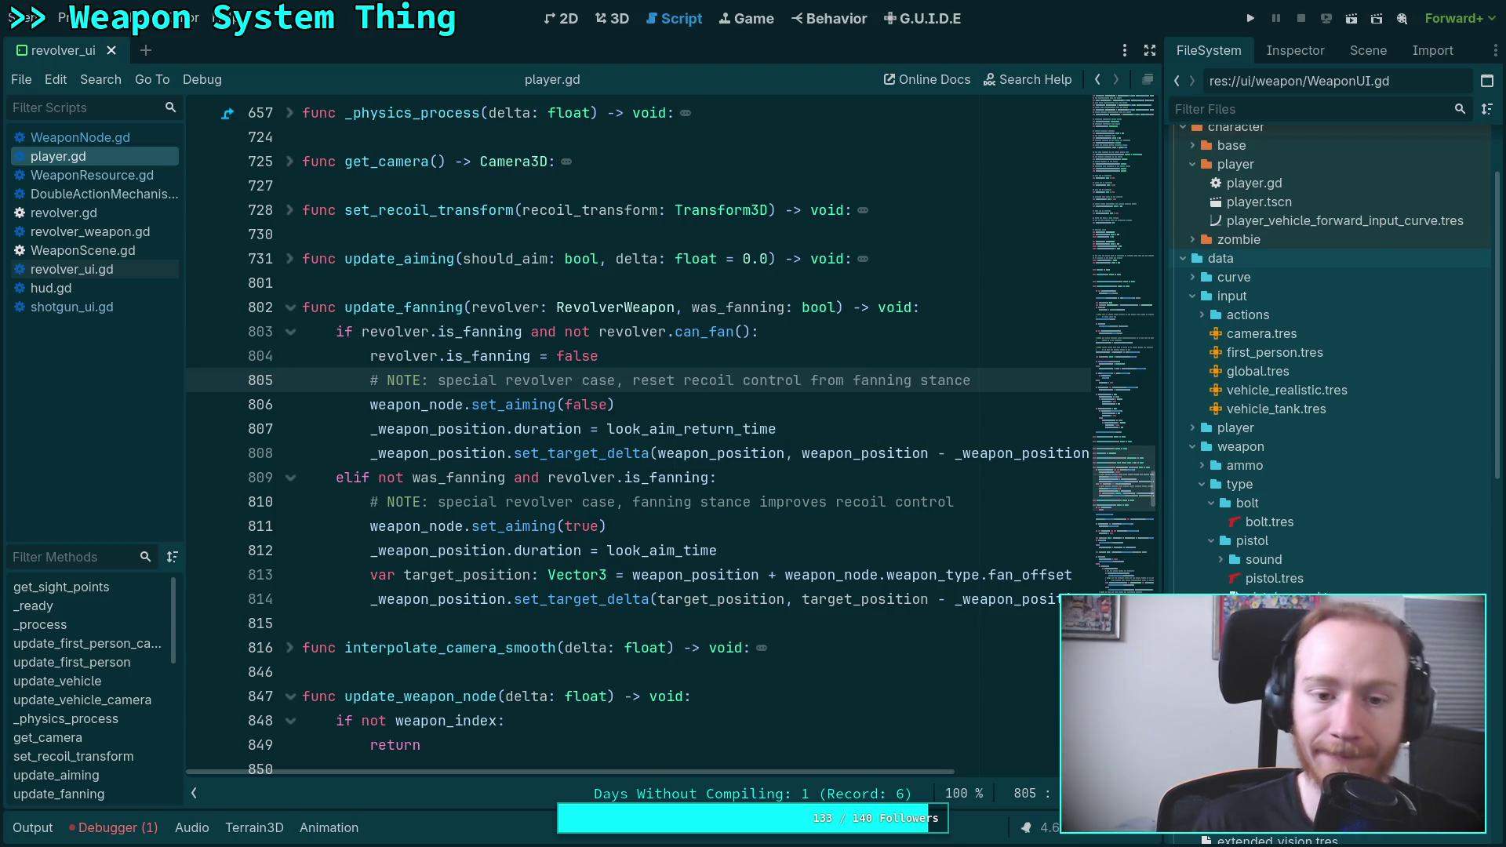
pyautogui.click(855, 499)
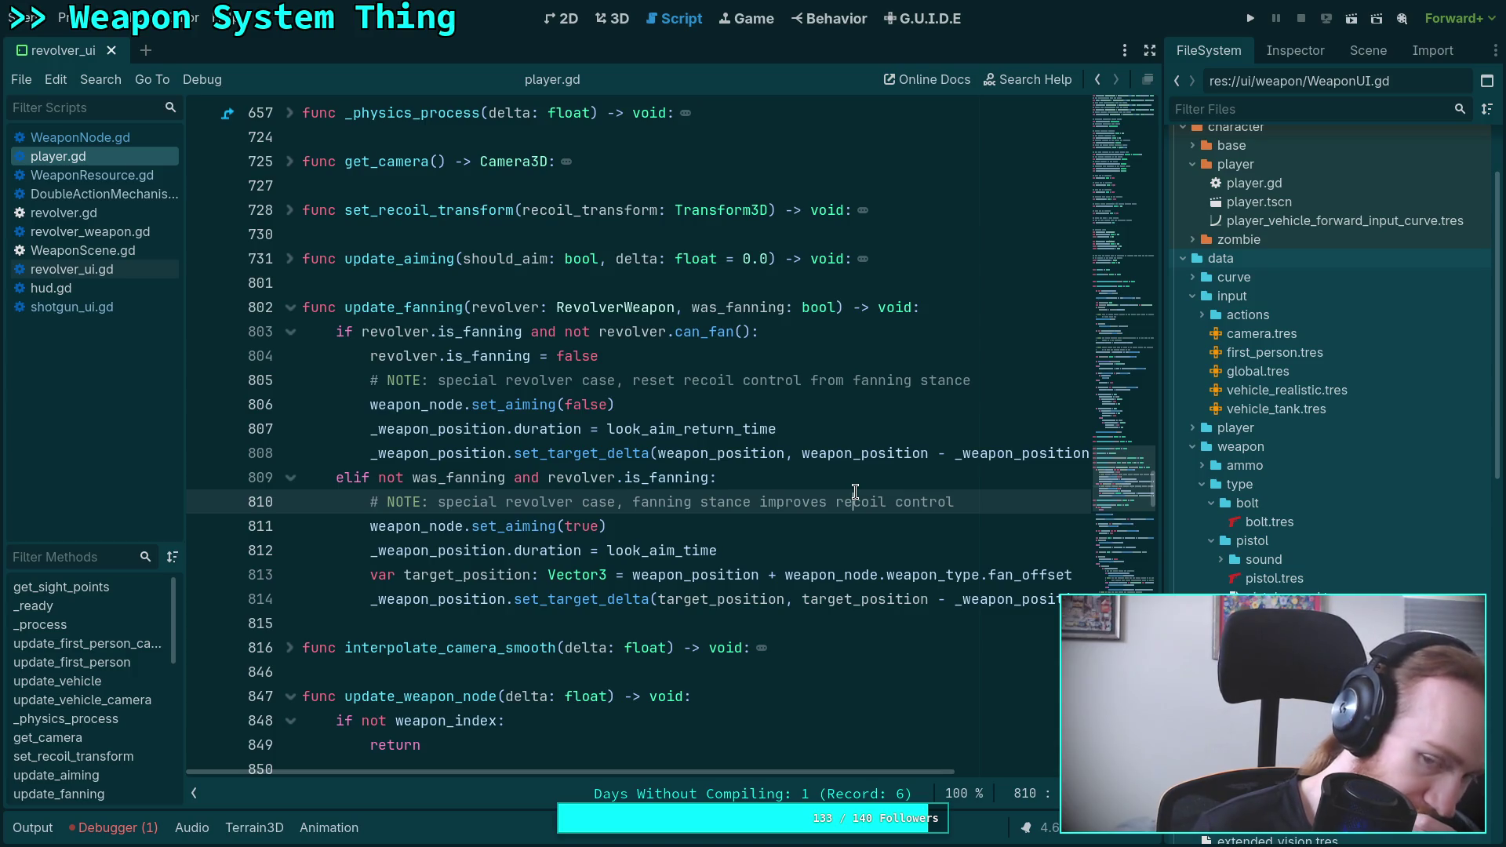
# Review the NOTE comments above both set_aiming calls in player.gd's update_fanning
pyautogui.moveTo(788, 773)
pyautogui.mouseDown()
pyautogui.moveTo(941, 774)
pyautogui.moveTo(787, 772)
pyautogui.mouseUp()
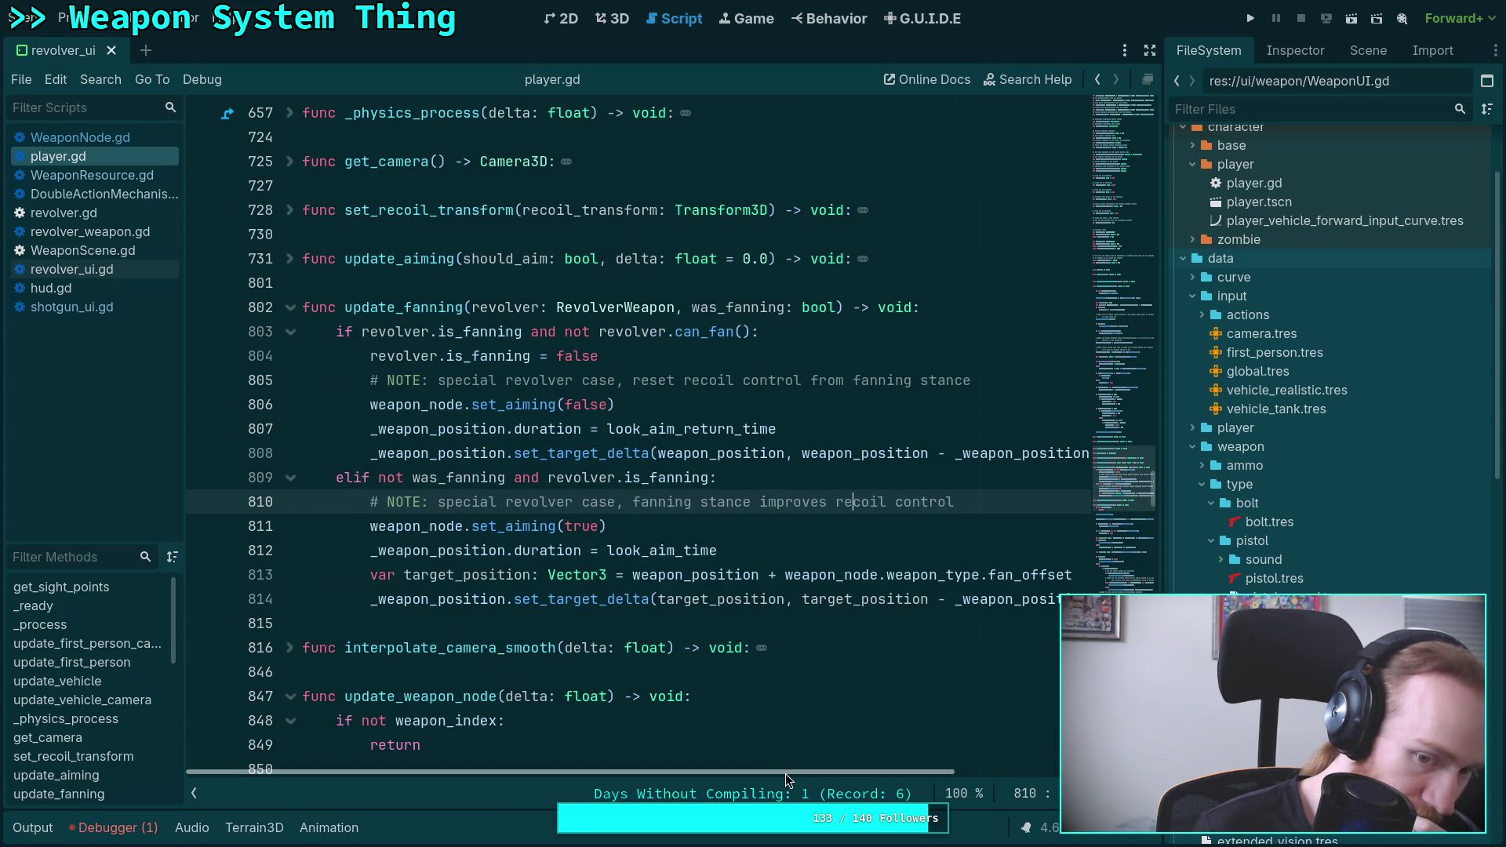
pyautogui.moveTo(784, 774)
pyautogui.mouseDown()
pyautogui.moveTo(831, 770)
pyautogui.moveTo(731, 760)
pyautogui.mouseUp()
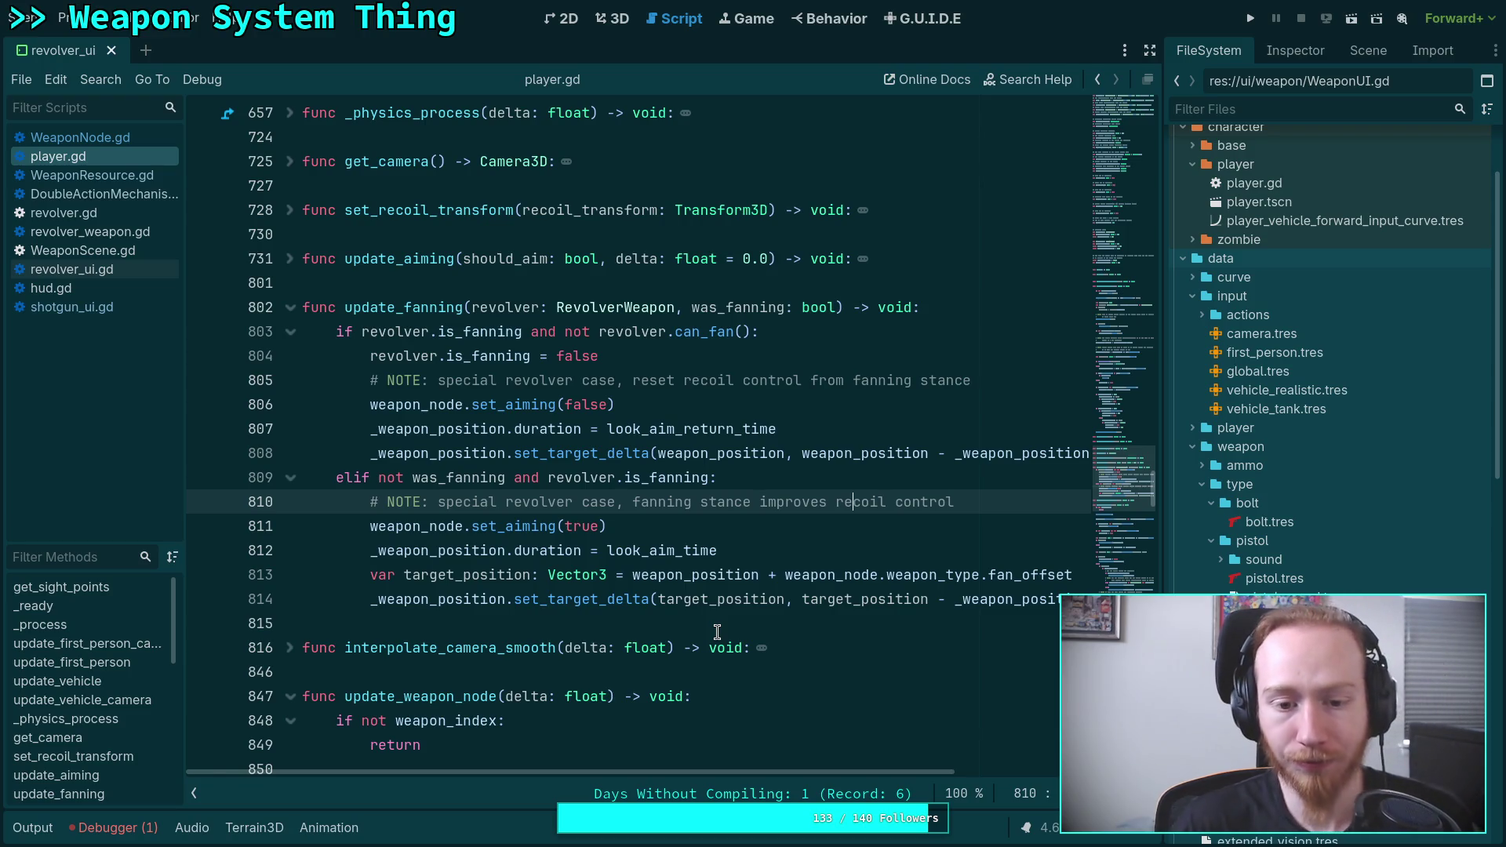
pyautogui.click(674, 521)
pyautogui.scroll(2, 674, 521)
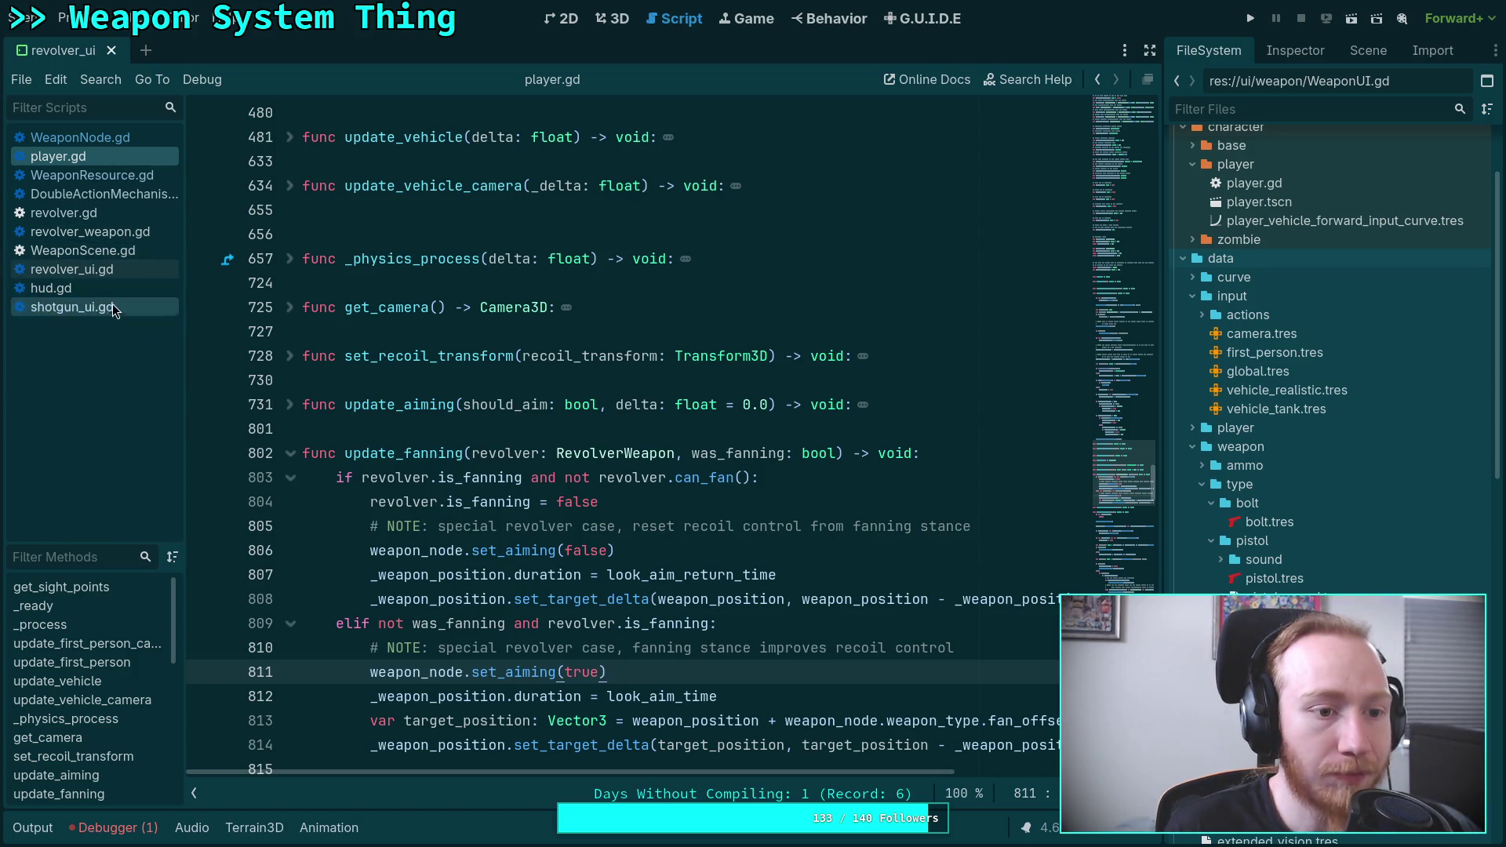
# Open WeaponResource.gd, then switch to revolver_weapon.gd and scroll through its code
pyautogui.click(111, 180)
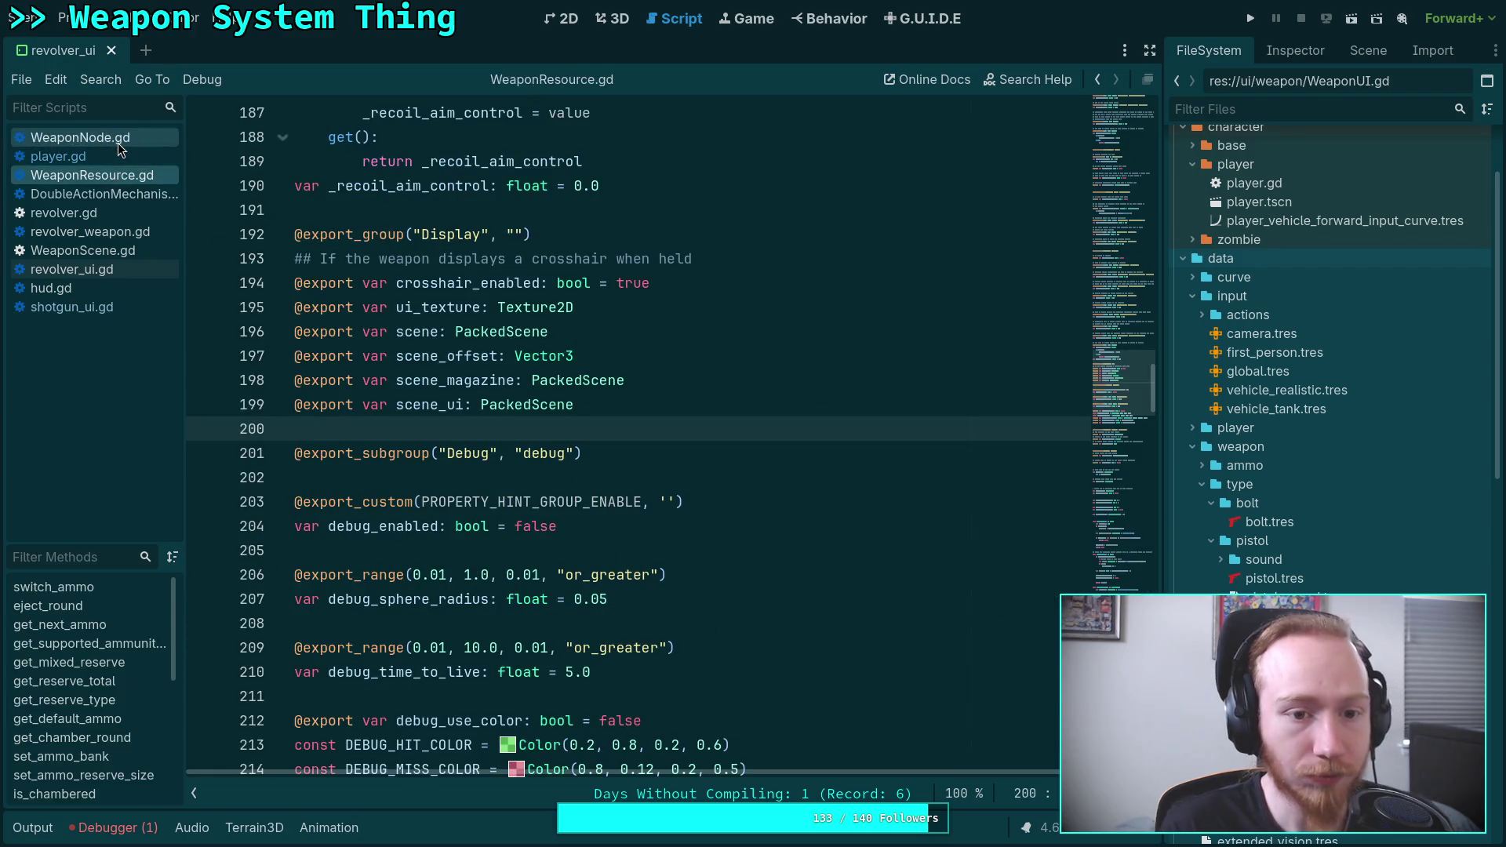
pyautogui.scroll(9, 681, 521)
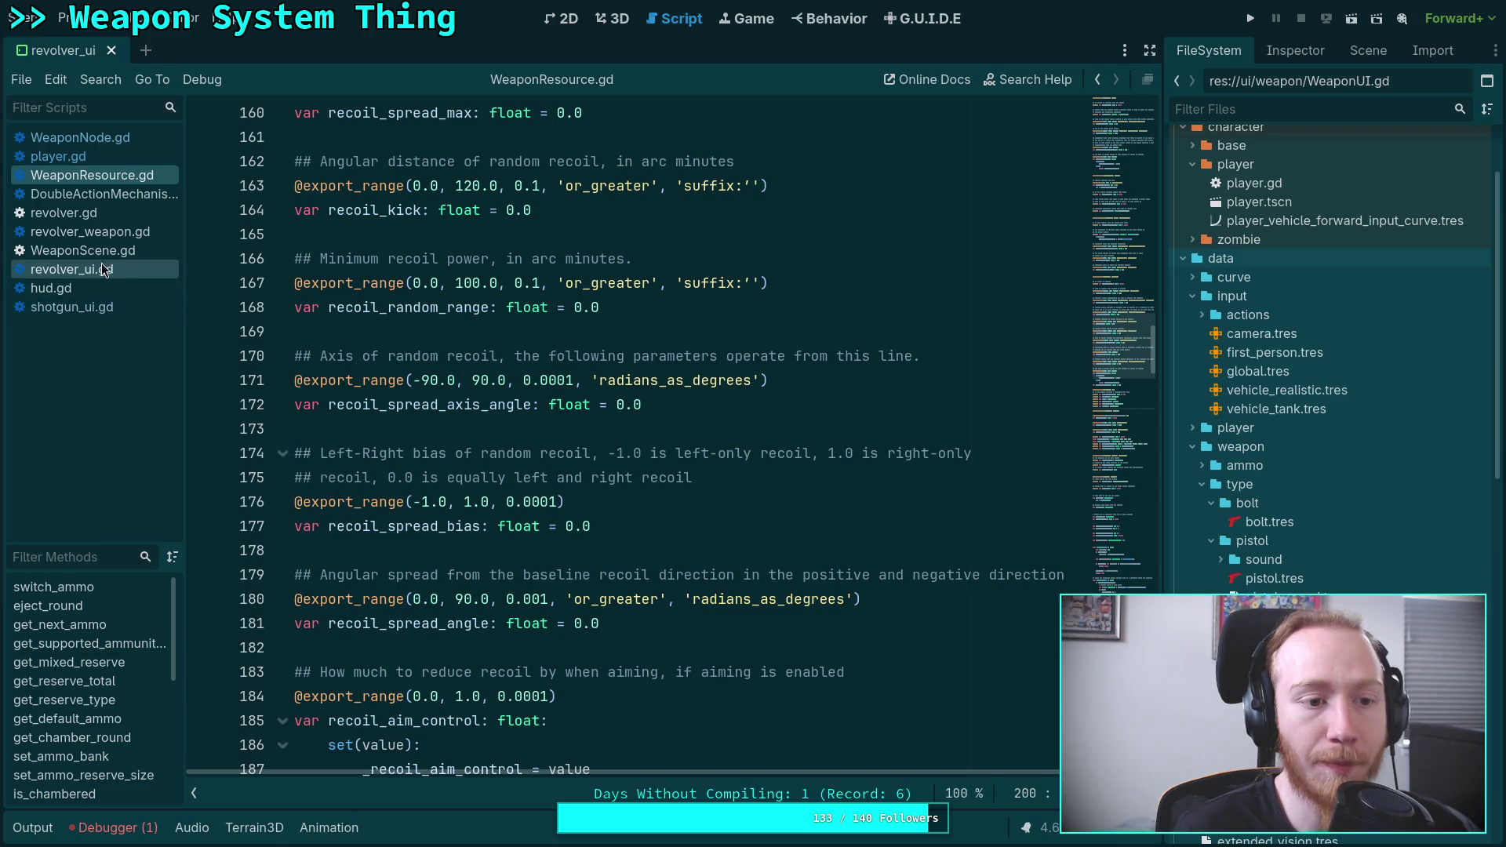
pyautogui.click(91, 231)
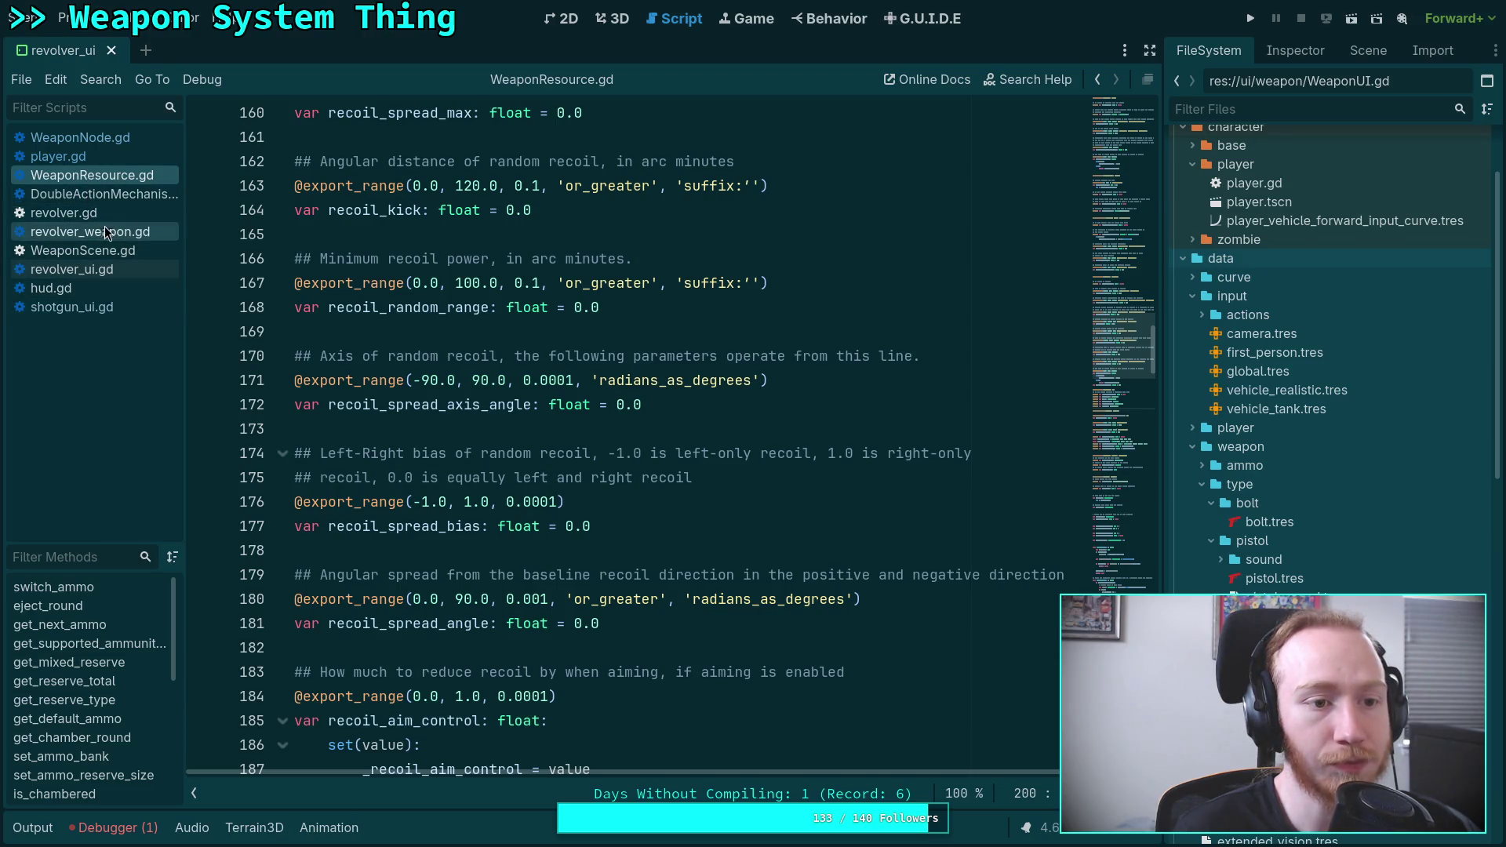
pyautogui.scroll(-2, 689, 328)
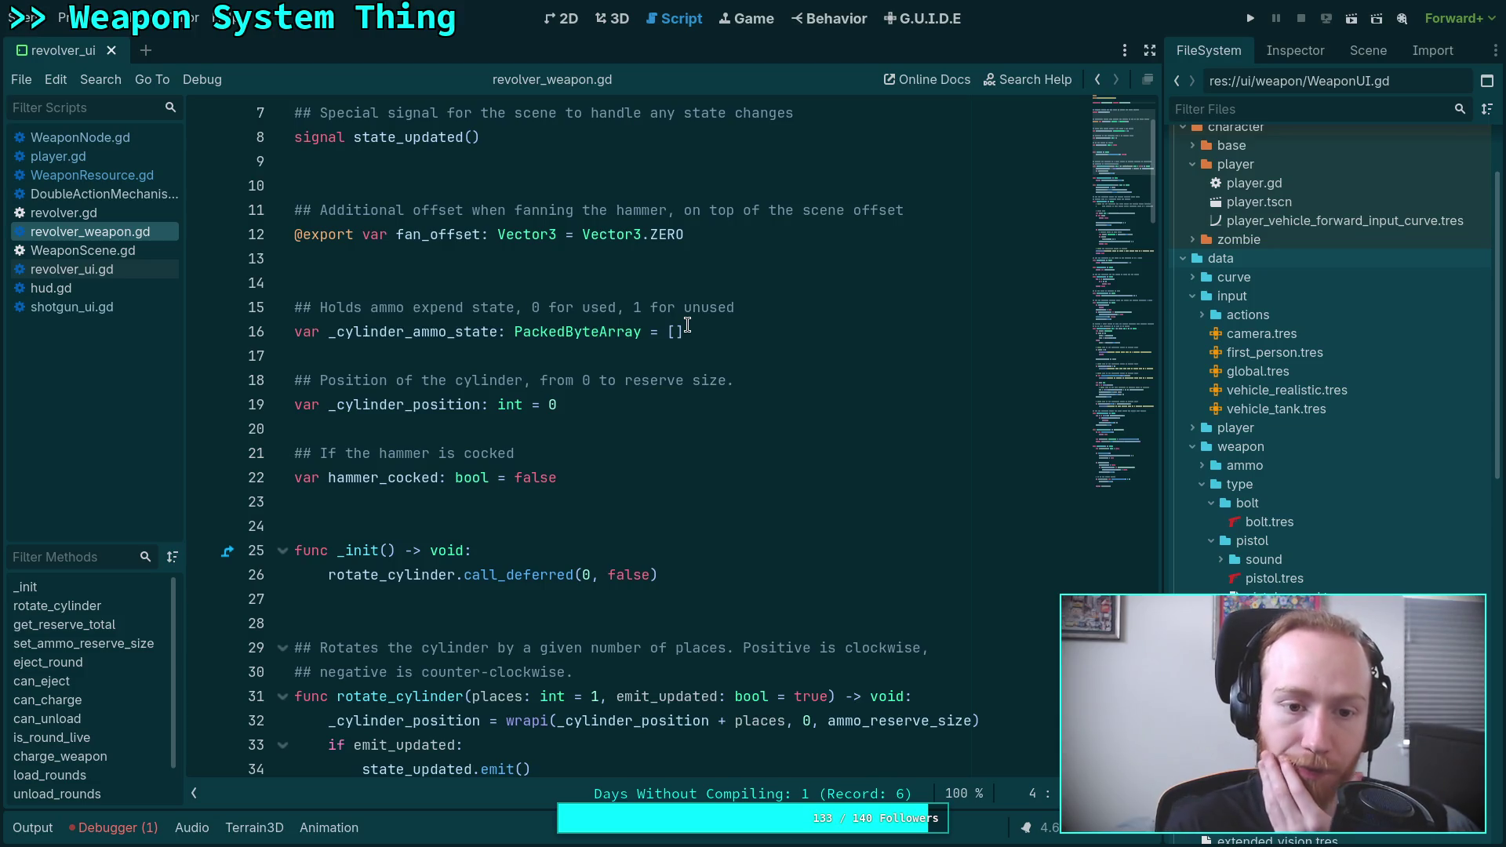
pyautogui.scroll(2, 688, 325)
# Look up the WeaponResource symbol, review its exported properties, then select pistol.tres
pyautogui.rightClick(647, 186)
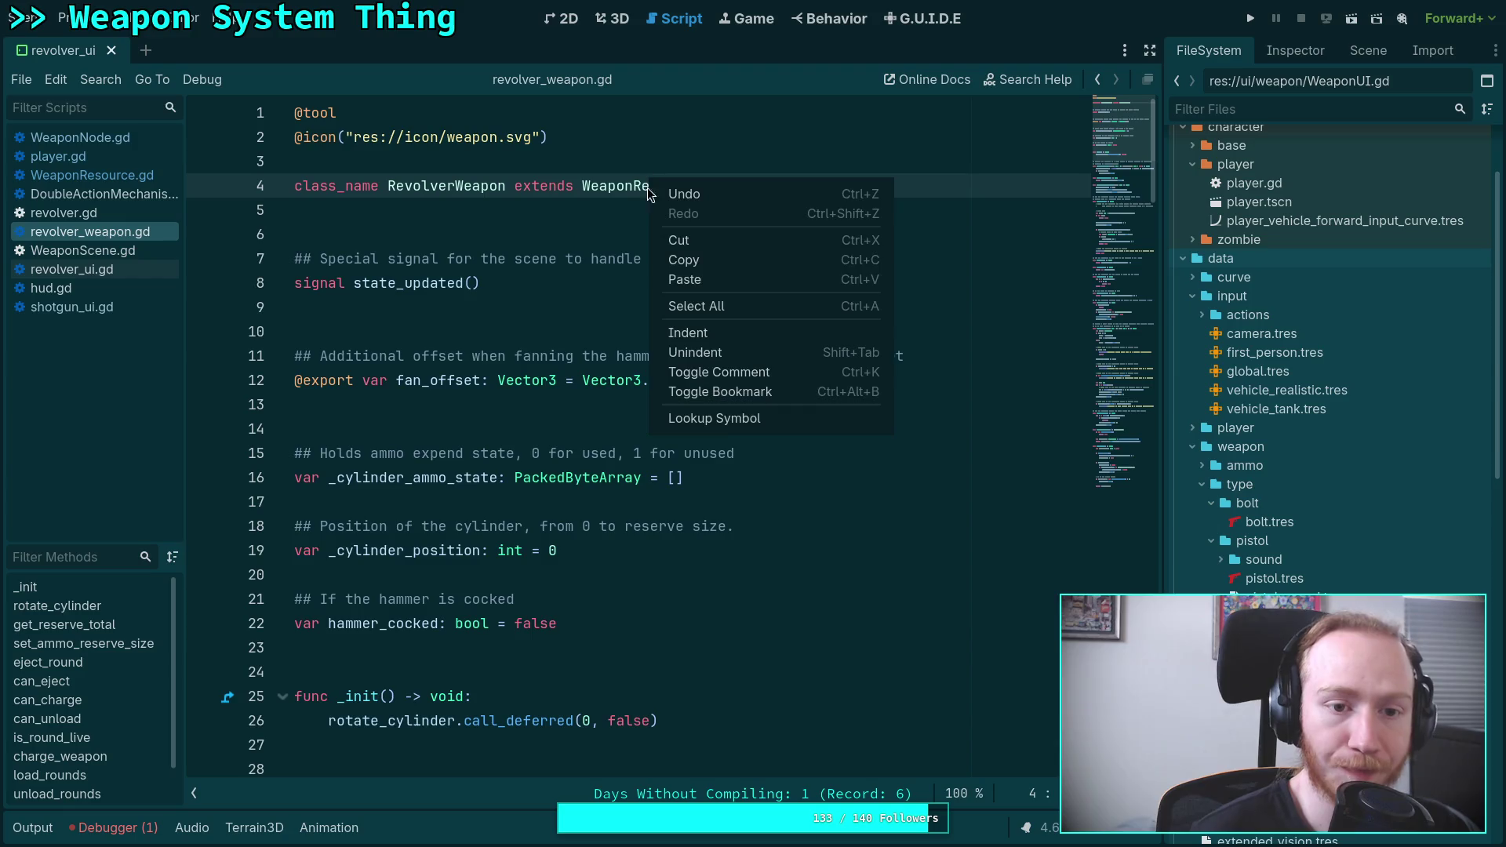
pyautogui.click(718, 416)
pyautogui.scroll(15, 621, 426)
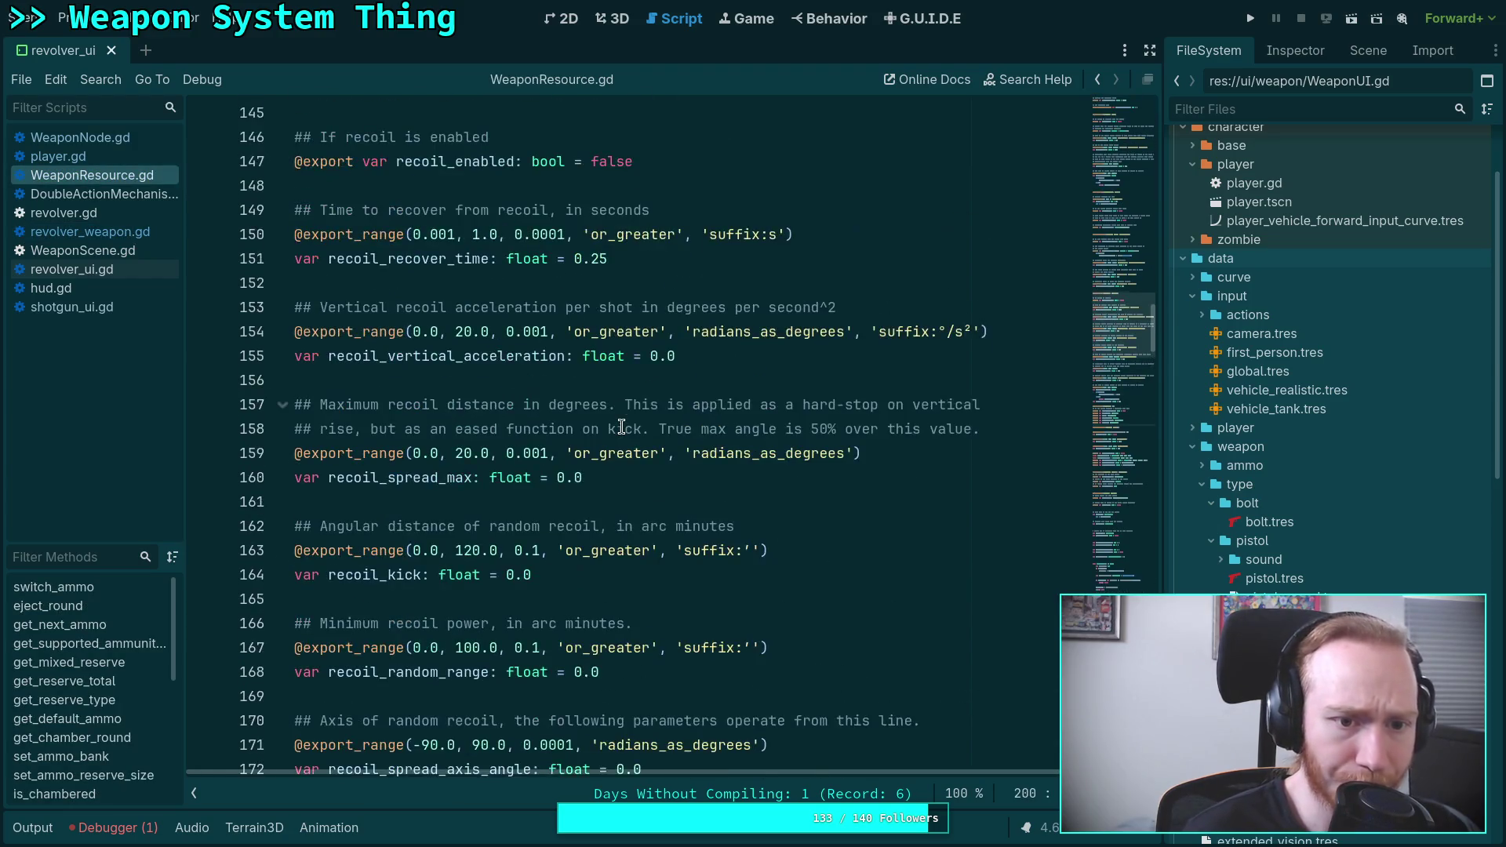
pyautogui.scroll(15, 621, 426)
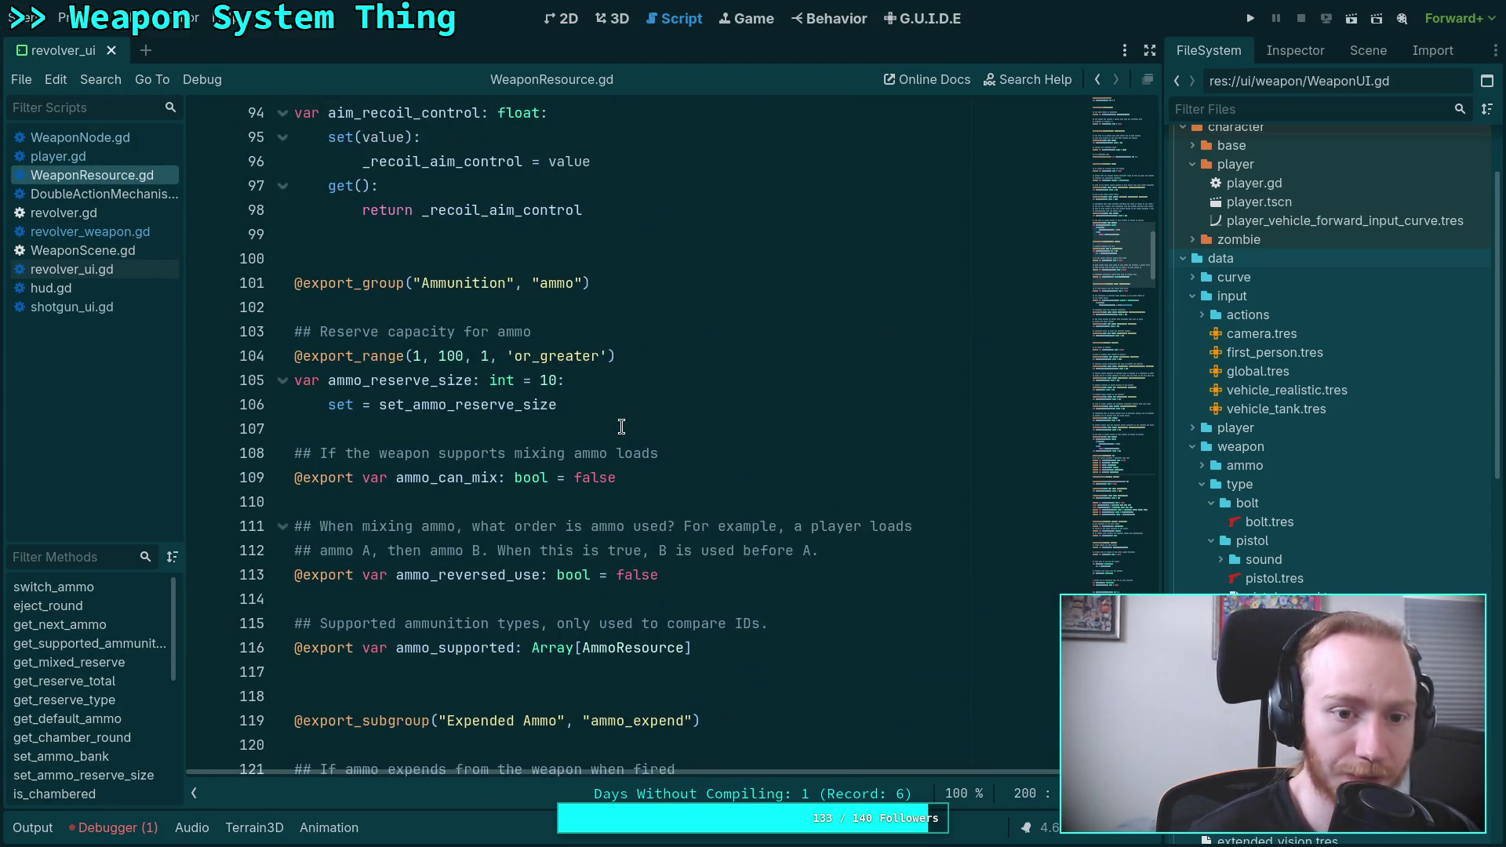
pyautogui.scroll(6, 621, 427)
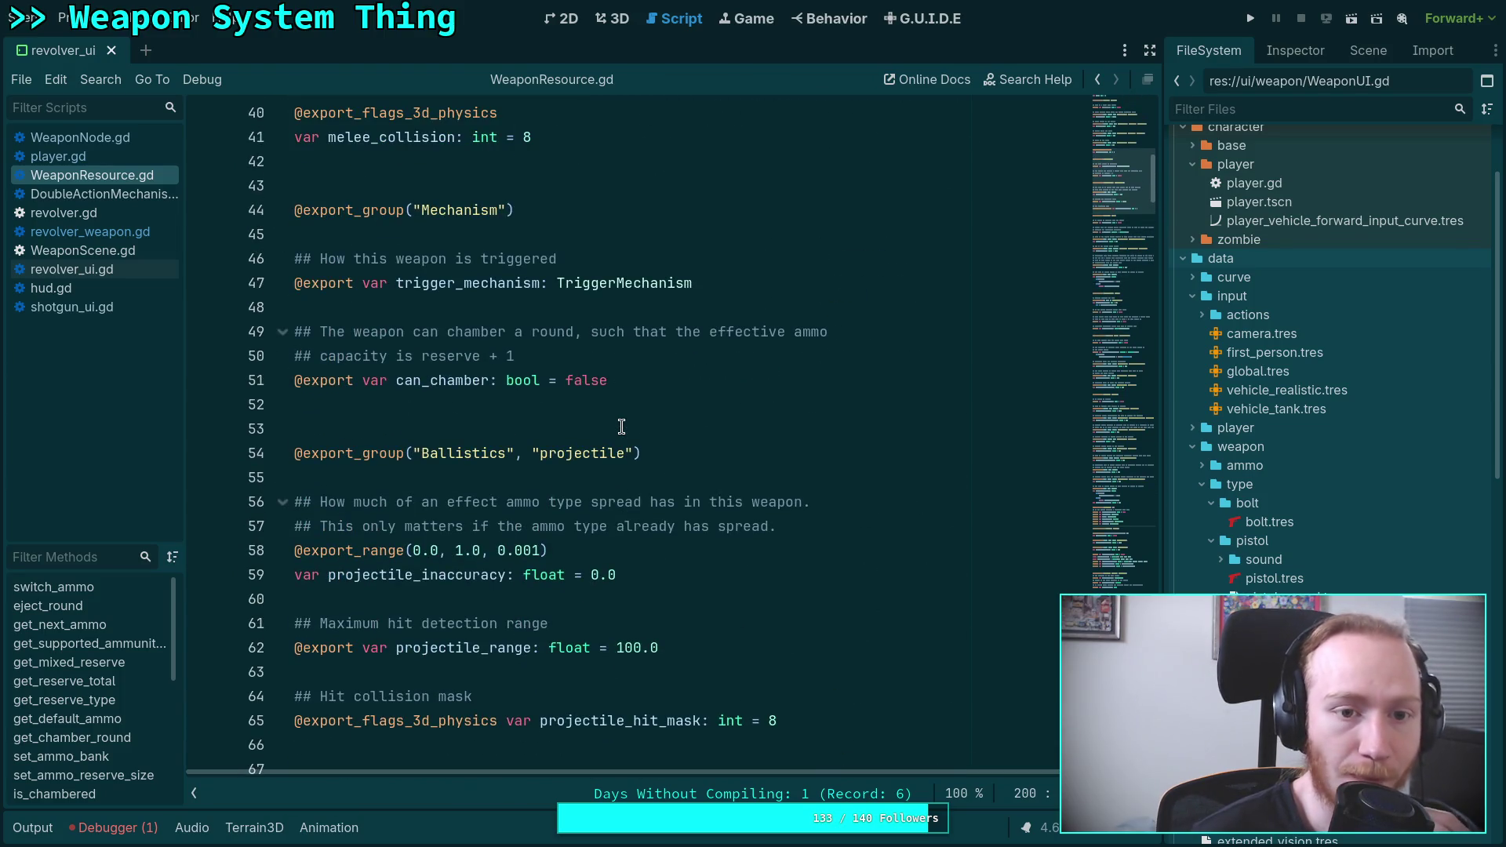
pyautogui.scroll(1, 621, 427)
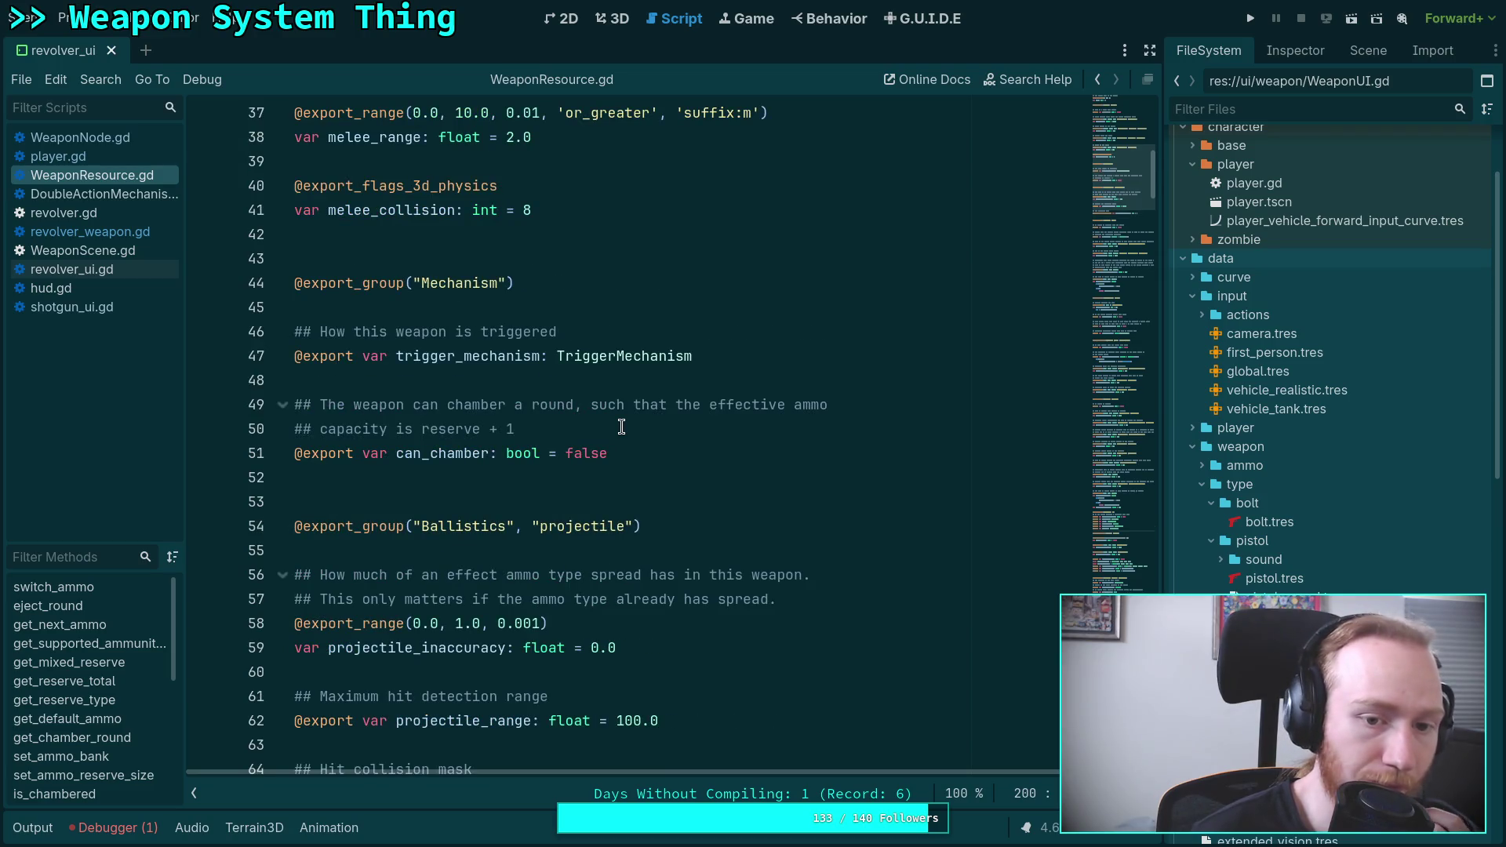
pyautogui.scroll(8, 621, 426)
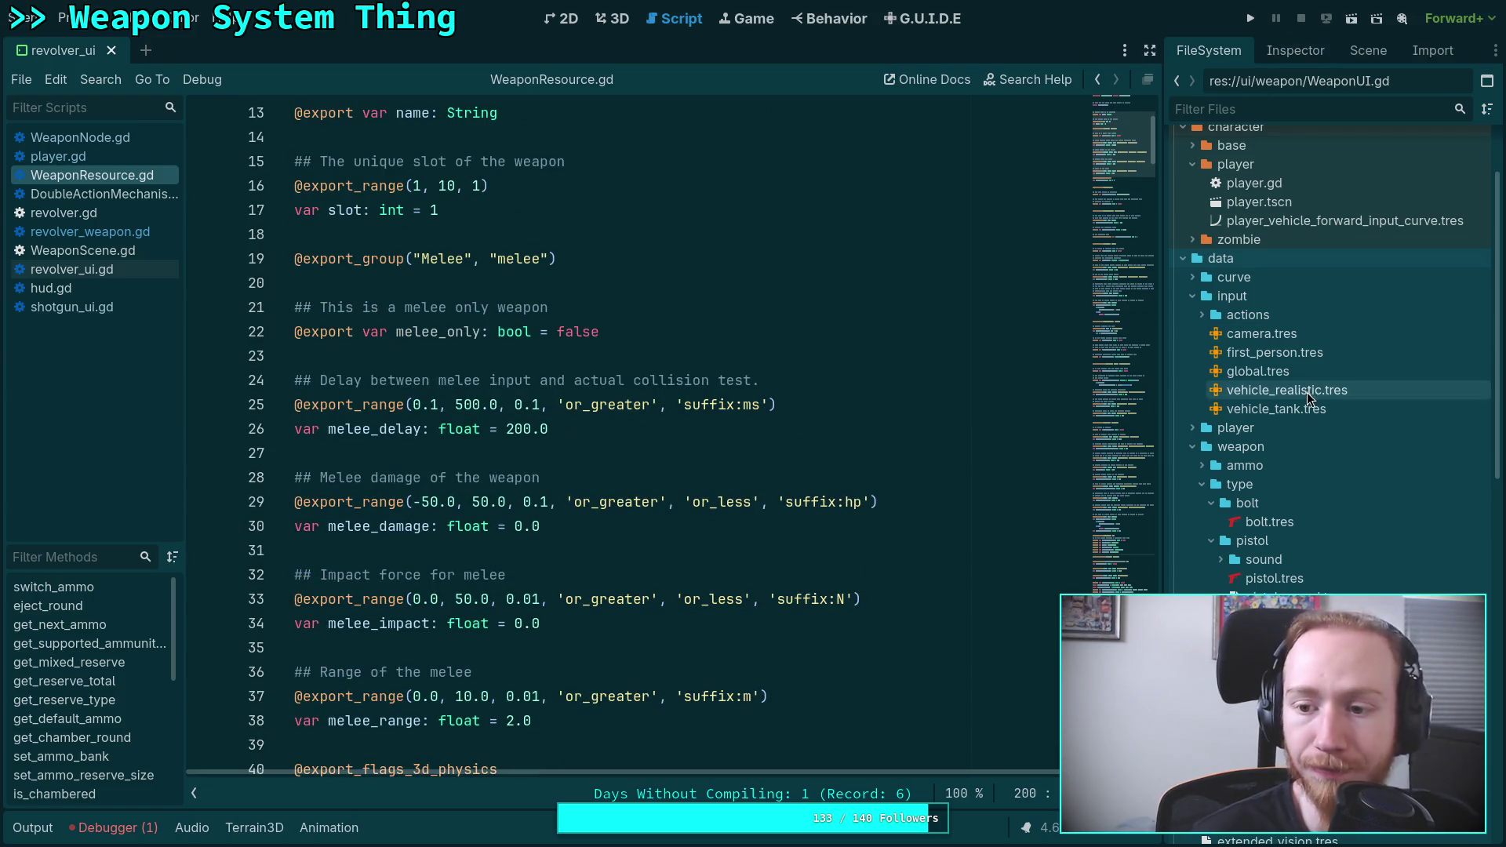
pyautogui.click(1298, 582)
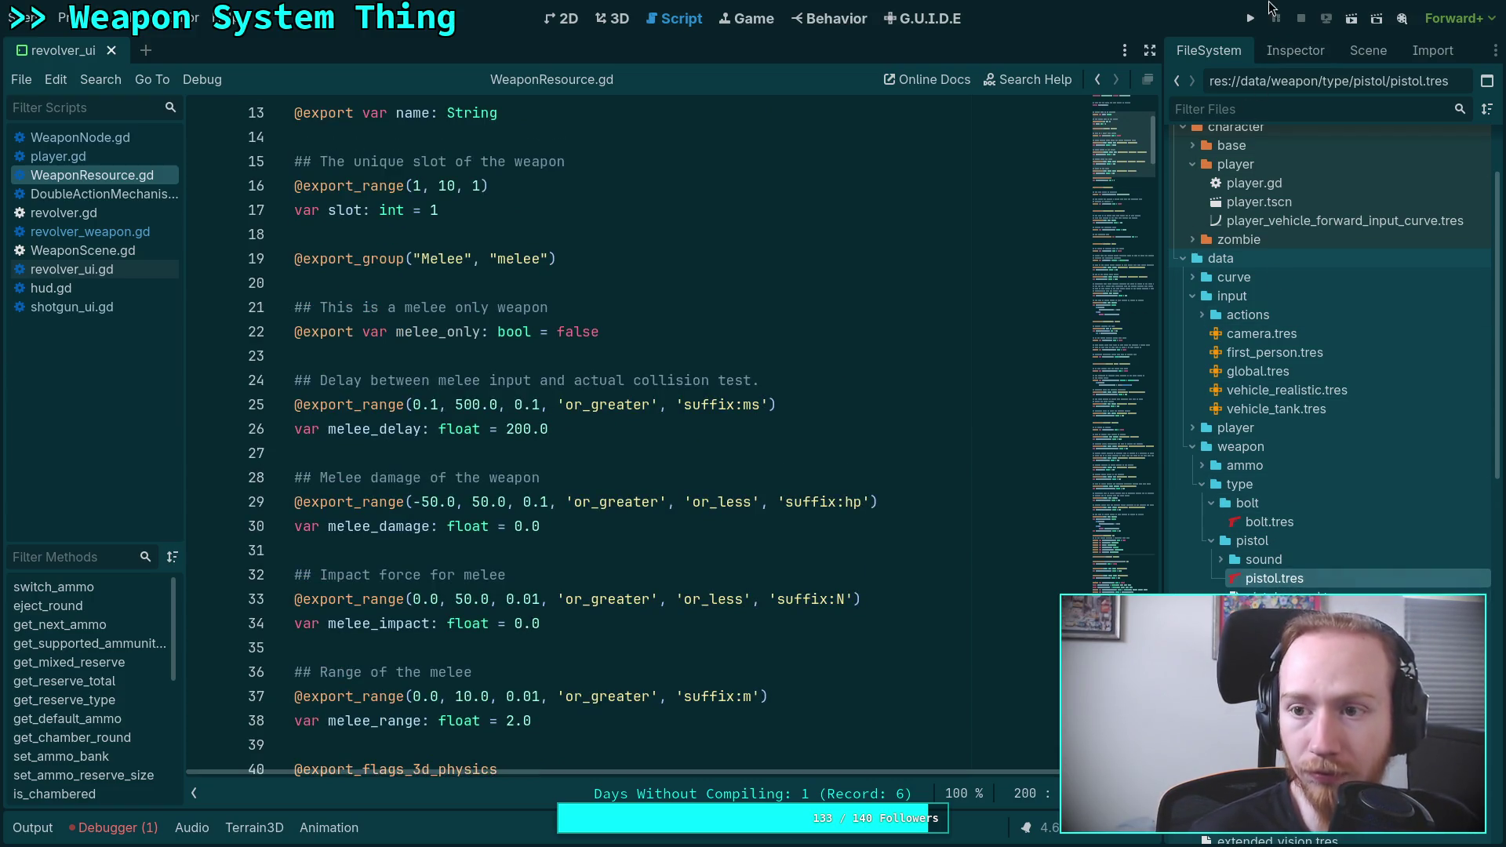
# Inspect pistol.tres in a widened dock with Melee, Mechanism and Ballistics groups collapsed
pyautogui.click(1295, 50)
pyautogui.moveTo(1162, 245); pyautogui.dragTo(995, 249)
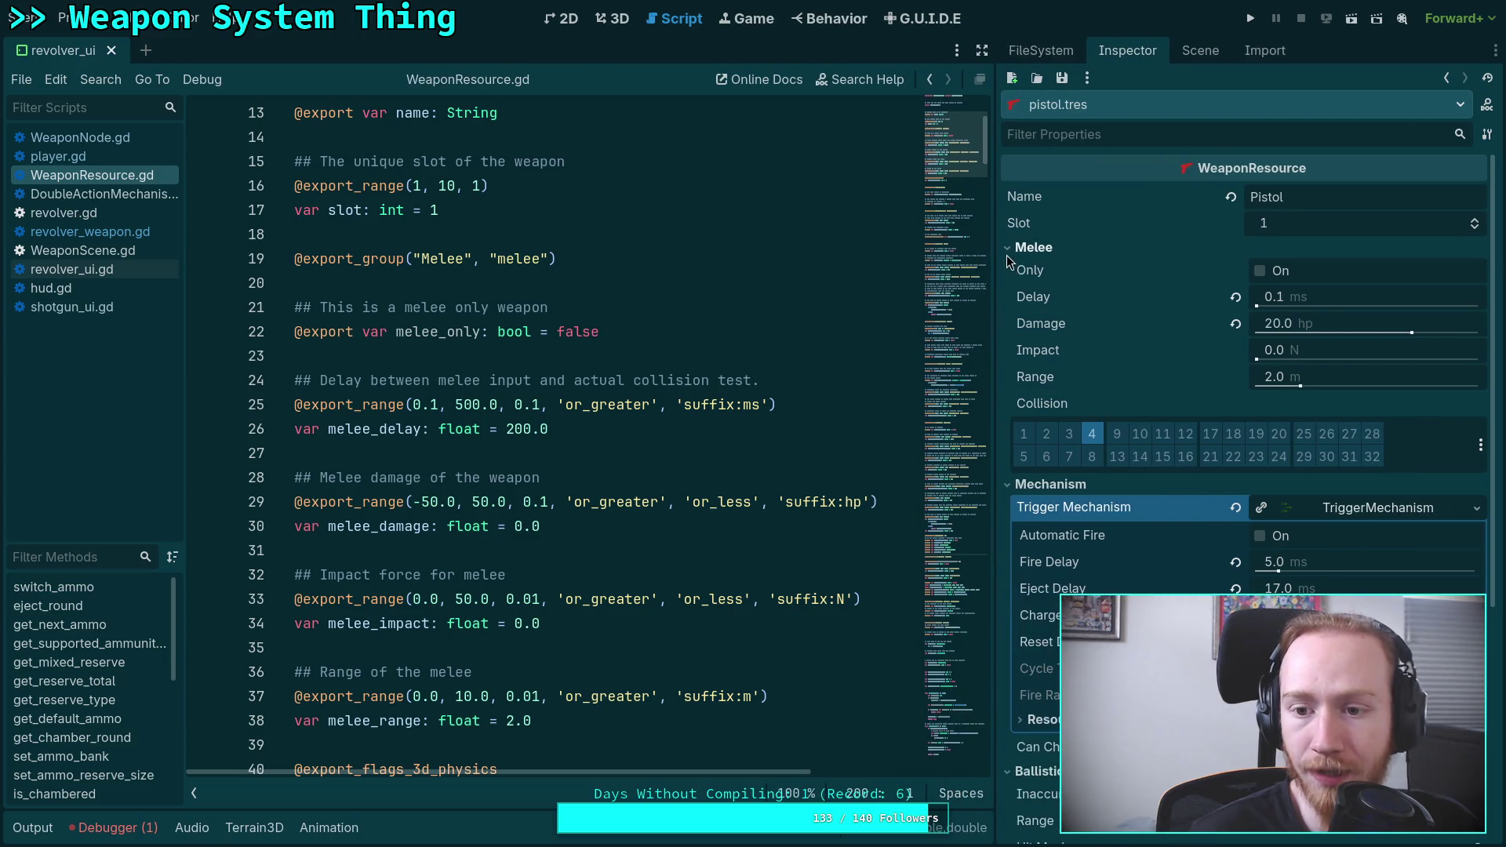
pyautogui.click(1012, 247)
pyautogui.click(1005, 269)
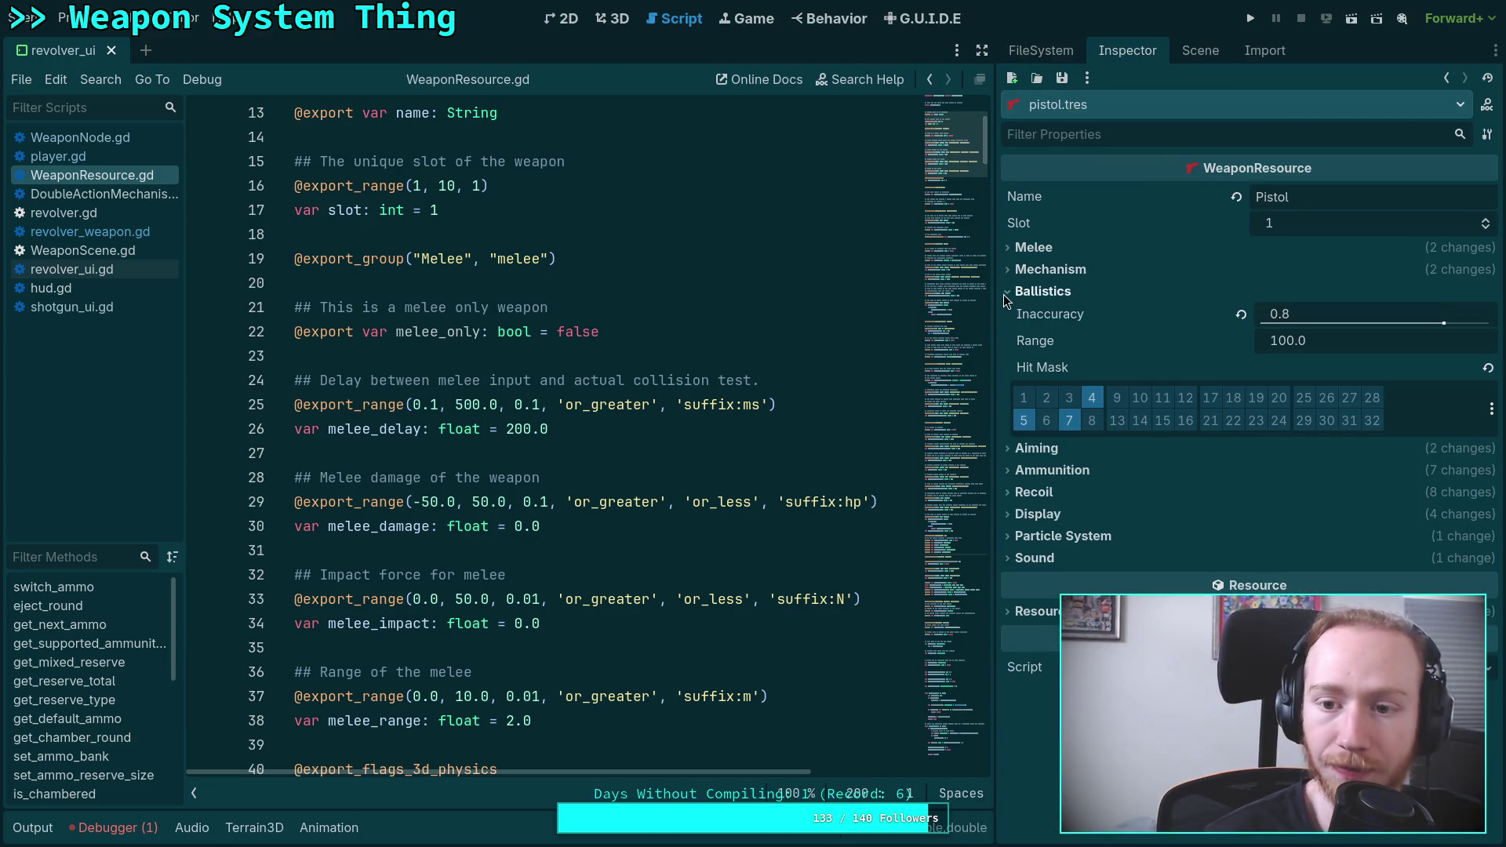
pyautogui.click(1006, 291)
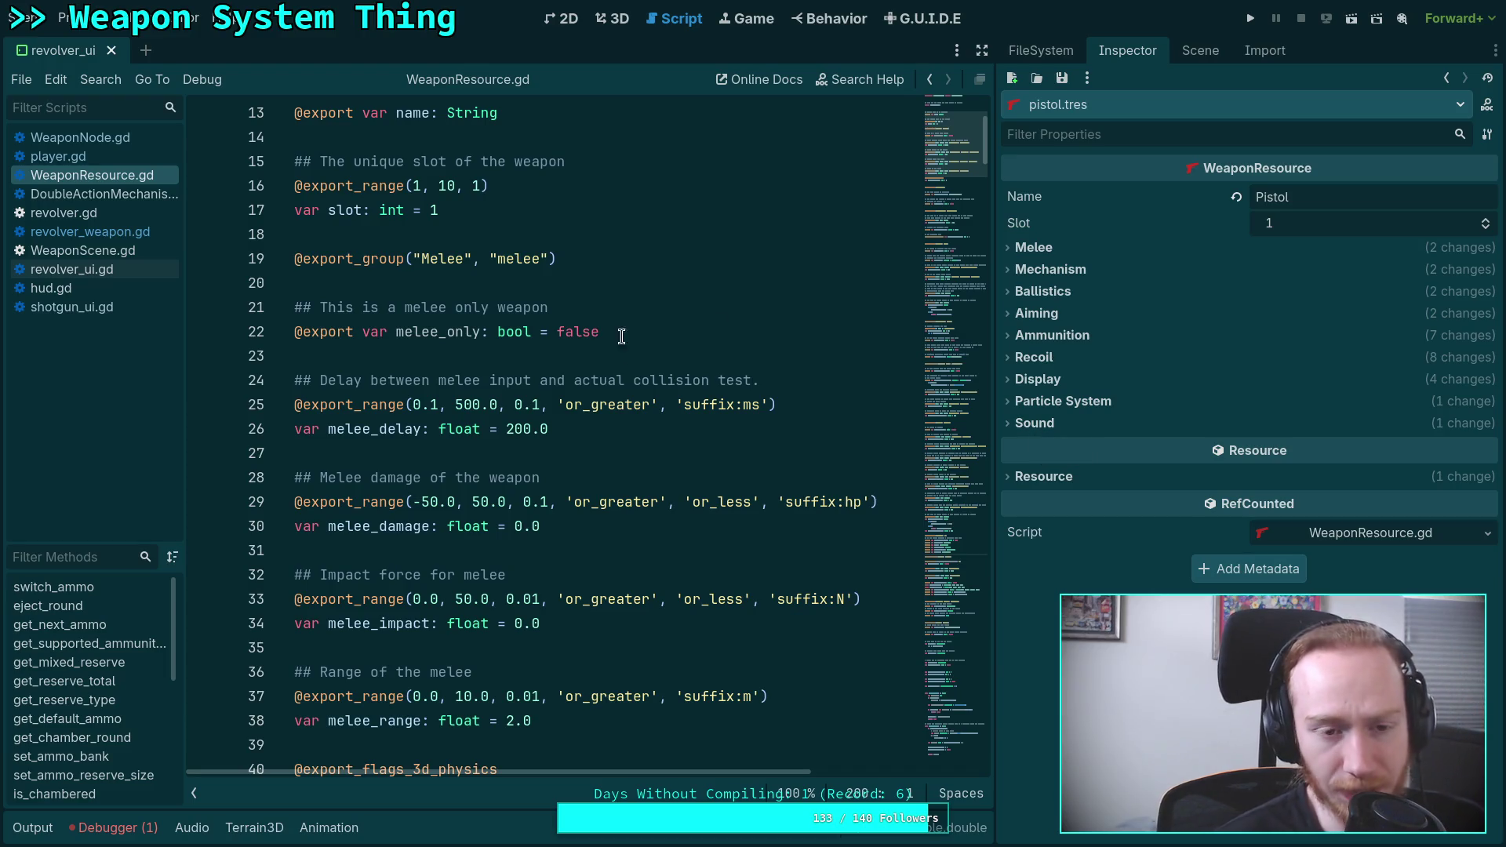
# Scroll the pistol's properties, then place the caret after the slot declaration in WeaponResource.gd
pyautogui.scroll(4, 619, 335)
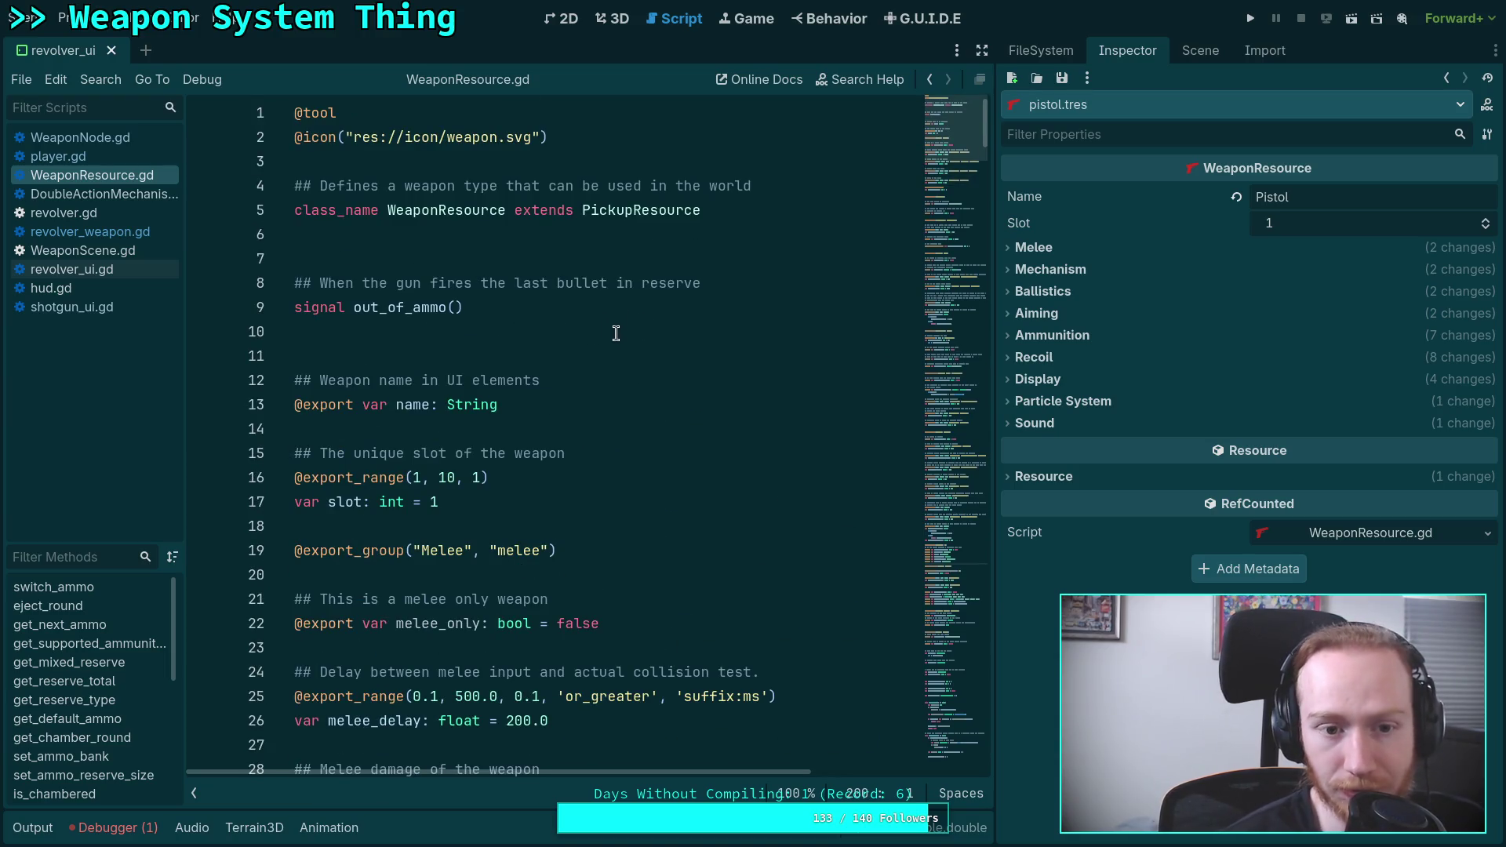
pyautogui.scroll(-15, 617, 333)
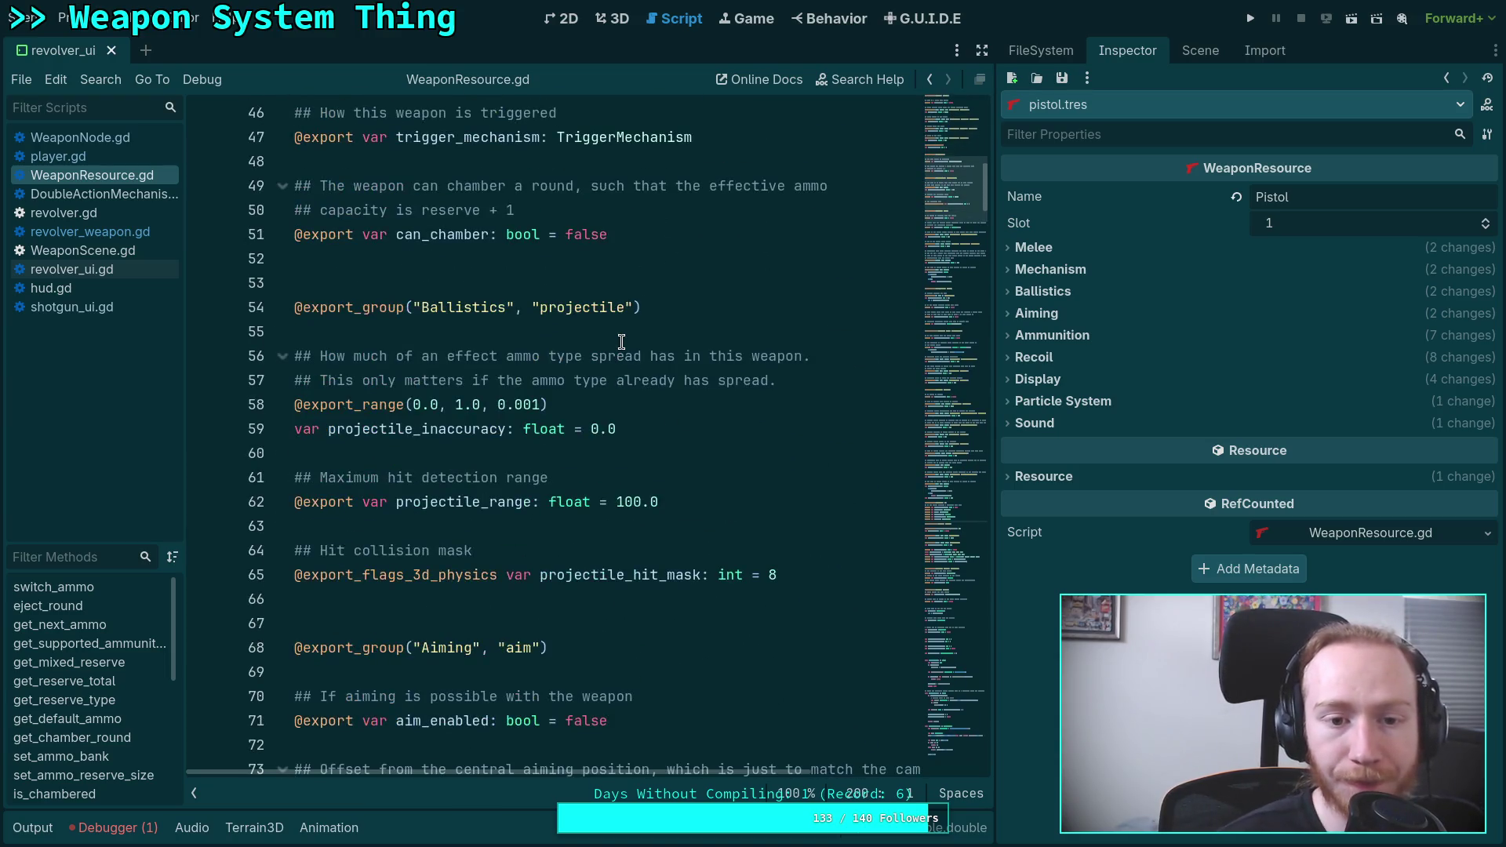
pyautogui.scroll(-4, 621, 342)
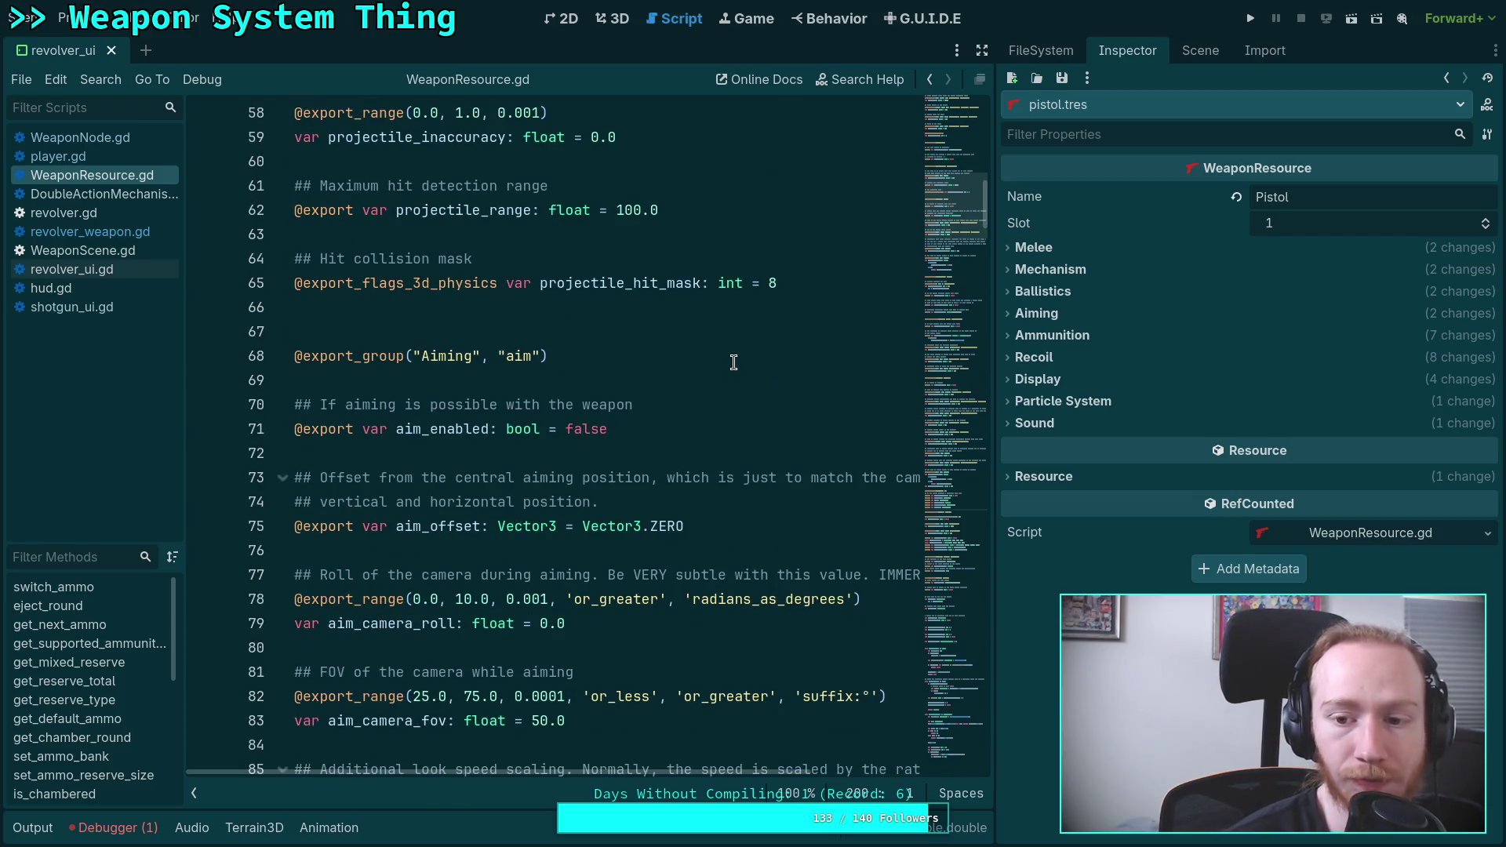
pyautogui.scroll(19, 732, 359)
pyautogui.click(610, 491)
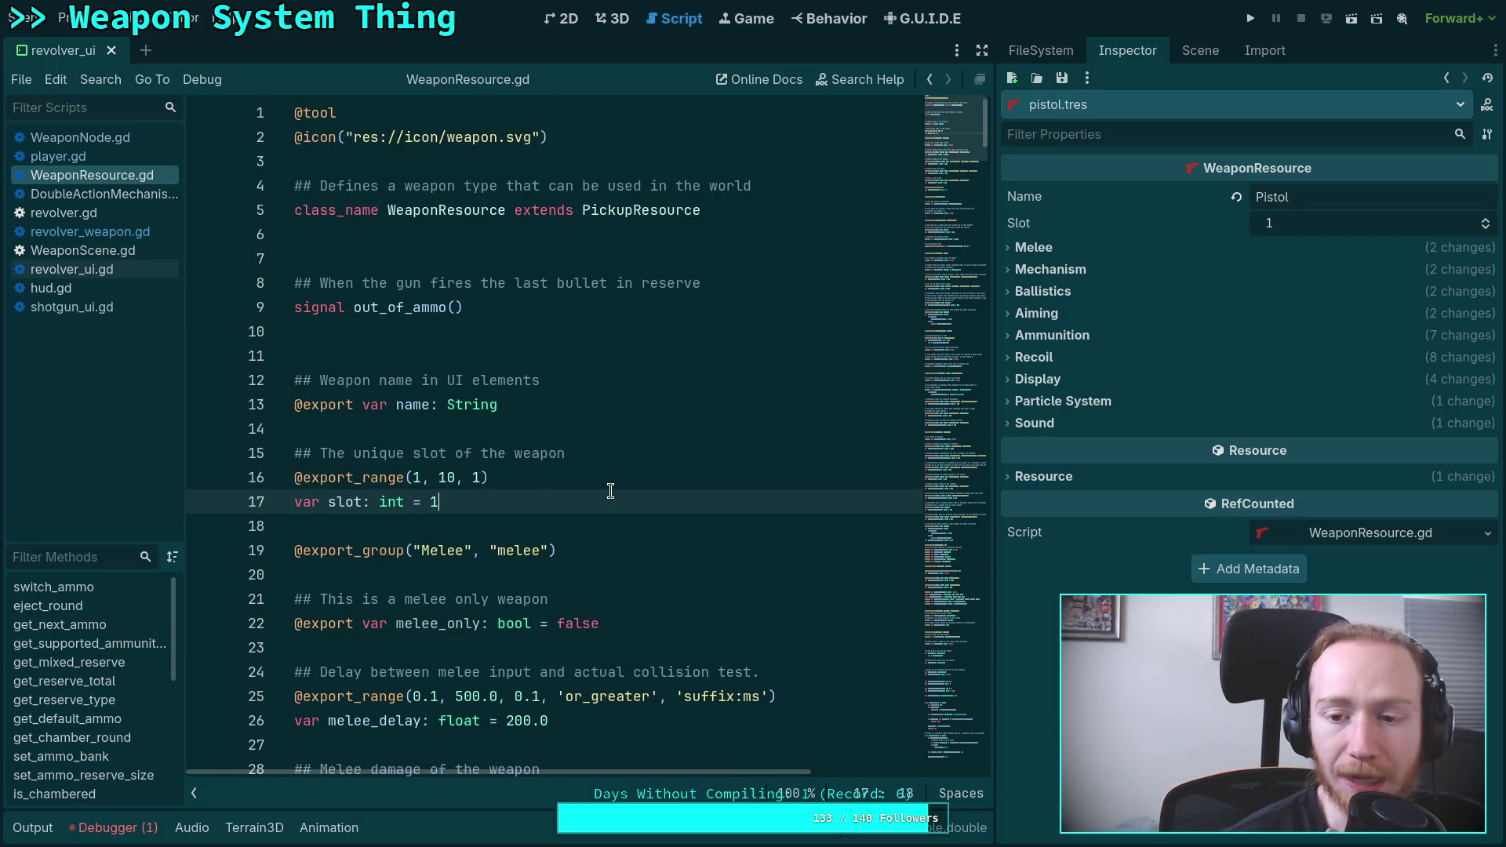
pyautogui.press('Return')
pyautogui.press('Return')
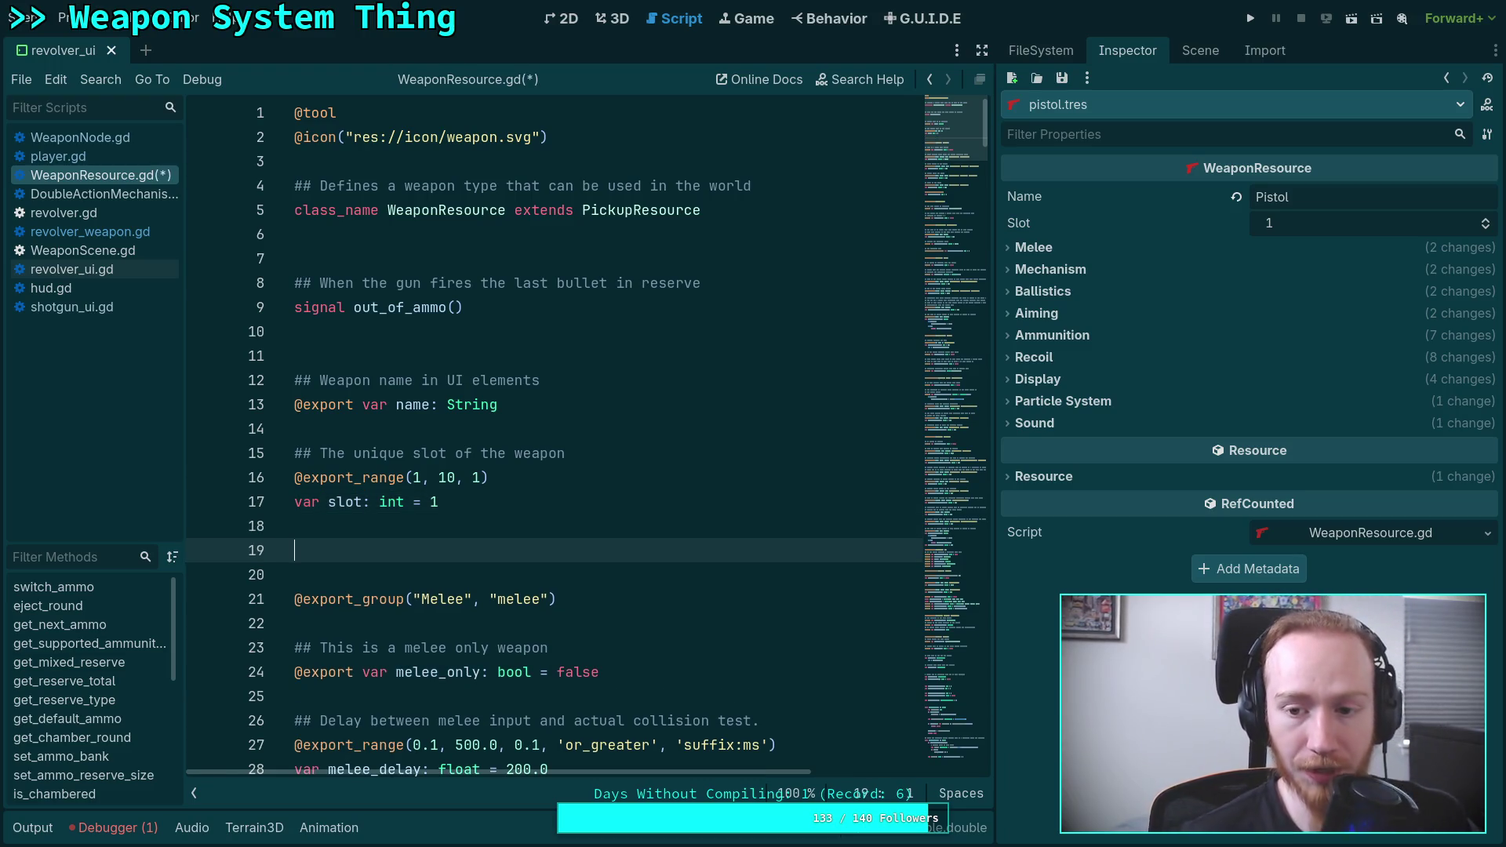
pyautogui.write('@export v')
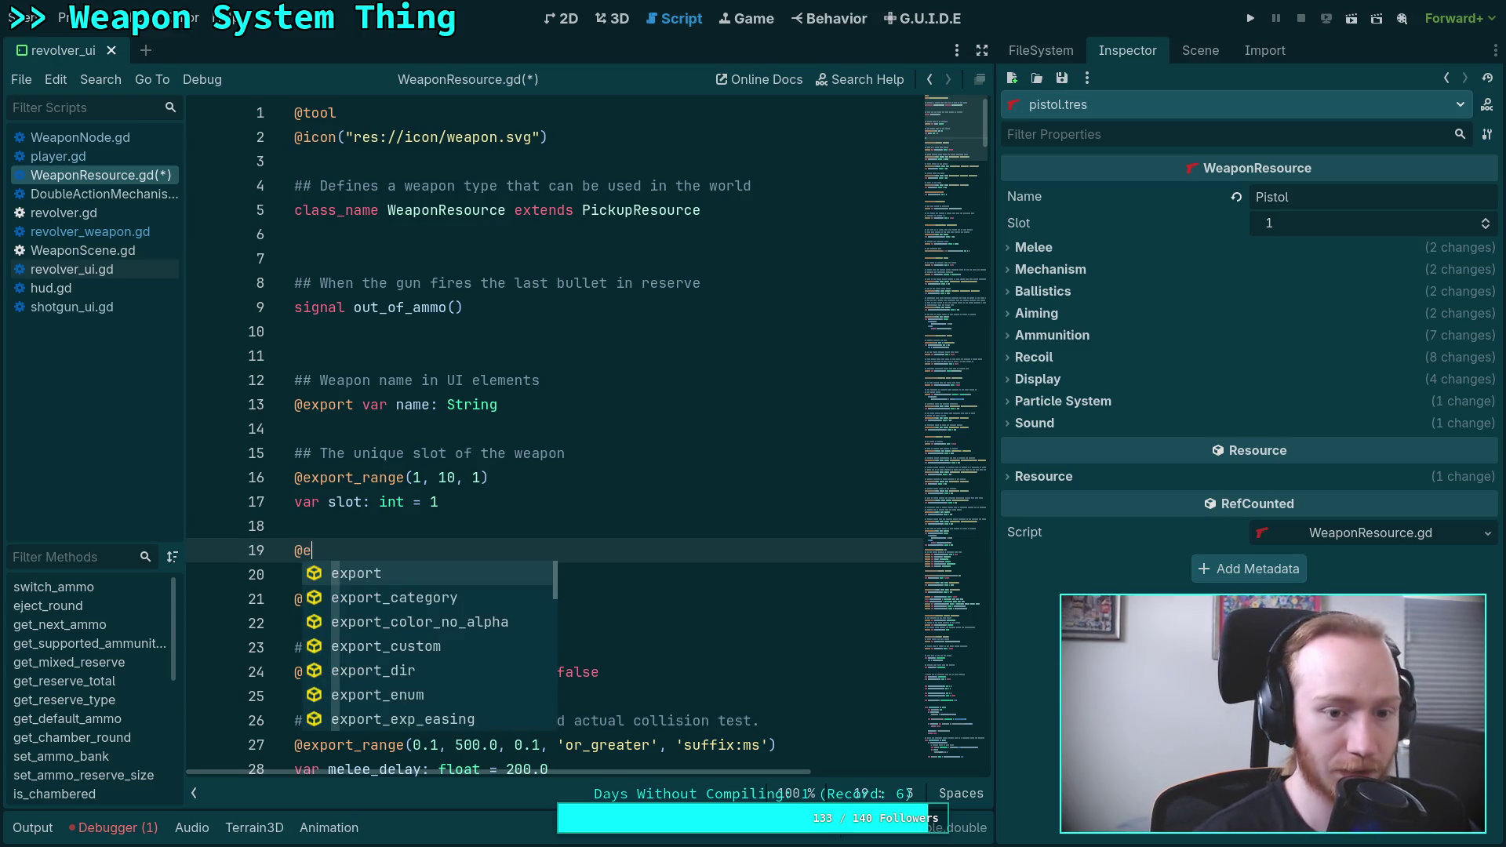
pyautogui.write('ar ')
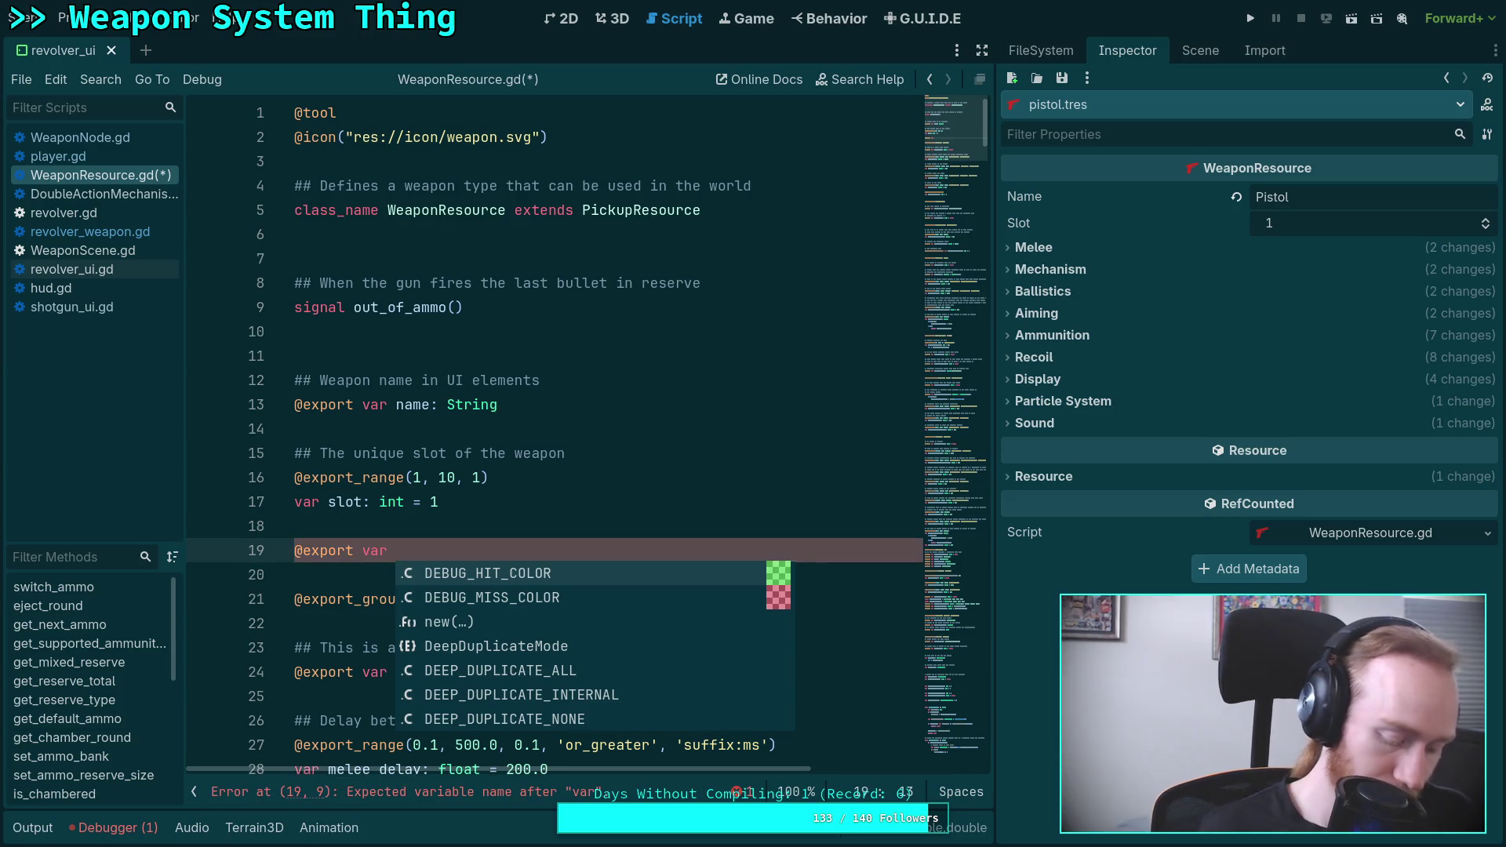
pyautogui.write('has_alt_f')
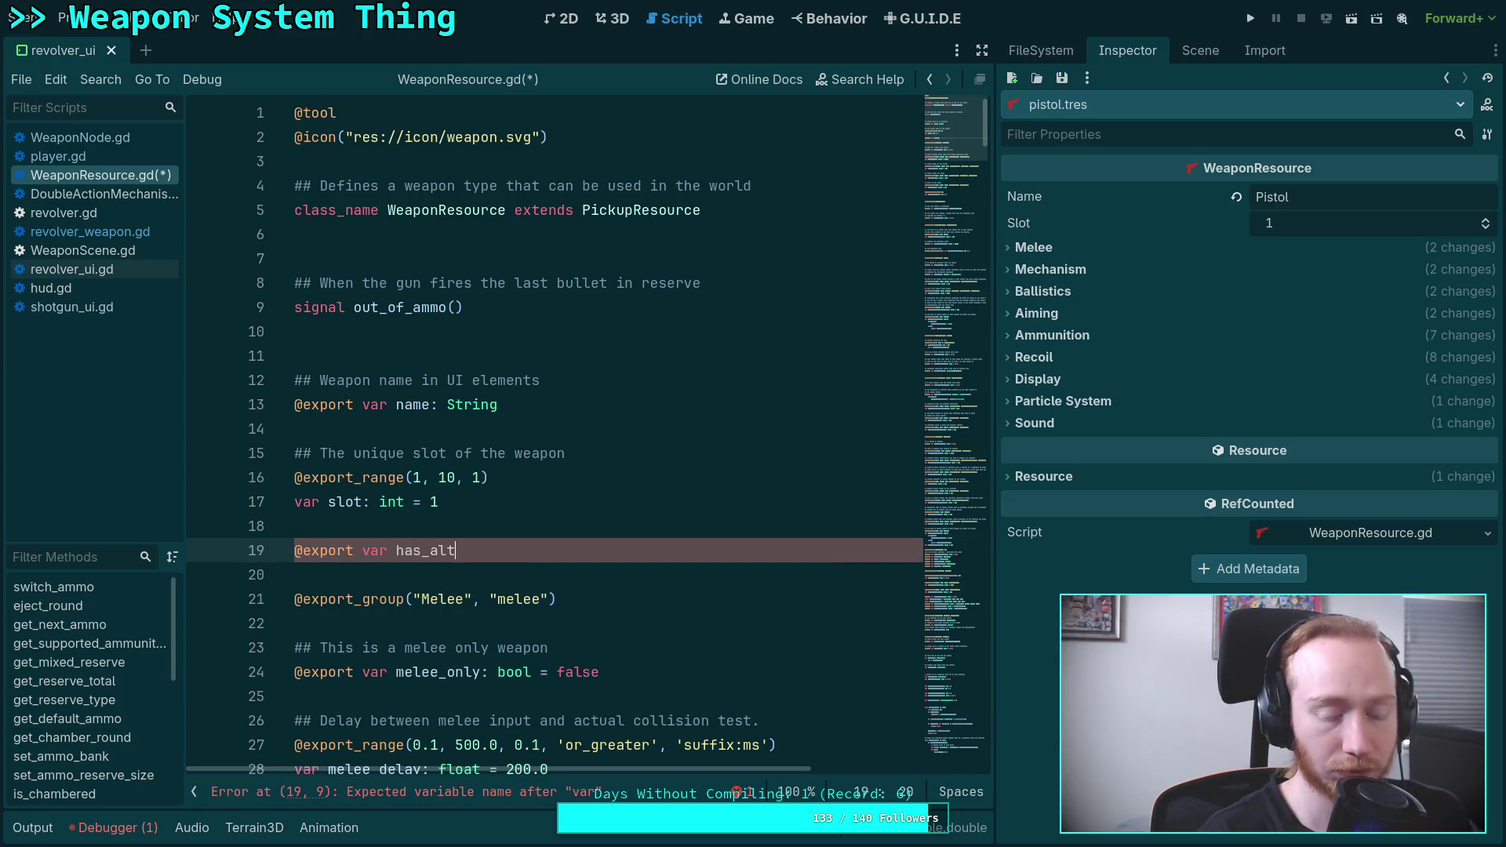
pyautogui.write('ire:')
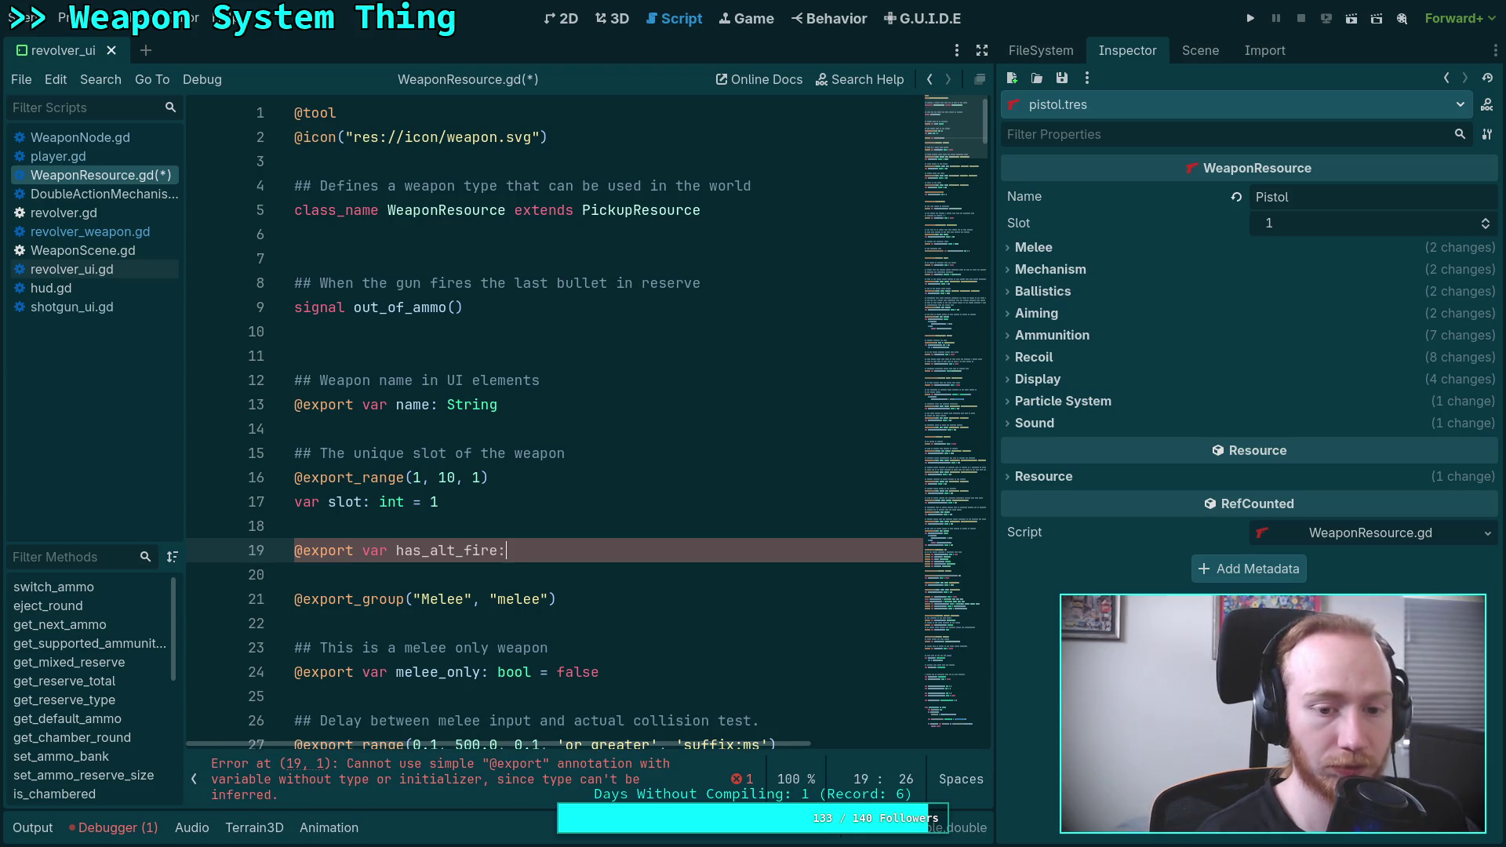
pyautogui.write(' bool = false')
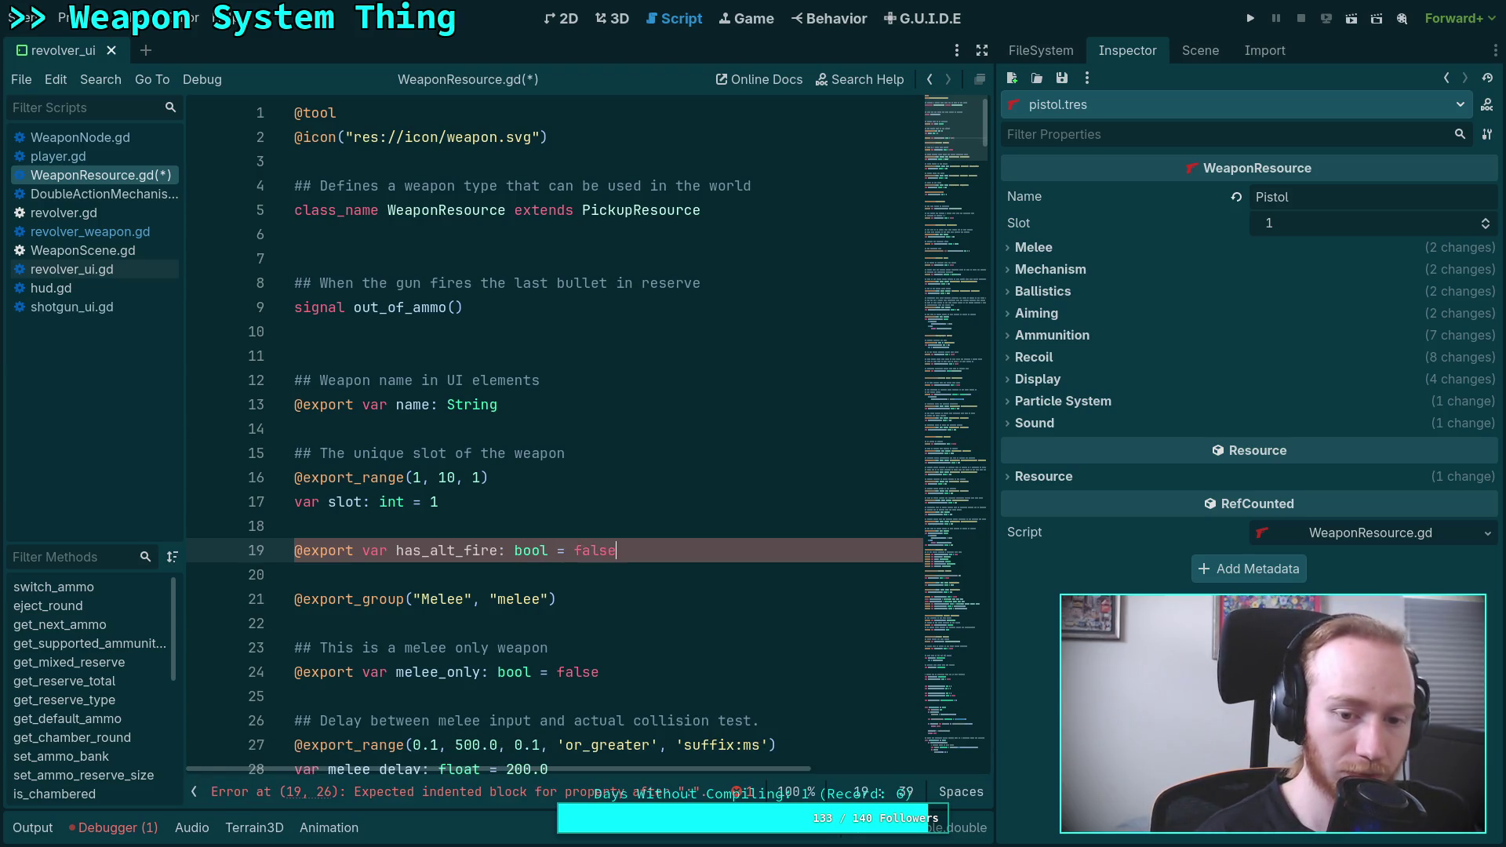
pyautogui.hotkey('ctrl', 'shift', 'Return')
pyautogui.write('## If the weapon')
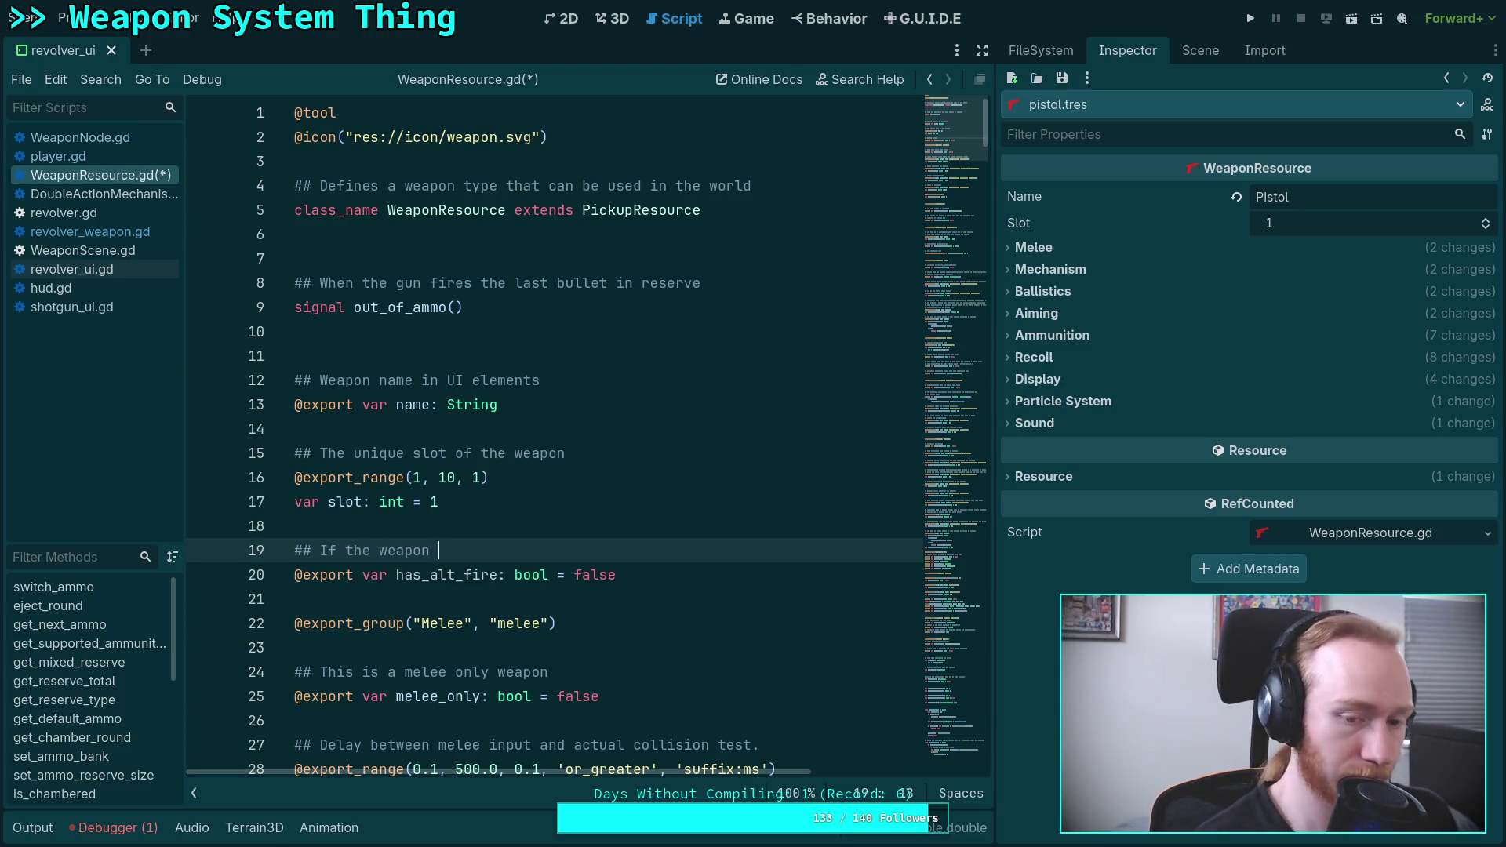
pyautogui.write(' type')
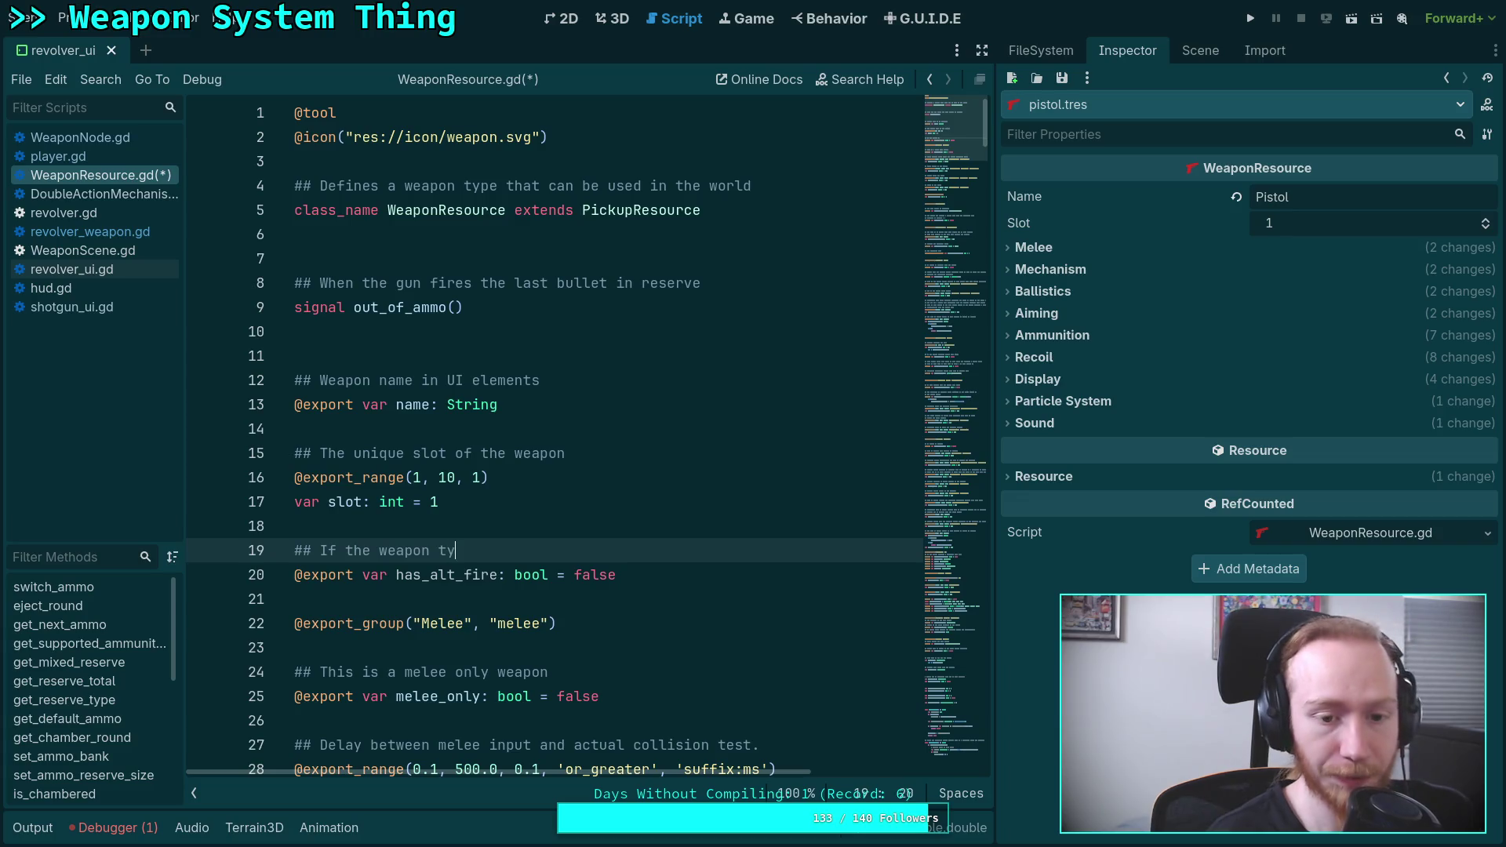
pyautogui.write(' has spe')
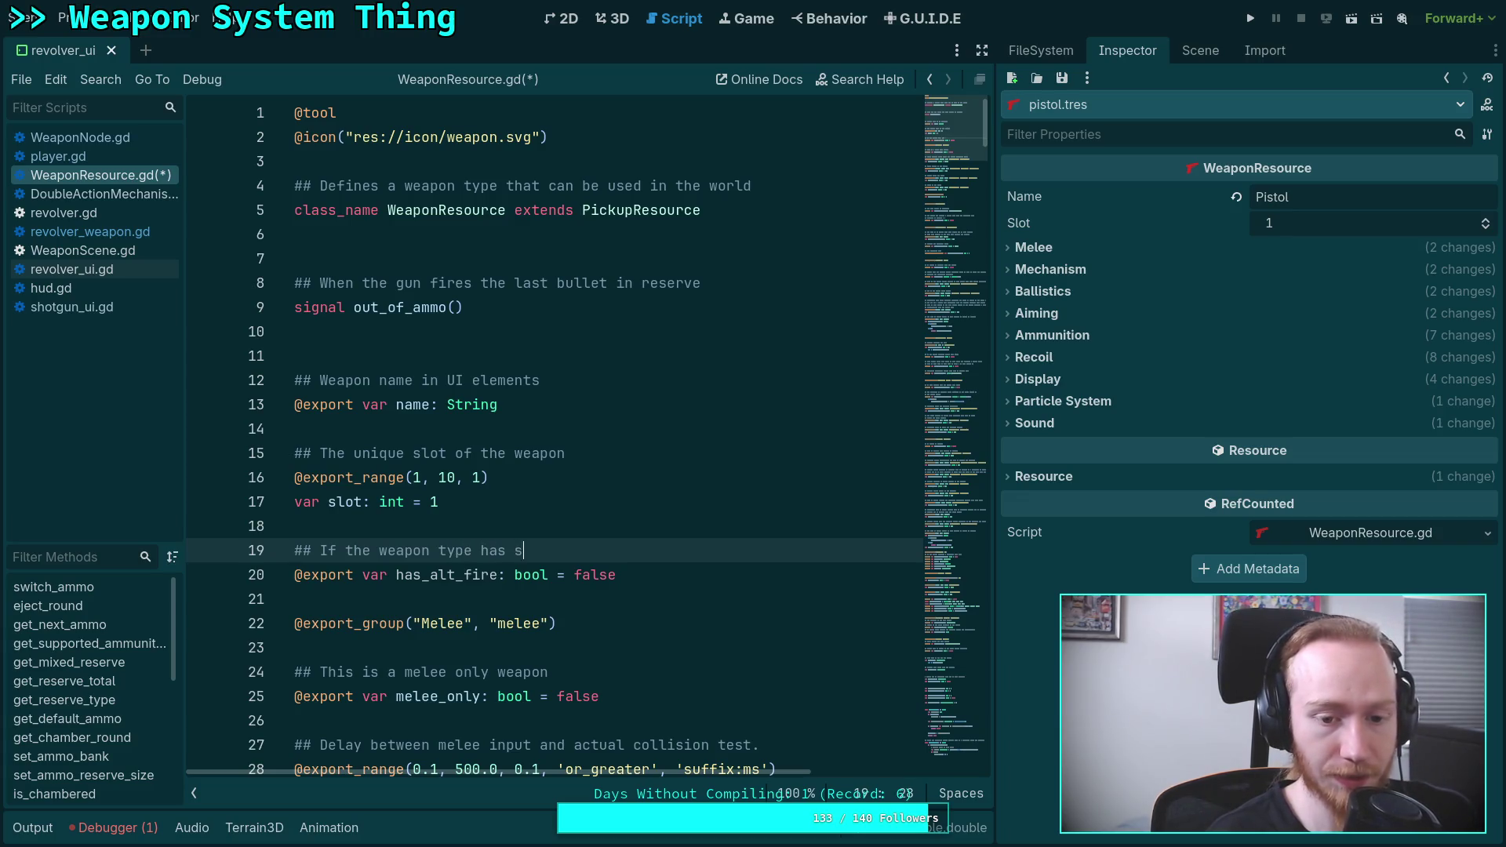
pyautogui.write('cial alt fire code. This is only for tracking ## fire state, weapon must imp')
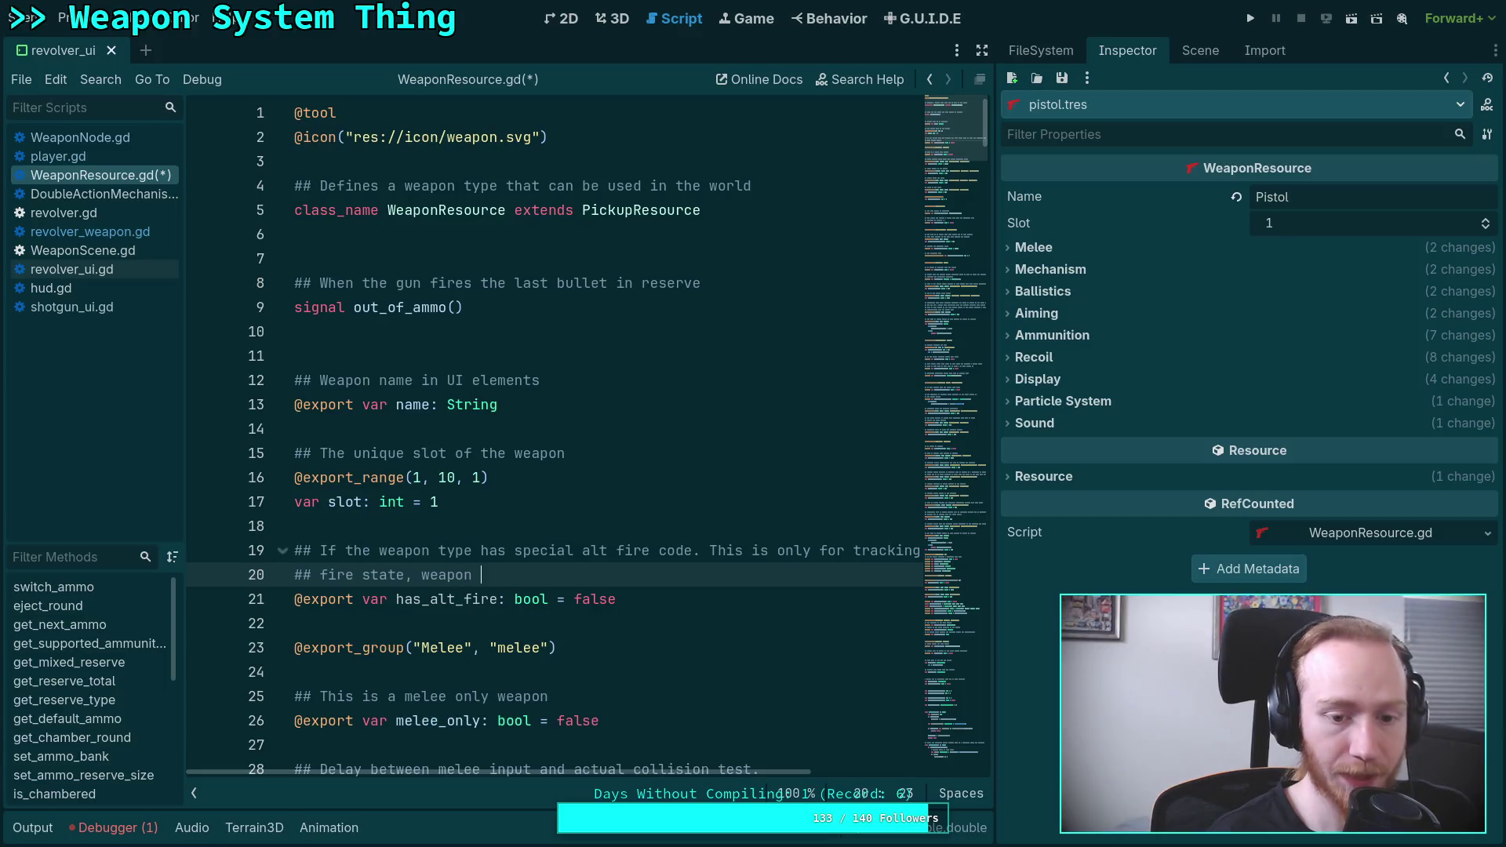
pyautogui.write('lement alt')
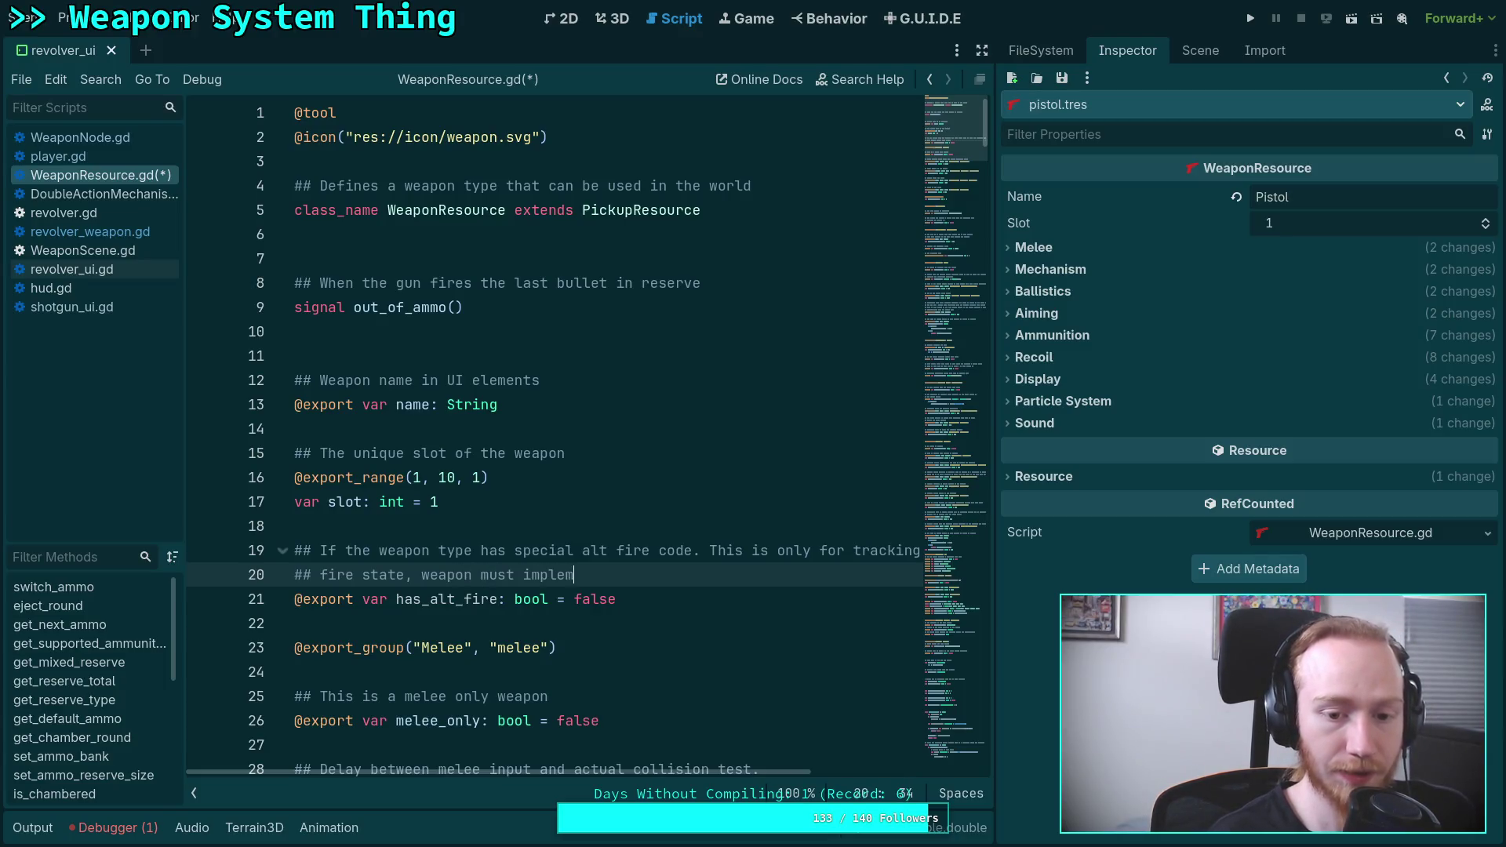
pyautogui.write('ernate ')
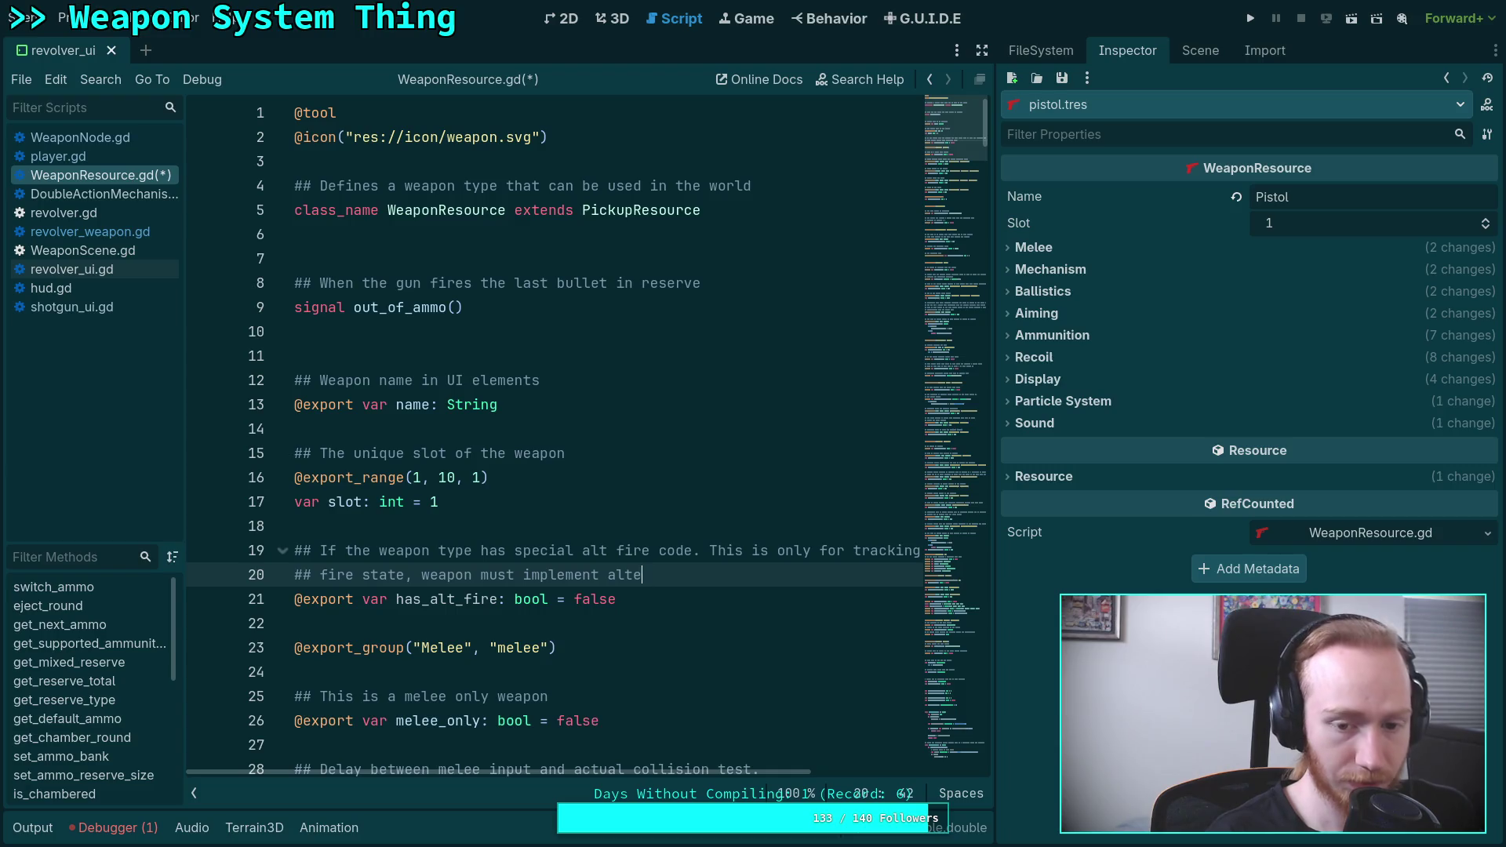
pyautogui.write('fire ')
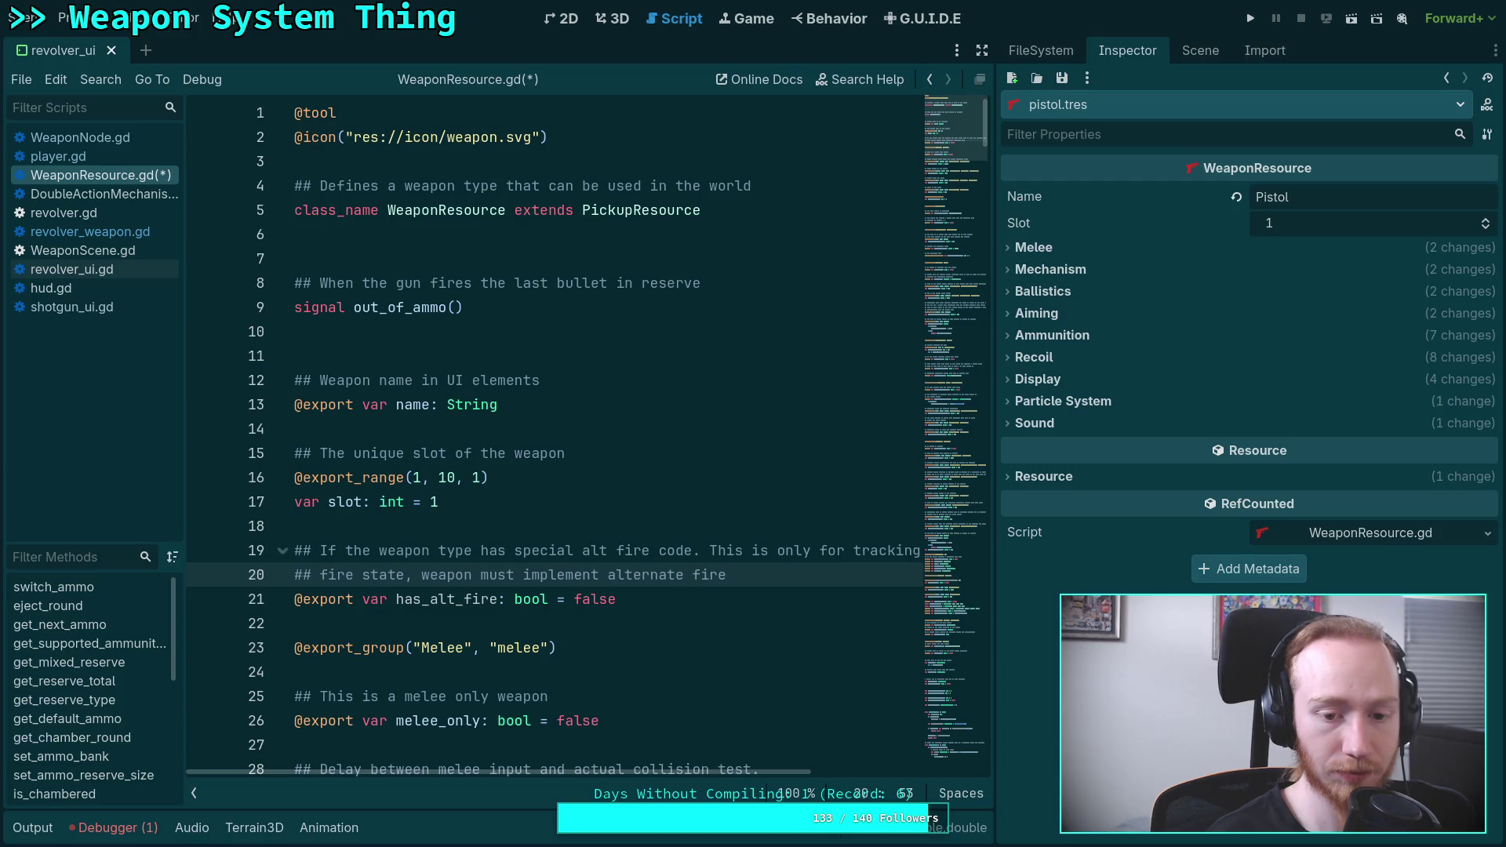
pyautogui.write('behavior.')
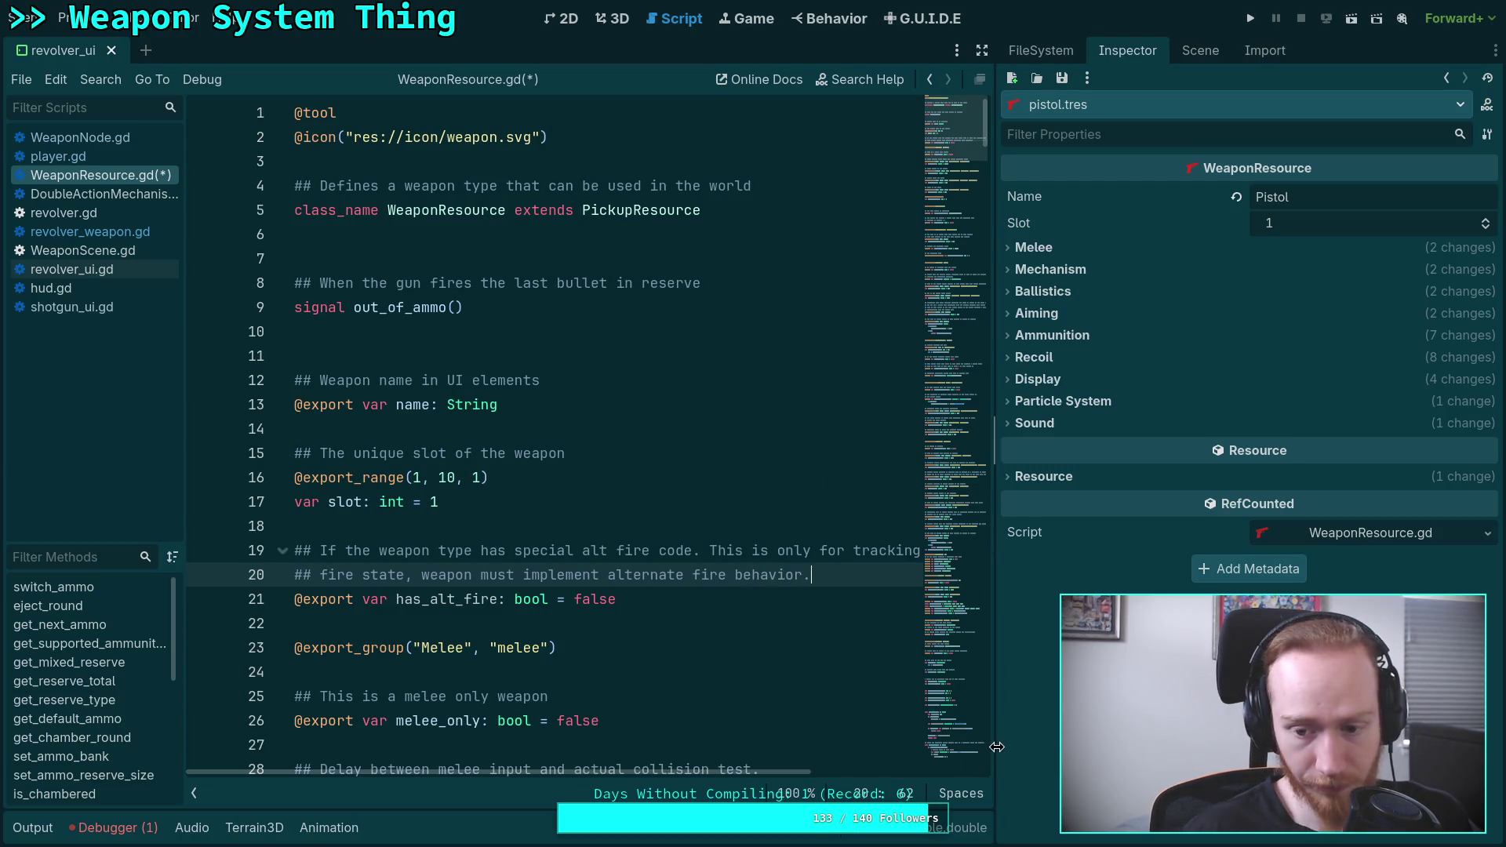
# Widen the script editor, pluralize 'behaviors', then select and delete the has_alt_fire export and comment
pyautogui.moveTo(994, 755); pyautogui.dragTo(1187, 755)
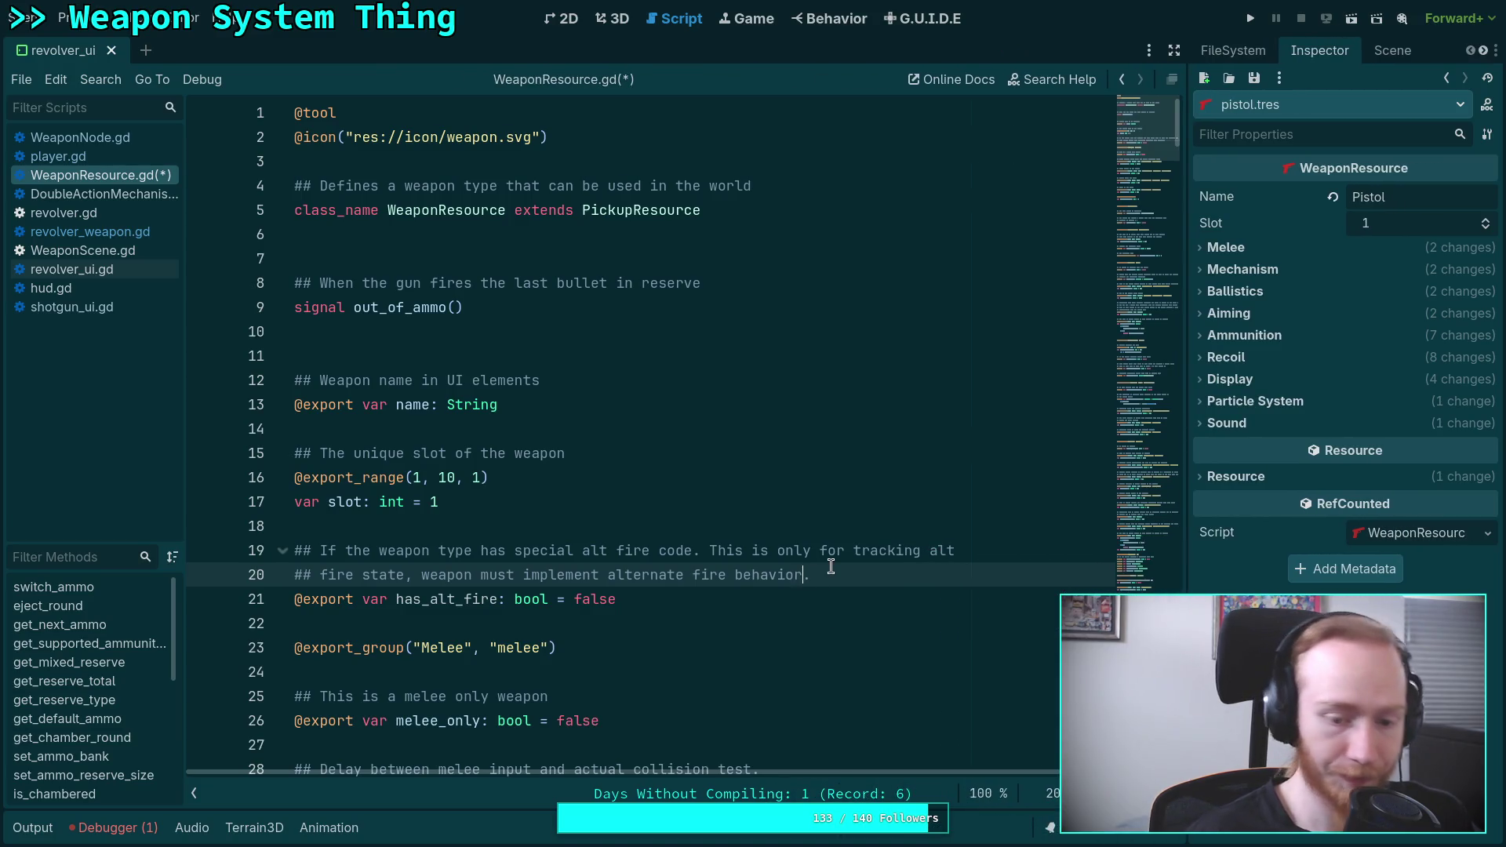
pyautogui.press('Left')
pyautogui.write('s')
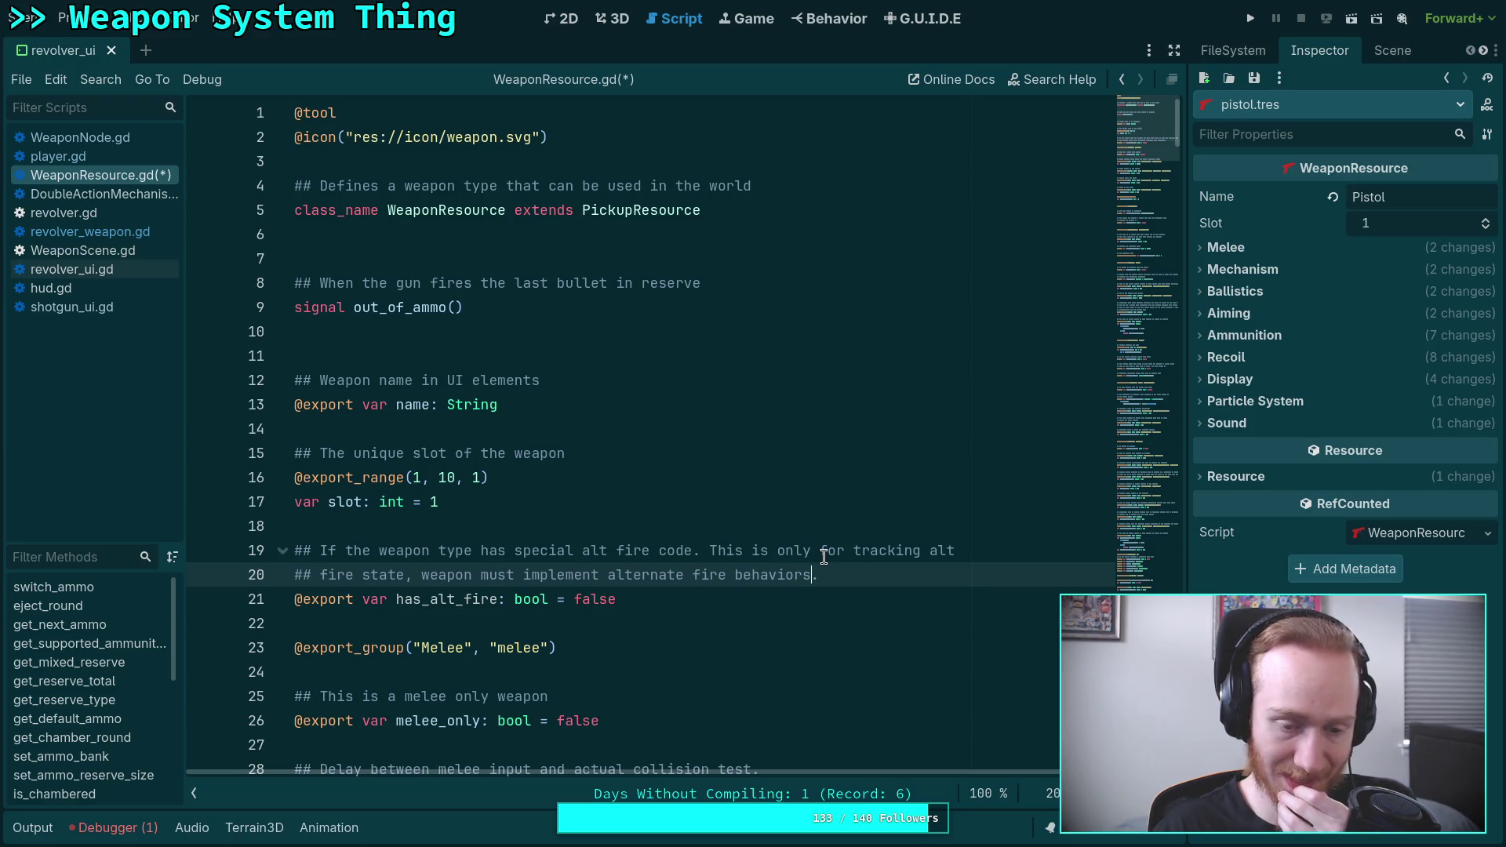
pyautogui.moveTo(676, 599)
pyautogui.mouseDown()
pyautogui.moveTo(540, 598)
pyautogui.moveTo(296, 553)
pyautogui.moveTo(288, 532)
pyautogui.mouseUp()
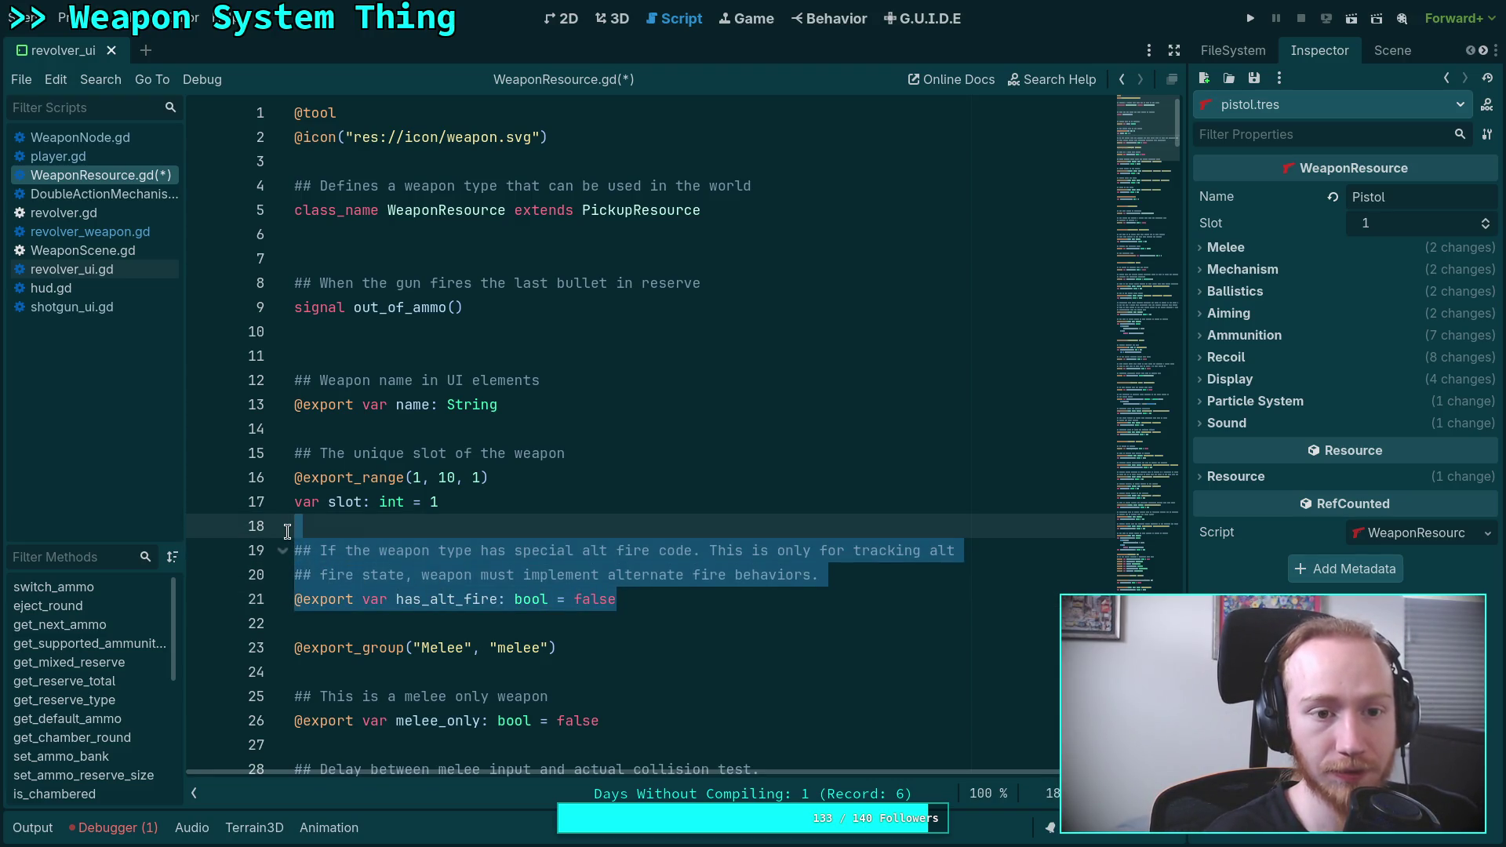
pyautogui.press('BackSpace')
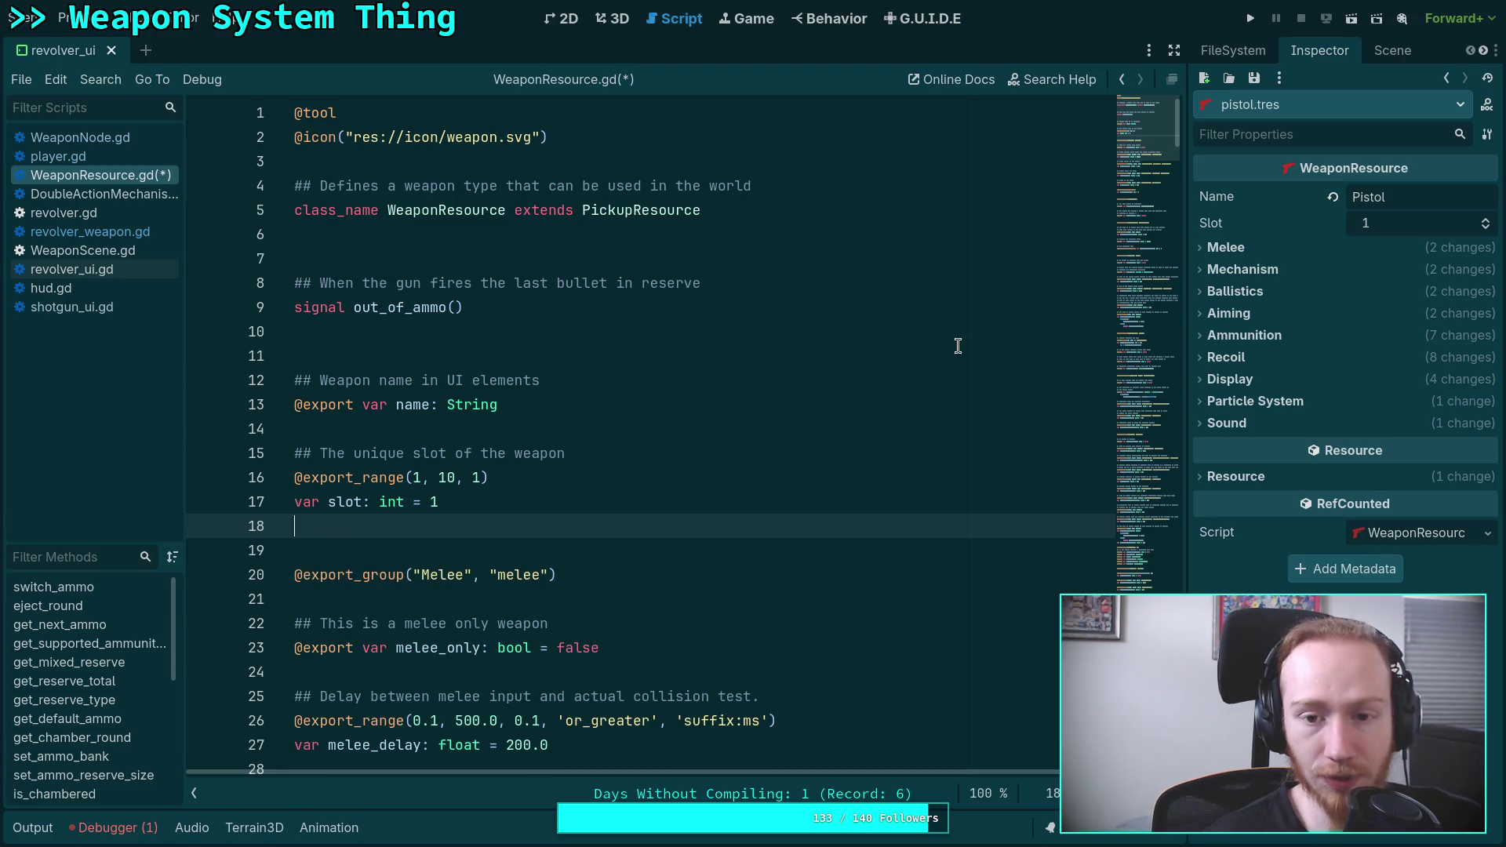
# Scroll to the can_unload() function and open a new blank line below it
pyautogui.scroll(-20, 1164, 249)
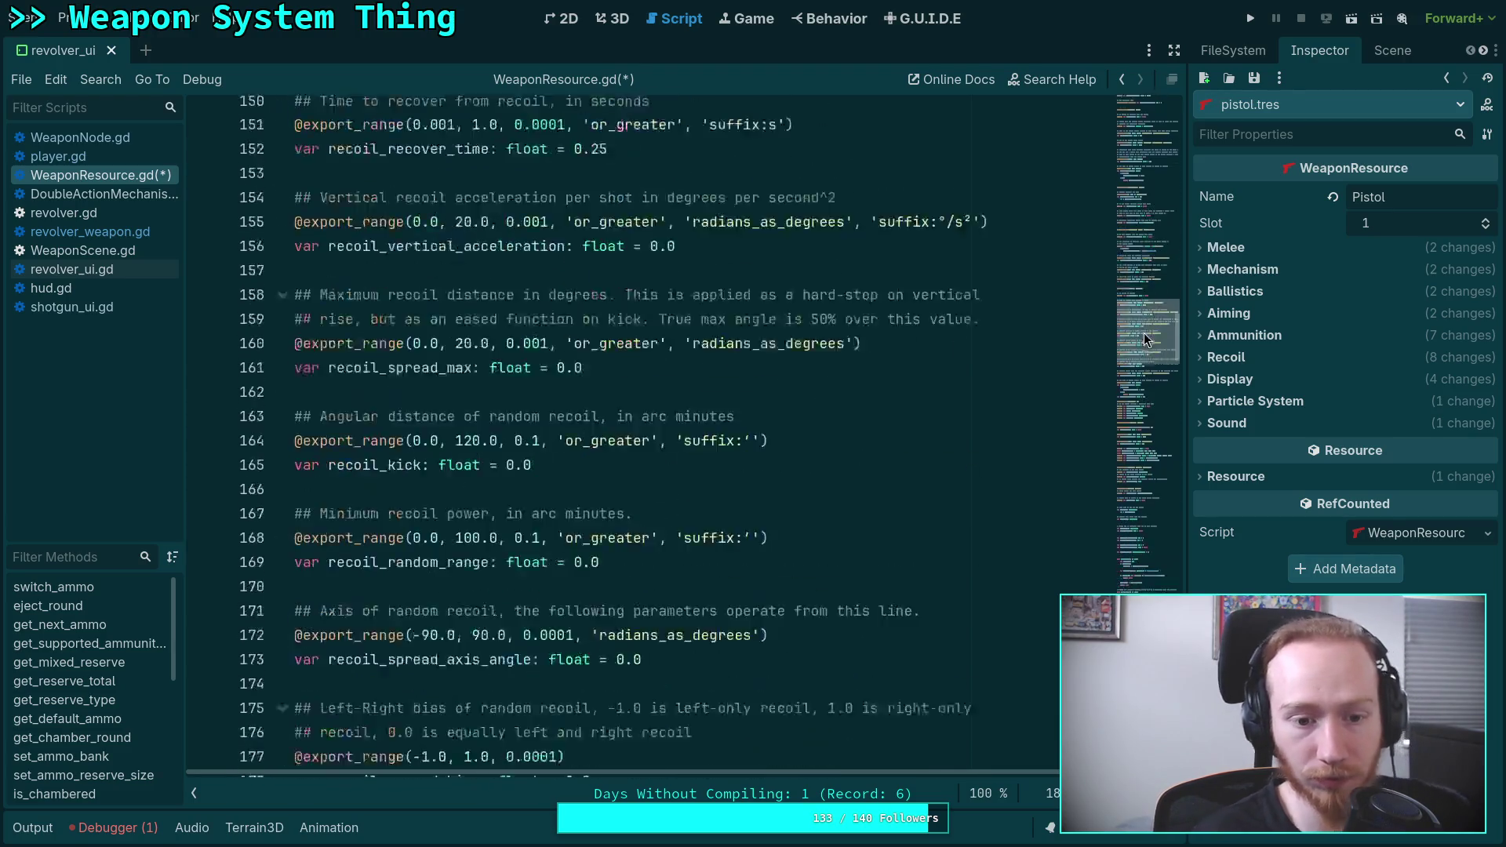
pyautogui.scroll(-20, 1153, 408)
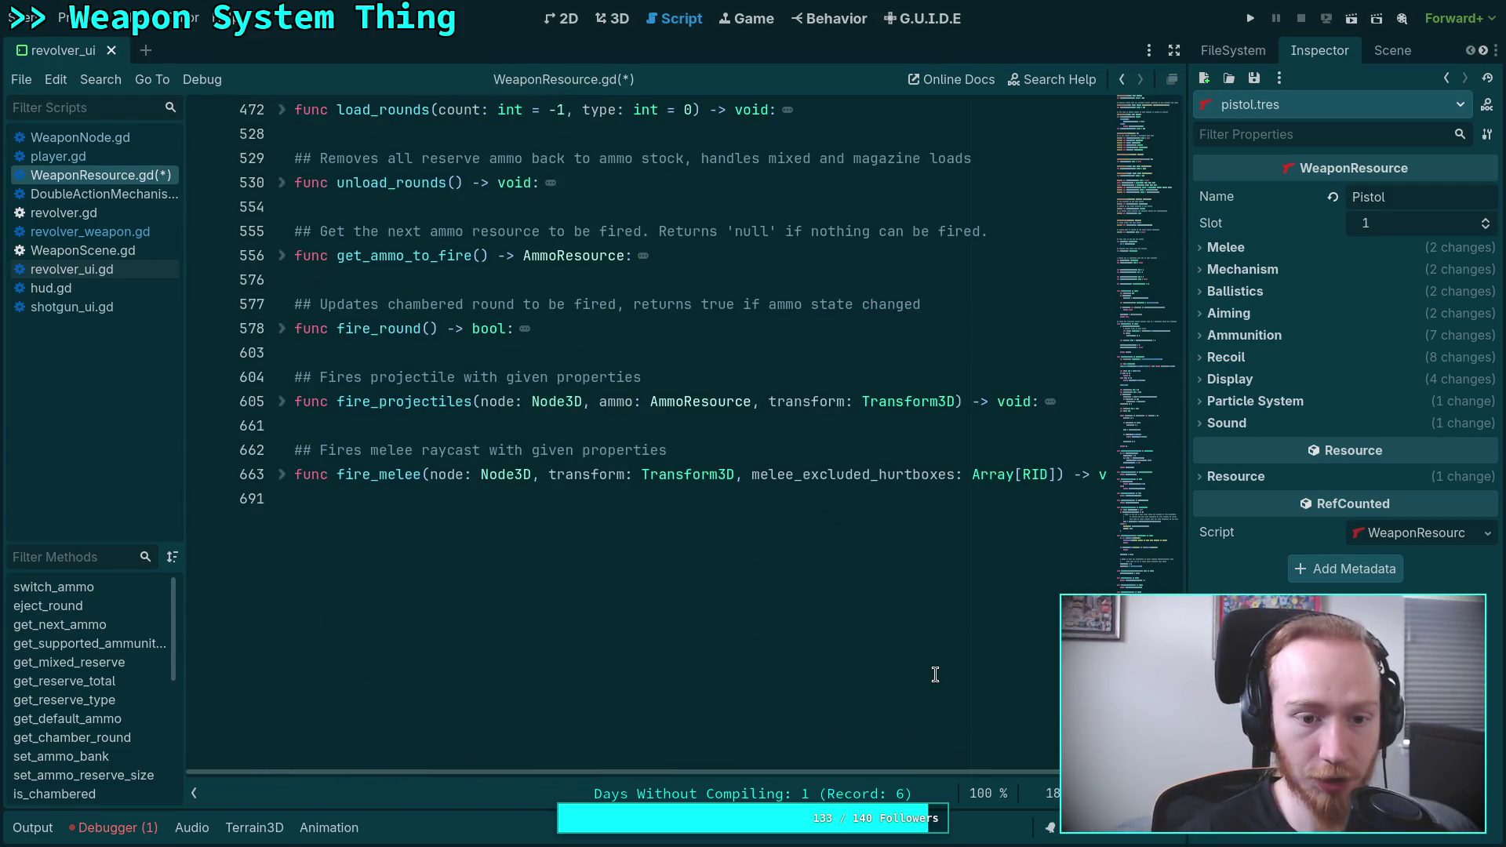
pyautogui.scroll(4, 746, 650)
pyautogui.scroll(3, 714, 616)
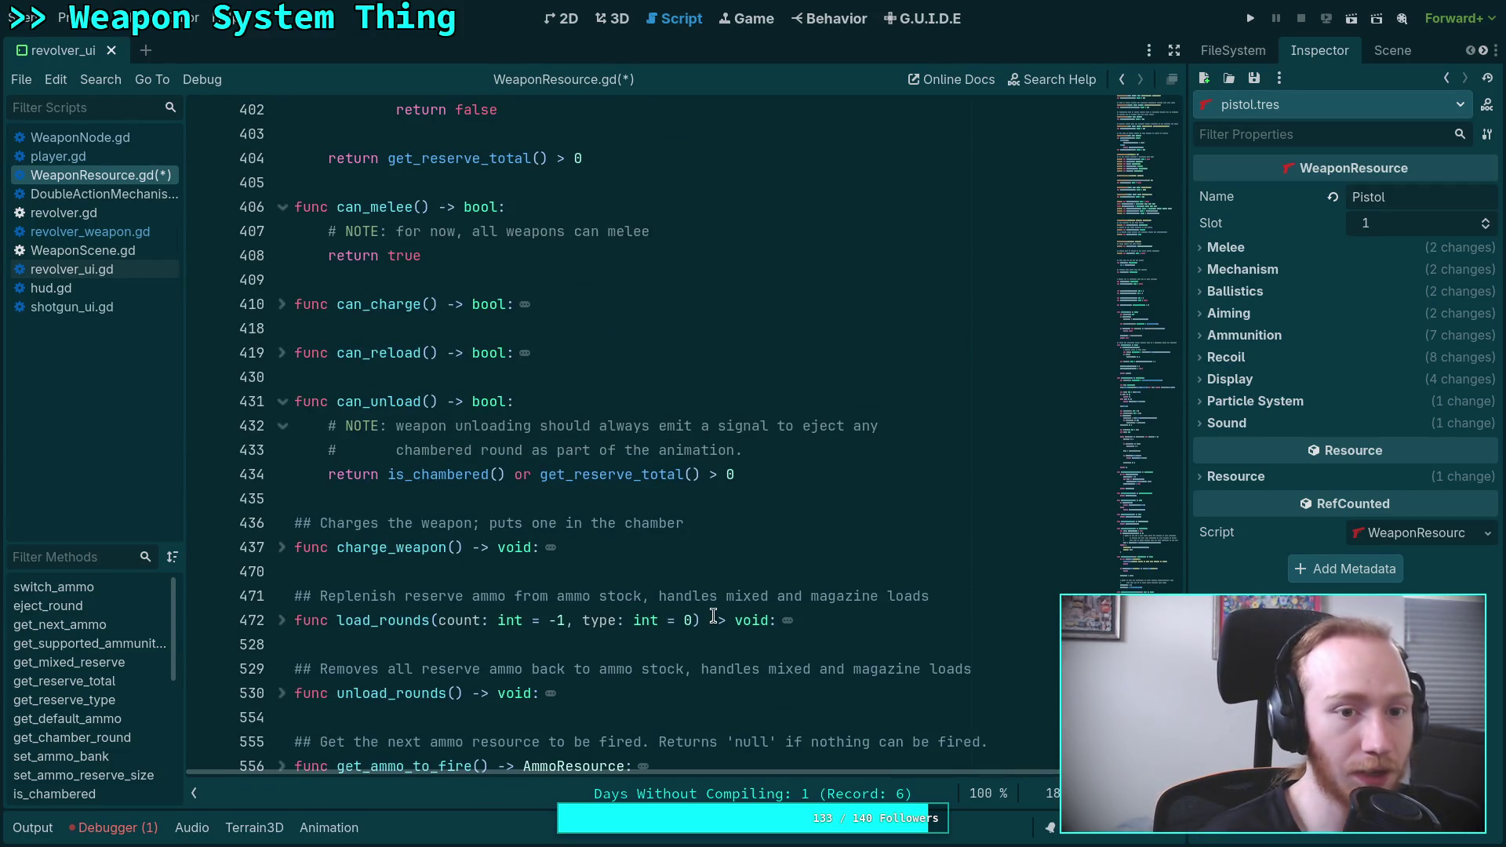
pyautogui.scroll(1, 562, 565)
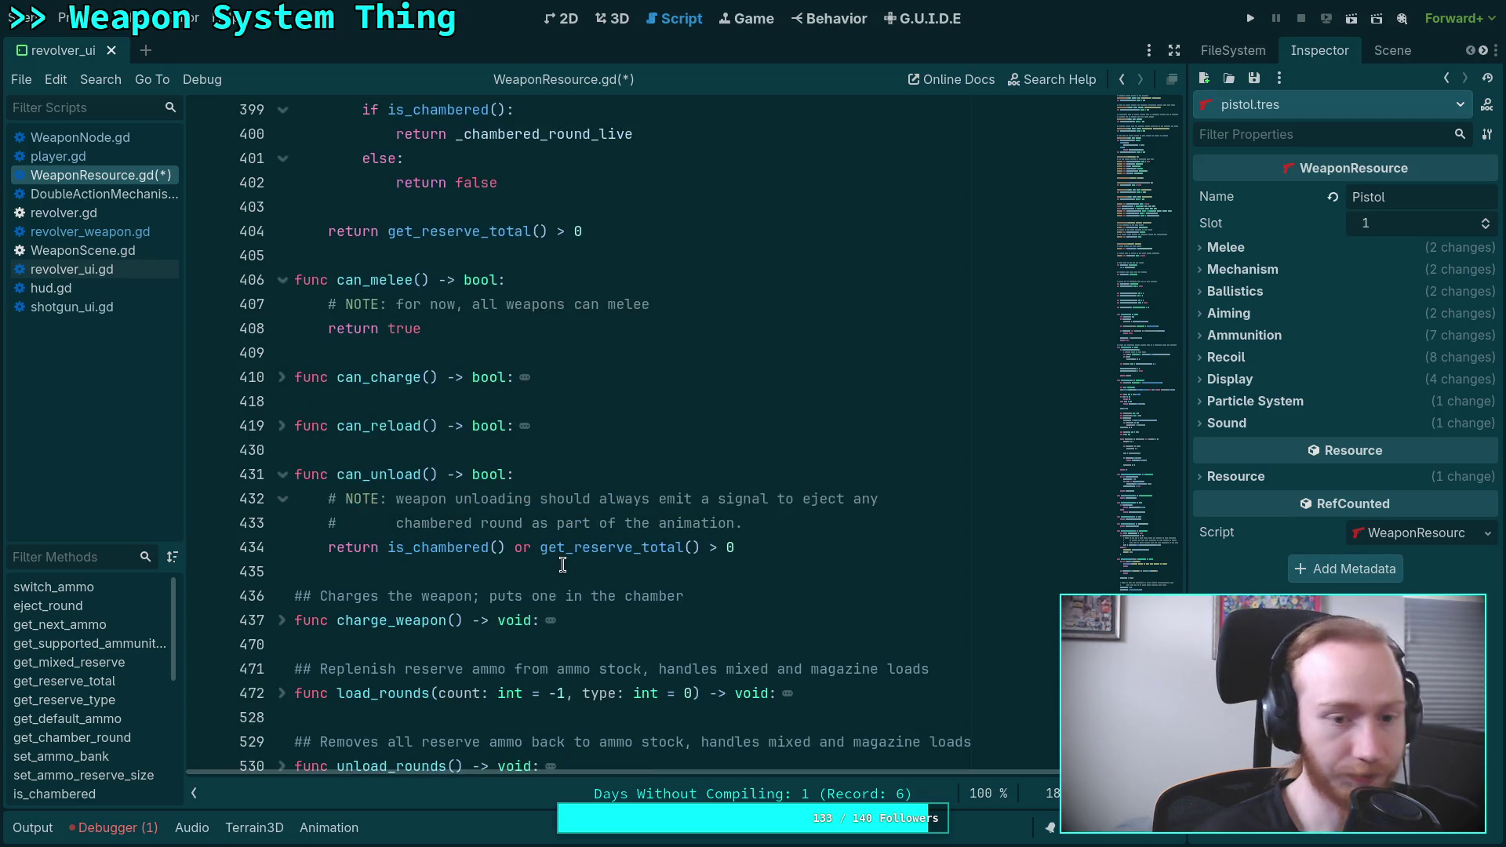
pyautogui.click(473, 582)
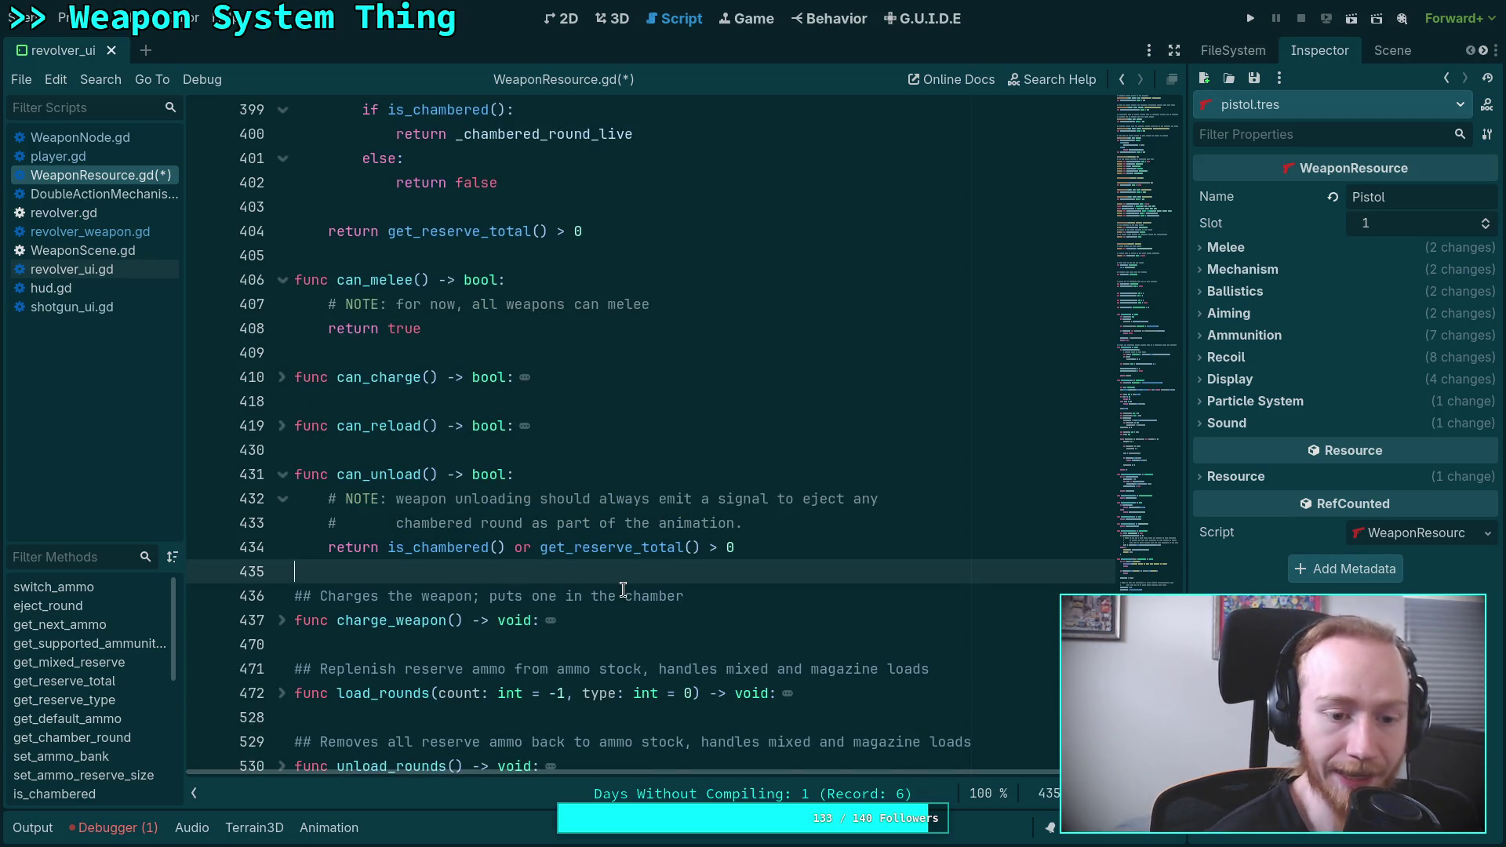
pyautogui.press('Return')
# Type 'func has_alt_mode() -> bool:' with 'false' on the indented body line
pyautogui.write('func ')
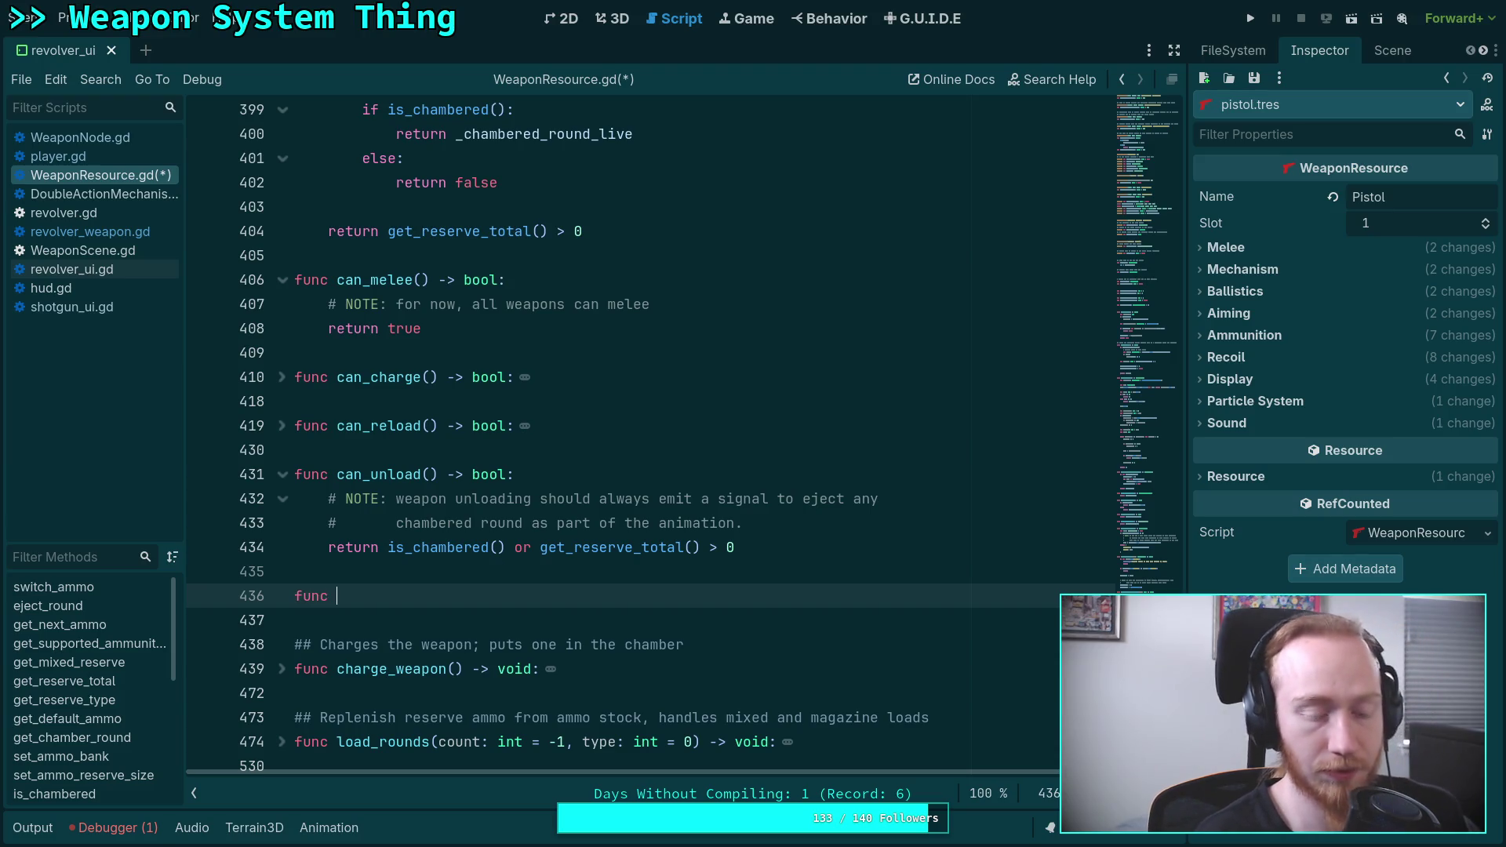
pyautogui.write('has')
pyautogui.write('alt_fire')
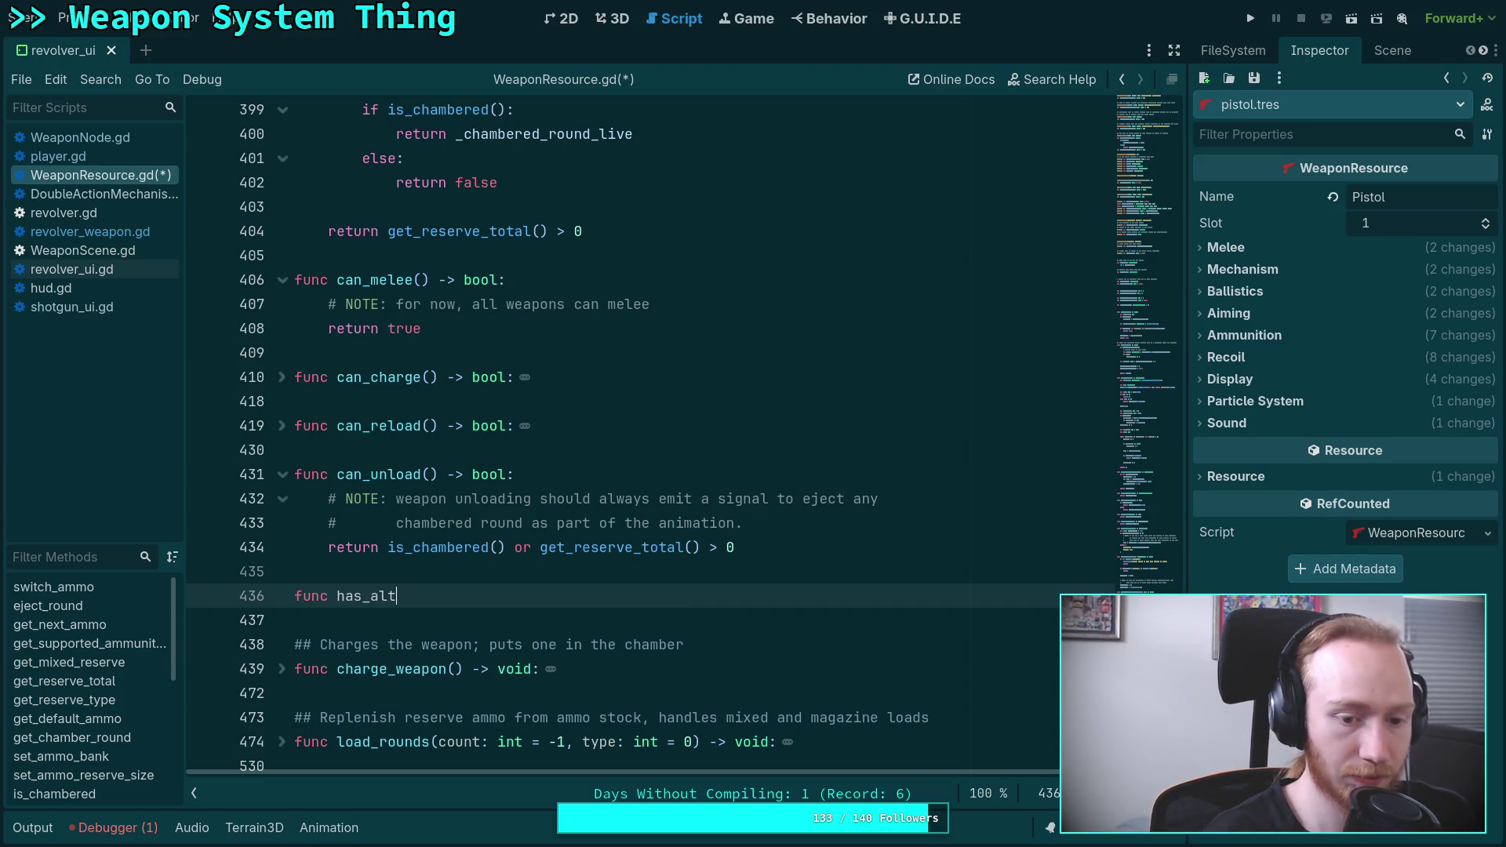
pyautogui.press('BackSpace')
pyautogui.press('BackSpace')
pyautogui.press('BackSpace')
pyautogui.press('BackSpace')
pyautogui.write('mode() -> bool:')
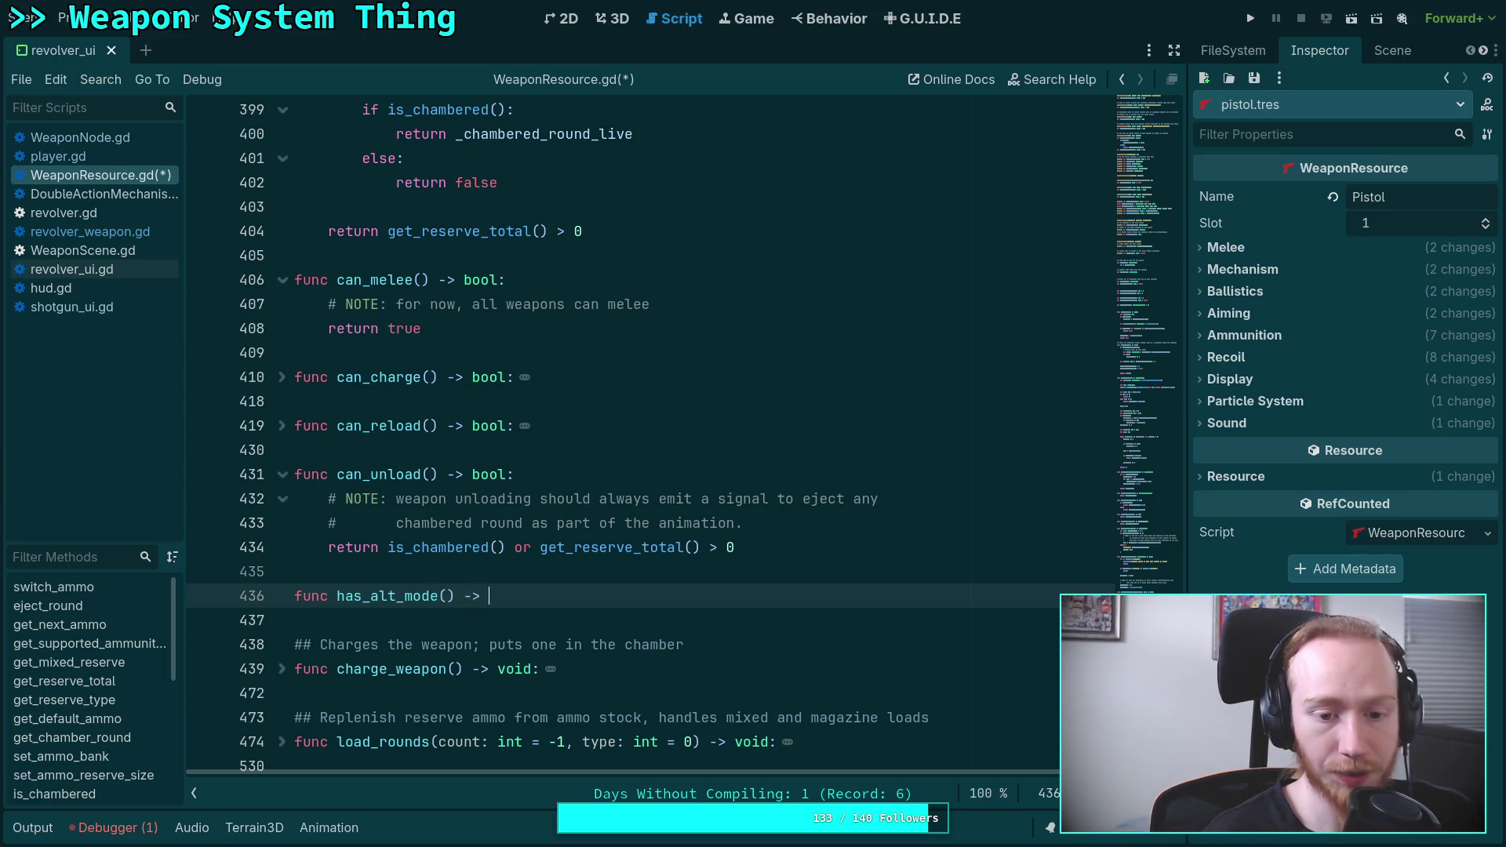
pyautogui.press('Return')
pyautogui.write('false')
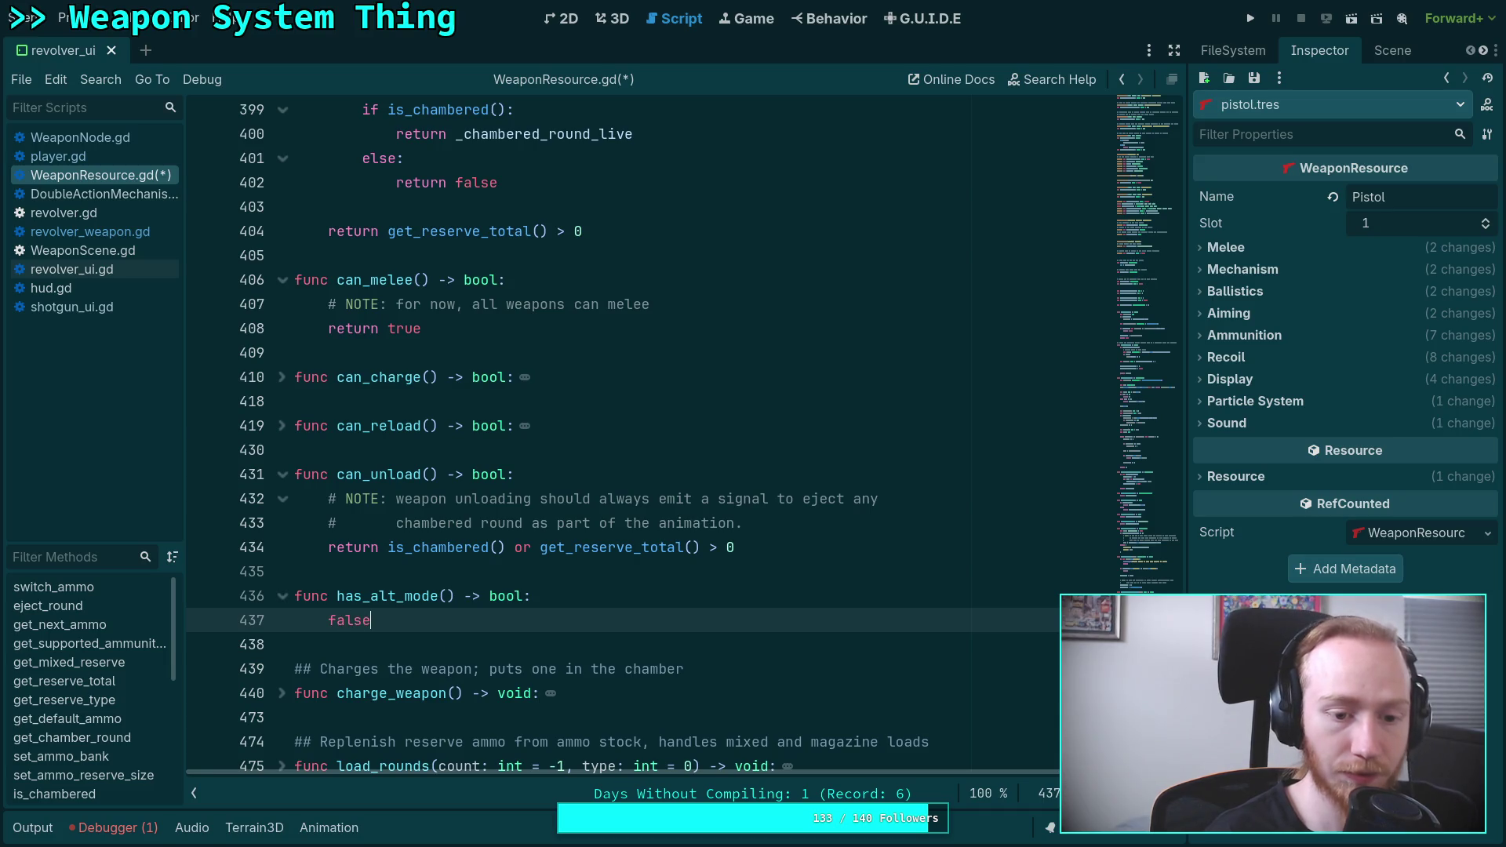
# Make the body 'return false', add a blank line above, and begin a ## doc comment
pyautogui.click(511, 581)
pyautogui.press('Return')
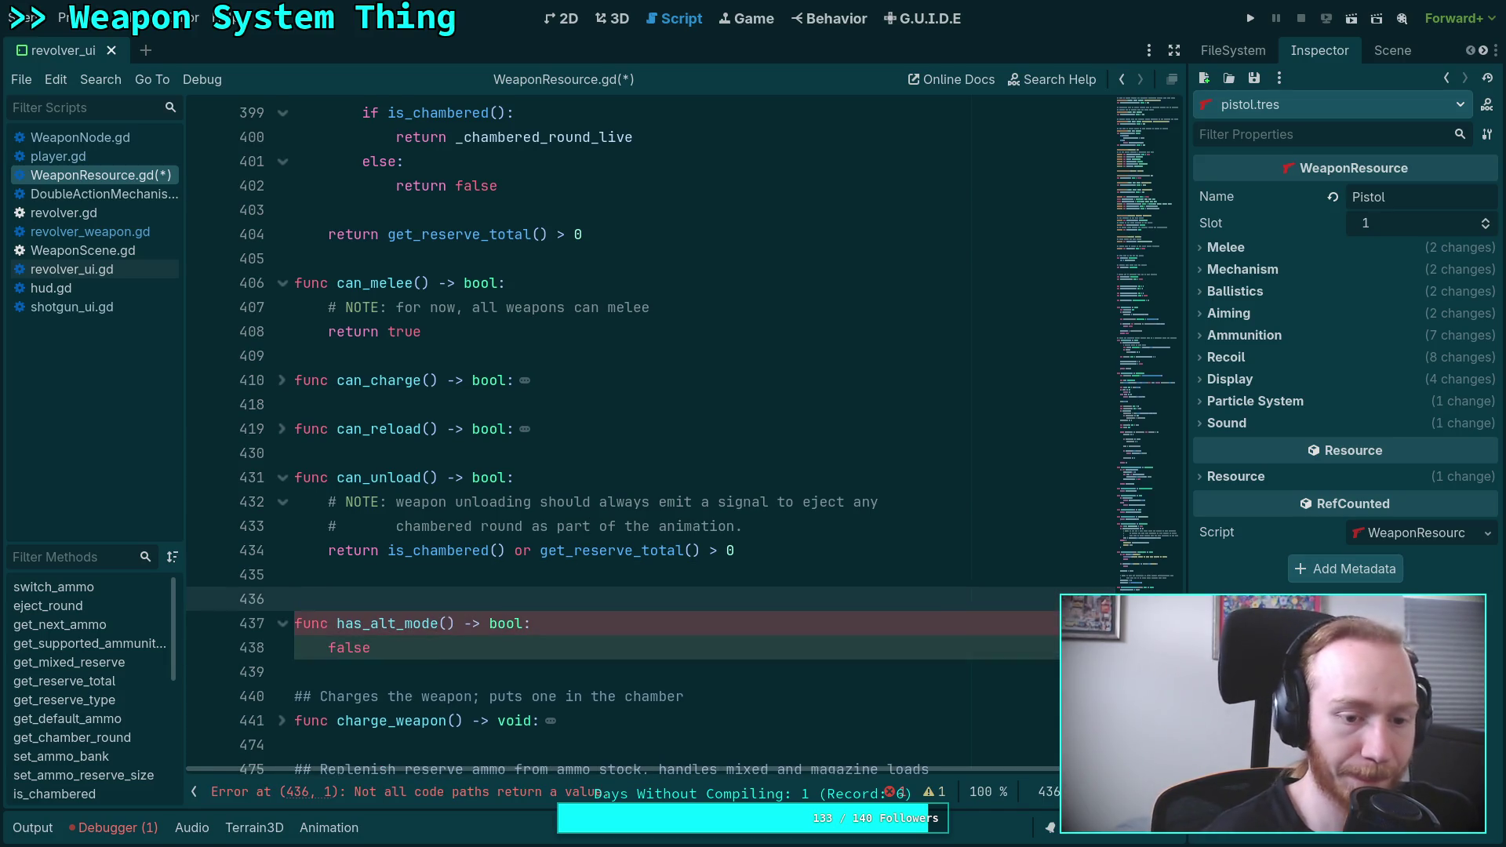
pyautogui.click(328, 647)
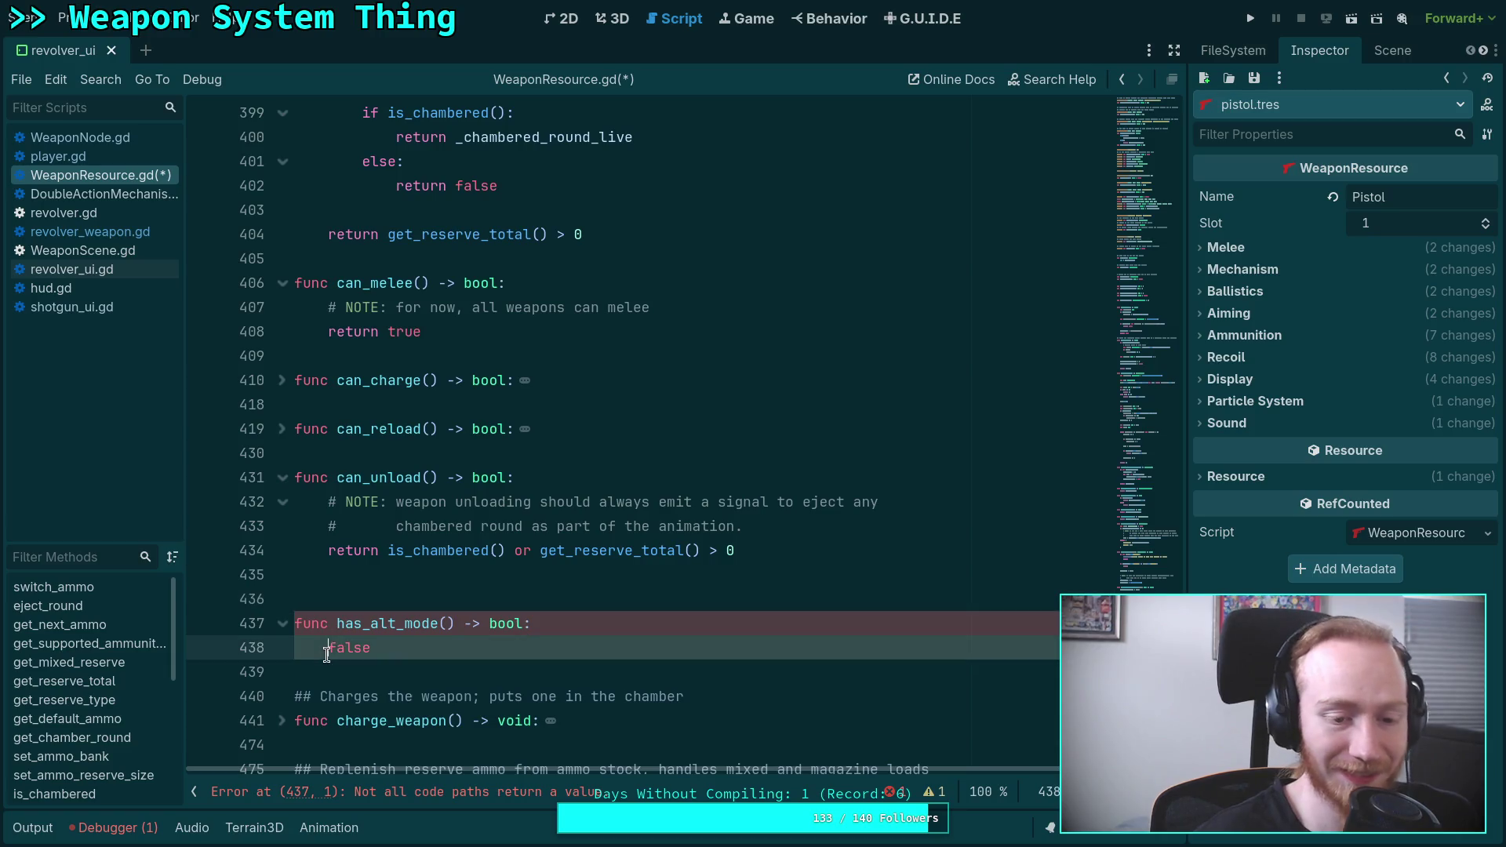
pyautogui.write('return')
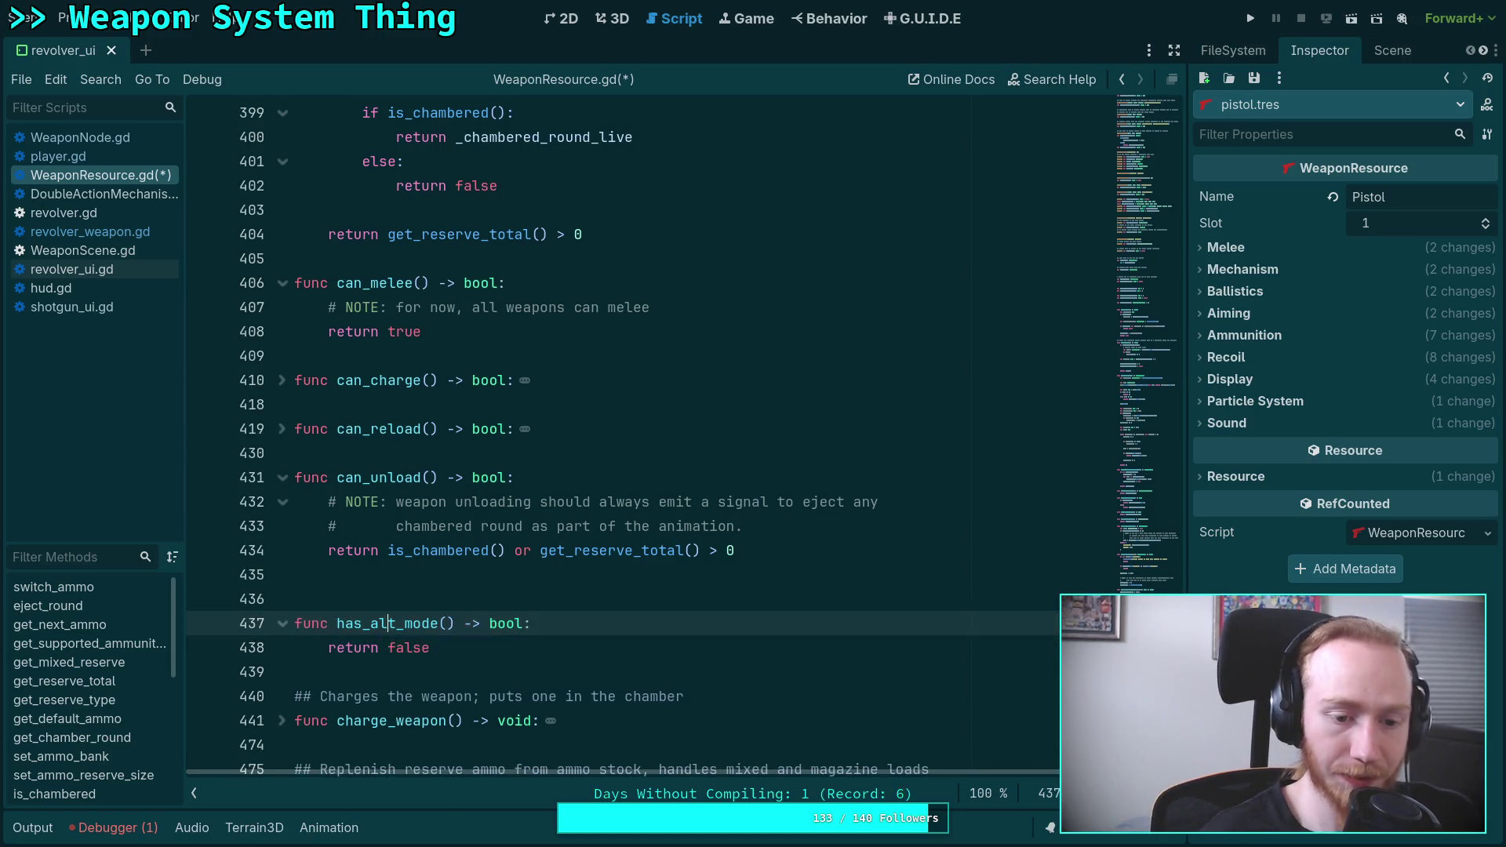
pyautogui.click(295, 598)
pyautogui.write('## If the weapo')
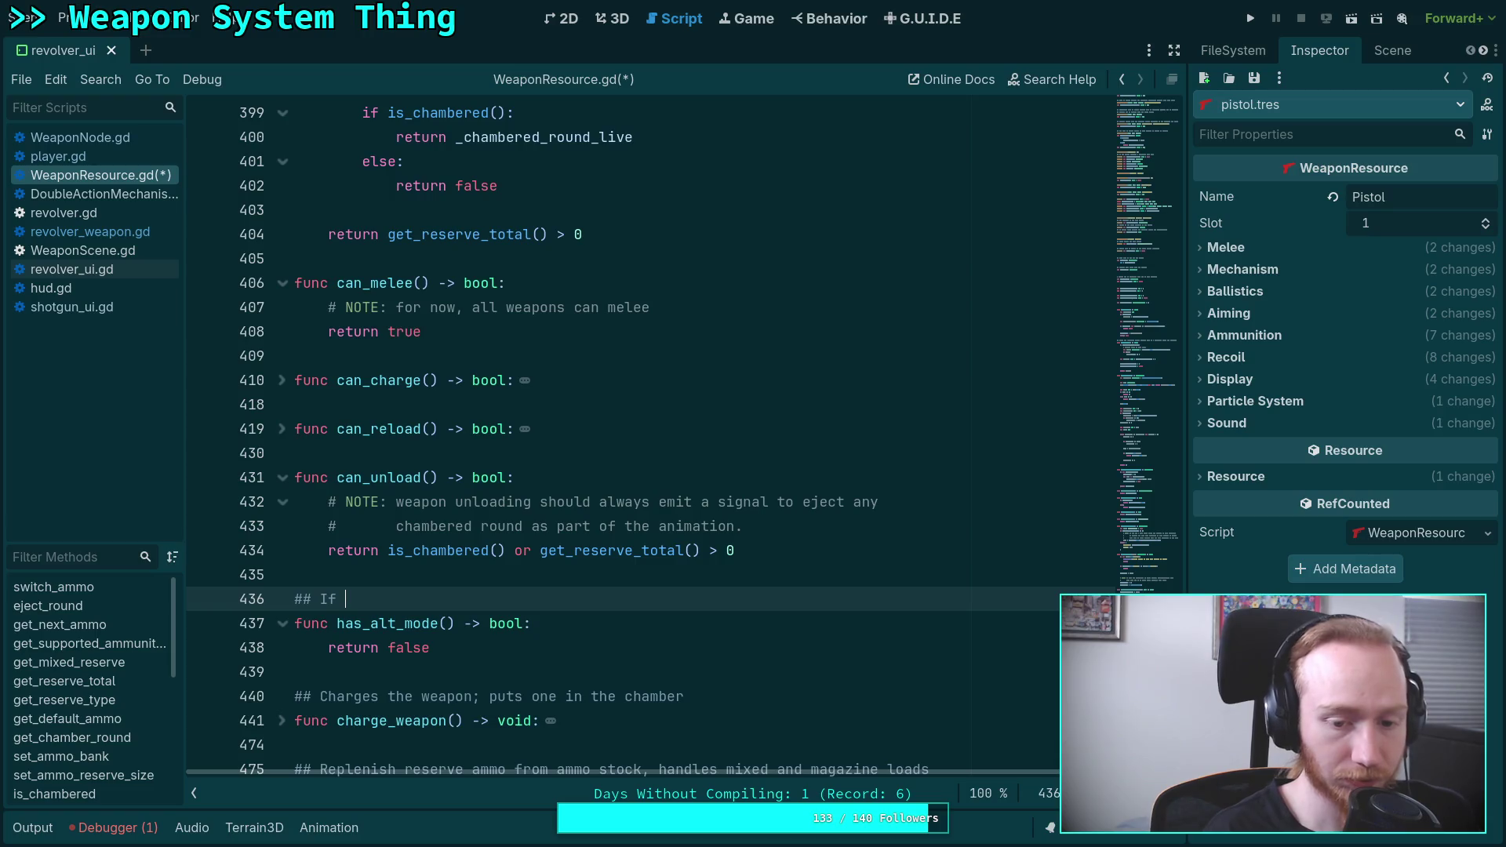
pyautogui.write('has alternat')
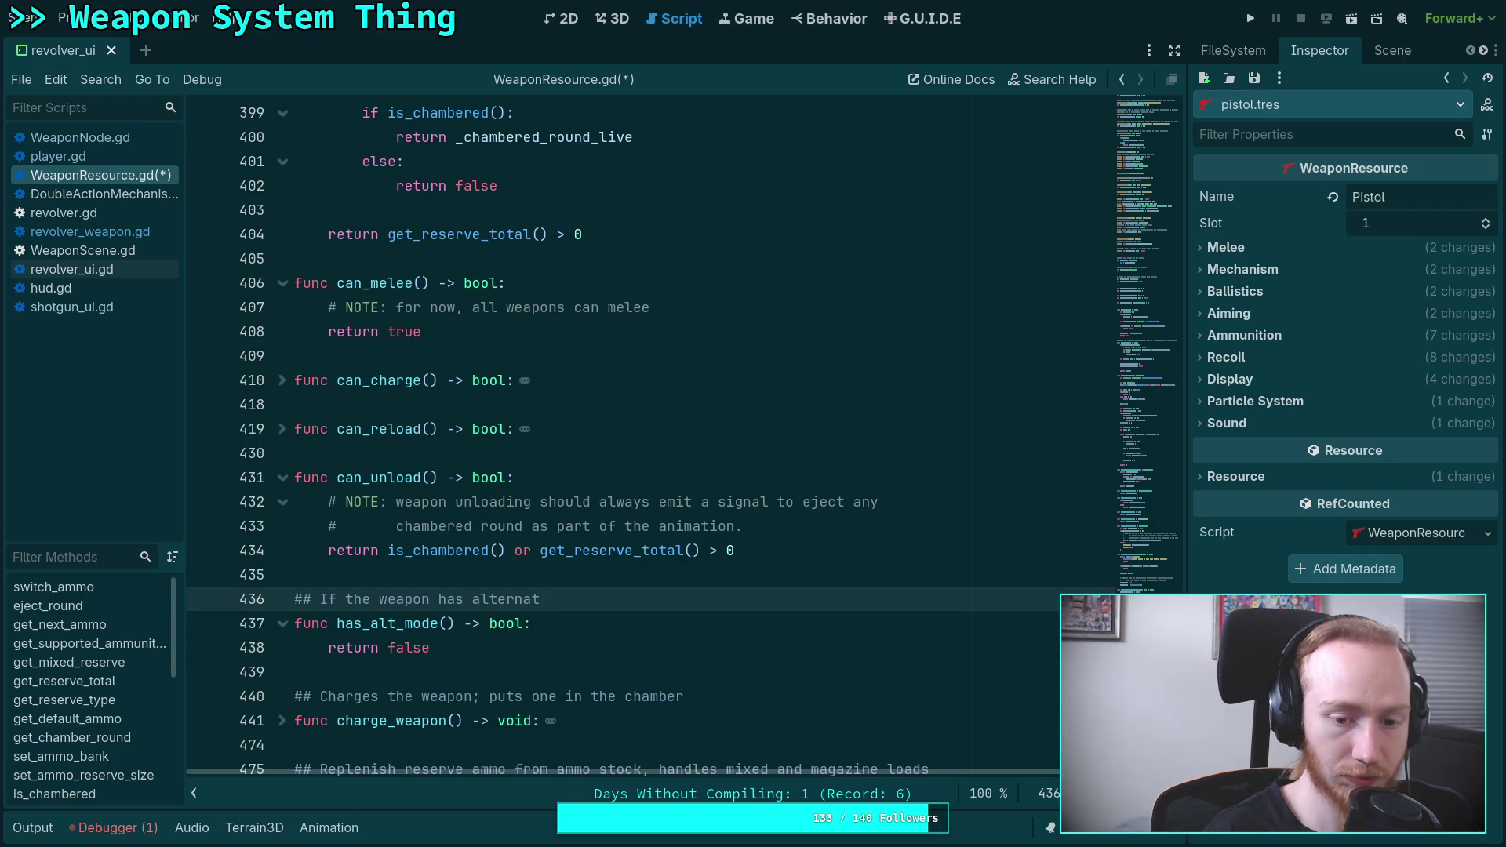
pyautogui.write('fire behavio')
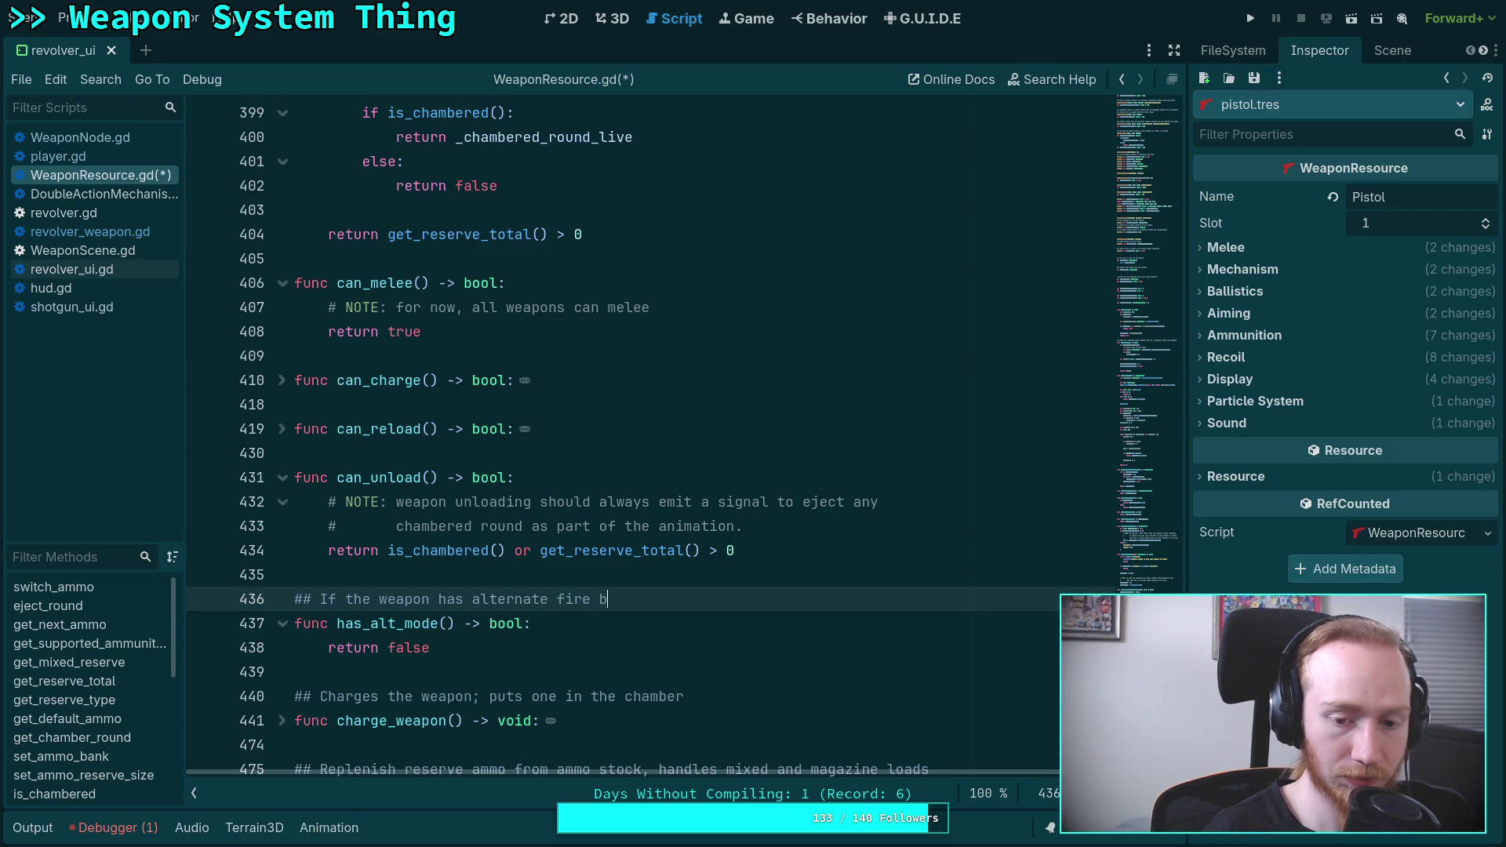
pyautogui.write('Implem')
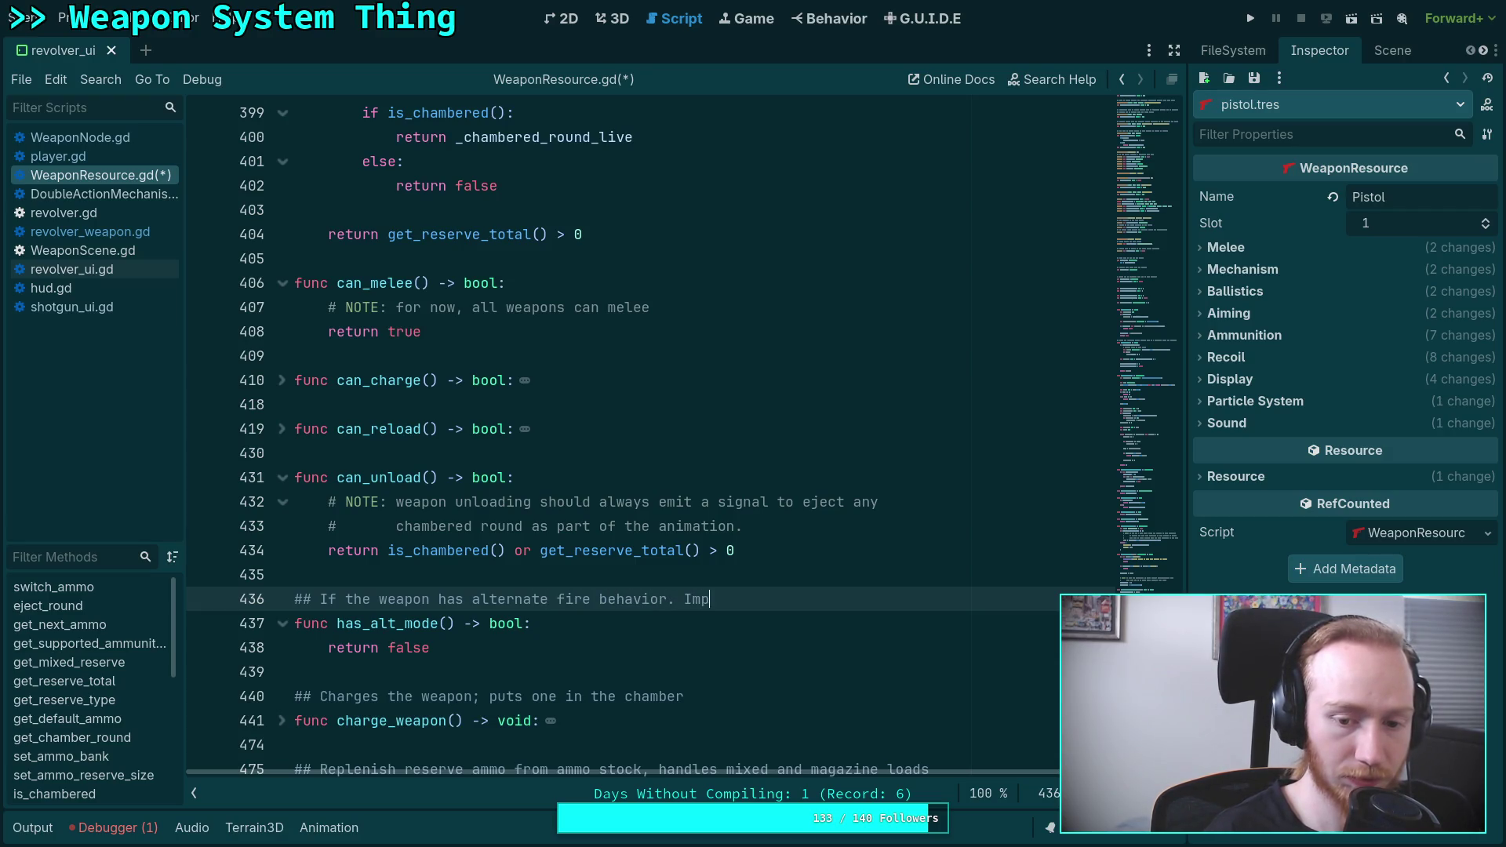
# Draft the doc comment as 'Should return a constant `true` or `false`.' across two lines
pyautogui.press('BackSpace')
pyautogui.press('BackSpace')
pyautogui.press('BackSpace')
pyautogui.press('BackSpace')
pyautogui.press('BackSpace')
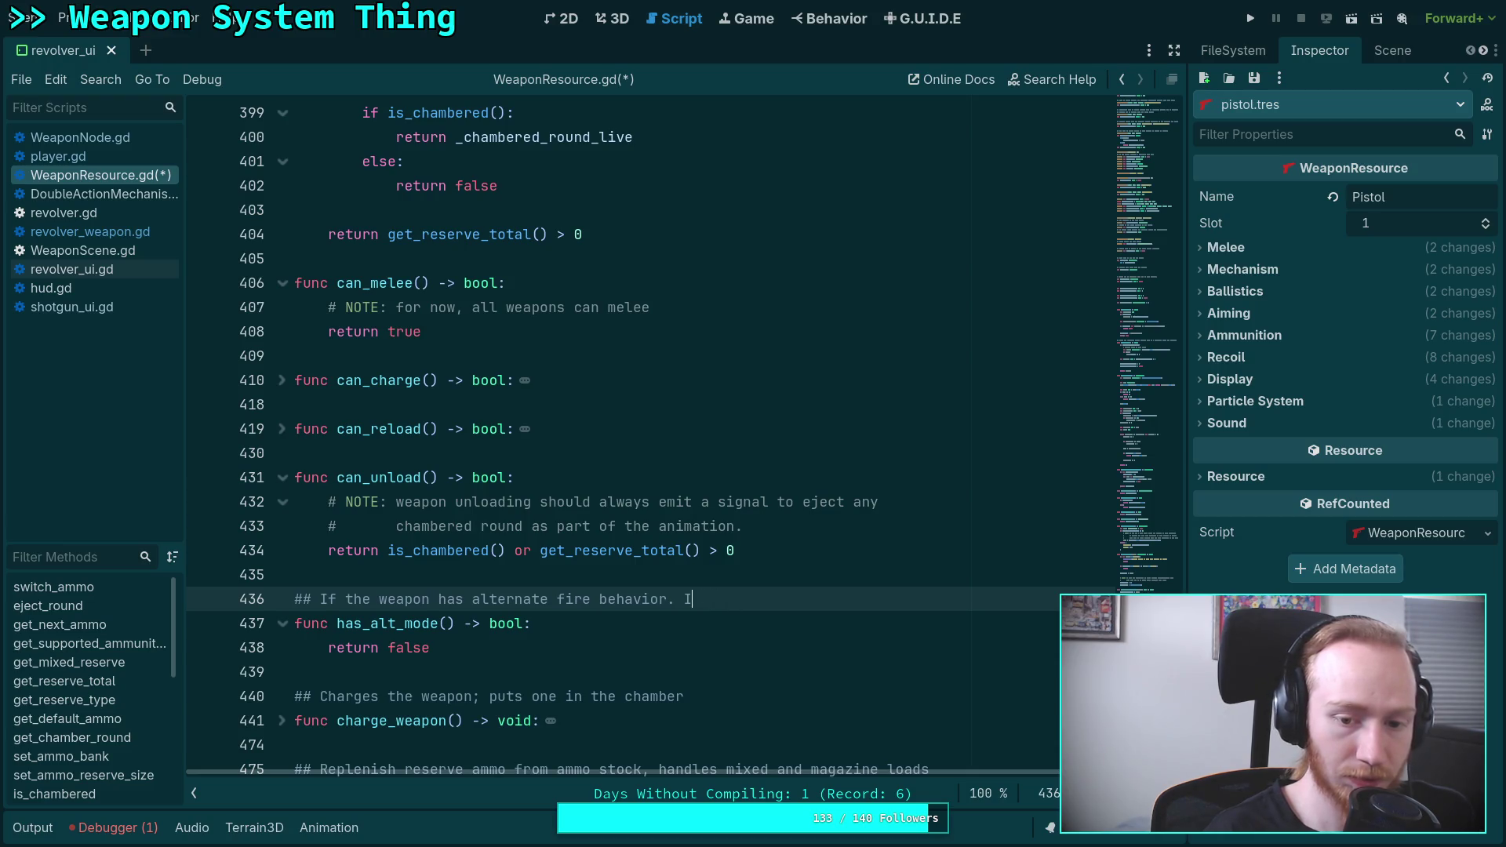
pyautogui.write('Should alwa')
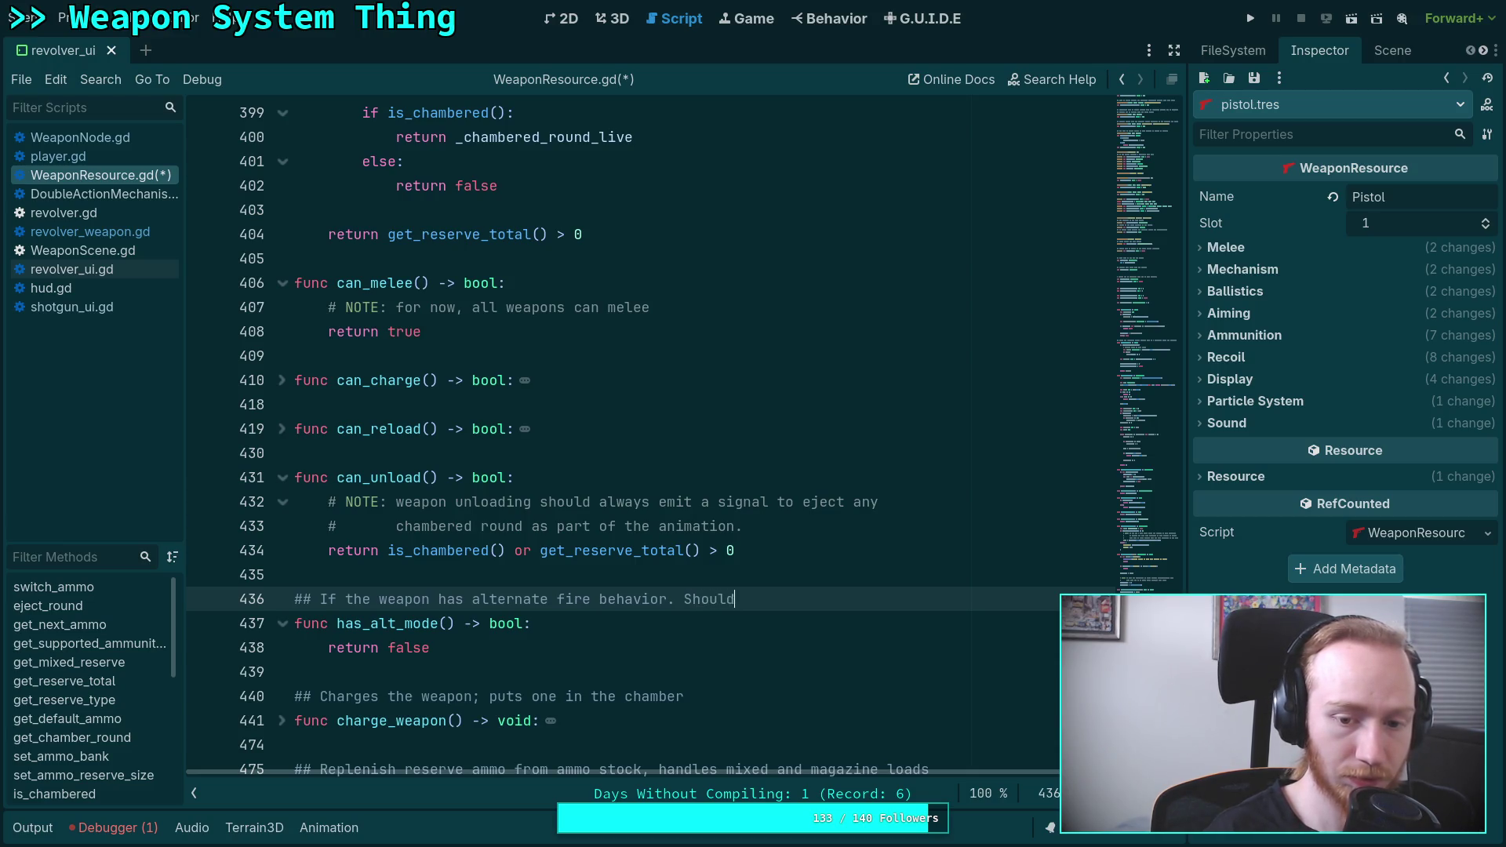
pyautogui.write('ys return `')
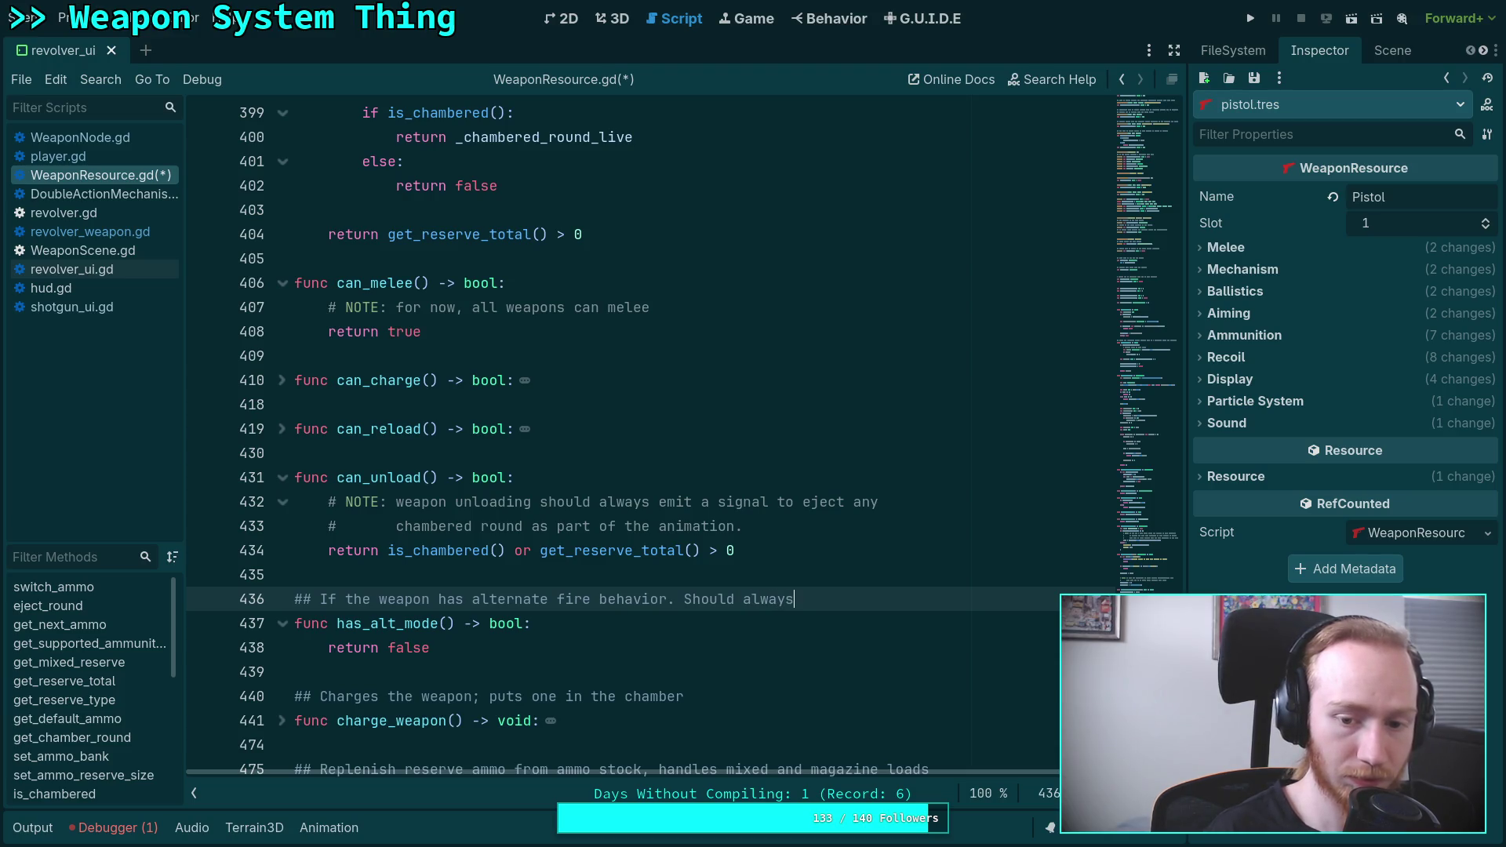
pyautogui.write('true` ')
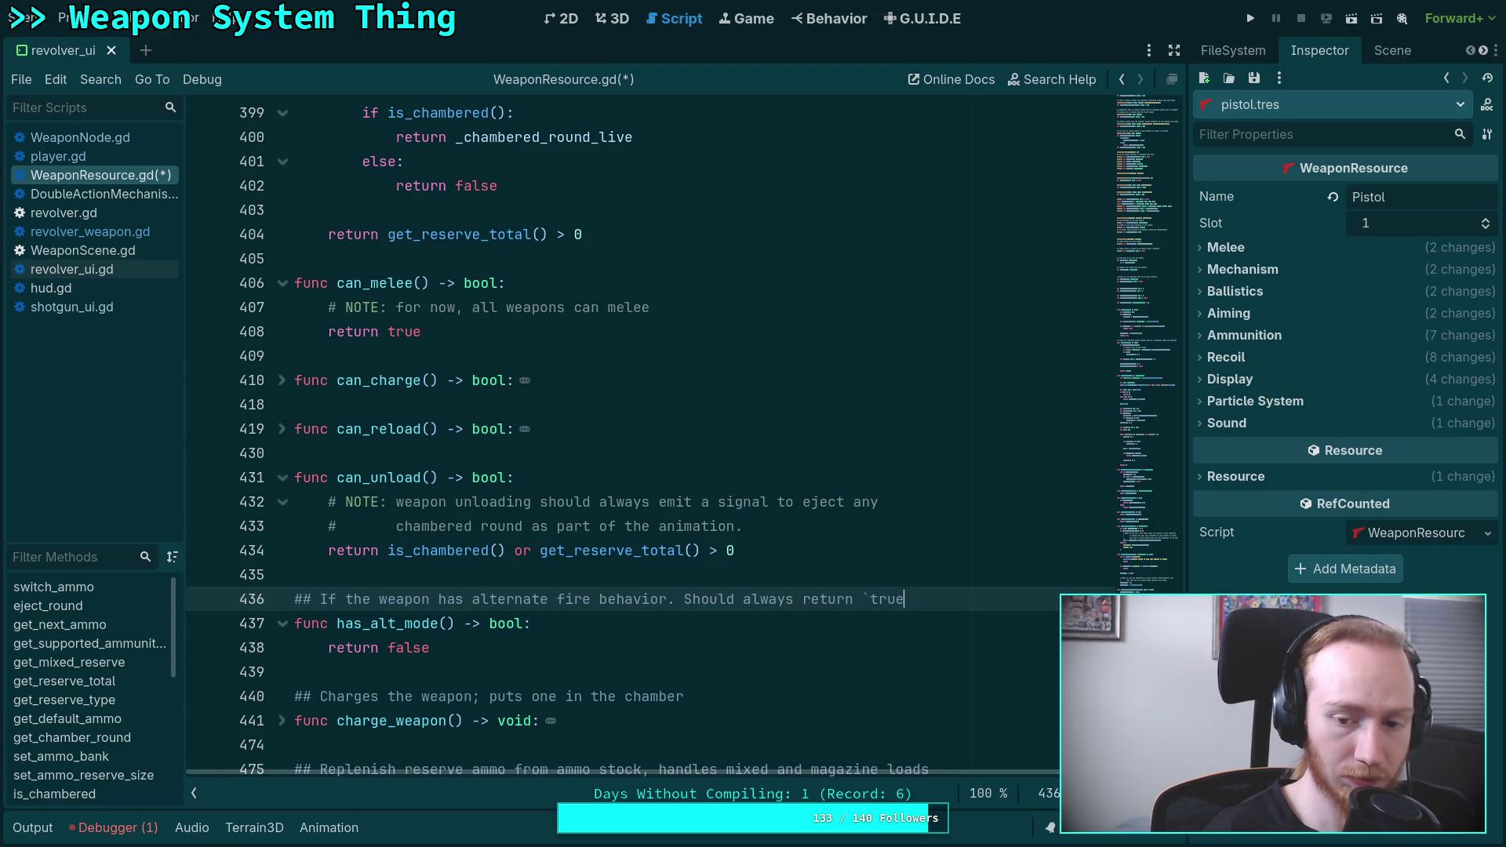
pyautogui.write('or `false')
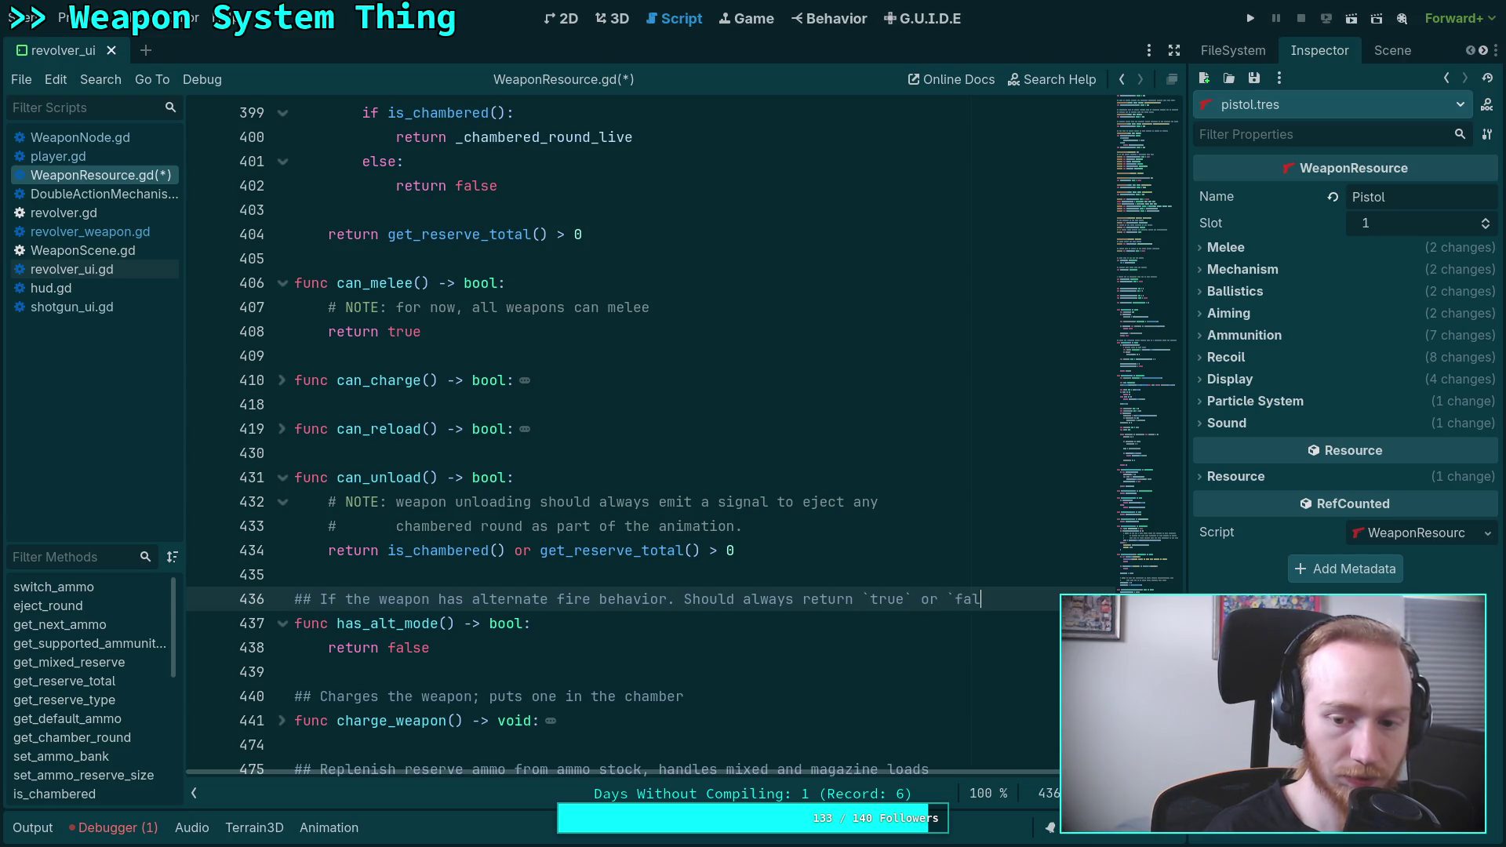
pyautogui.write('`')
pyautogui.moveTo(863, 599); pyautogui.dragTo(1038, 590)
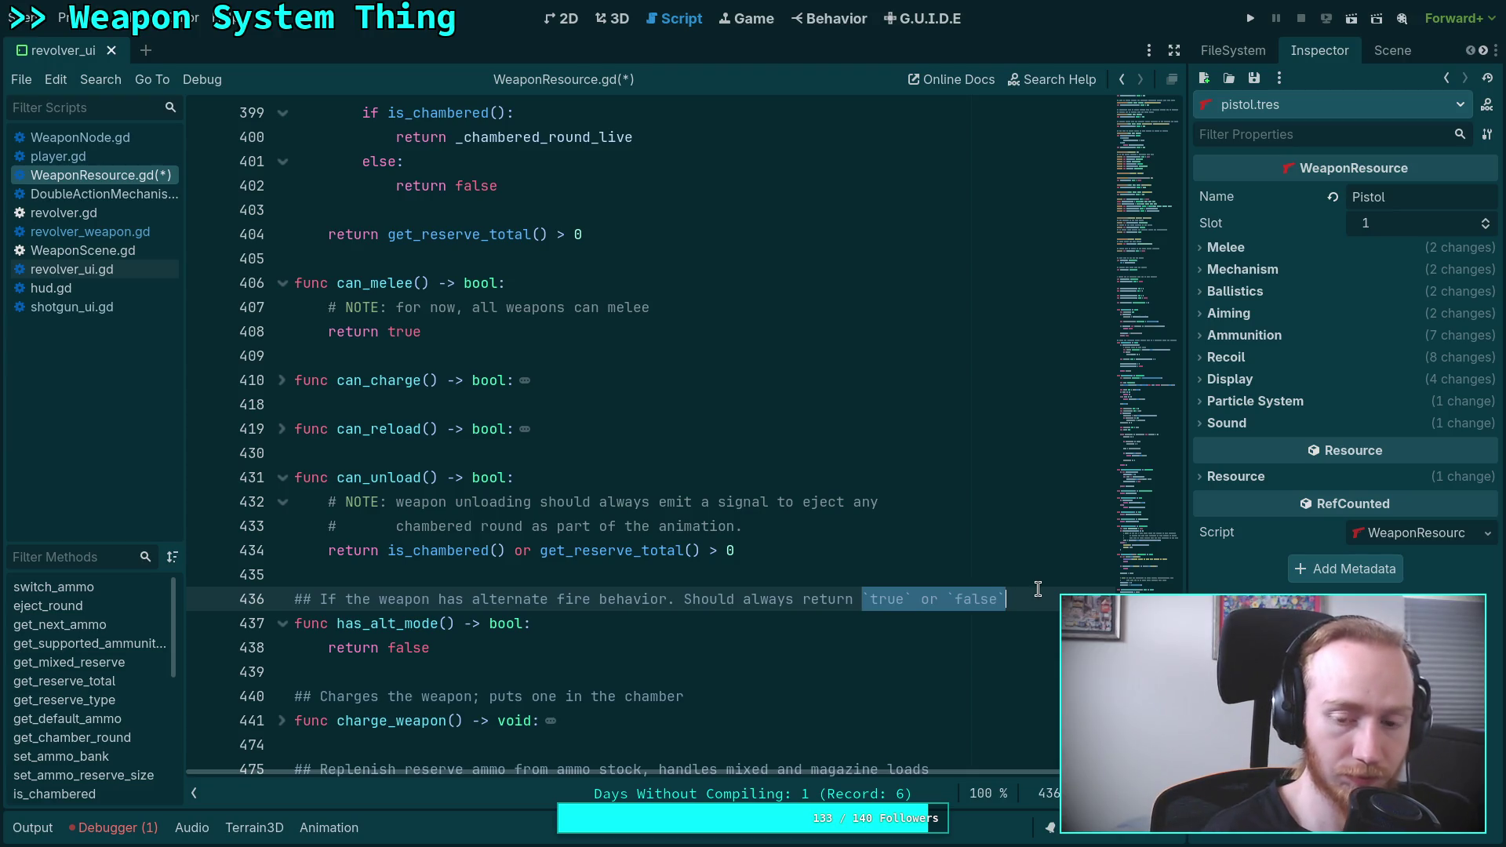
pyautogui.press('BackSpace')
pyautogui.write('a con')
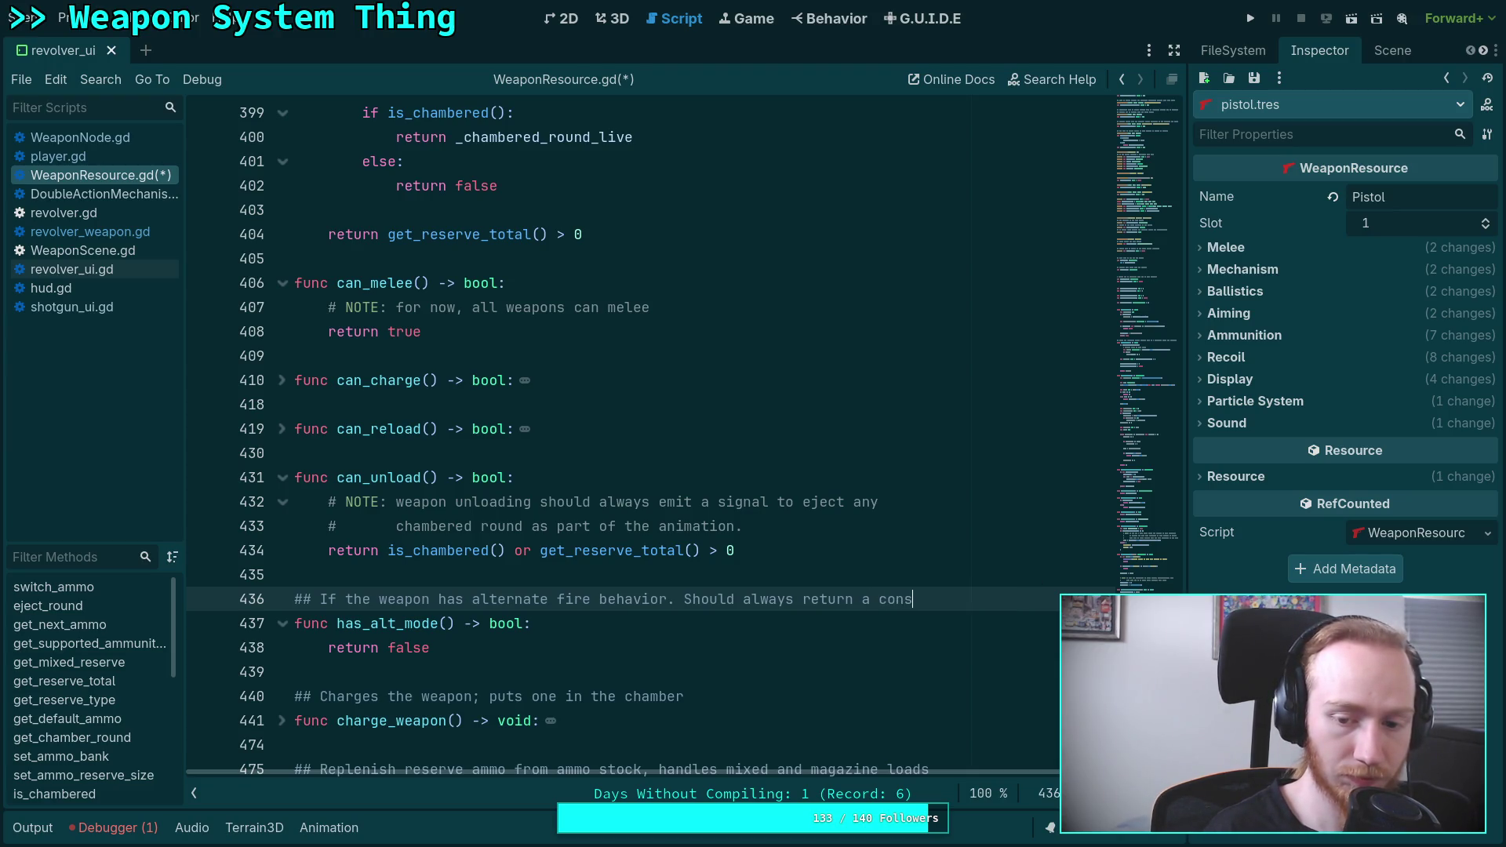
pyautogui.press('BackSpace')
pyautogui.press('BackSpace')
pyautogui.press('BackSpace')
pyautogui.write('return a constant ')
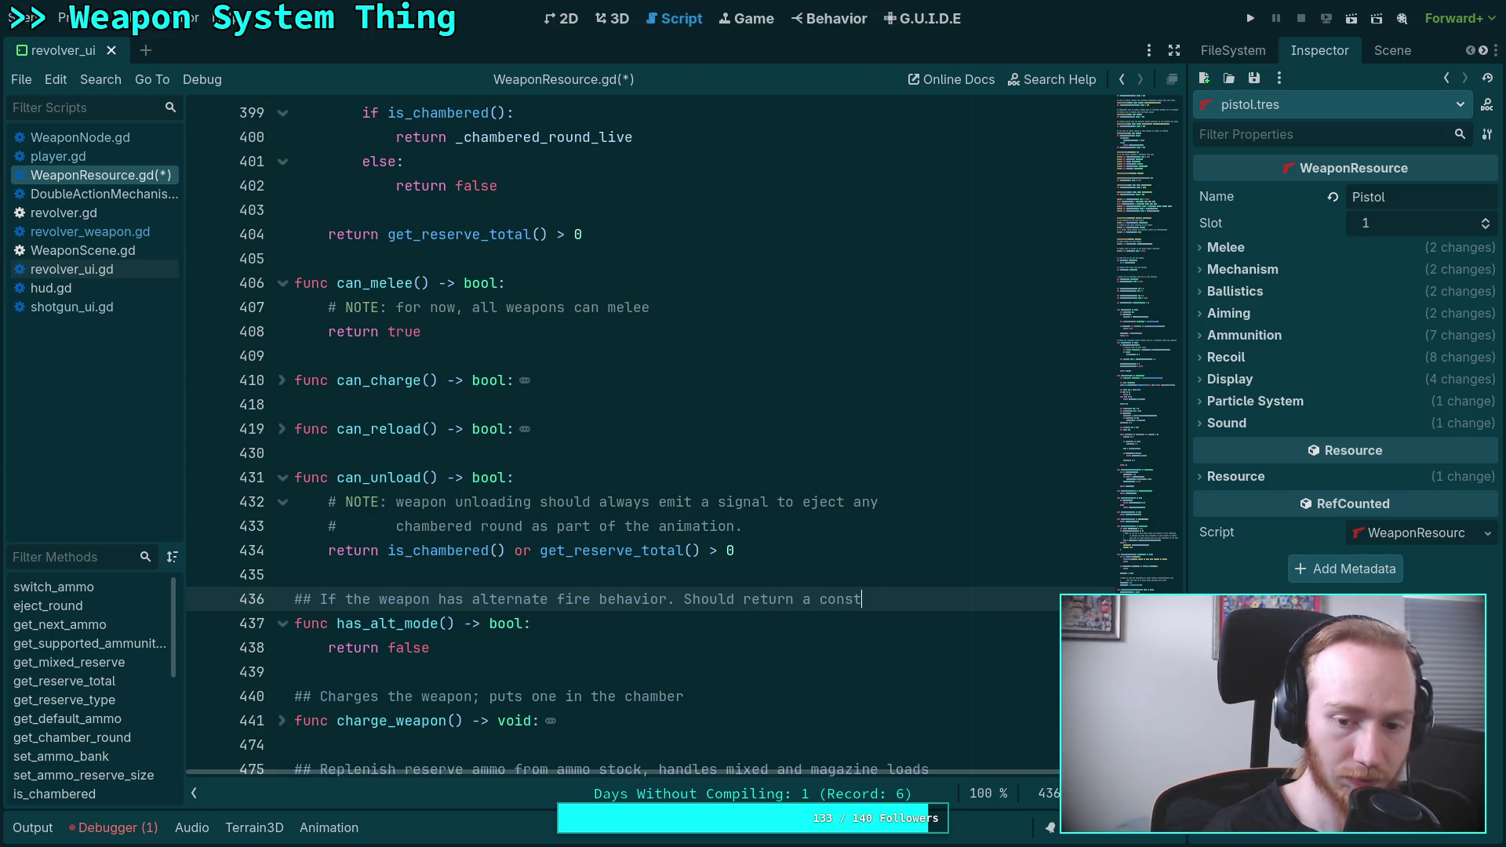
pyautogui.write('`true` or')
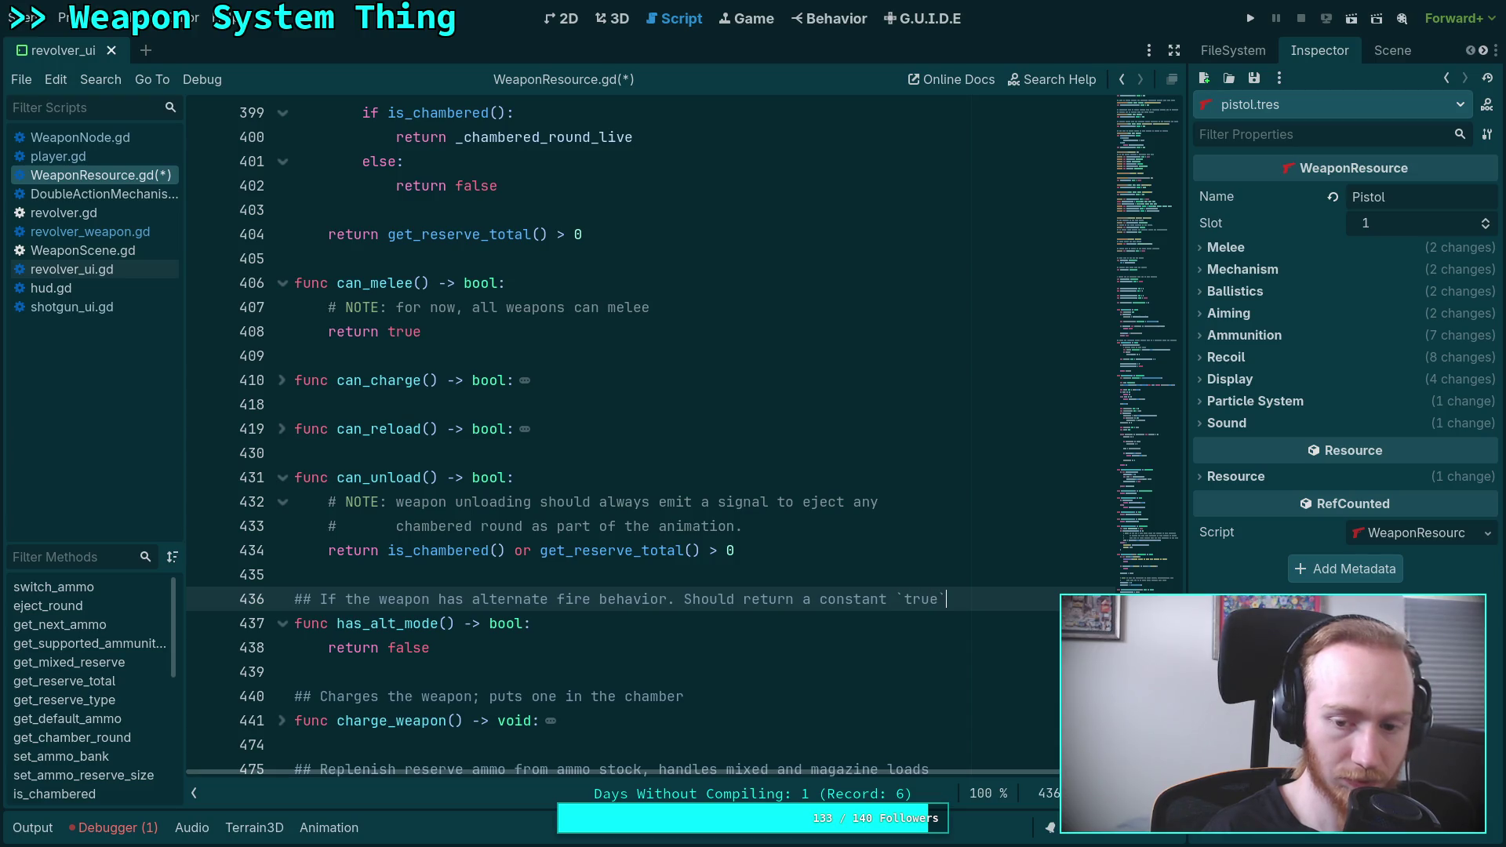
pyautogui.press('Return')
pyautogui.write('## `')
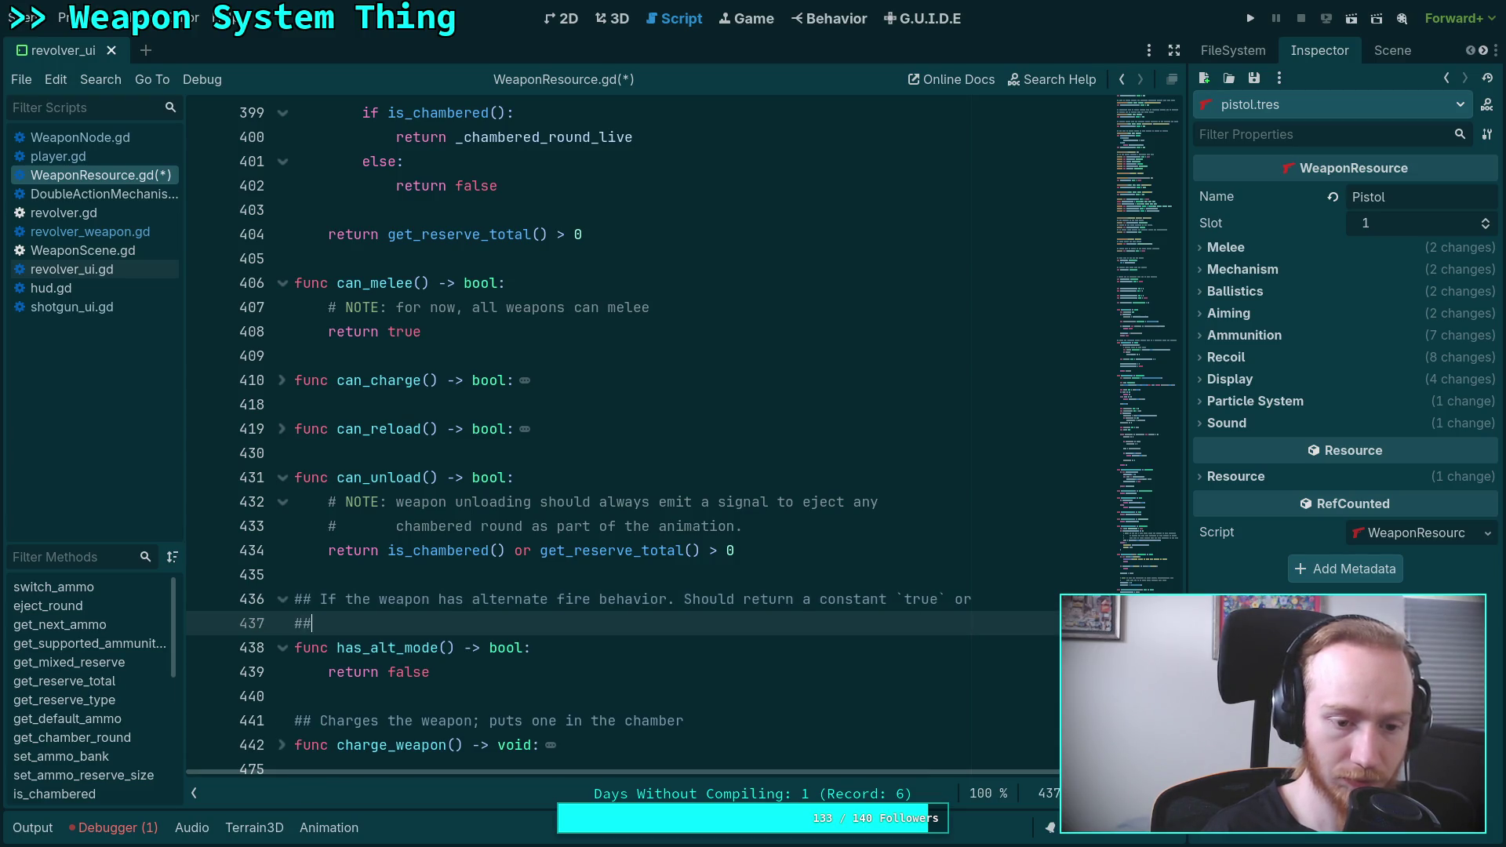
pyautogui.write('false`.')
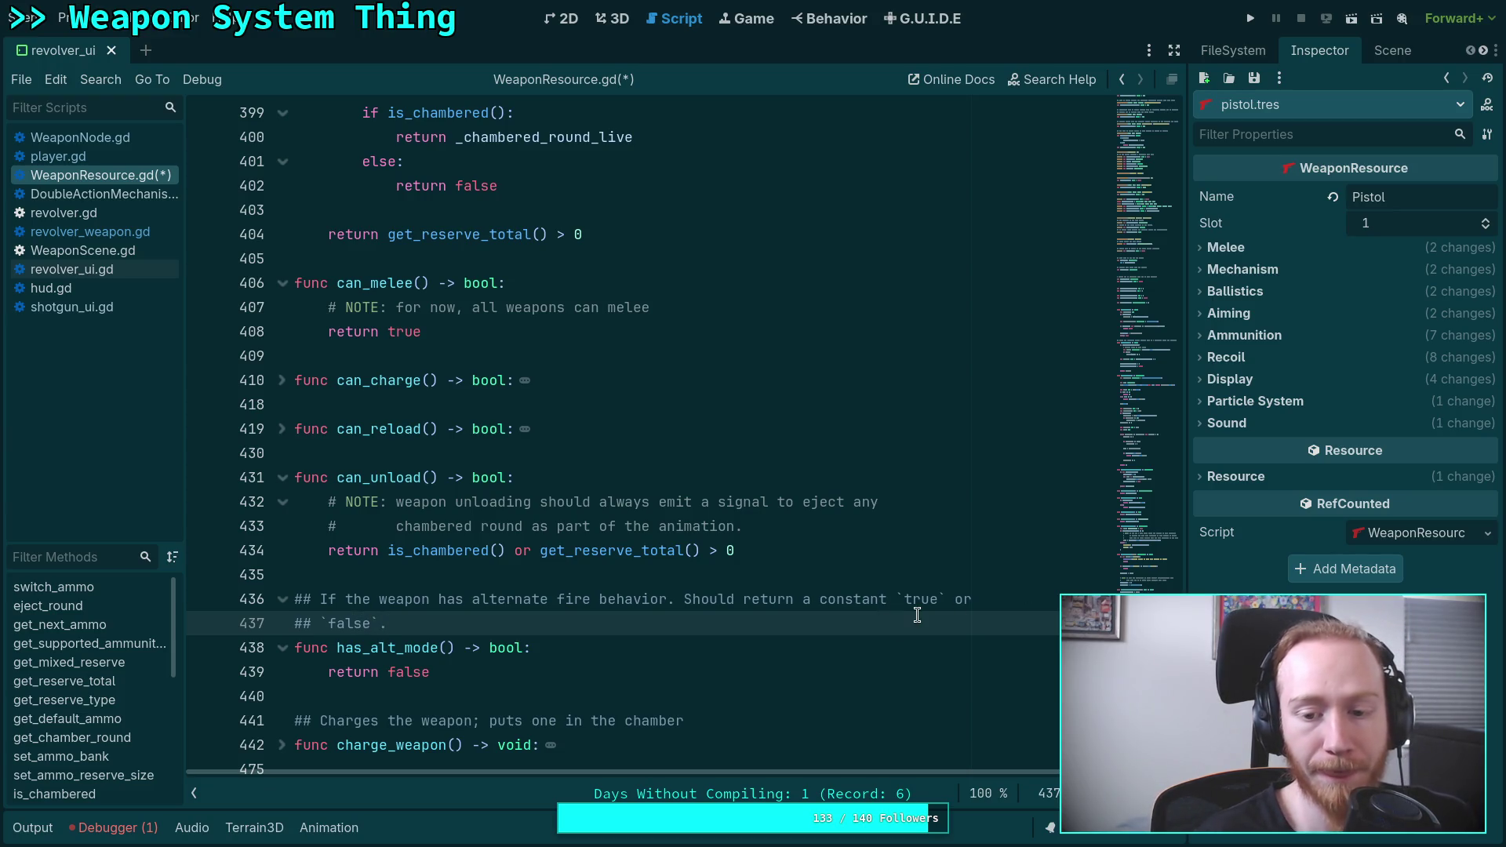
# Reword the comment to 'Should return a consistent value.' and save WeaponResource.gd
pyautogui.moveTo(910, 617); pyautogui.dragTo(895, 599)
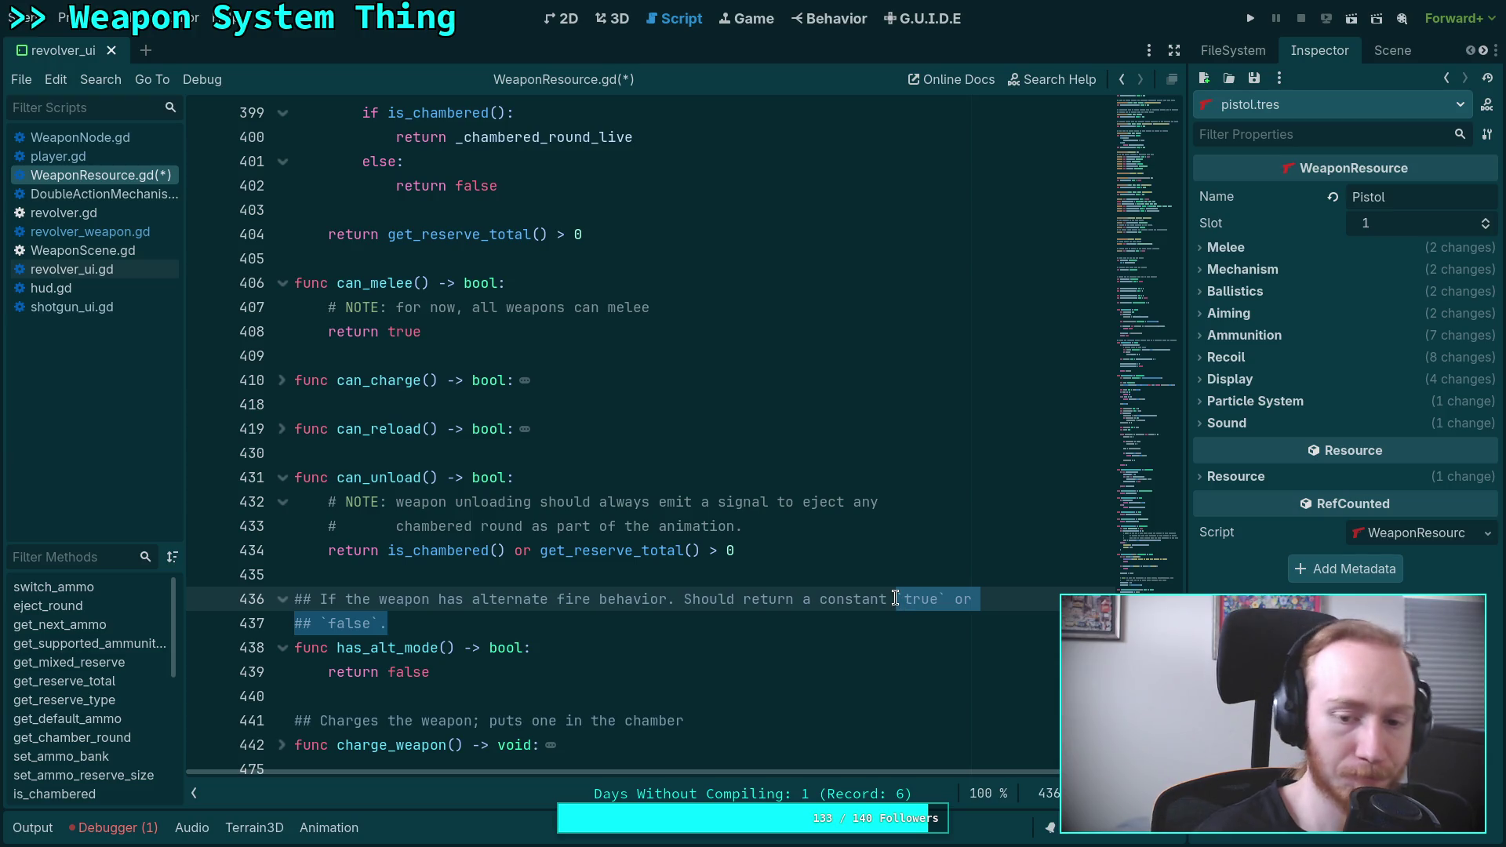
pyautogui.press('BackSpace')
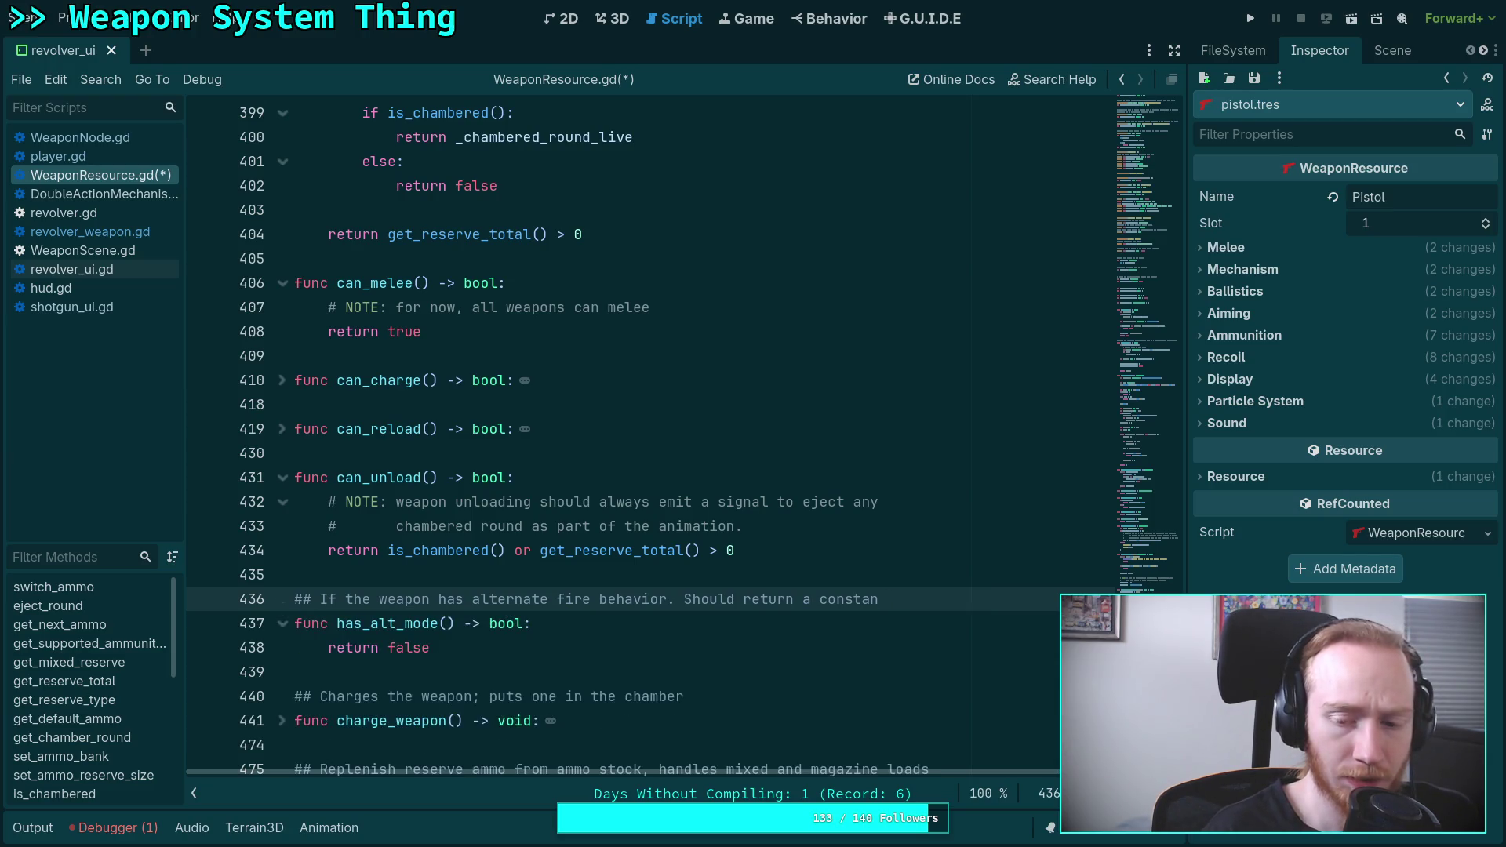
pyautogui.write('h')
pyautogui.write('value')
pyautogui.scroll(-2, 864, 575)
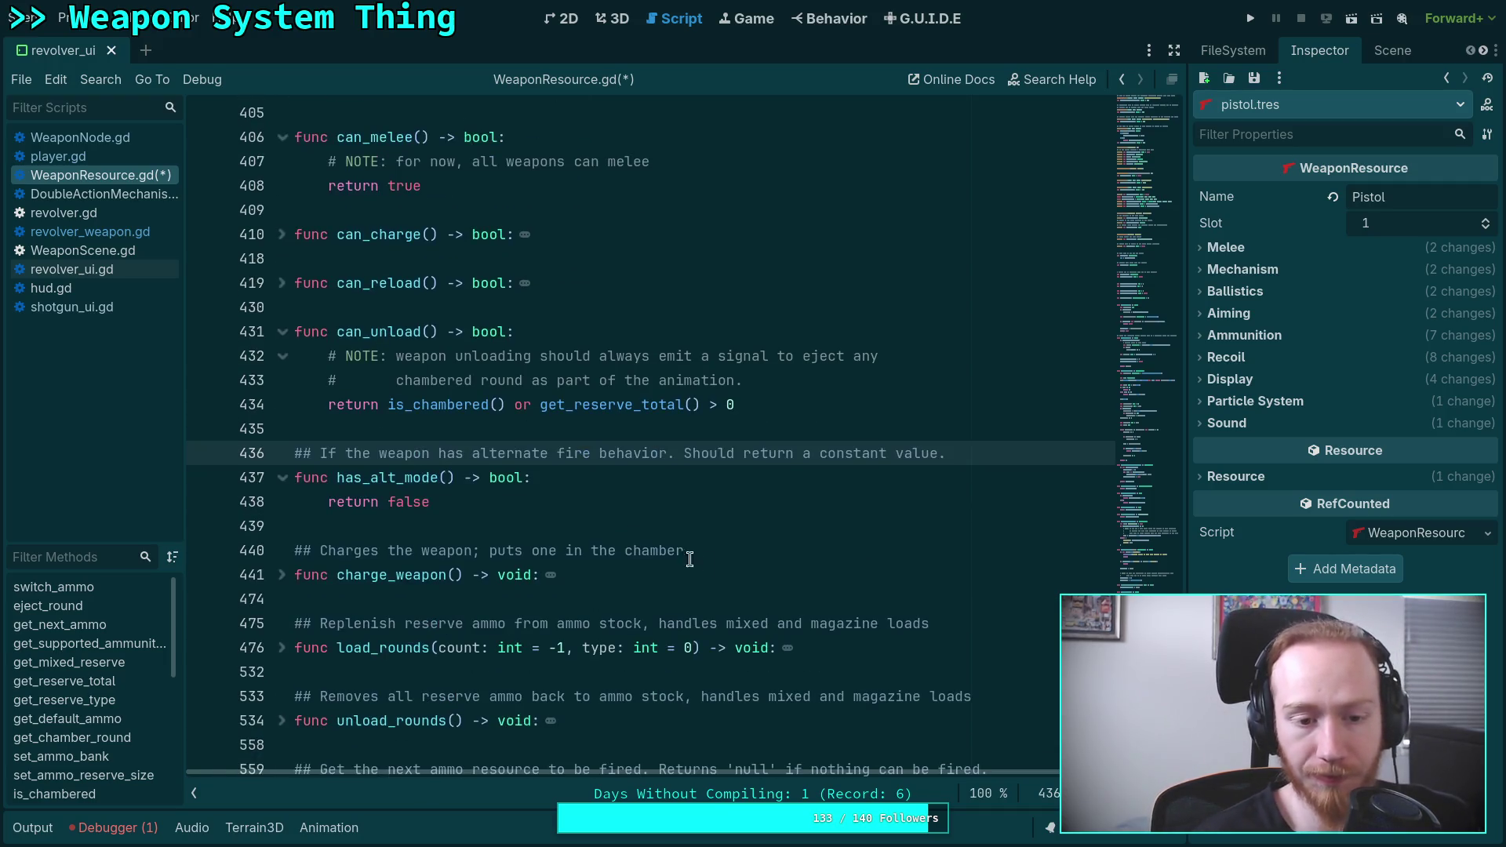
pyautogui.click(563, 502)
pyautogui.doubleClick(840, 461)
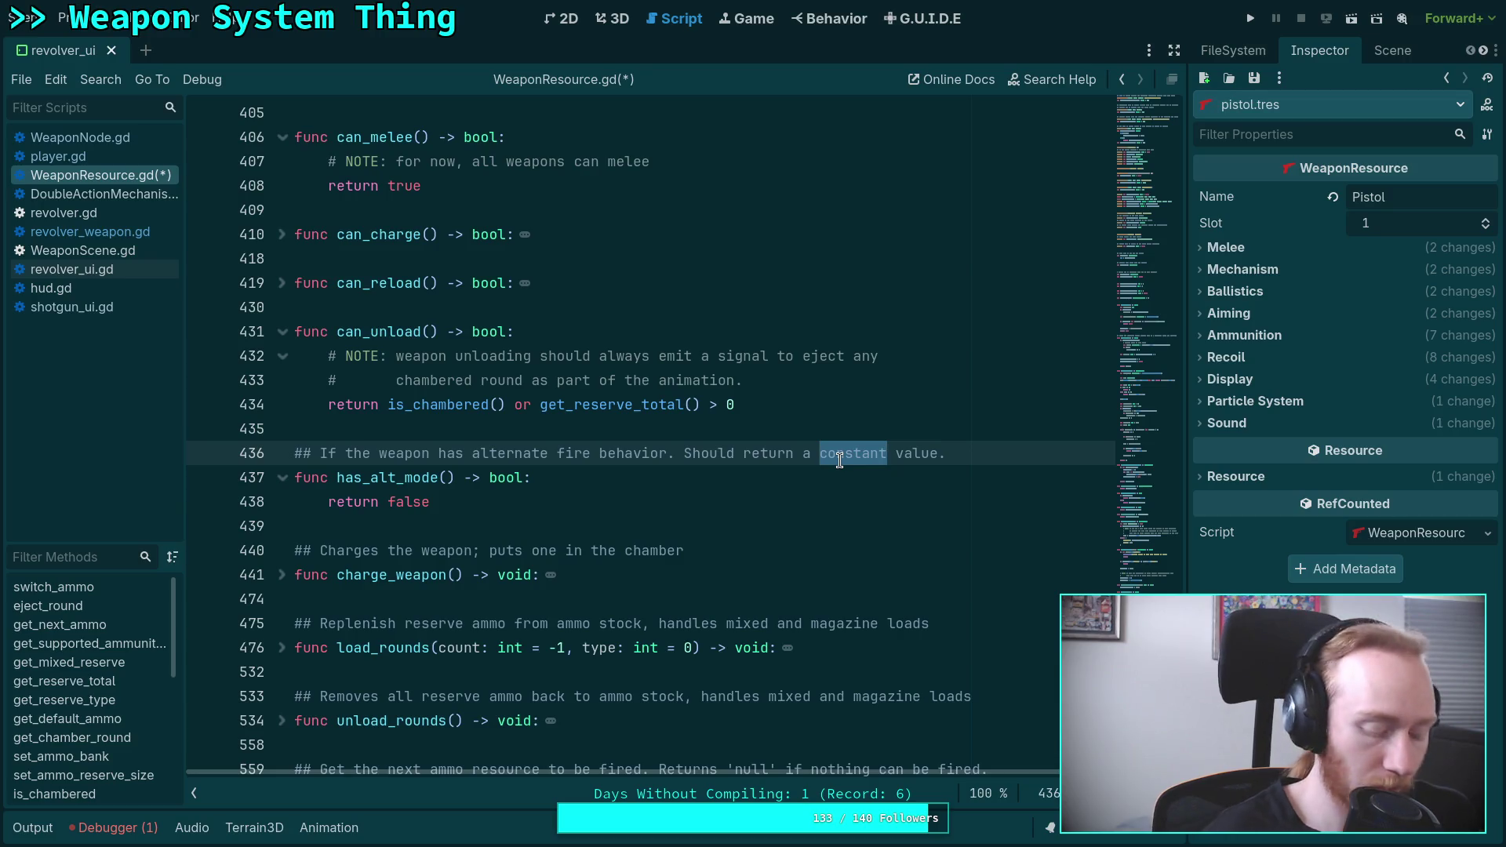
pyautogui.write('consistent')
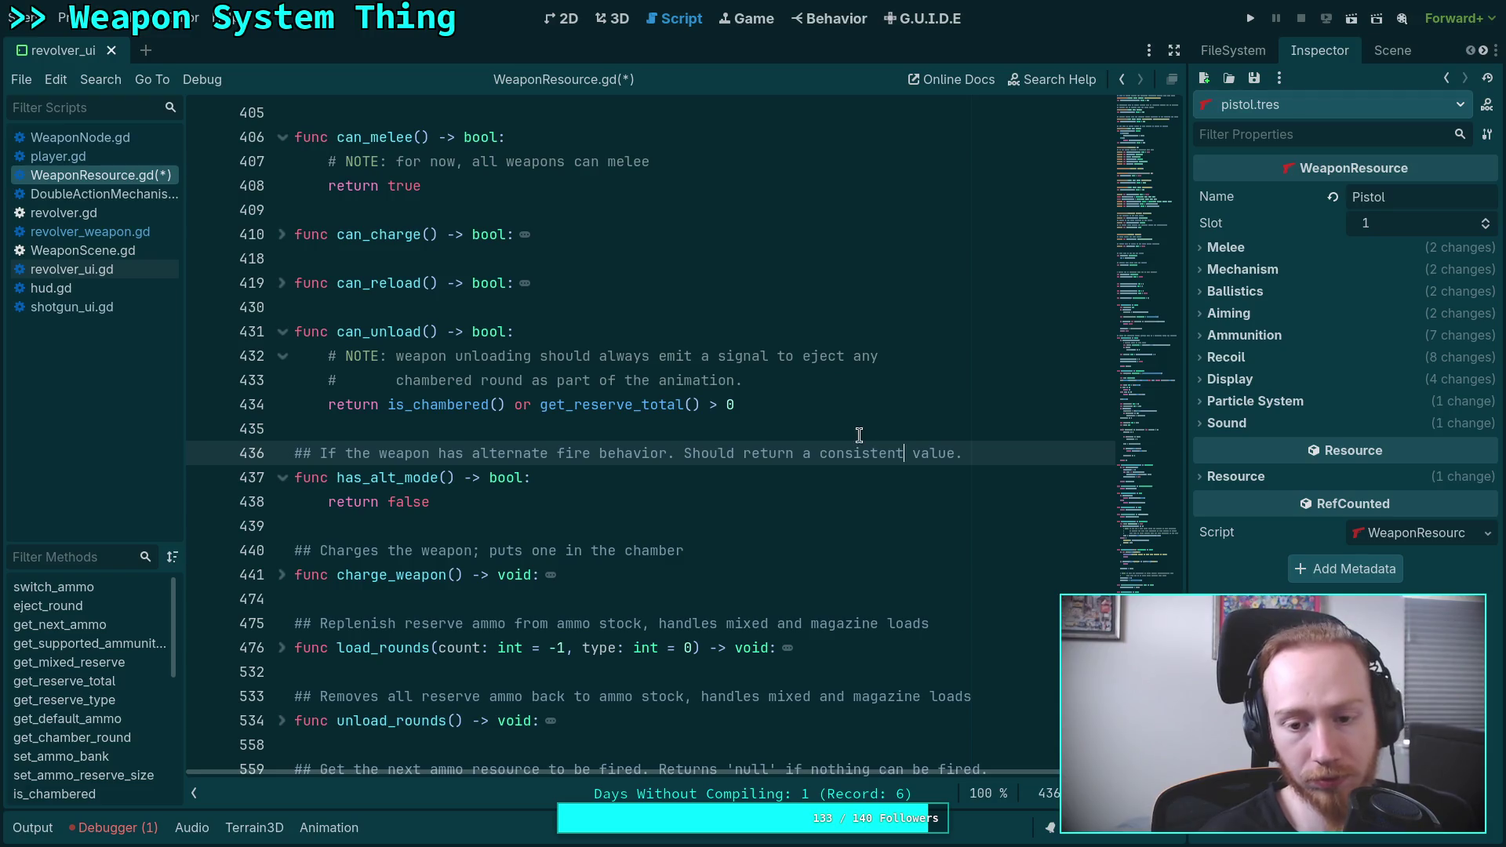
pyautogui.click(816, 495)
pyautogui.hotkey('ctrl', 's')
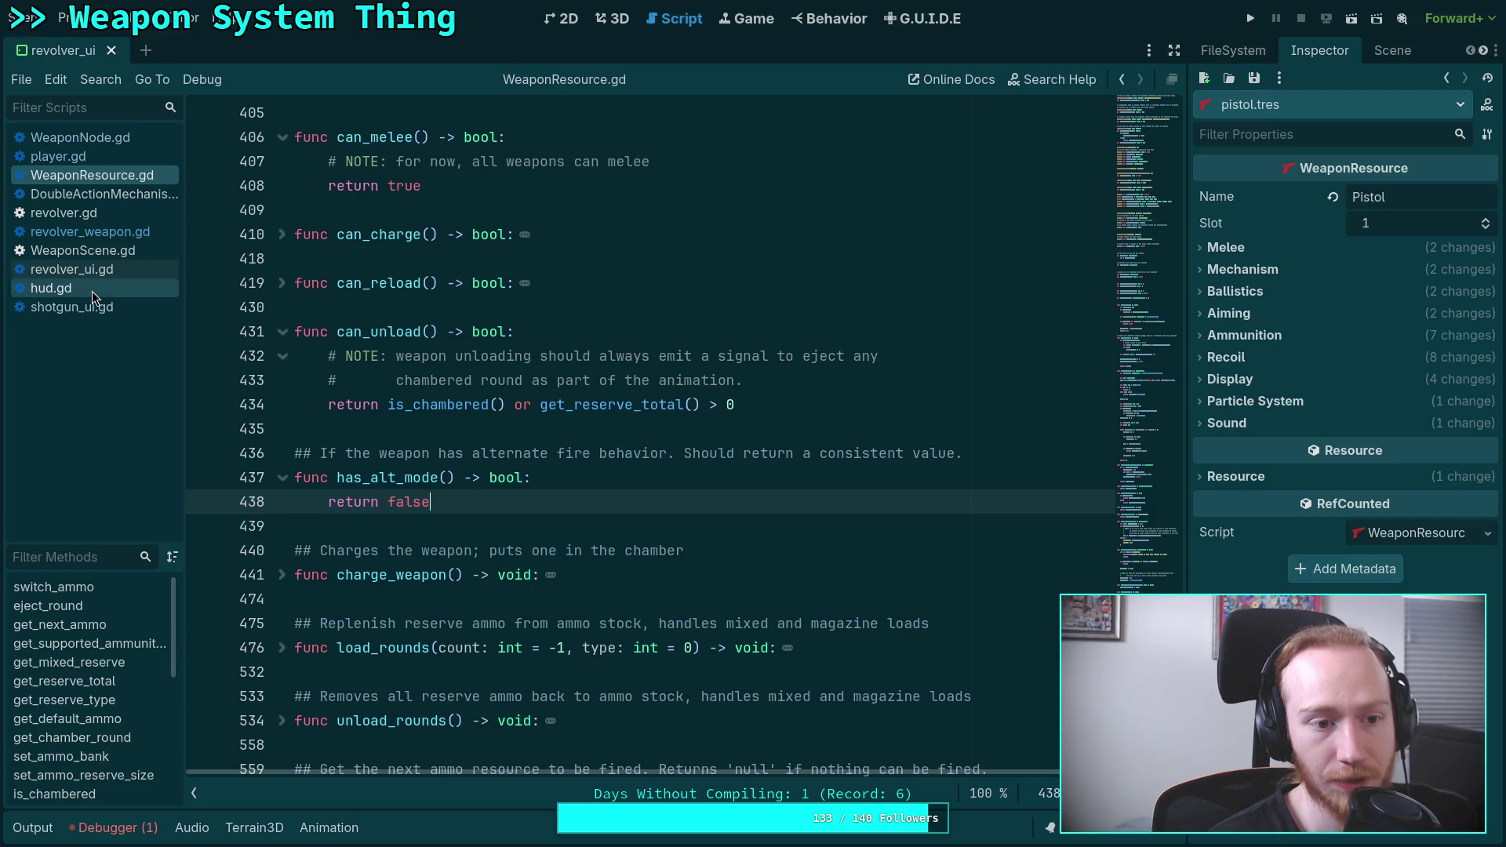
# Open revolver_weapon.gd and collapse the eject_round and can_eject functions
pyautogui.click(110, 210)
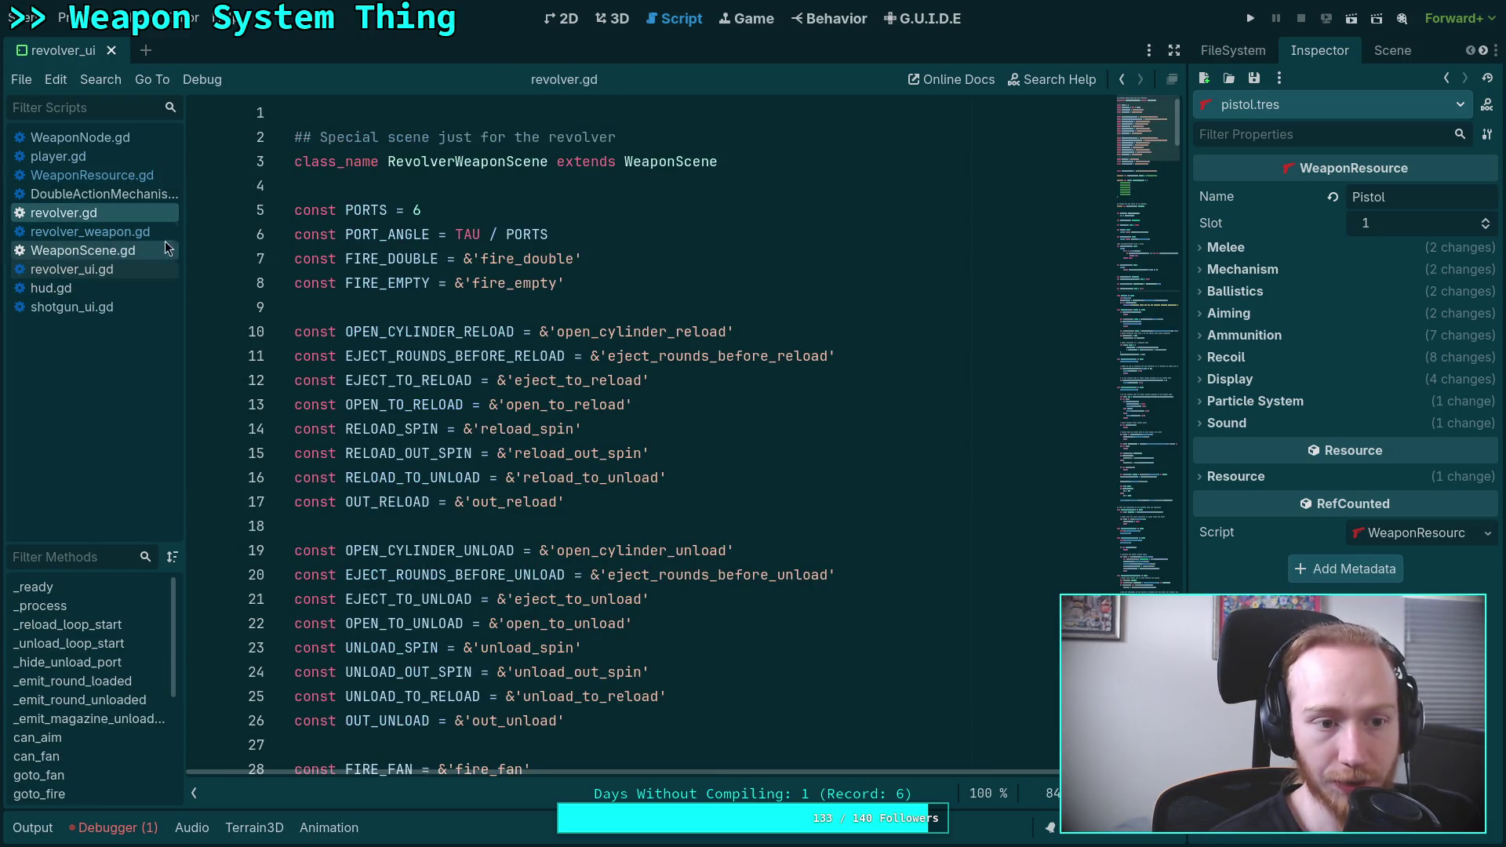
pyautogui.click(163, 235)
pyautogui.scroll(-7, 941, 426)
pyautogui.scroll(-5, 941, 426)
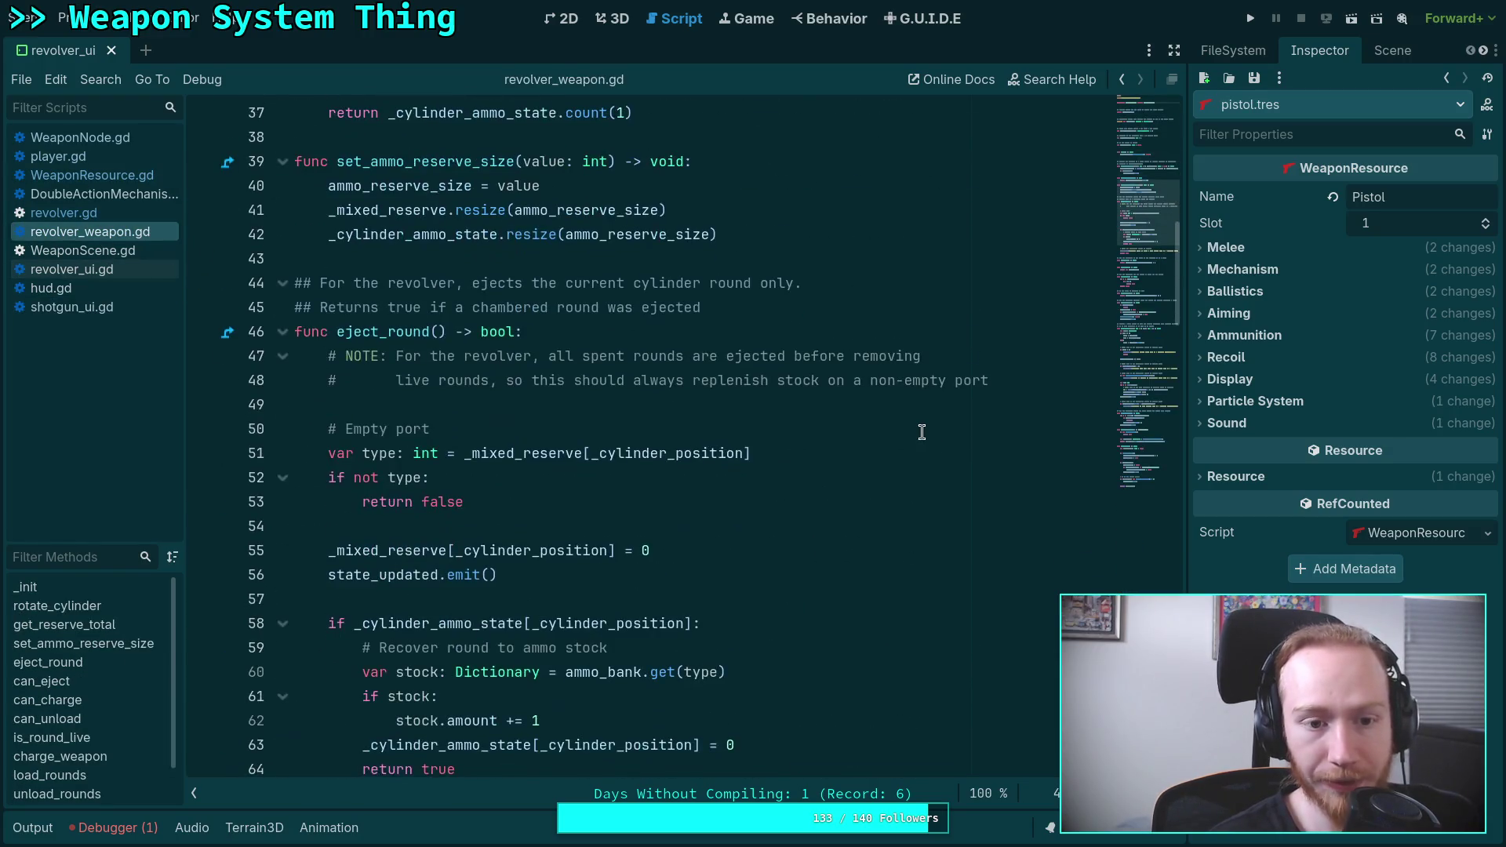
pyautogui.click(282, 333)
pyautogui.click(282, 407)
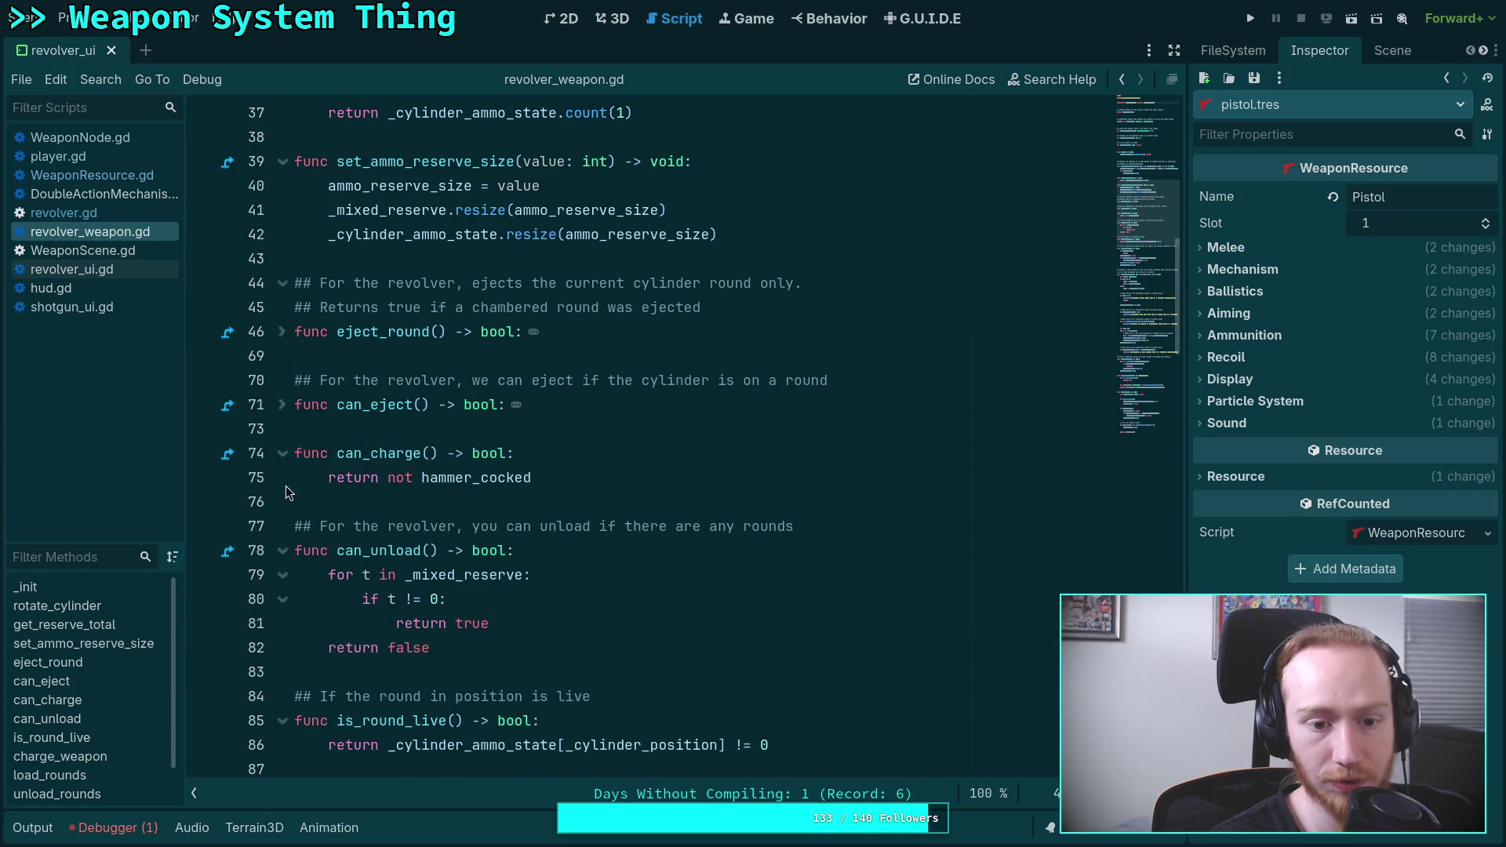
pyautogui.scroll(-3, 361, 541)
# Add 'func has_alt_mode() -> bool:' returning true after can_unload
pyautogui.click(557, 462)
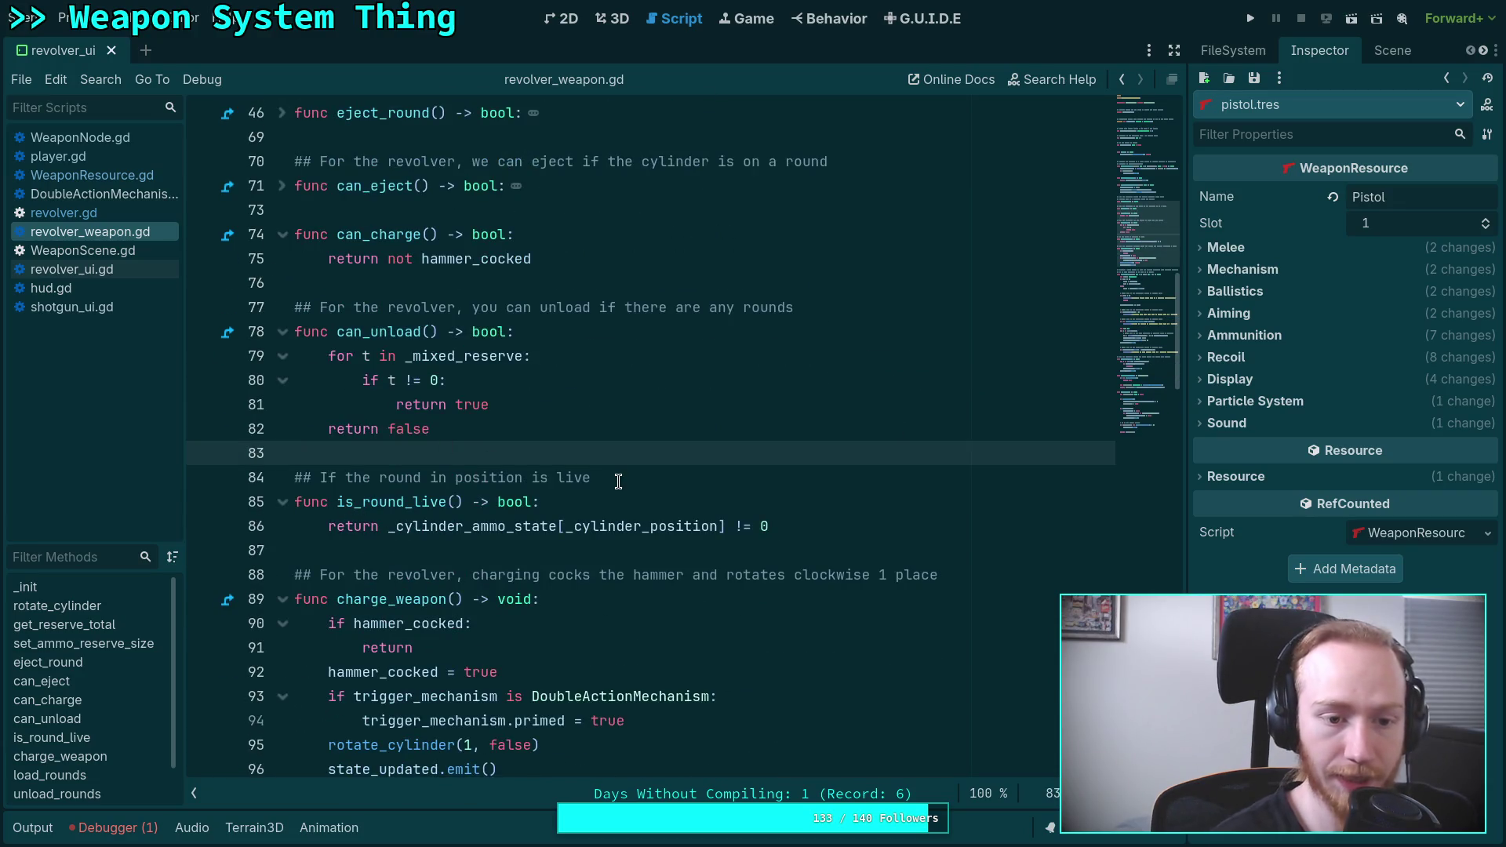
pyautogui.press('Return')
pyautogui.press('Return')
pyautogui.press('Up')
pyautogui.write('func h')
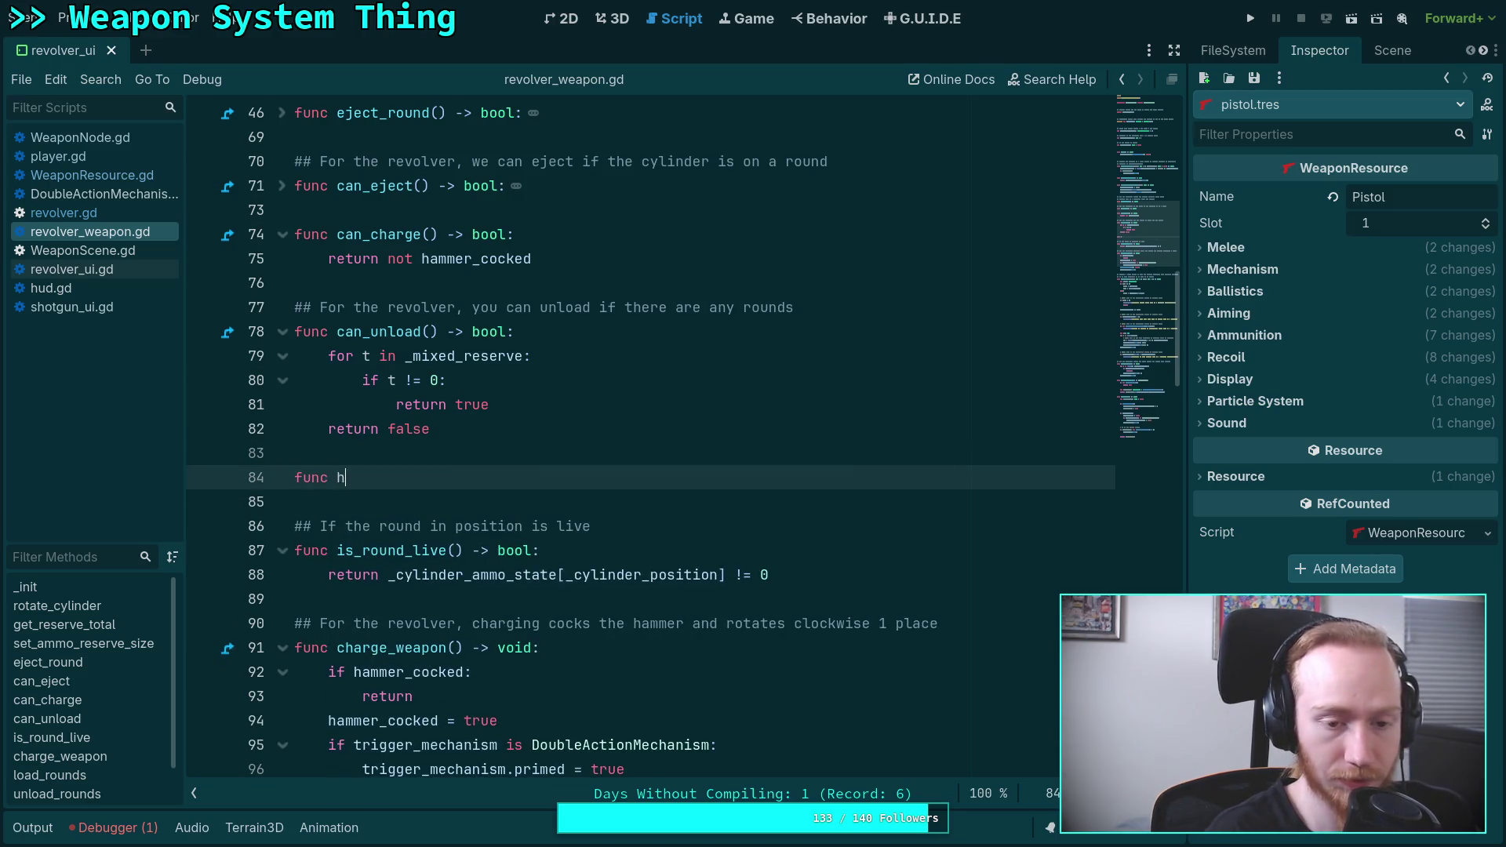
pyautogui.write('as_')
pyautogui.press('Return')
pyautogui.press('Return')
pyautogui.write('return true')
pyautogui.press('Up')
pyautogui.press('Up')
# Comment the function '## Fan the hammer mode' and save revolver_weapon.gd
pyautogui.press('Return')
pyautogui.write('## ')
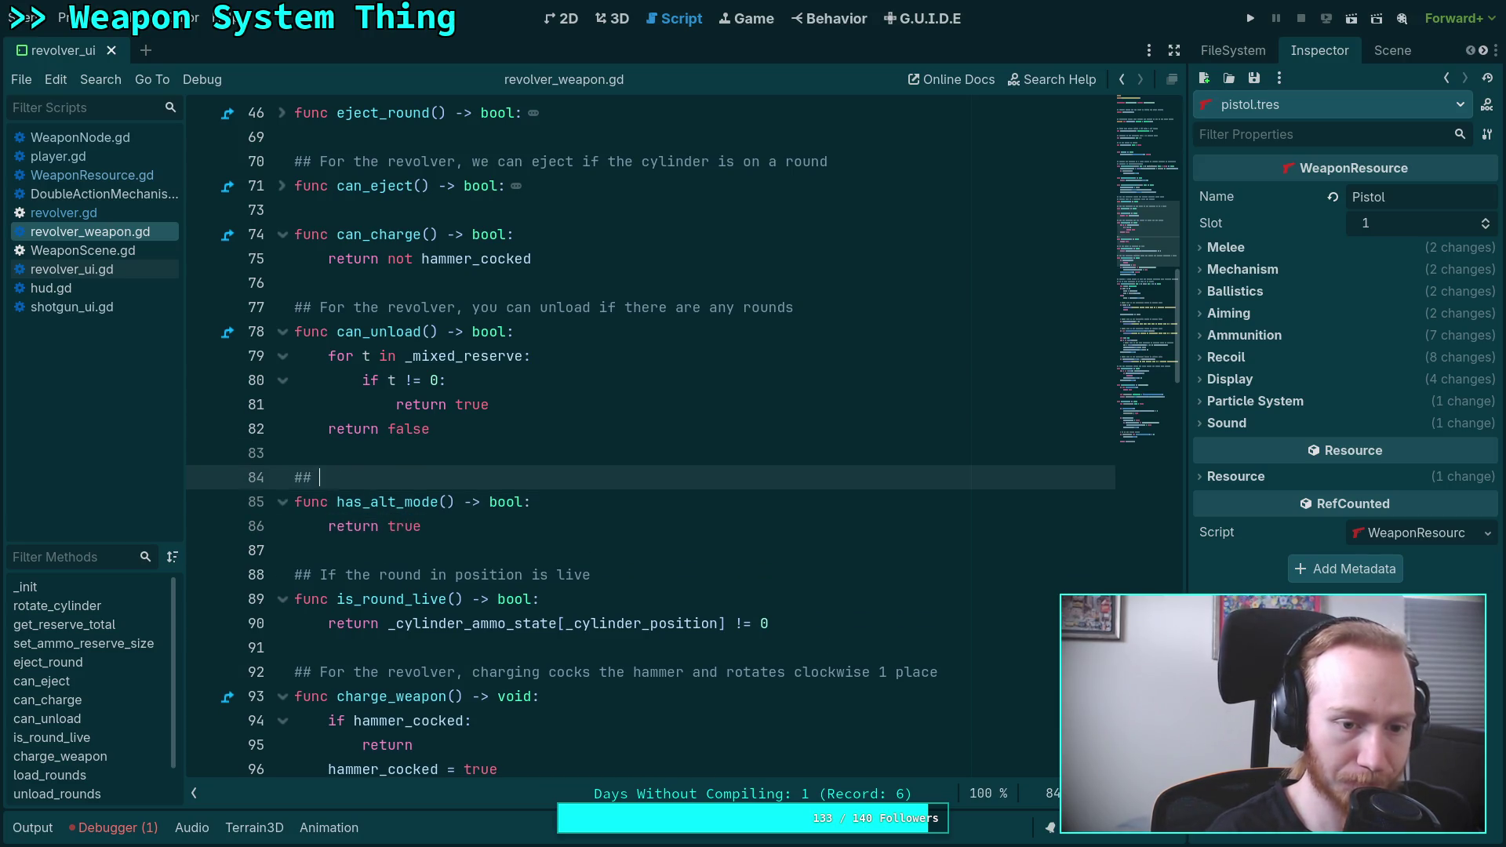
pyautogui.write('Fan the hammer mode')
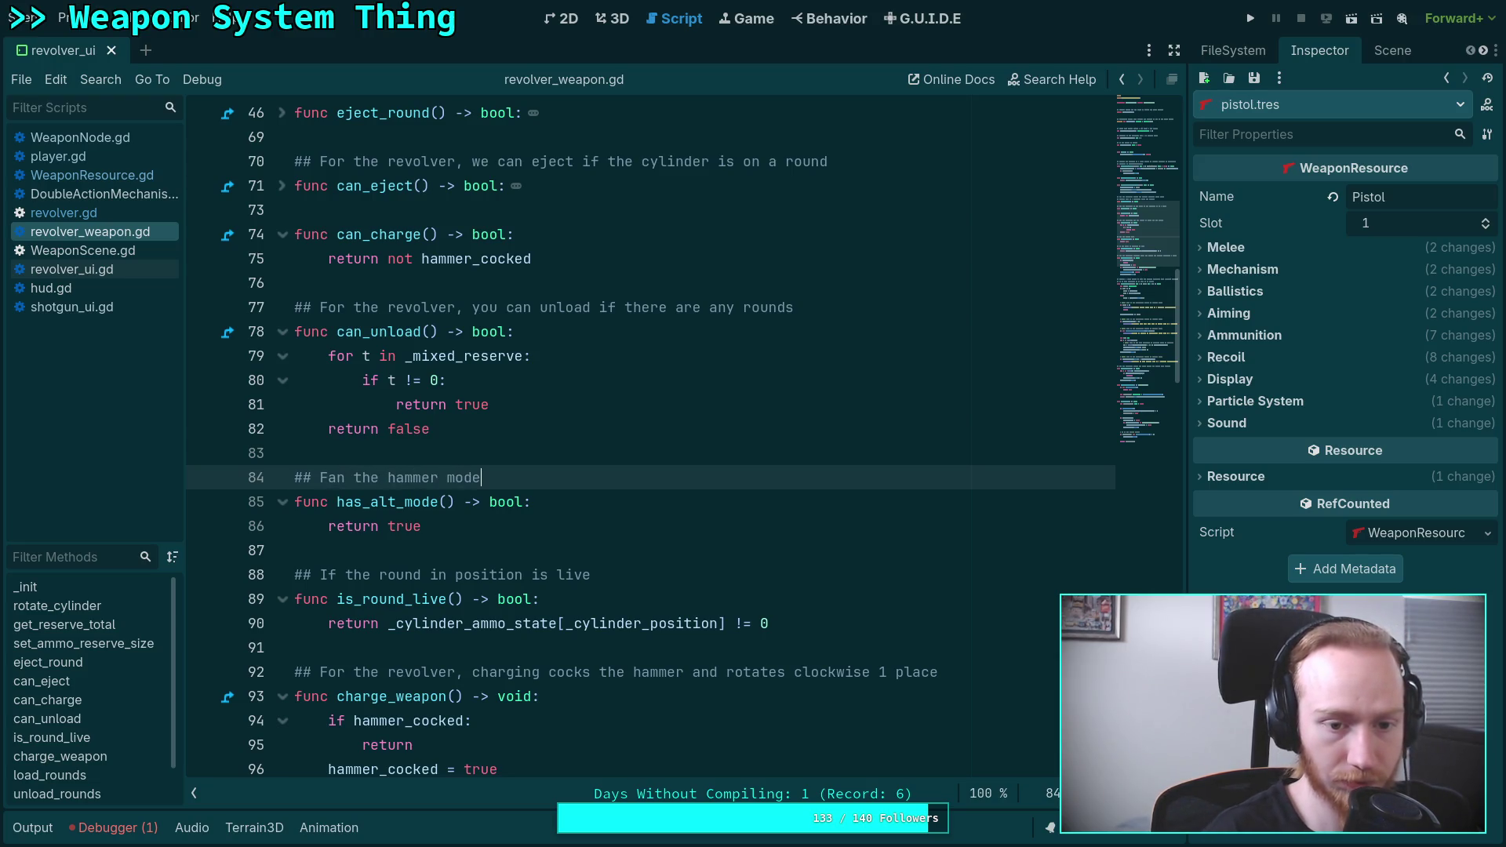
pyautogui.click(504, 550)
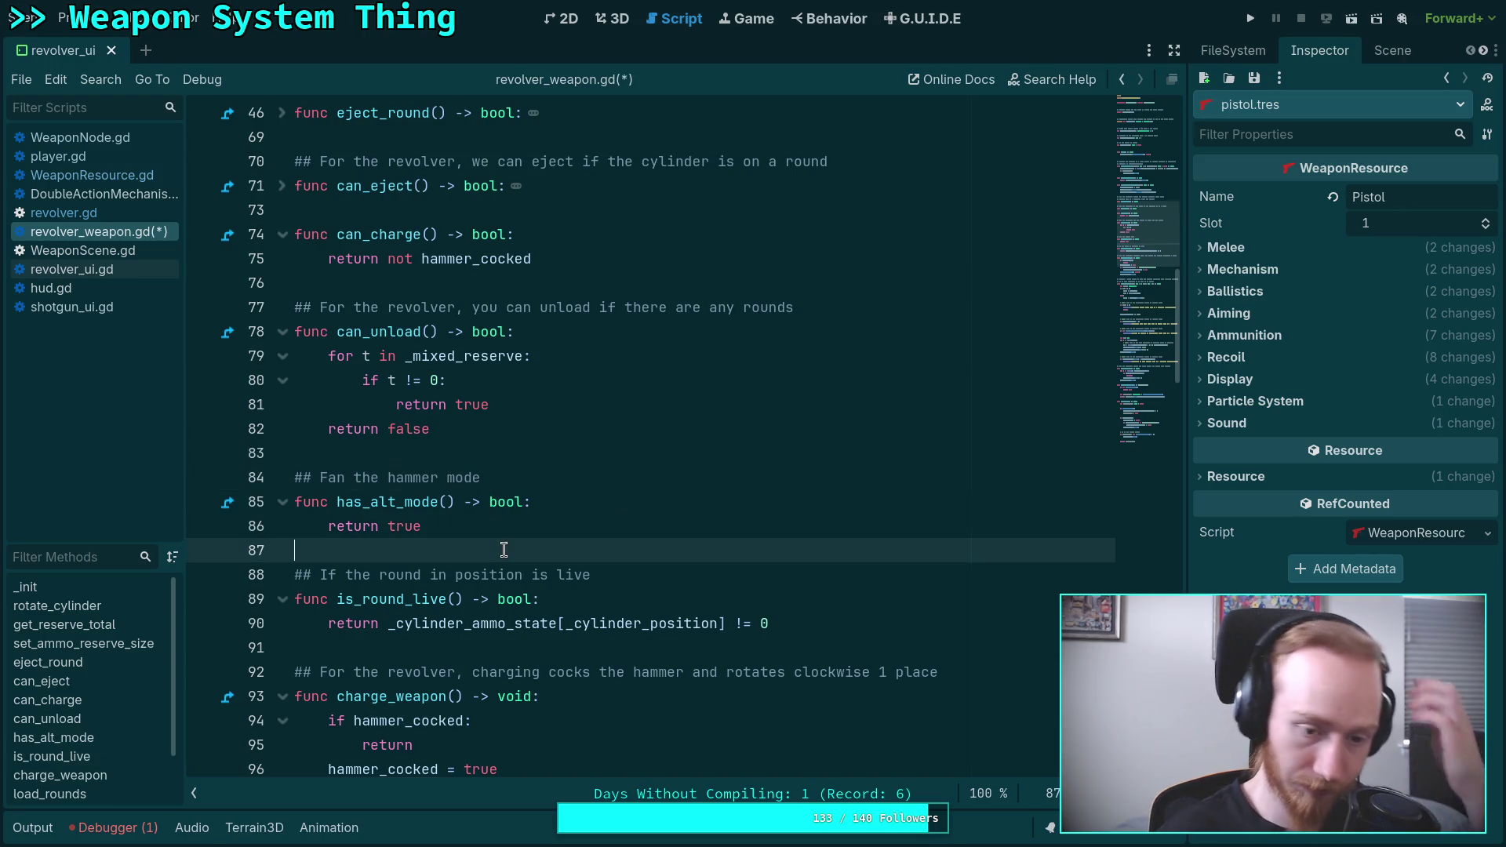
pyautogui.hotkey('ctrl', 's')
pyautogui.scroll(1, 501, 545)
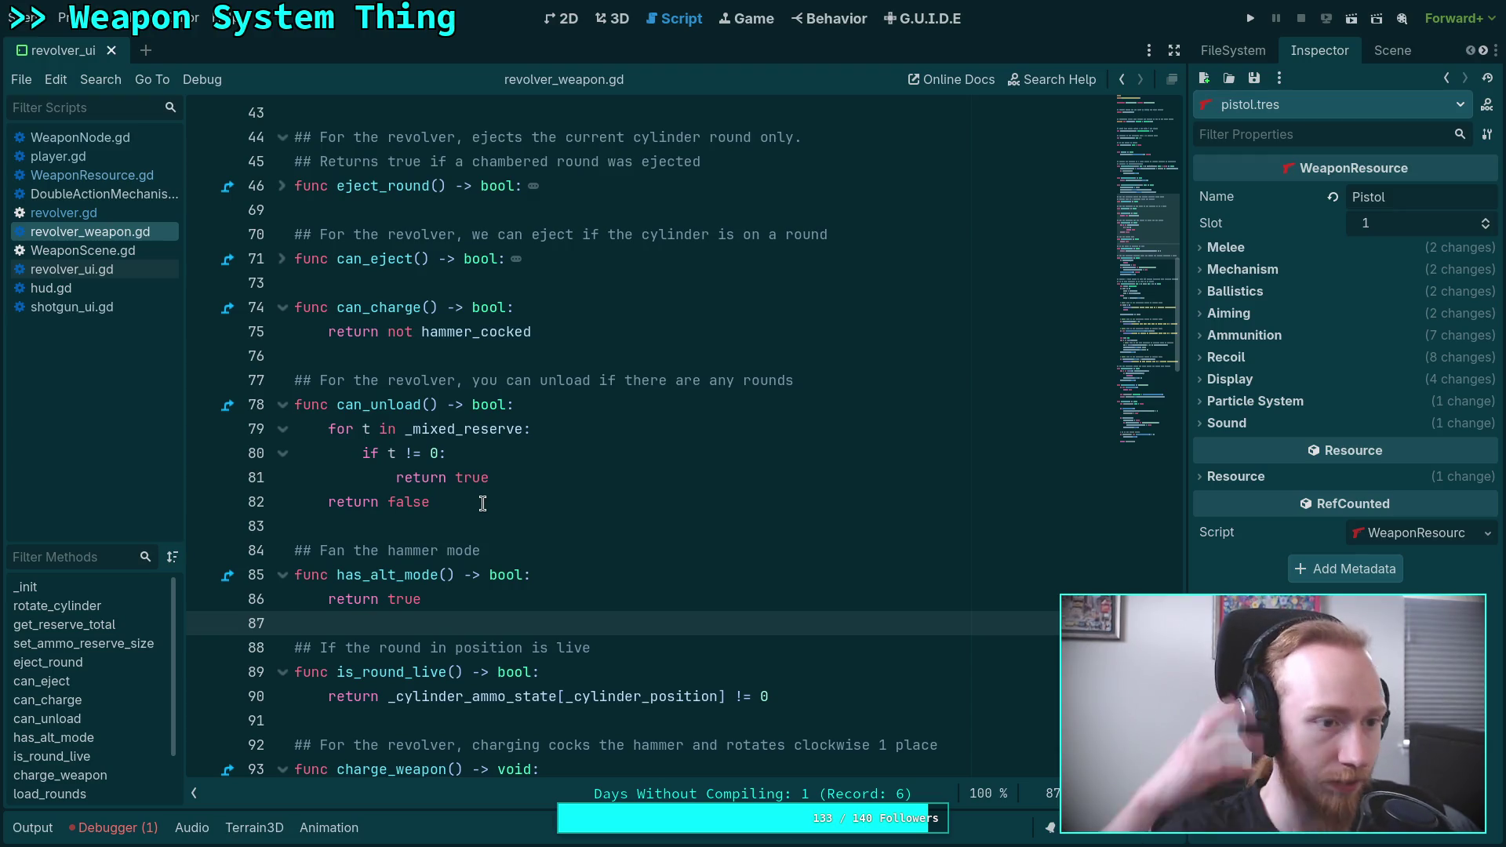
# Open player.gd and scroll through its code
pyautogui.click(115, 158)
pyautogui.scroll(3, 475, 423)
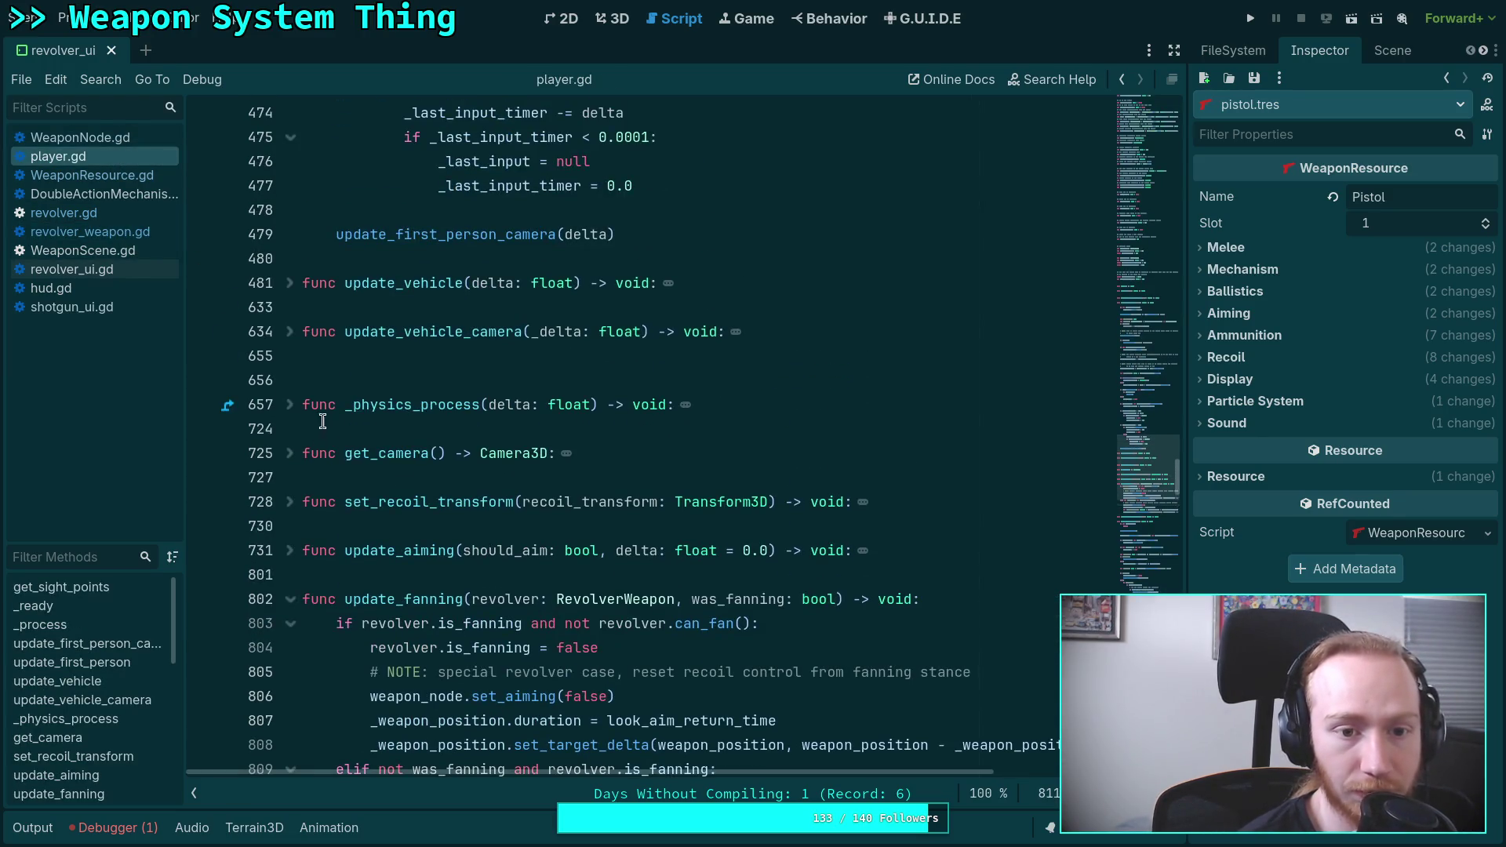
pyautogui.scroll(10, 330, 416)
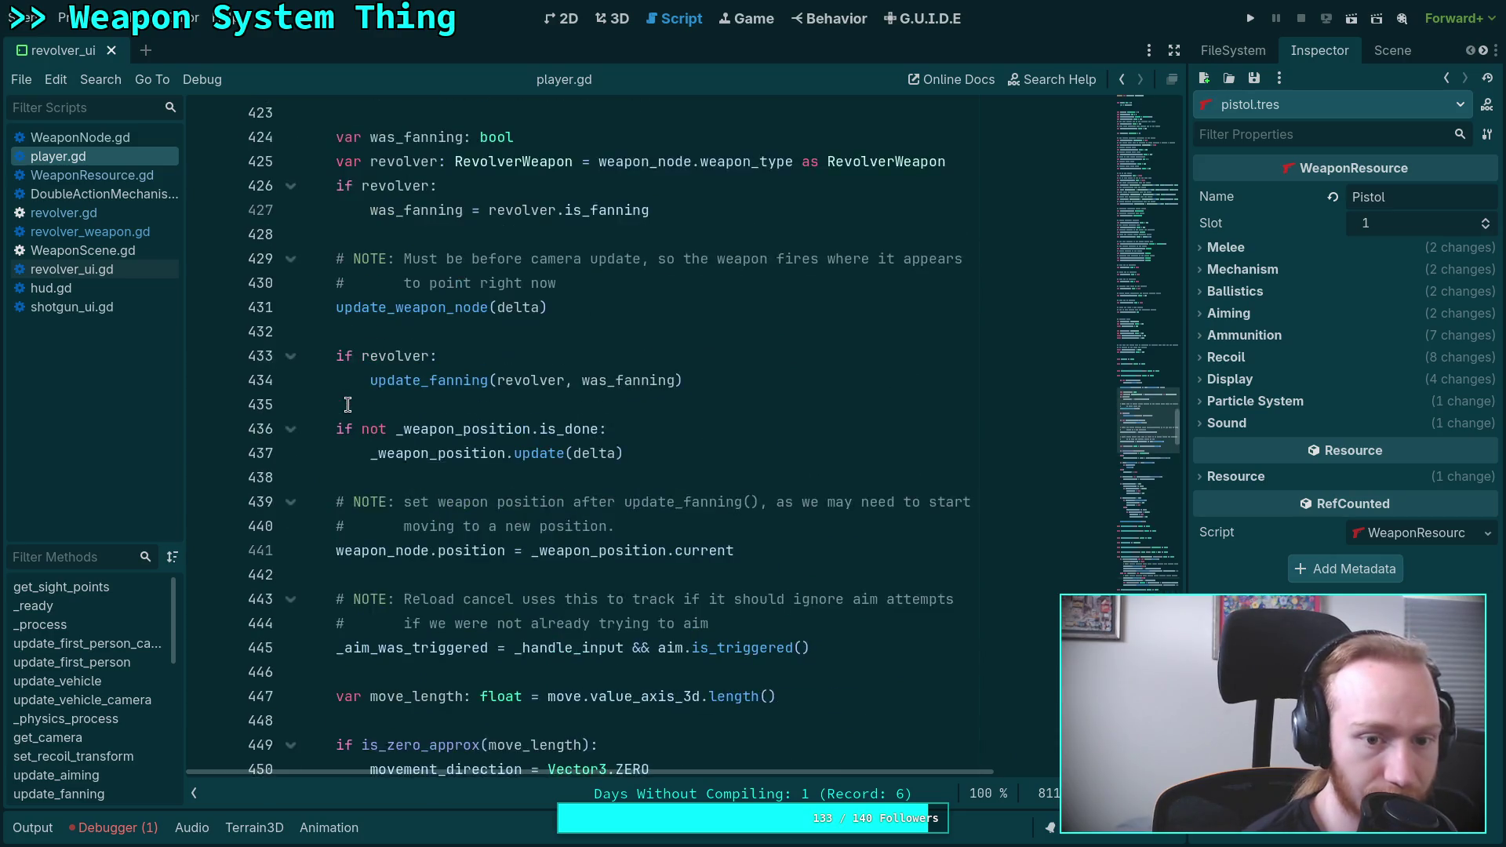
pyautogui.scroll(4, 348, 405)
pyautogui.scroll(-2, 348, 405)
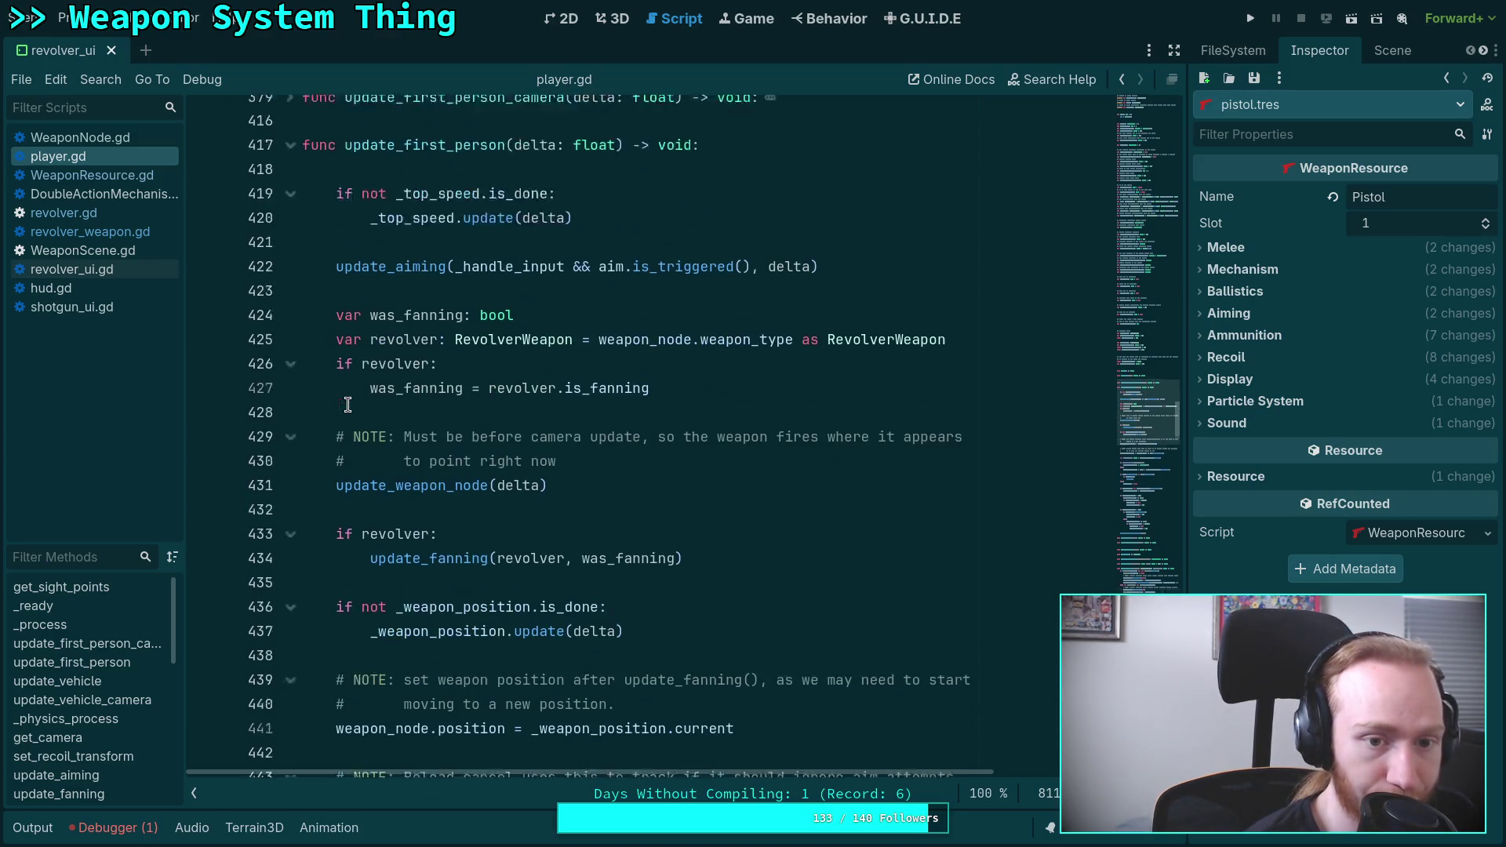
pyautogui.scroll(-14, 348, 405)
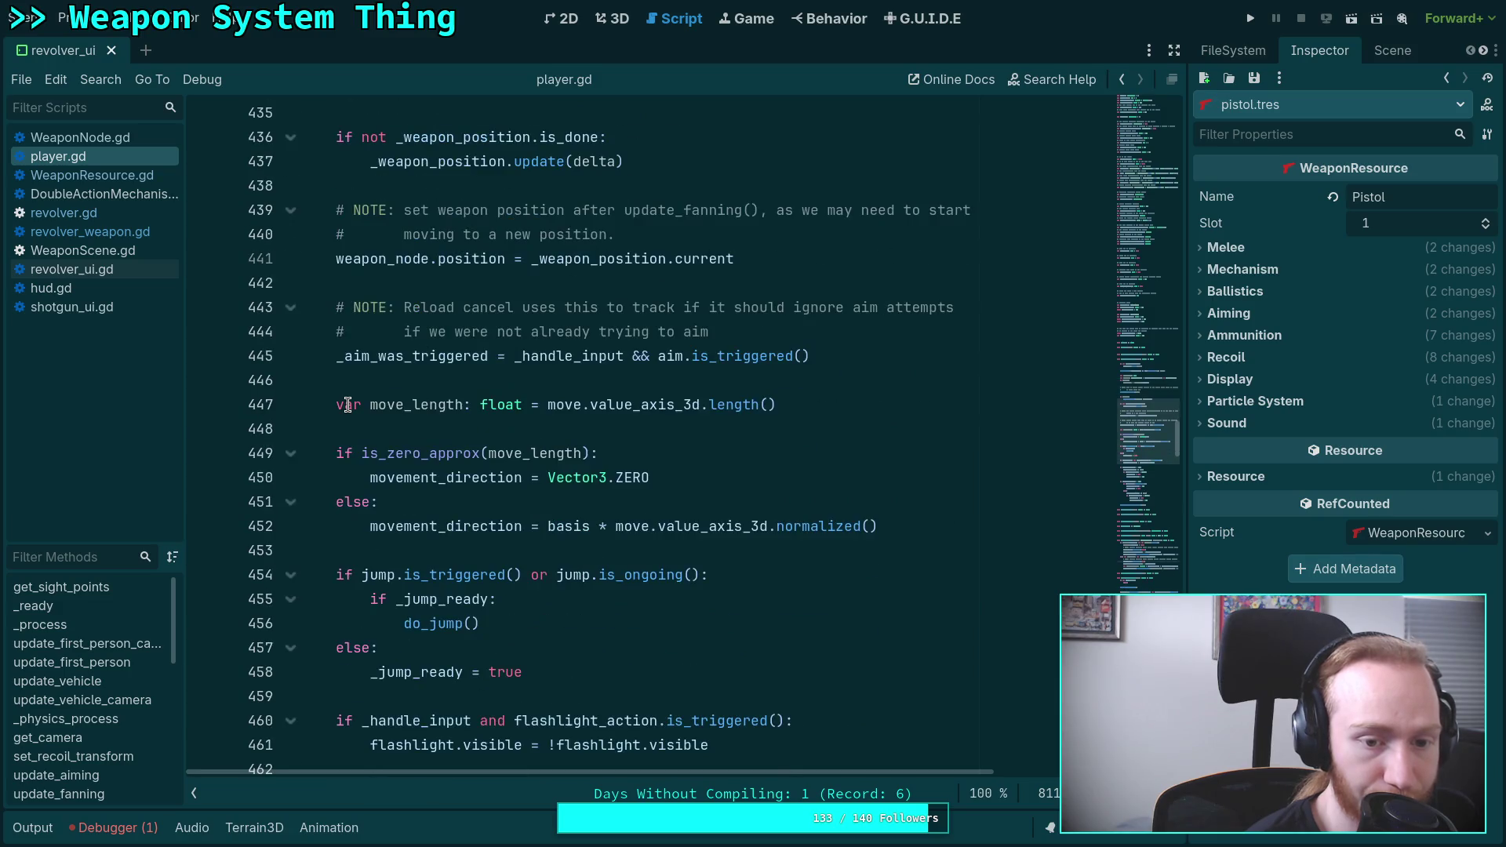
pyautogui.scroll(-4, 348, 405)
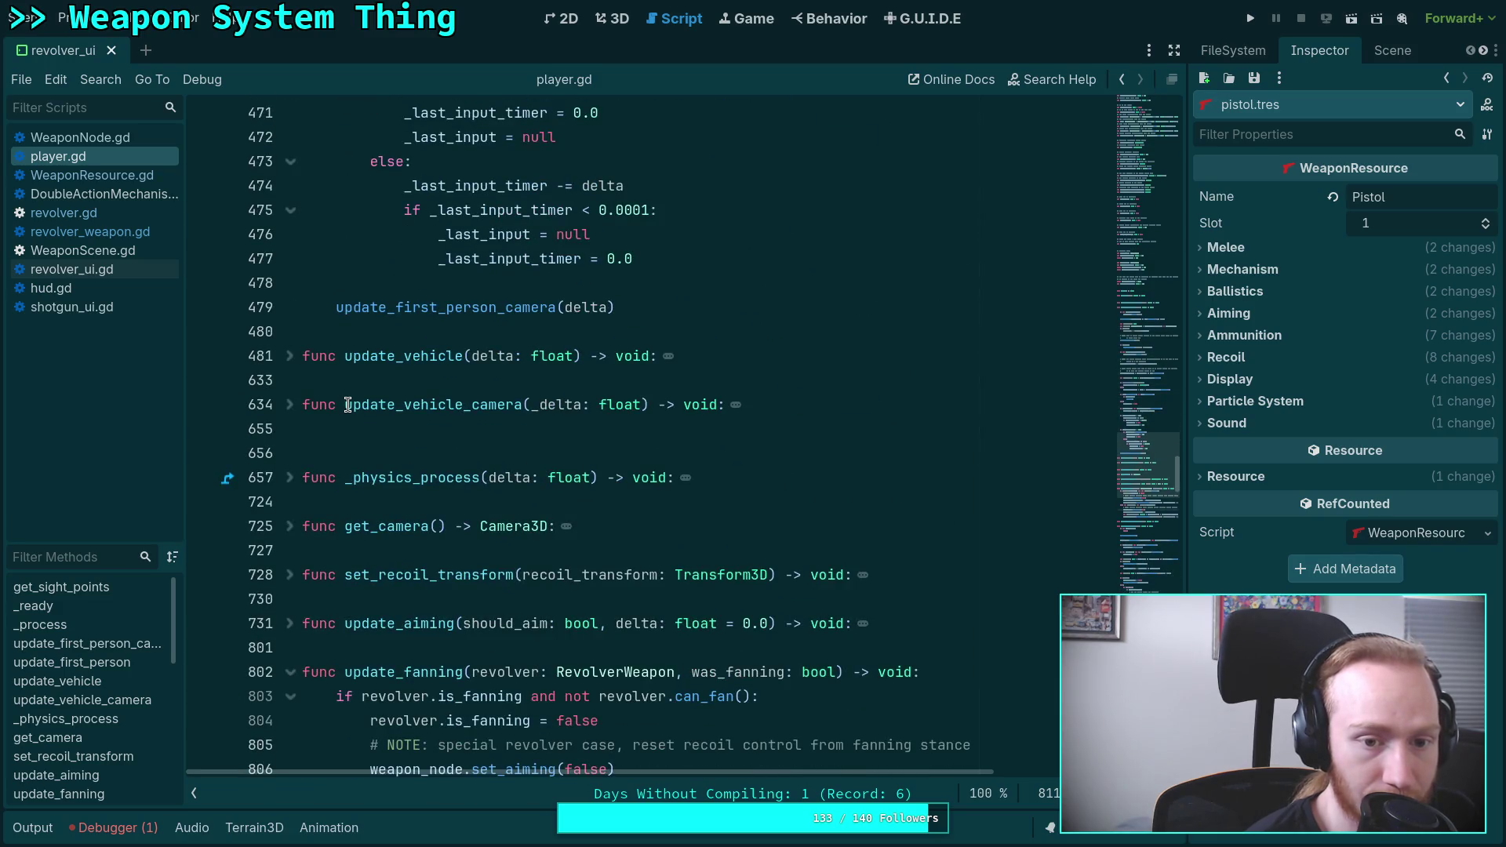
pyautogui.scroll(-3, 347, 405)
pyautogui.scroll(-7, 345, 405)
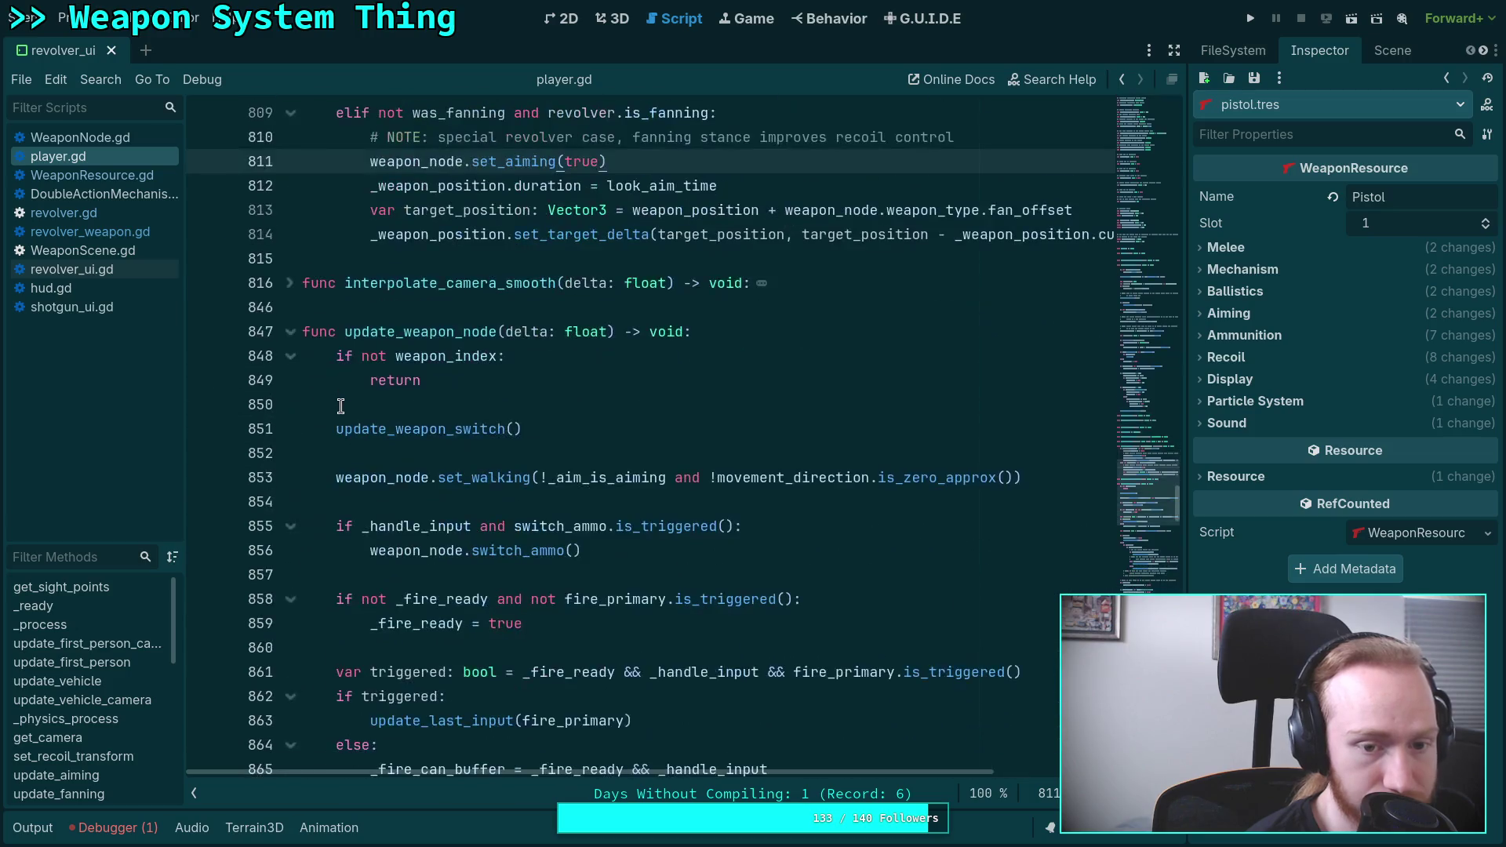
pyautogui.scroll(-3, 341, 406)
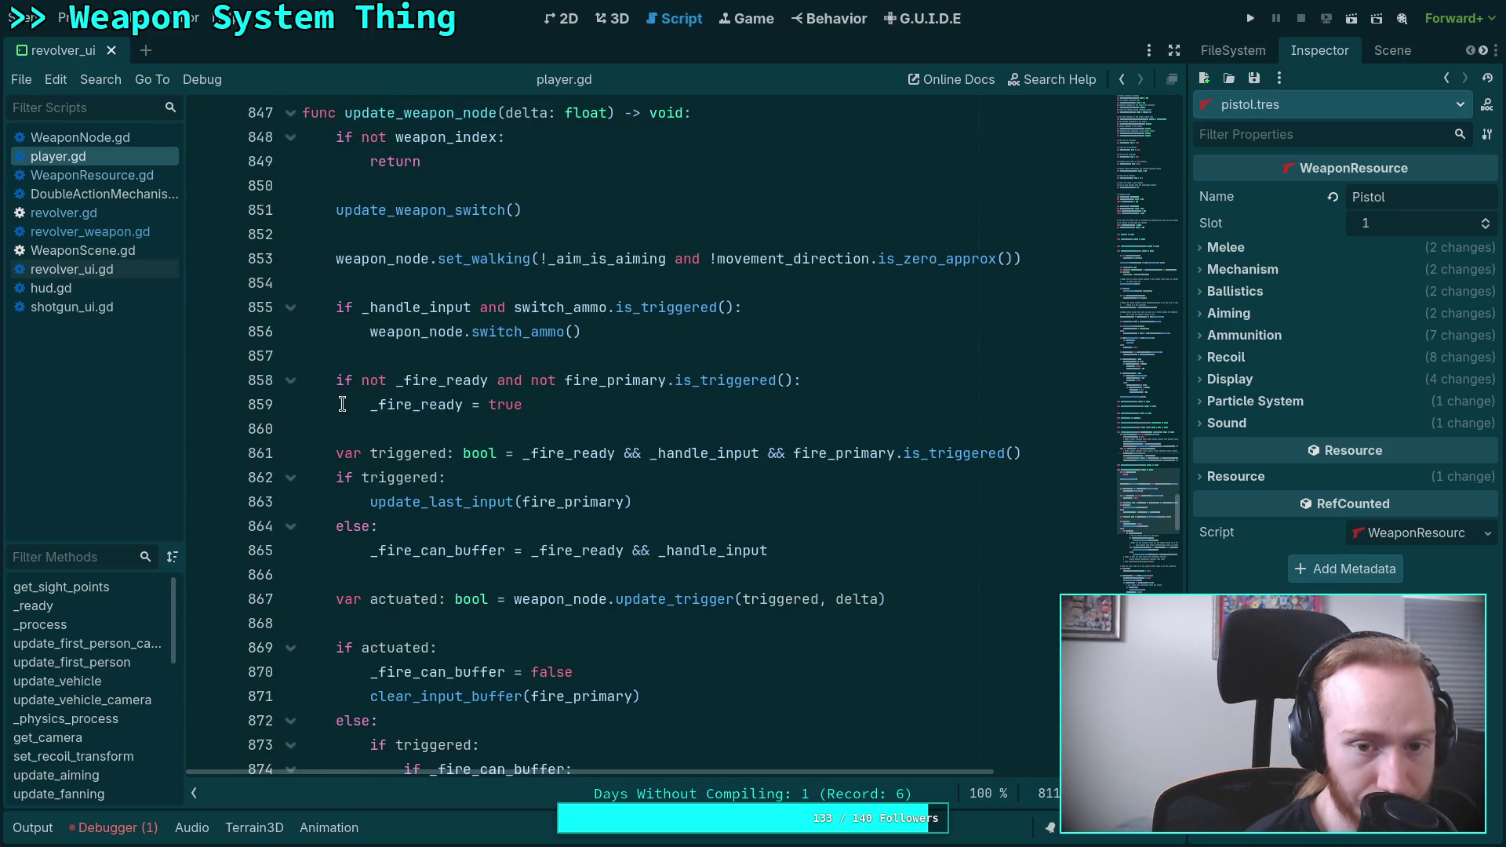
pyautogui.scroll(-5, 342, 404)
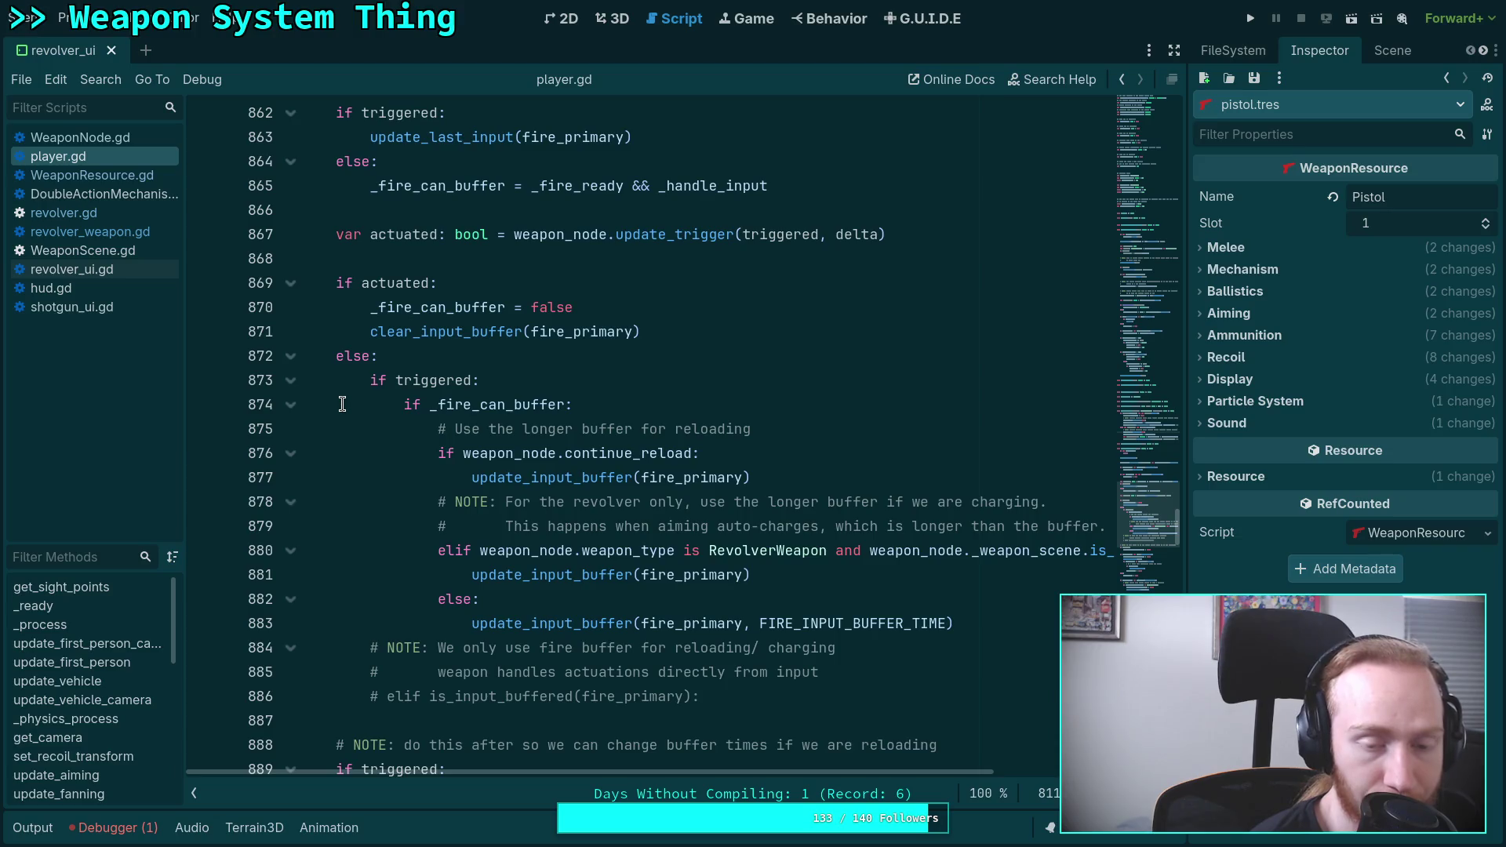
pyautogui.scroll(-6, 342, 404)
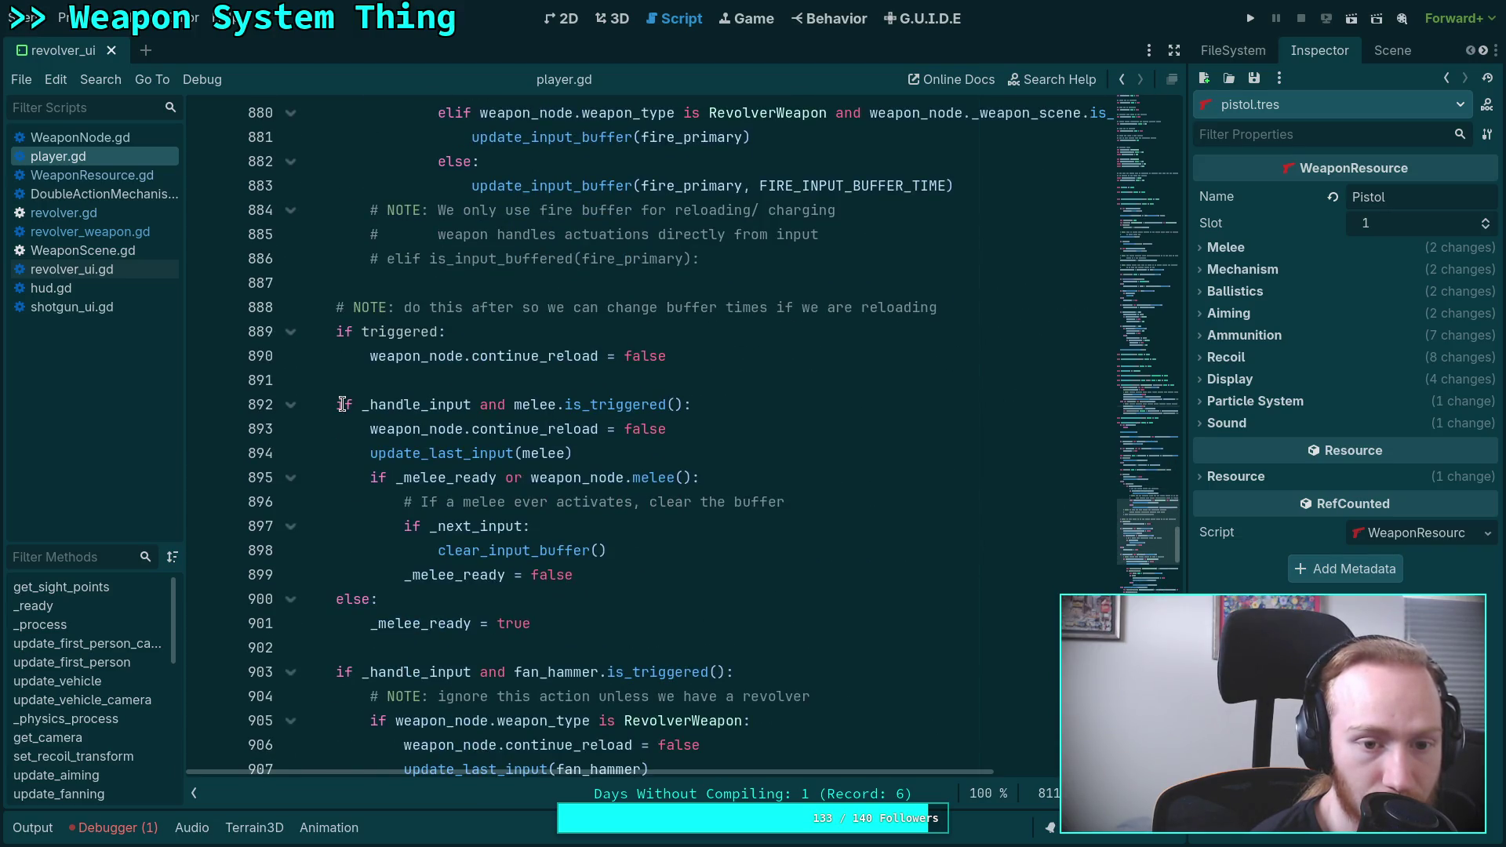
pyautogui.scroll(-4, 342, 404)
pyautogui.scroll(-3, 342, 404)
pyautogui.scroll(1, 342, 404)
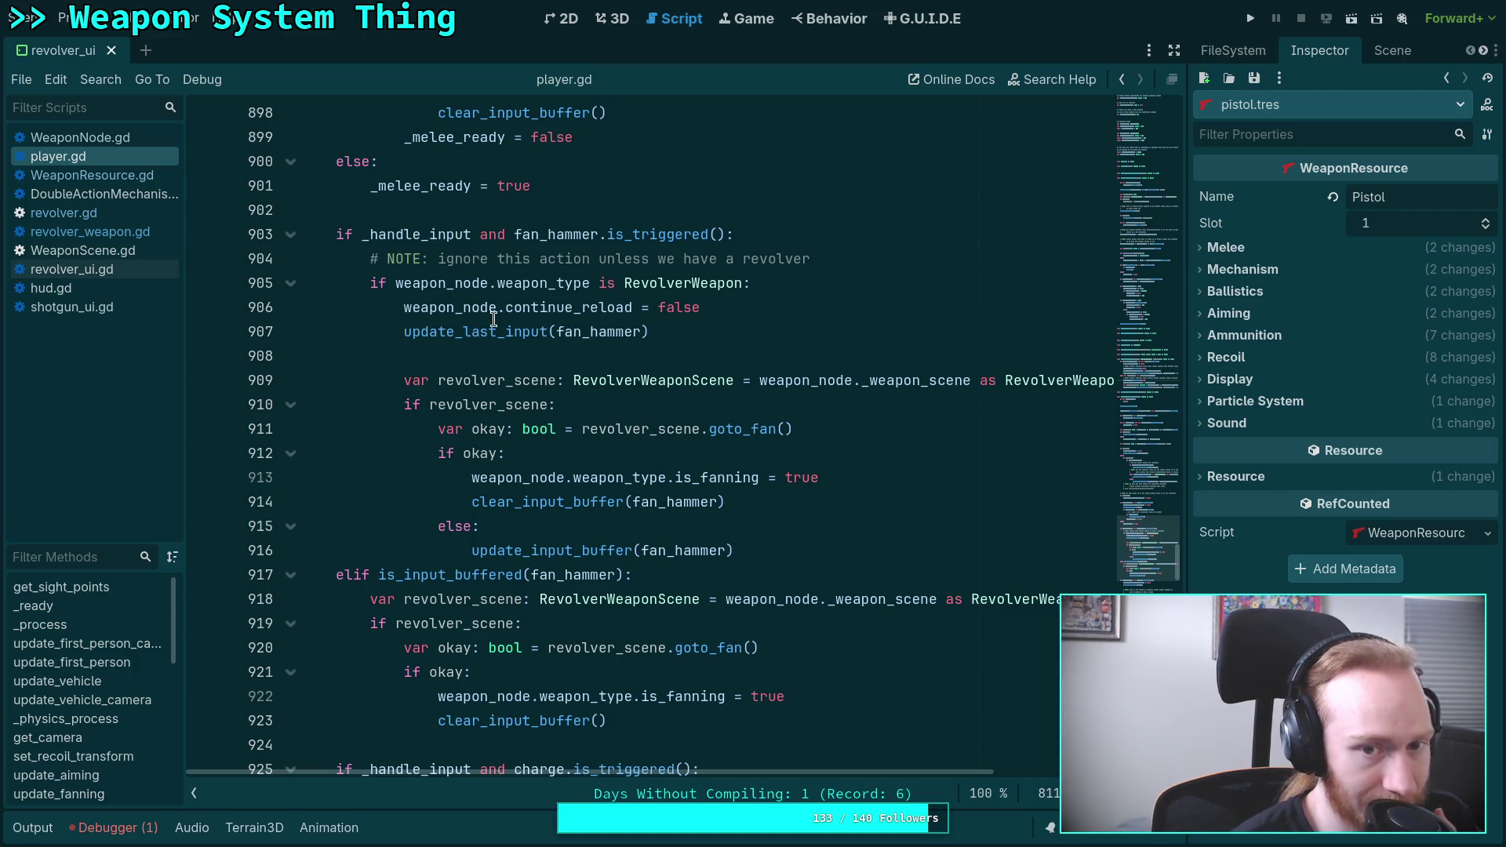
# Use the minimap to reach the Controls export group showing the fan_hammer GUIDEAction
pyautogui.moveTo(1169, 546)
pyautogui.mouseDown()
pyautogui.moveTo(1132, 313)
pyautogui.moveTo(1144, 110)
pyautogui.mouseUp()
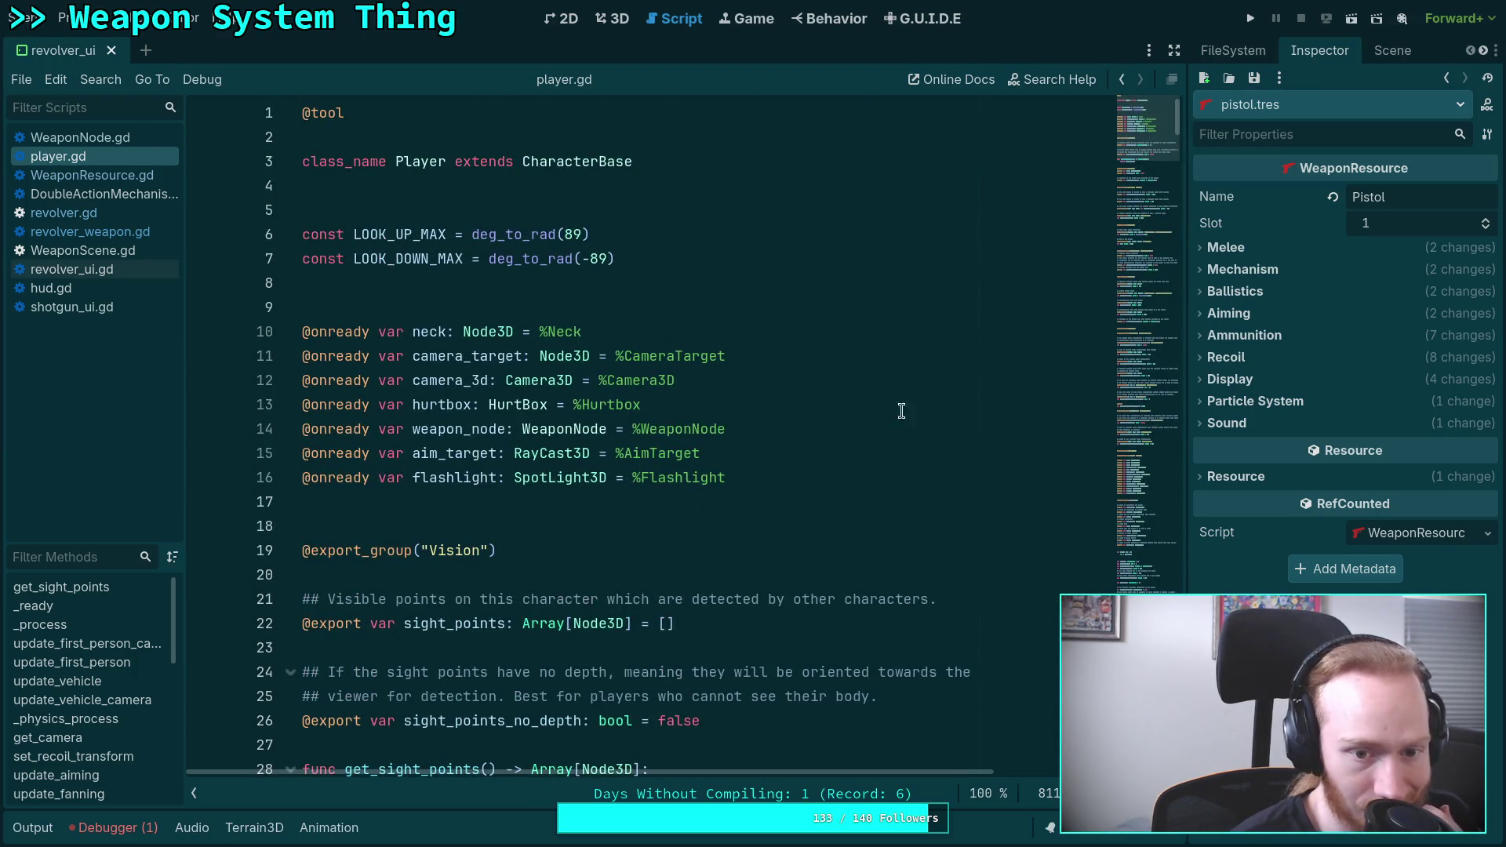
pyautogui.scroll(-6, 862, 422)
pyautogui.scroll(-15, 862, 421)
pyautogui.scroll(-19, 863, 422)
pyautogui.scroll(-9, 862, 422)
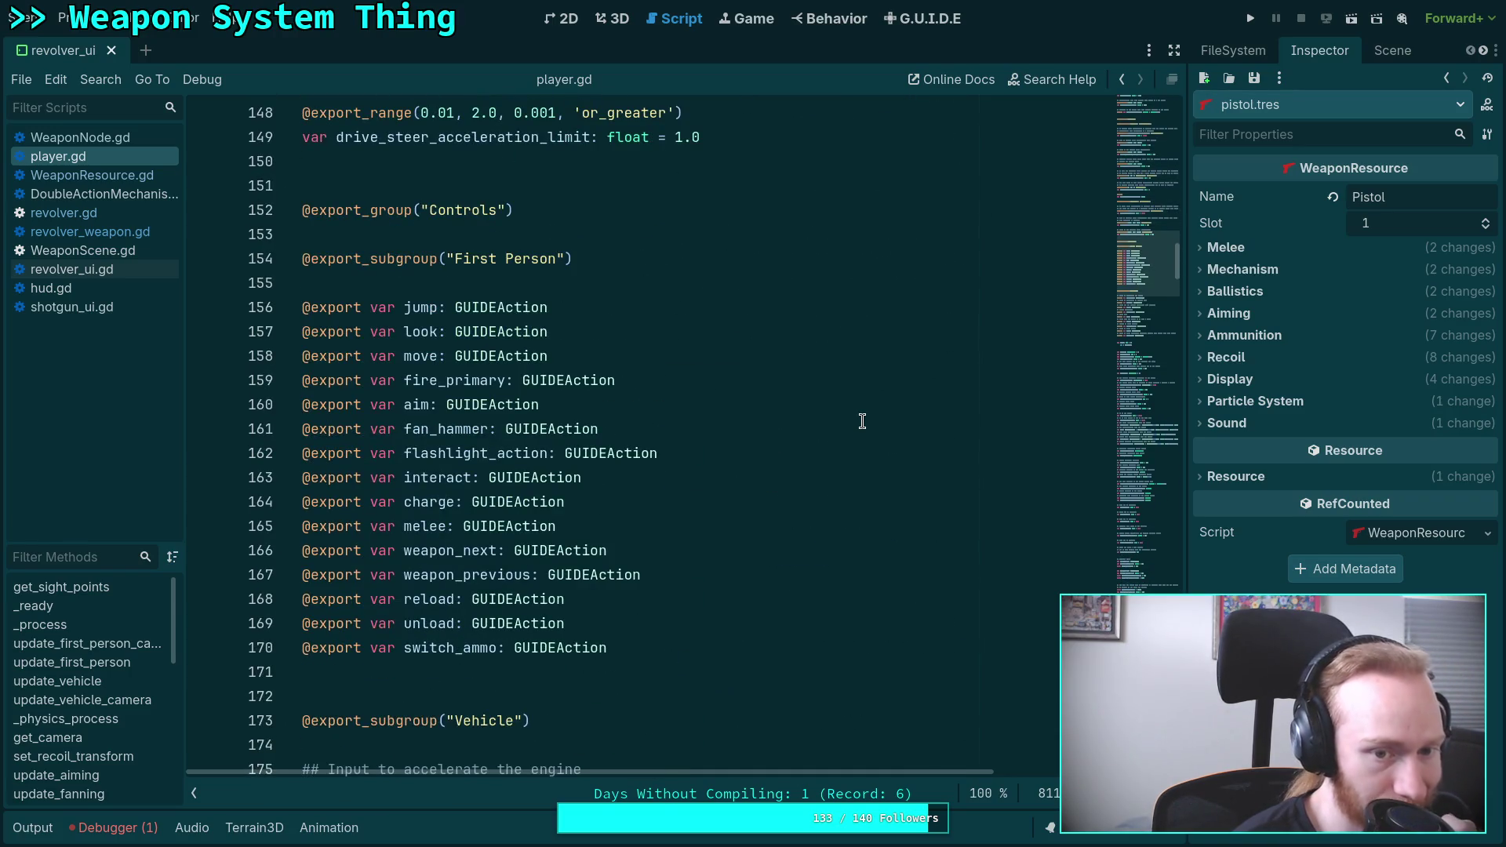
# Rename the fan_hammer export on line 161 to weapon_alt and save player.gd
pyautogui.doubleClick(449, 430)
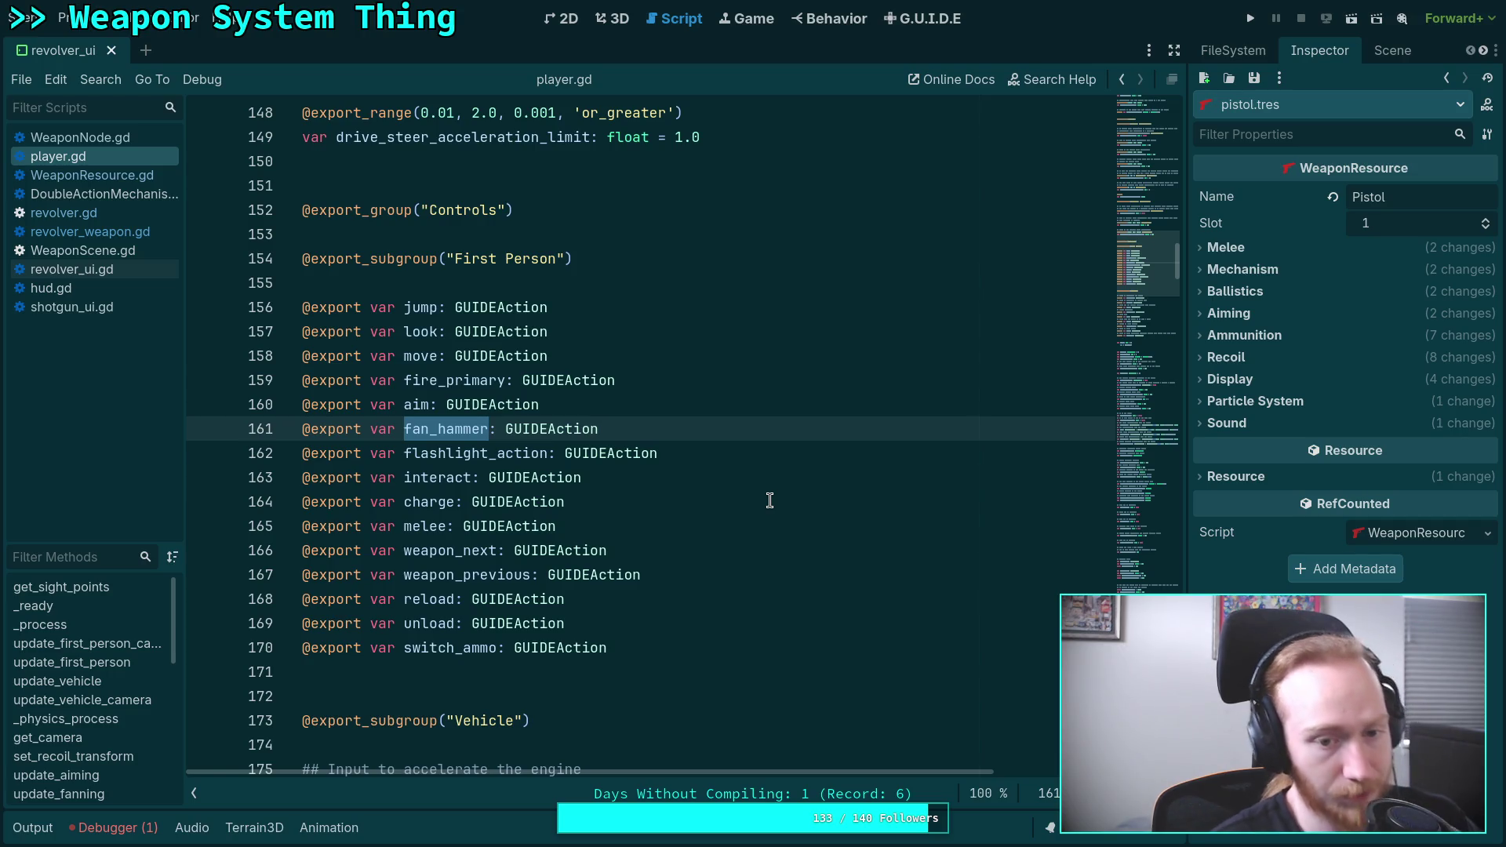
pyautogui.write('weapon_')
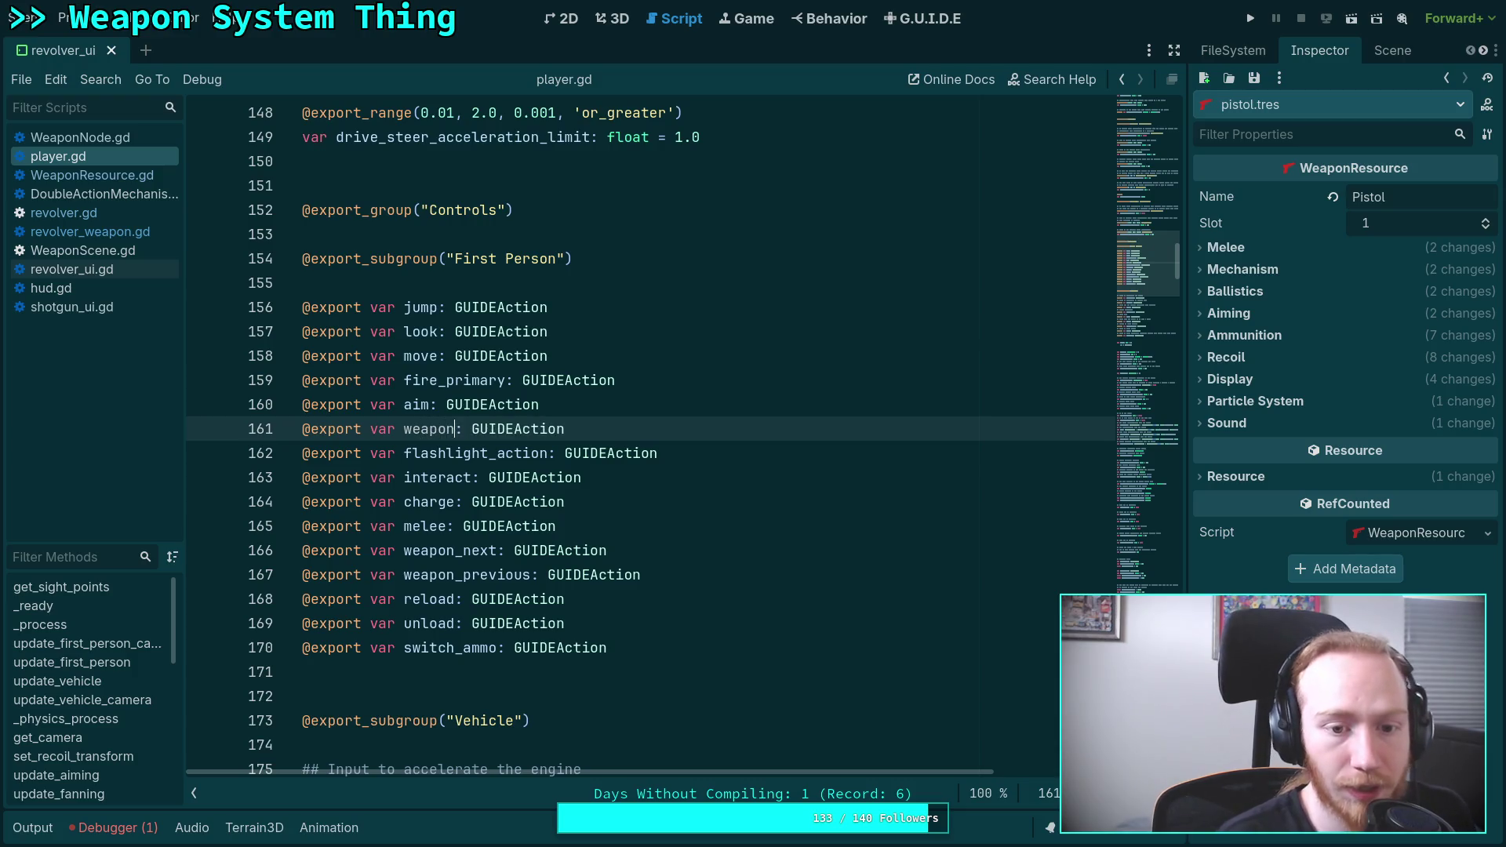
pyautogui.write('alt')
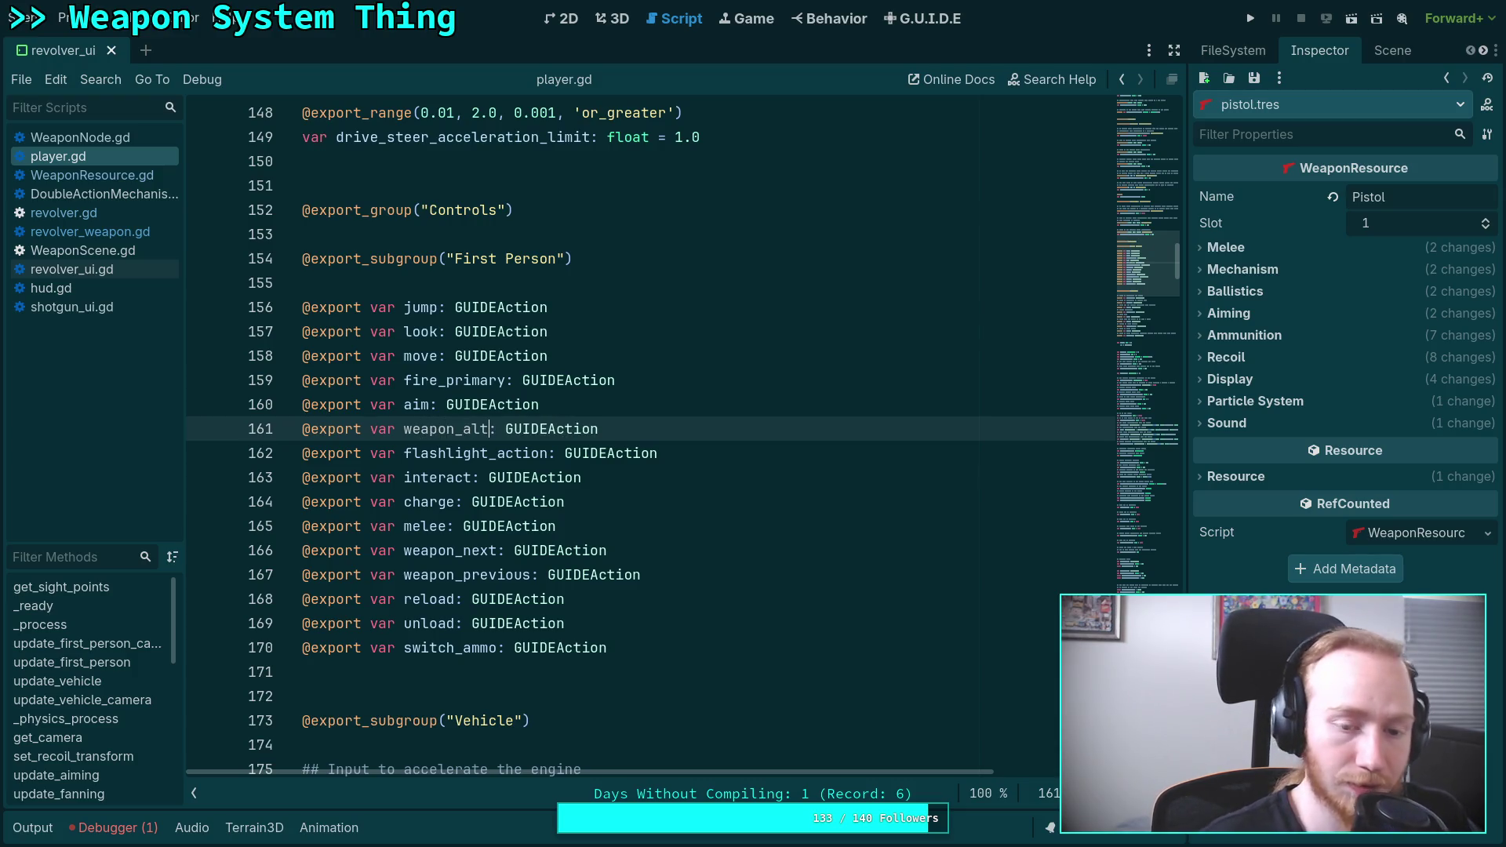
pyautogui.hotkey('ctrl', 's')
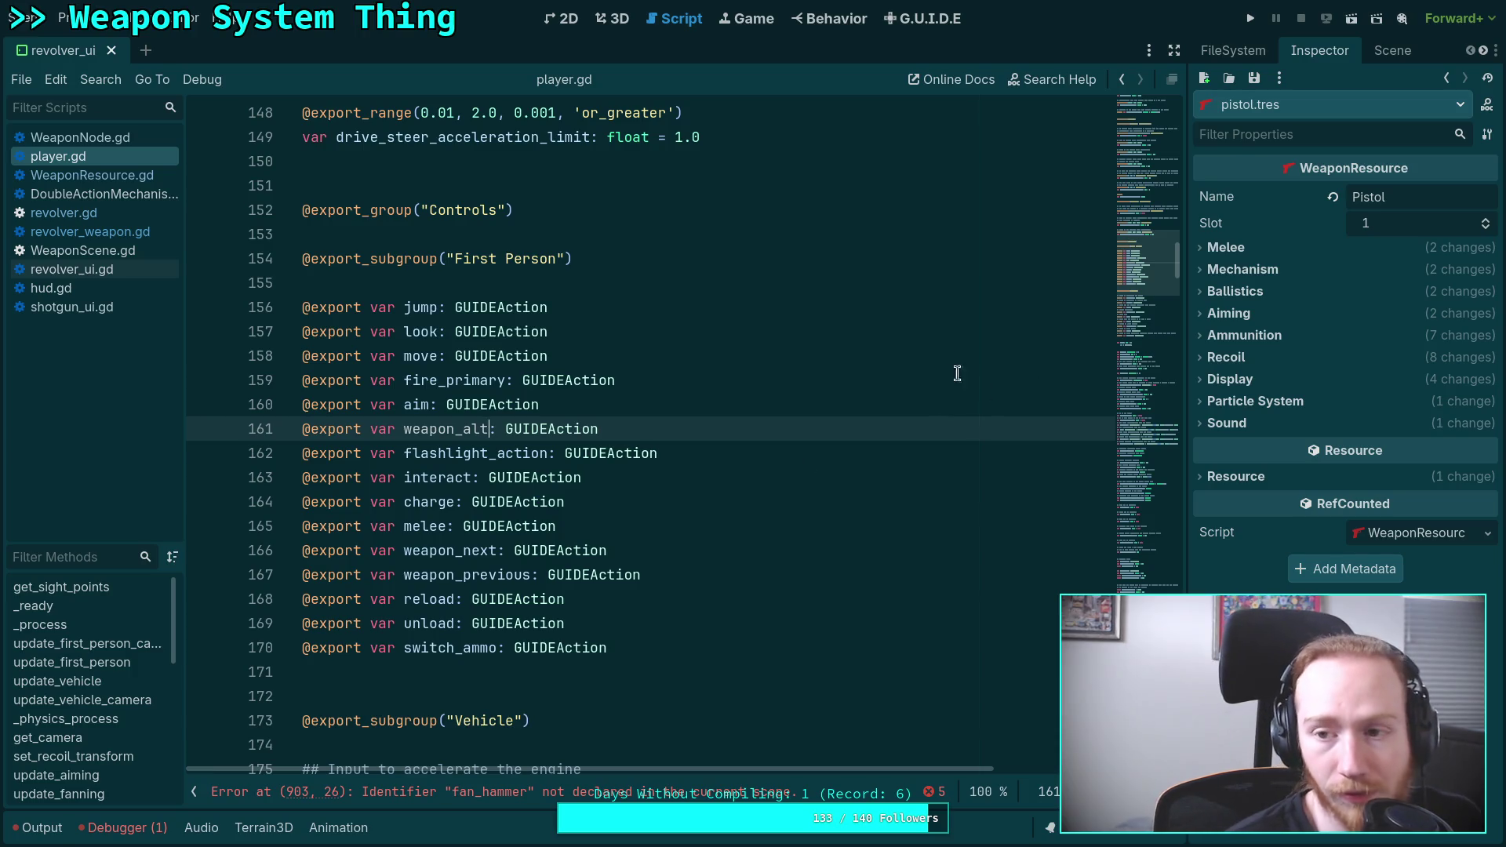
pyautogui.click(1233, 50)
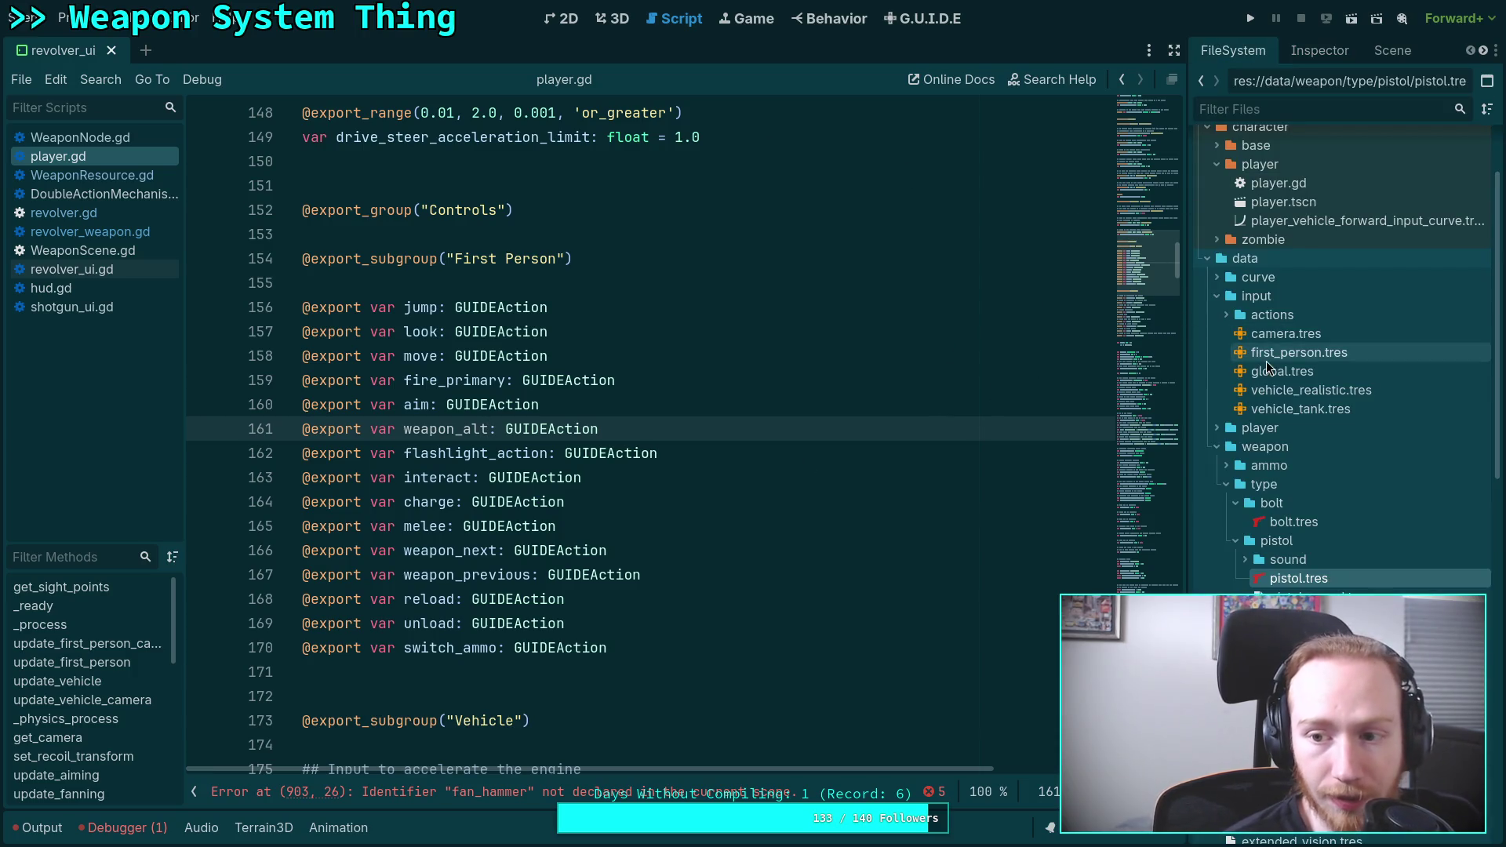
# Open first_person.tres, expand actions/first_person, and inspect the fan_hammer.tres action
pyautogui.doubleClick(1329, 352)
pyautogui.click(1226, 315)
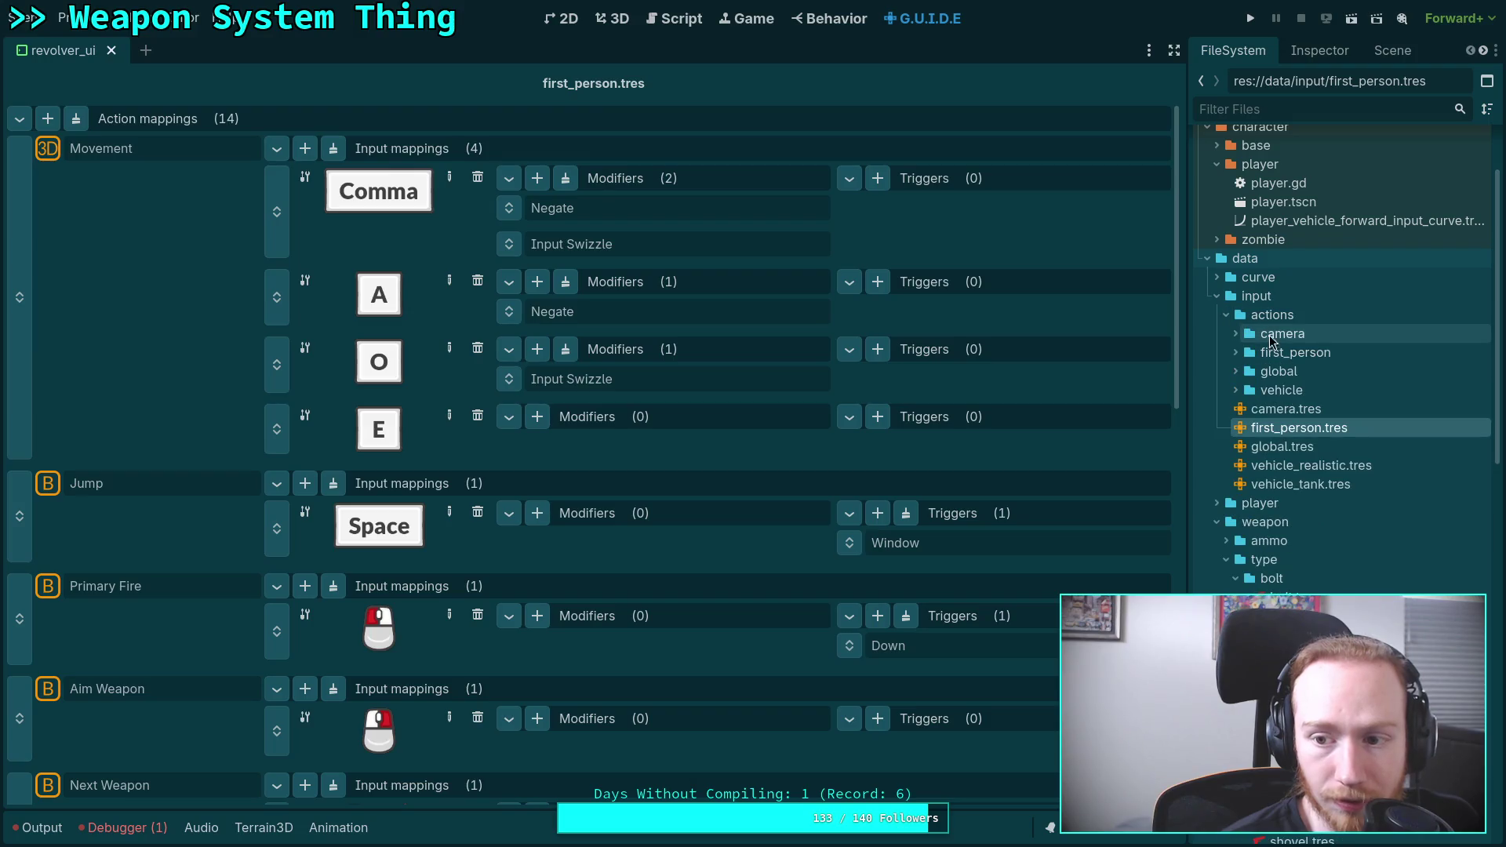
pyautogui.click(1244, 358)
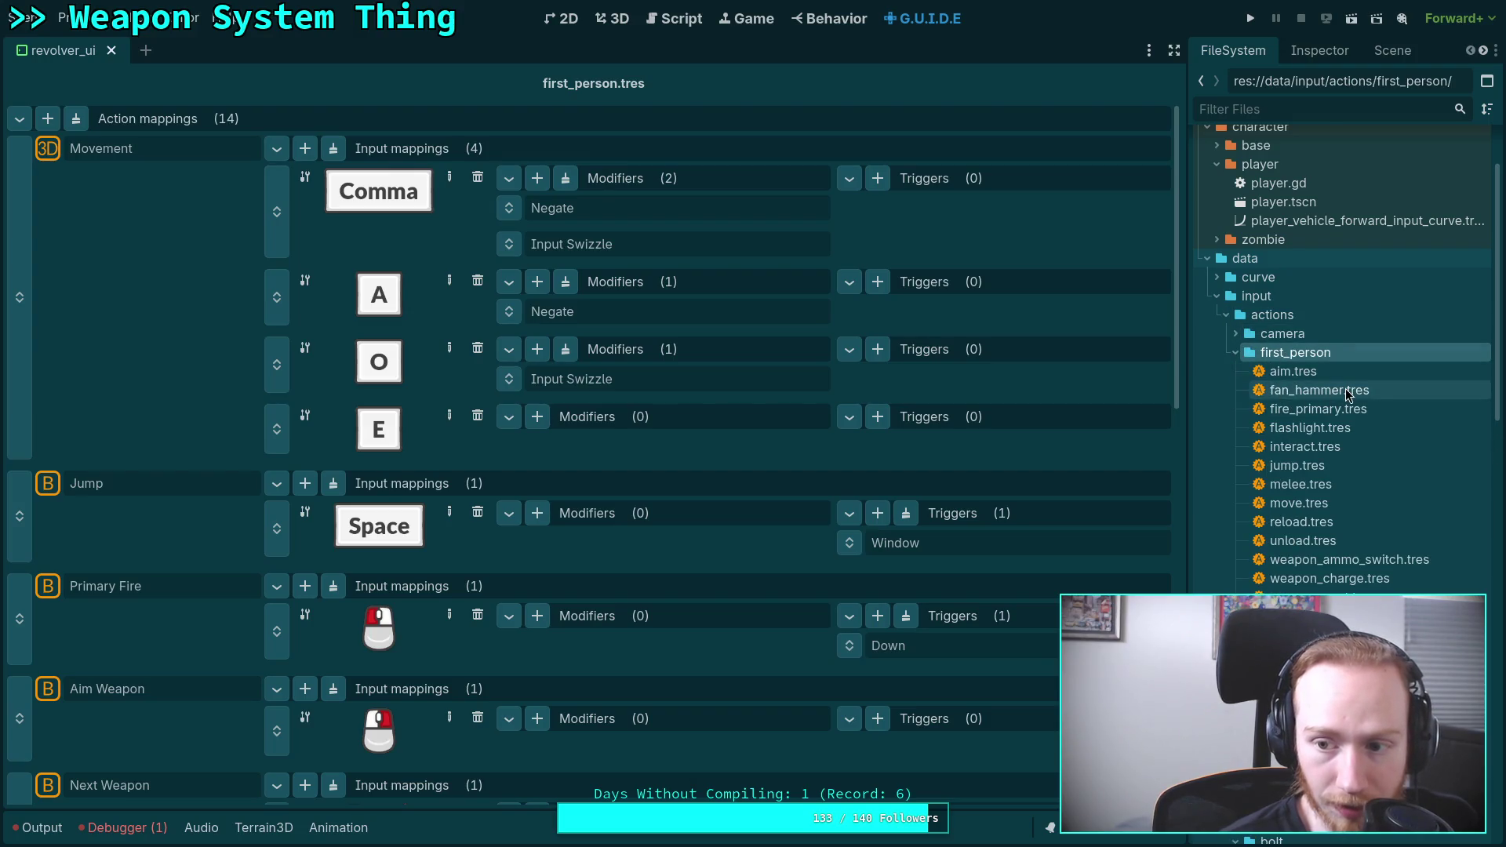
pyautogui.click(1332, 399)
pyautogui.click(1320, 50)
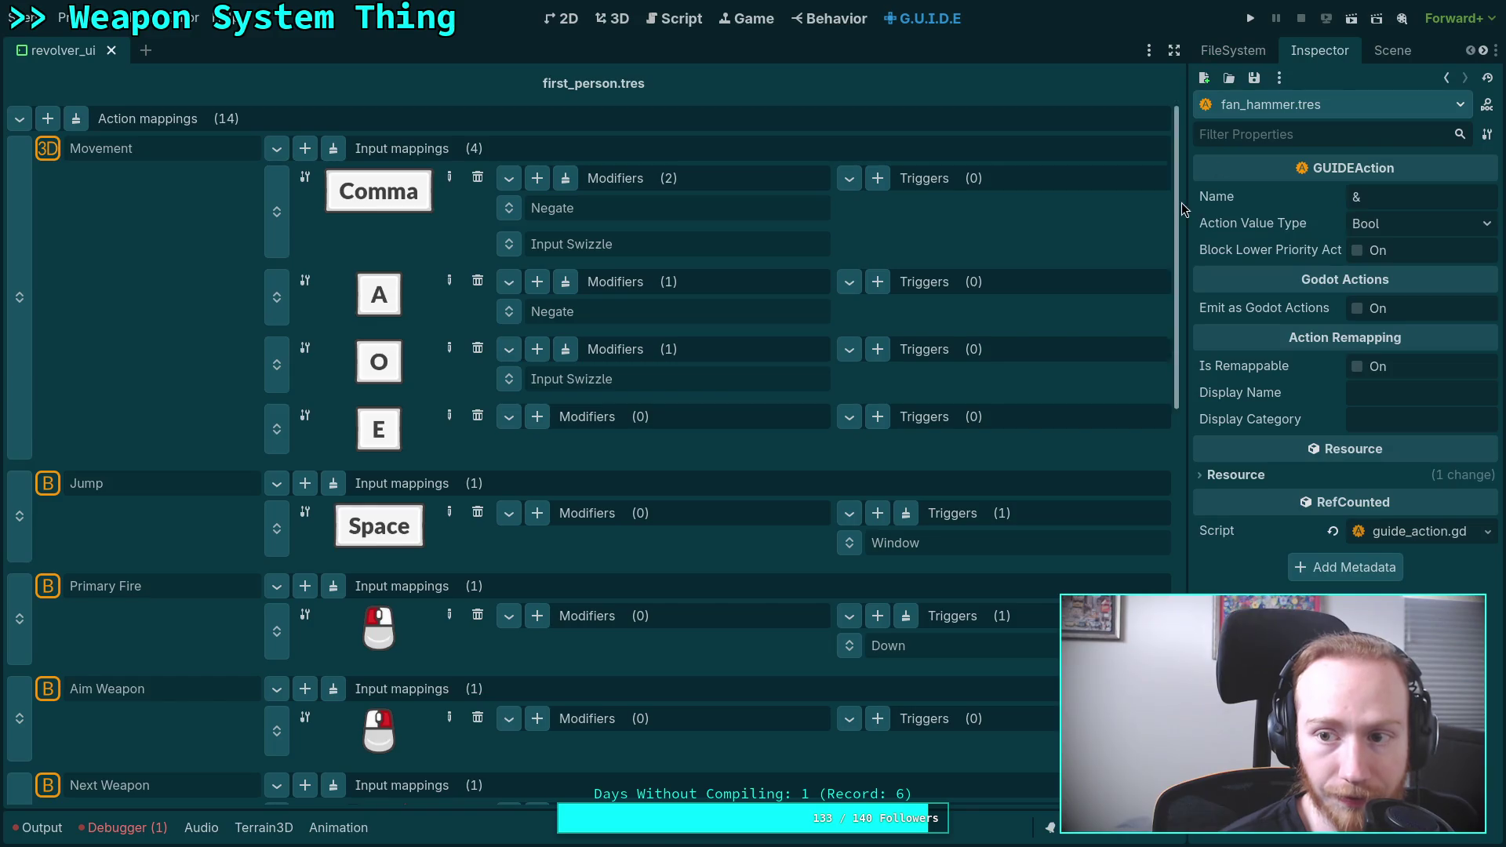
pyautogui.moveTo(1187, 439); pyautogui.dragTo(1134, 439)
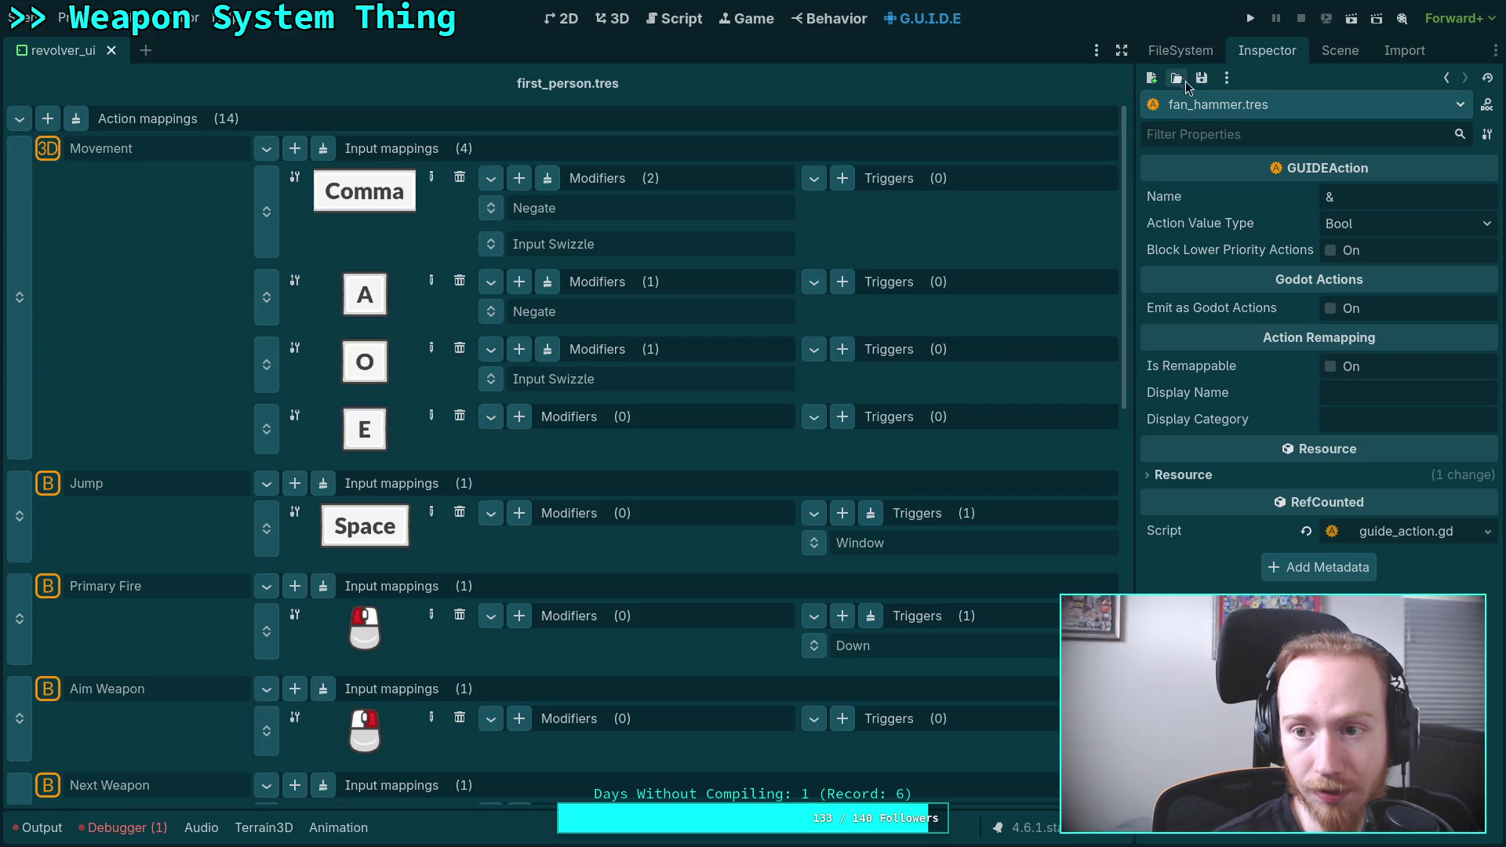
pyautogui.click(1207, 52)
# Rename fan_hammer.tres to weapon_alt.tres in the FileSystem
pyautogui.rightClick(1271, 390)
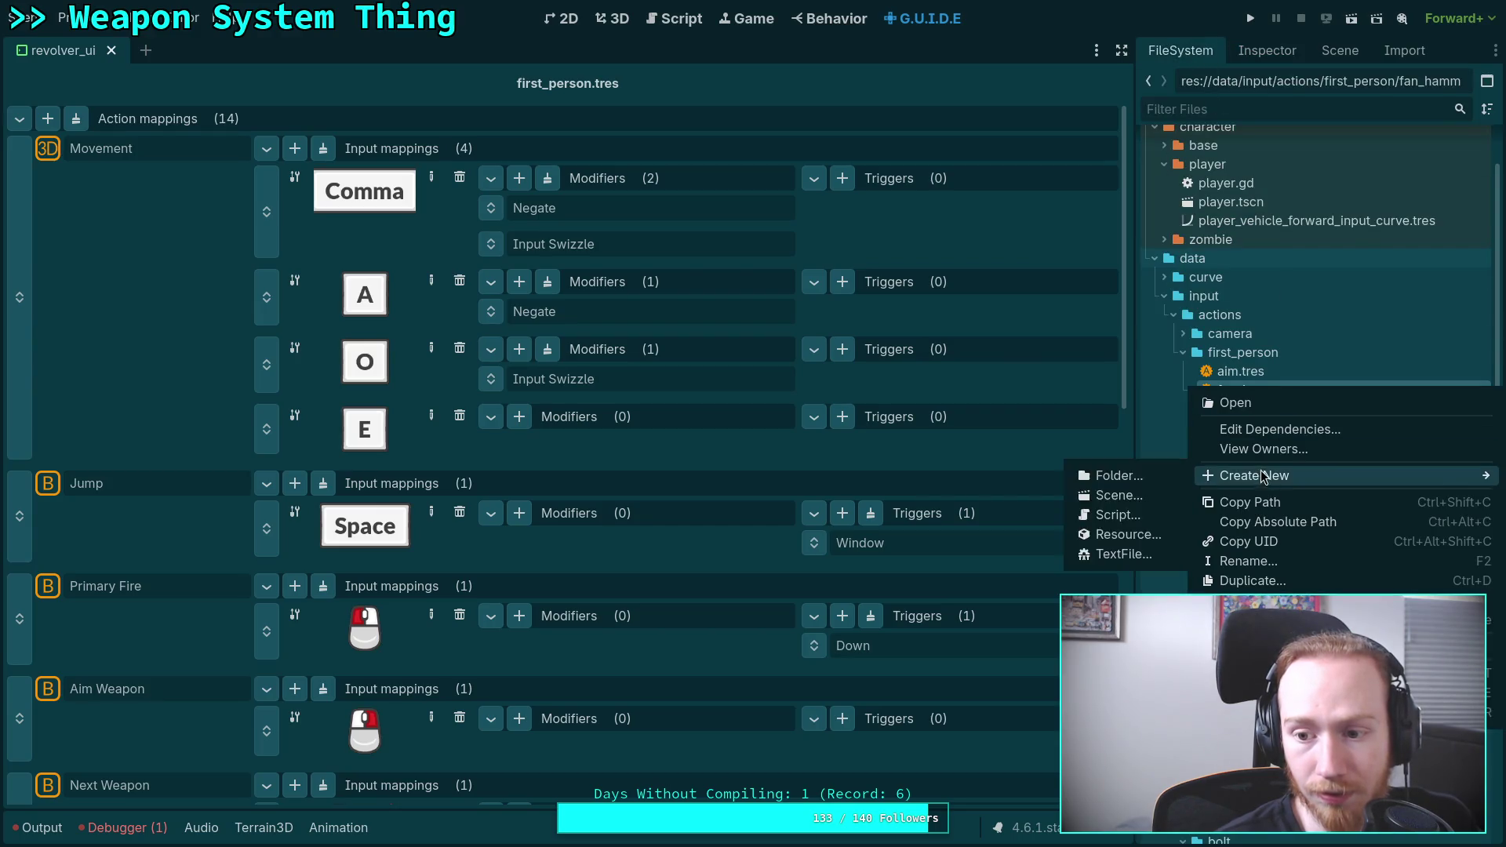
pyautogui.click(1273, 575)
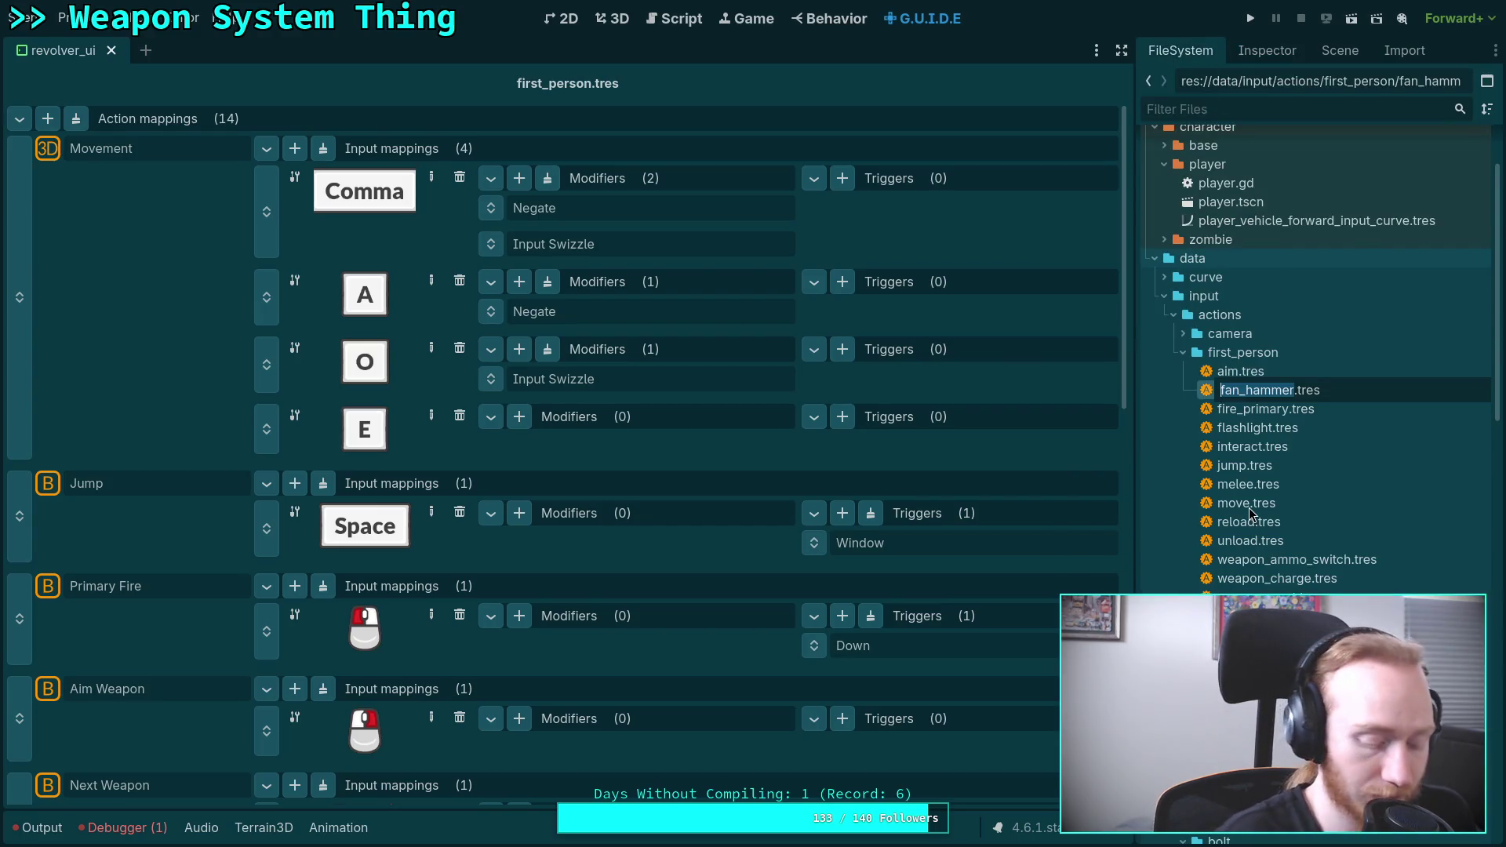
pyautogui.write('weapon_alt')
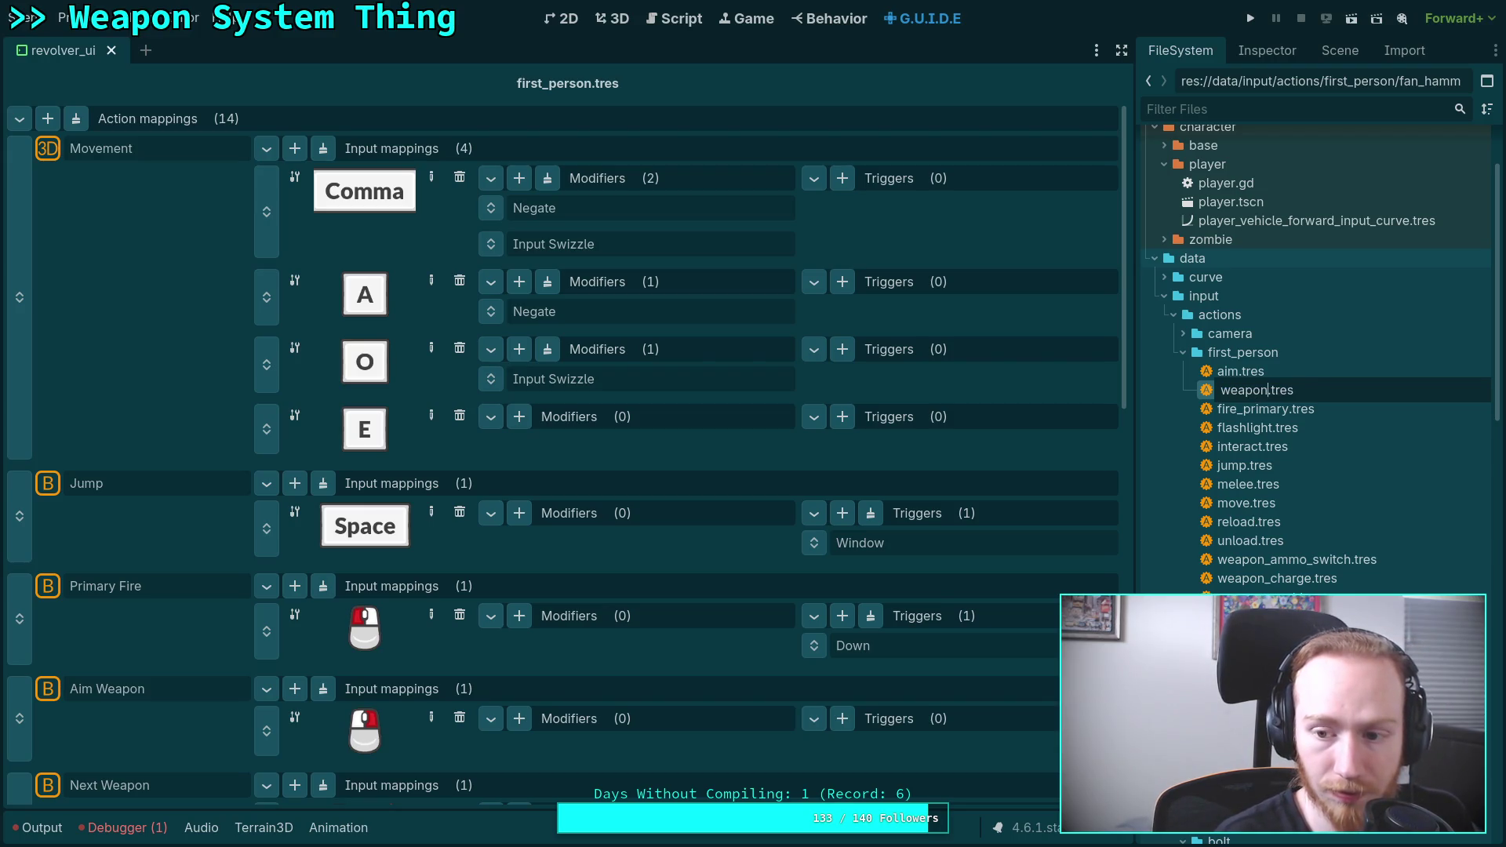
pyautogui.press('Return')
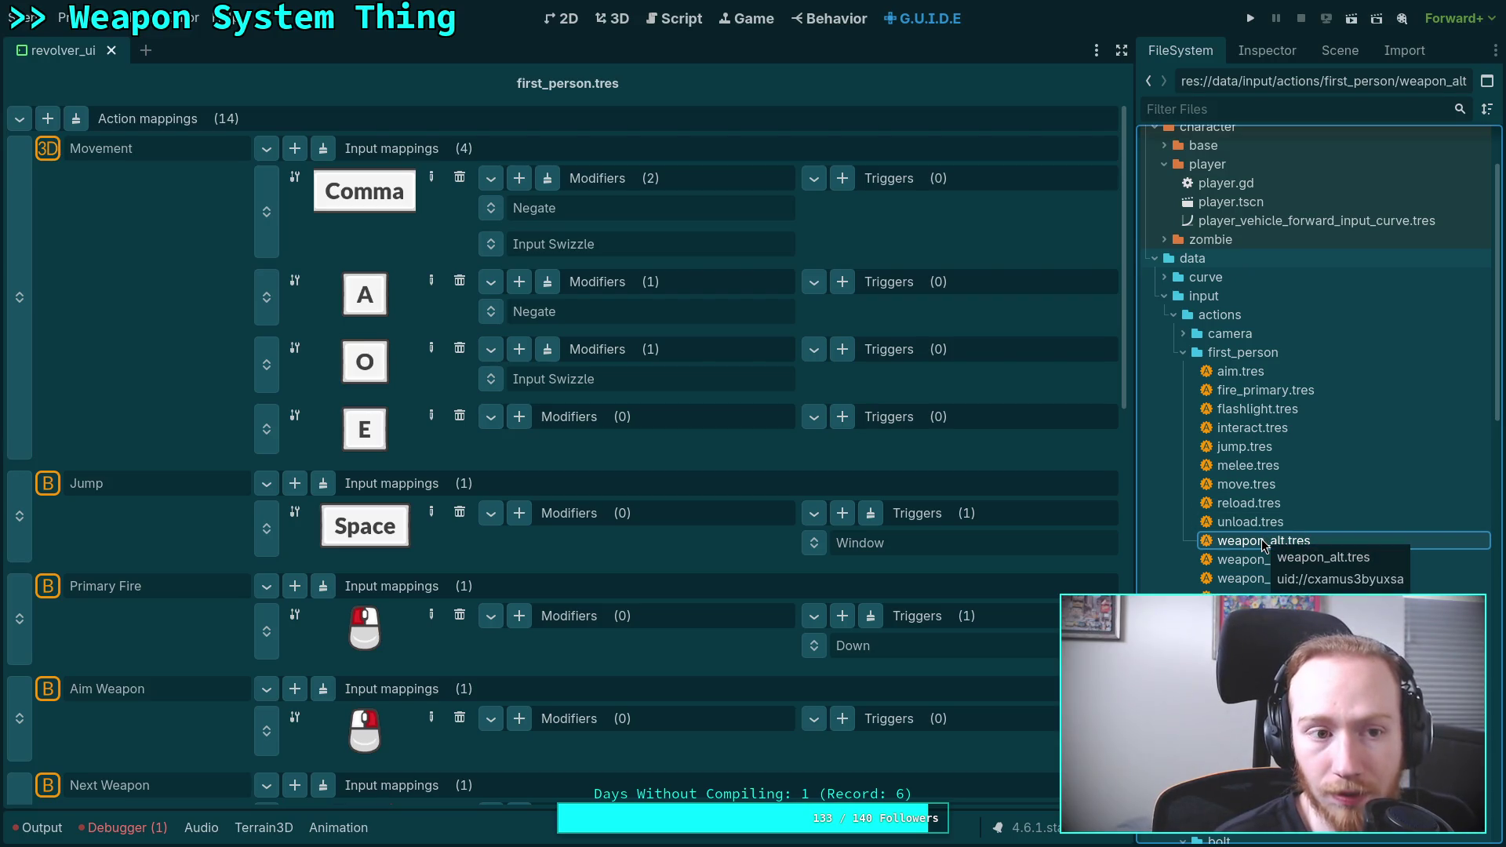
pyautogui.scroll(-5, 493, 465)
# Replace the fan_hammer mapping slot with the weapon_alt.tres action
pyautogui.scroll(-2, 493, 465)
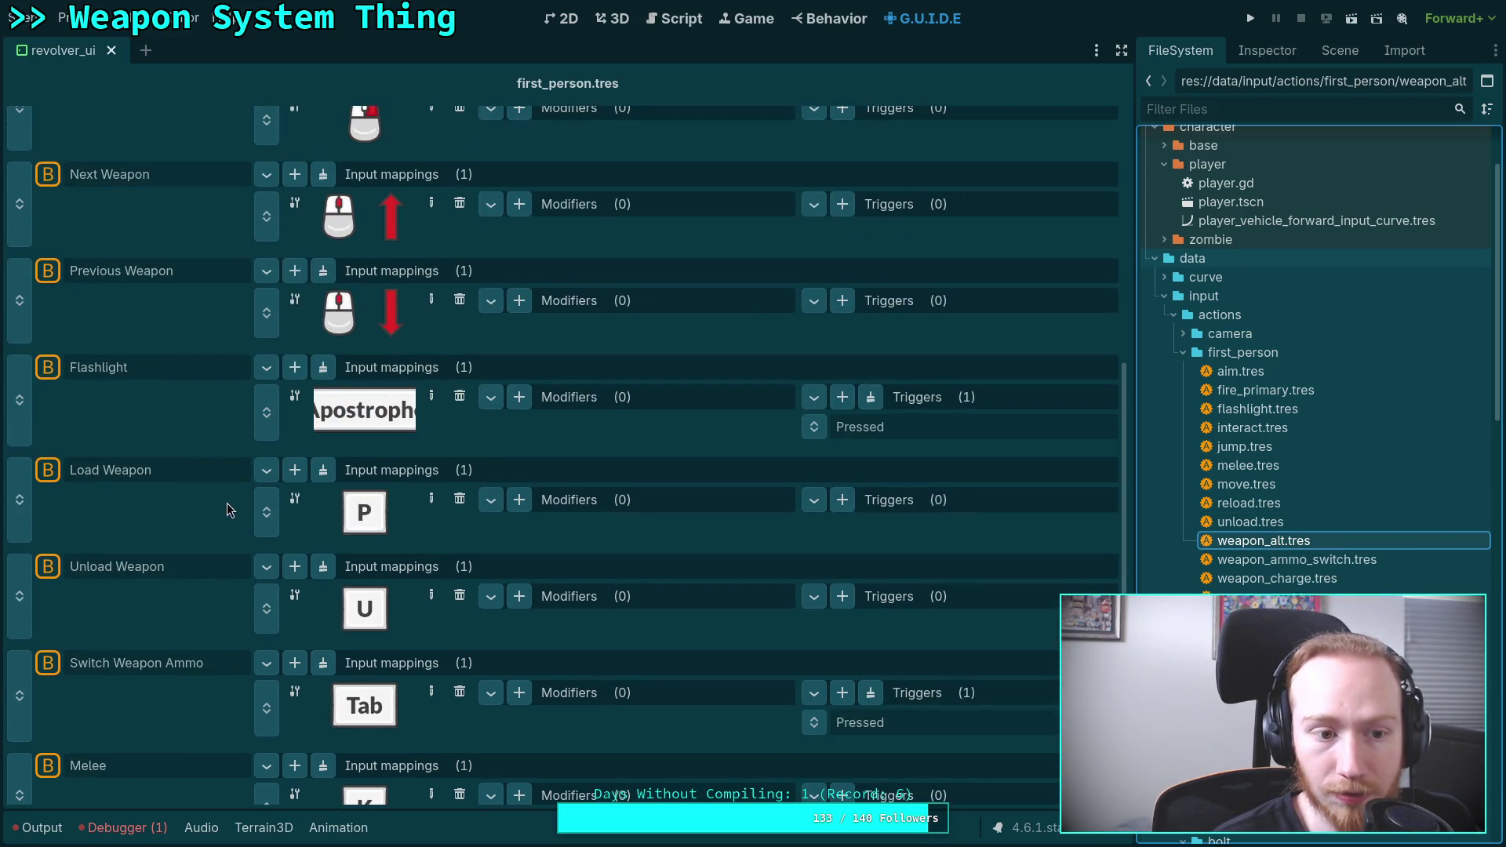
pyautogui.scroll(-4, 226, 504)
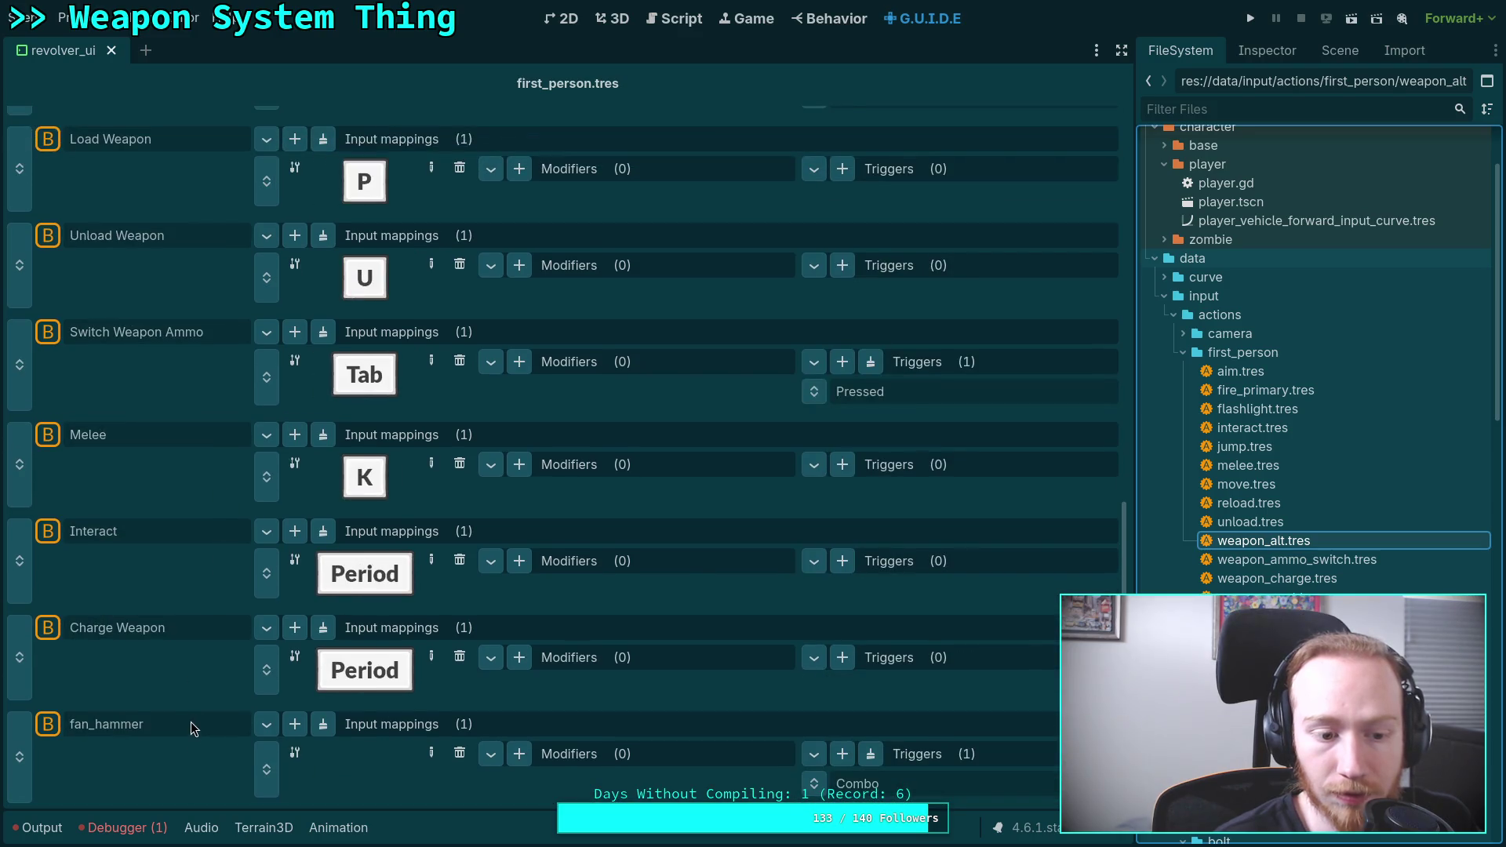
pyautogui.moveTo(1263, 541)
pyautogui.mouseDown()
pyautogui.moveTo(195, 777)
pyautogui.moveTo(107, 722)
pyautogui.mouseUp()
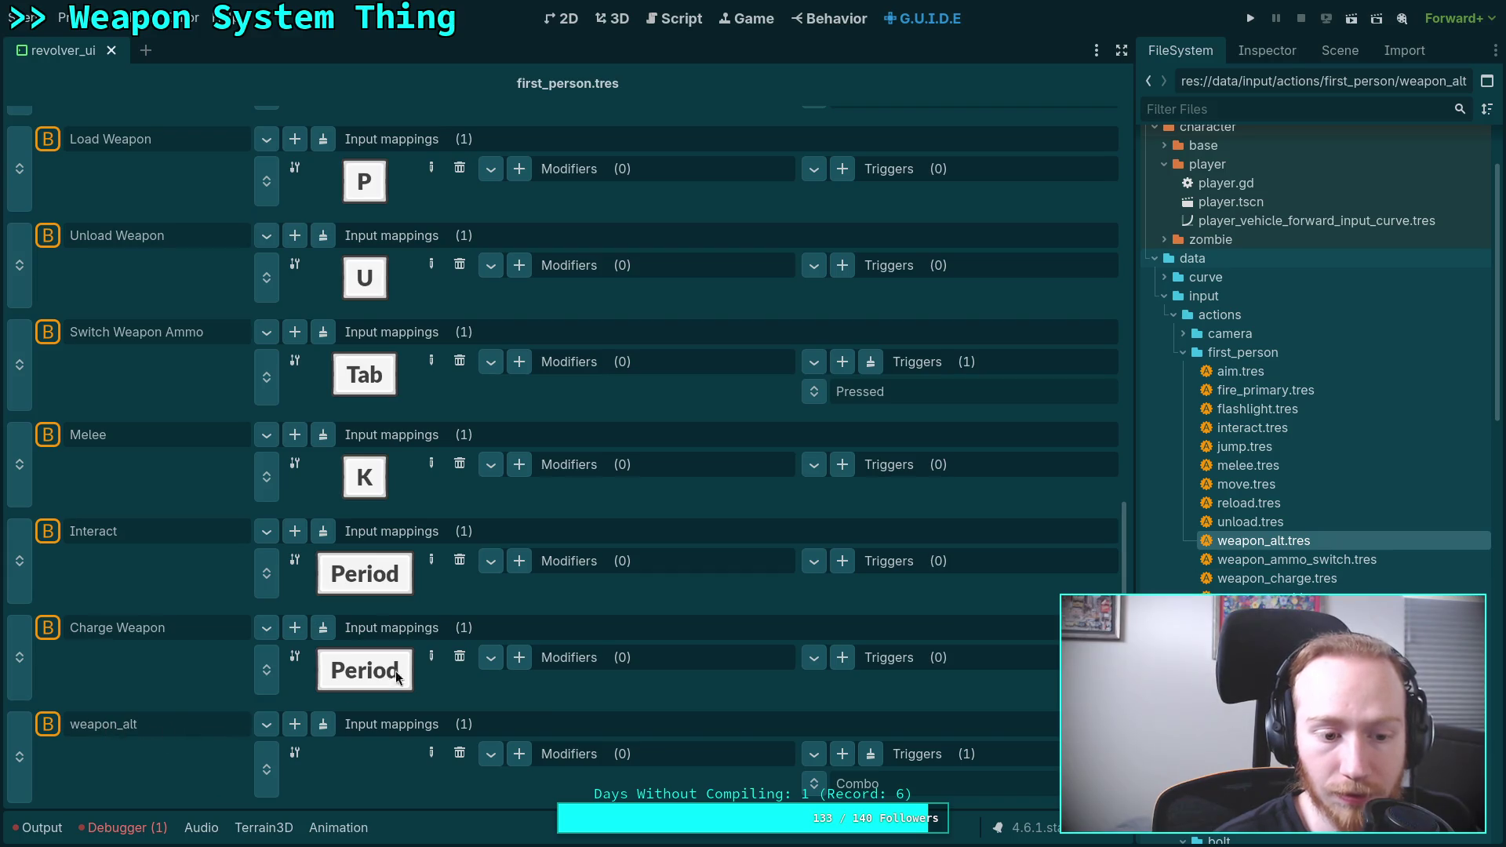
# Compare the weapon_alt action's properties with the Charge Weapon and Interact actions
pyautogui.click(1266, 54)
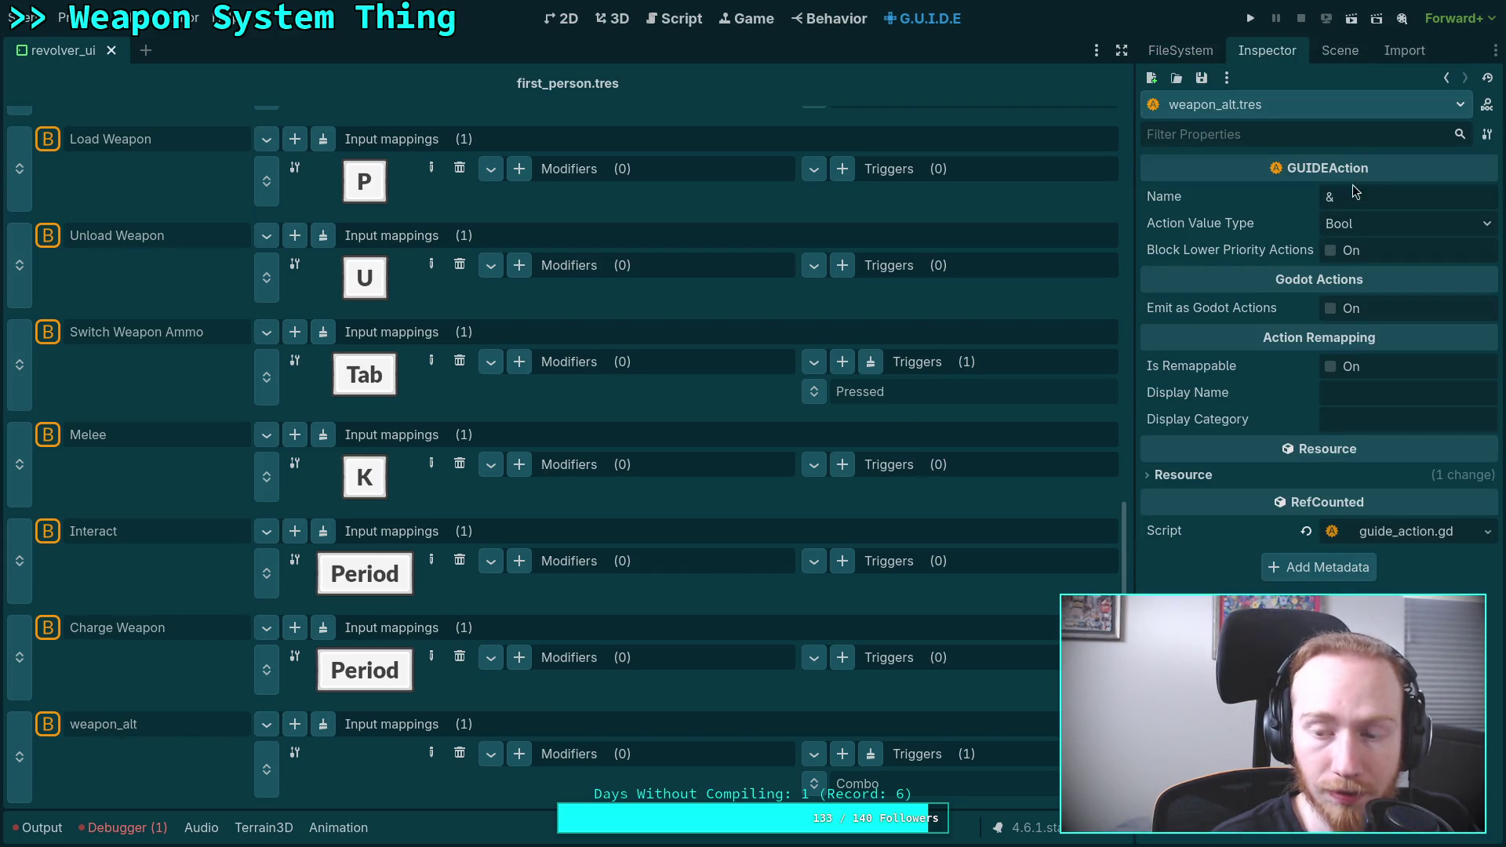
pyautogui.click(235, 626)
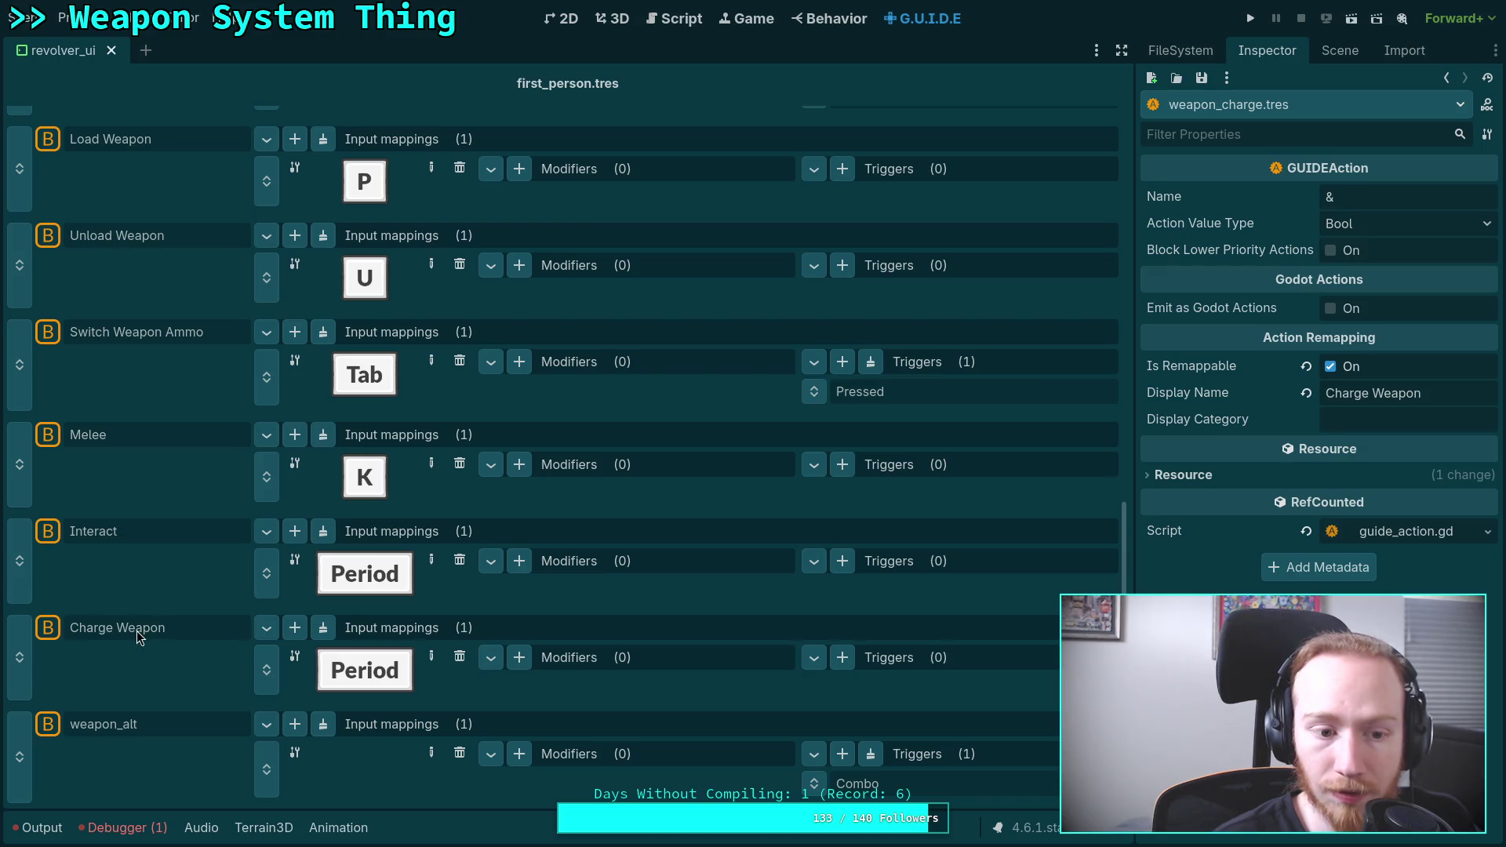
pyautogui.click(112, 534)
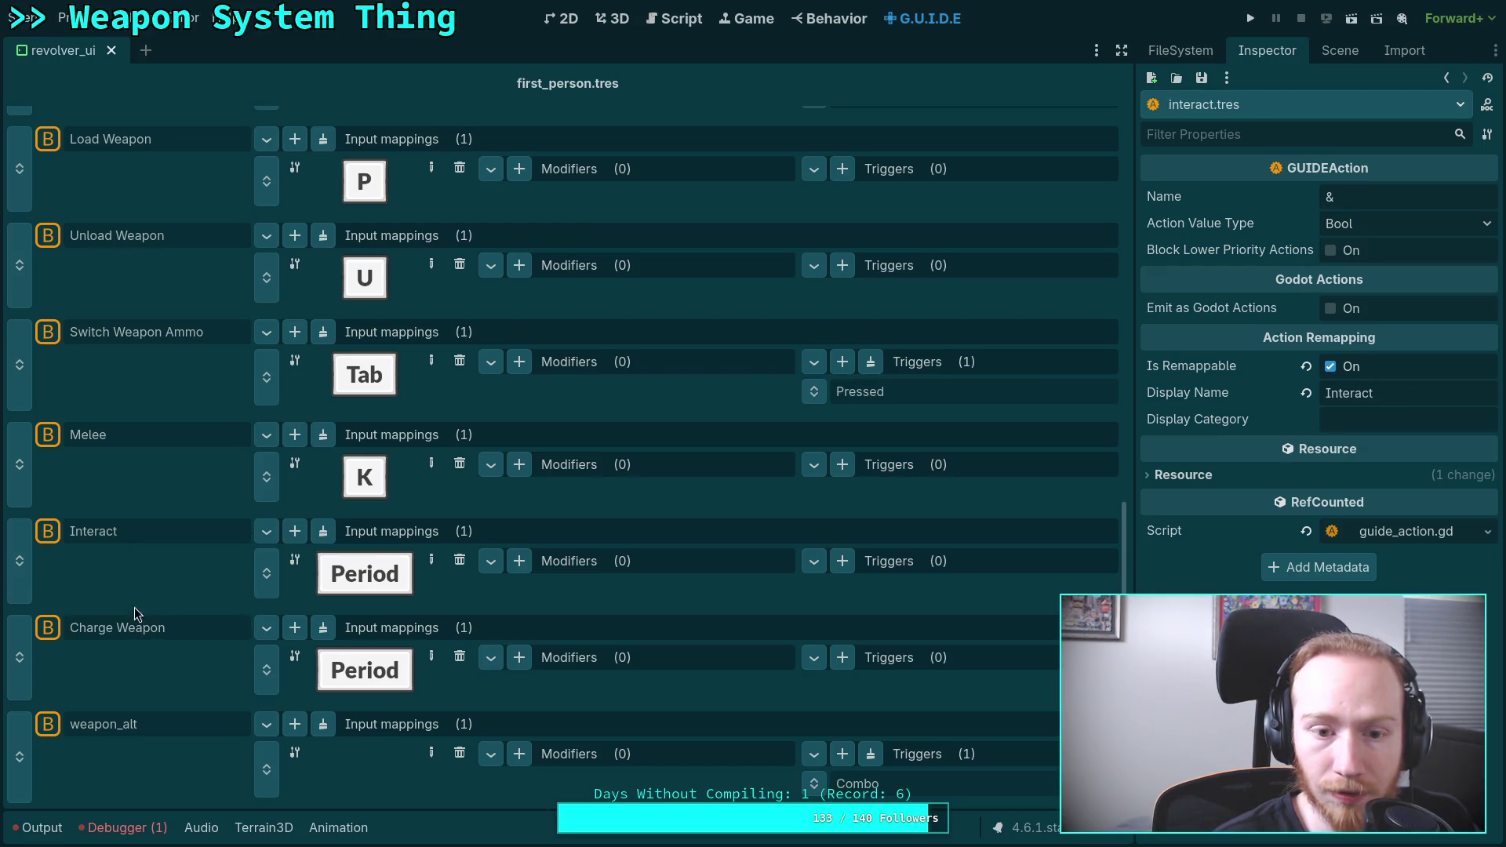
pyautogui.click(130, 629)
pyautogui.click(125, 531)
pyautogui.click(127, 728)
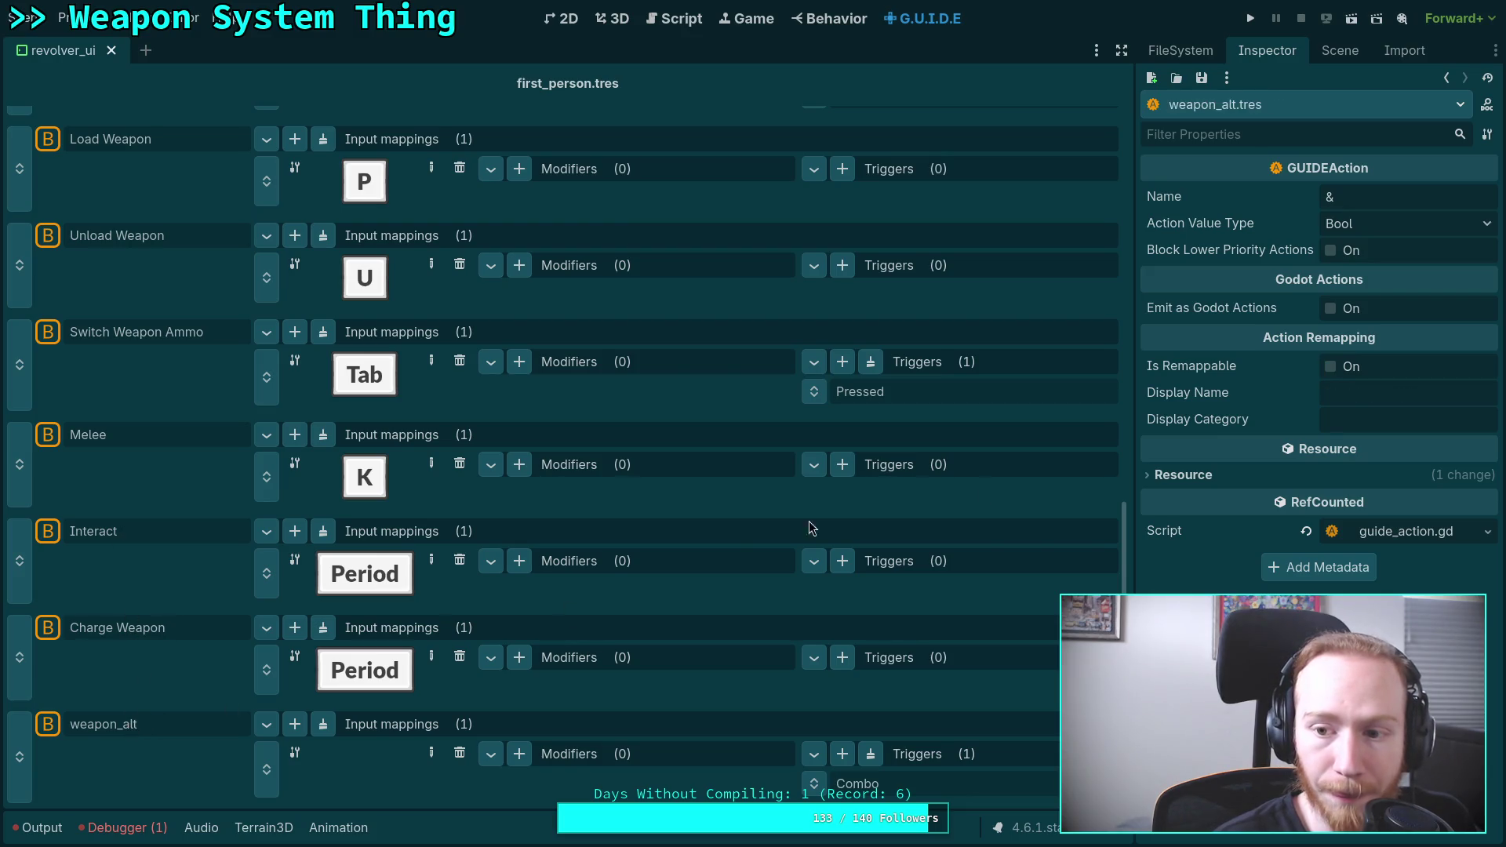
# Make weapon_alt remappable and give it the display name 'Weapon Alt Mode'
pyautogui.click(1331, 366)
pyautogui.click(1361, 392)
pyautogui.write('Weapon Alt Mode')
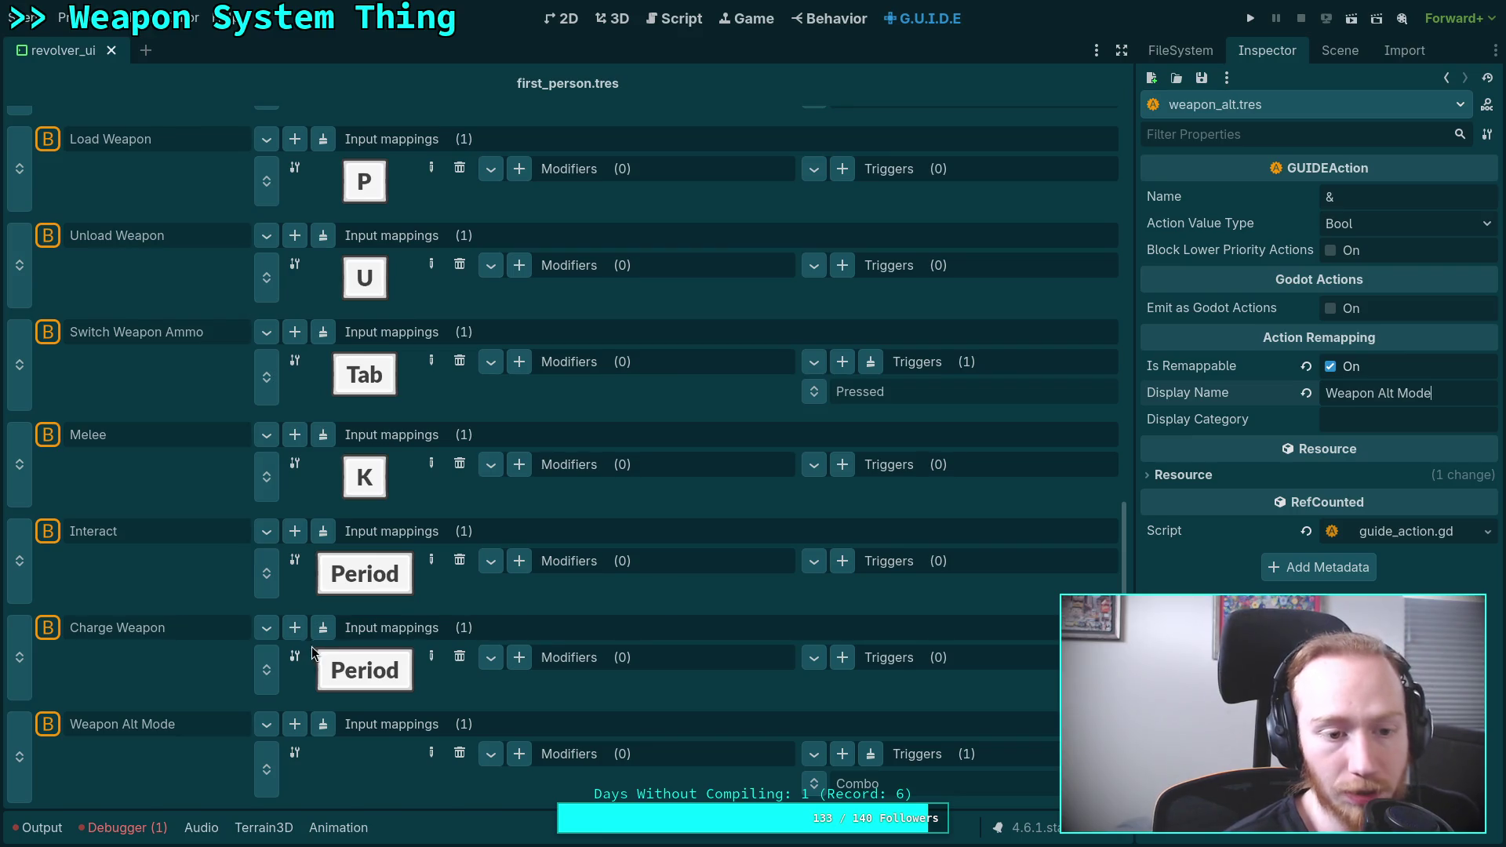
pyautogui.click(813, 785)
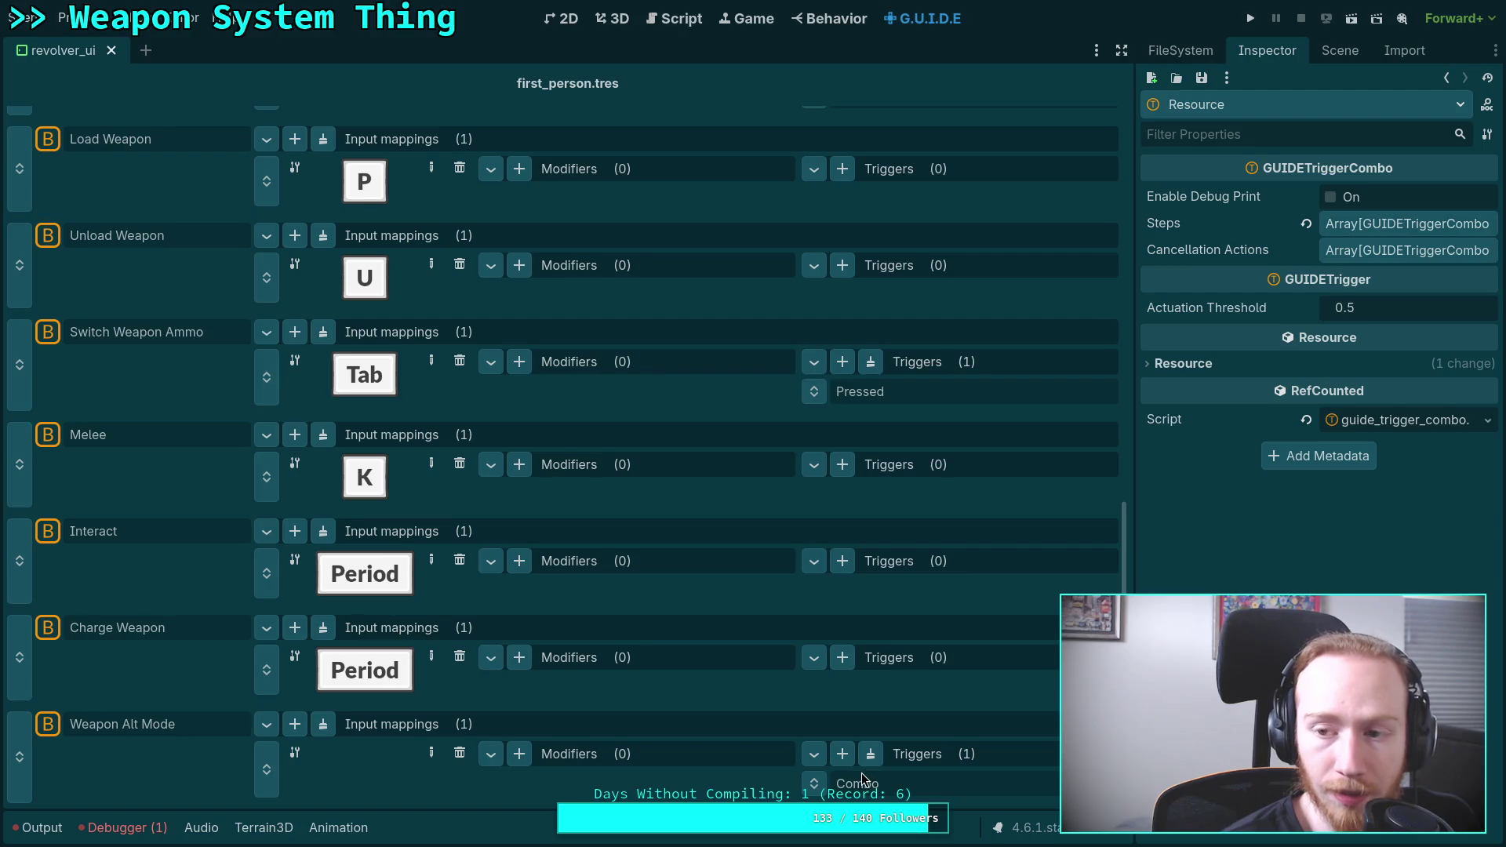
# Review the Combo trigger's two steps, then check Weapon Alt Mode's input configuration
pyautogui.click(1384, 223)
pyautogui.click(1385, 281)
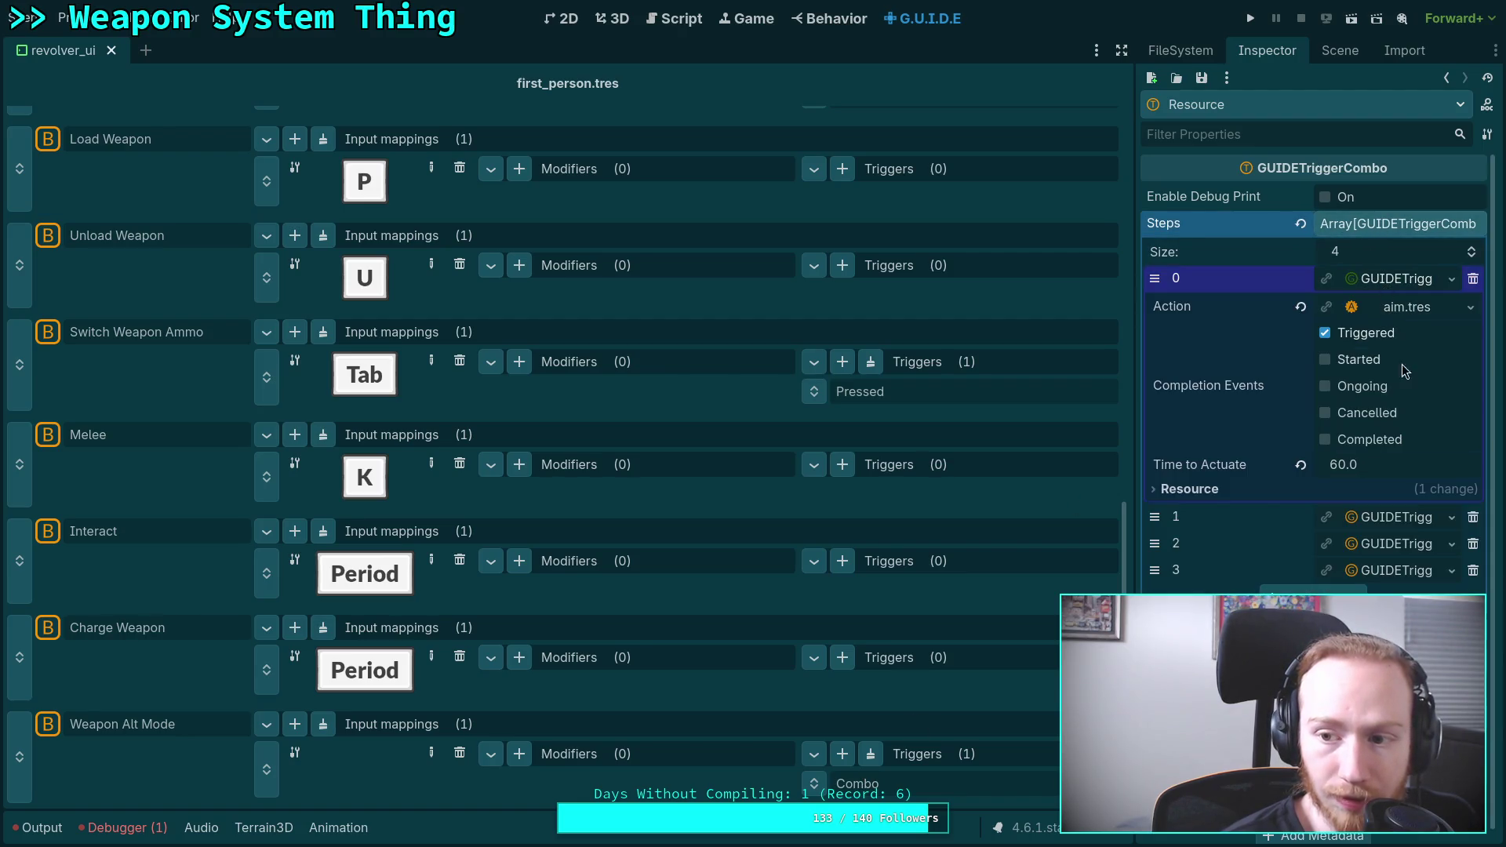
pyautogui.click(1399, 520)
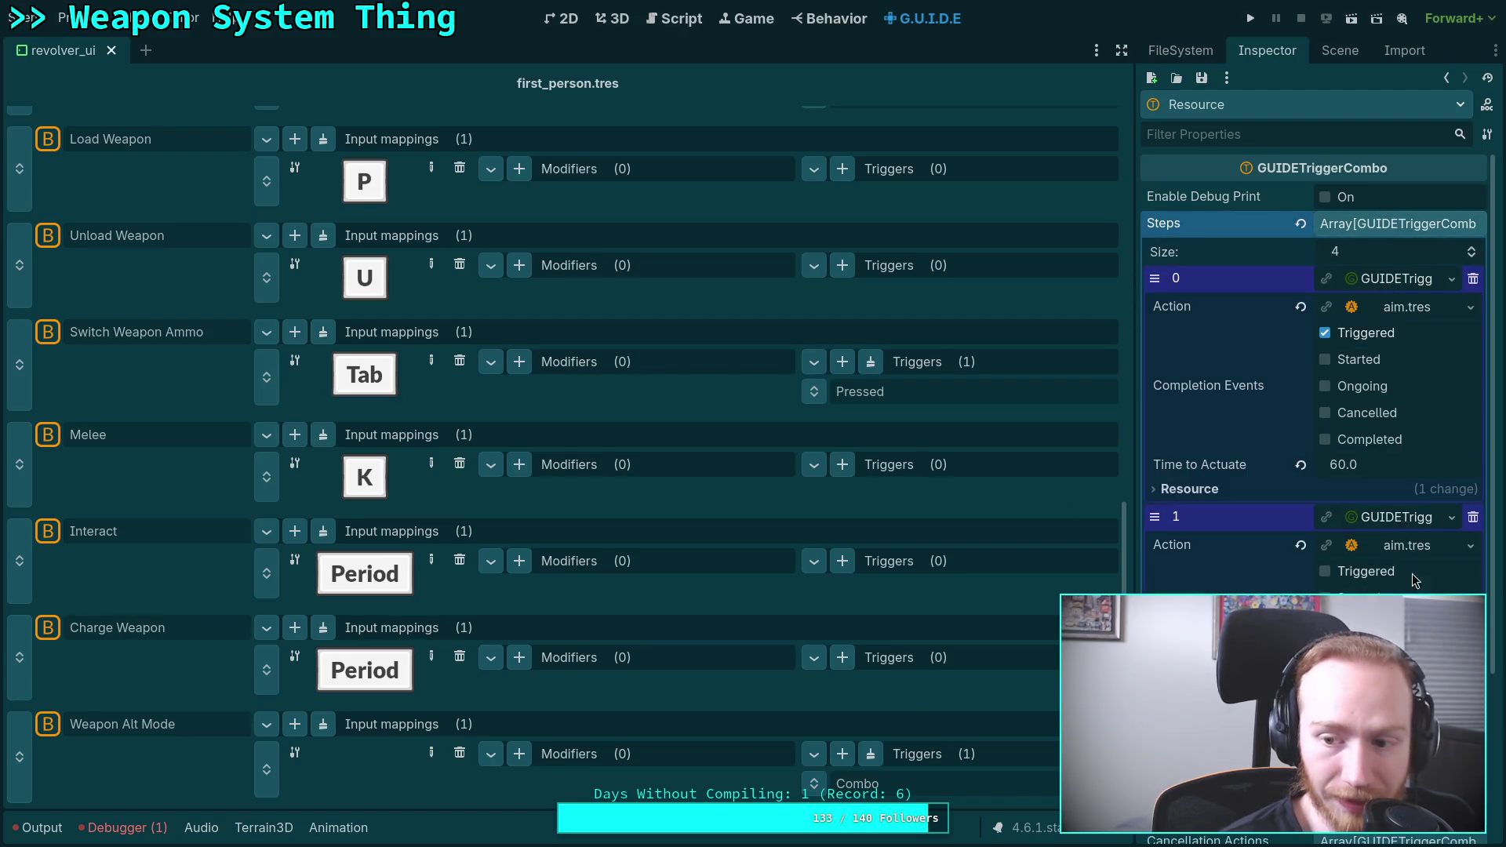
pyautogui.click(1400, 280)
pyautogui.click(1395, 305)
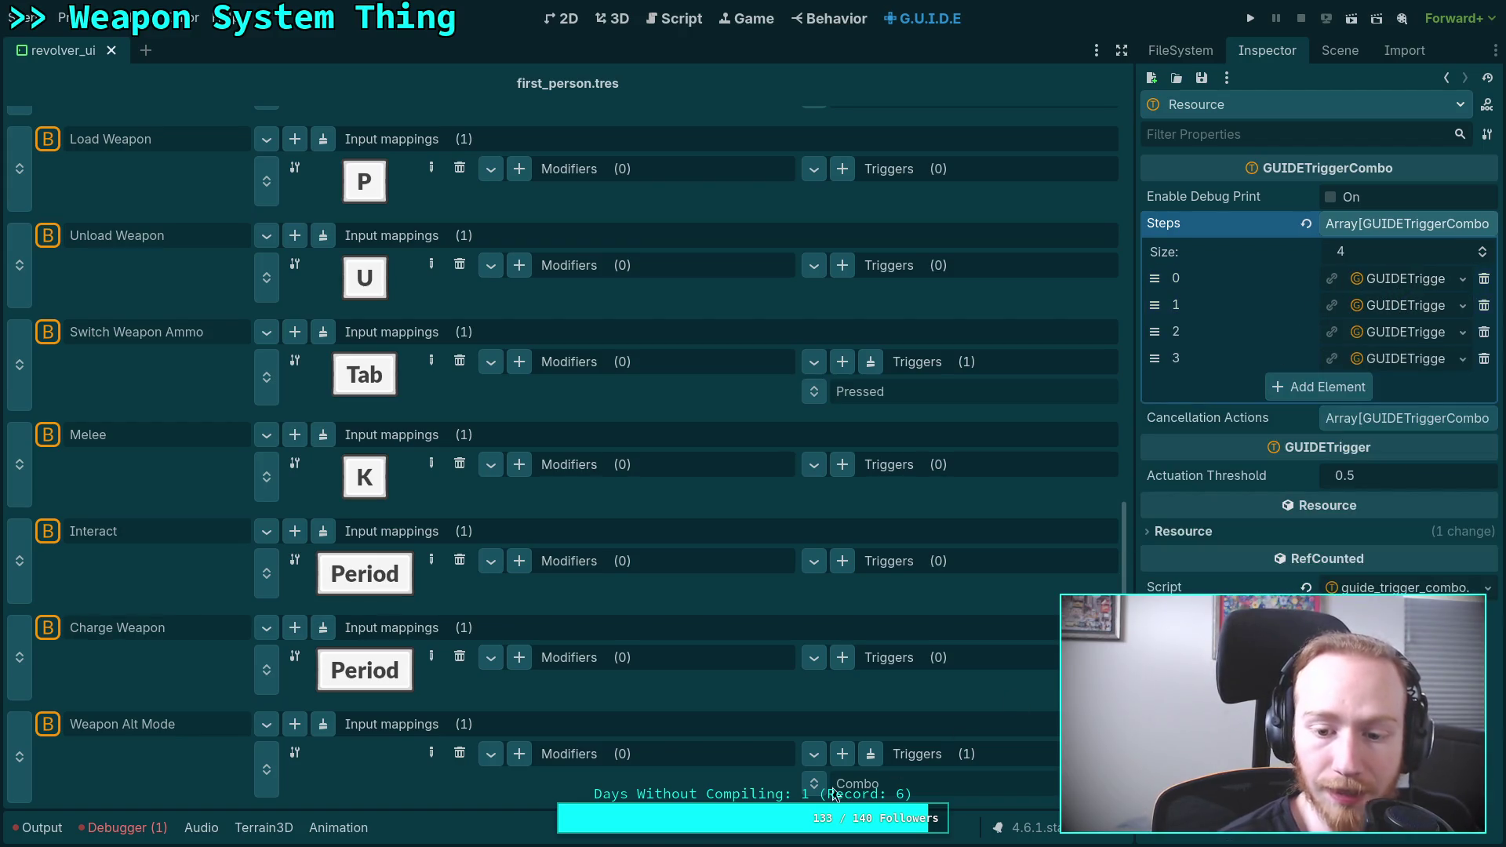
pyautogui.scroll(1, 785, 796)
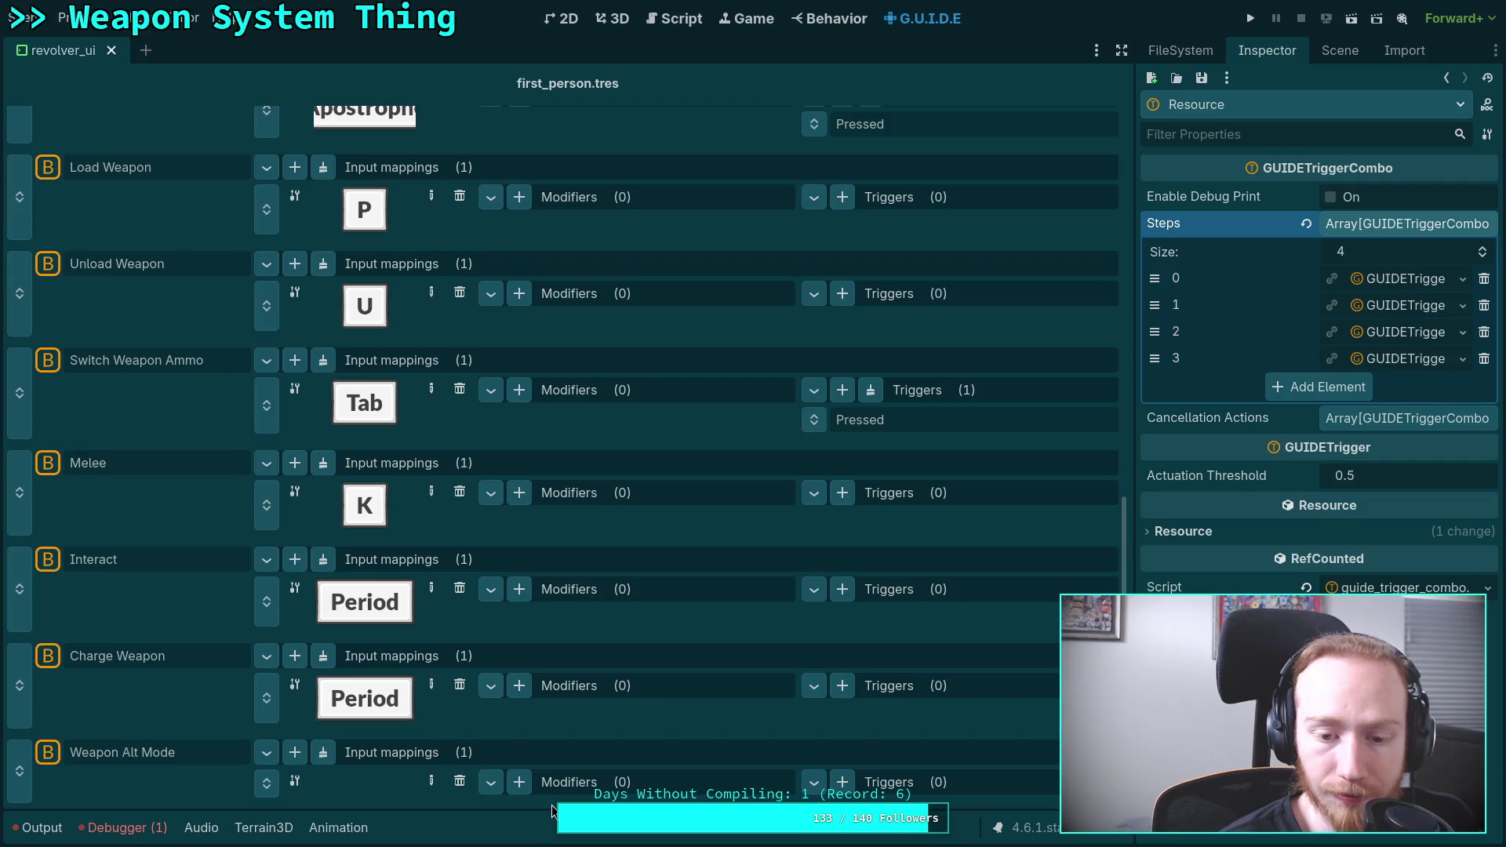
pyautogui.click(431, 783)
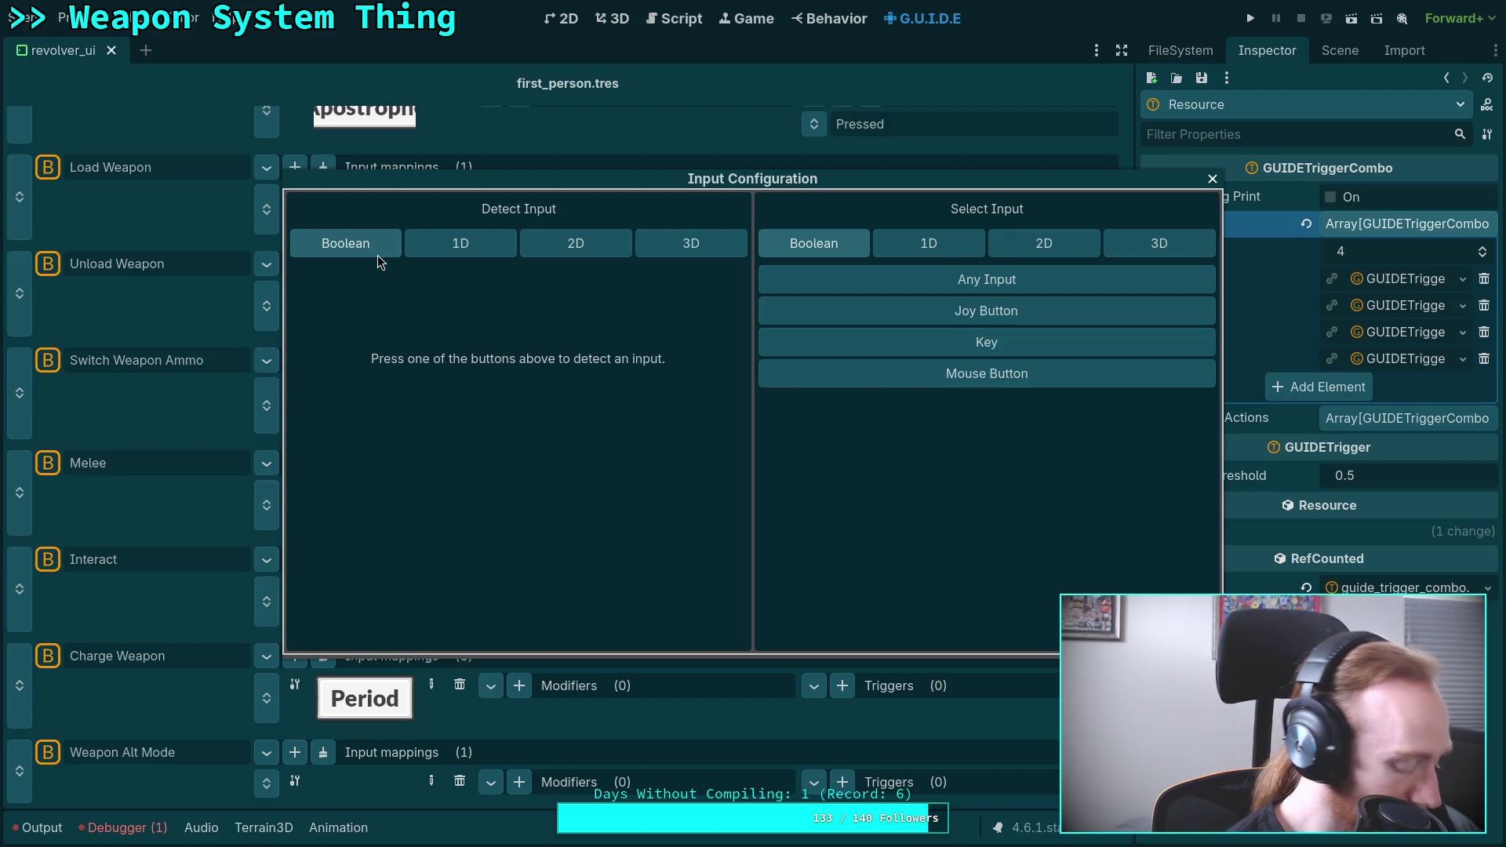
# Go to the design doc workspace and enter 'alt key on mac' in a new browser tab
pyautogui.press('super+3')
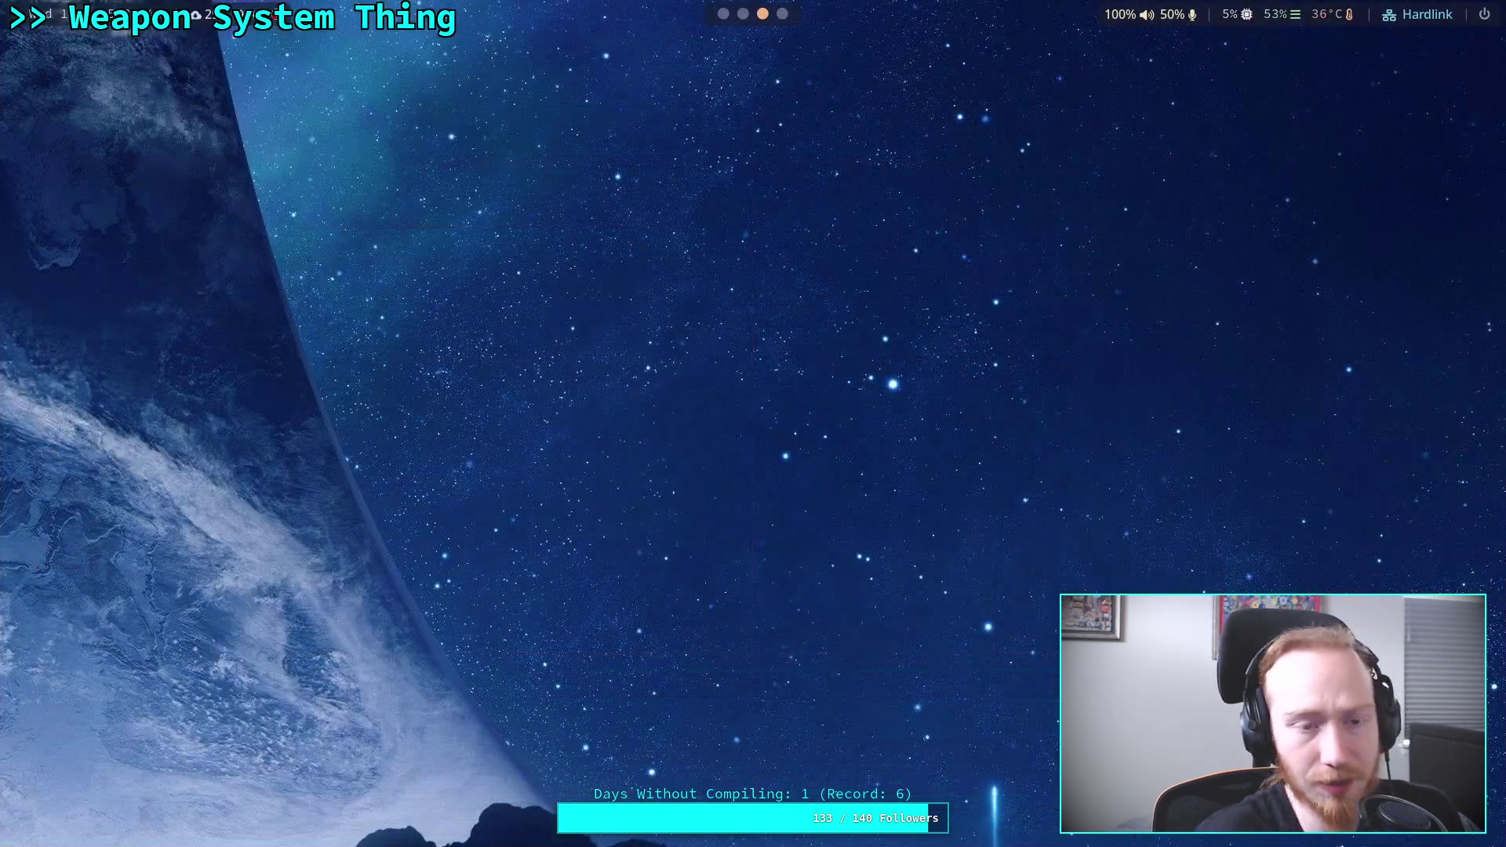
pyautogui.press('super+4')
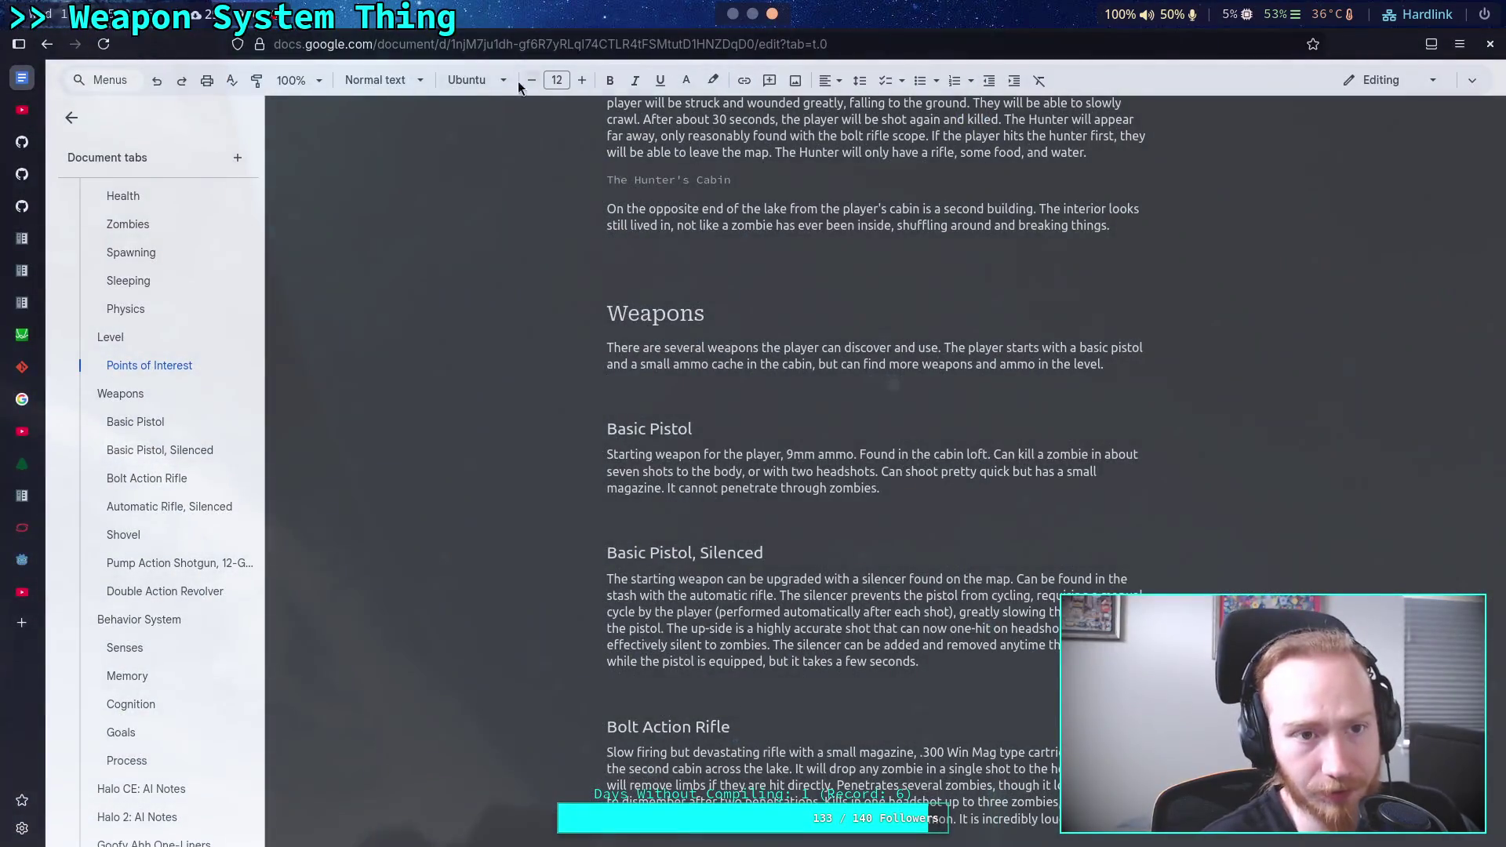
pyautogui.click(22, 623)
pyautogui.write('alt k')
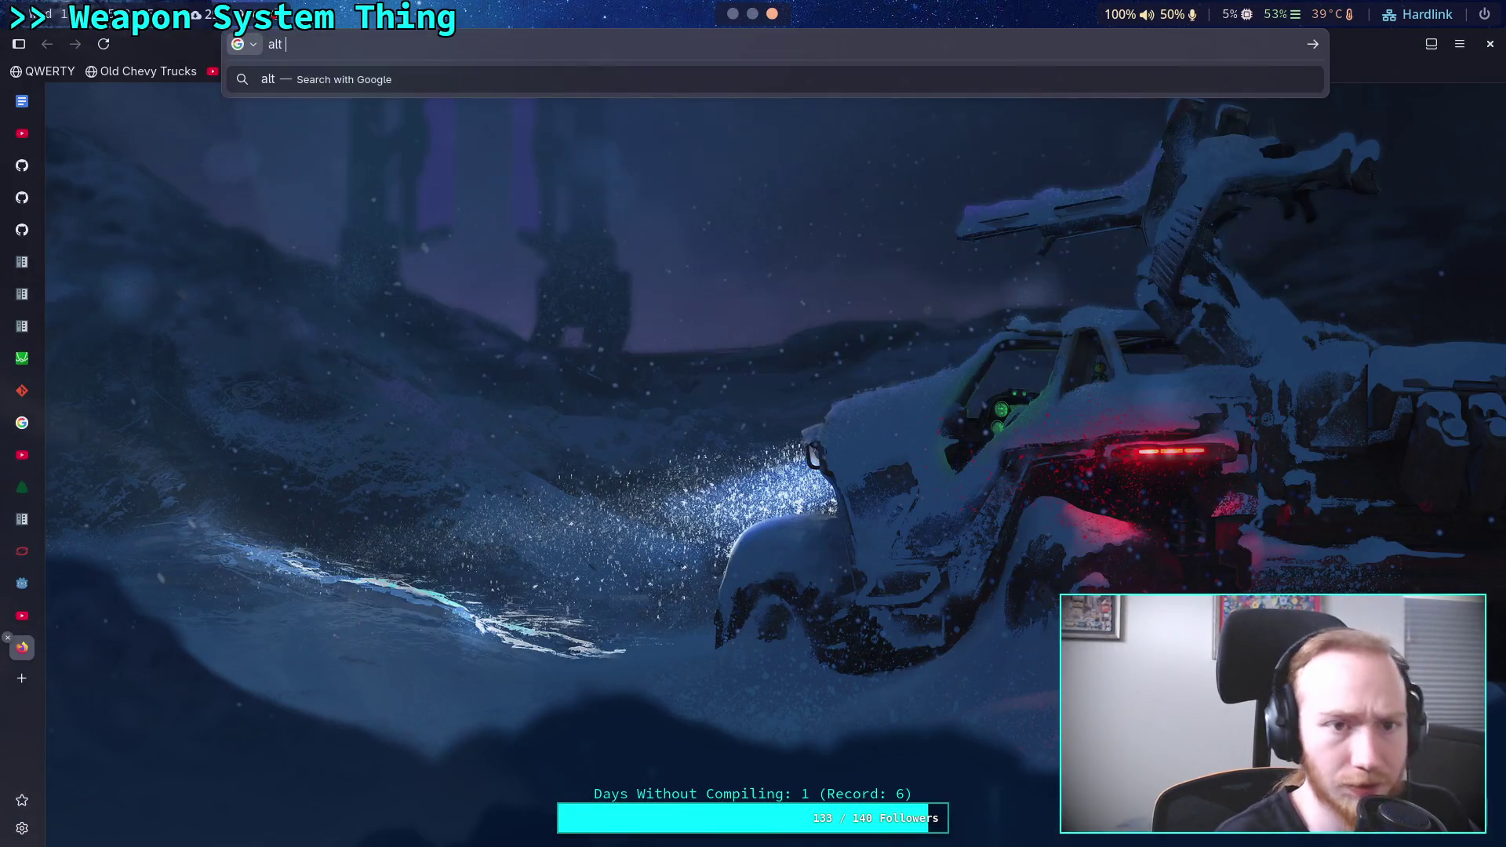
pyautogui.write('ey on mac')
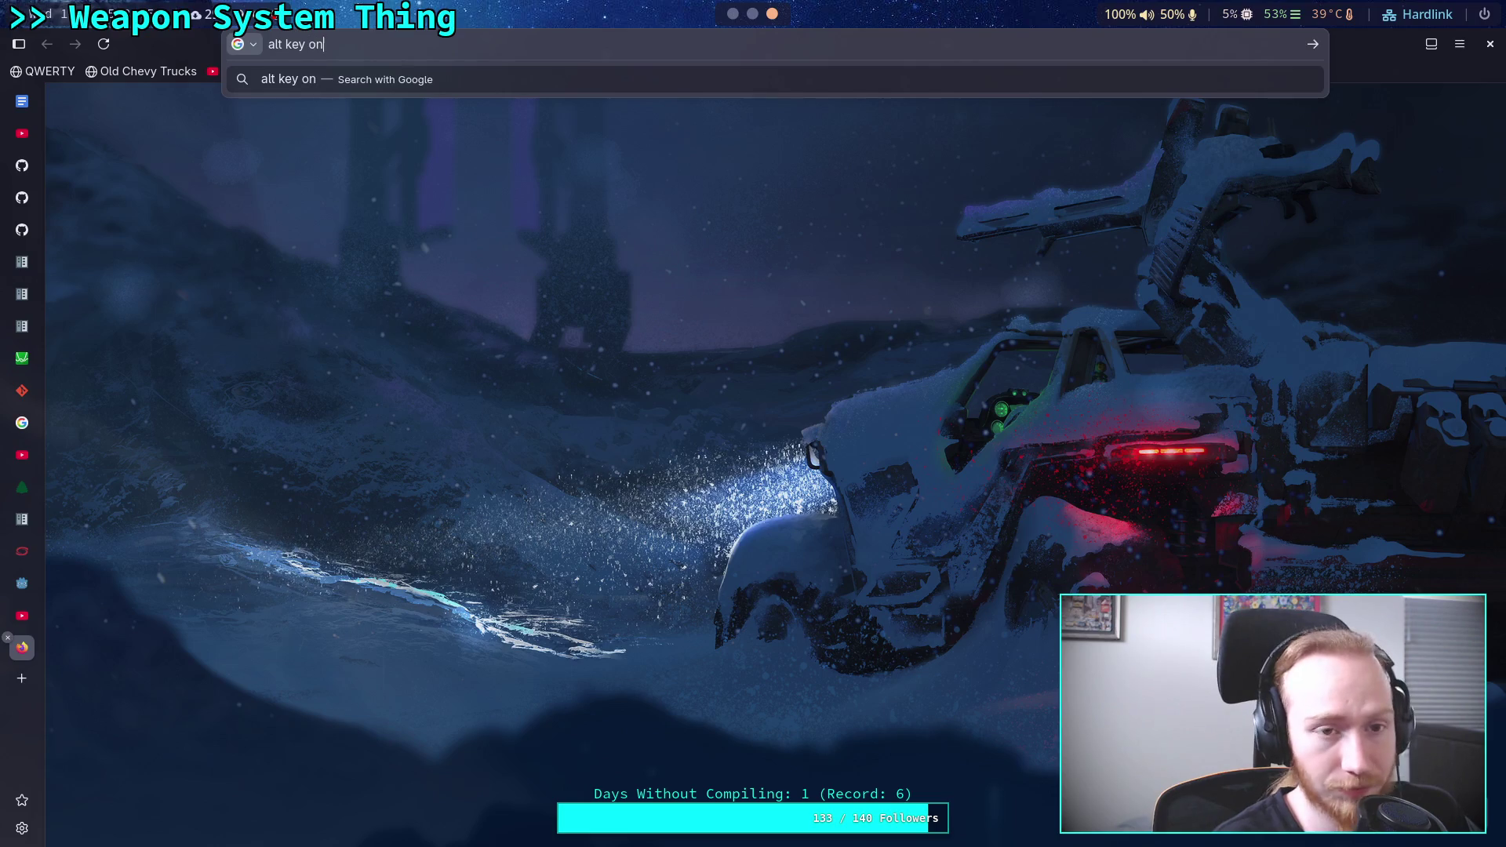
# Search Google for 'alt key on mac' and skim the results
pyautogui.press('Return')
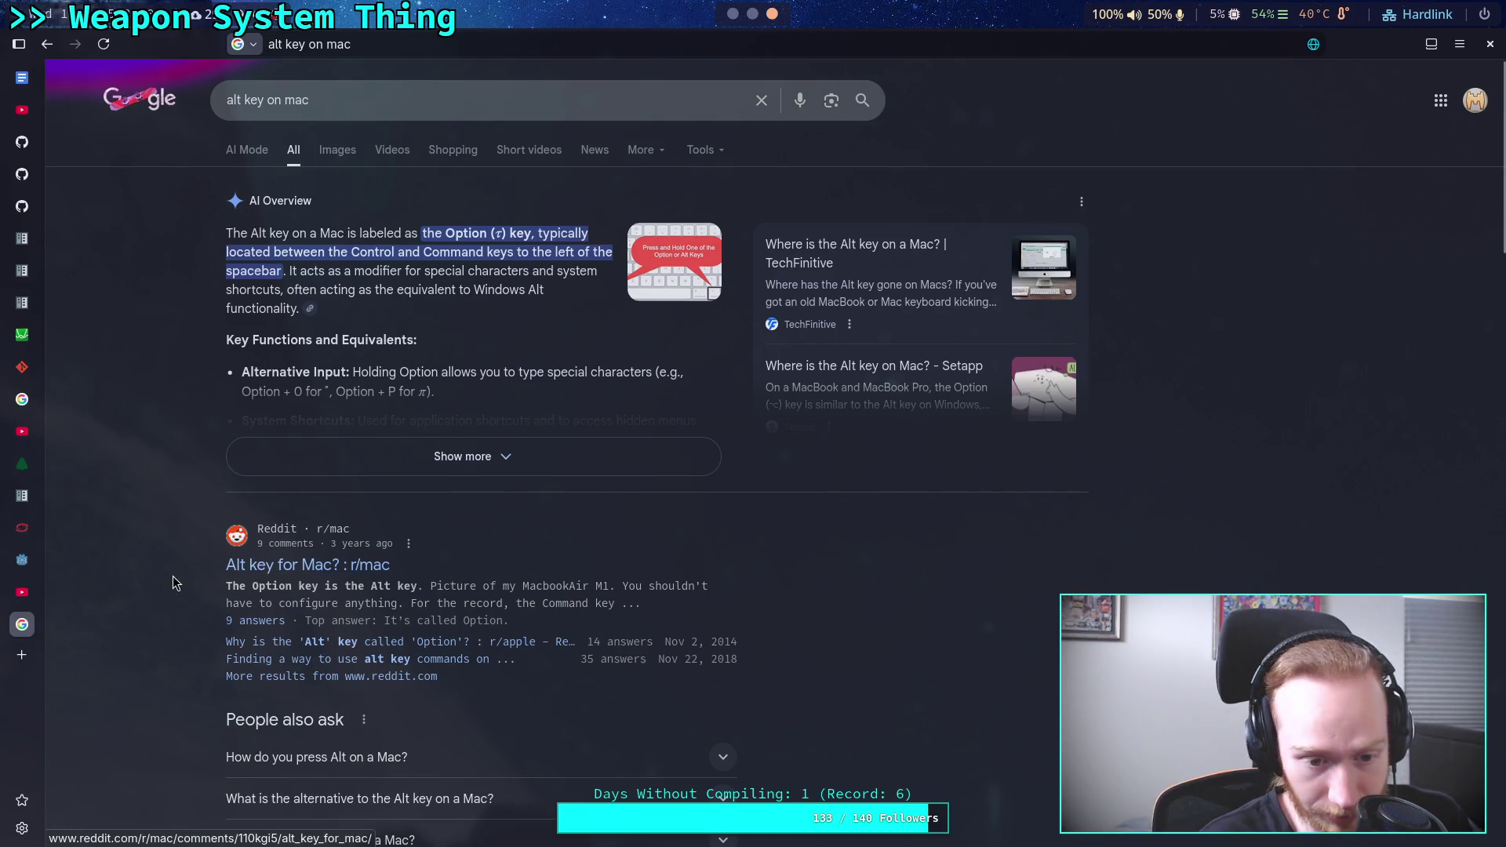
pyautogui.scroll(-4, 171, 579)
pyautogui.scroll(-3, 168, 574)
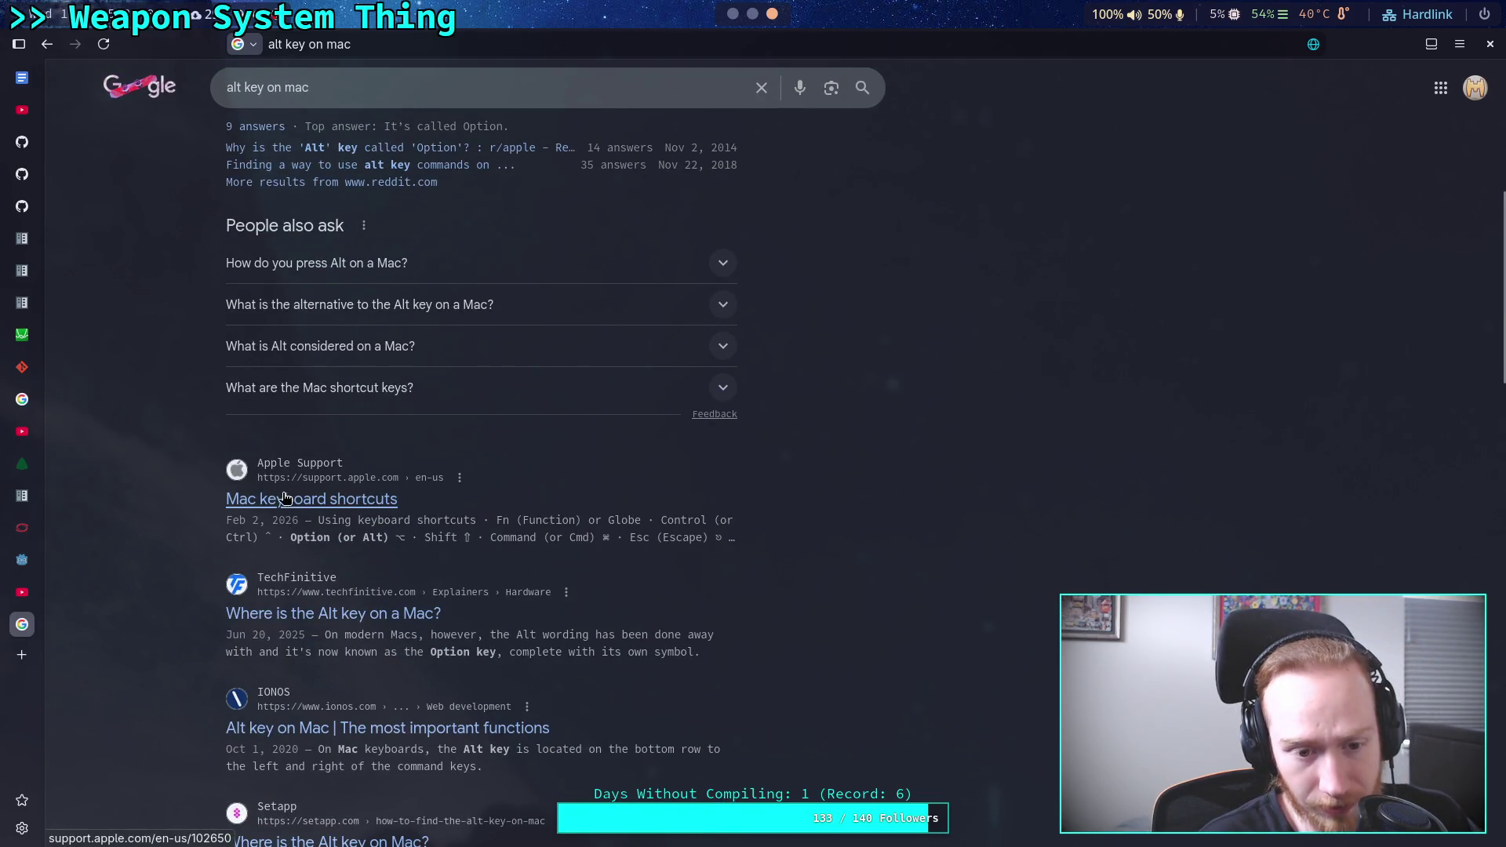
pyautogui.scroll(-3, 161, 525)
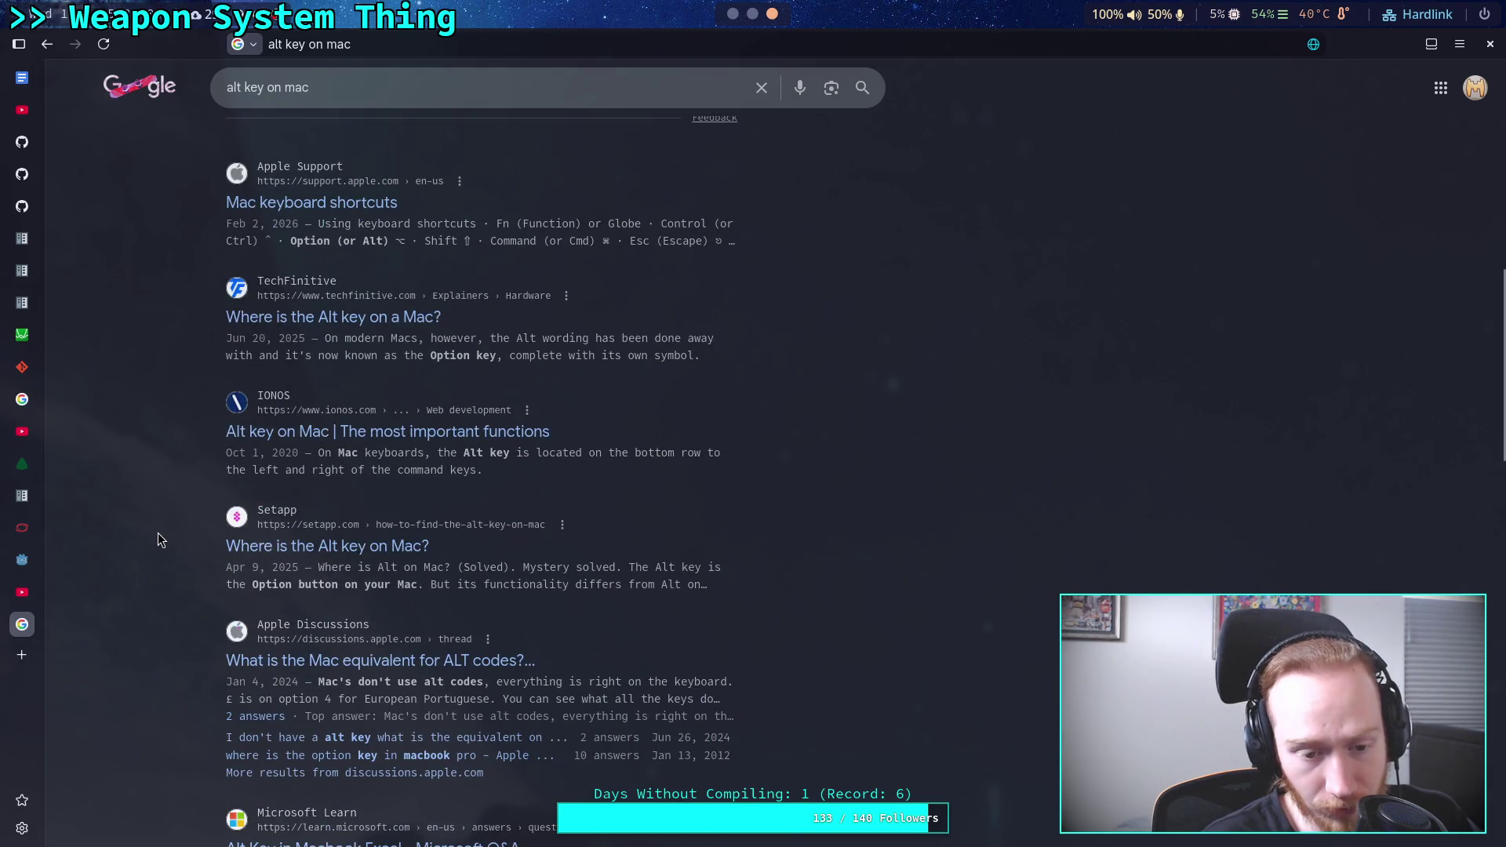
pyautogui.scroll(7, 158, 533)
pyautogui.scroll(4, 158, 539)
# Show image results and preview the groovyPost Mac keyboard picture
pyautogui.click(345, 155)
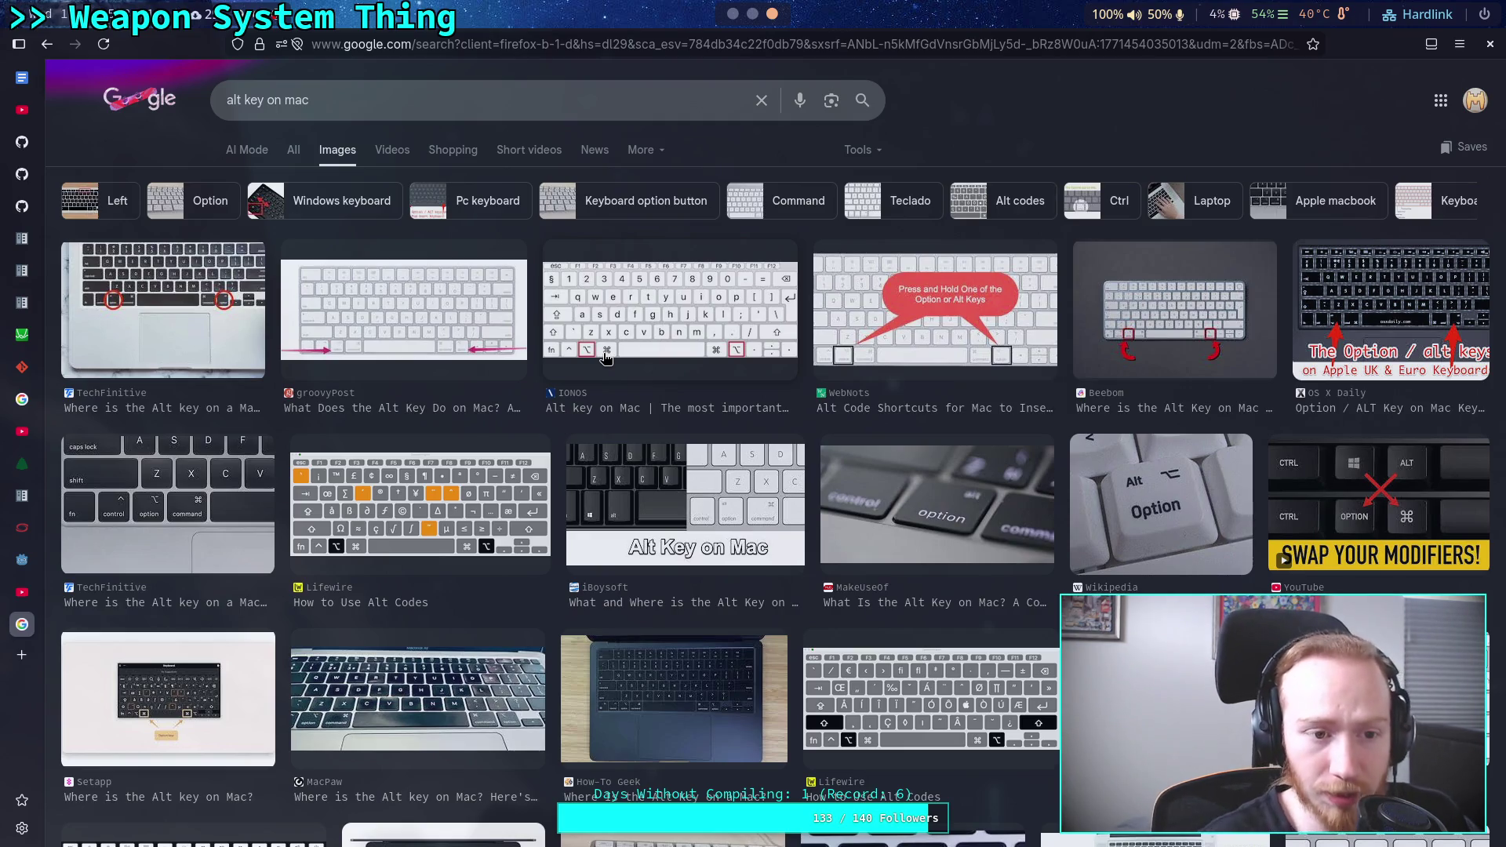
pyautogui.click(347, 329)
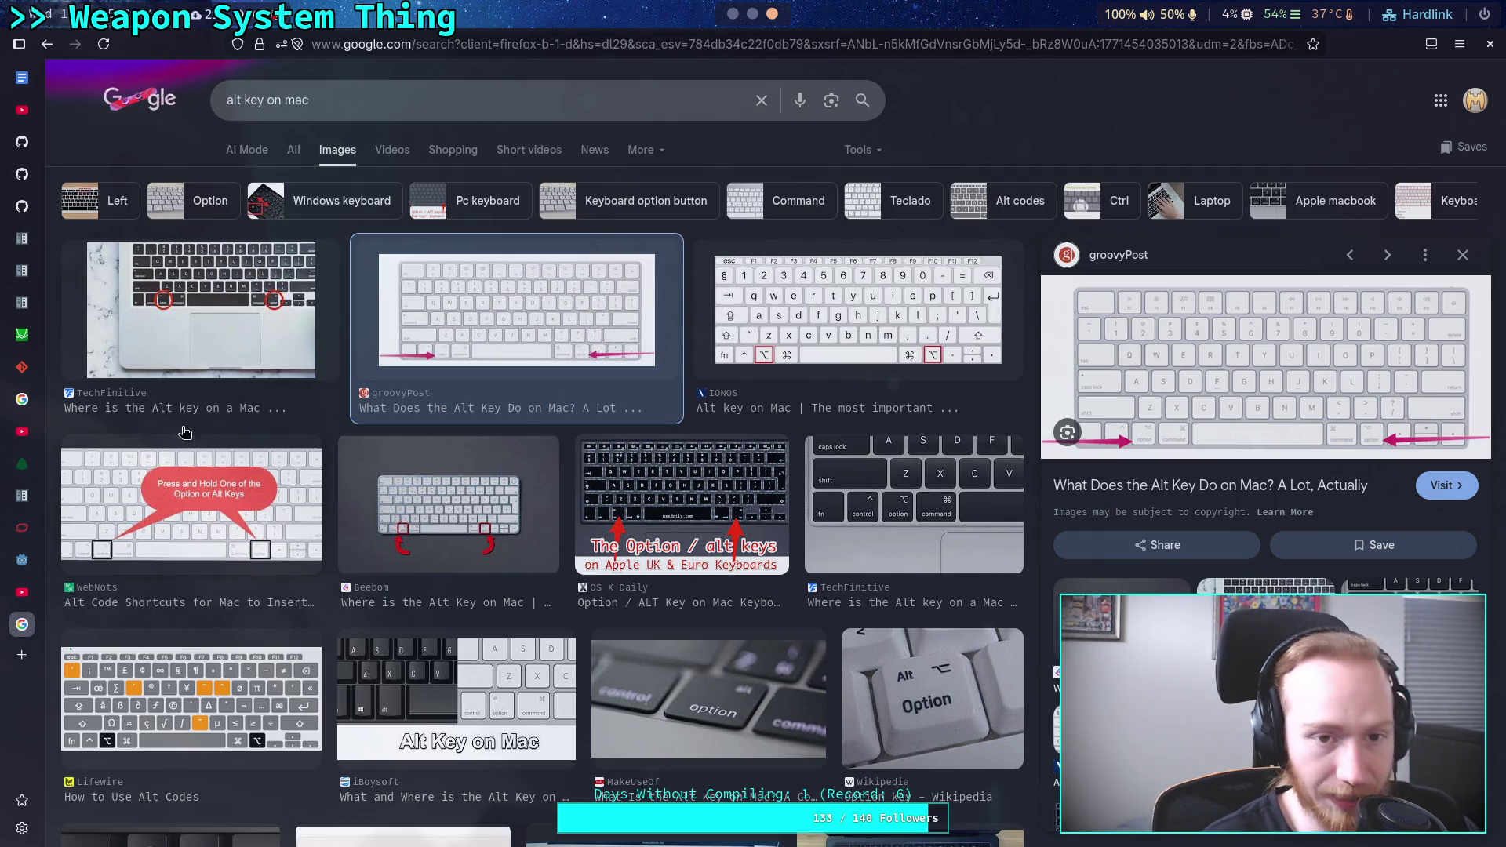
pyautogui.tripleClick(279, 101)
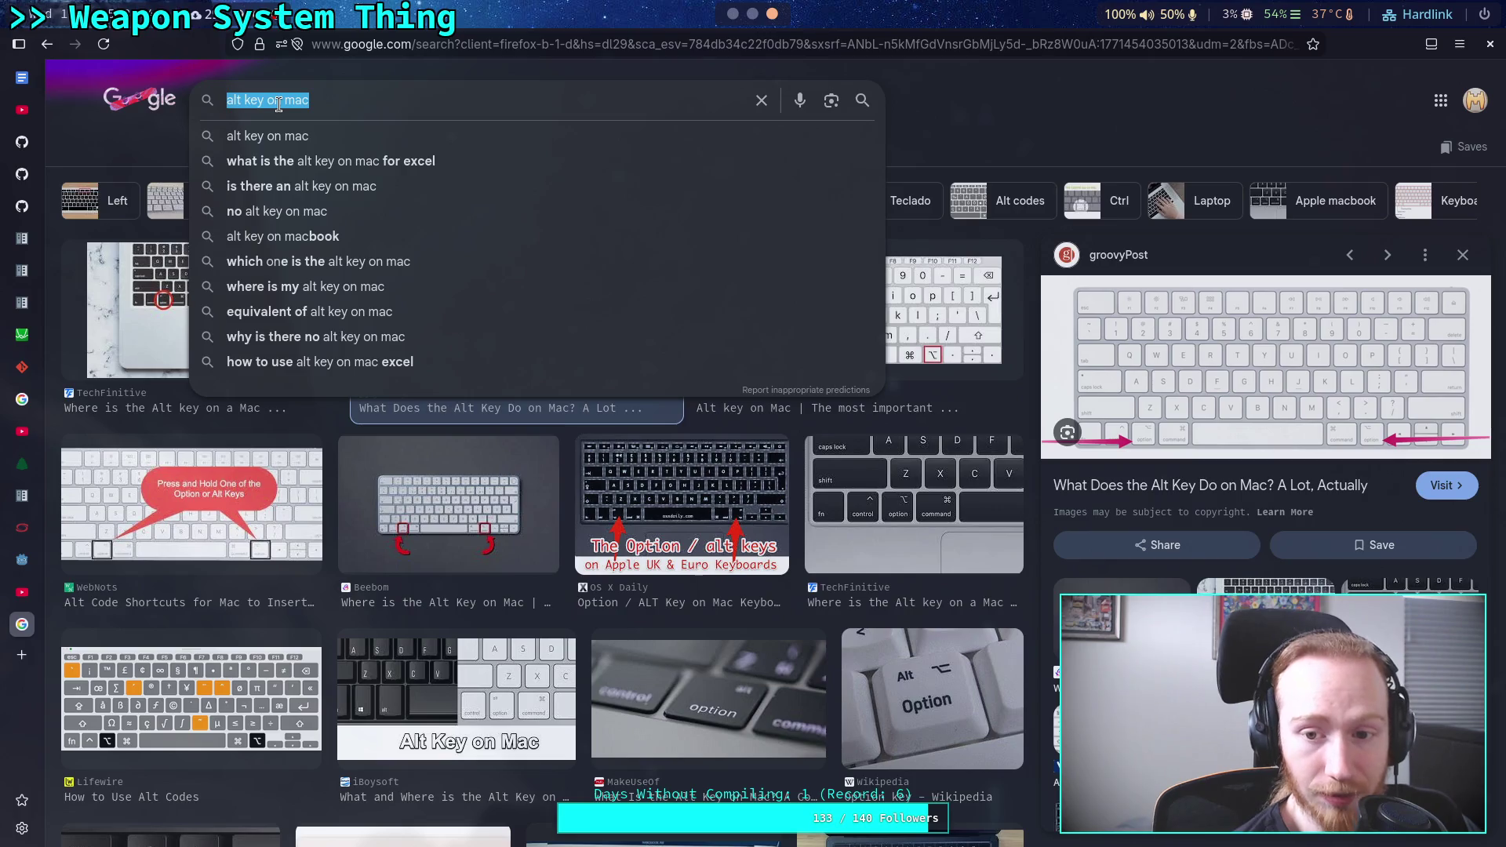
pyautogui.click(179, 153)
pyautogui.click(179, 153)
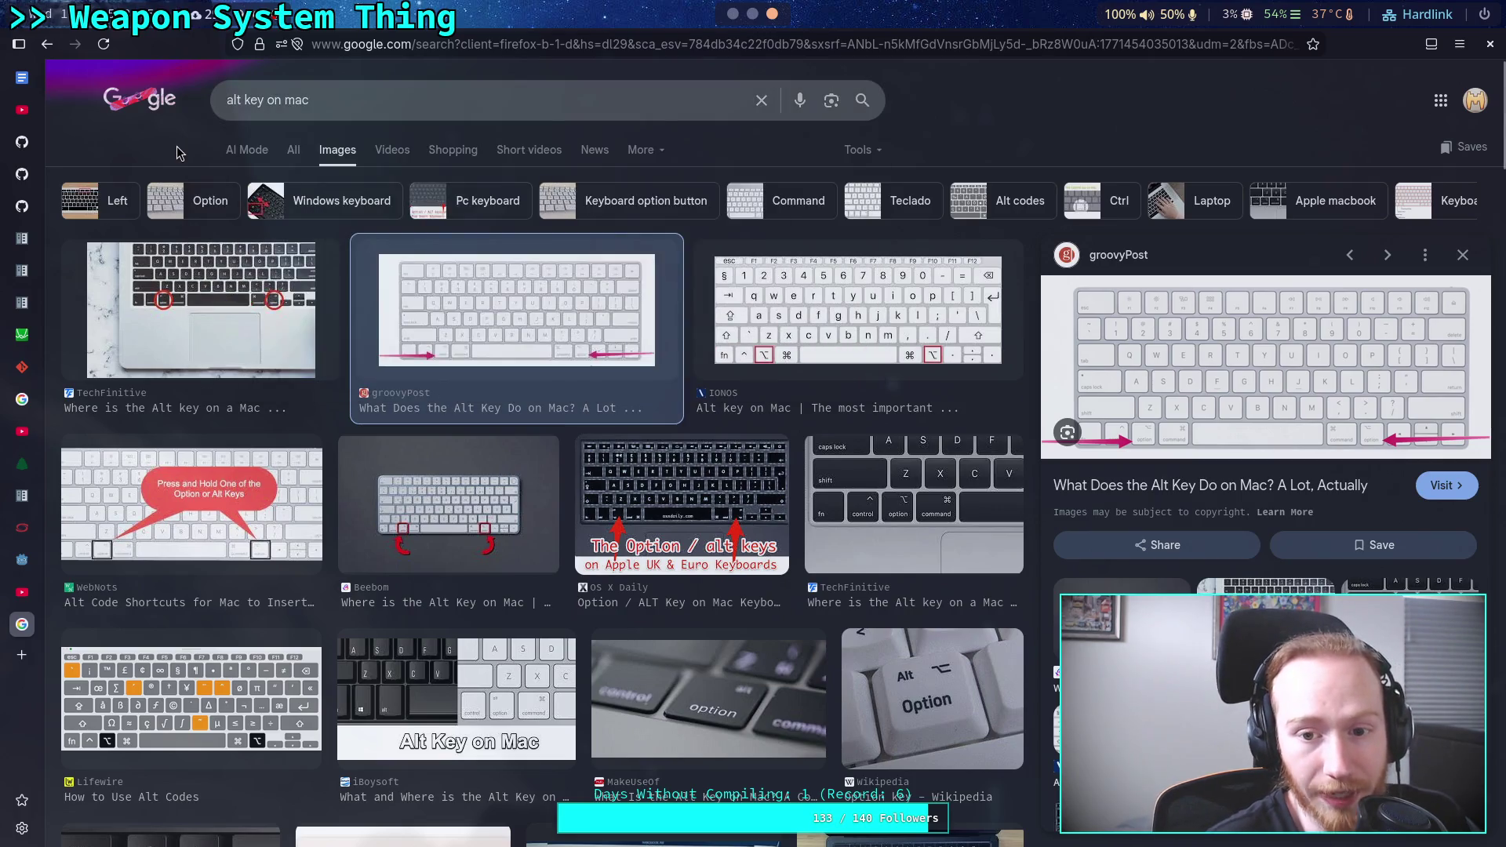
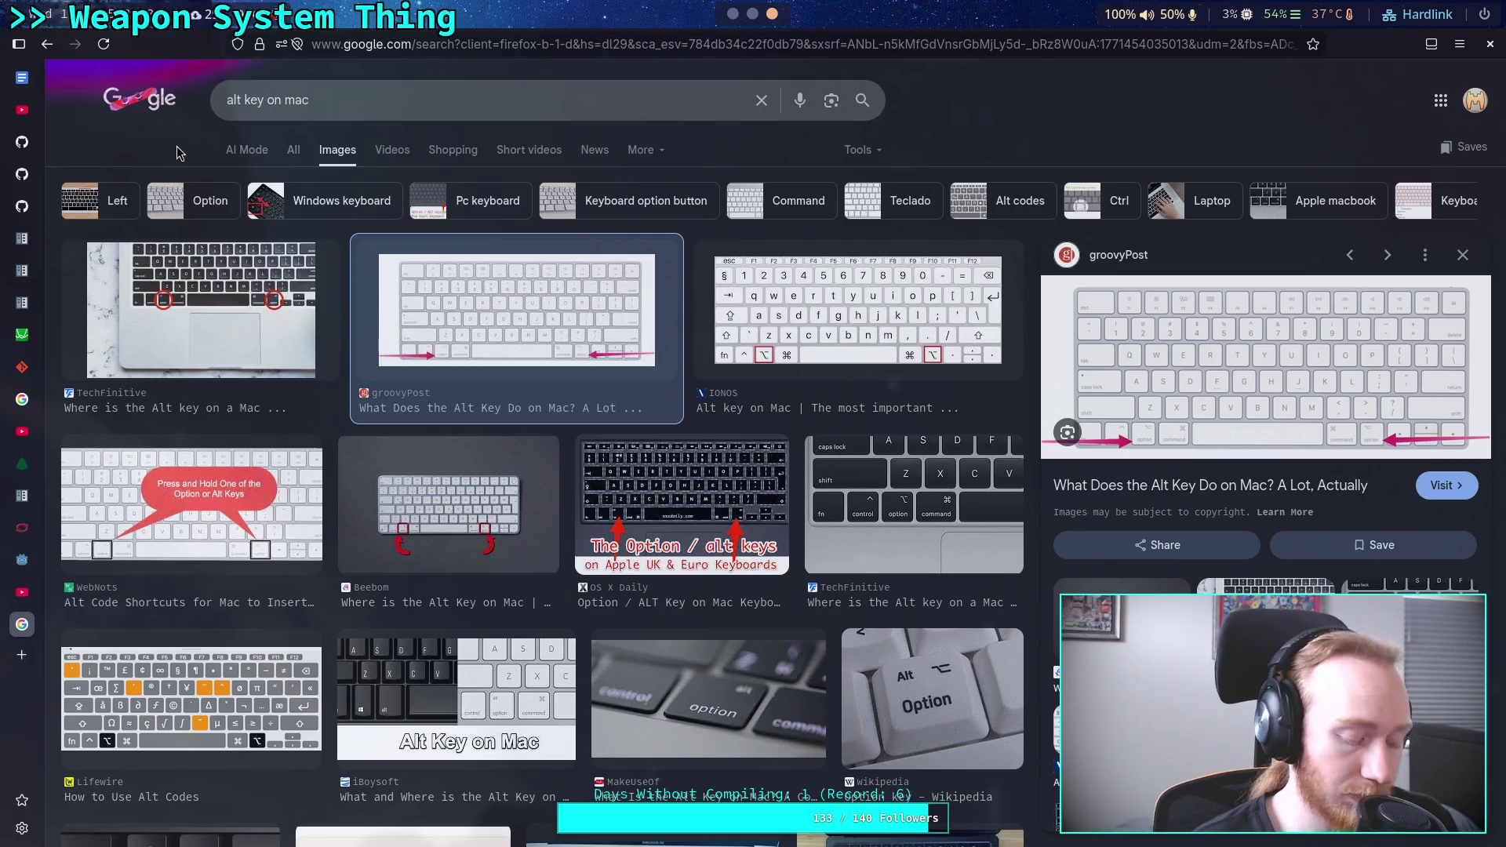
# Leave the 'alt key on mac' image results and return to Godot's Input Configuration dialog
pyautogui.press('a')
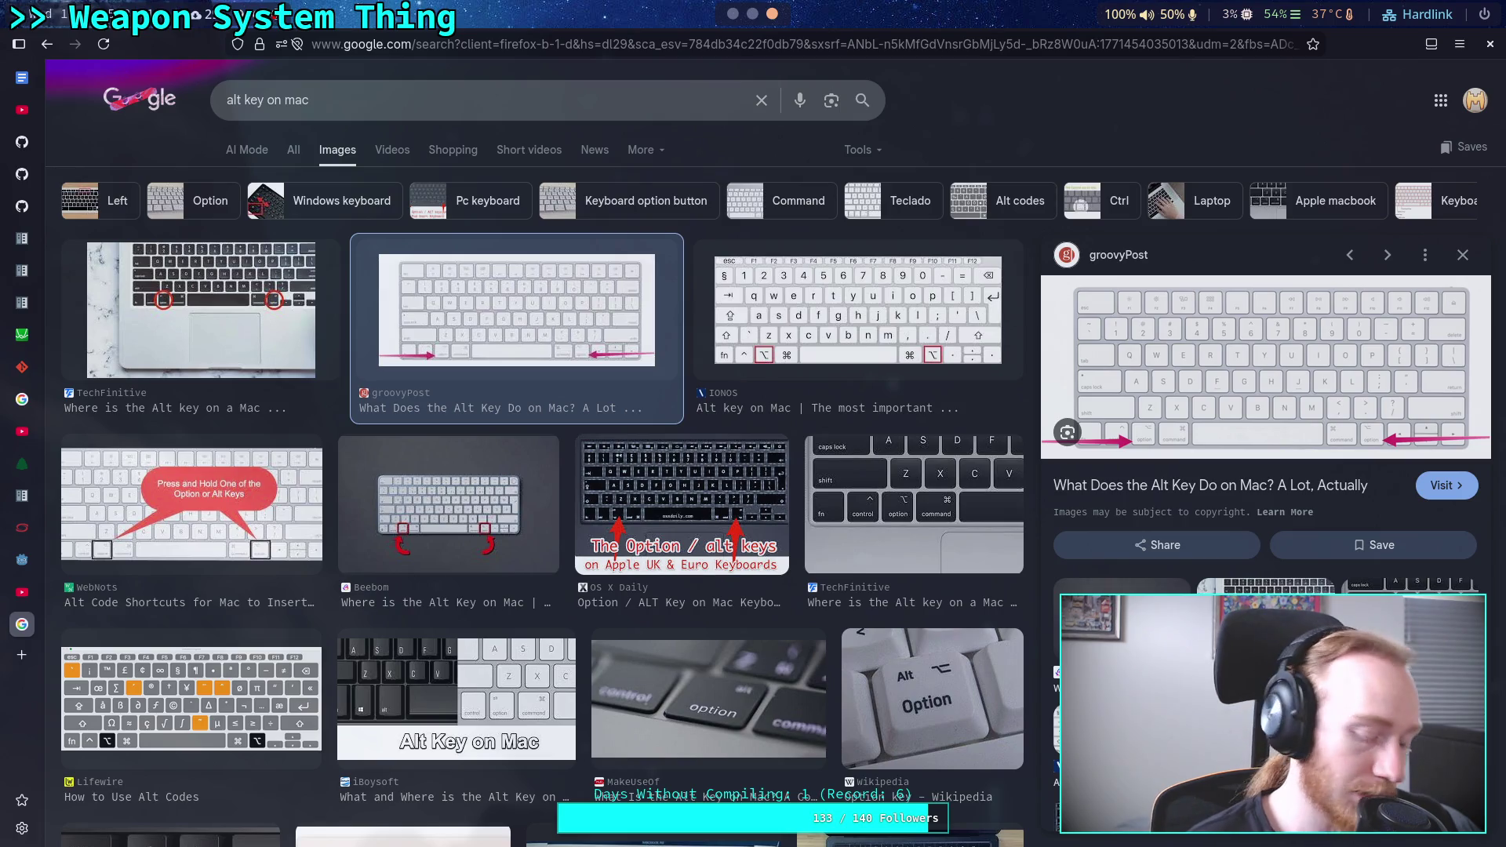
pyautogui.hotkey('alt', 'Tab')
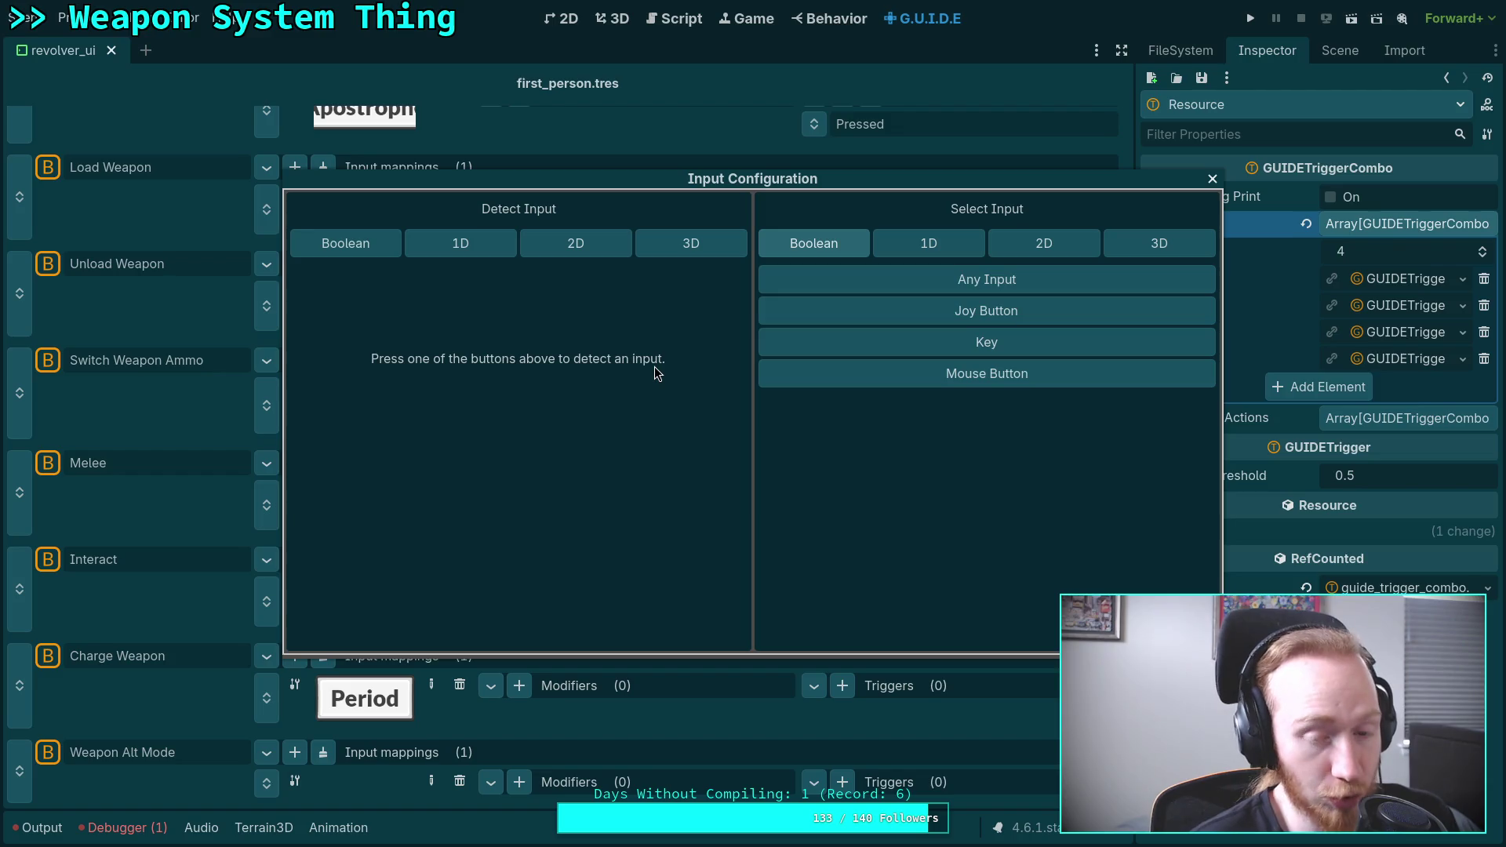
# Detect K as the Boolean input, replacing the Ctrl attempt, and accept it for the mapping
pyautogui.click(346, 244)
pyautogui.press('ctrl')
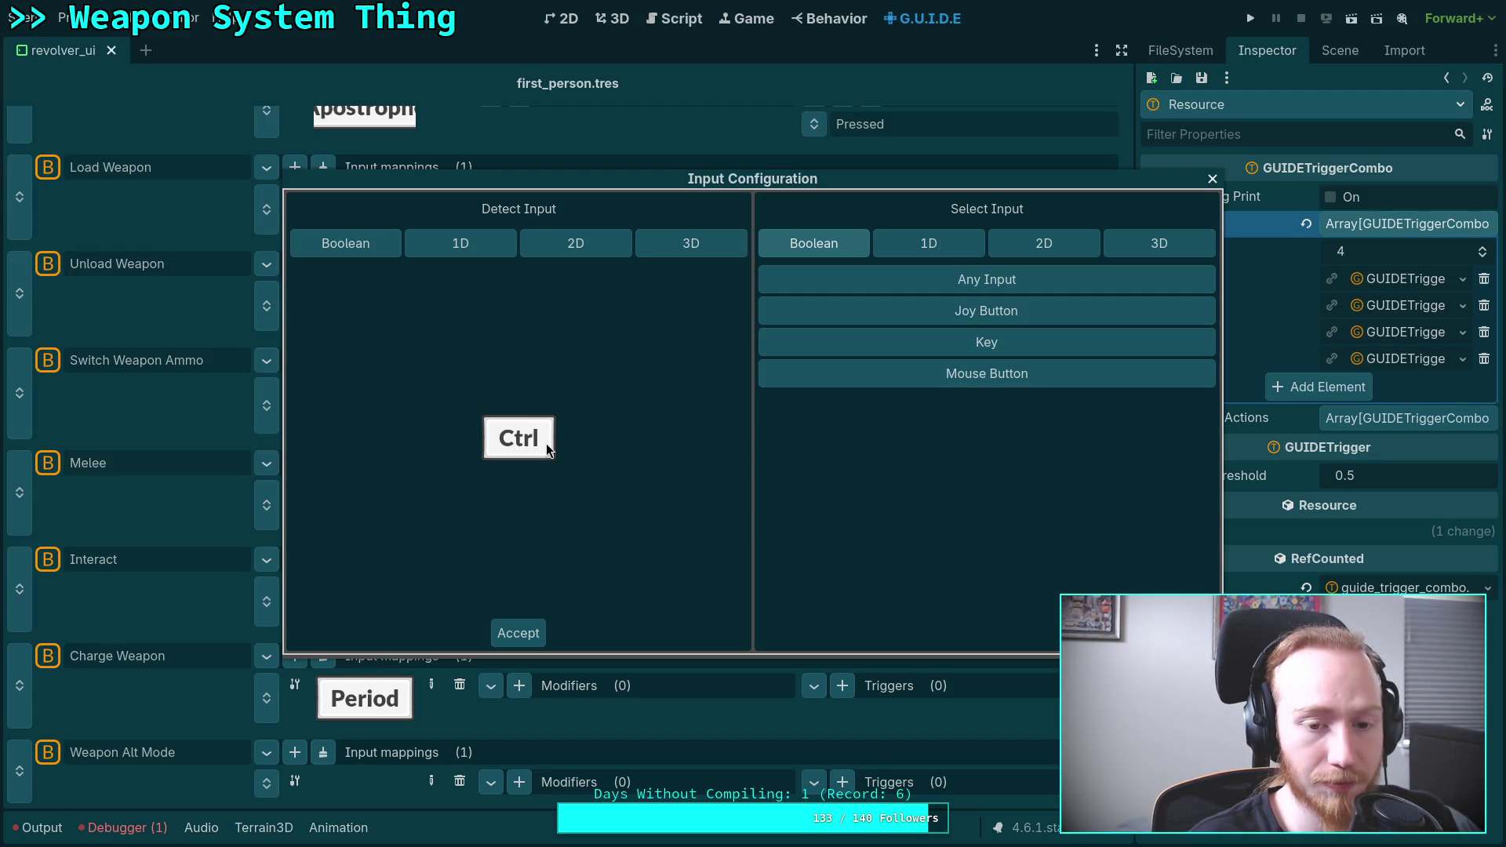
pyautogui.click(376, 254)
pyautogui.press('k')
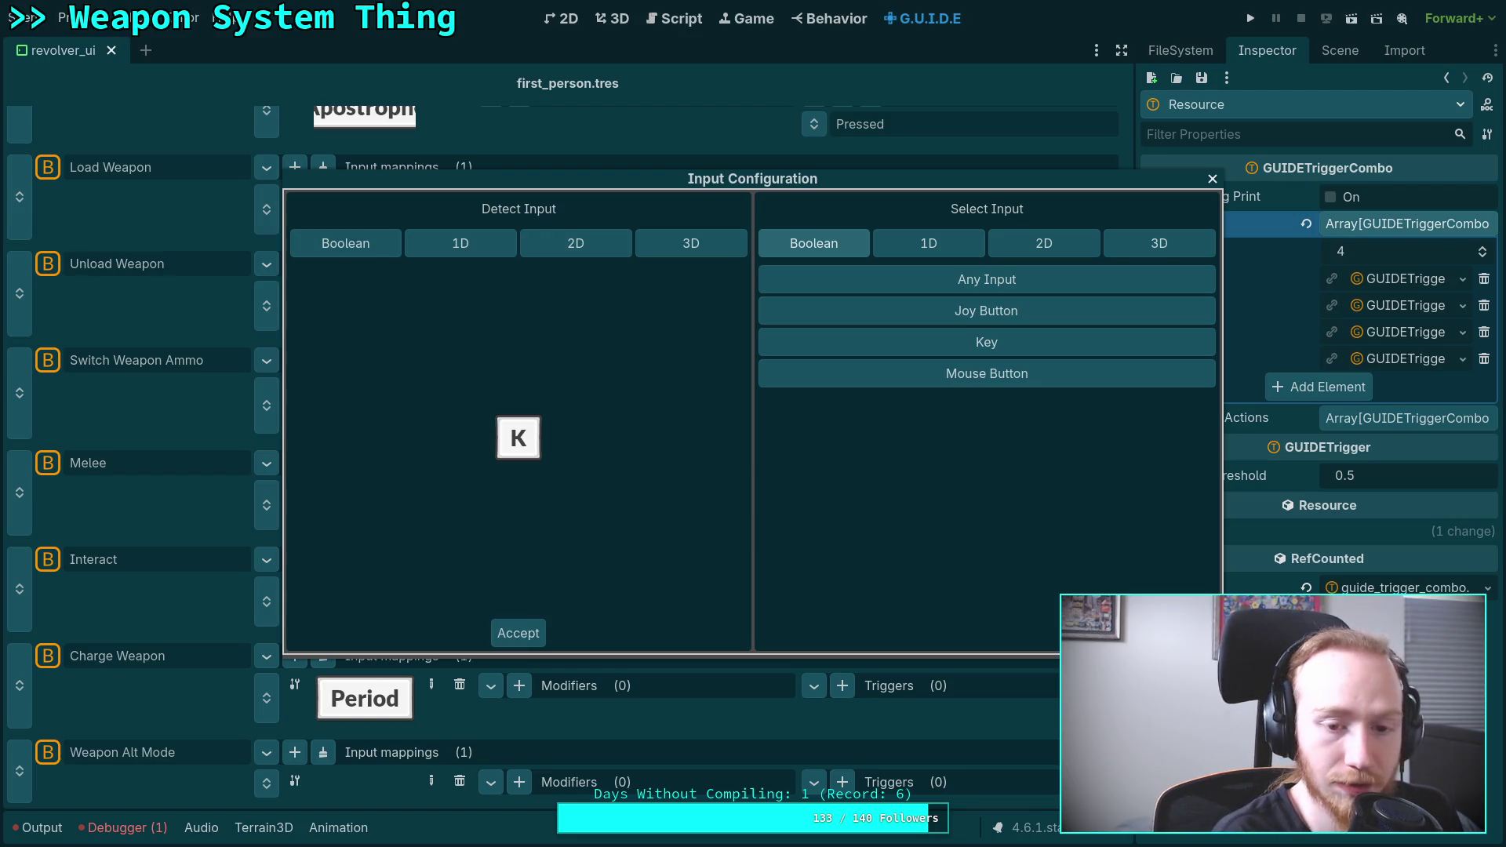
pyautogui.hotkey('alt', 'Tab')
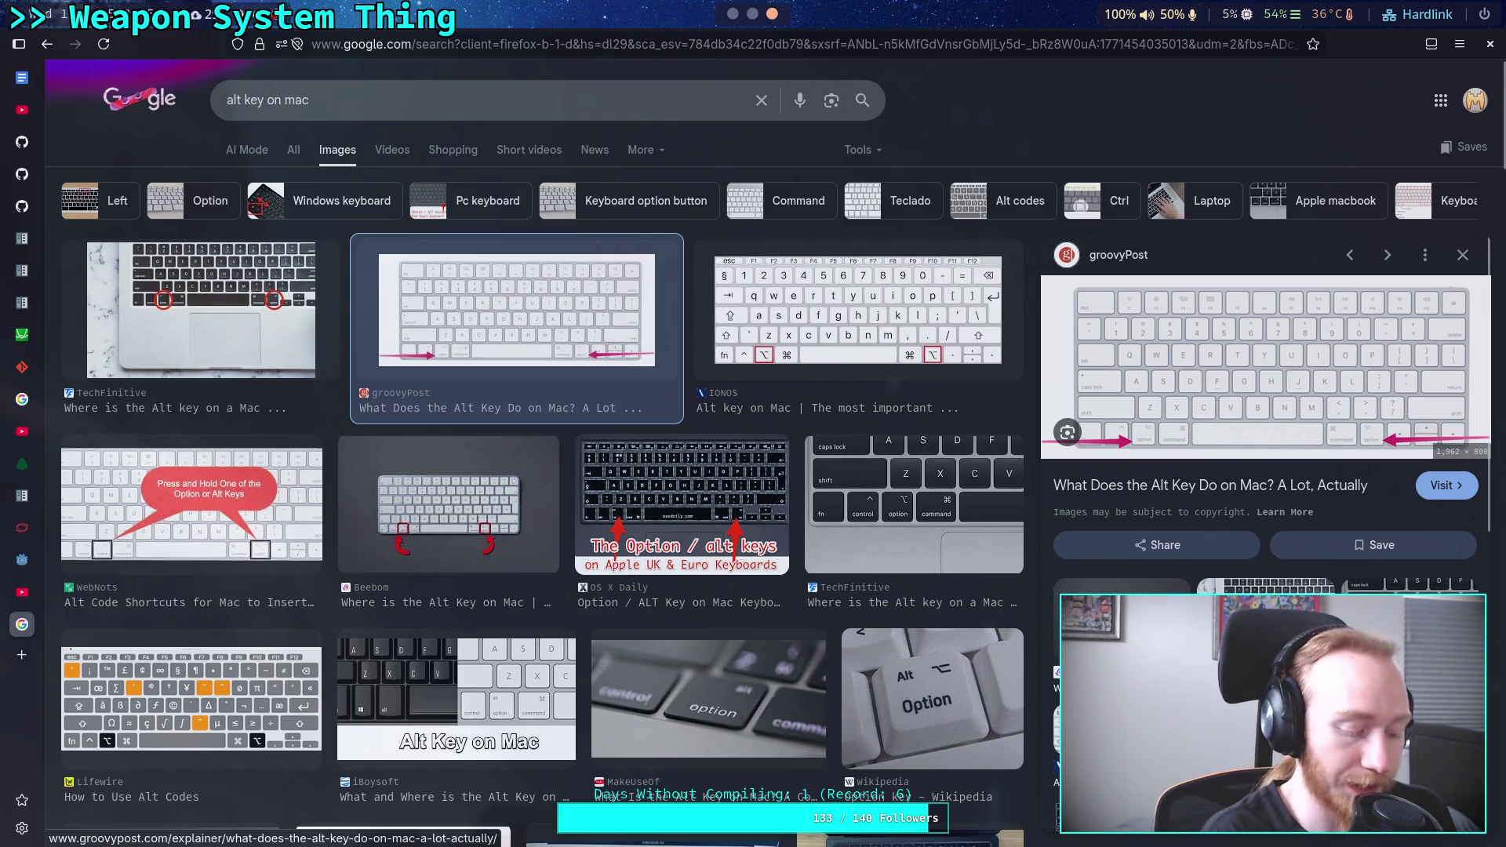
pyautogui.hotkey('alt', 'Tab')
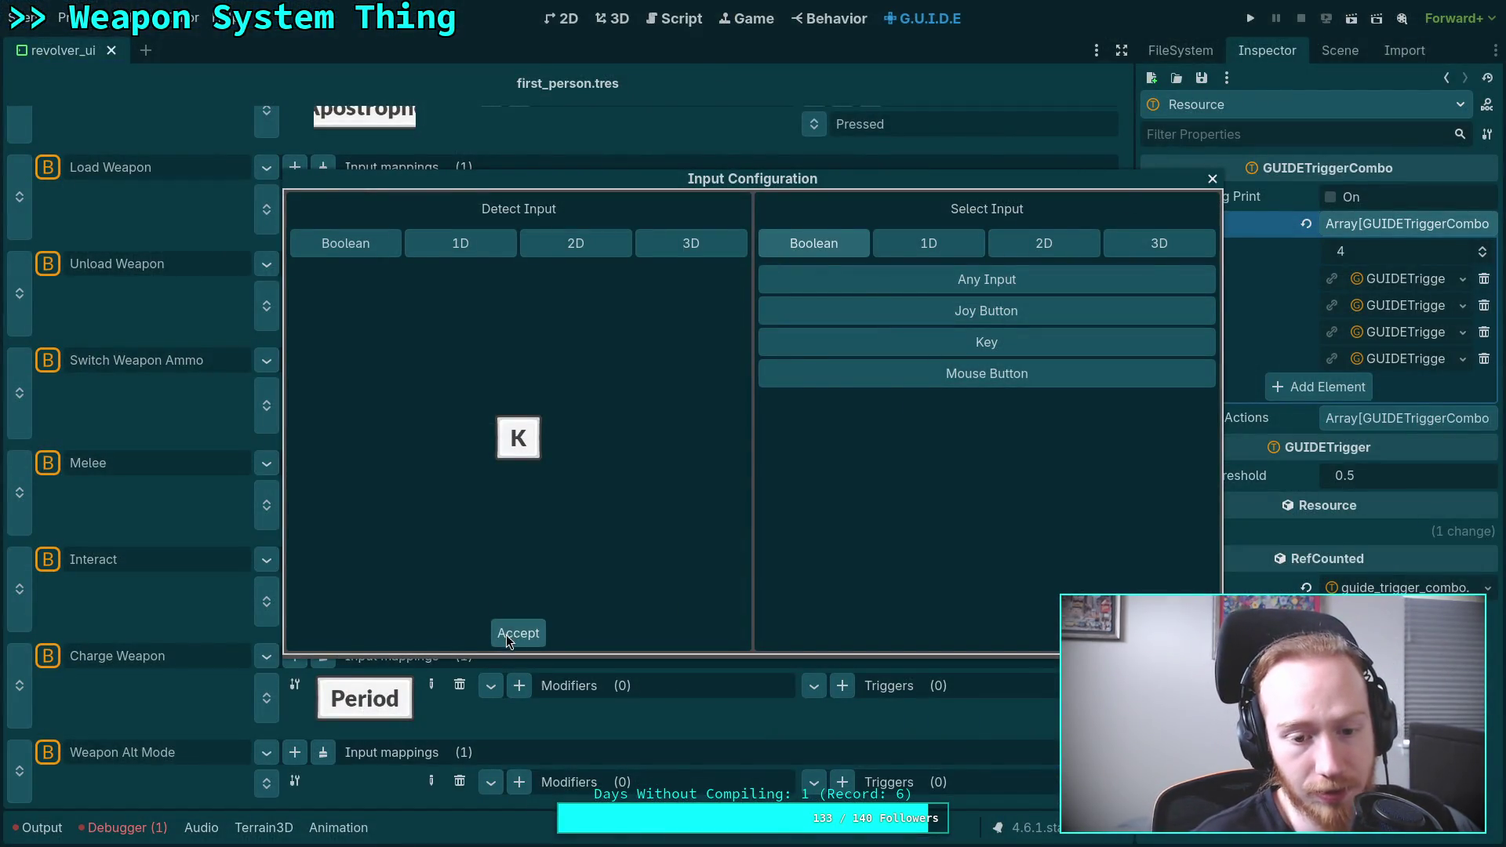
pyautogui.click(498, 630)
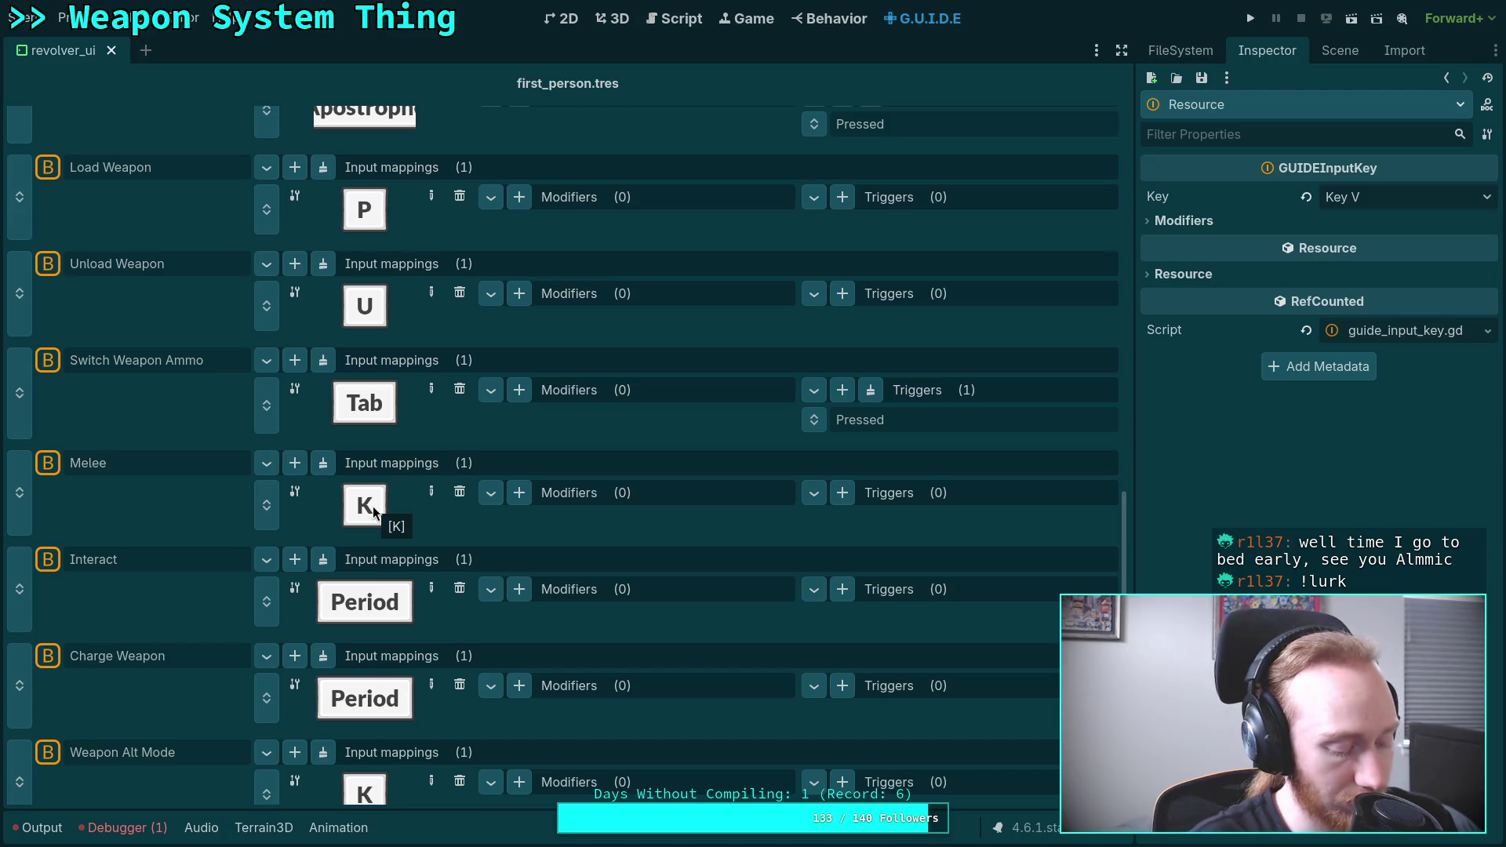
# Scroll through the GUIDE action mappings and edit Weapon Alt Mode's K input binding
pyautogui.scroll(10, 439, 563)
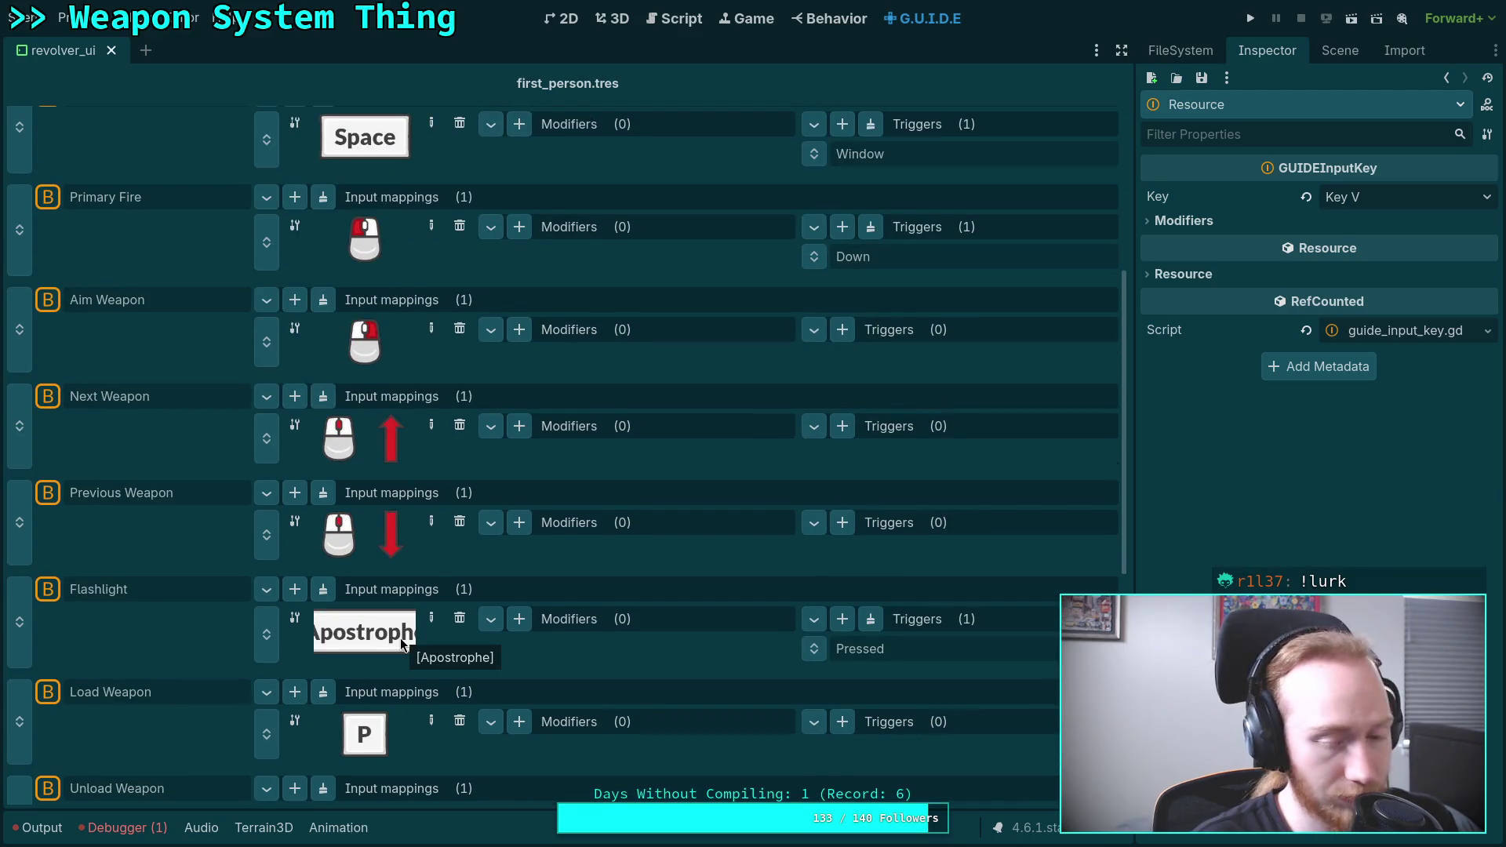
pyautogui.scroll(7, 401, 643)
pyautogui.scroll(-11, 401, 643)
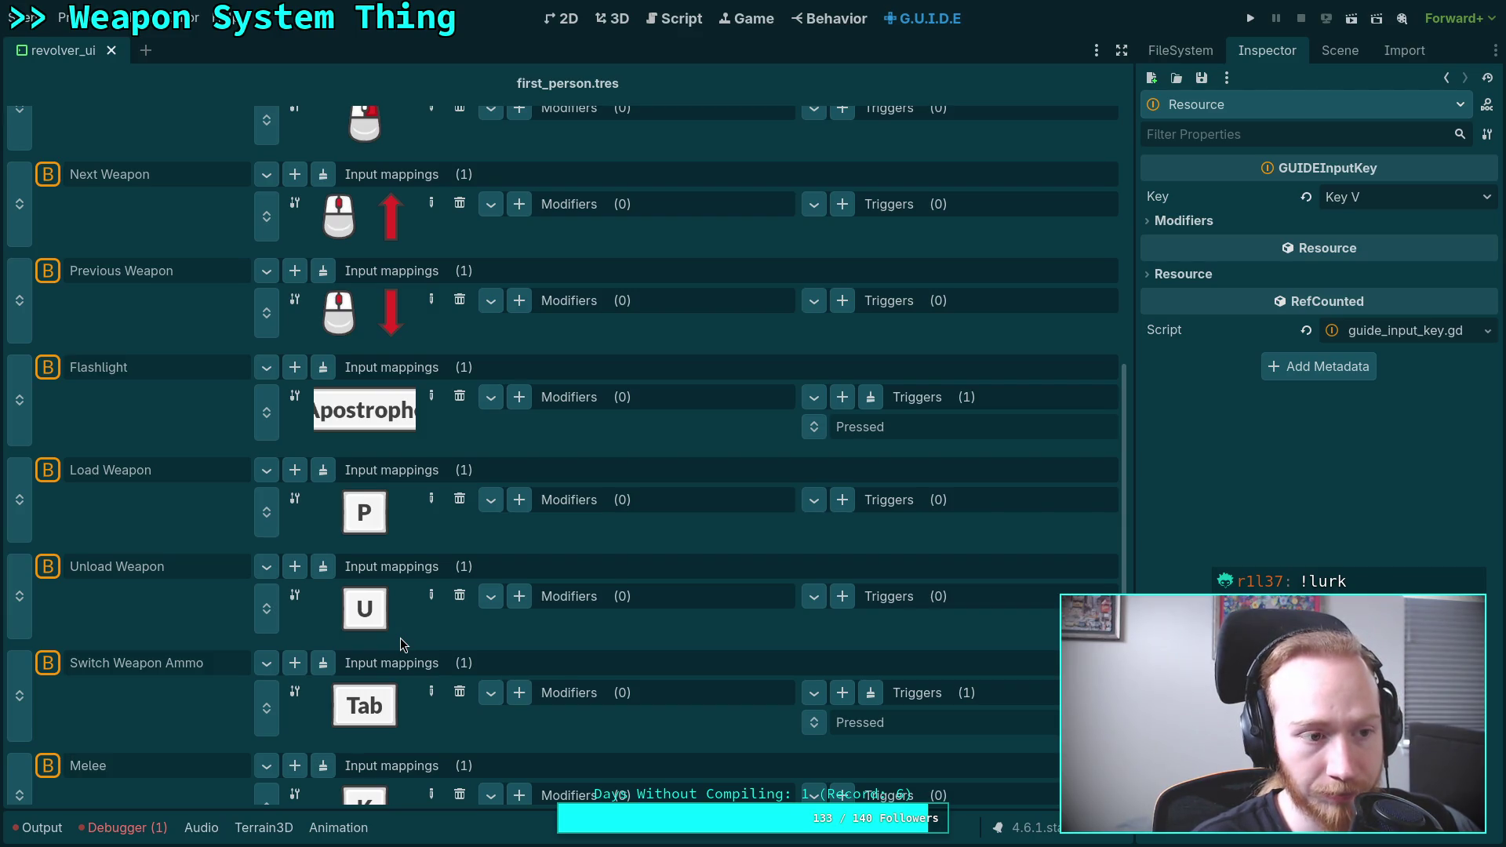
pyautogui.scroll(-5, 400, 638)
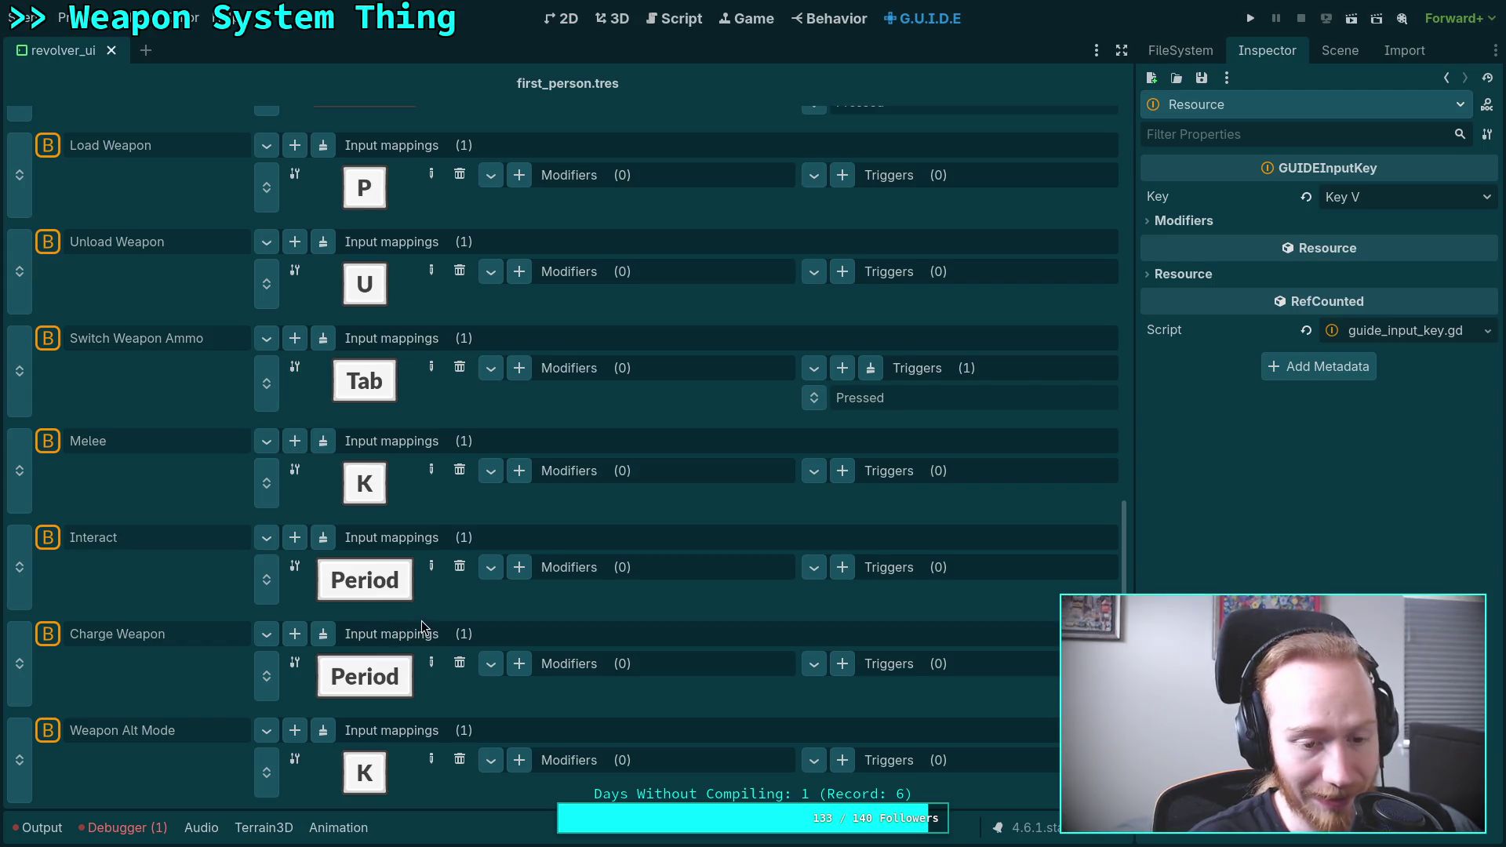
pyautogui.click(433, 761)
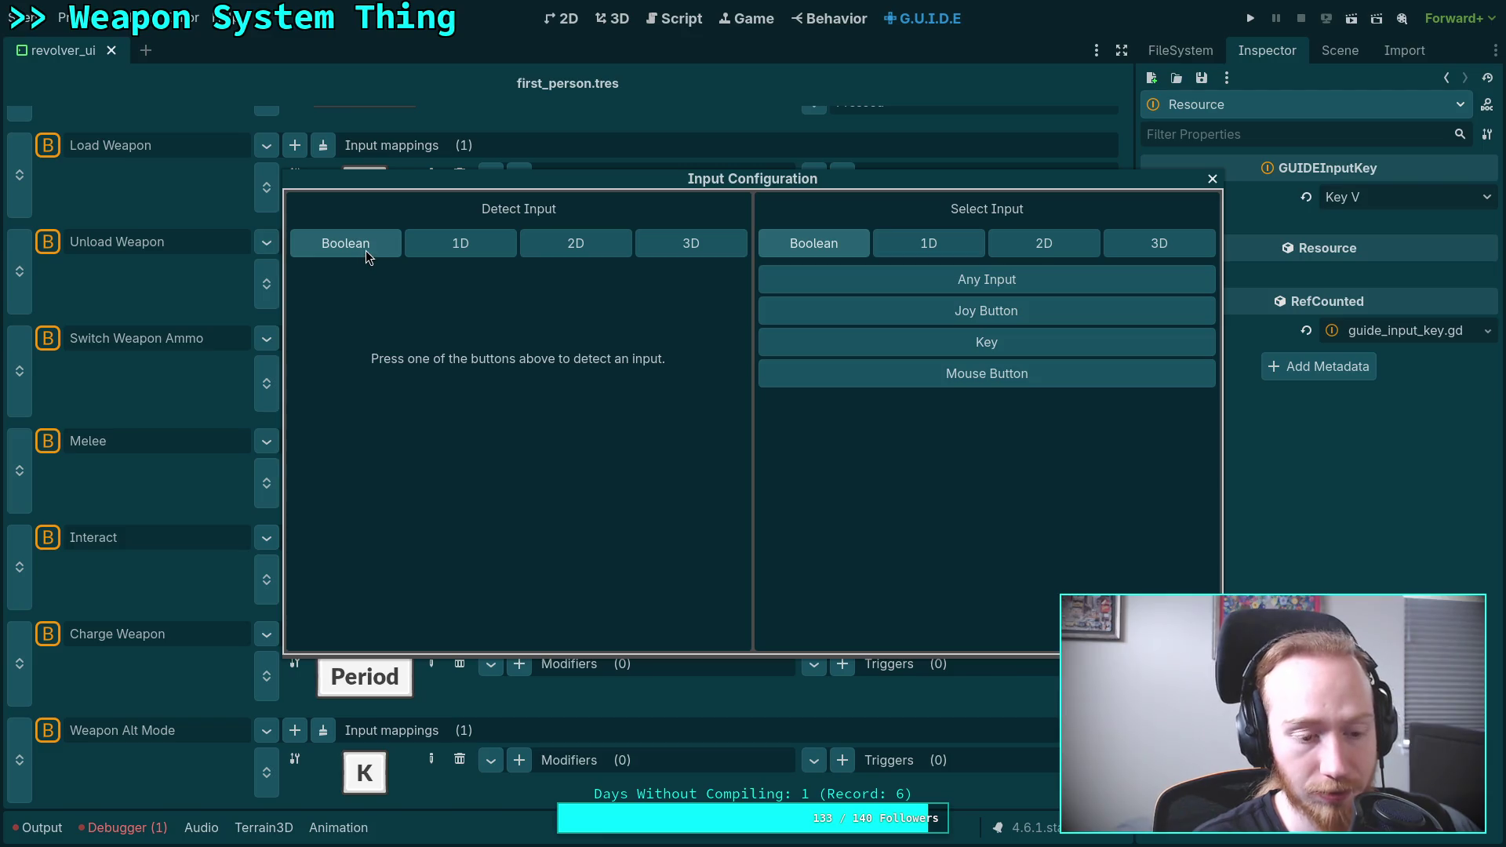
# Rebind Weapon Alt Mode from K to Semicolon as a detected Boolean input
pyautogui.click(365, 251)
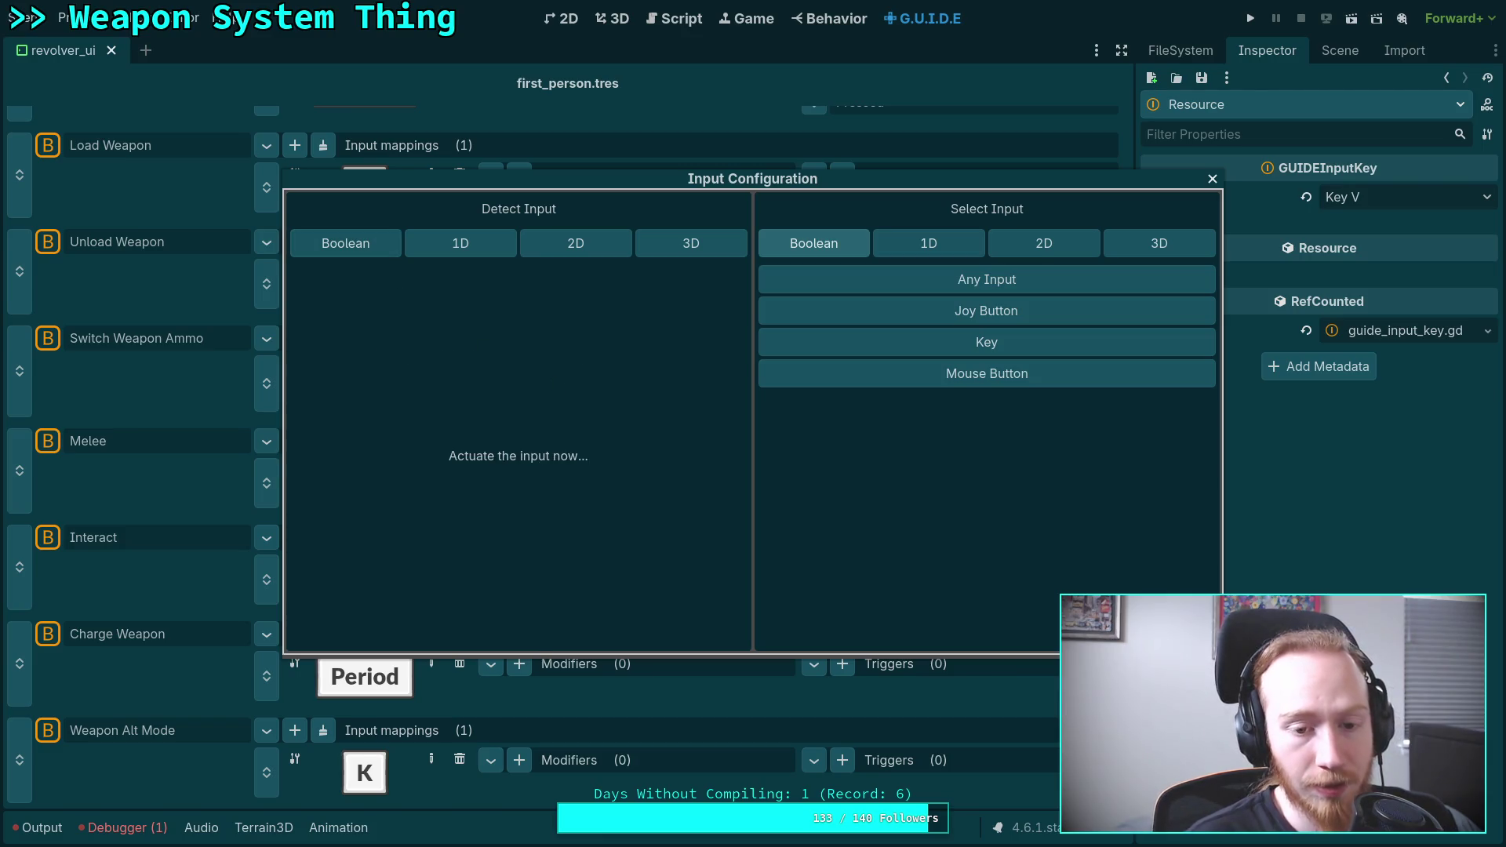
pyautogui.press(';')
pyautogui.click(516, 632)
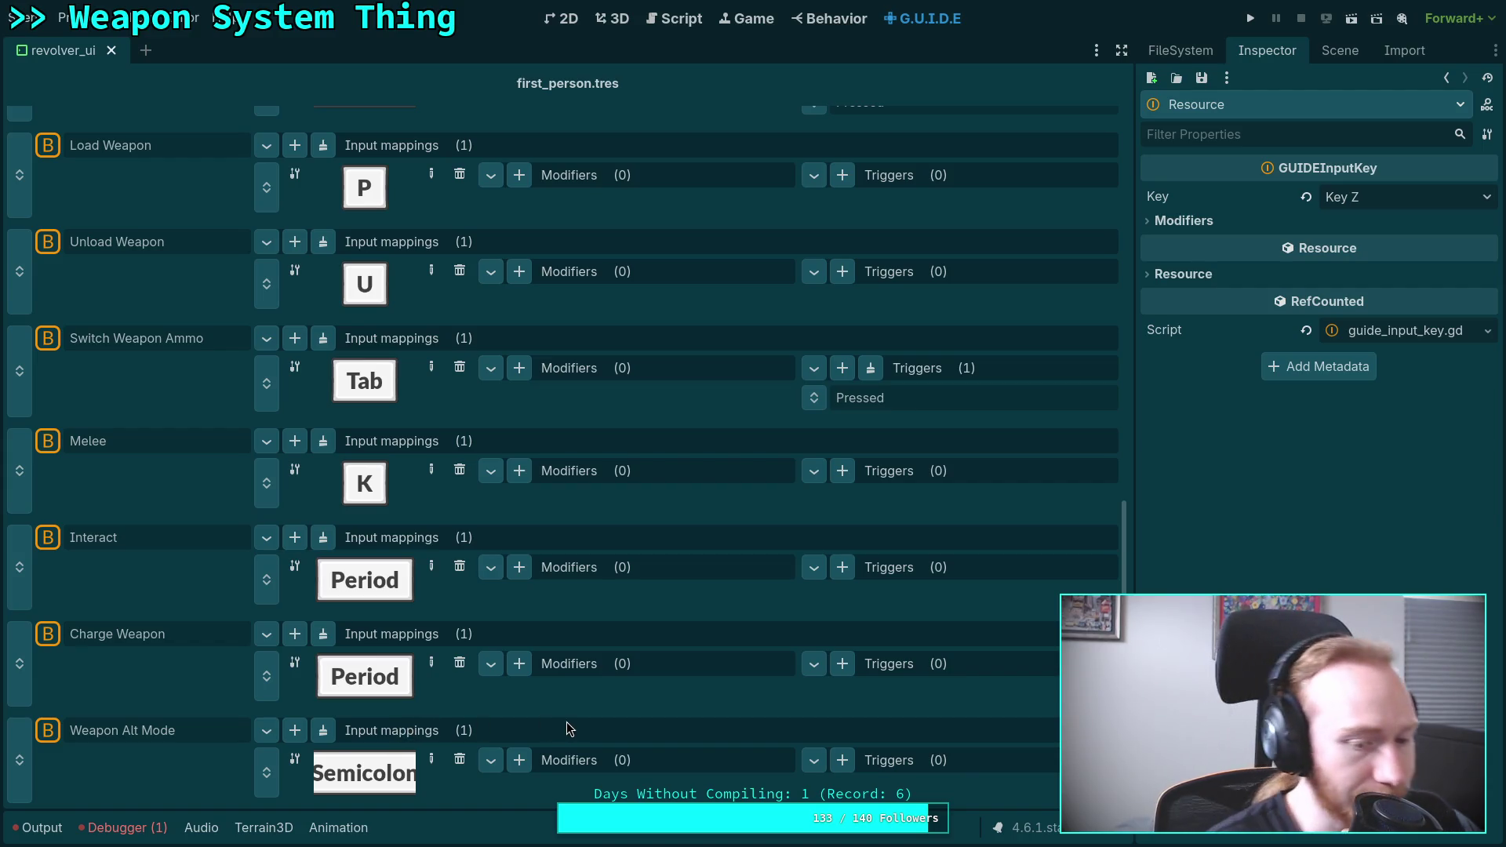
# Inspect the Weapon Alt Mode, Charge Weapon, Interact, Melee and Switch Weapon Ammo action resources
pyautogui.click(234, 735)
pyautogui.click(177, 641)
pyautogui.click(185, 544)
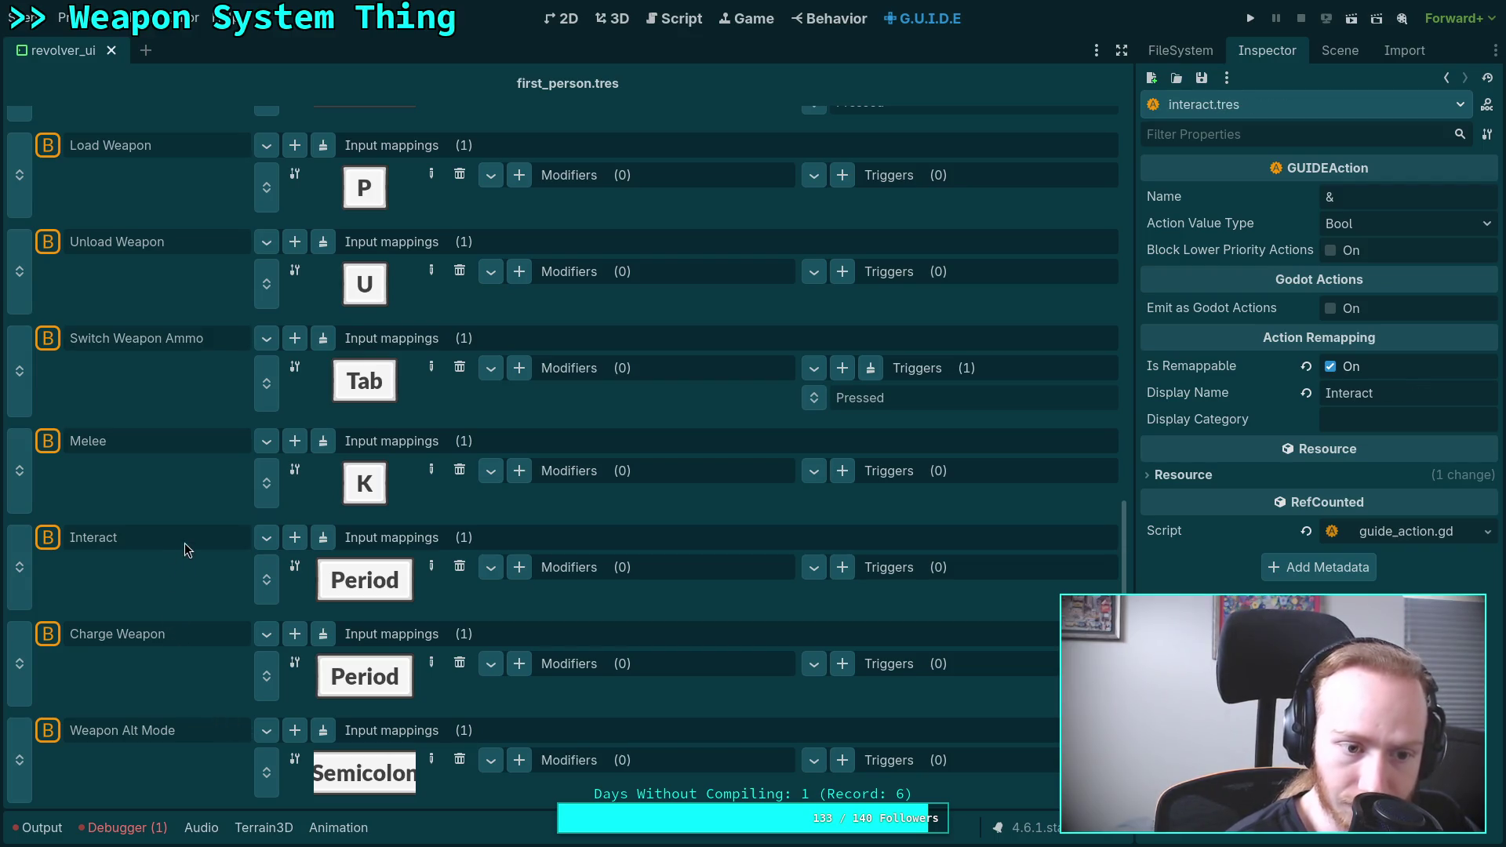
pyautogui.click(174, 634)
pyautogui.click(198, 739)
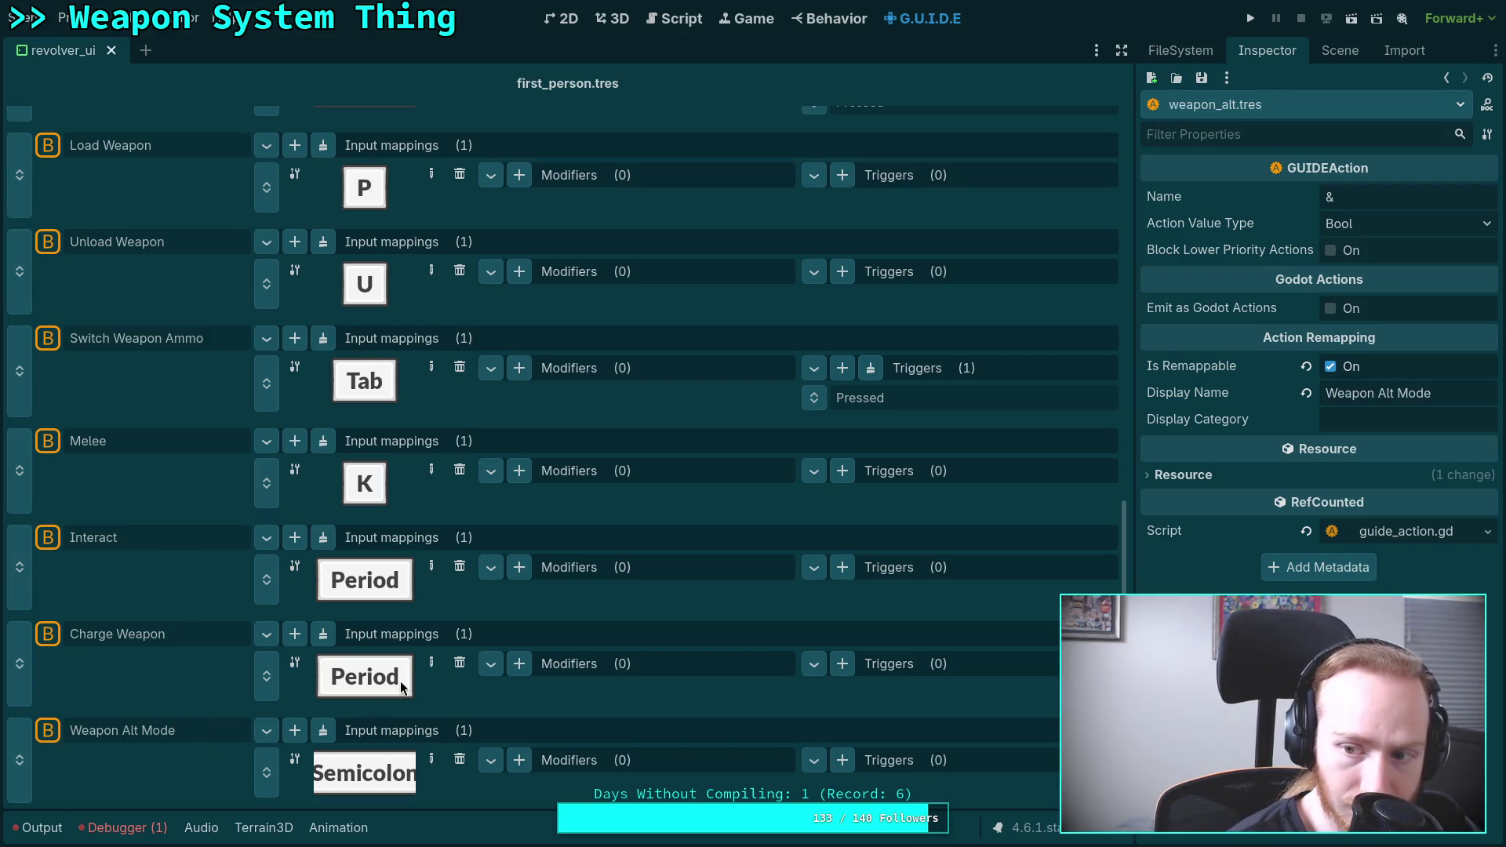
pyautogui.click(141, 636)
pyautogui.click(157, 541)
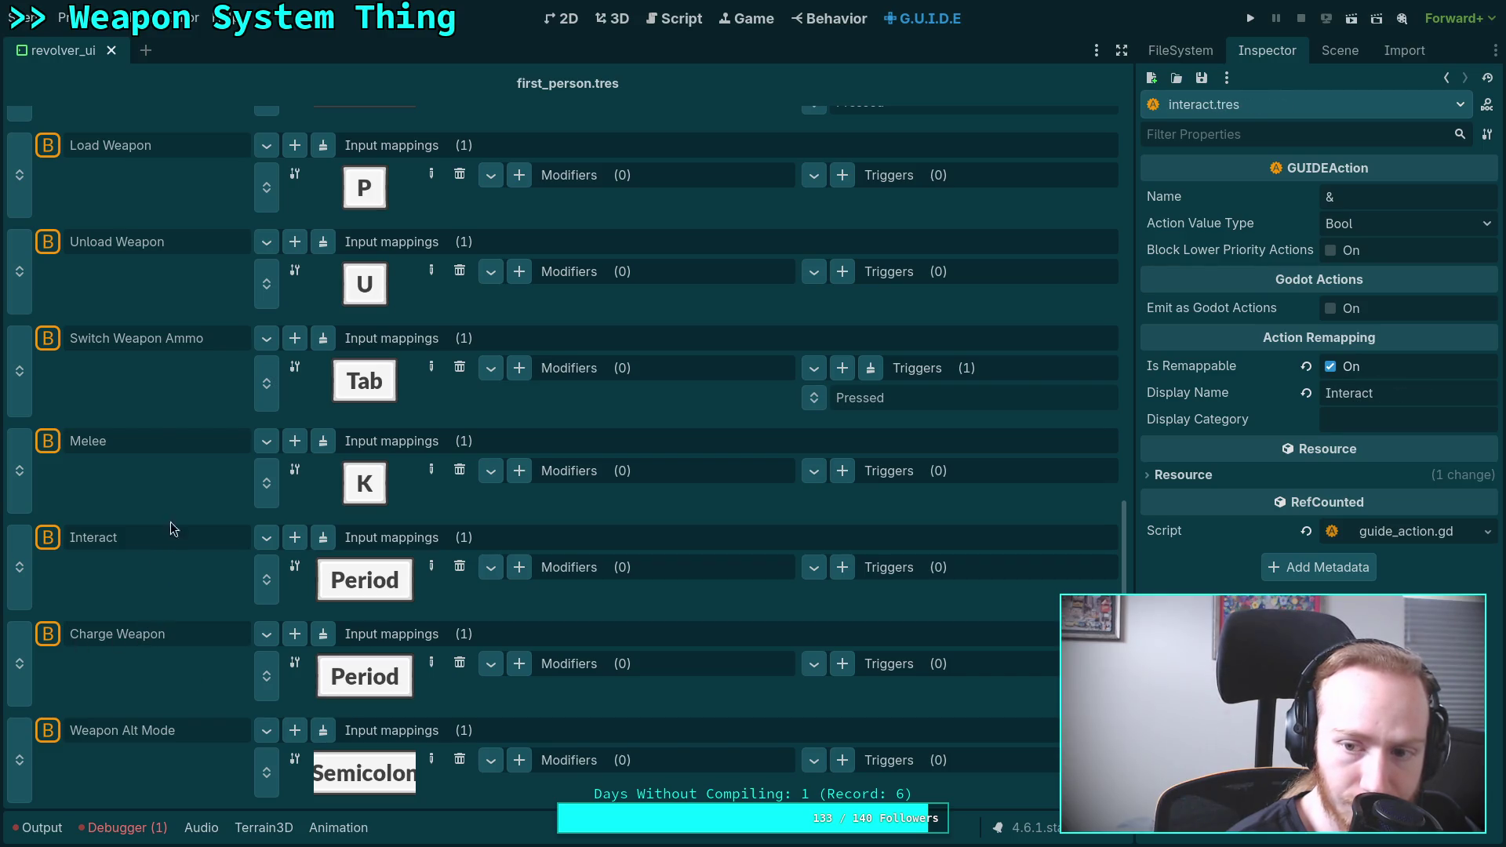
pyautogui.click(175, 443)
pyautogui.click(202, 345)
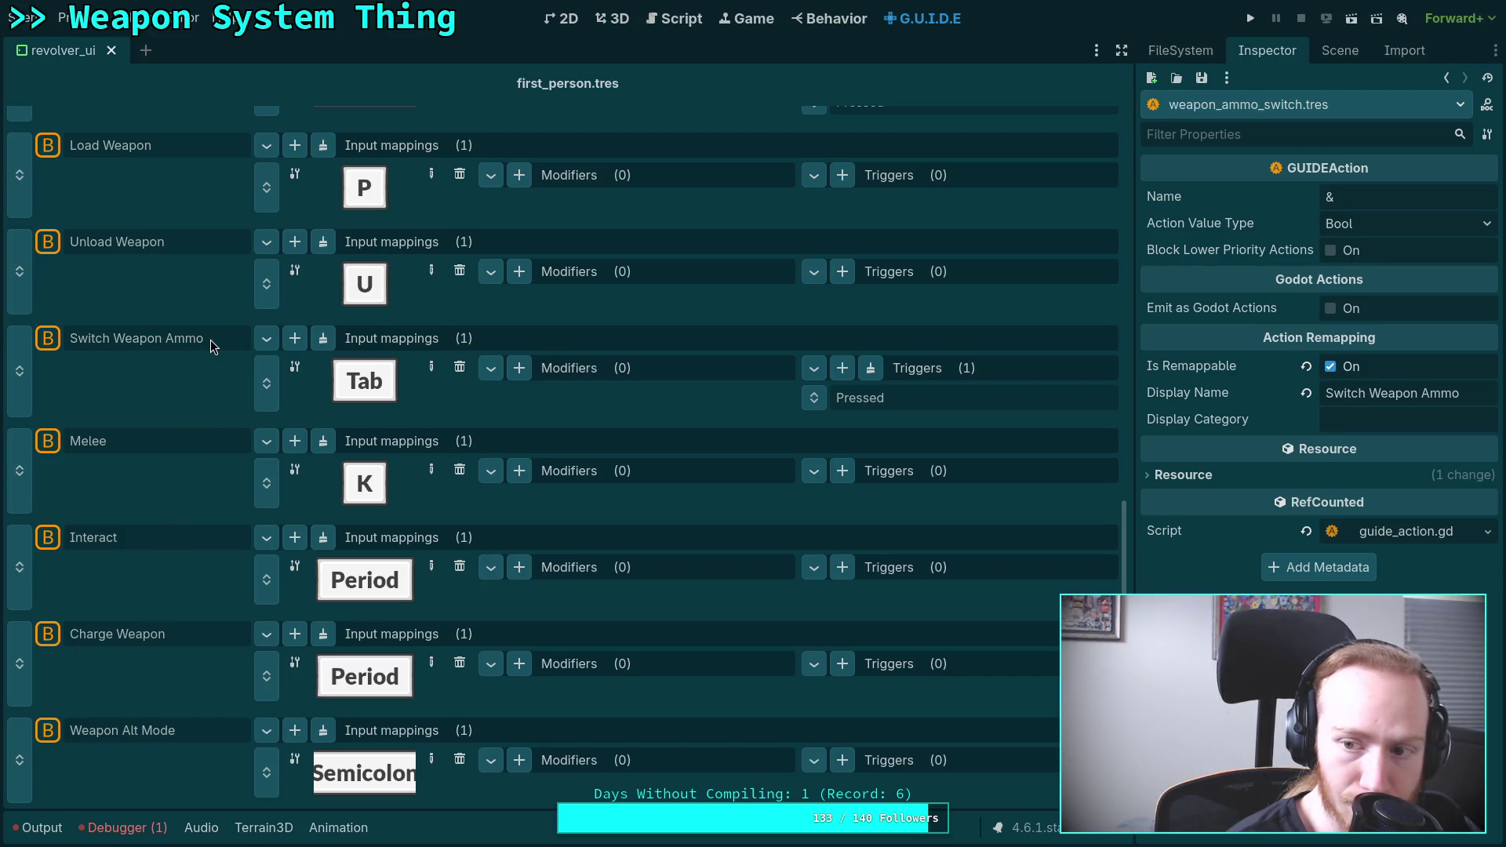
pyautogui.click(170, 741)
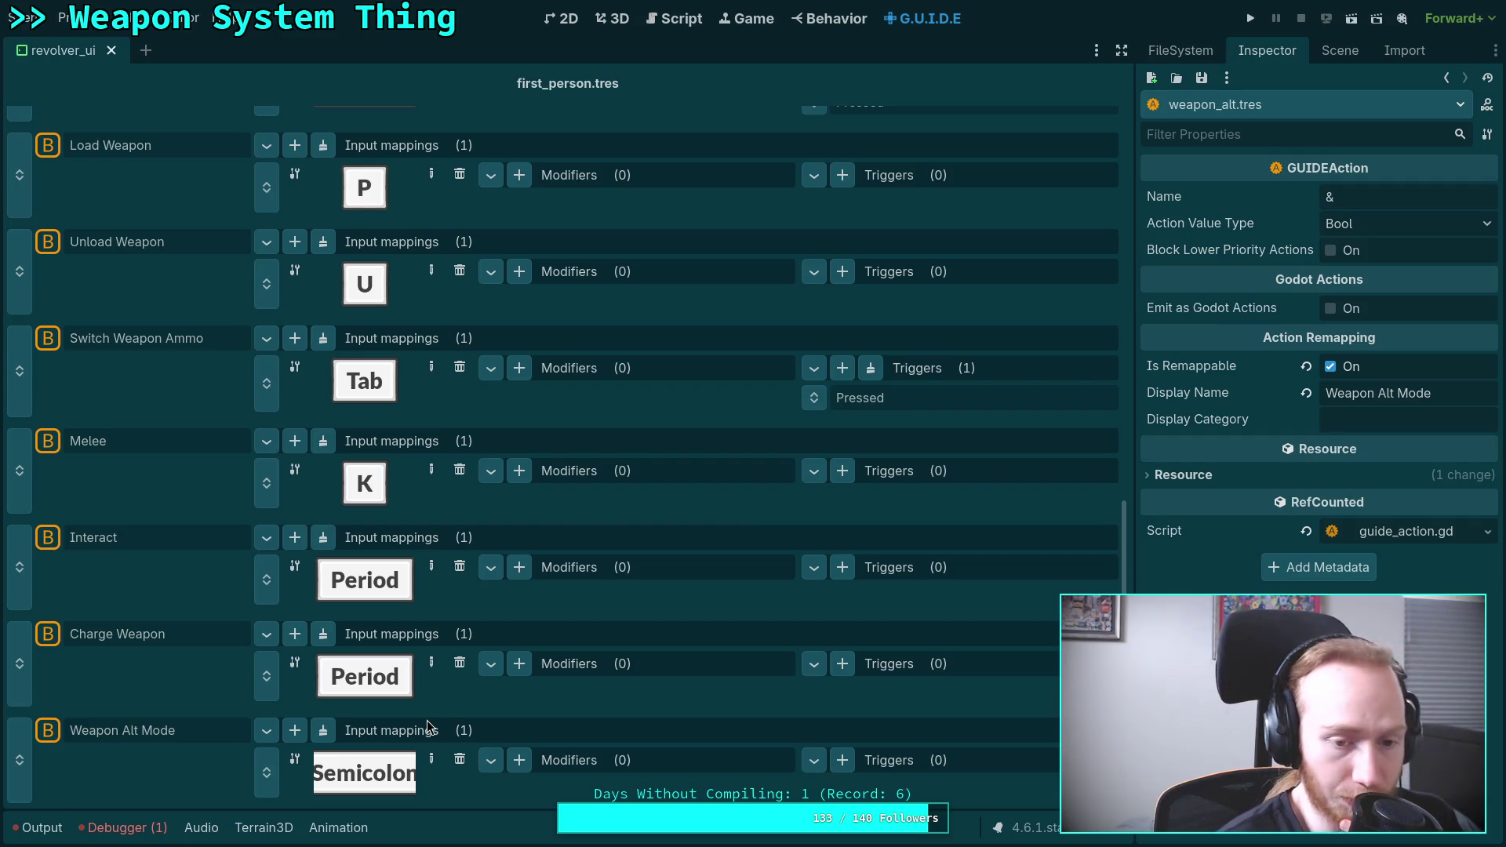
pyautogui.scroll(5, 478, 714)
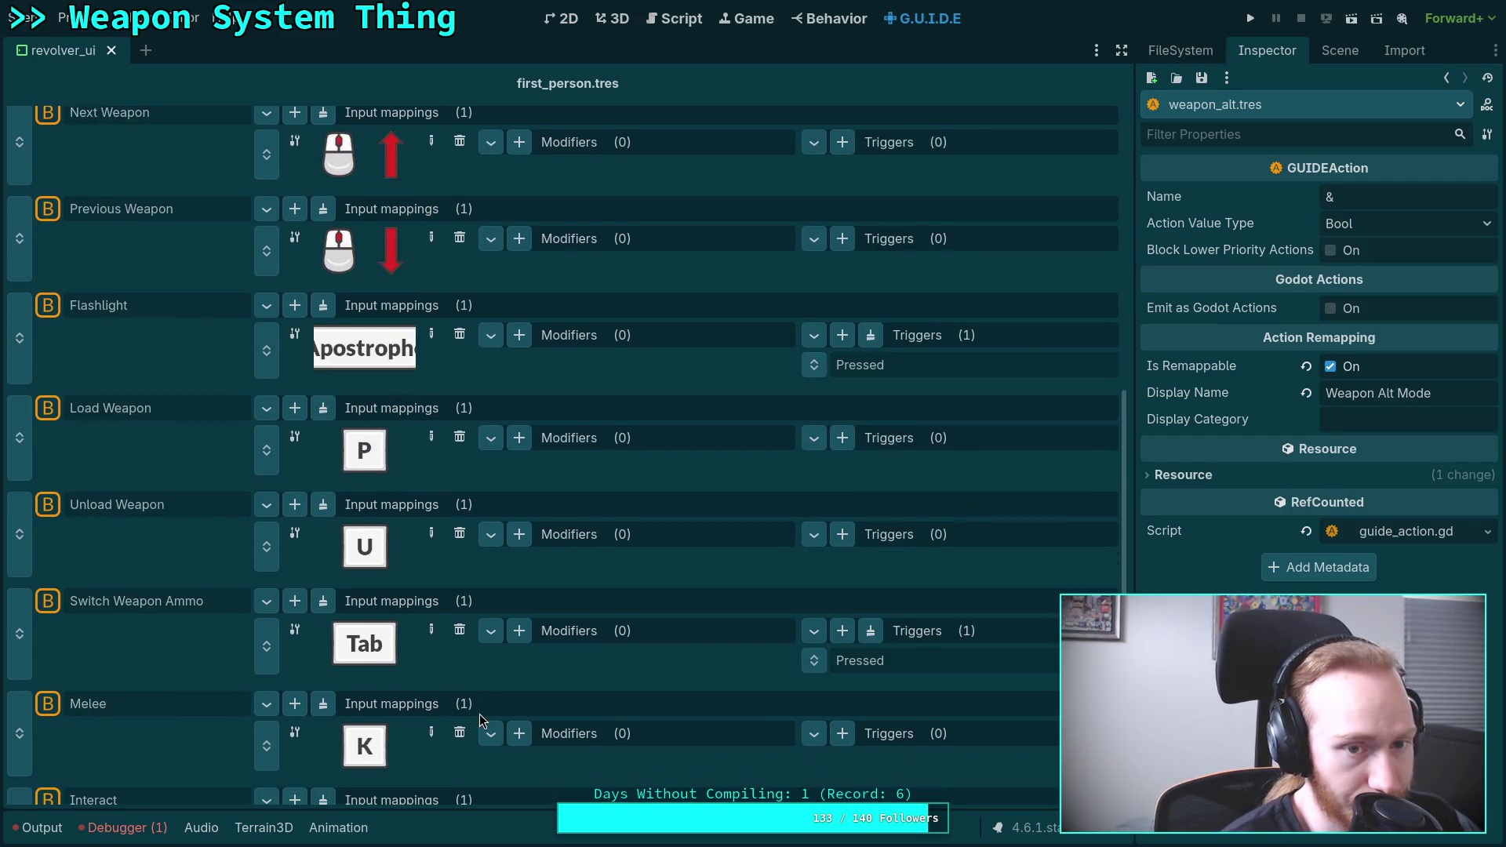
pyautogui.scroll(-6, 479, 713)
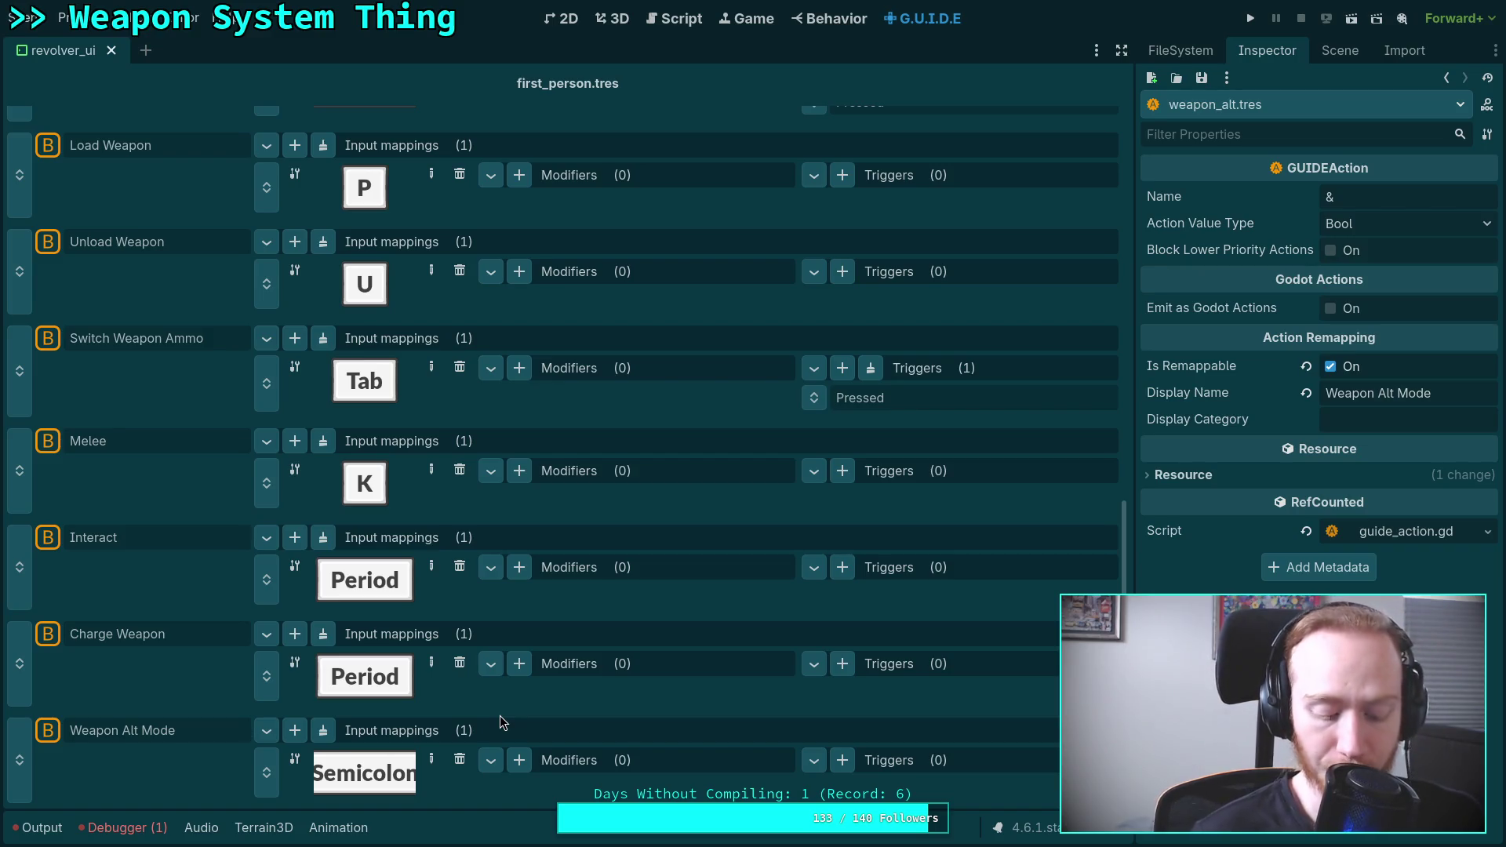
pyautogui.scroll(10, 501, 716)
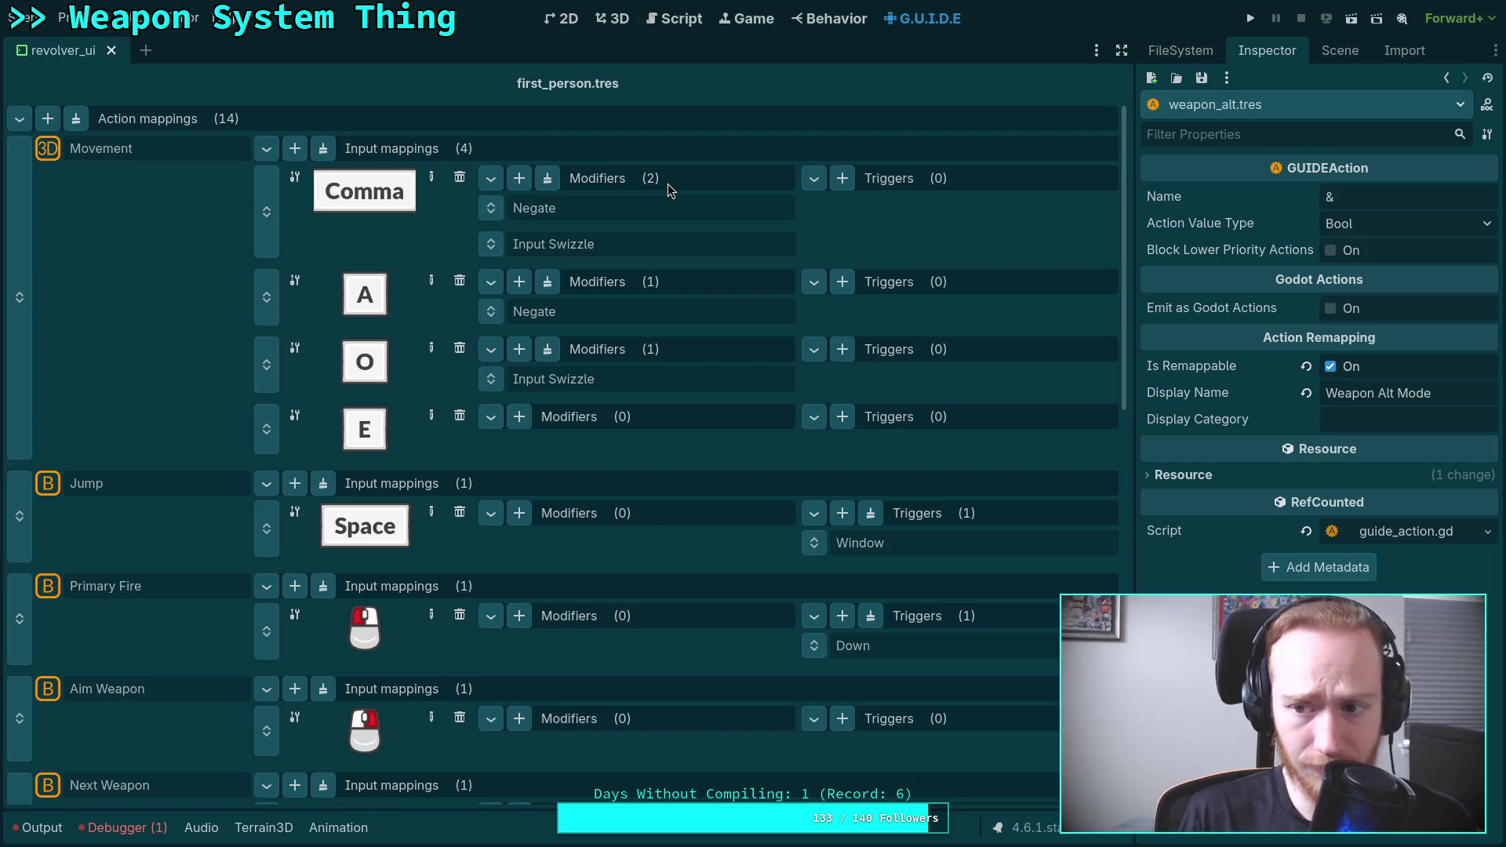
pyautogui.click(1258, 20)
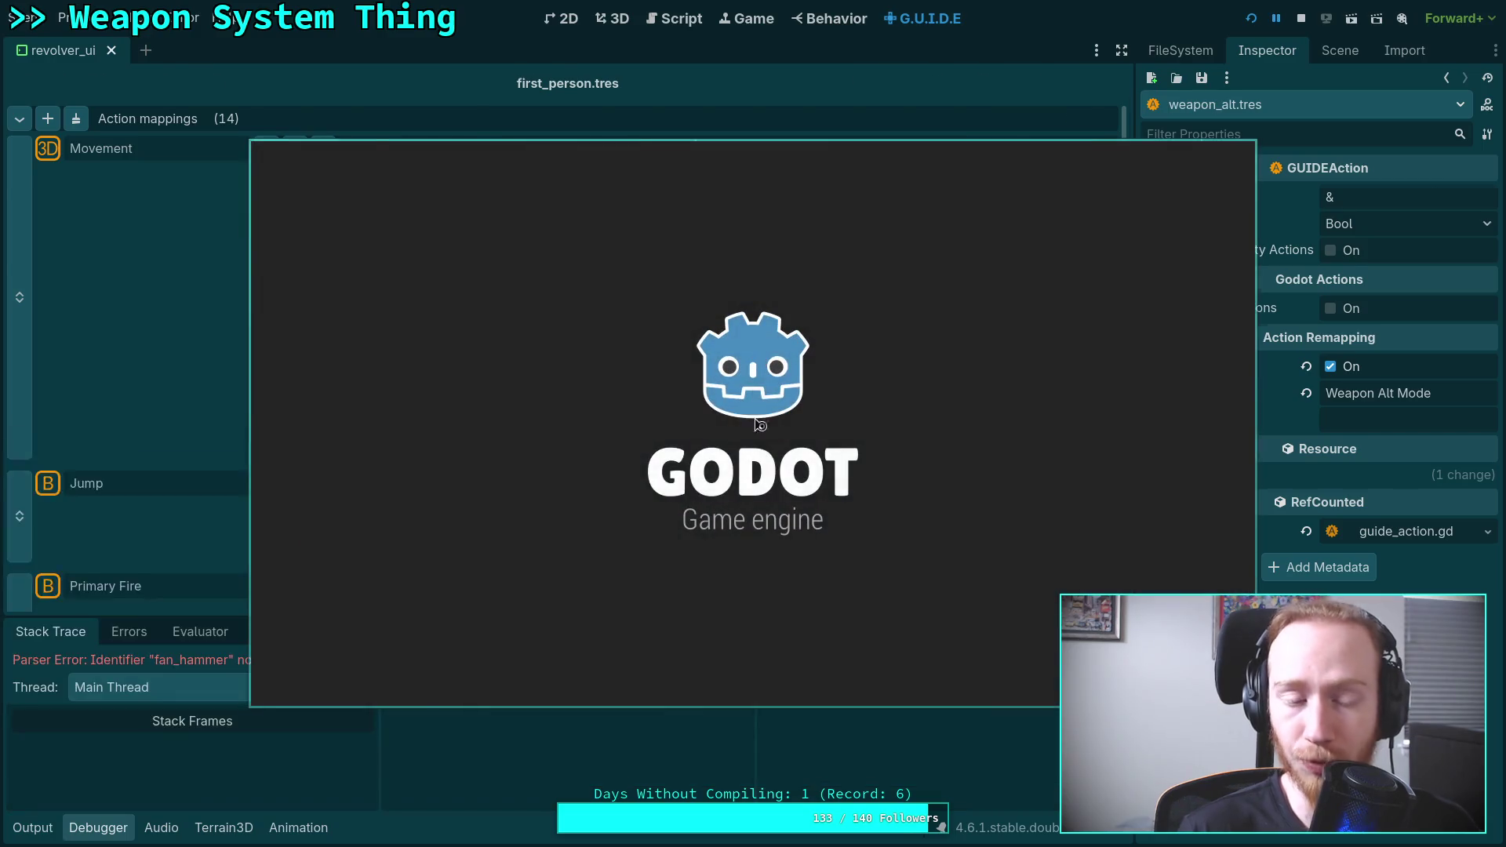
# Stop the game, hide the debugger, and change fan_hammer to weapon_alt on lines 903 and 907
pyautogui.click(1301, 19)
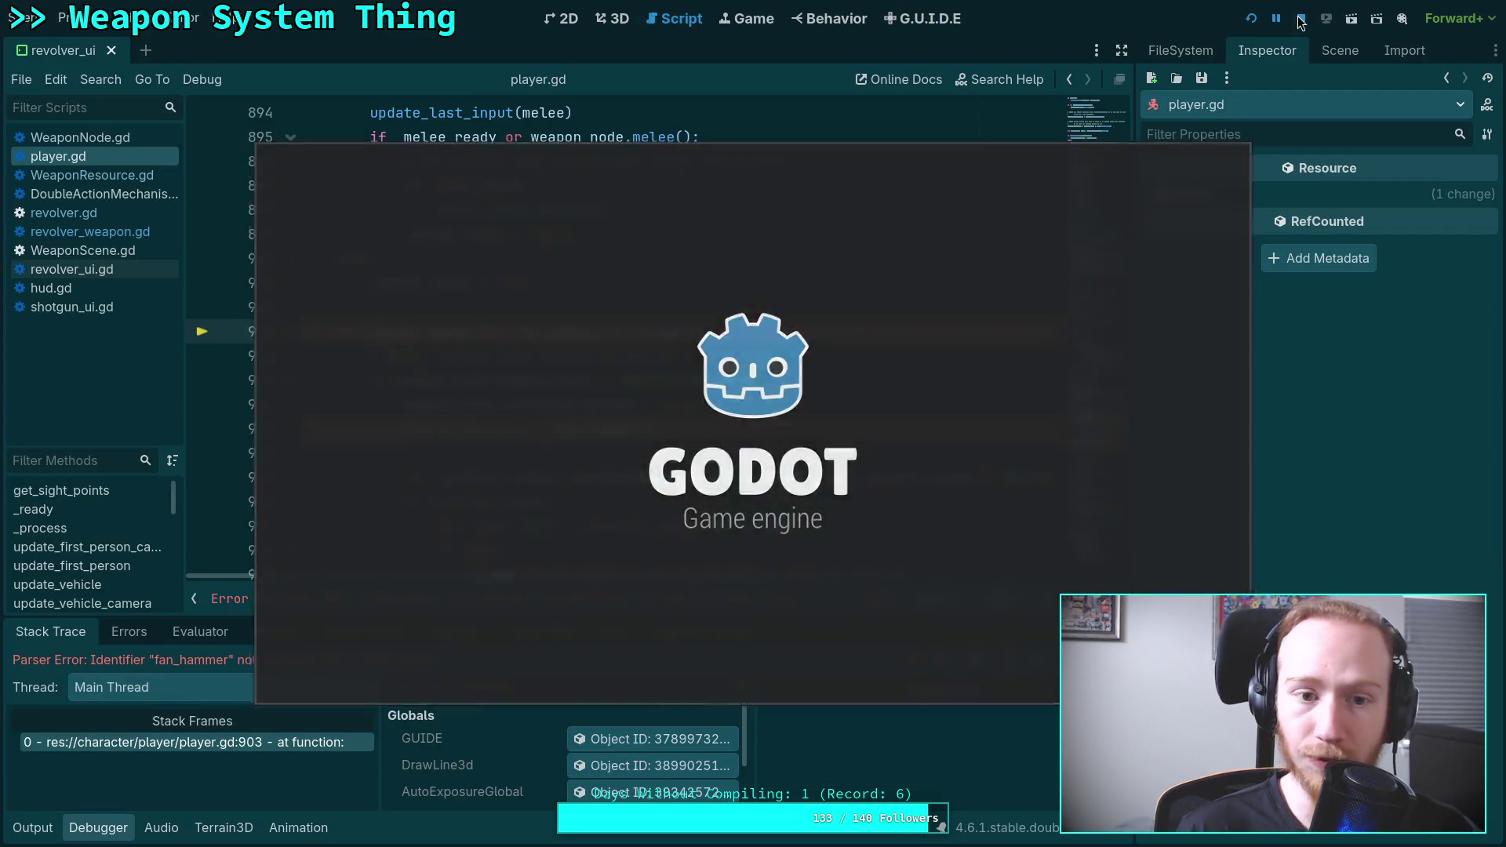
pyautogui.click(63, 827)
pyautogui.doubleClick(553, 331)
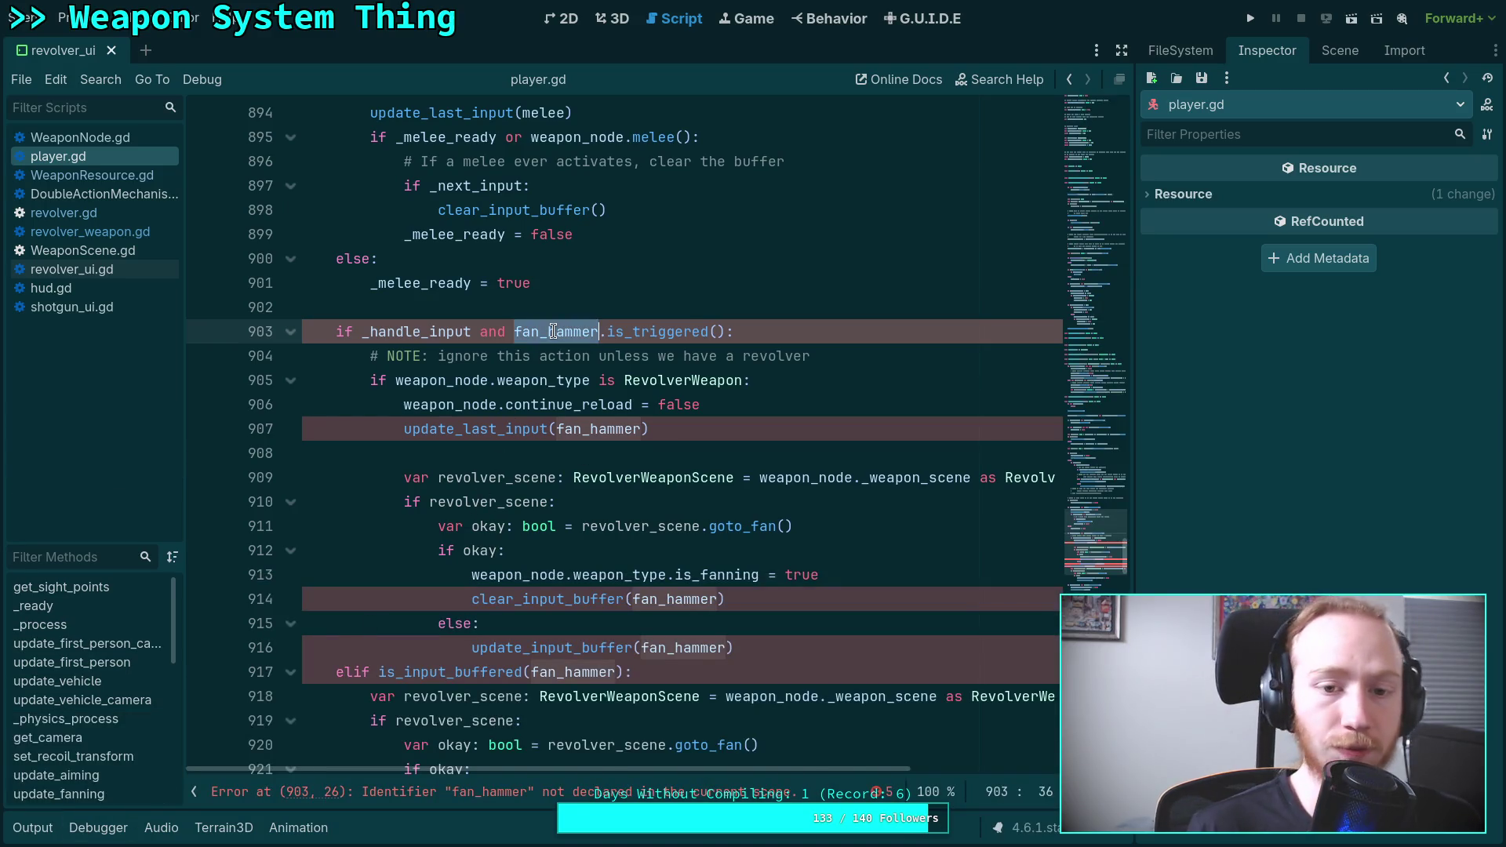
pyautogui.write('weapon_alt')
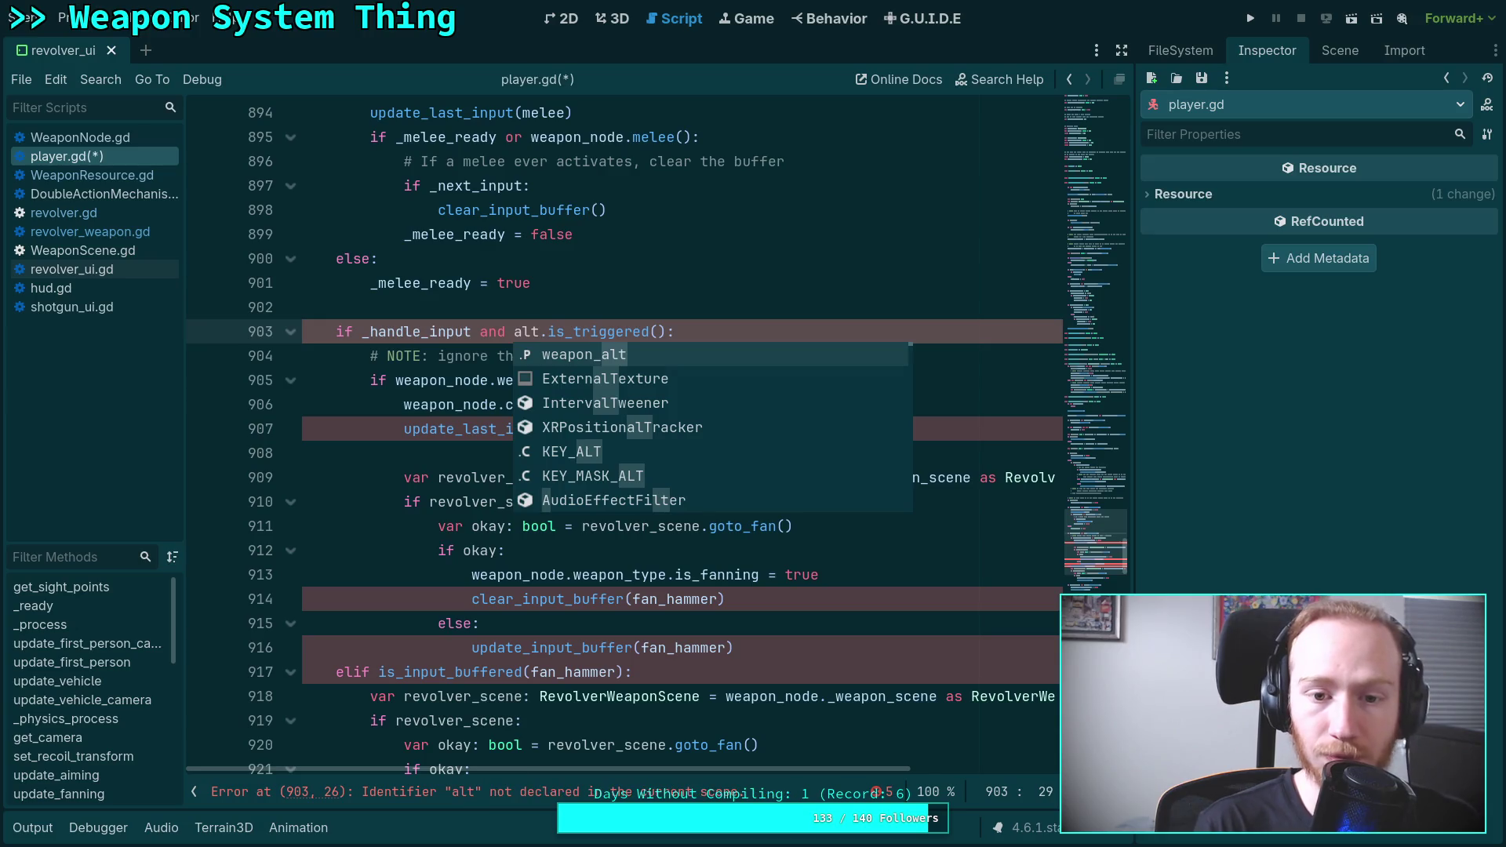
pyautogui.scroll(1, 621, 429)
pyautogui.scroll(-1, 620, 430)
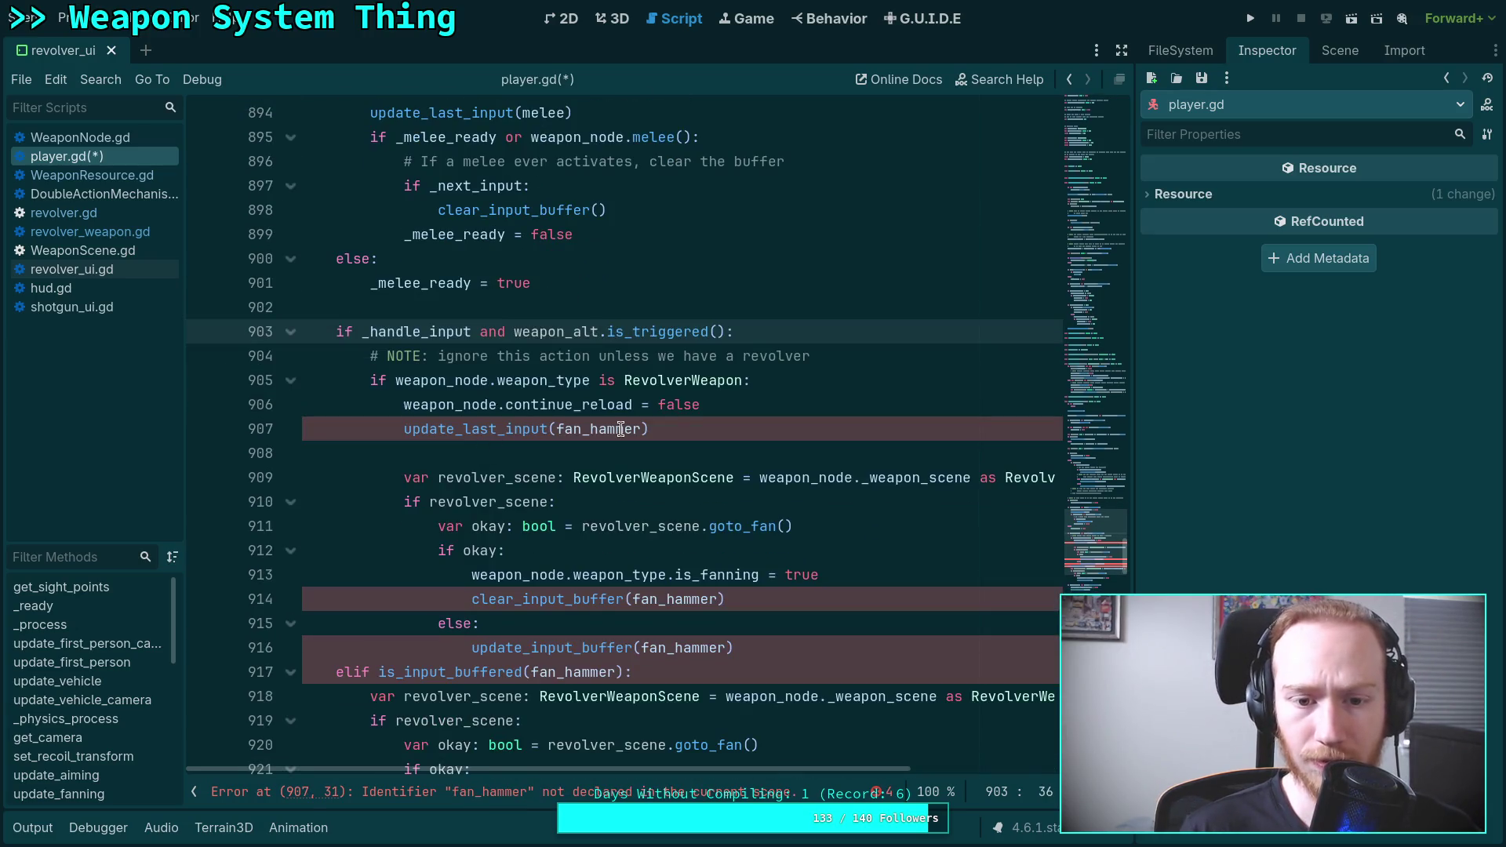
pyautogui.doubleClick(621, 430)
pyautogui.press('BackSpace')
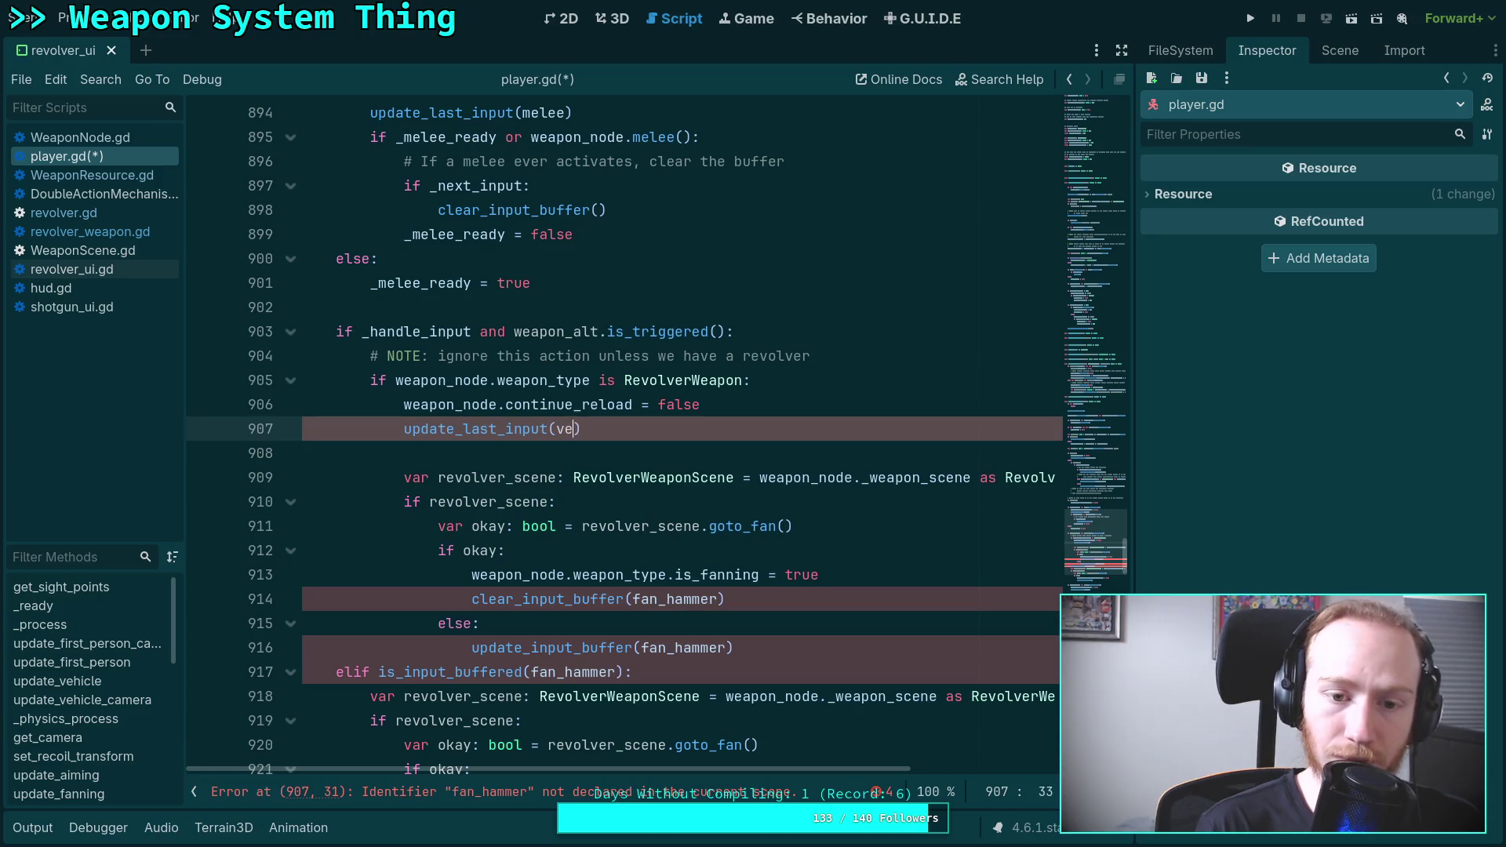
pyautogui.write('wea')
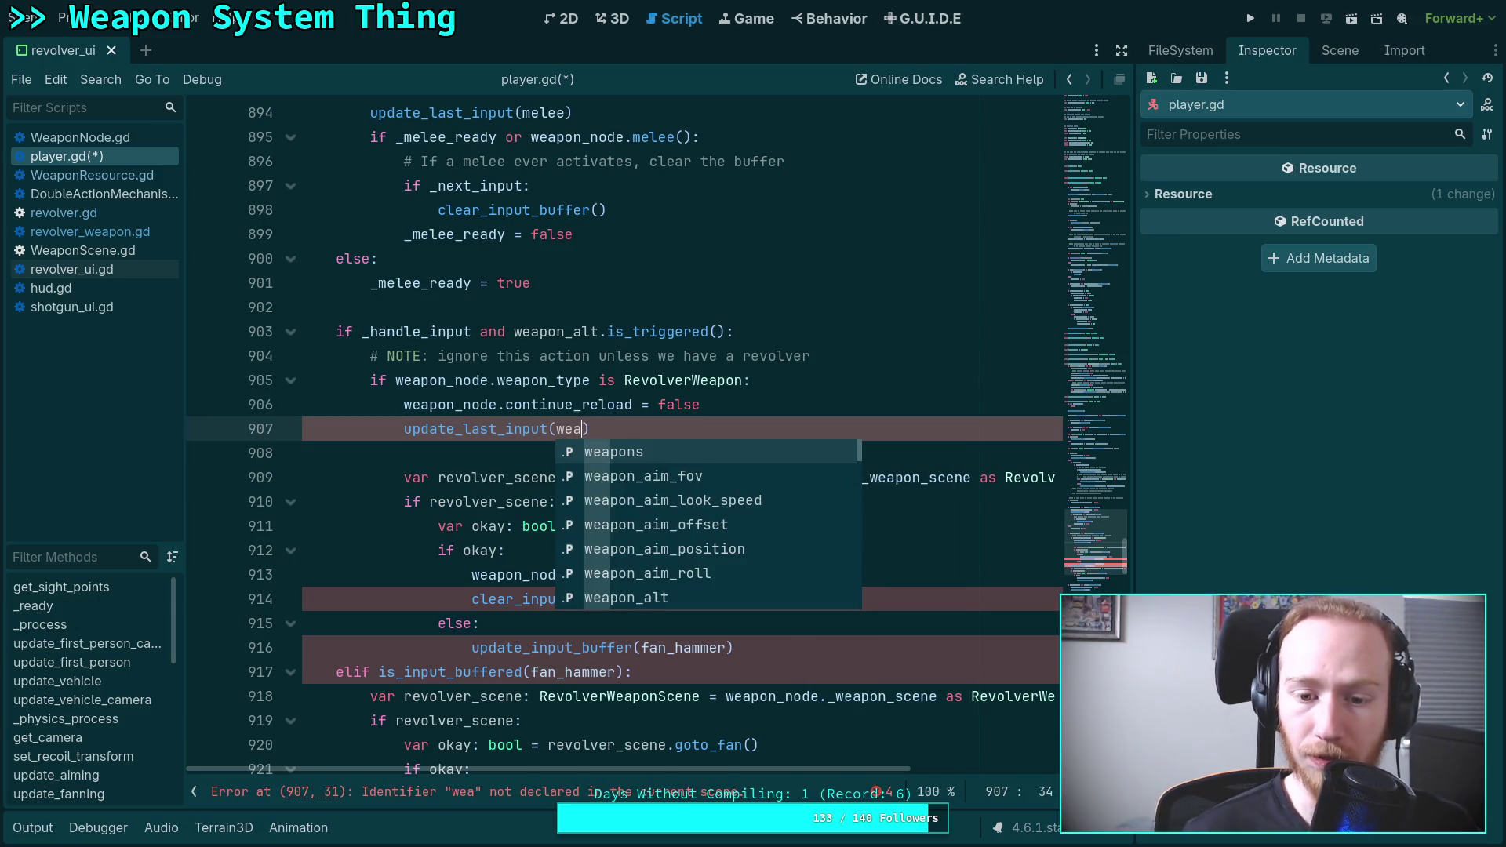
pyautogui.press('Down')
pyautogui.press('Down')
pyautogui.press('Down')
pyautogui.press('Return')
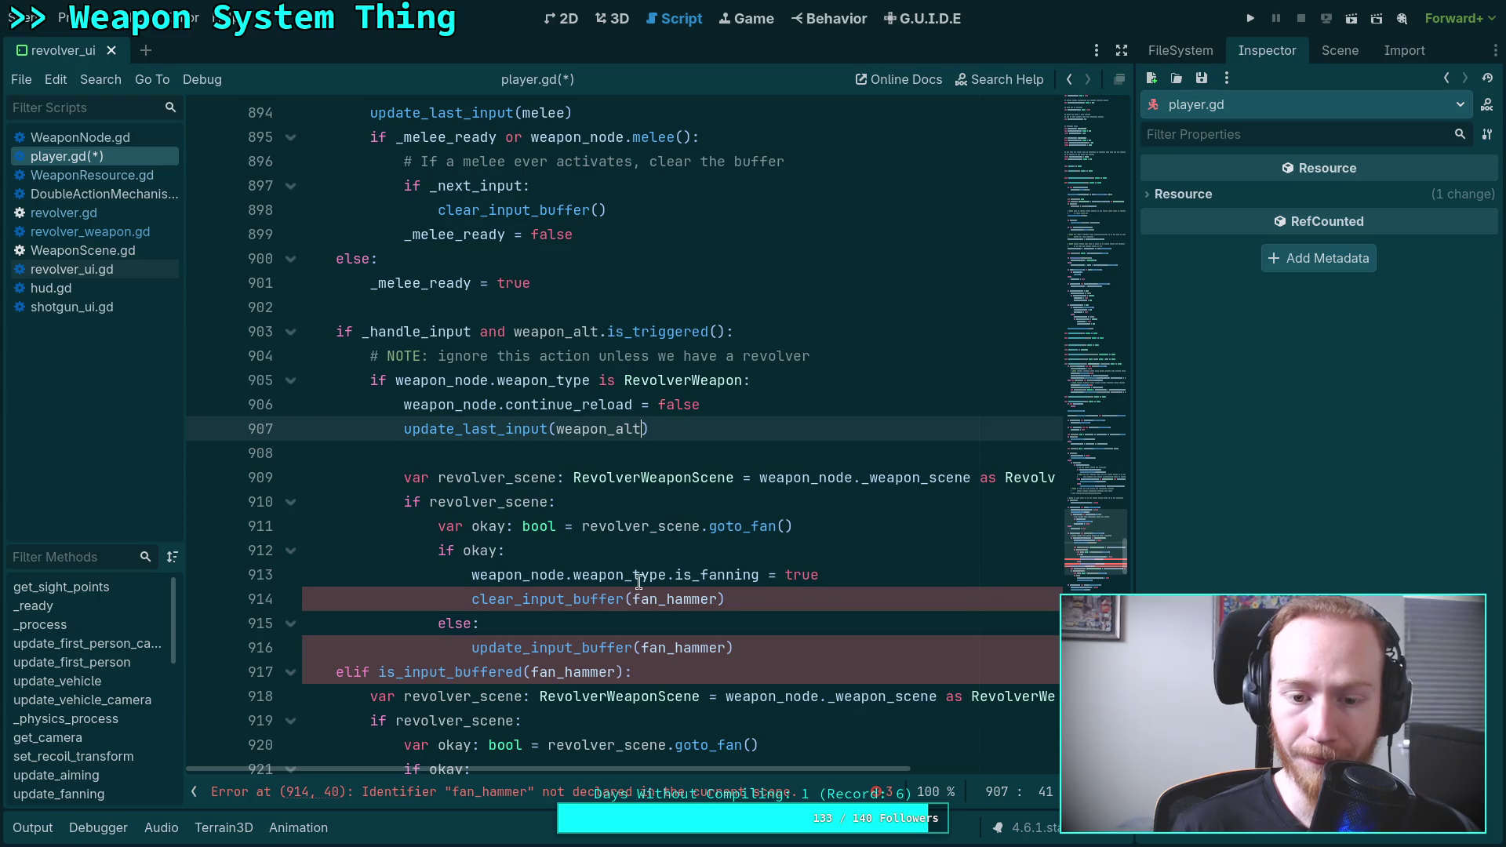
# Replace the remaining fan_hammer references on lines 914–916 with weapon_alt, save player.gd, and run
pyautogui.doubleClick(612, 430)
pyautogui.hotkey('ctrl', 'c')
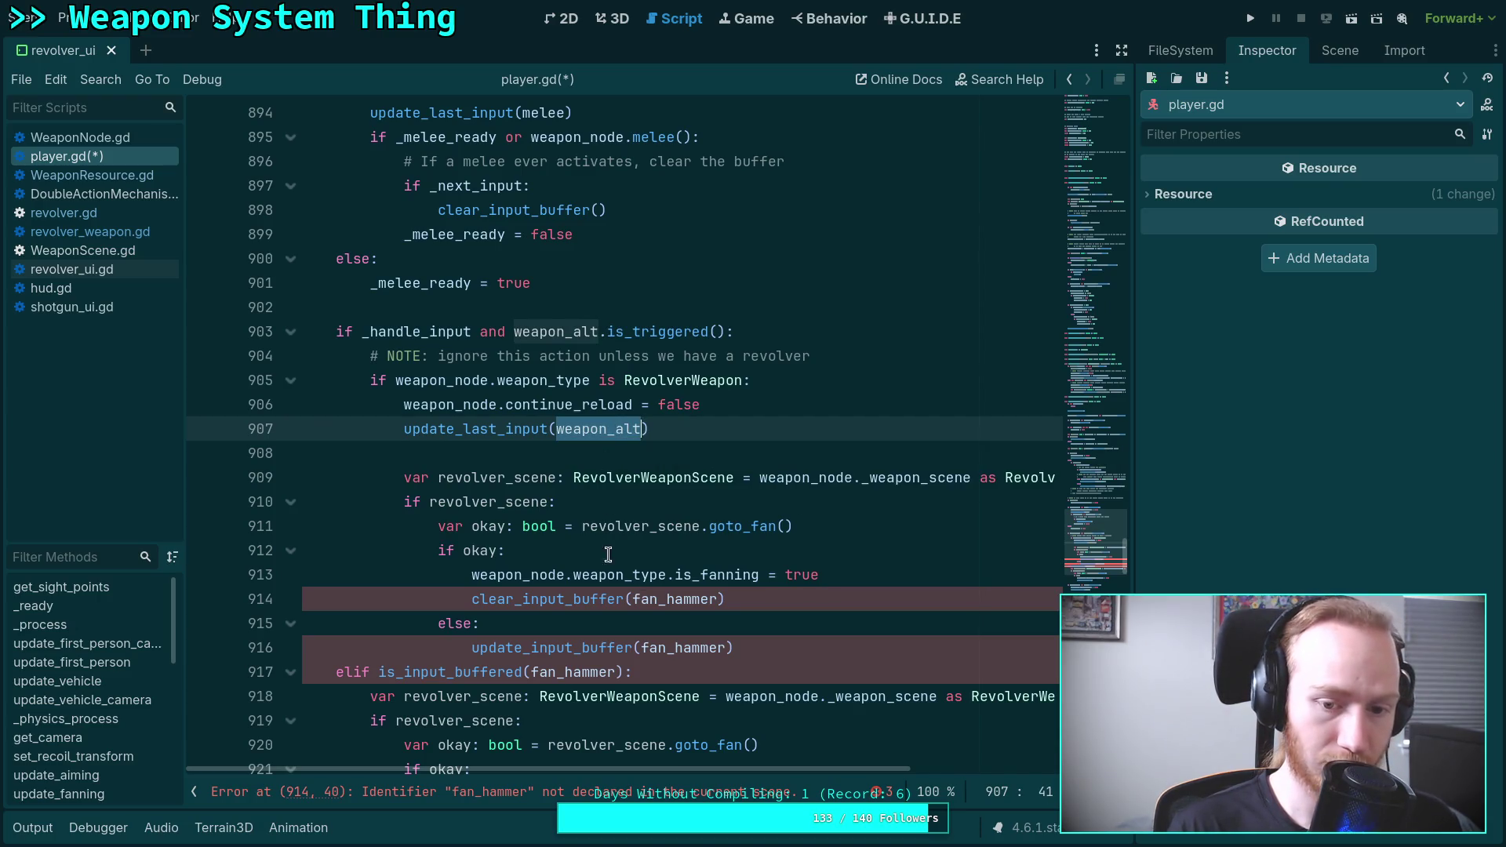
pyautogui.doubleClick(660, 604)
pyautogui.hotkey('ctrl', 'v')
pyautogui.doubleClick(679, 648)
pyautogui.hotkey('ctrl', 'v')
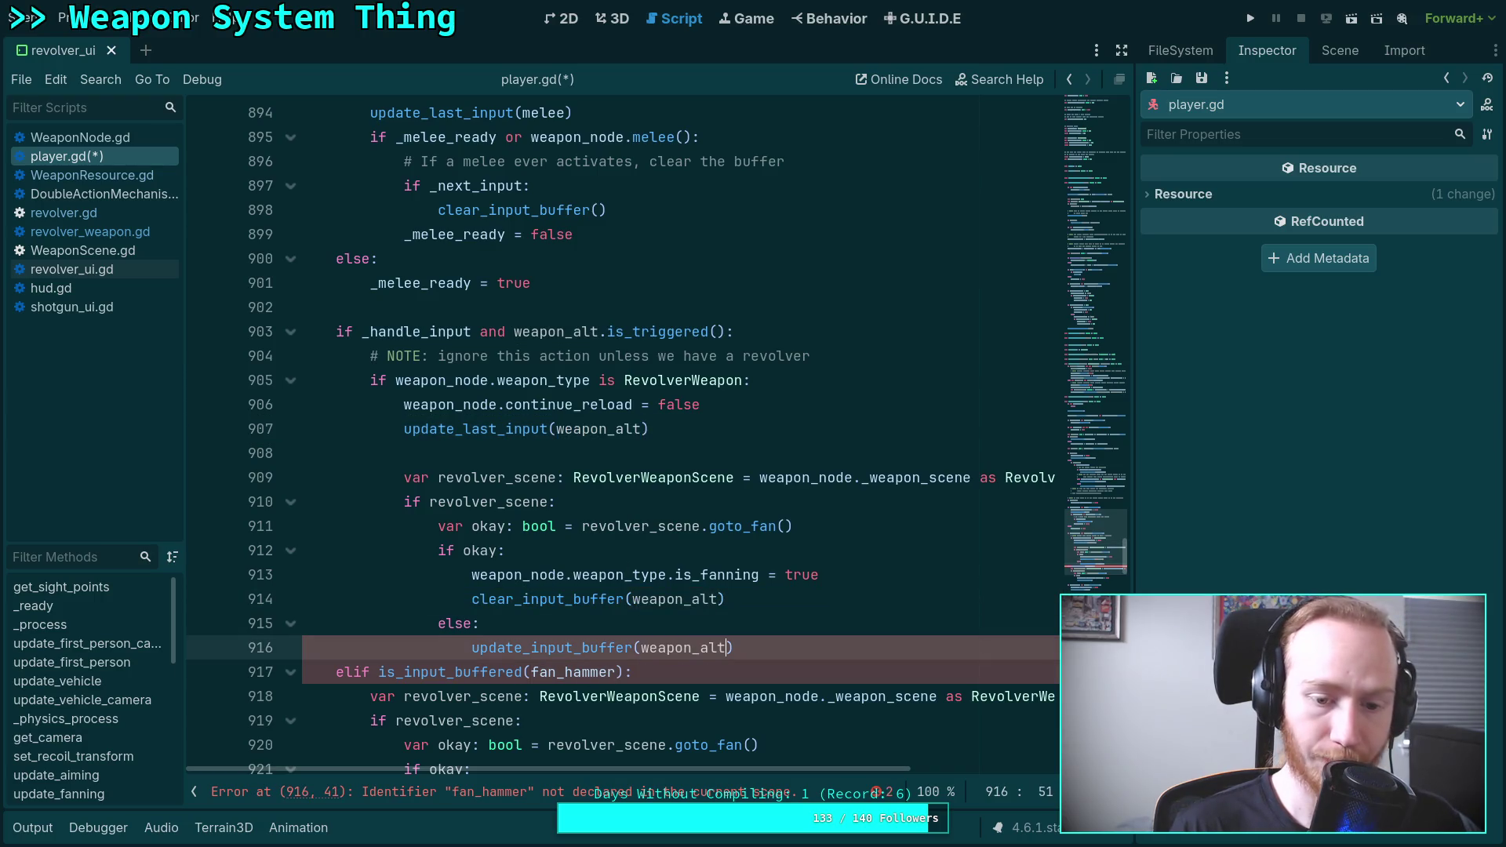
pyautogui.doubleClick(569, 672)
pyautogui.hotkey('ctrl', 'v')
pyautogui.scroll(-4, 625, 625)
pyautogui.hotkey('ctrl', 's')
pyautogui.click(1254, 17)
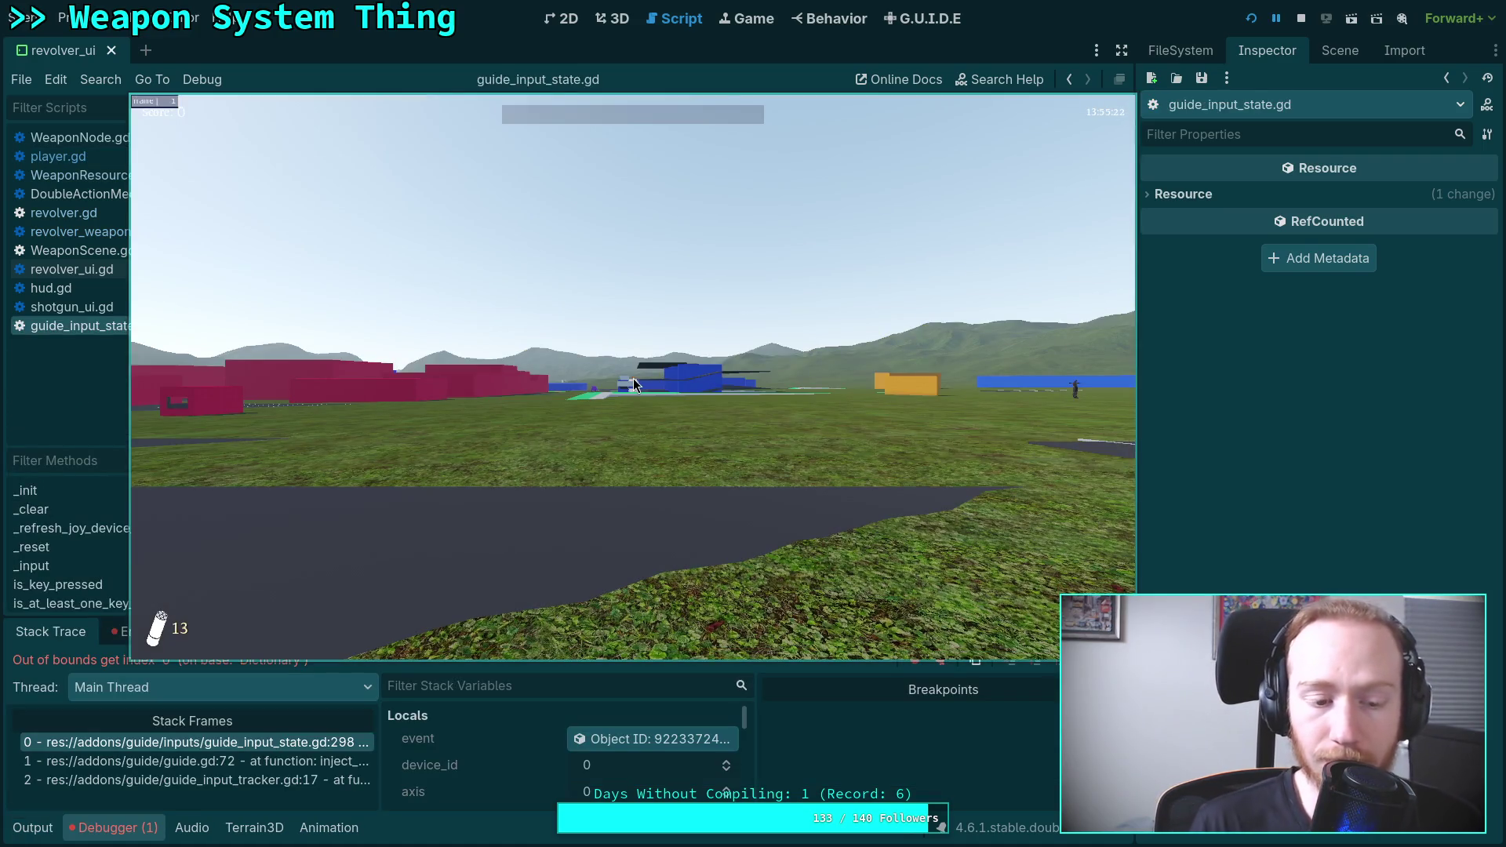
# Stop the game, review the runtime errors and _joy_axes uses, and jump to the error's line and stack trace
pyautogui.click(1301, 18)
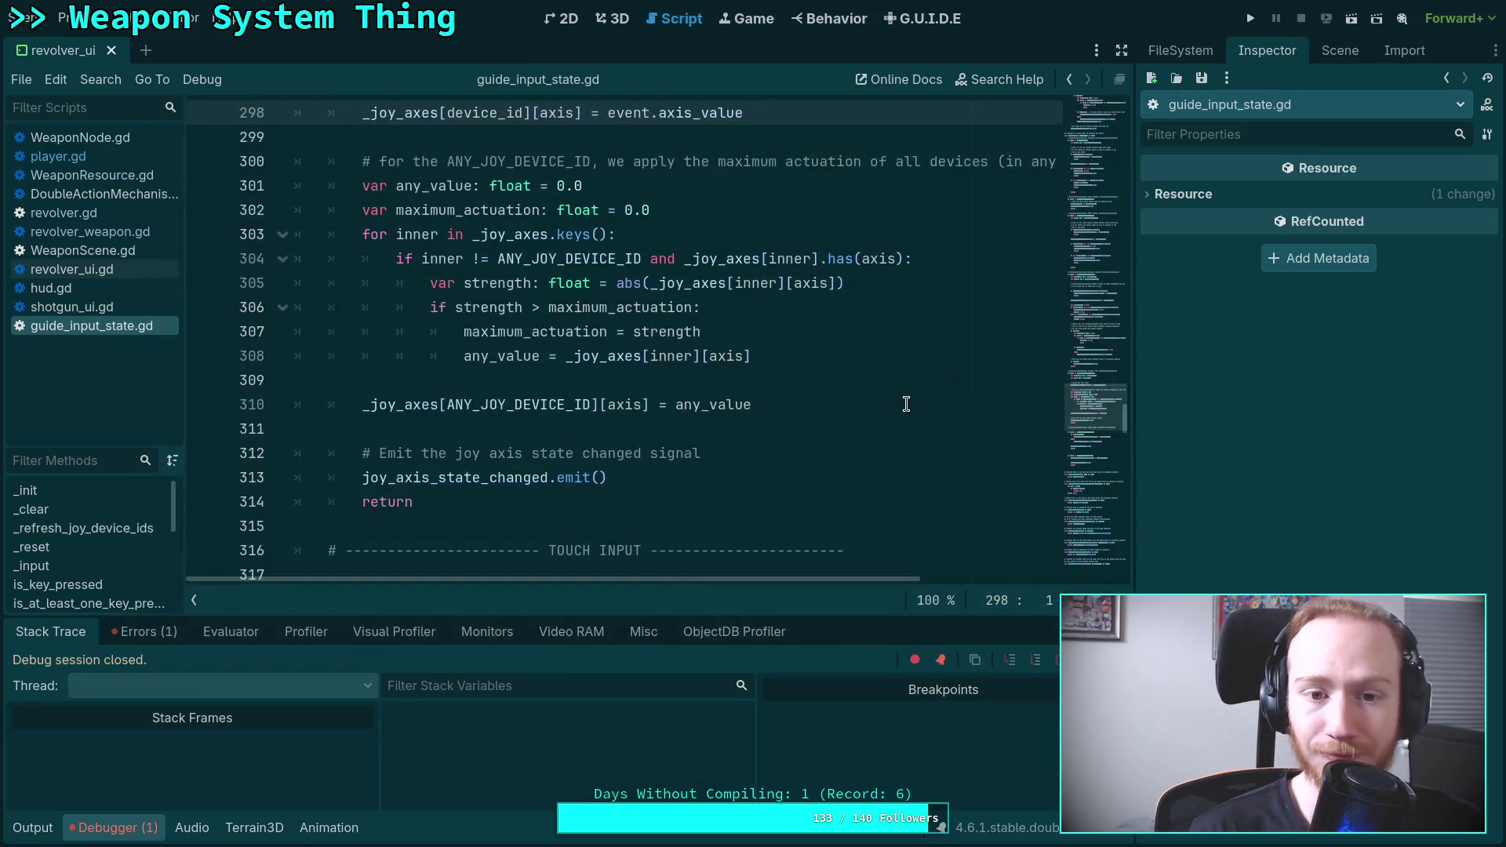
pyautogui.click(157, 634)
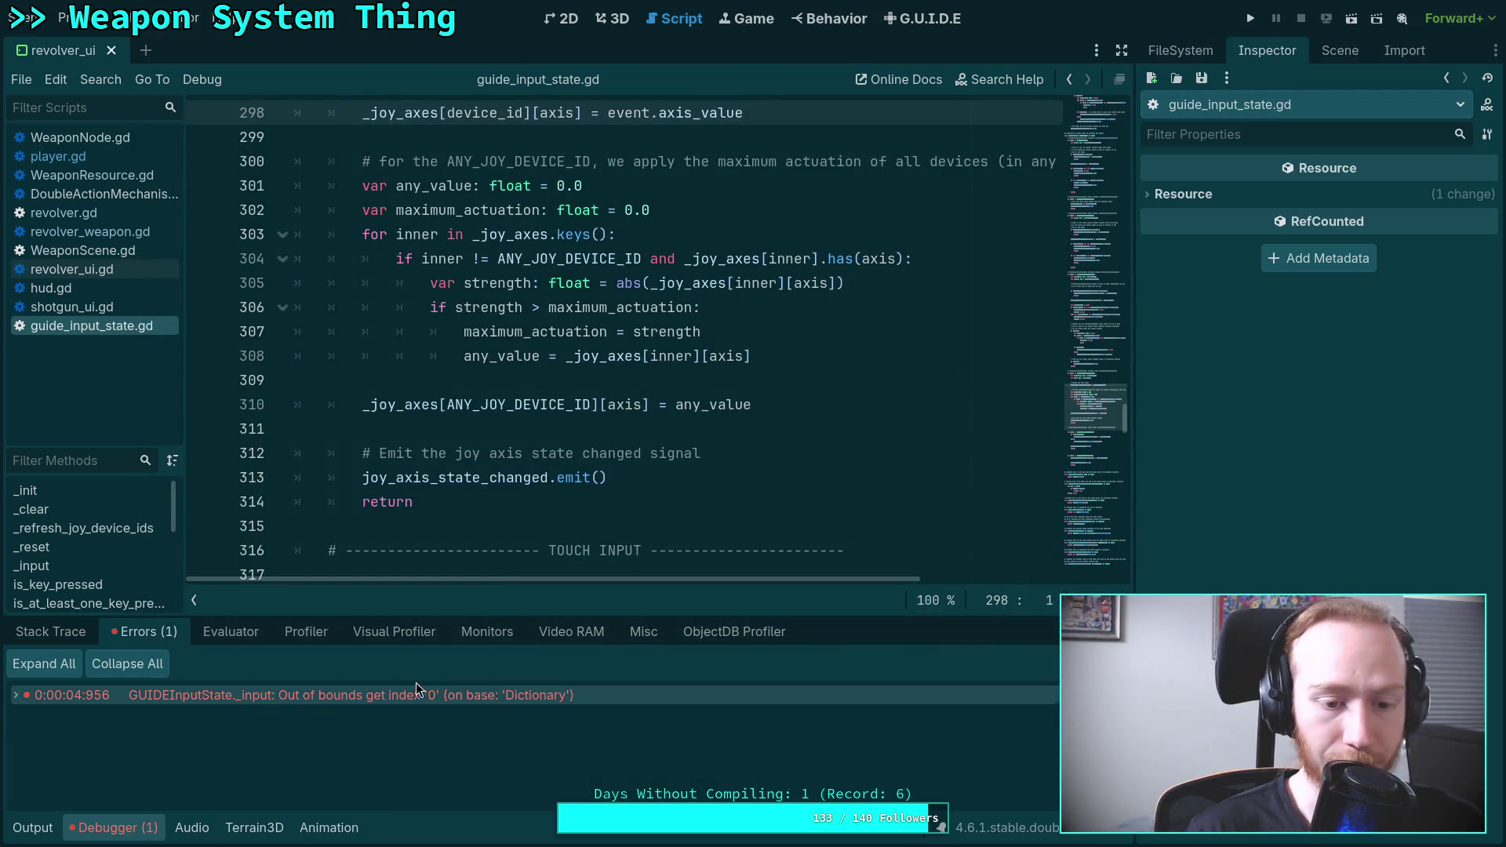
pyautogui.scroll(1, 488, 518)
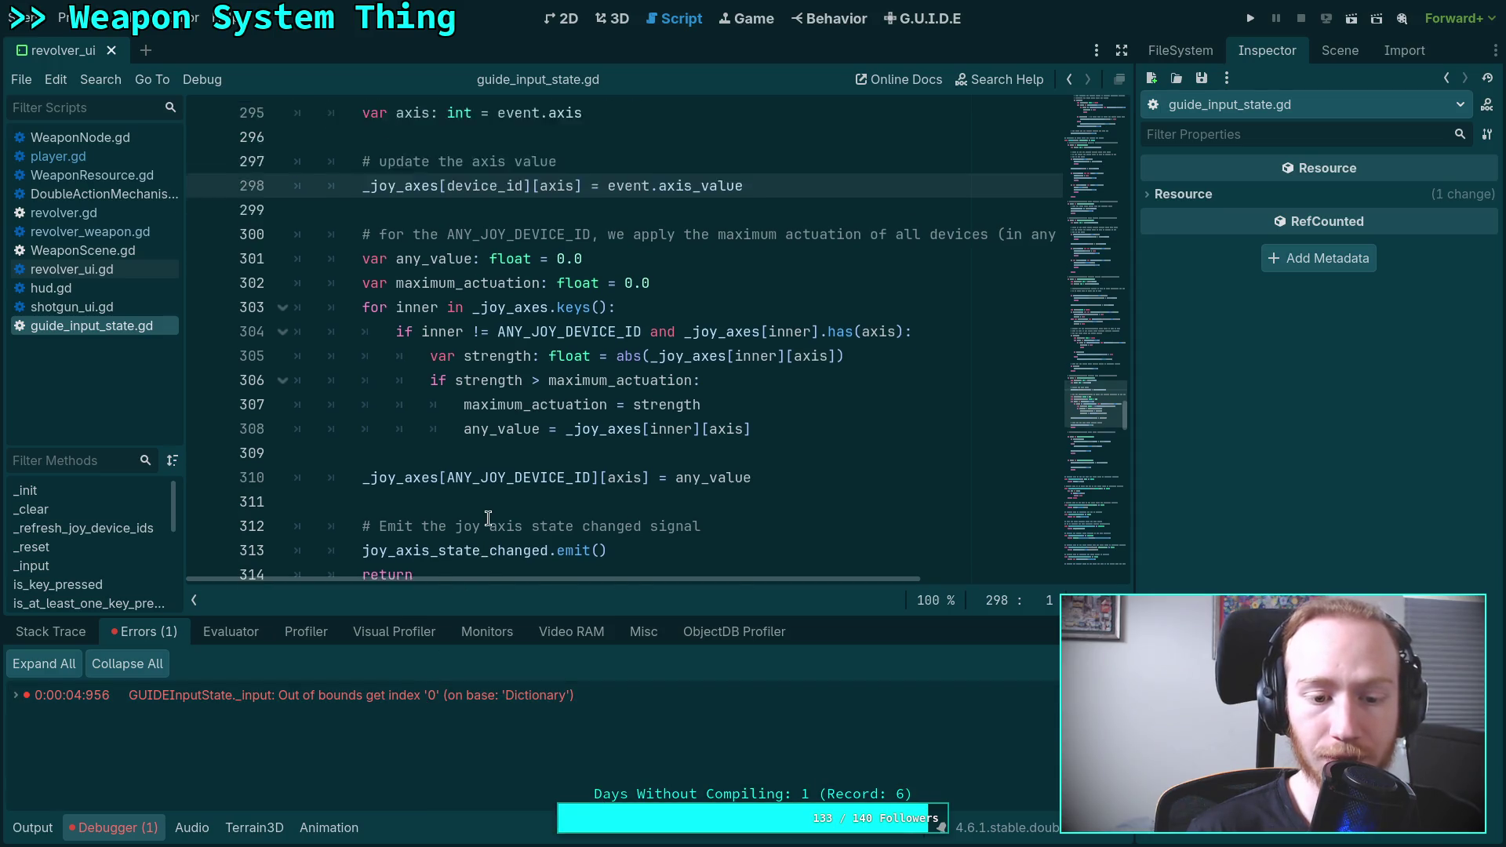
pyautogui.scroll(2, 488, 518)
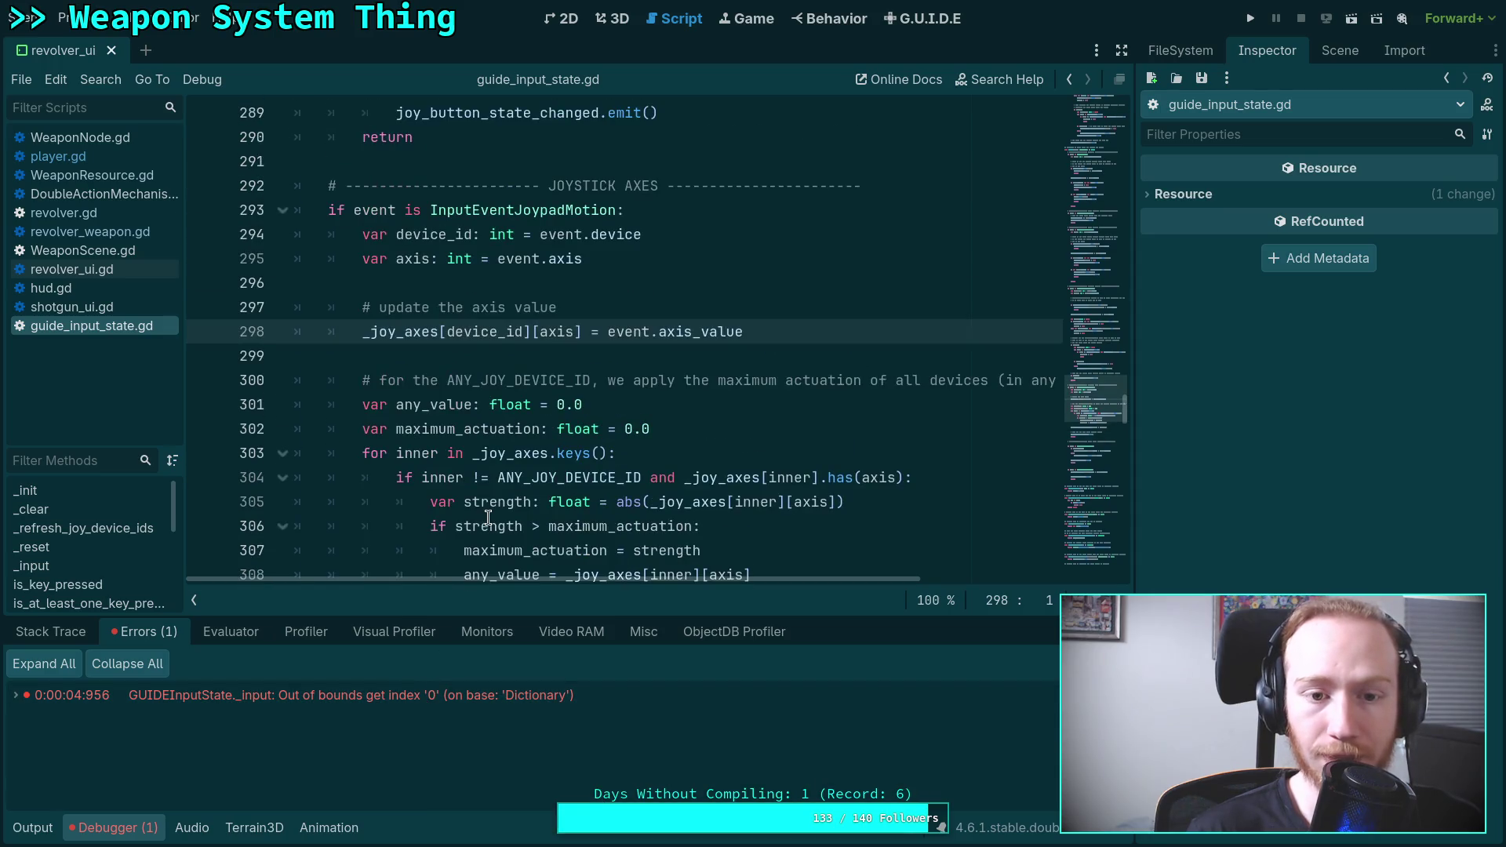
pyautogui.click(516, 358)
pyautogui.scroll(1, 516, 359)
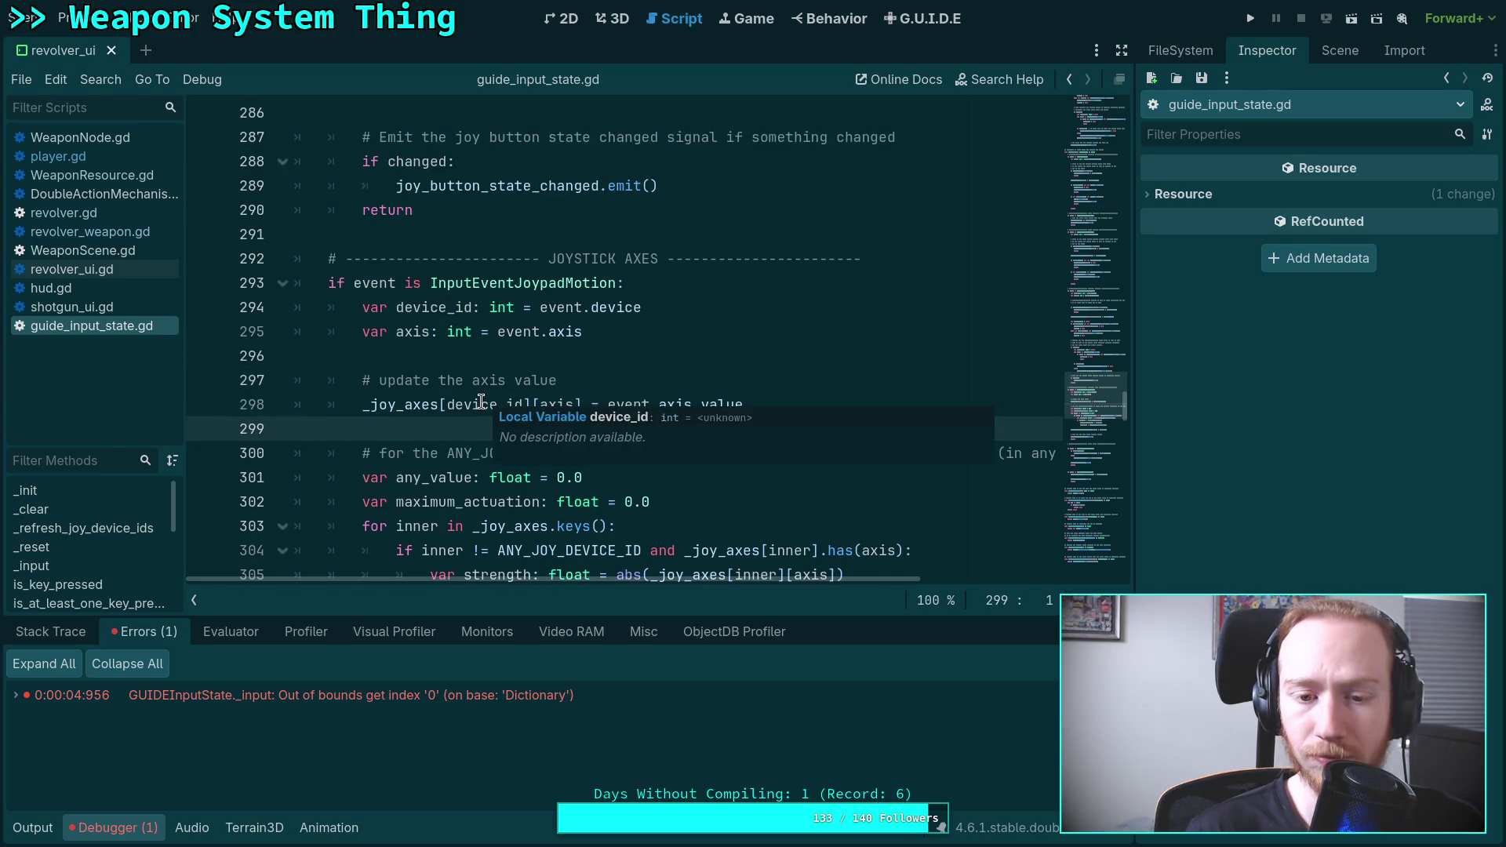
pyautogui.doubleClick(393, 404)
pyautogui.scroll(2, 392, 392)
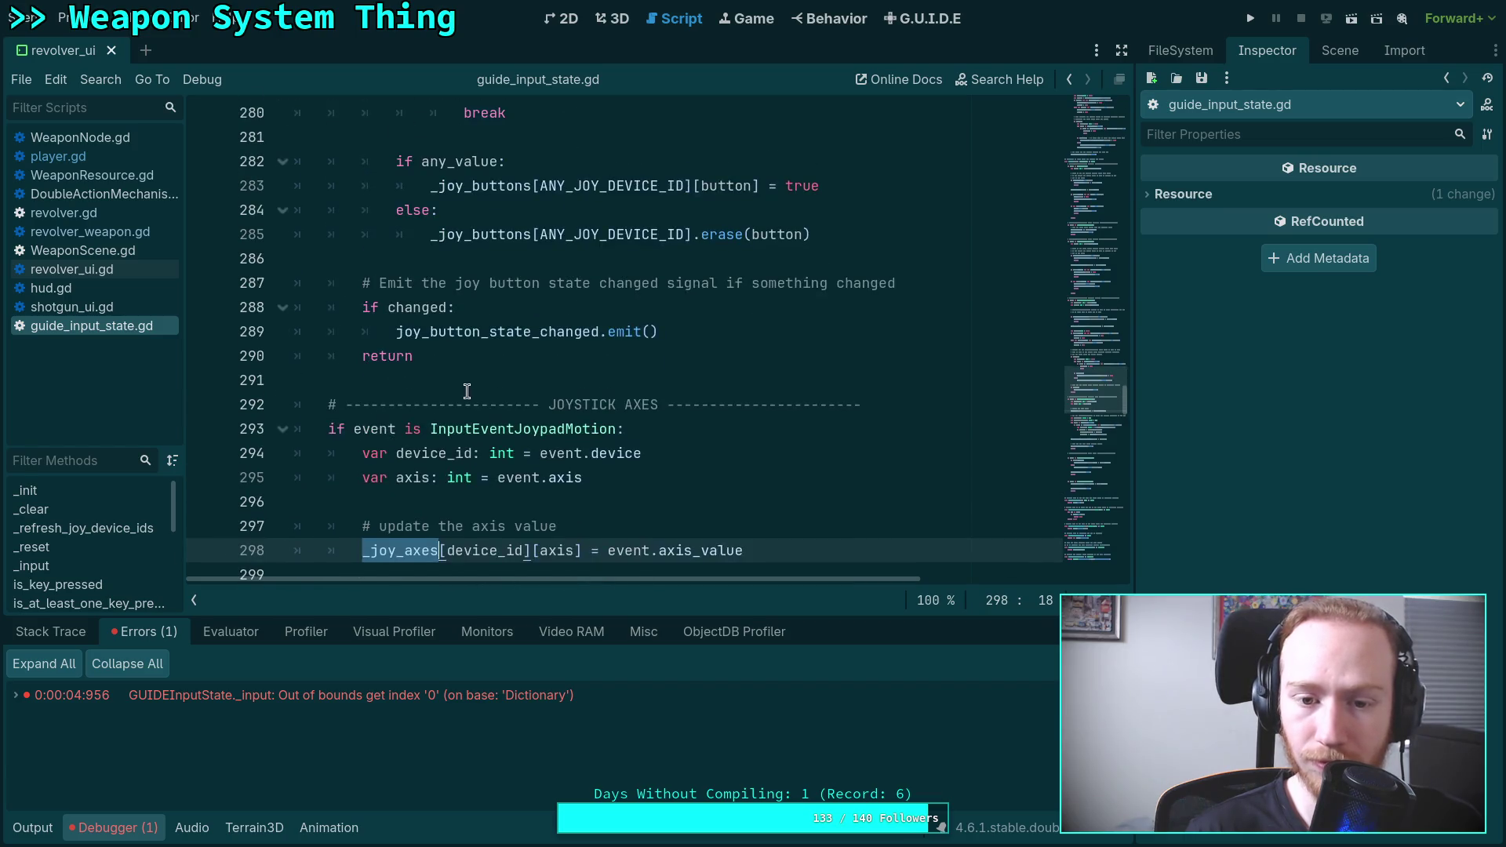
pyautogui.scroll(-2, 467, 391)
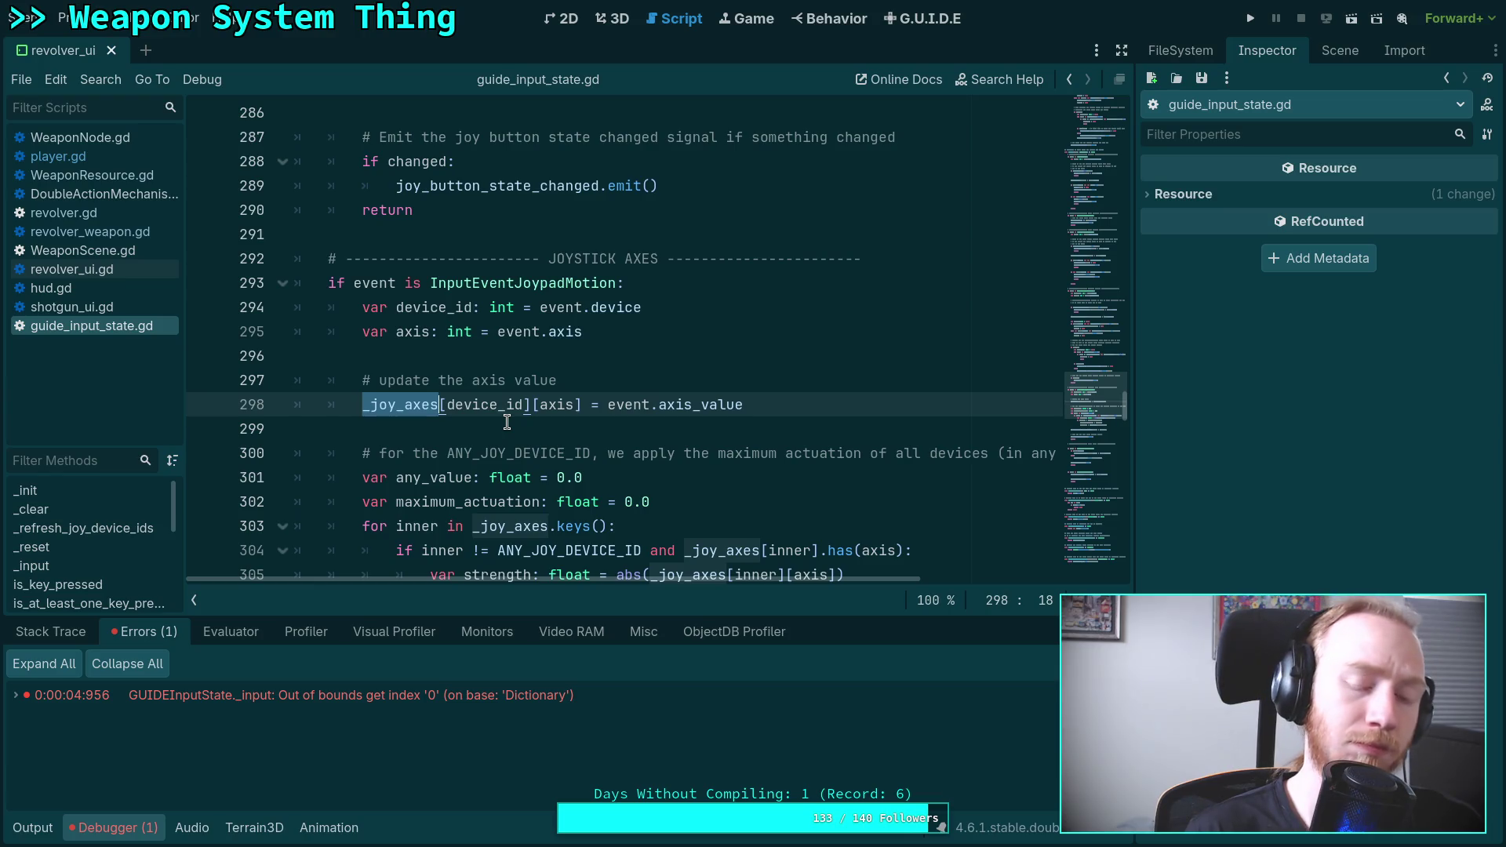
pyautogui.click(316, 699)
pyautogui.click(17, 696)
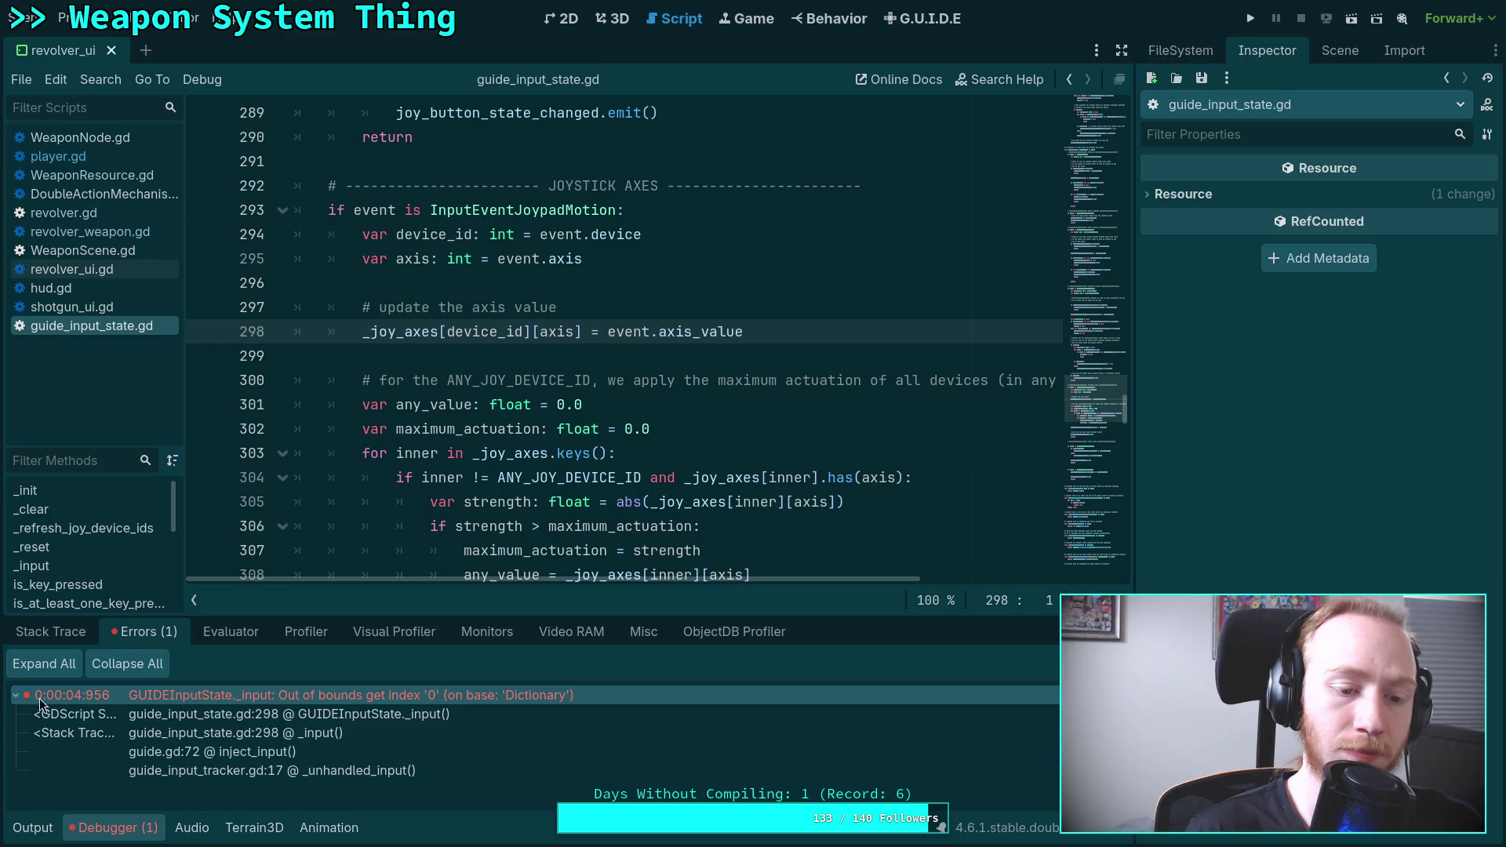
# Rerun the game to reproduce the line 298 error and enlarge the debugger panel
pyautogui.click(1251, 18)
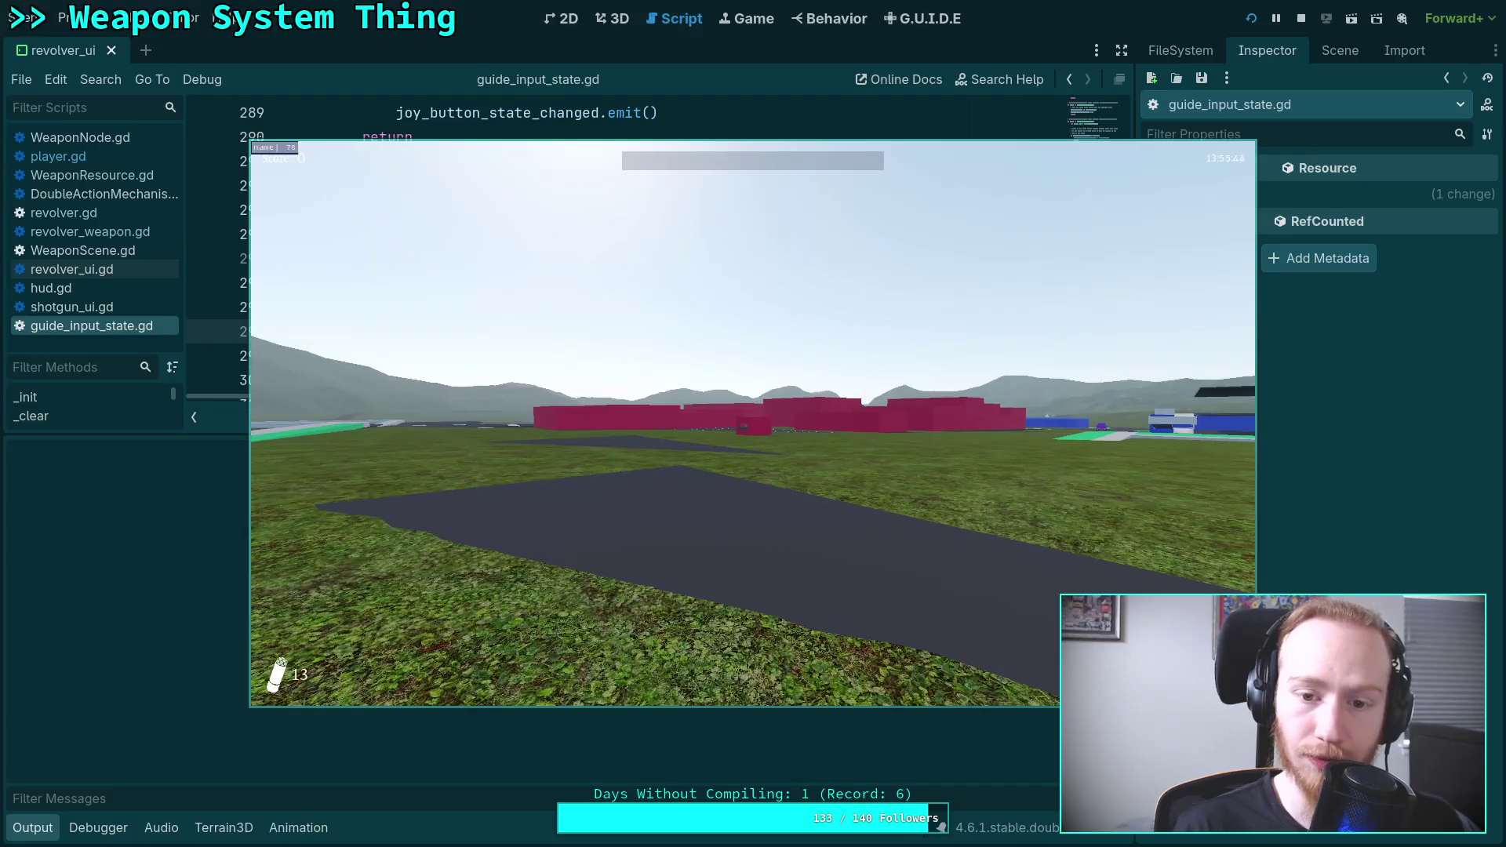
pyautogui.press('Escape')
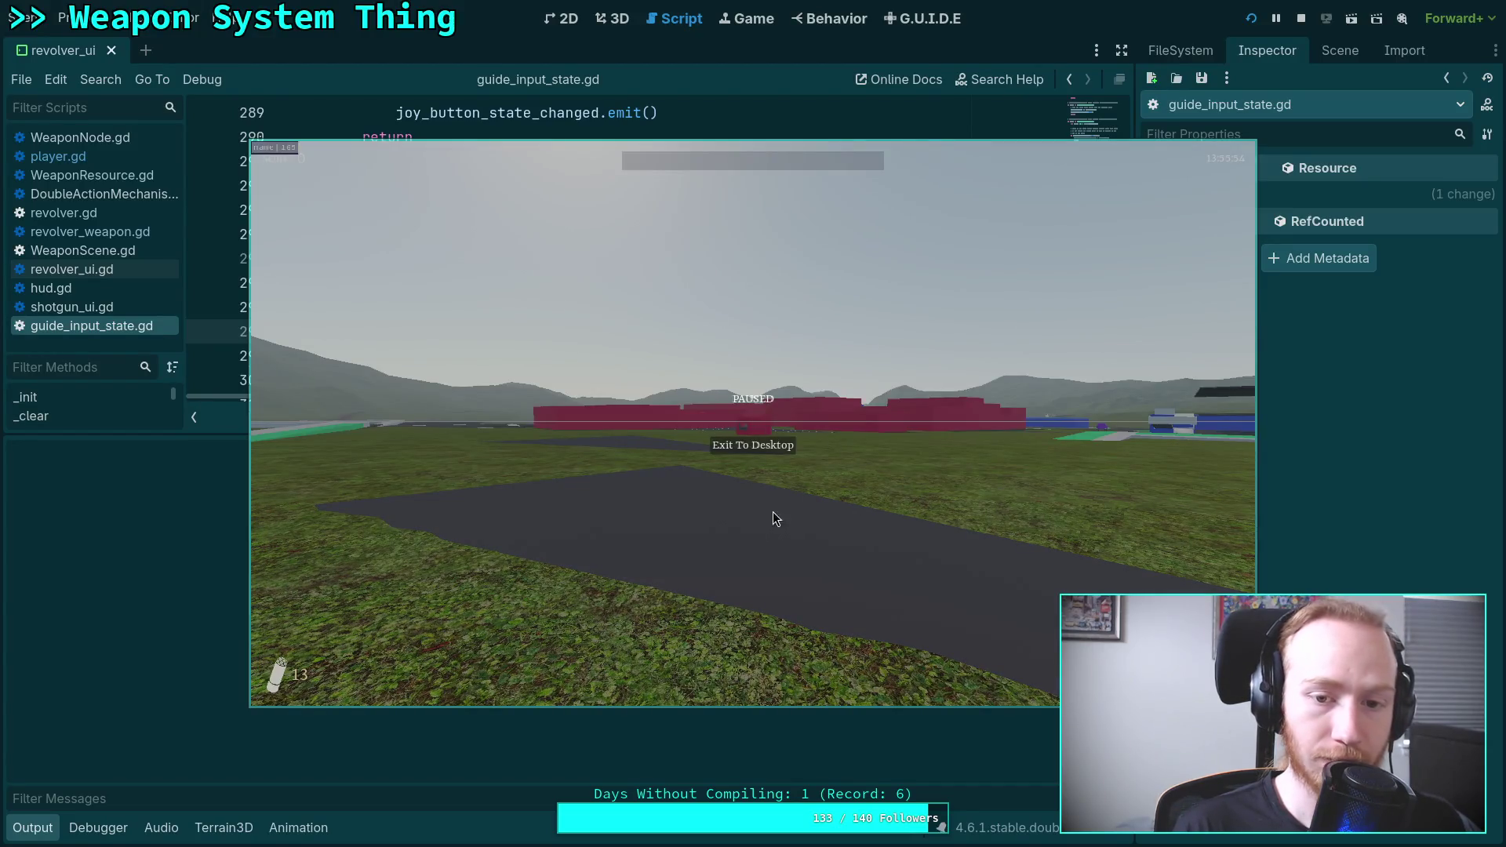
pyautogui.press('Escape')
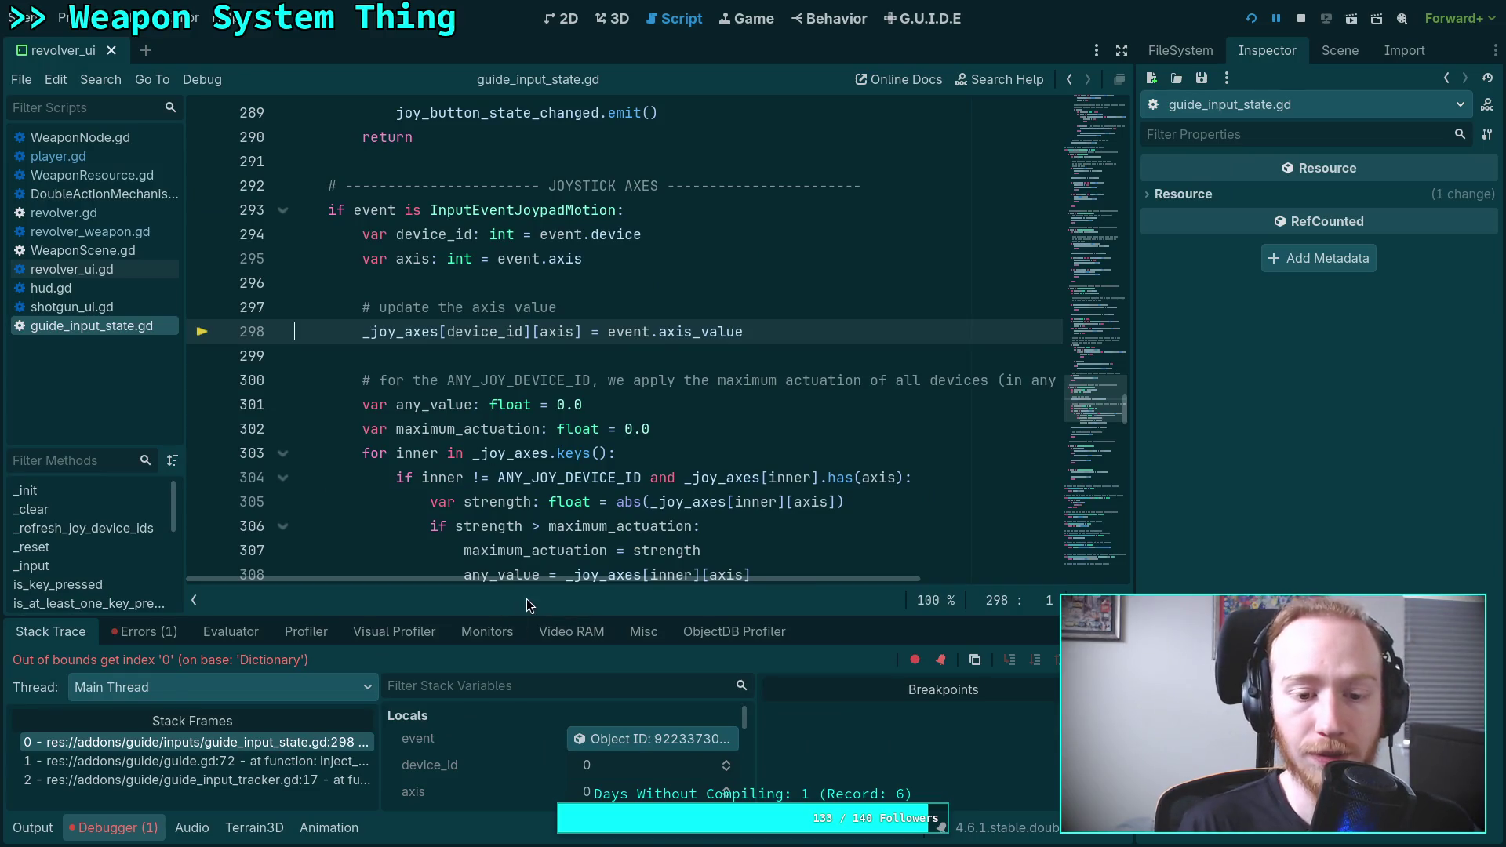
pyautogui.moveTo(561, 616); pyautogui.dragTo(556, 463)
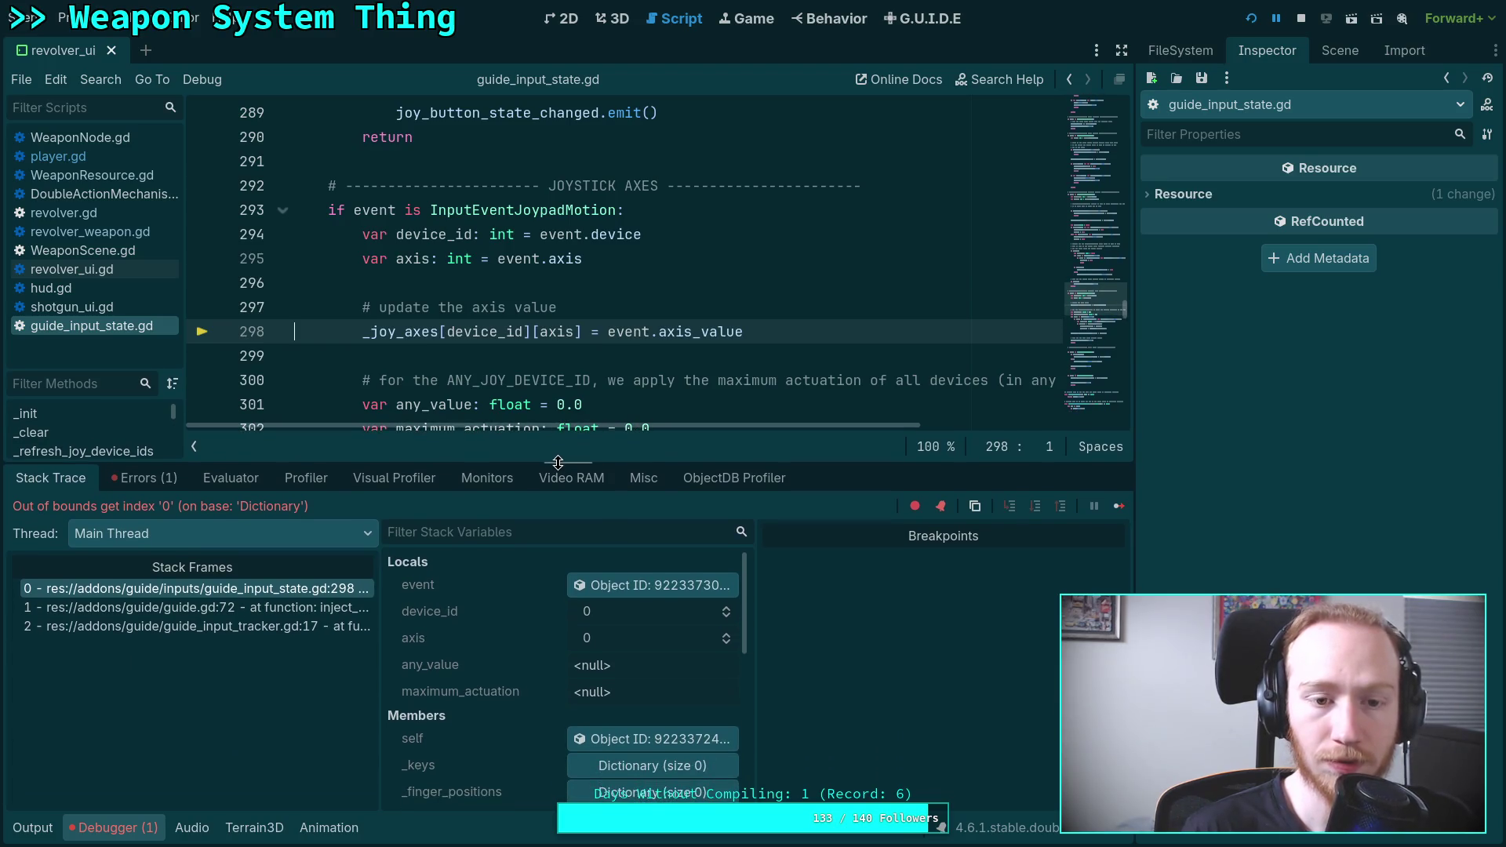
pyautogui.scroll(-1, 484, 384)
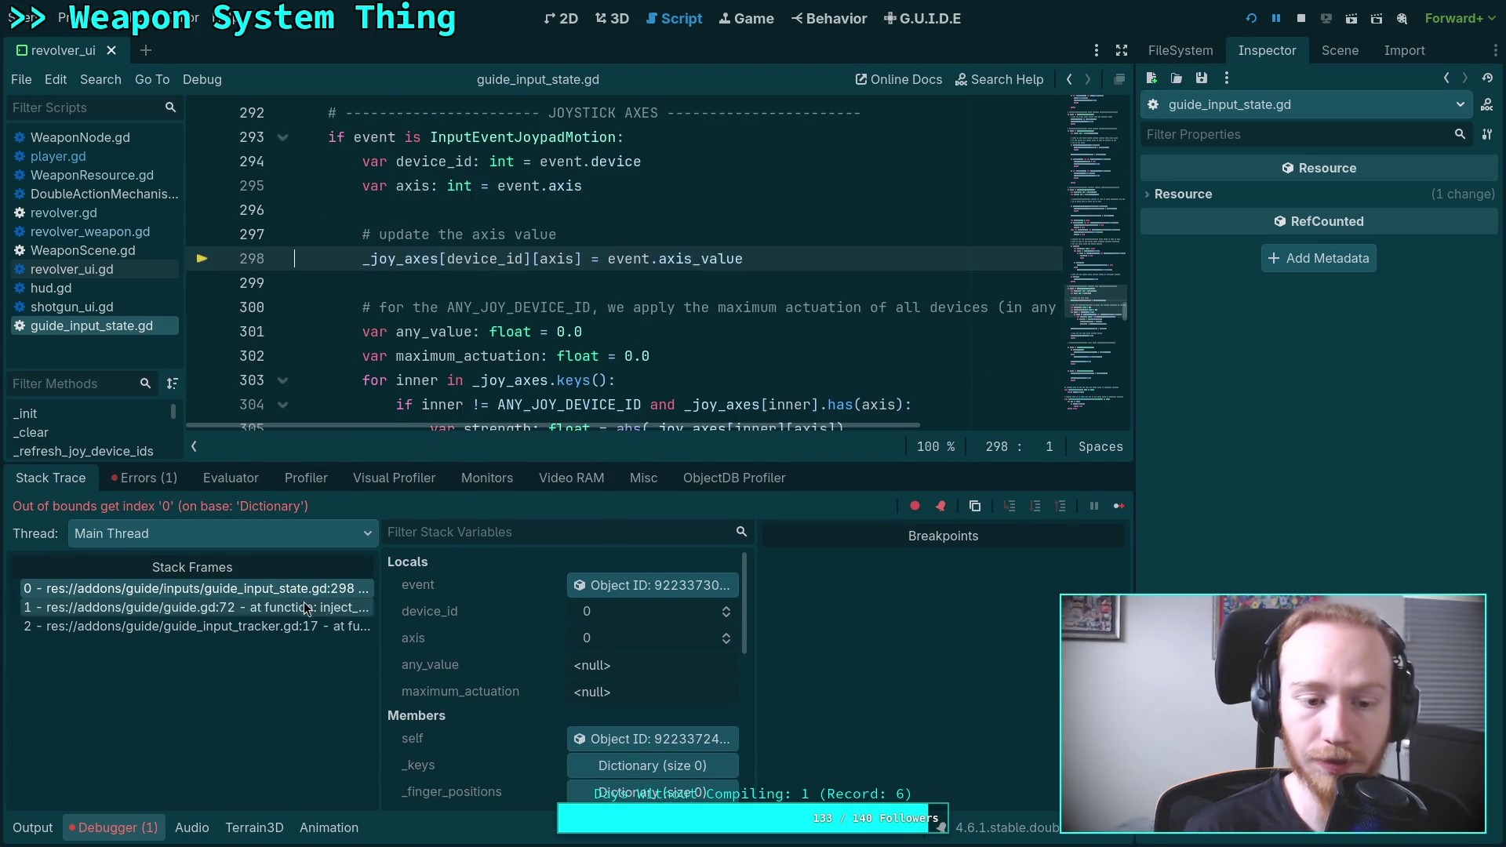
pyautogui.moveTo(761, 579); pyautogui.dragTo(899, 580)
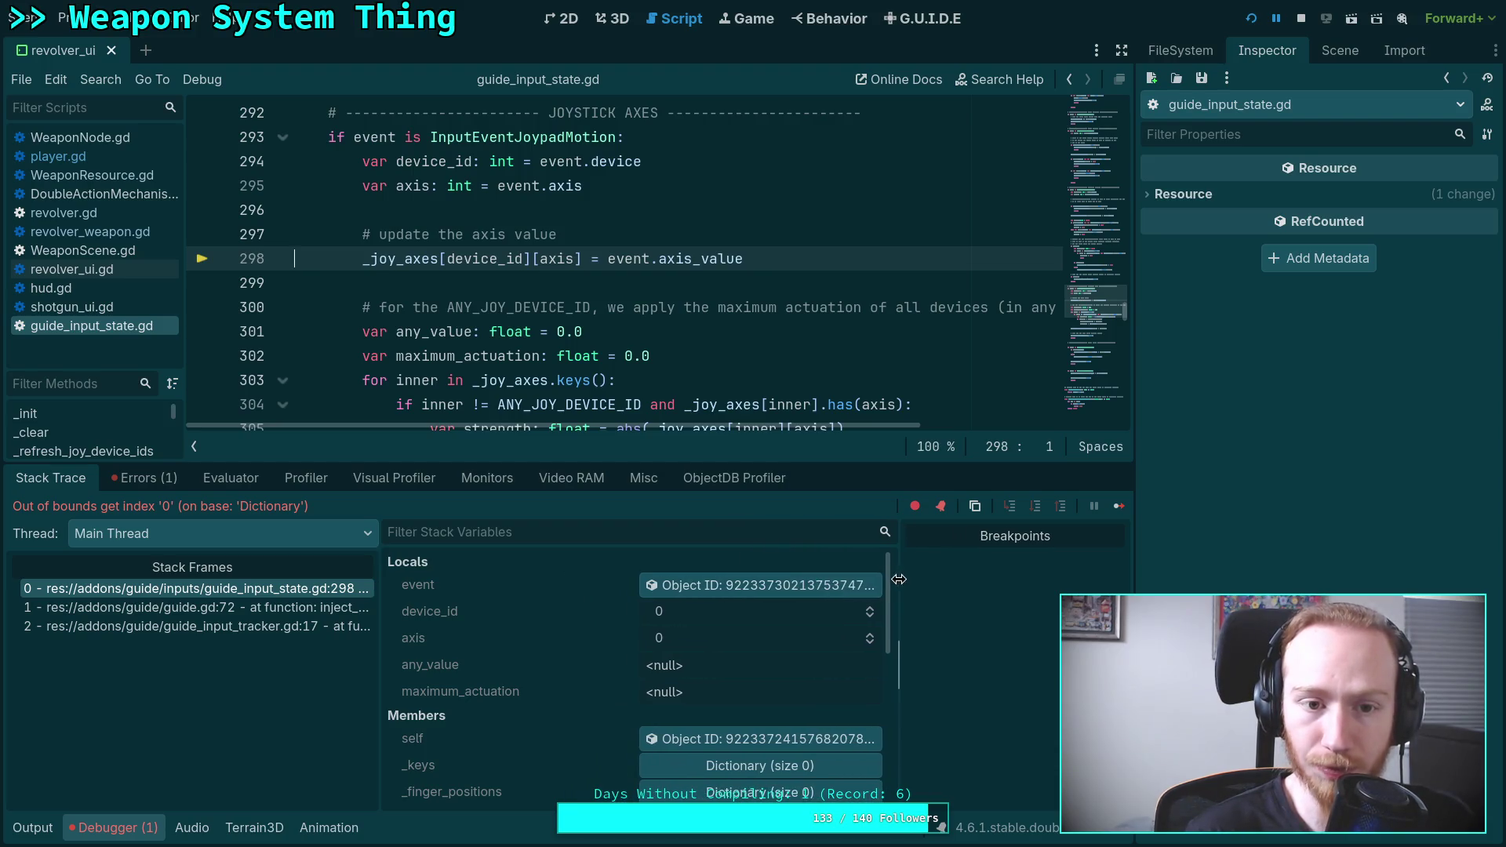
# Expand _joy_axes in Stack Variables to examine the axis values under device key -1
pyautogui.scroll(-4, 507, 642)
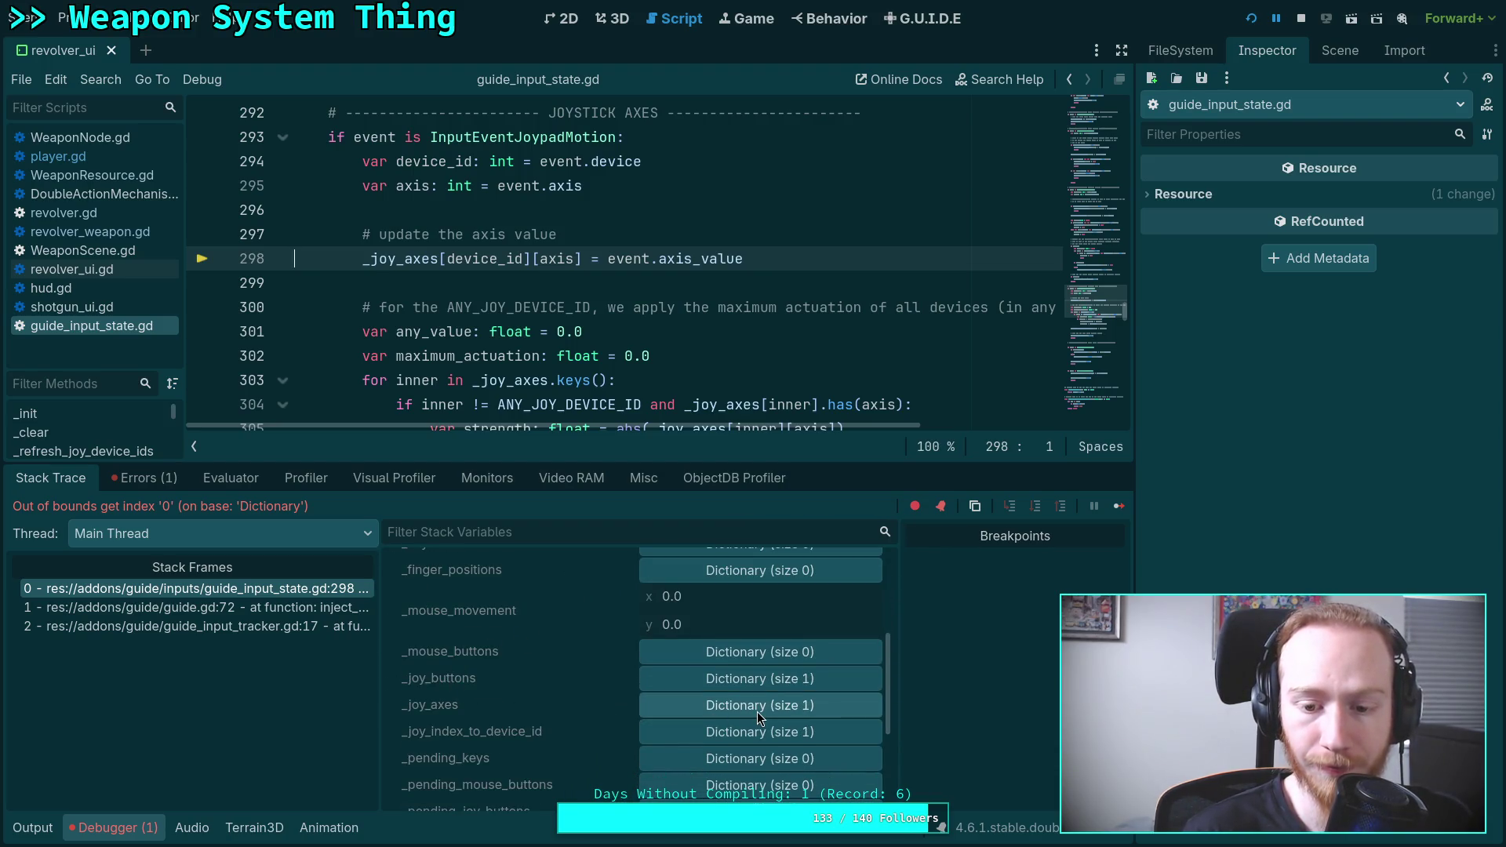
pyautogui.click(756, 712)
pyautogui.scroll(-1, 594, 699)
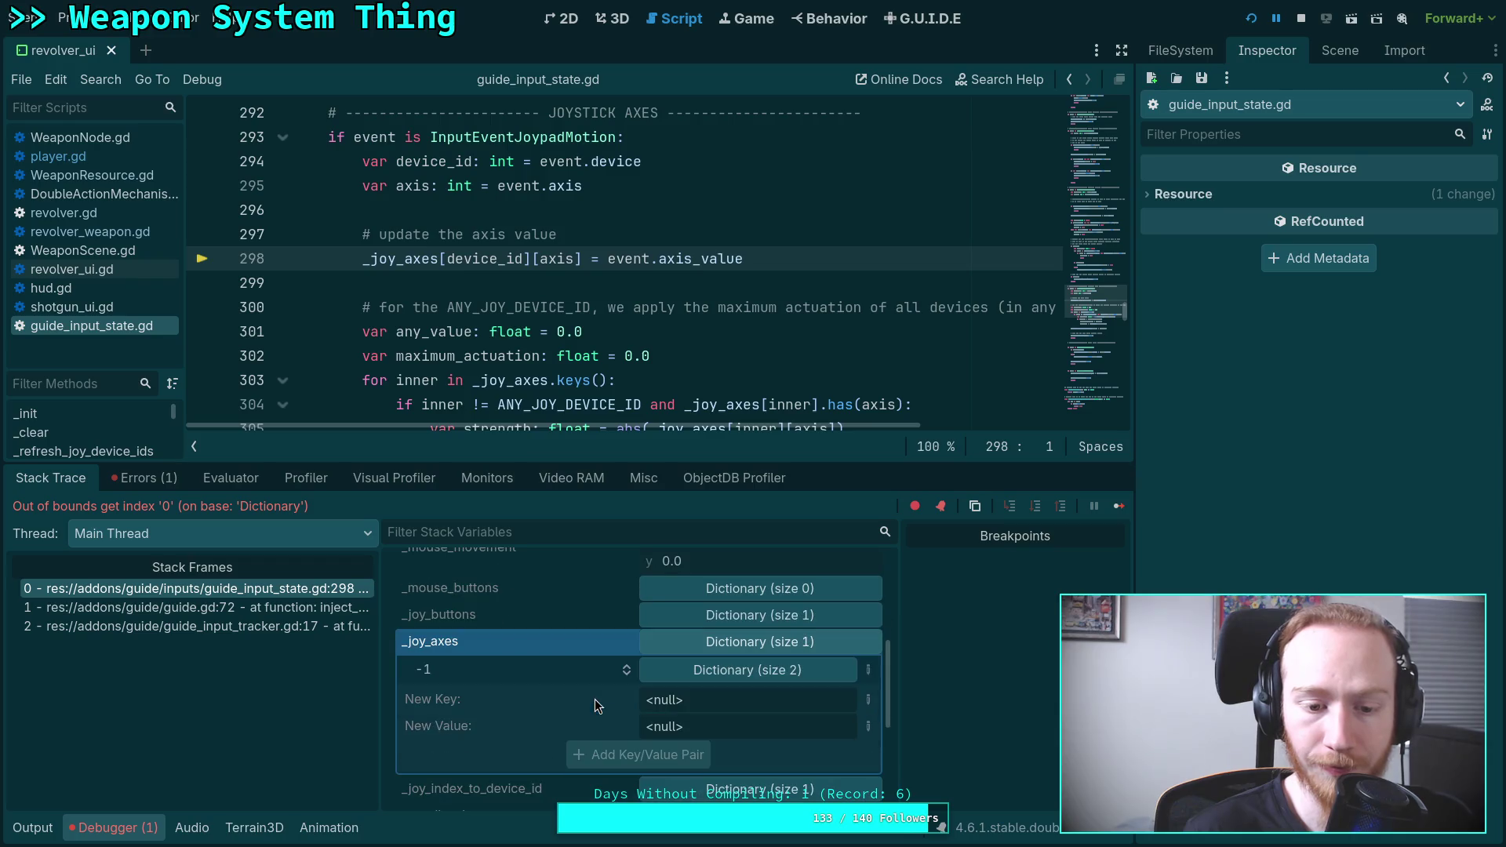
pyautogui.click(707, 670)
pyautogui.scroll(-1, 531, 670)
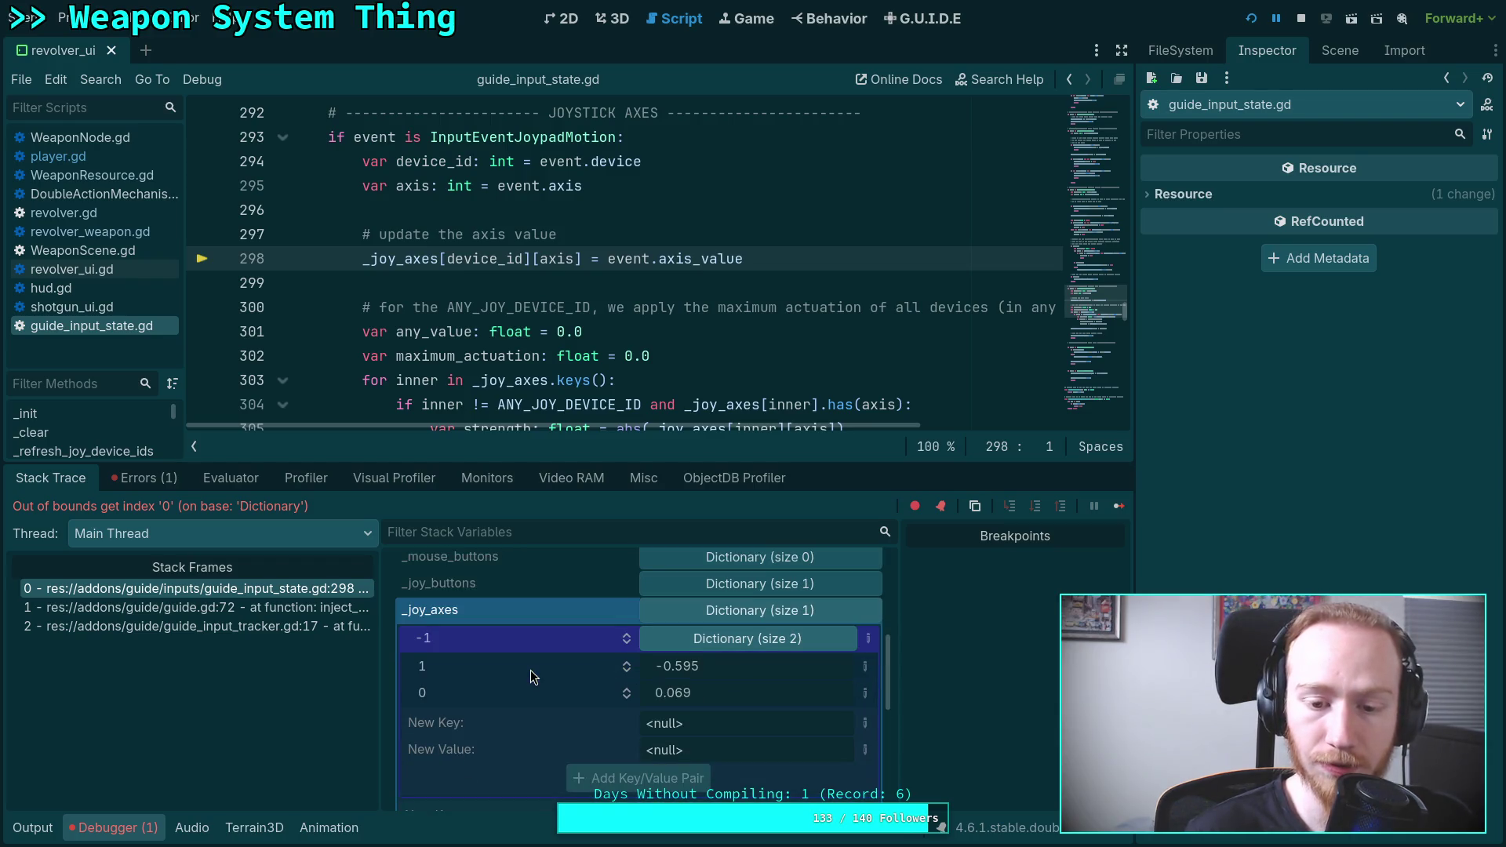
pyautogui.scroll(2, 576, 670)
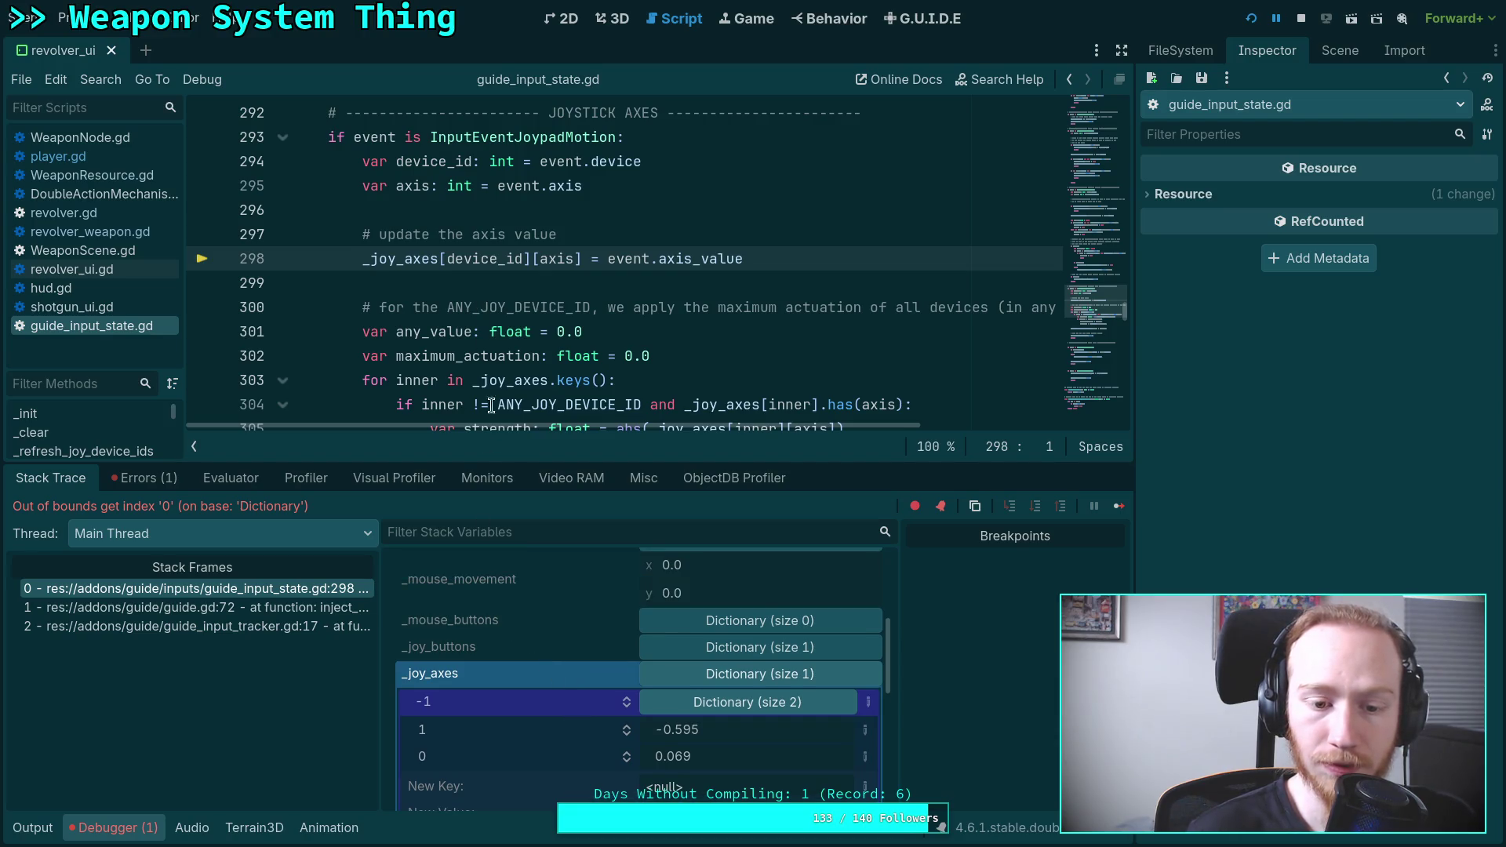
pyautogui.scroll(5, 692, 620)
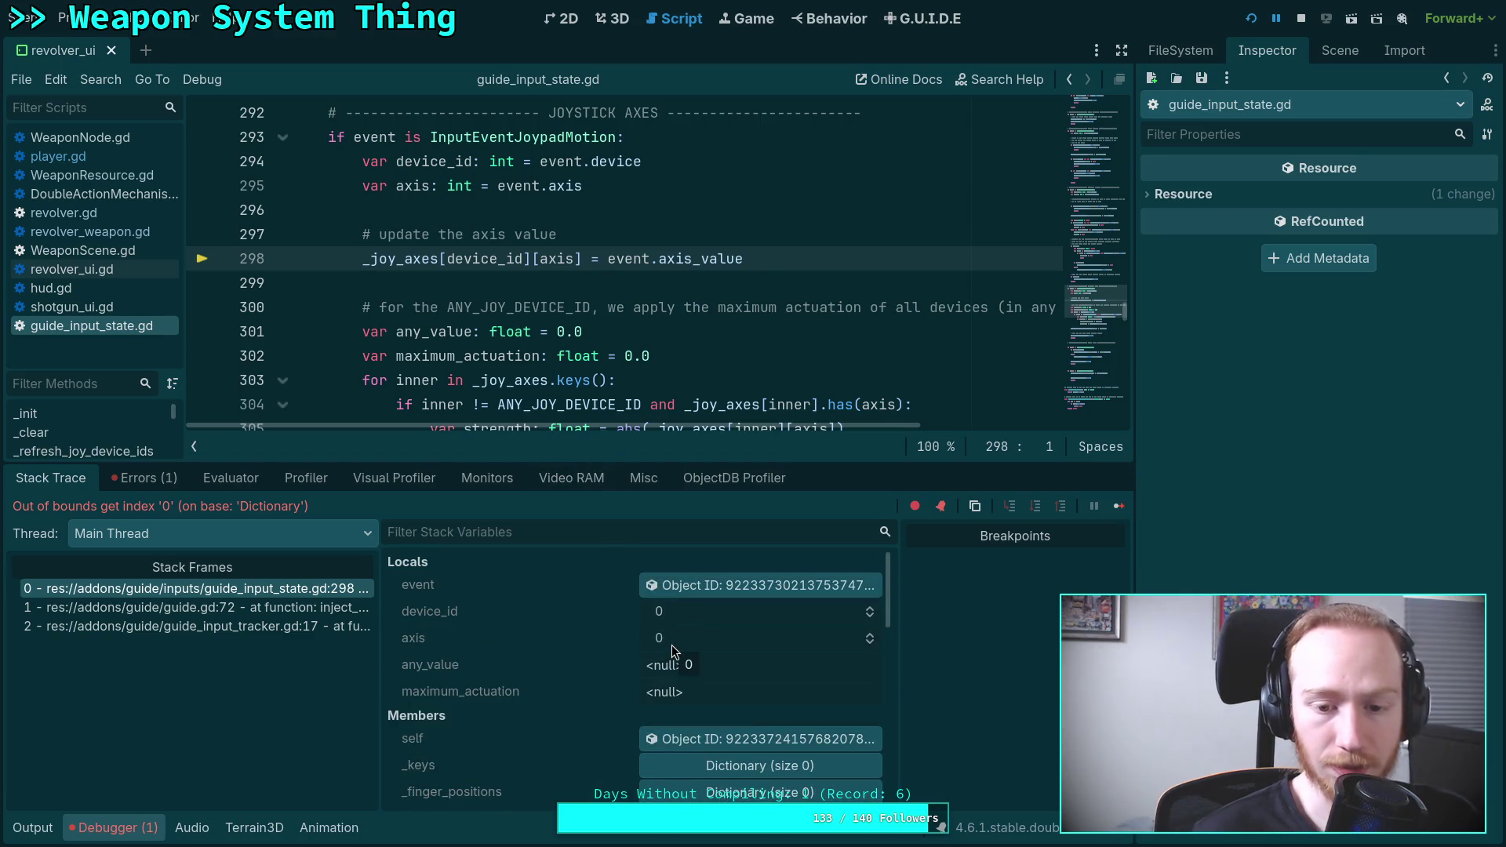
pyautogui.scroll(-5, 672, 645)
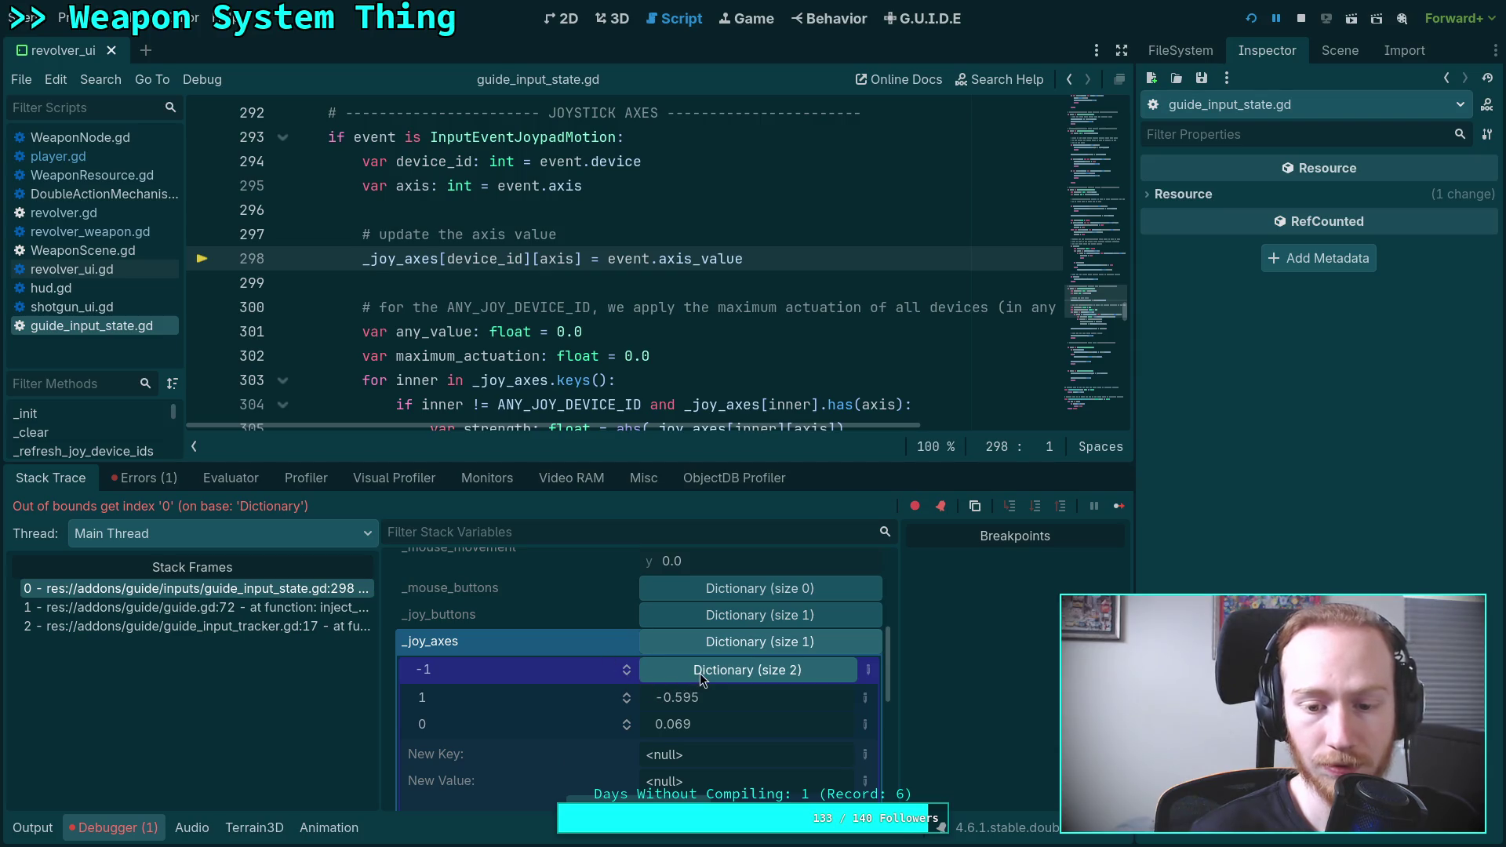
pyautogui.scroll(5, 562, 648)
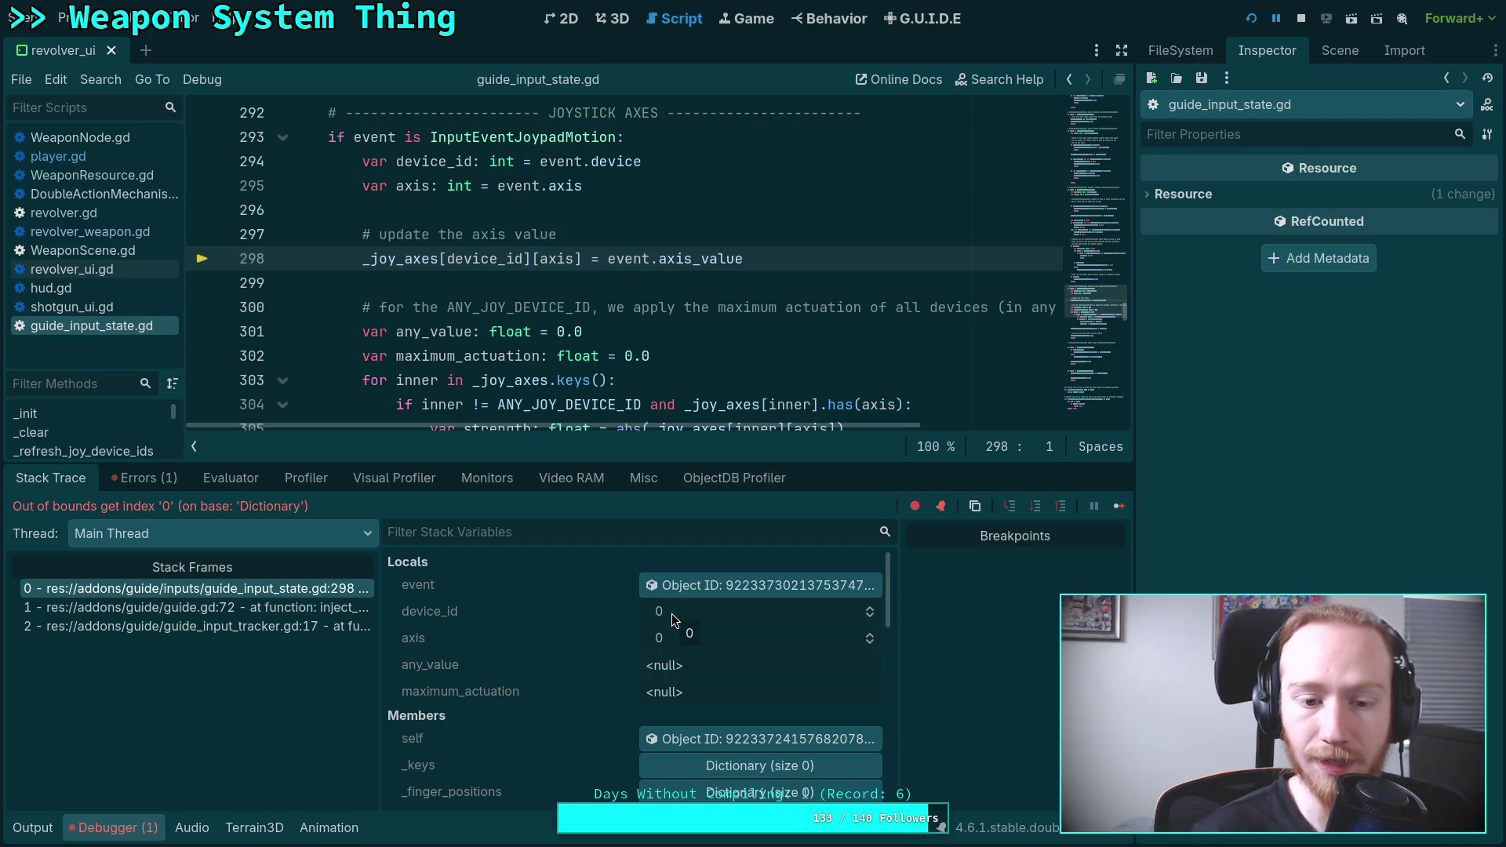
pyautogui.scroll(-2, 672, 614)
pyautogui.scroll(-3, 639, 628)
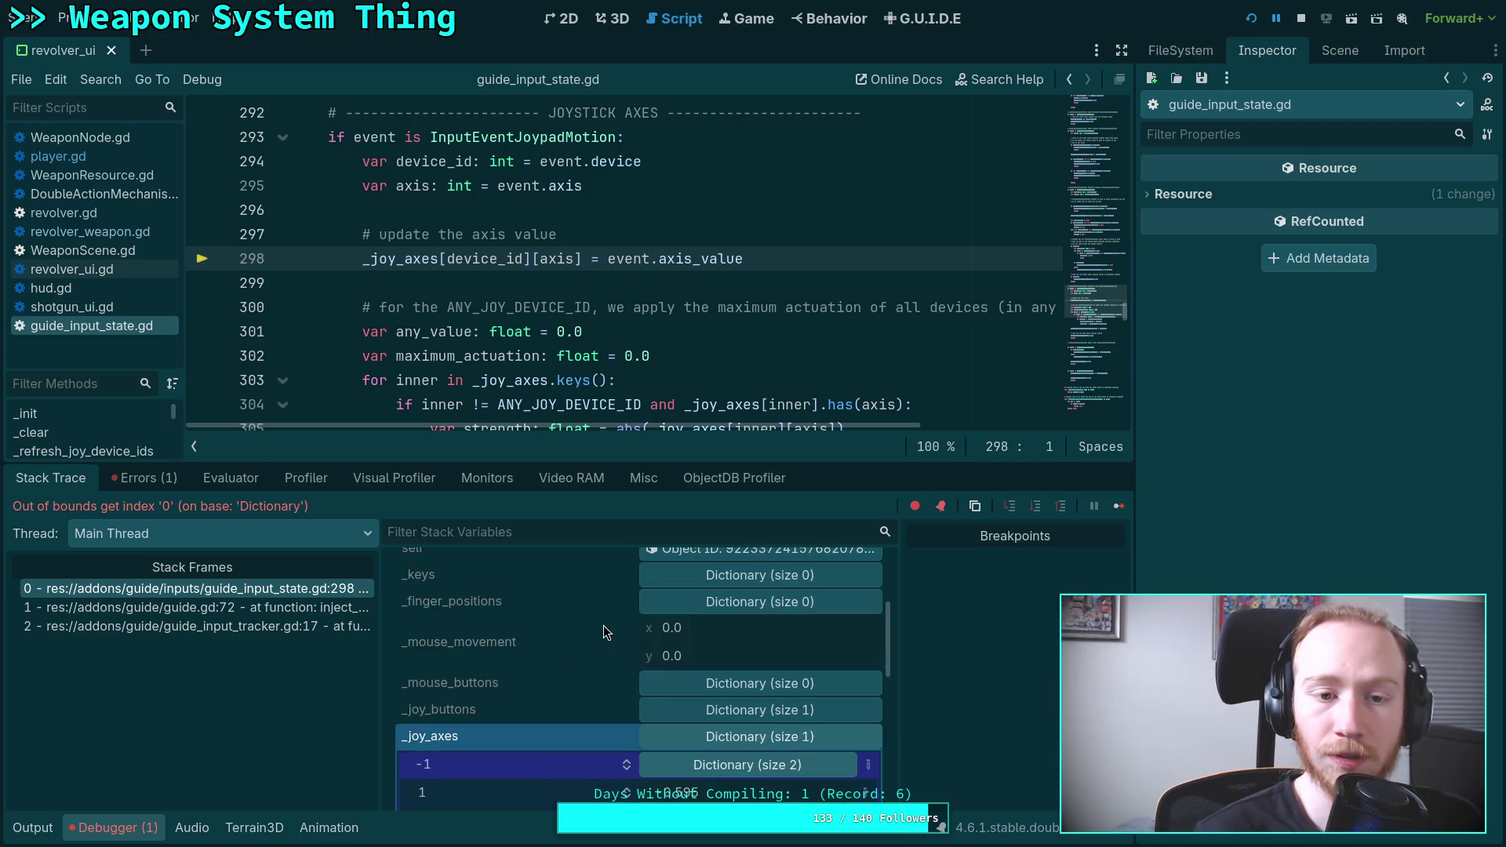
pyautogui.scroll(-1, 586, 636)
pyautogui.click(706, 672)
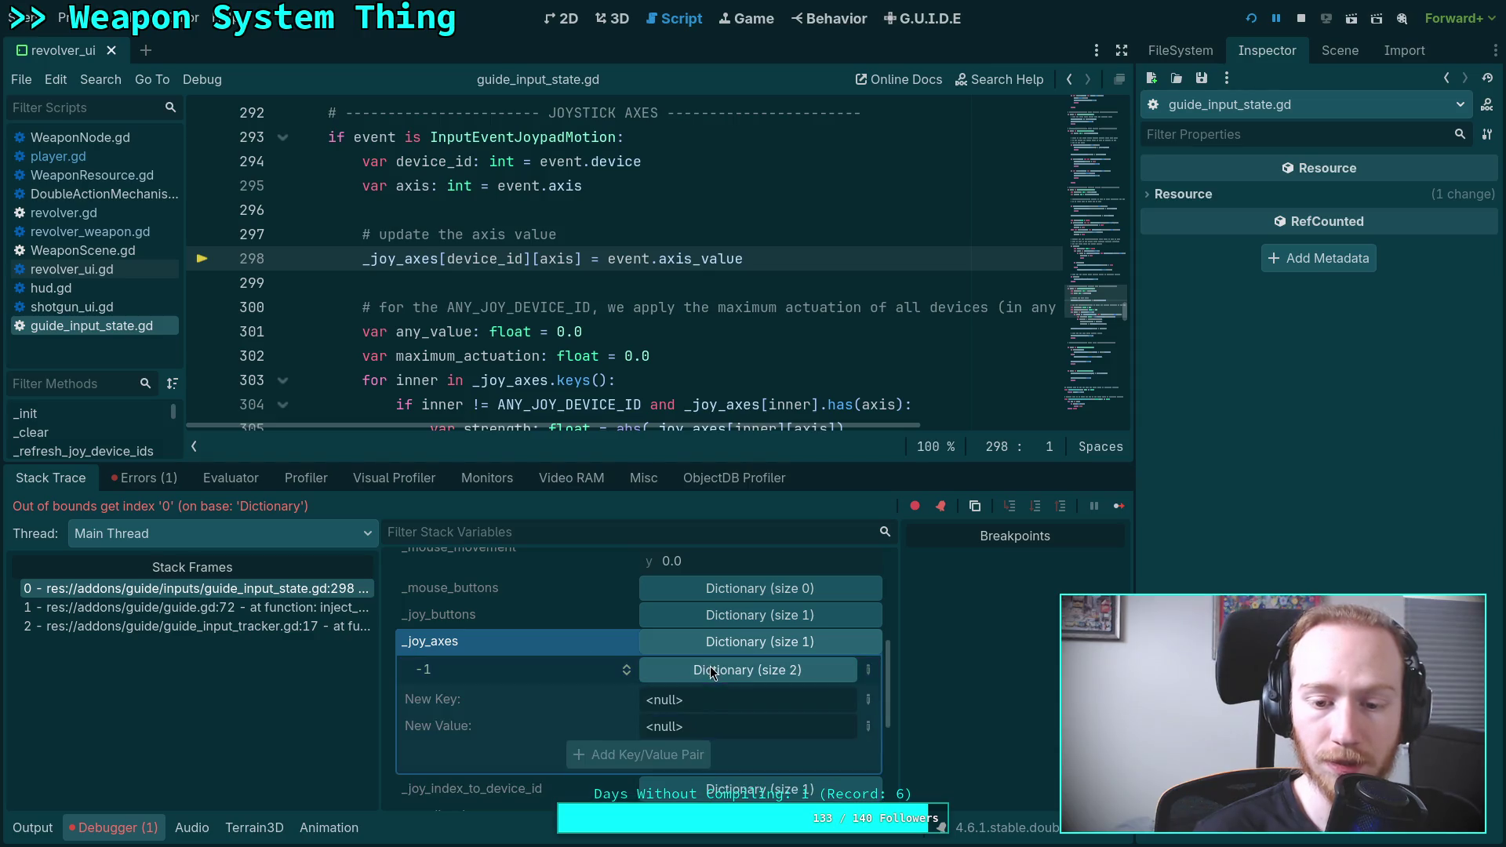
pyautogui.click(709, 673)
pyautogui.scroll(-2, 540, 664)
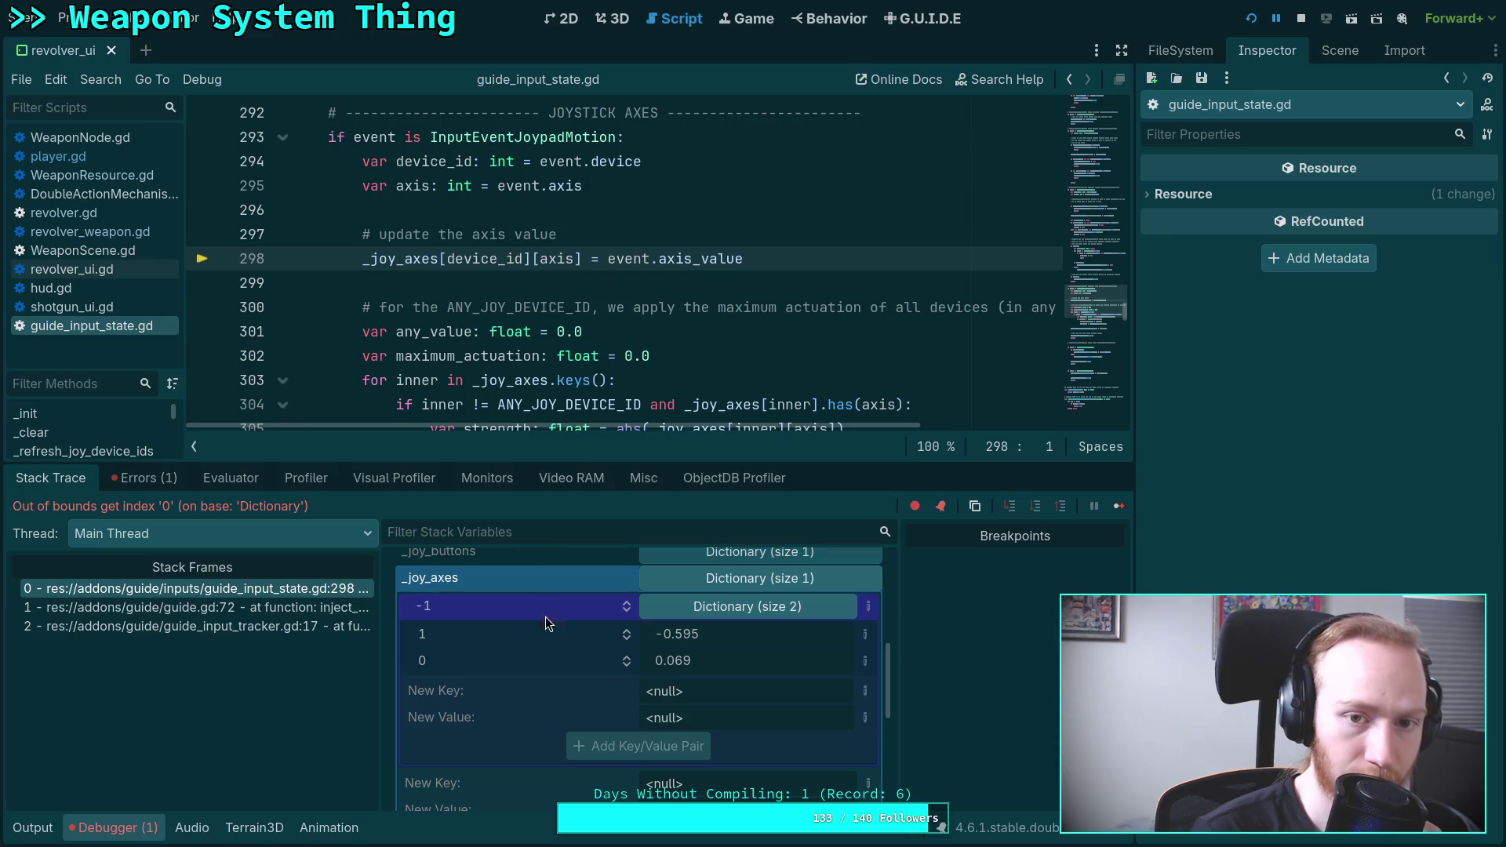
pyautogui.scroll(1, 548, 624)
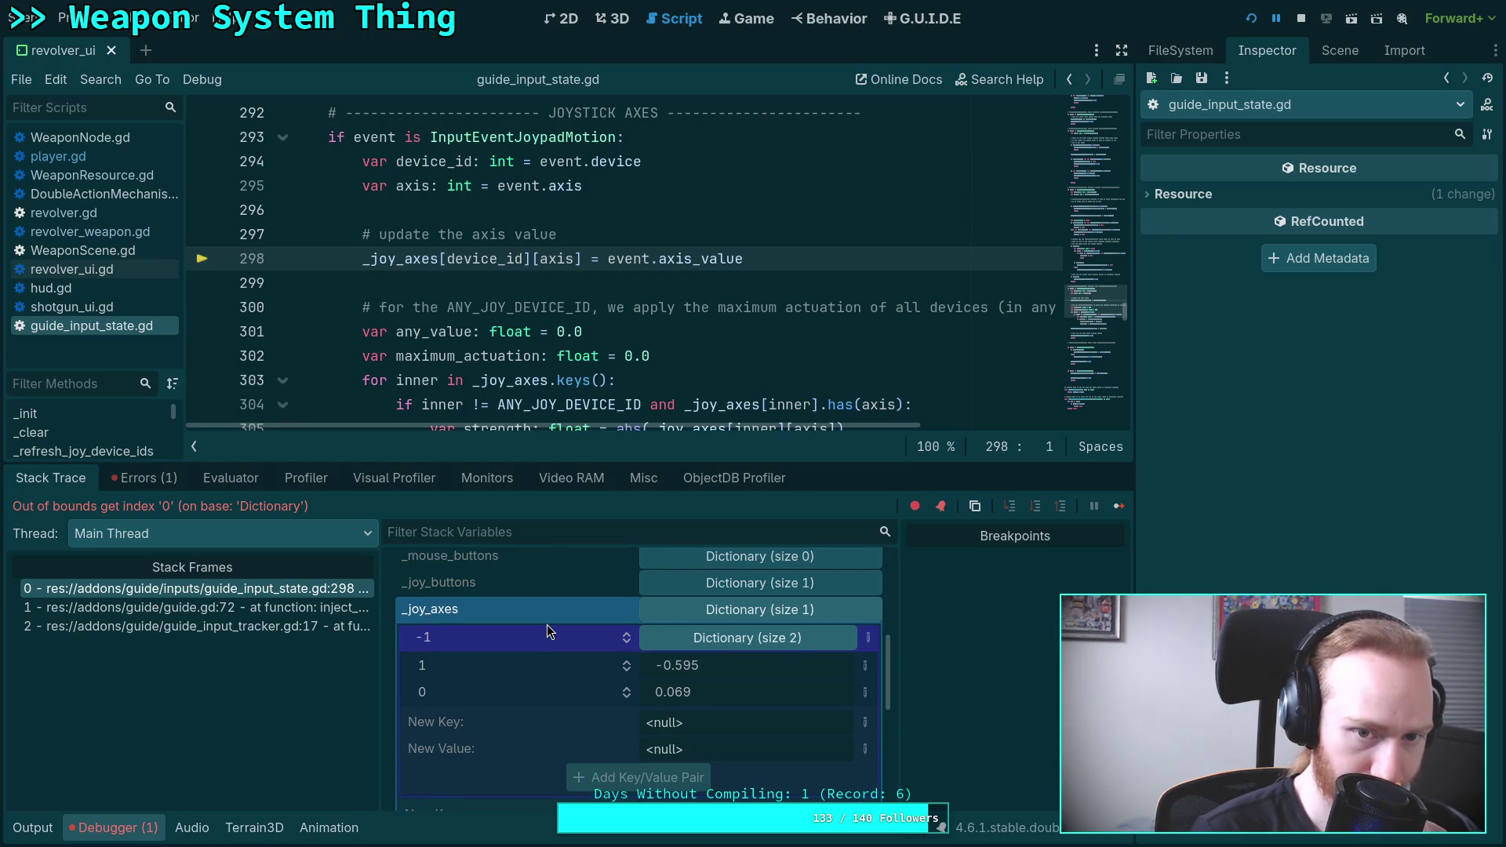
pyautogui.scroll(2, 548, 625)
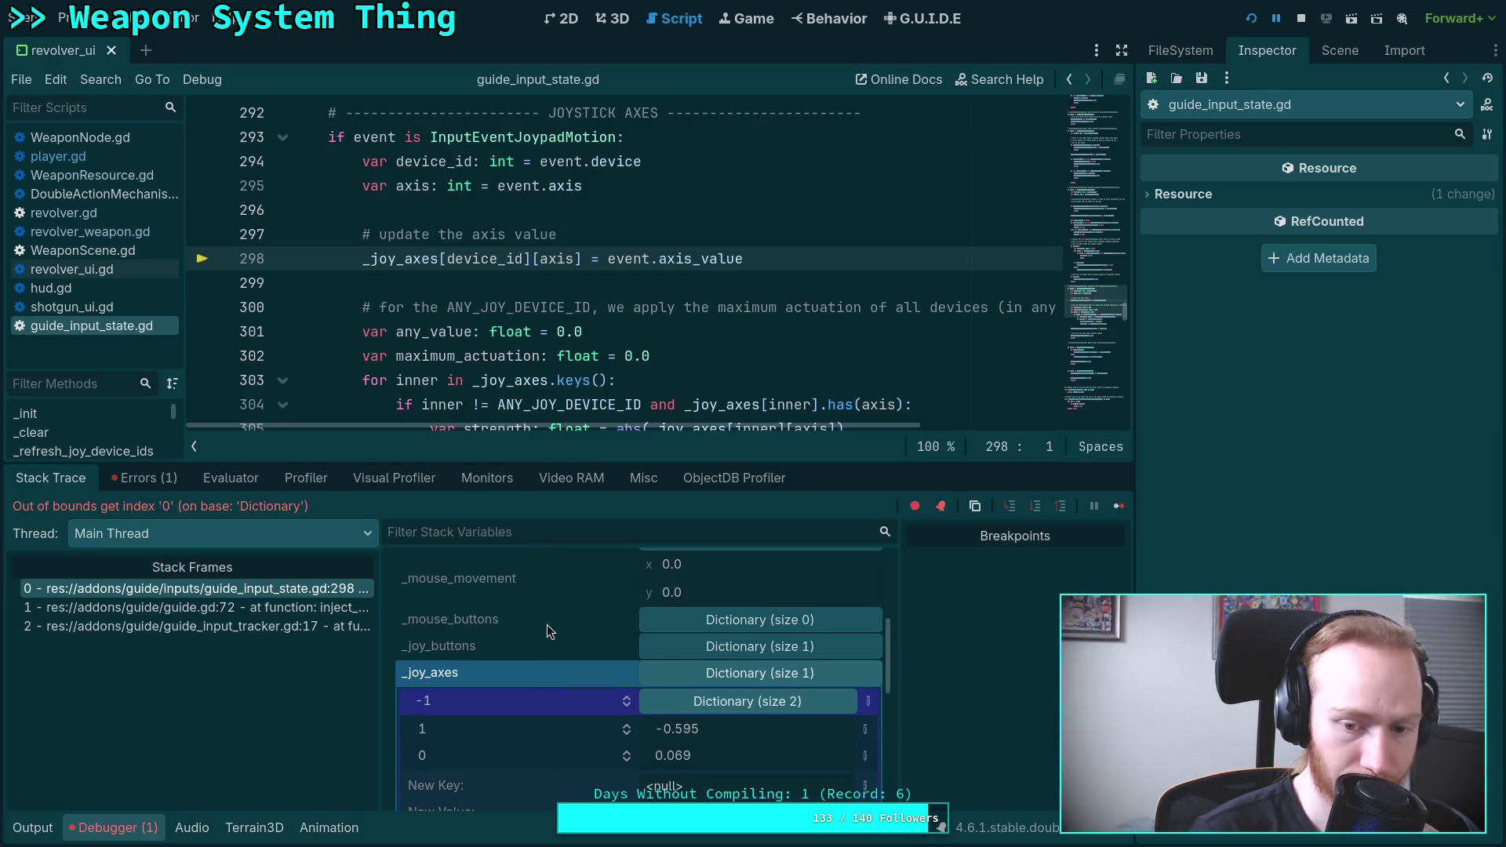
# Expand _joy_buttons' -1 entry, highlight device_id on line 298, and inspect the joypad motion event
pyautogui.click(712, 651)
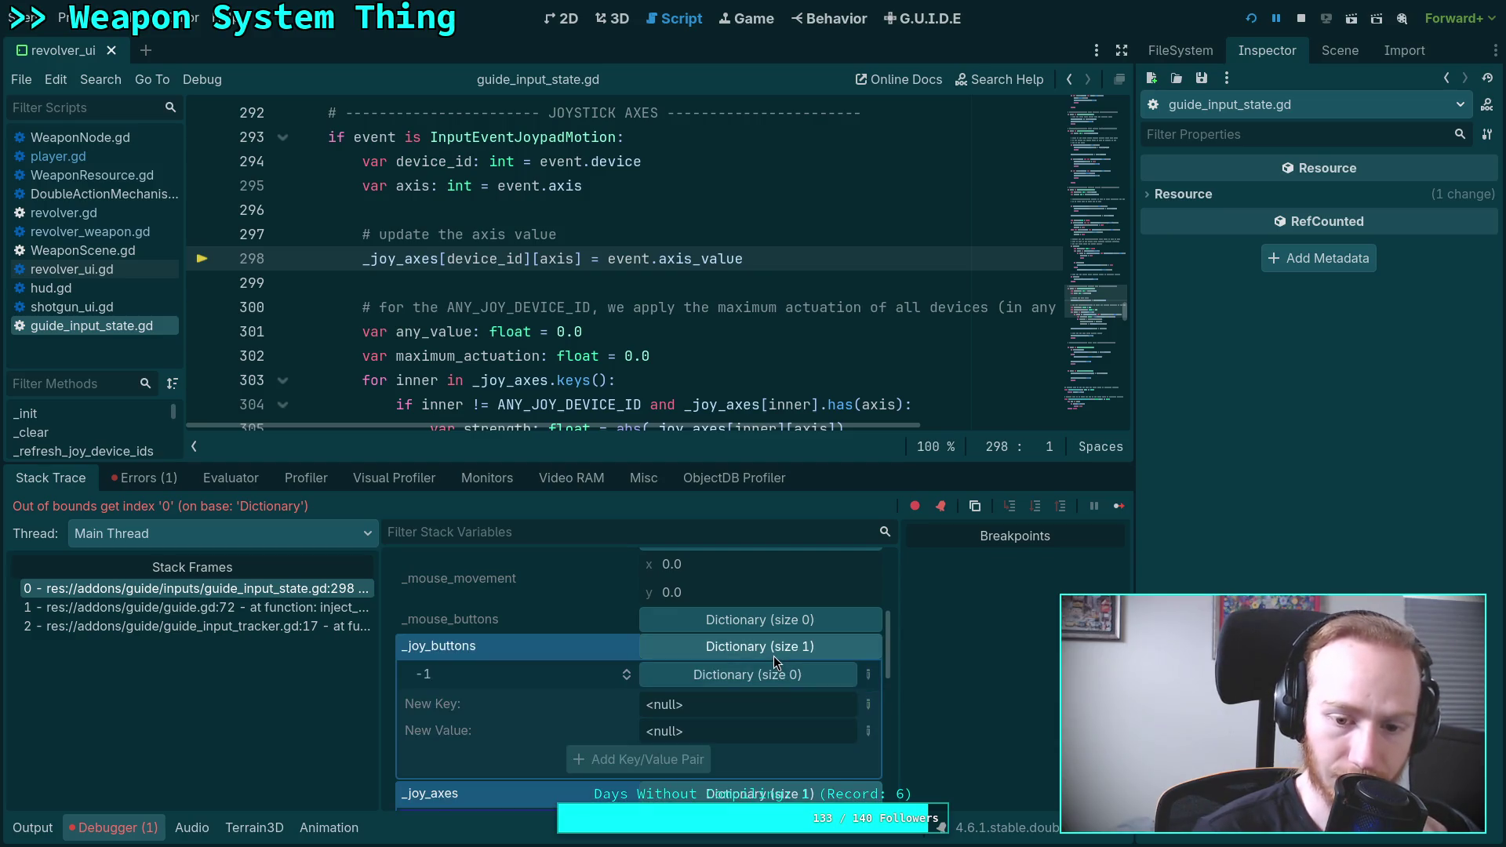
pyautogui.click(717, 679)
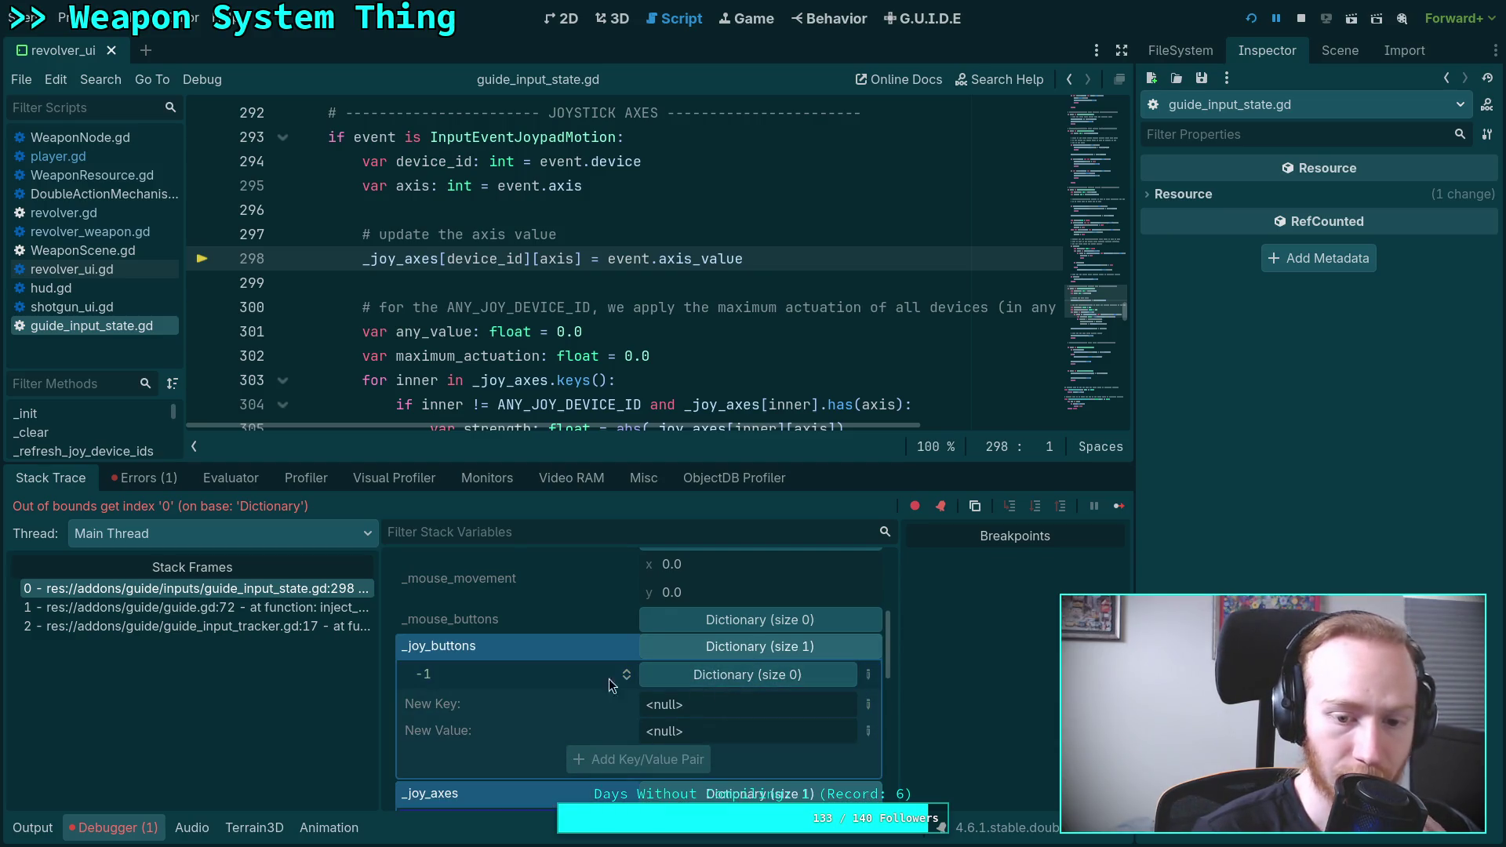
pyautogui.scroll(-1, 611, 667)
pyautogui.scroll(-2, 567, 656)
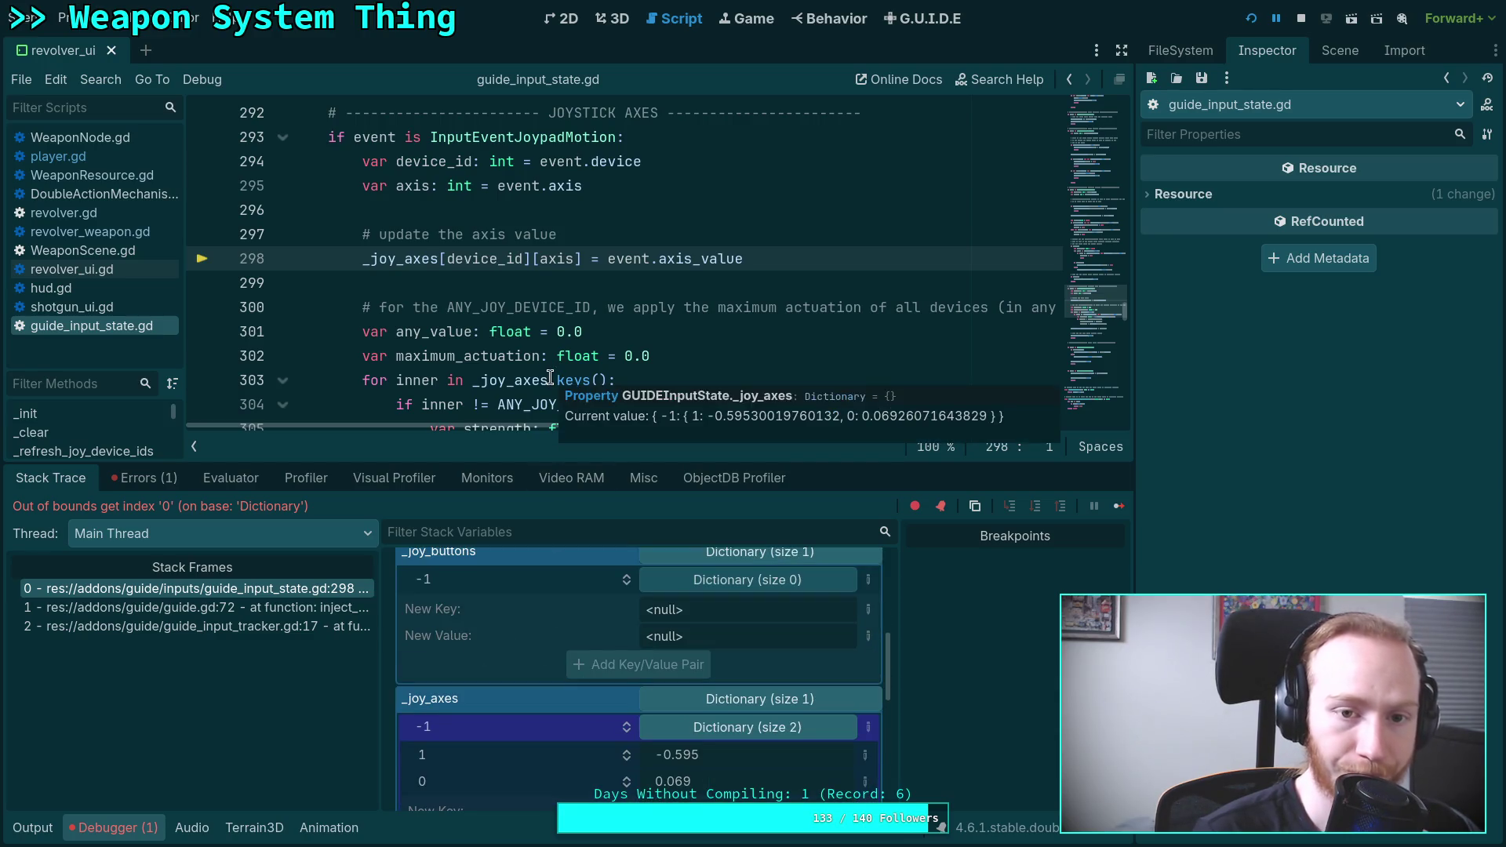
pyautogui.doubleClick(492, 259)
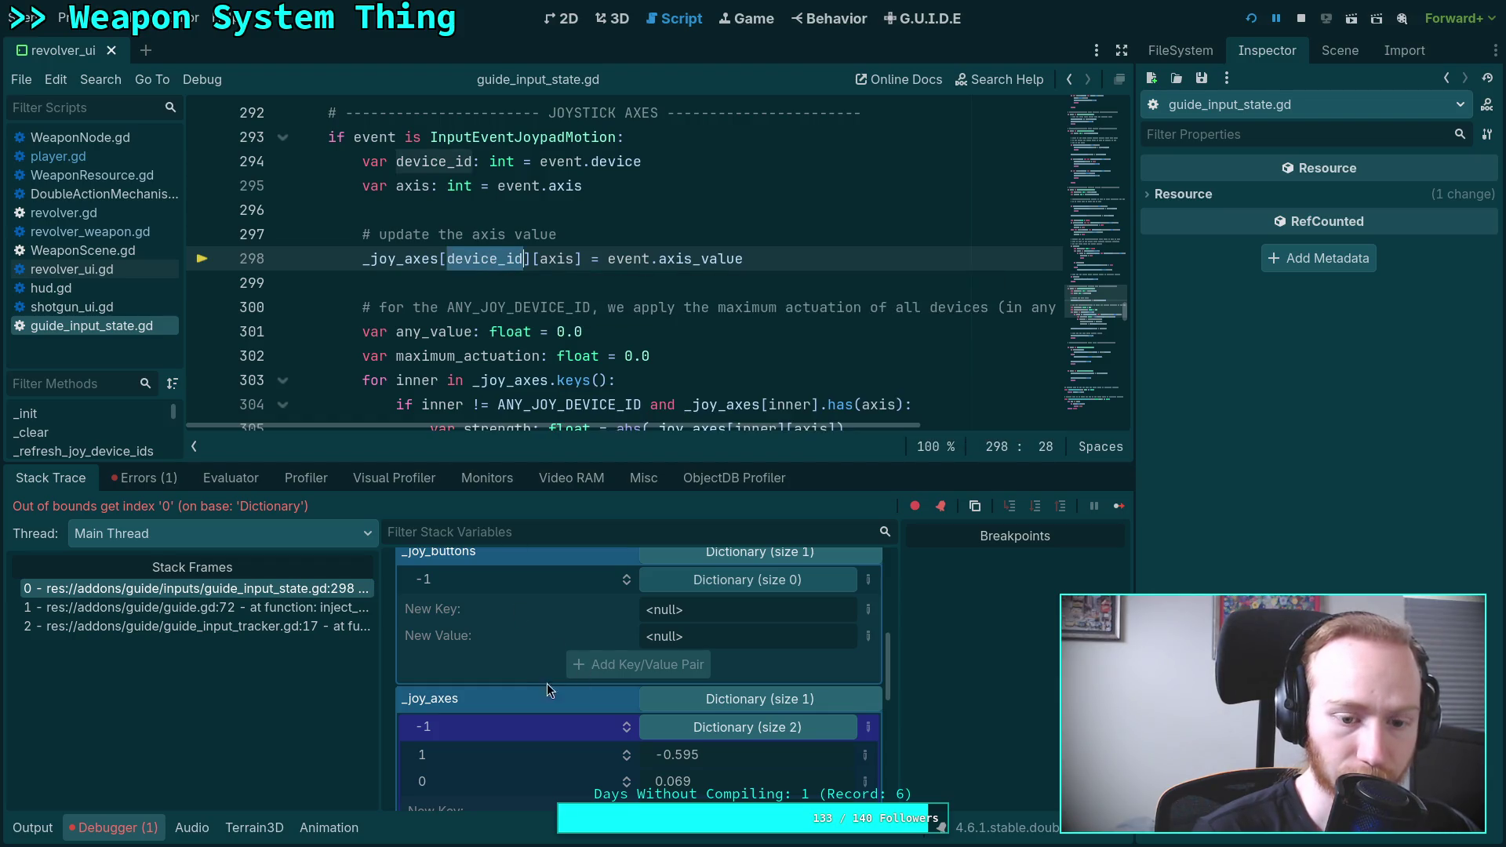
pyautogui.scroll(5, 530, 695)
pyautogui.scroll(1, 541, 683)
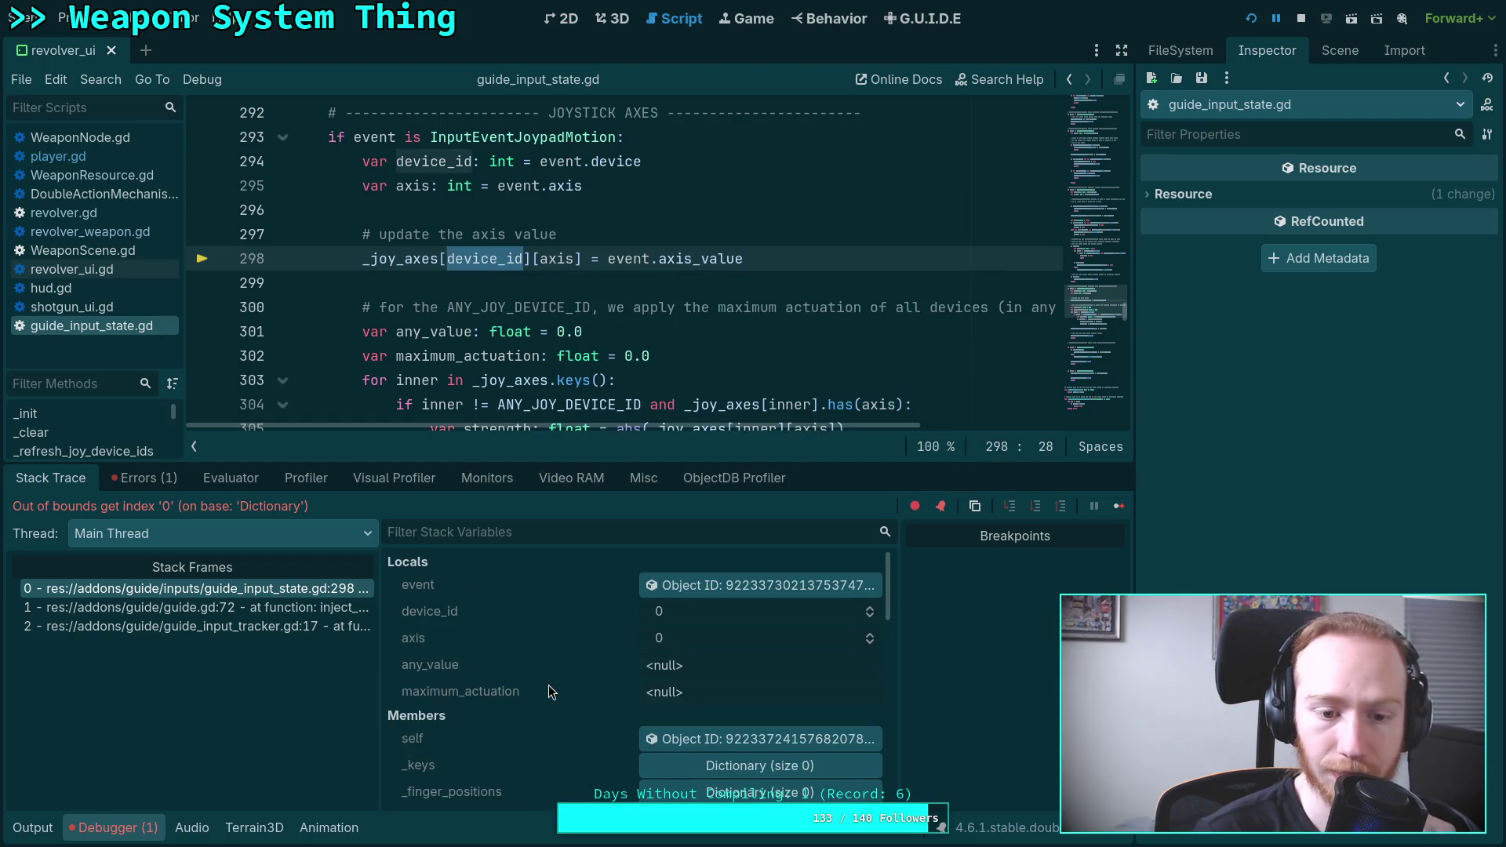
pyautogui.click(729, 585)
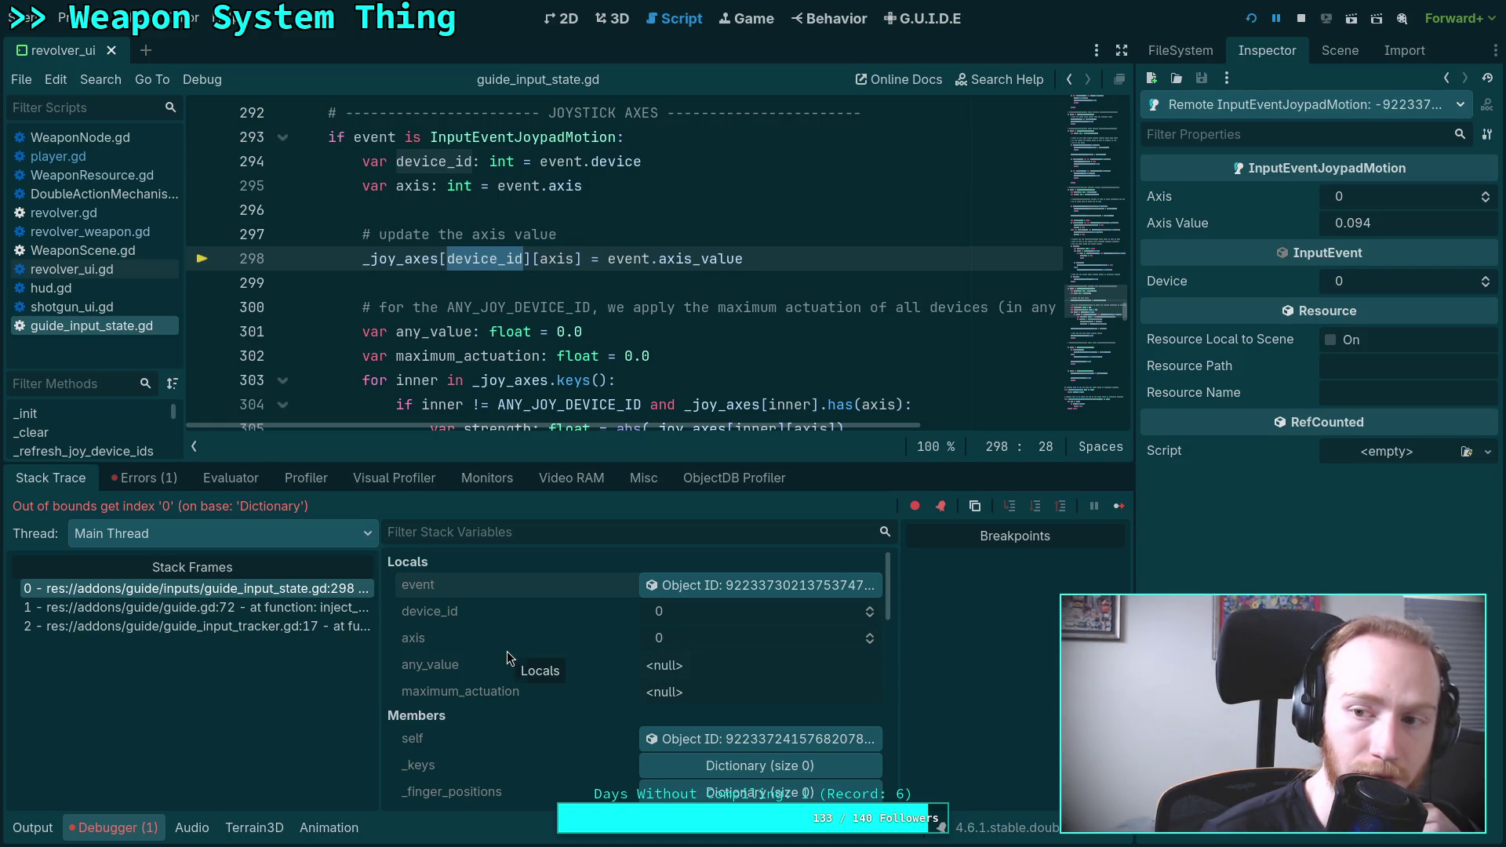
pyautogui.scroll(-3, 507, 651)
pyautogui.scroll(-5, 507, 651)
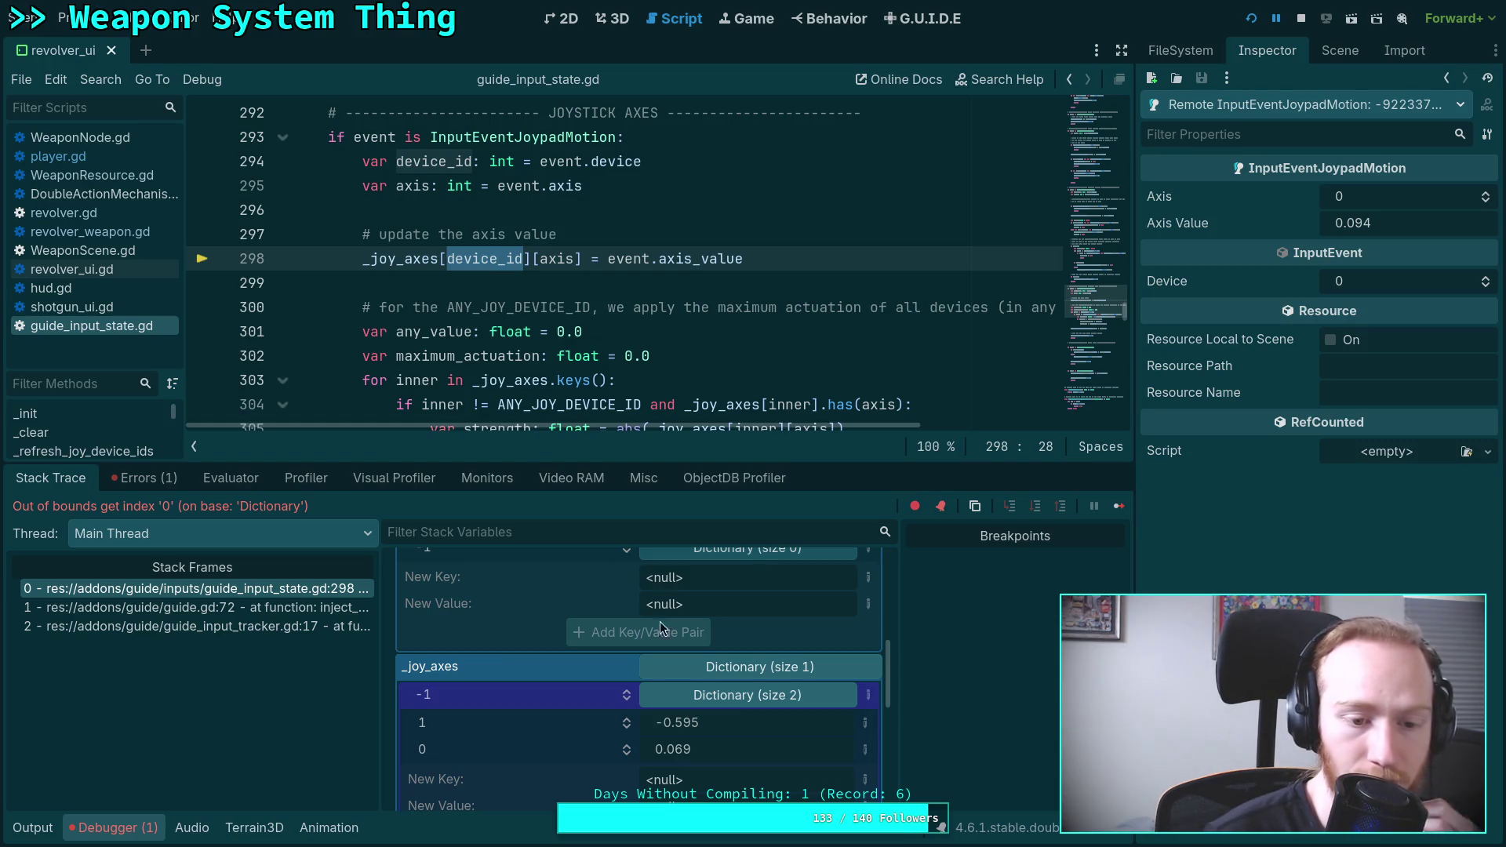
pyautogui.scroll(-8, 633, 669)
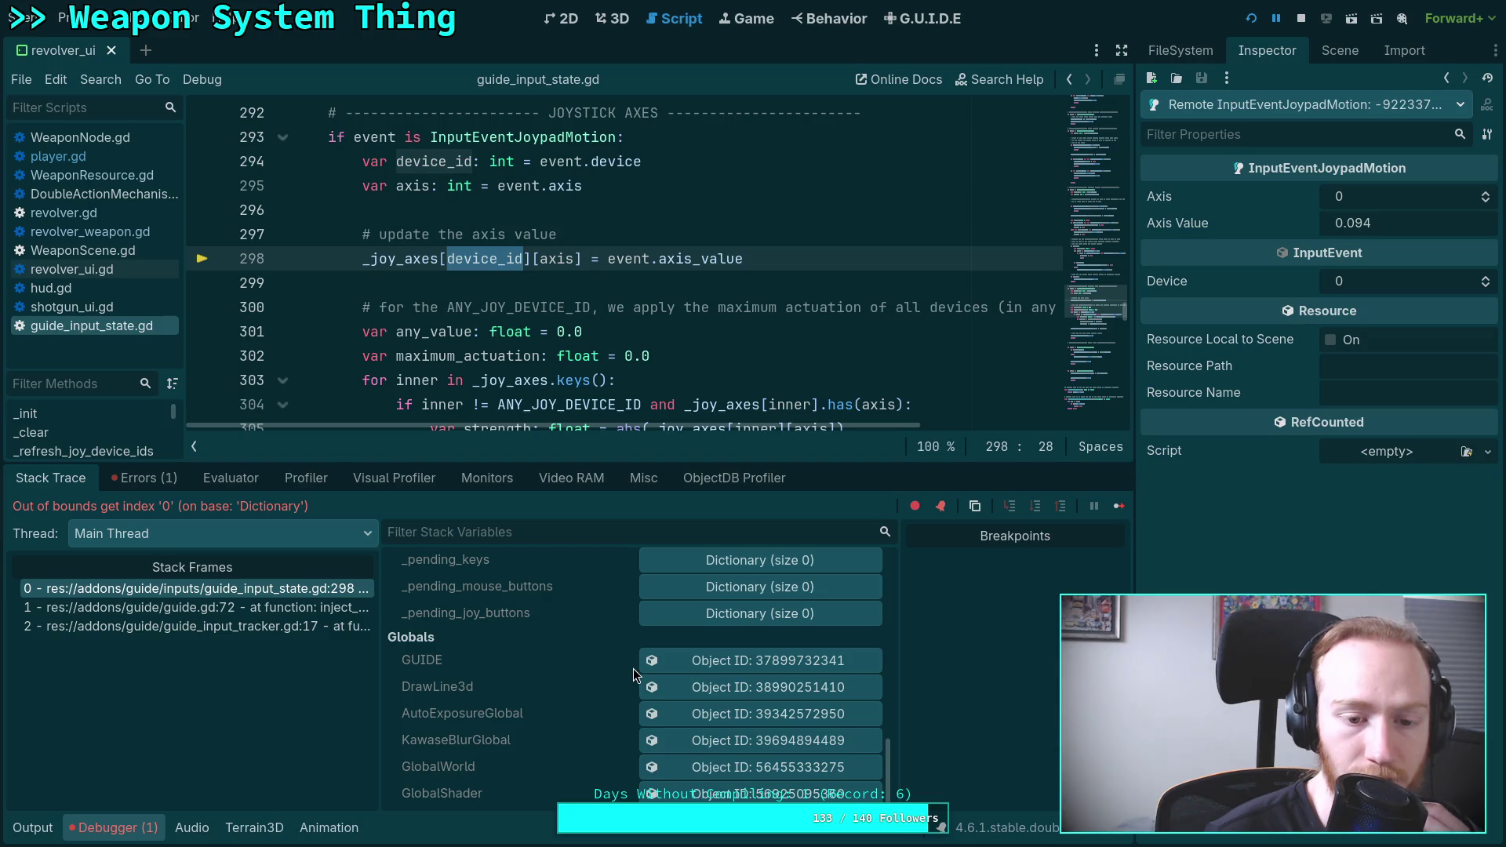
pyautogui.scroll(6, 633, 669)
pyautogui.scroll(3, 634, 670)
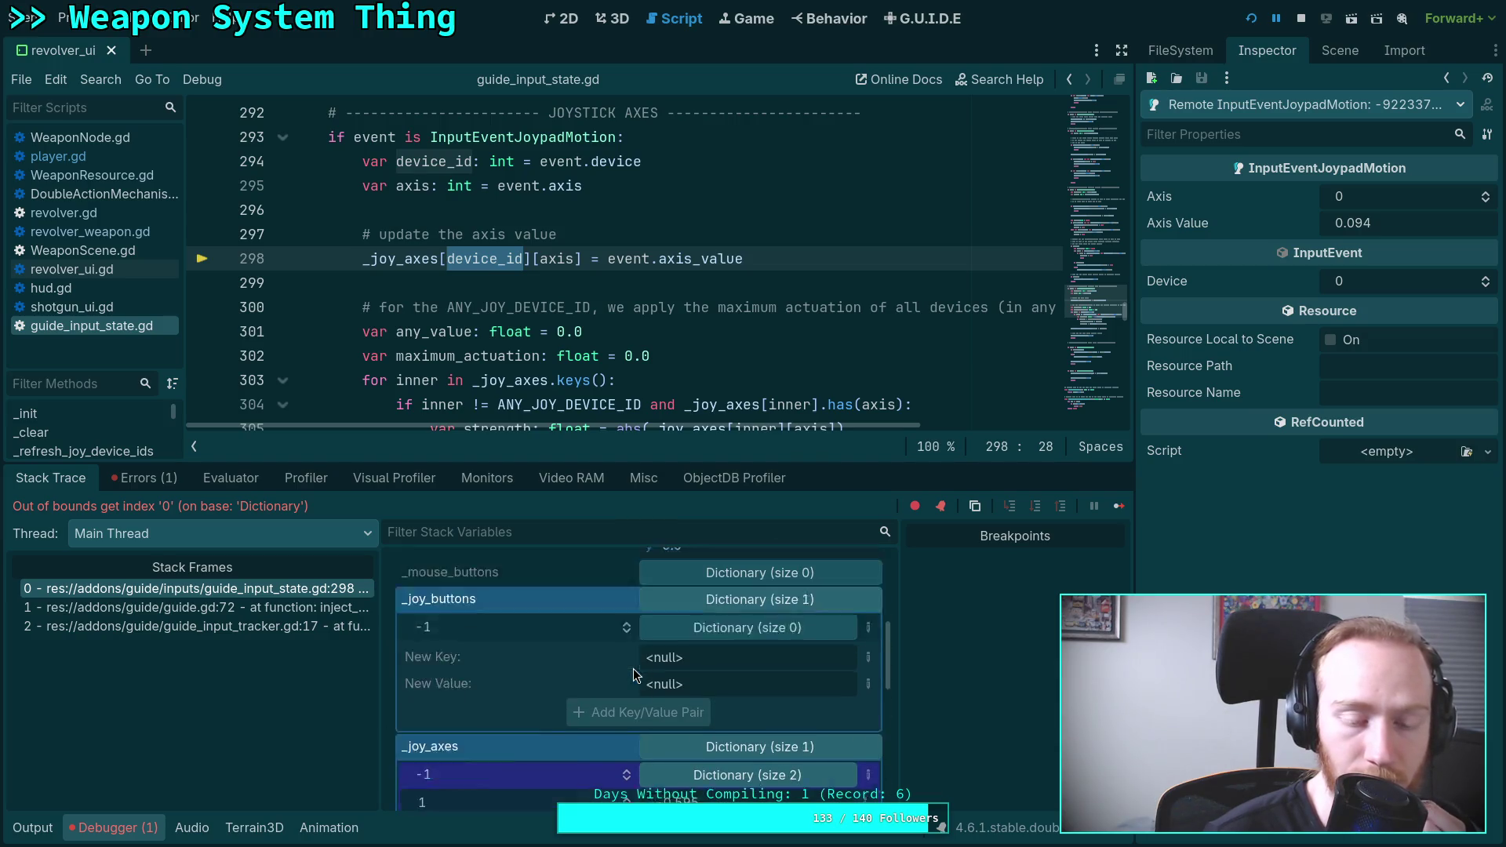
pyautogui.scroll(3, 633, 669)
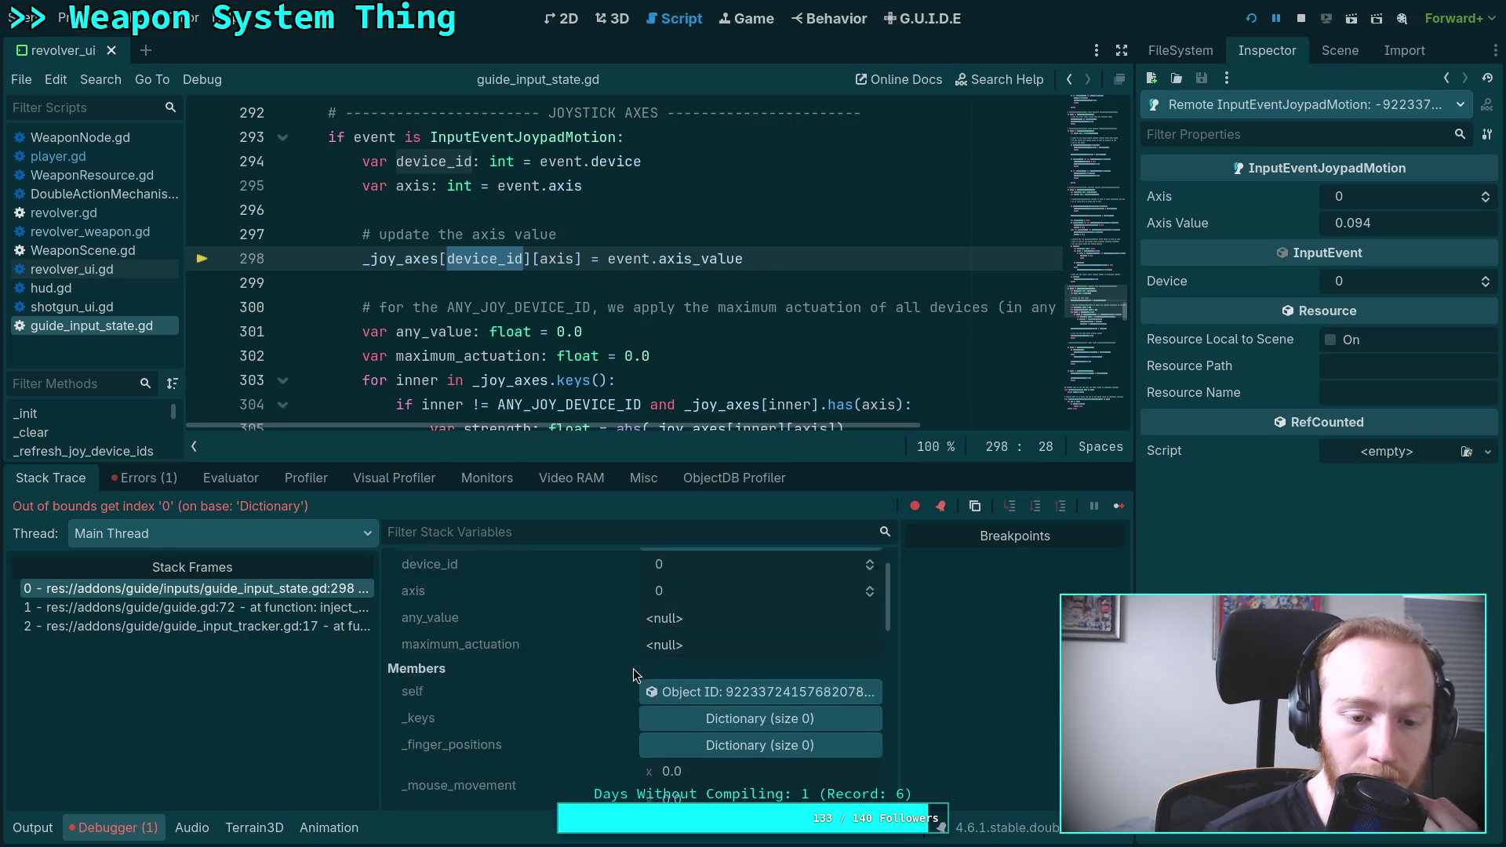
pyautogui.scroll(3, 418, 323)
pyautogui.scroll(-3, 418, 324)
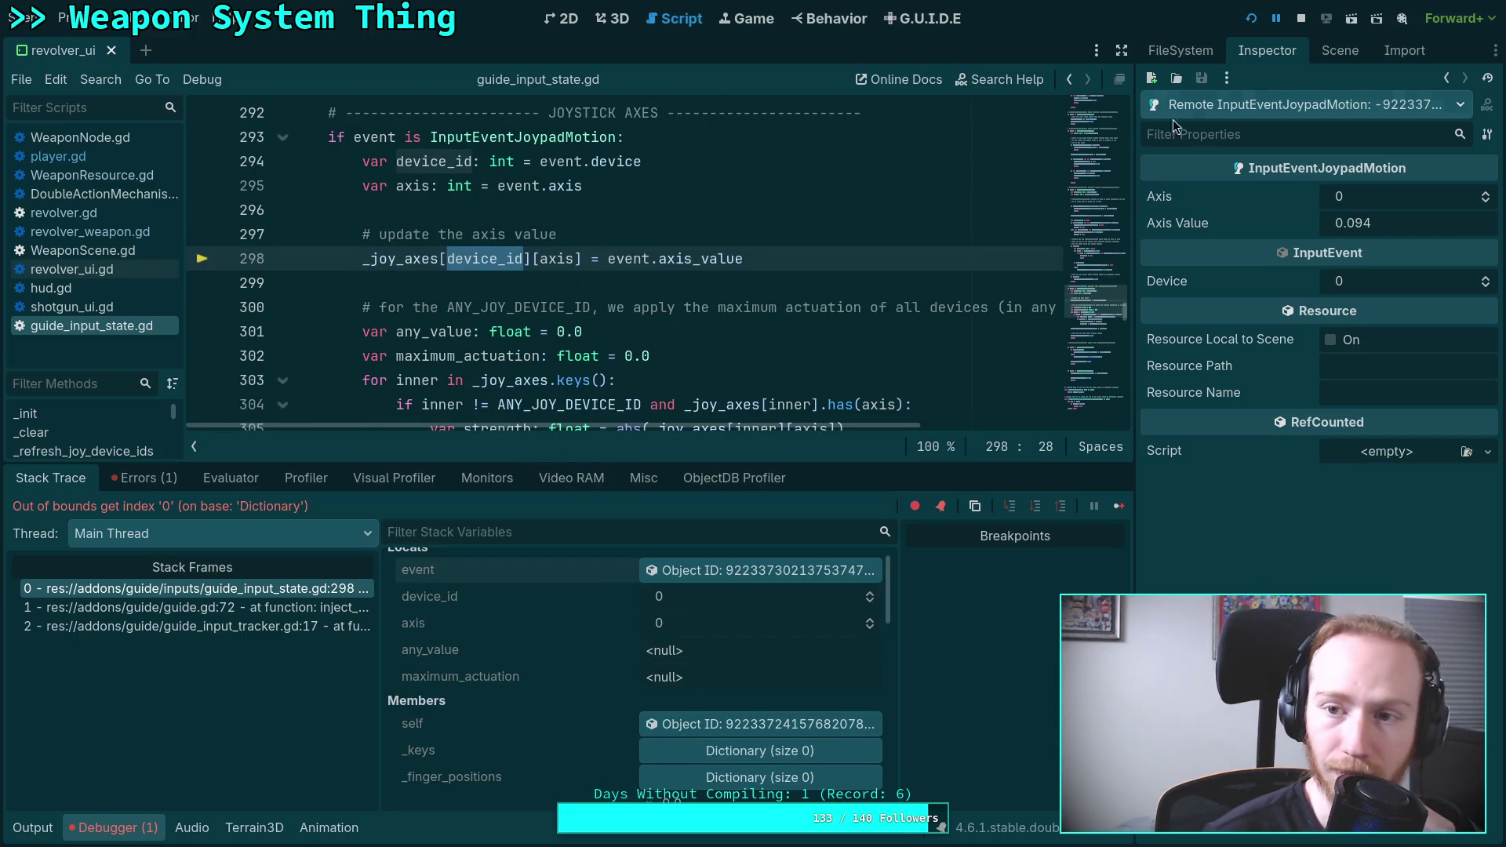
pyautogui.press('F8')
# Search guide_input_state.gd for _joy_axes and step through its matches to line 379
pyautogui.doubleClick(422, 258)
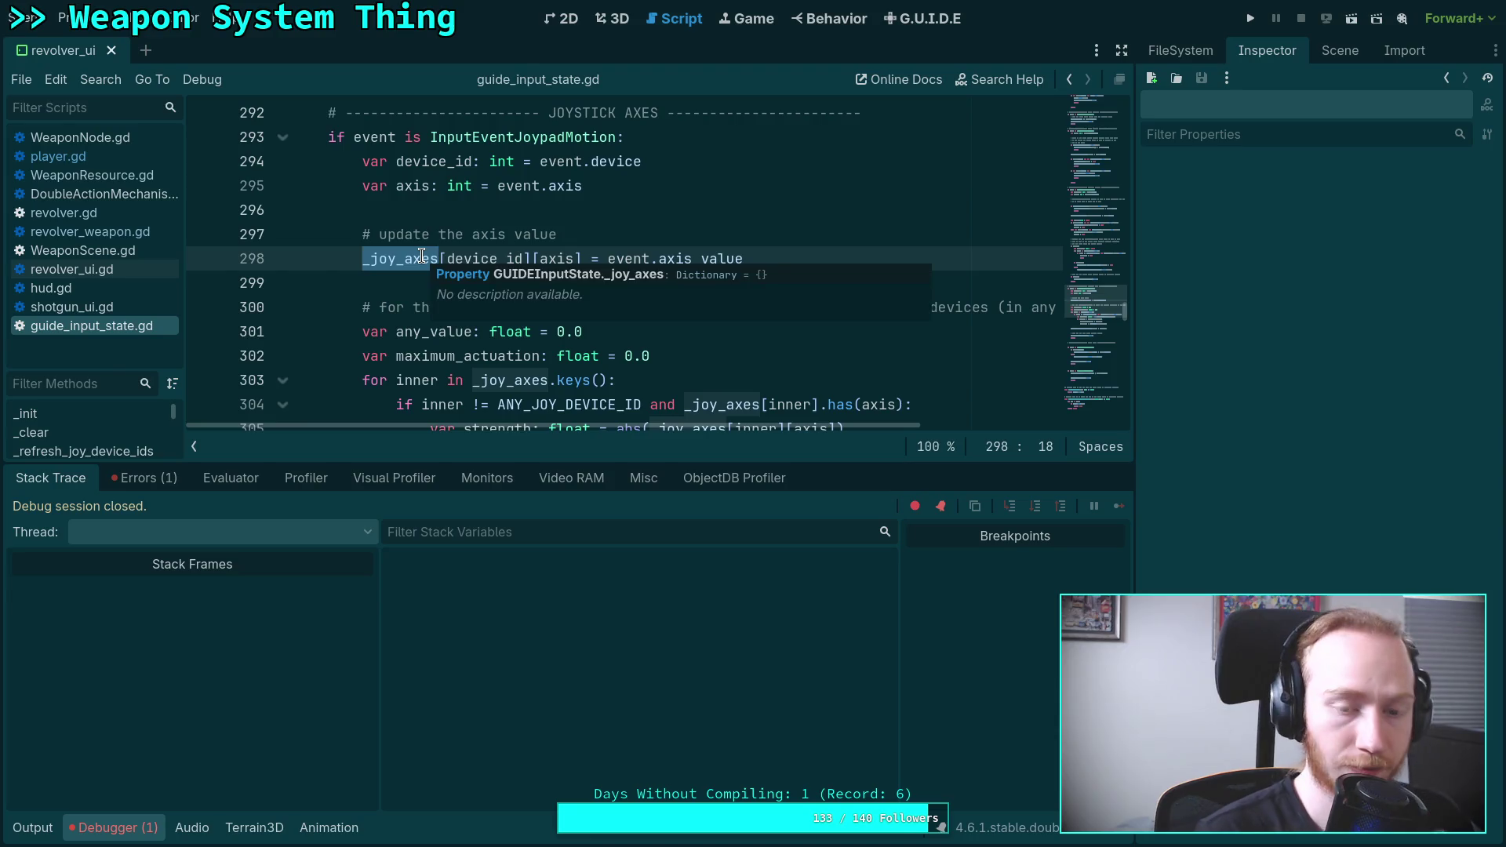
pyautogui.hotkey('ctrl', 'f')
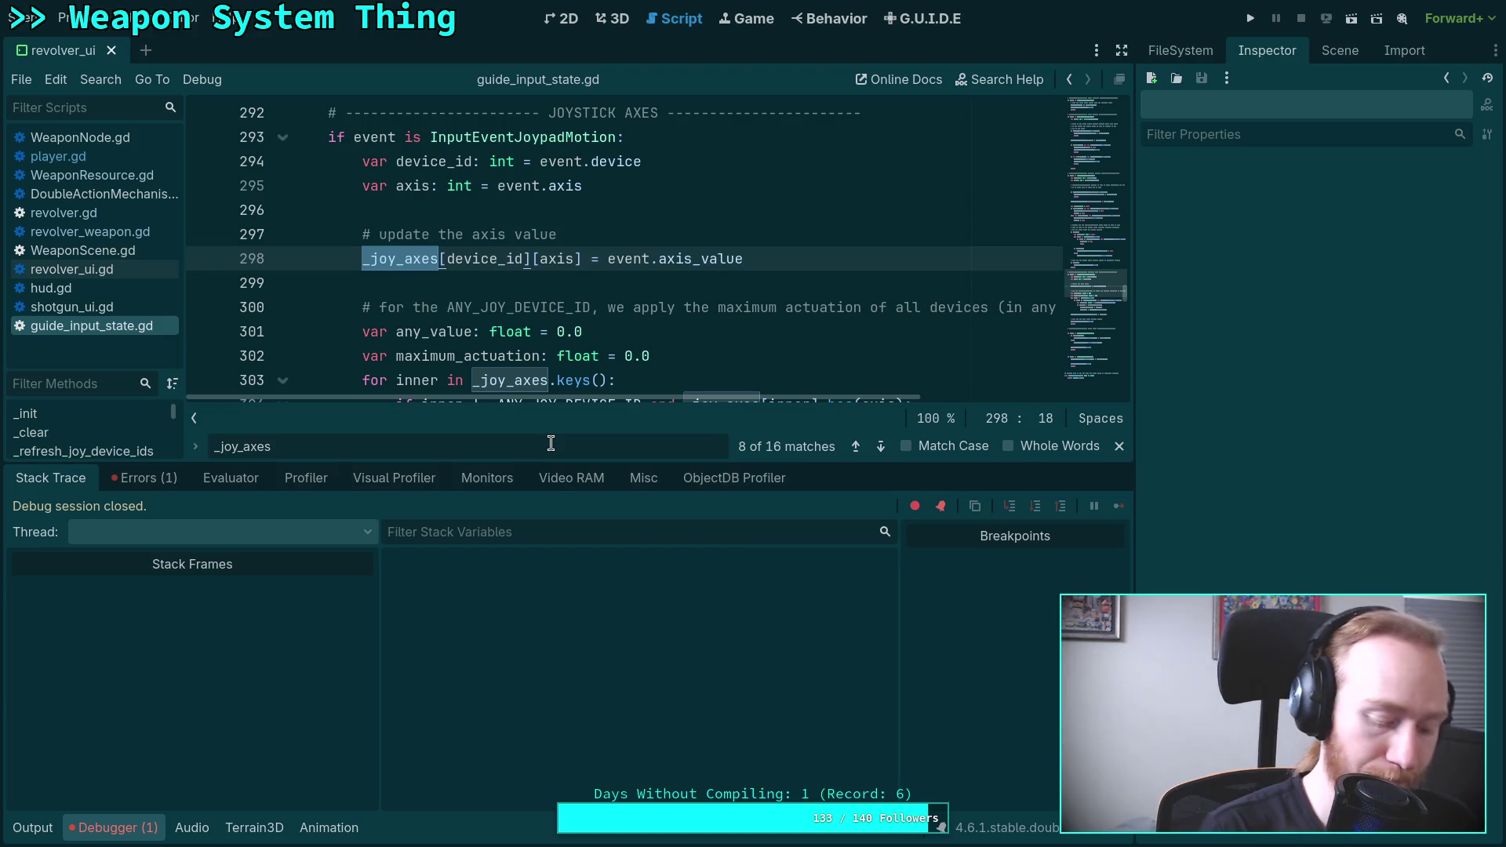
pyautogui.click(878, 441)
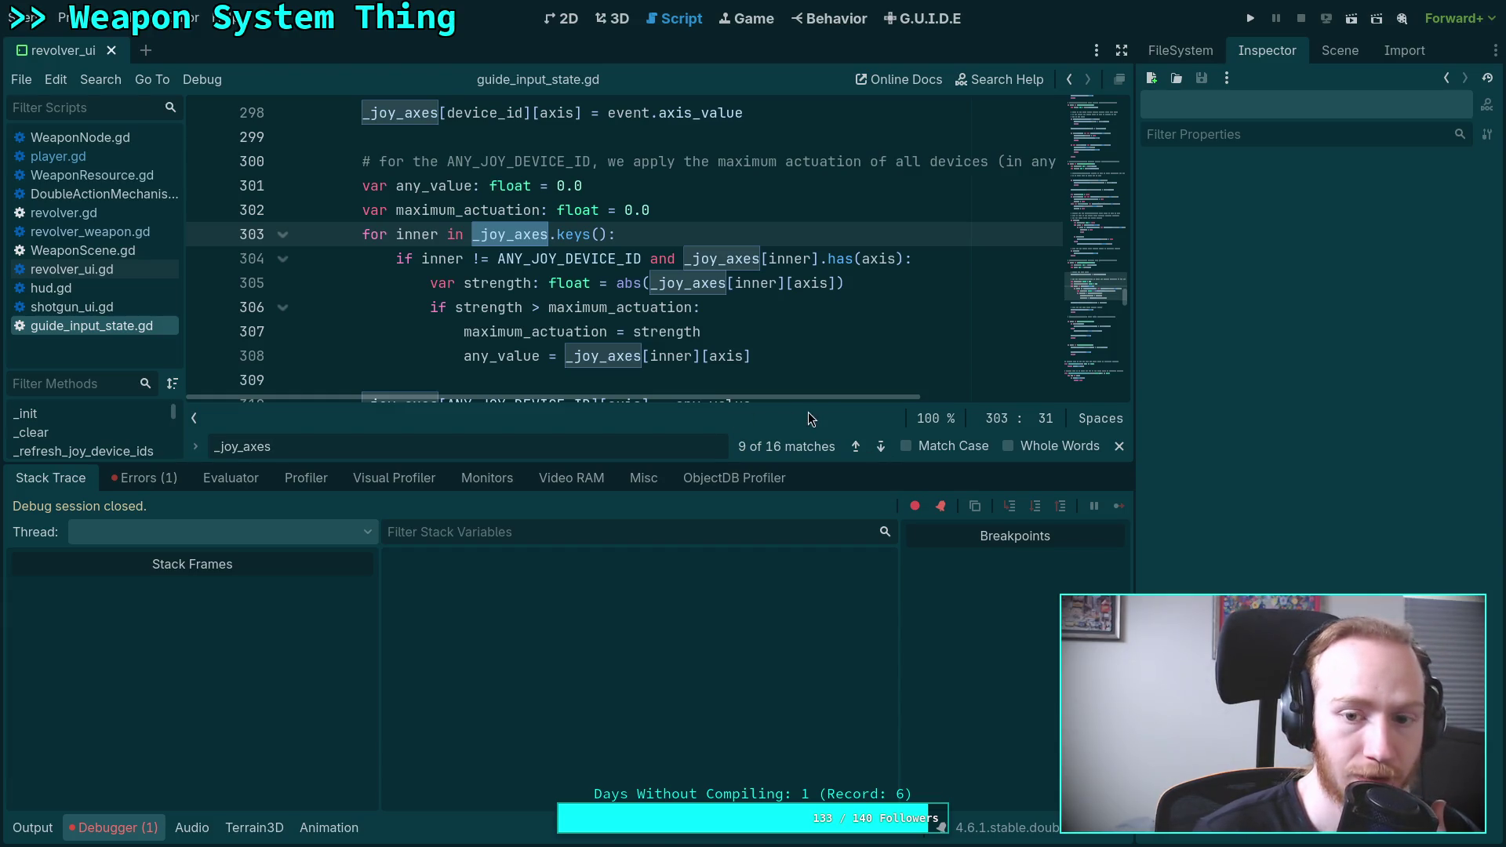
pyautogui.moveTo(817, 403)
pyautogui.mouseDown()
pyautogui.moveTo(836, 401)
pyautogui.moveTo(788, 393)
pyautogui.mouseUp()
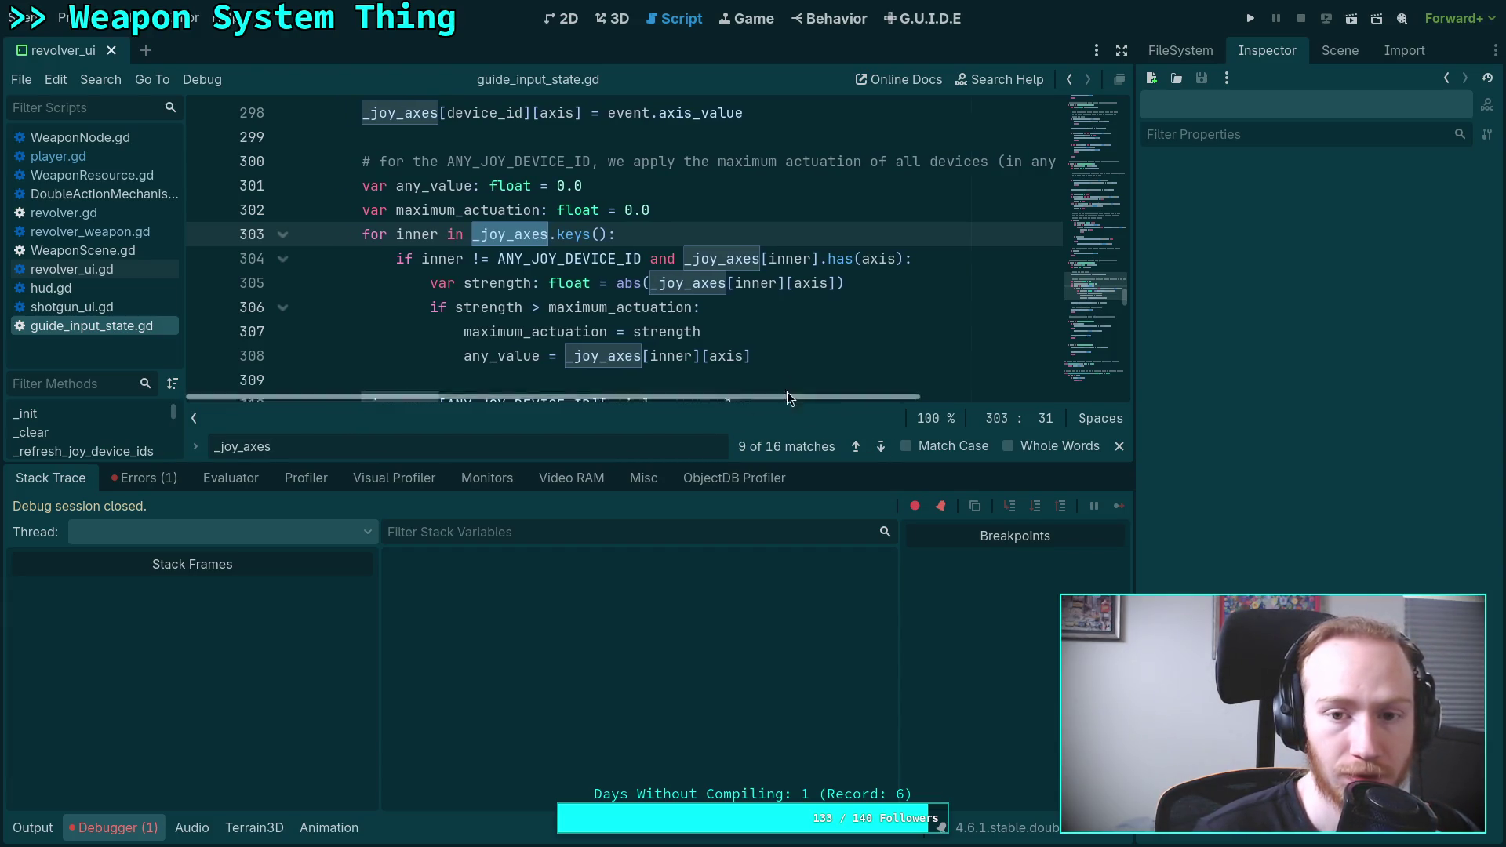
pyautogui.scroll(-2, 776, 353)
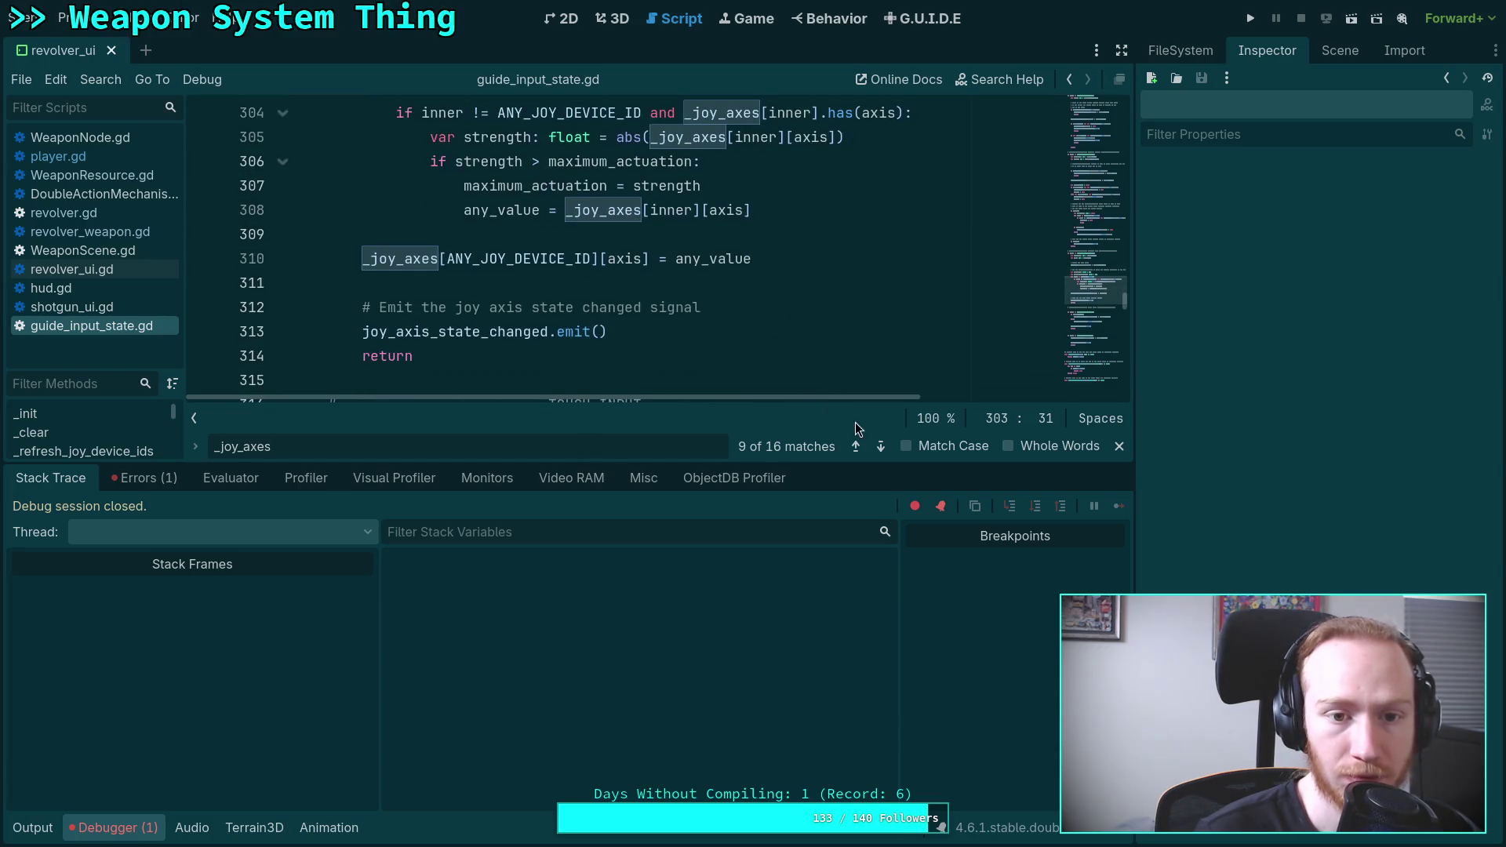
pyautogui.click(888, 449)
pyautogui.click(888, 449)
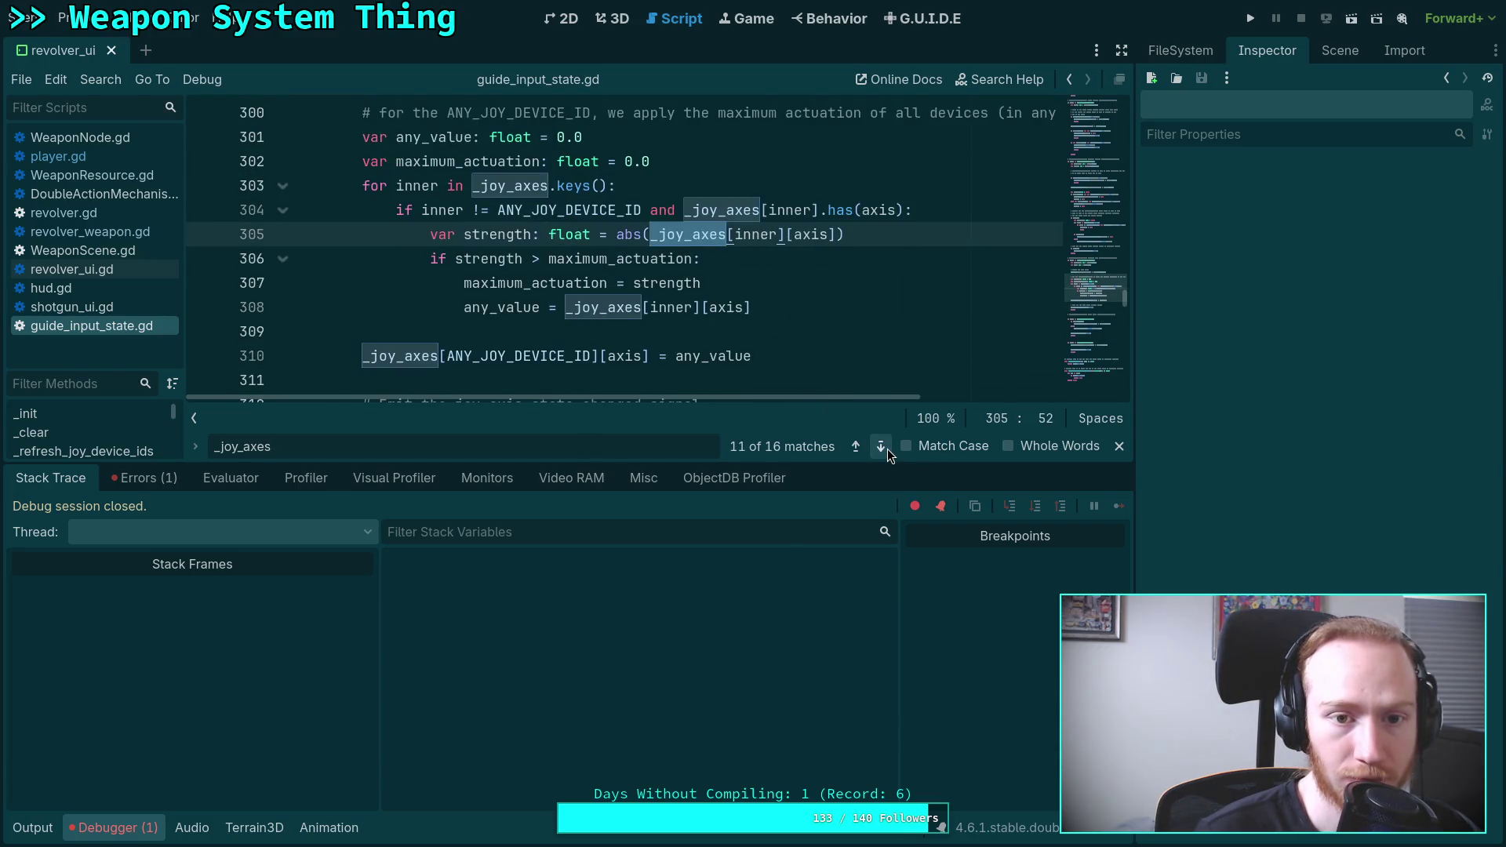
pyautogui.click(888, 449)
pyautogui.click(888, 448)
pyautogui.click(887, 449)
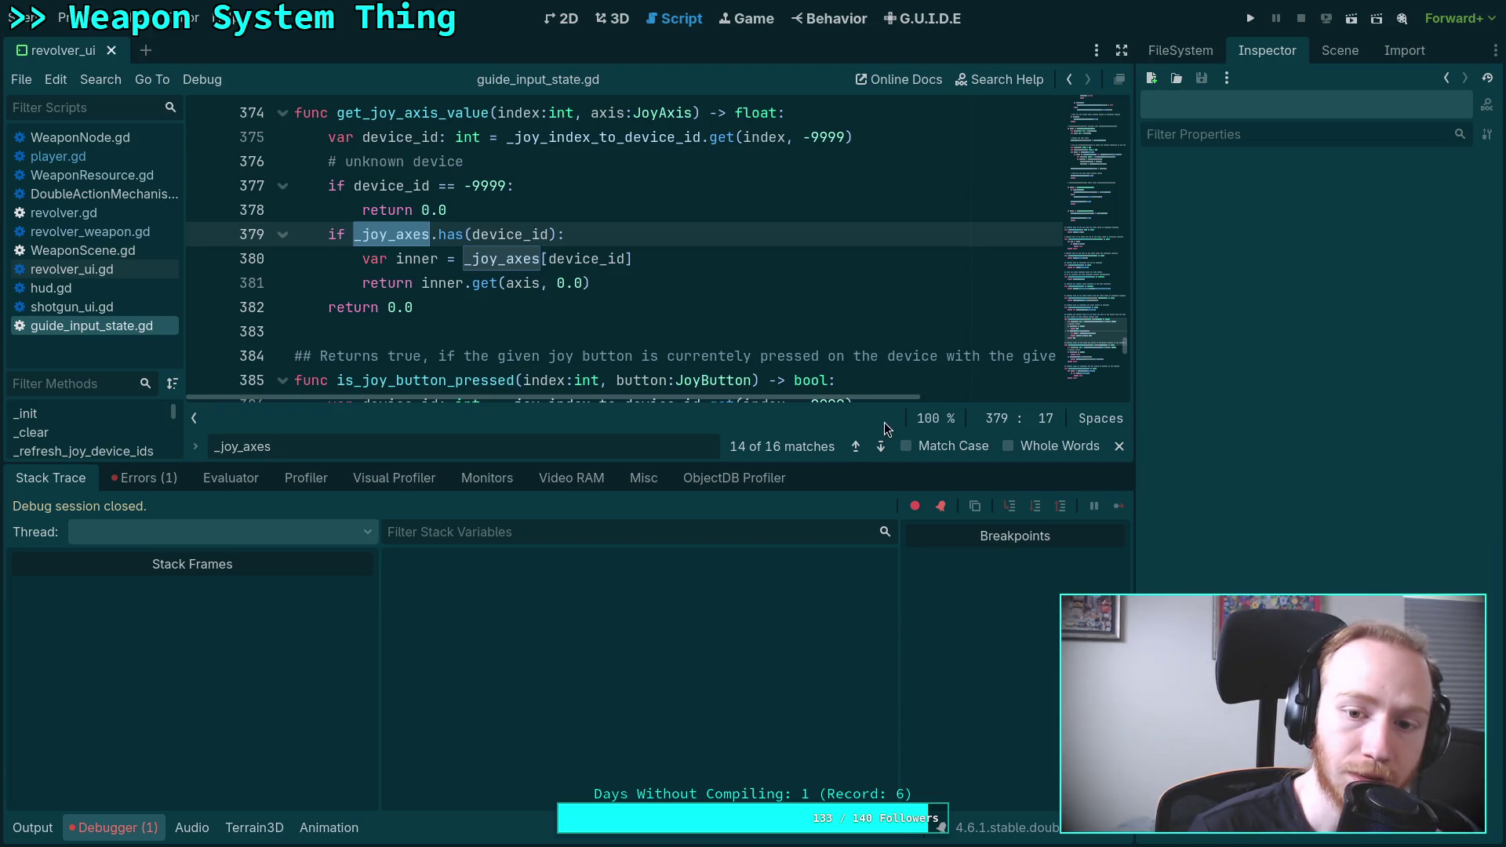
# Continue to the last _joy_axes match on line 403, wrapping to lines 43, 79 and 96
pyautogui.click(881, 446)
pyautogui.click(881, 447)
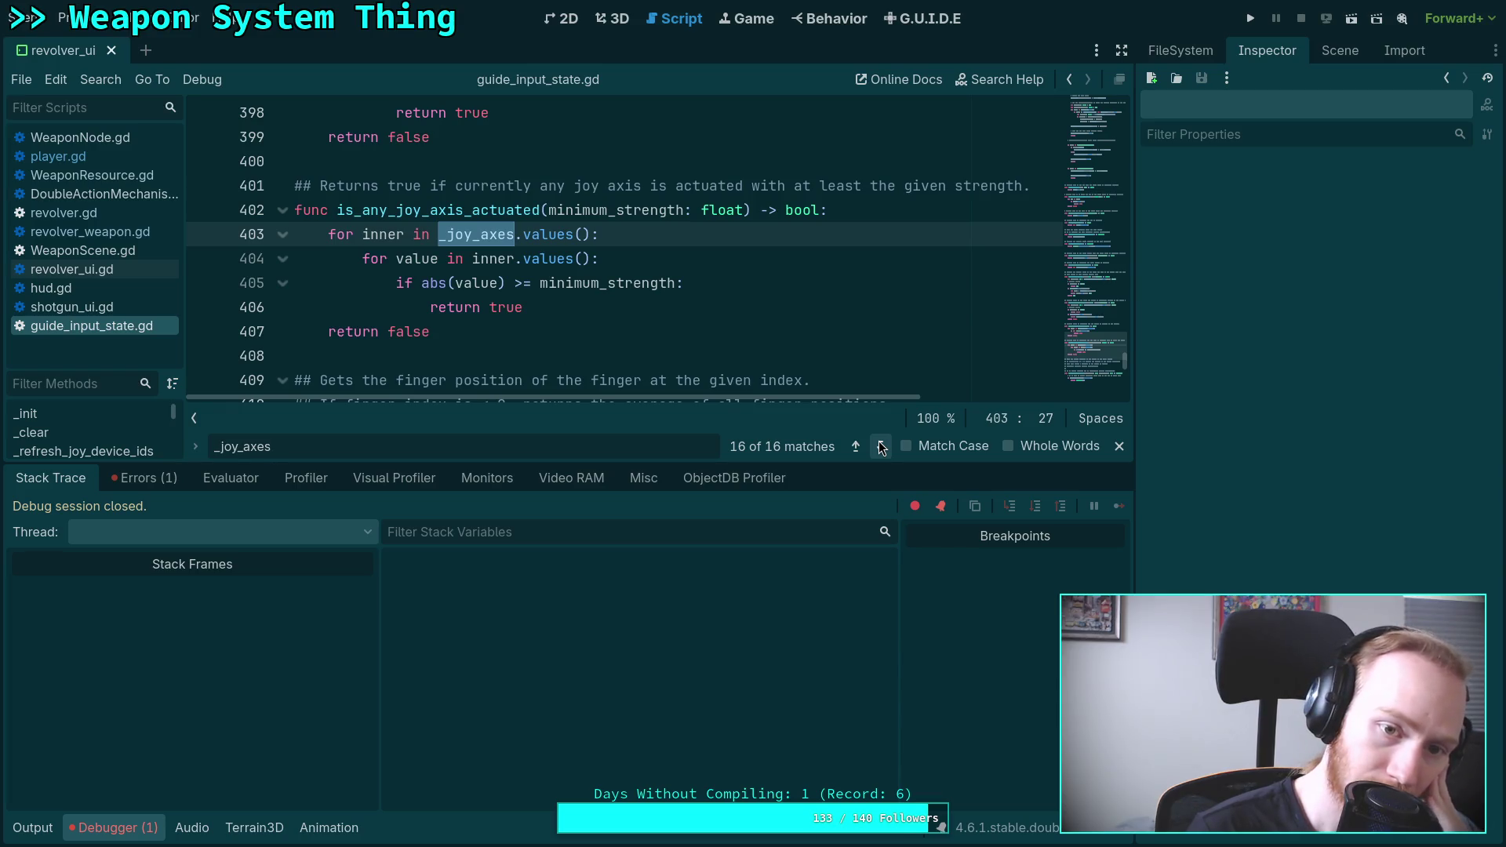
pyautogui.click(882, 446)
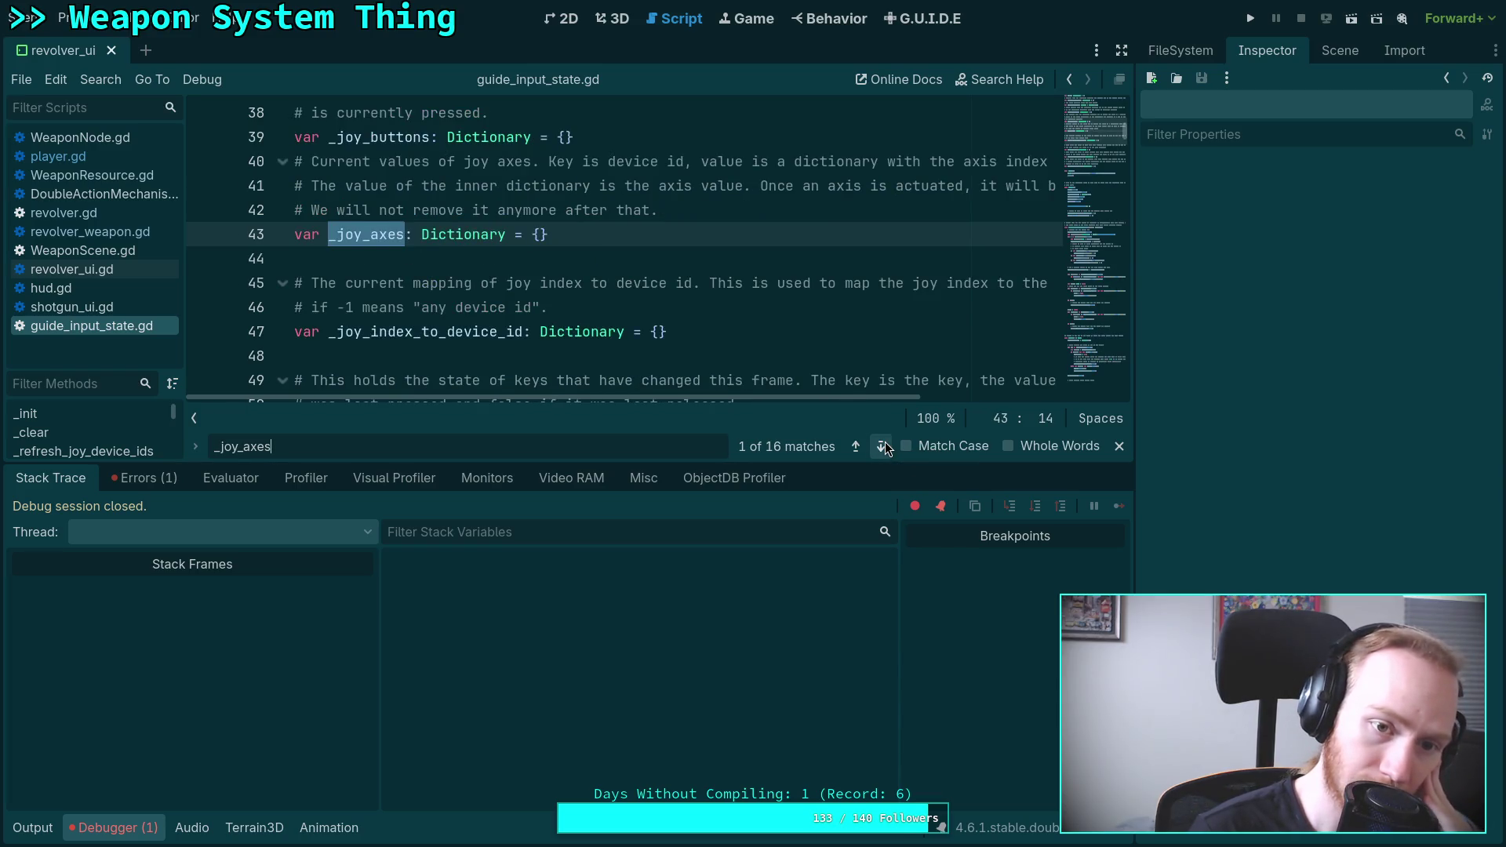
pyautogui.click(882, 446)
pyautogui.click(882, 446)
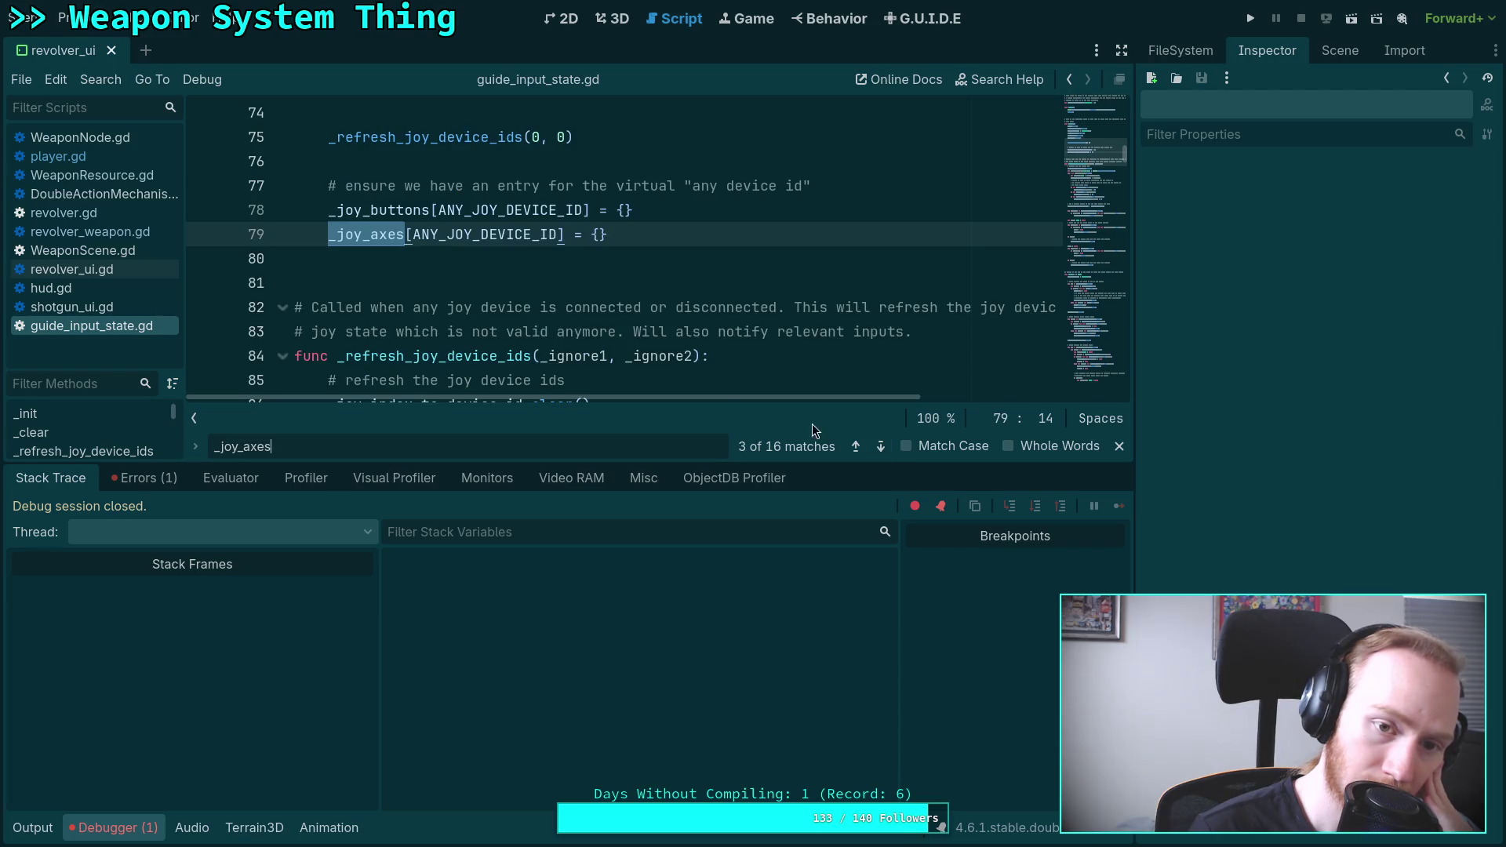
pyautogui.moveTo(499, 234)
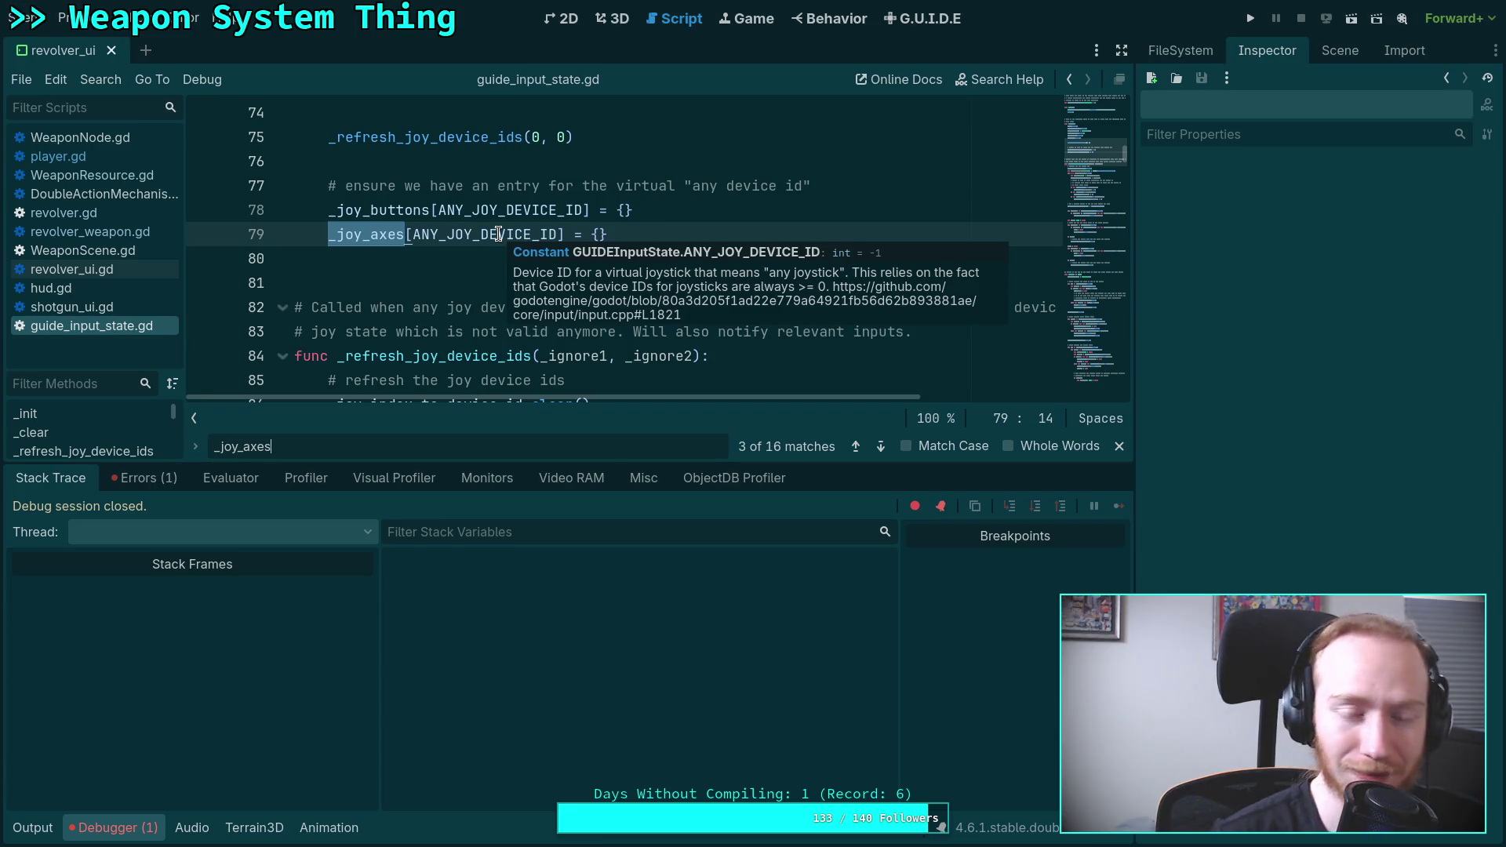
pyautogui.click(882, 446)
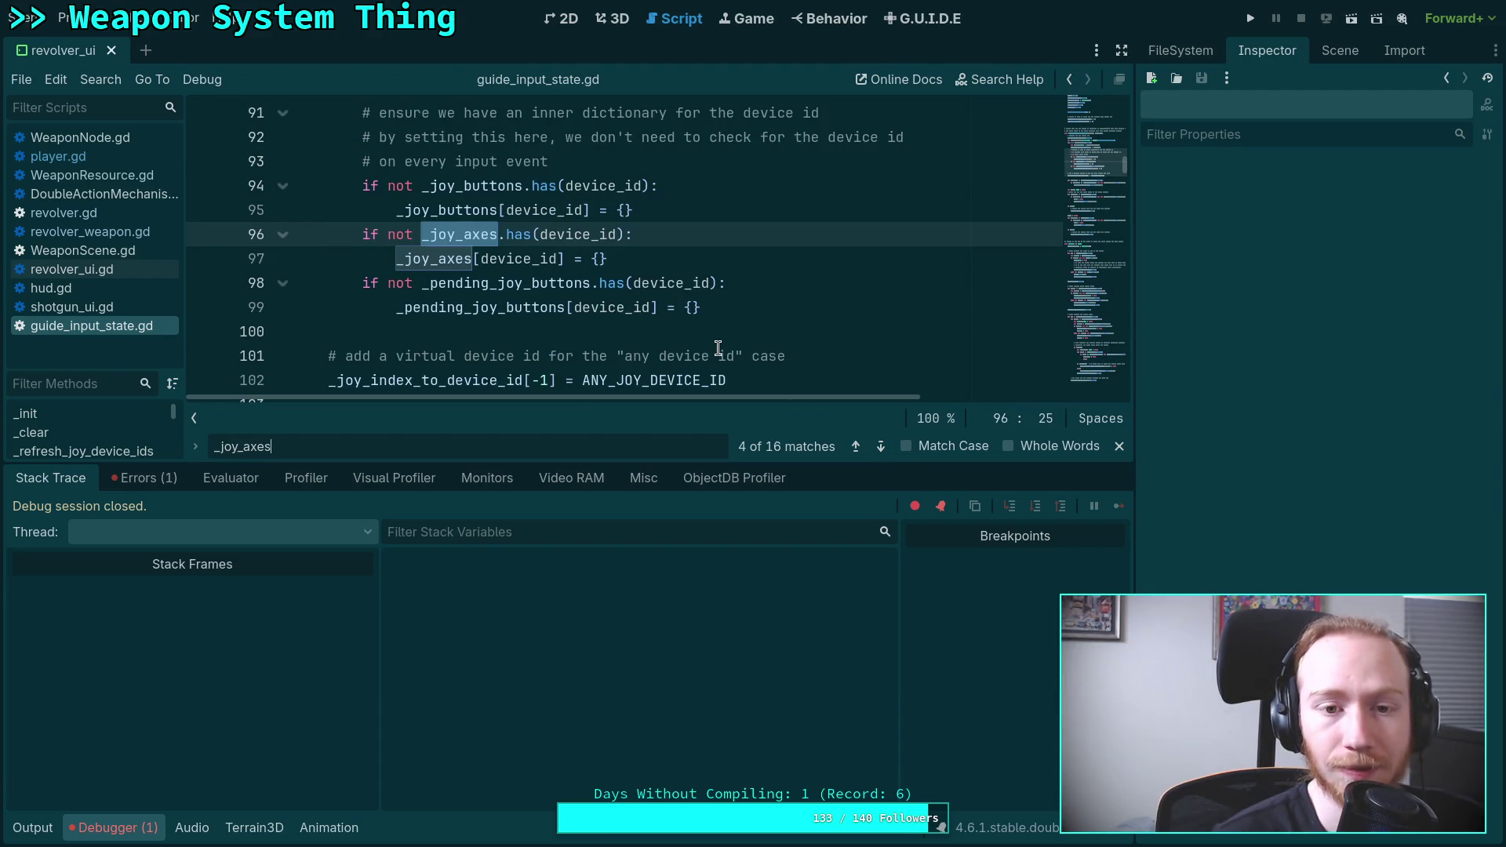
pyautogui.scroll(3, 706, 345)
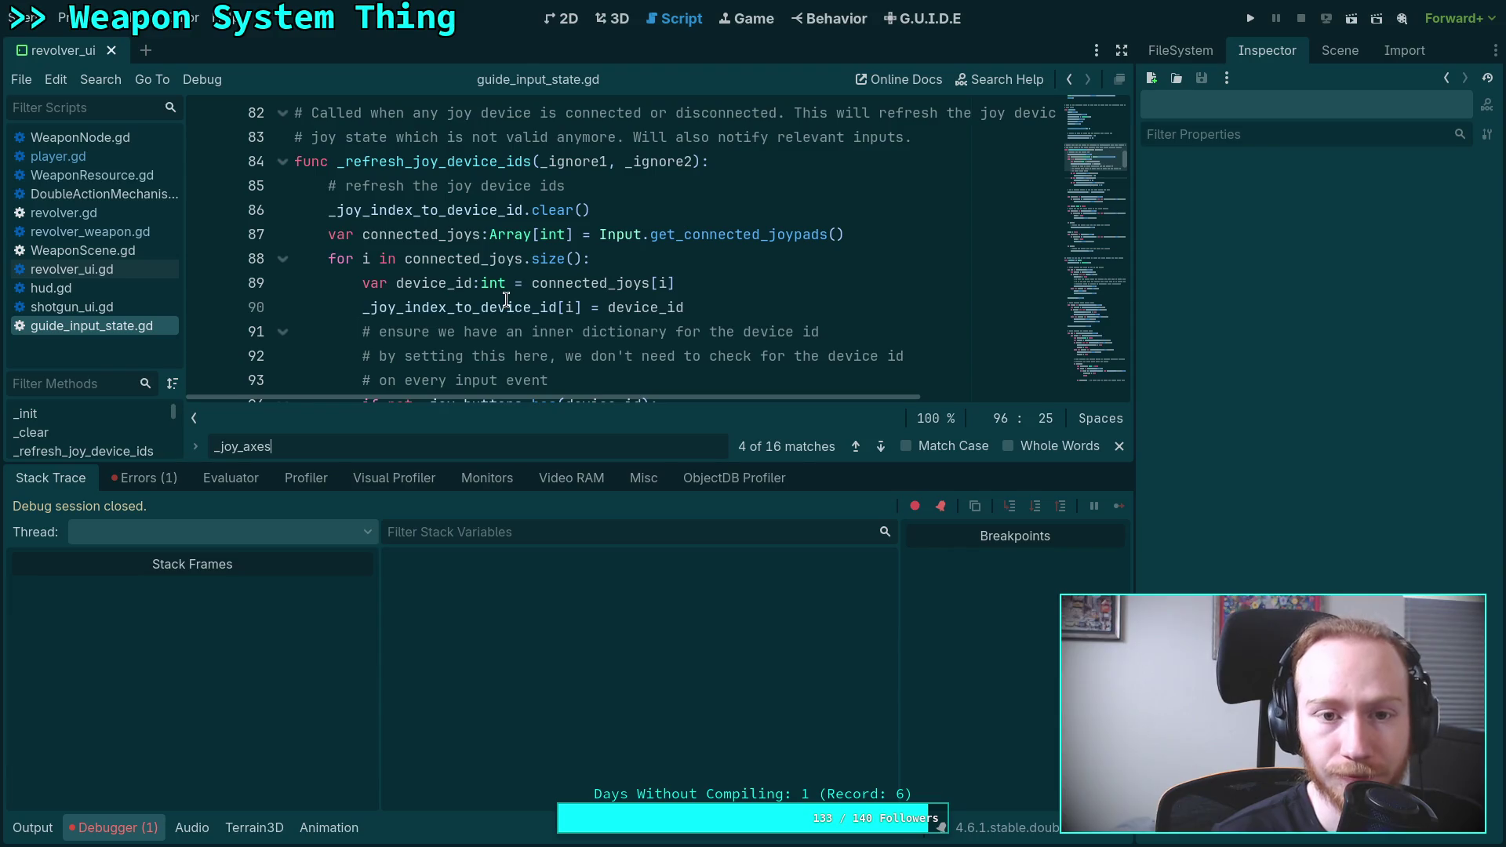
pyautogui.scroll(1, 506, 299)
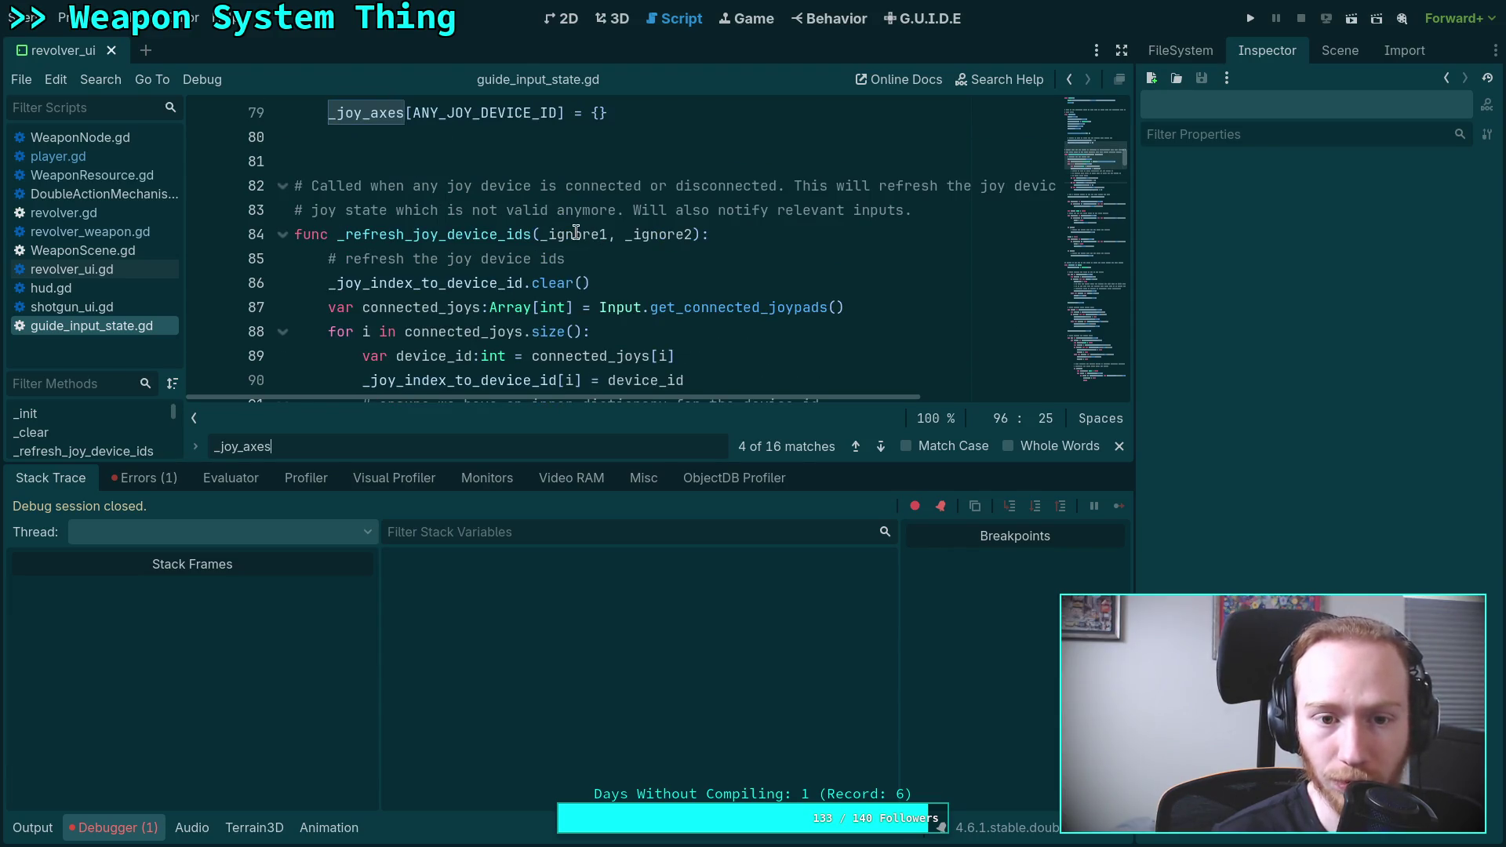
# Place the caret in _refresh_joy_device_ids, then revisit the _joy_axes matches on lines 96, 120 and 298
pyautogui.click(461, 234)
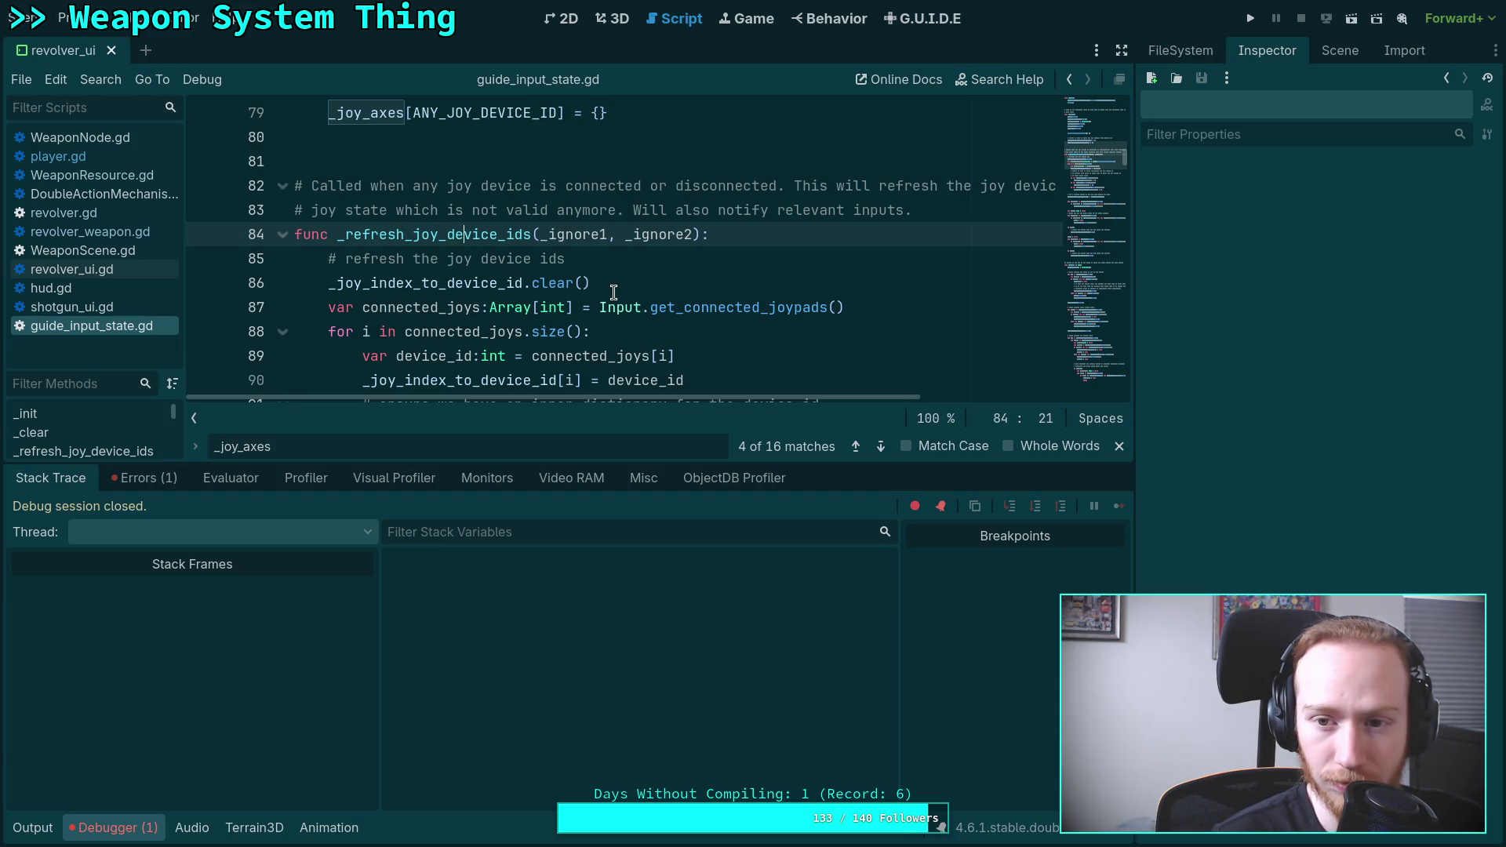
pyautogui.scroll(-1, 615, 292)
pyautogui.scroll(-3, 614, 292)
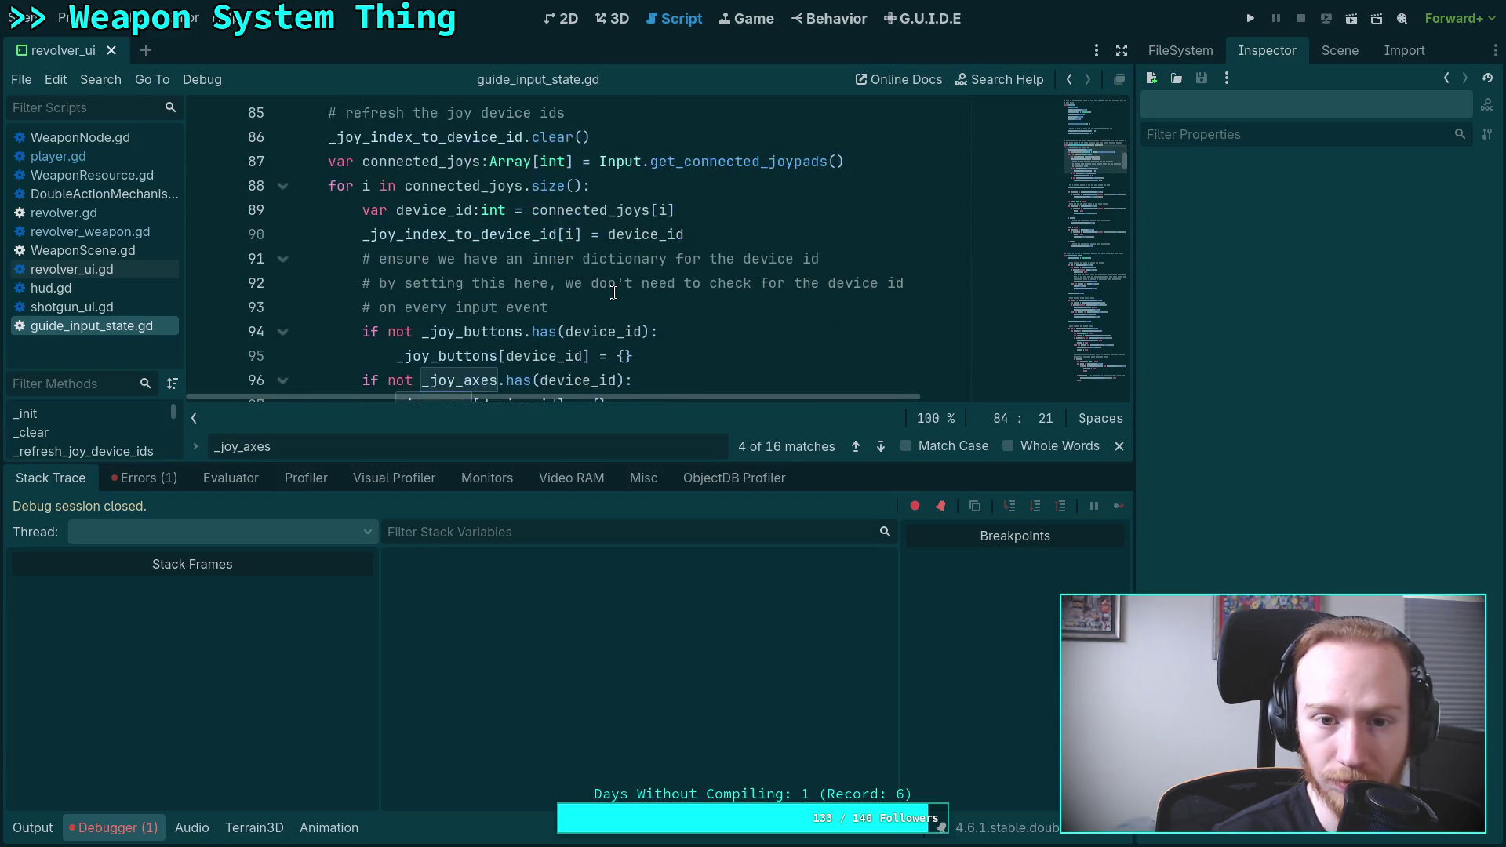
pyautogui.click(891, 444)
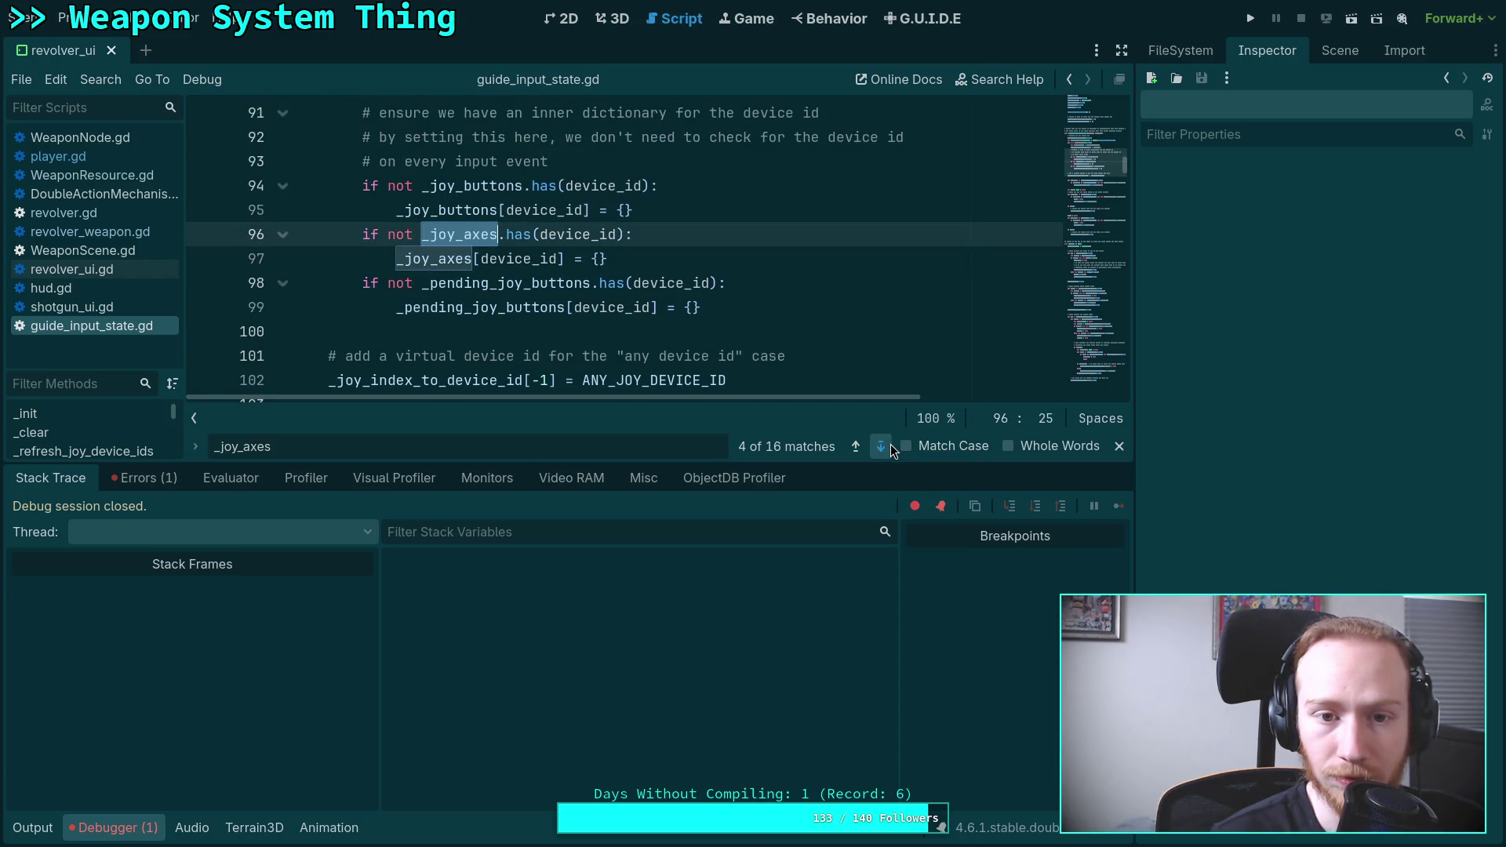
pyautogui.click(891, 444)
pyautogui.click(891, 444)
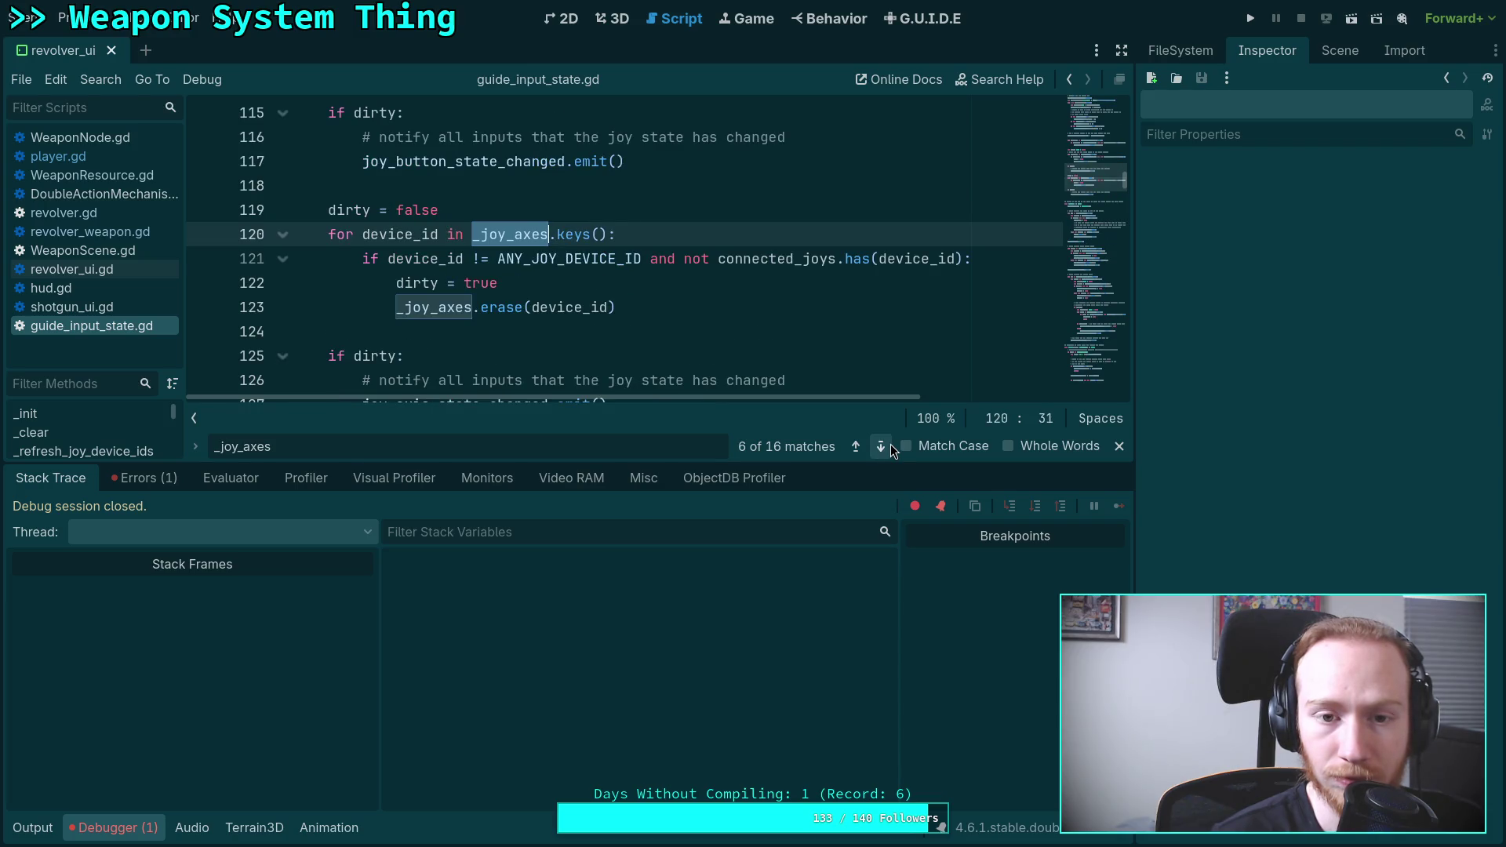
pyautogui.click(891, 444)
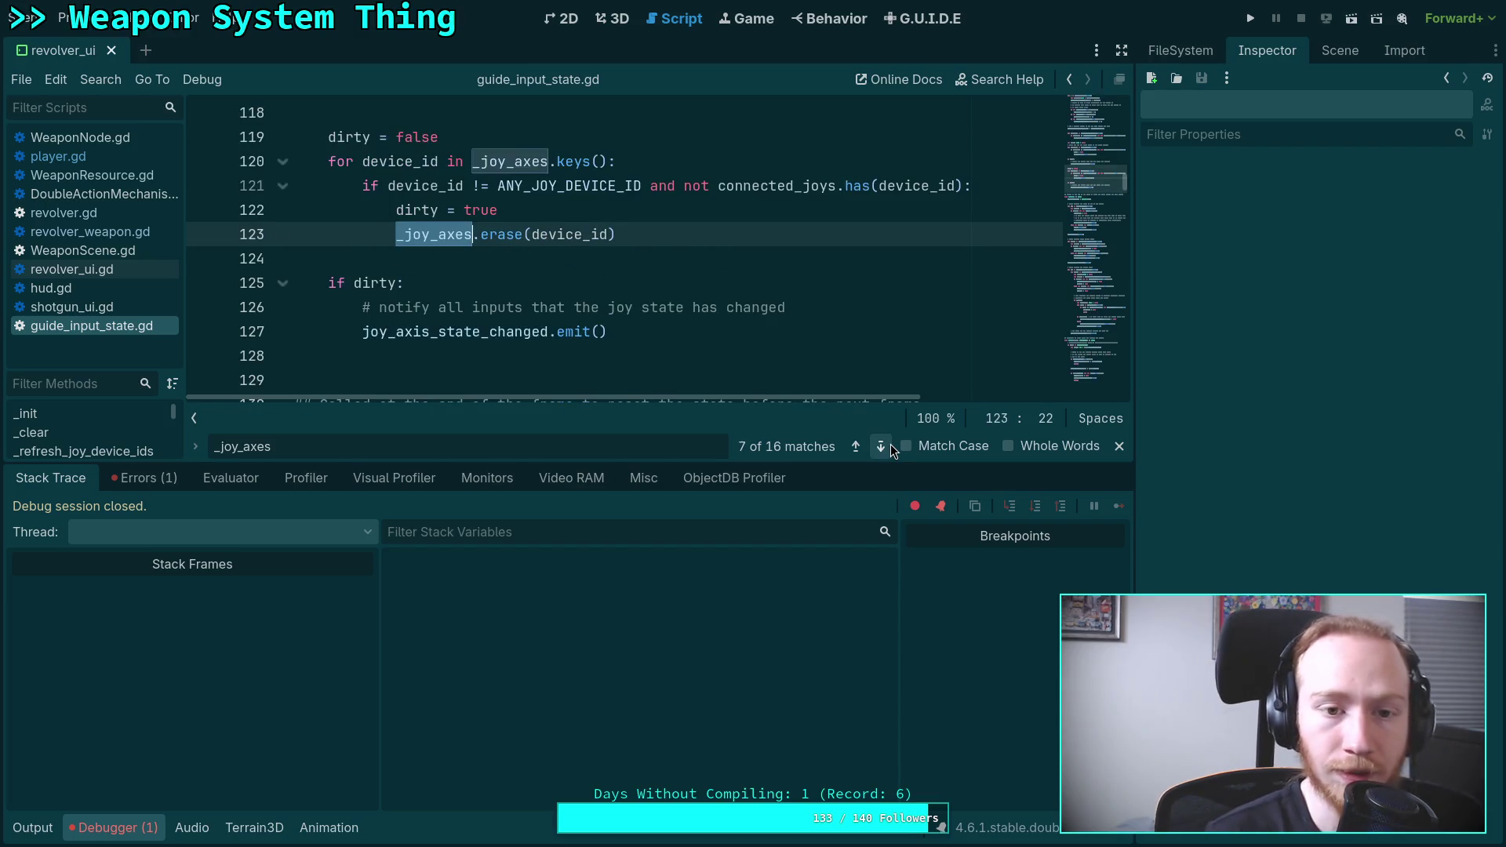
pyautogui.click(892, 444)
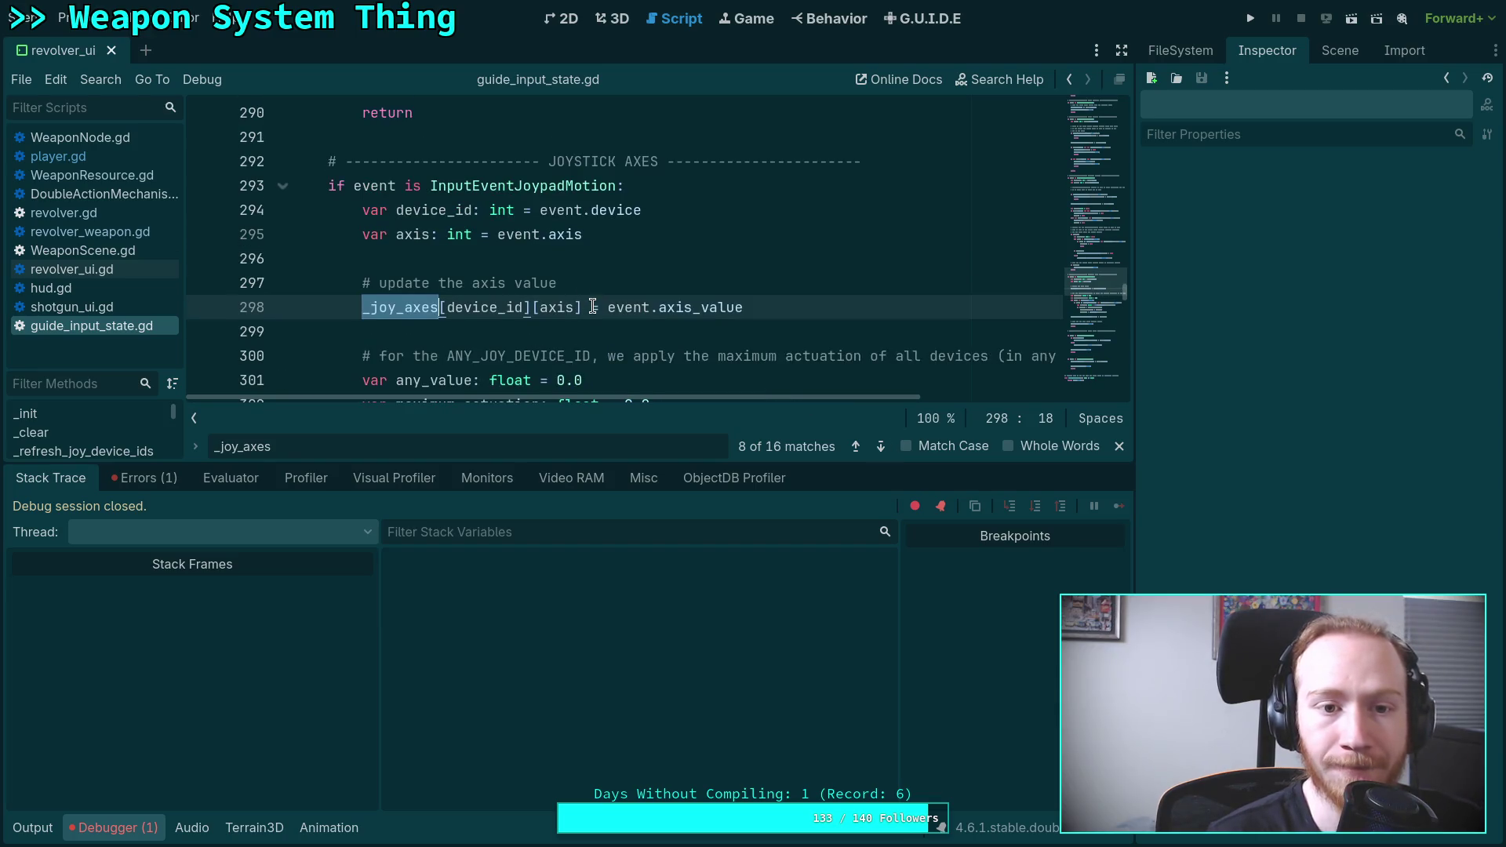
pyautogui.scroll(1, 592, 306)
# Collapse the Debugger panel and select device_id to see where it is used
pyautogui.click(112, 824)
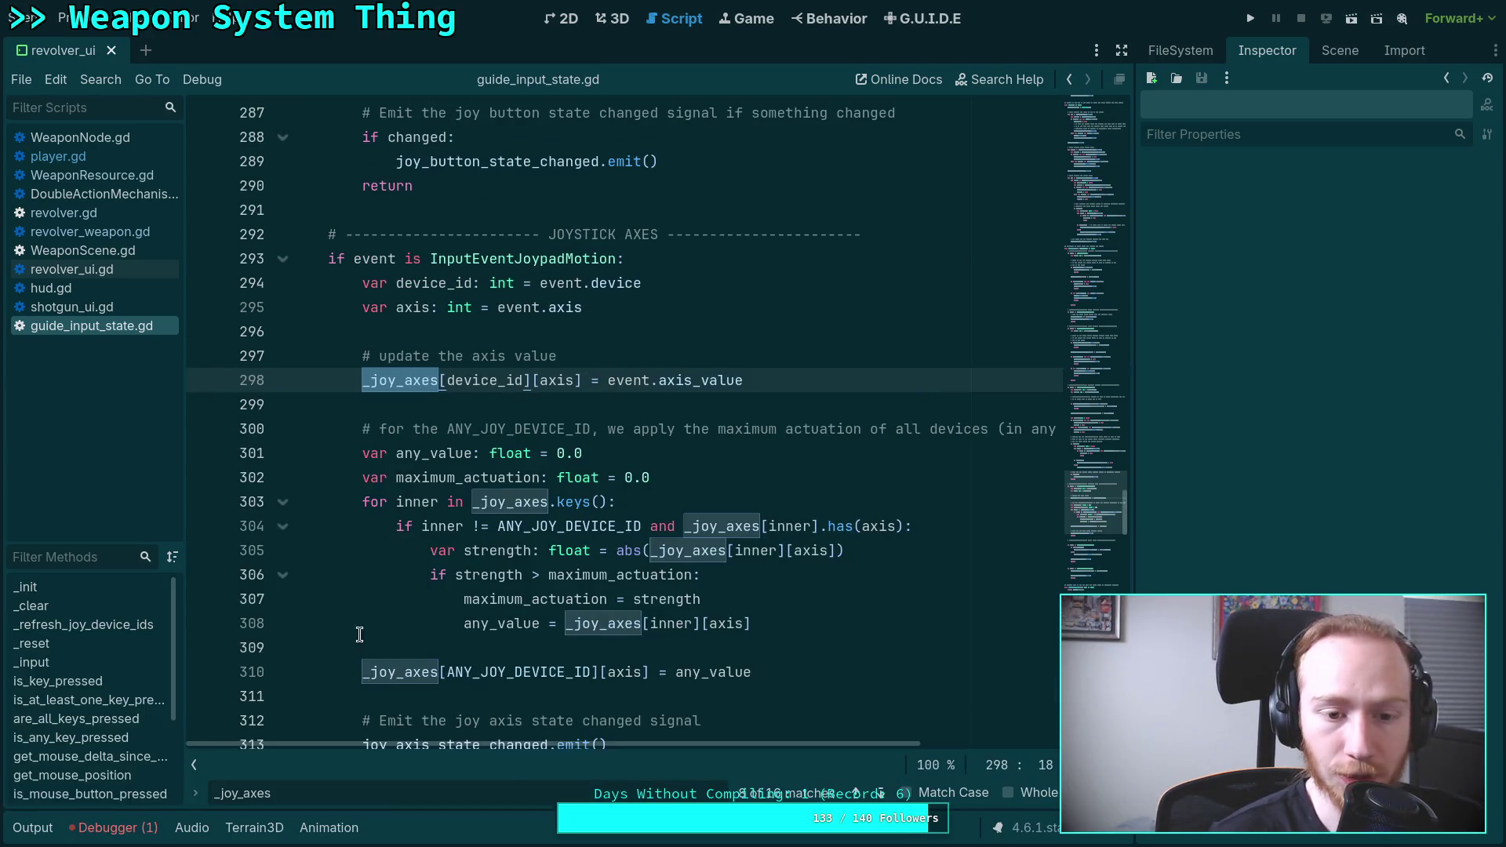
pyautogui.doubleClick(489, 382)
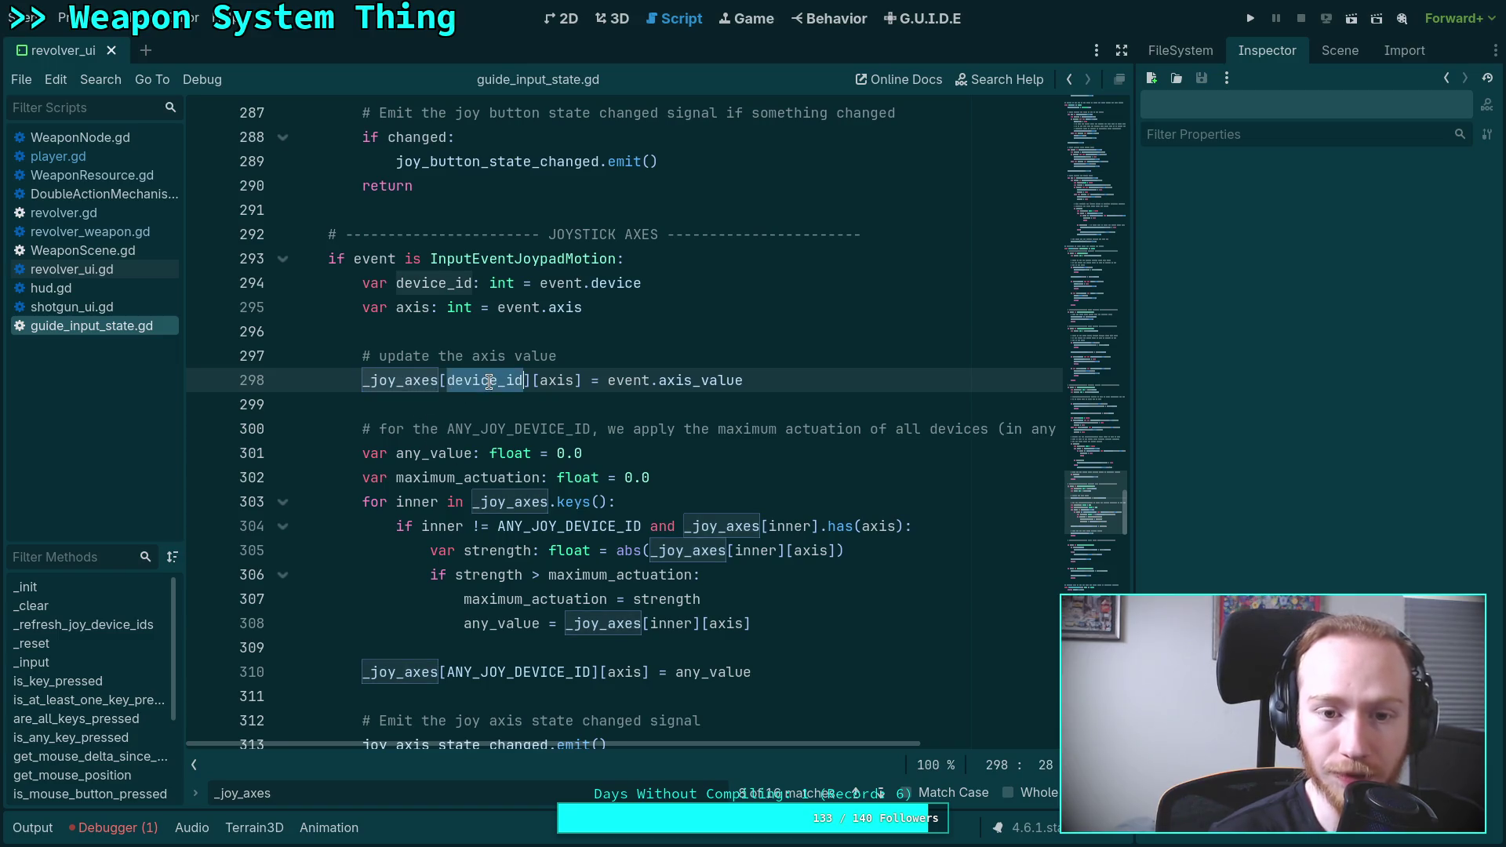
pyautogui.scroll(4, 490, 382)
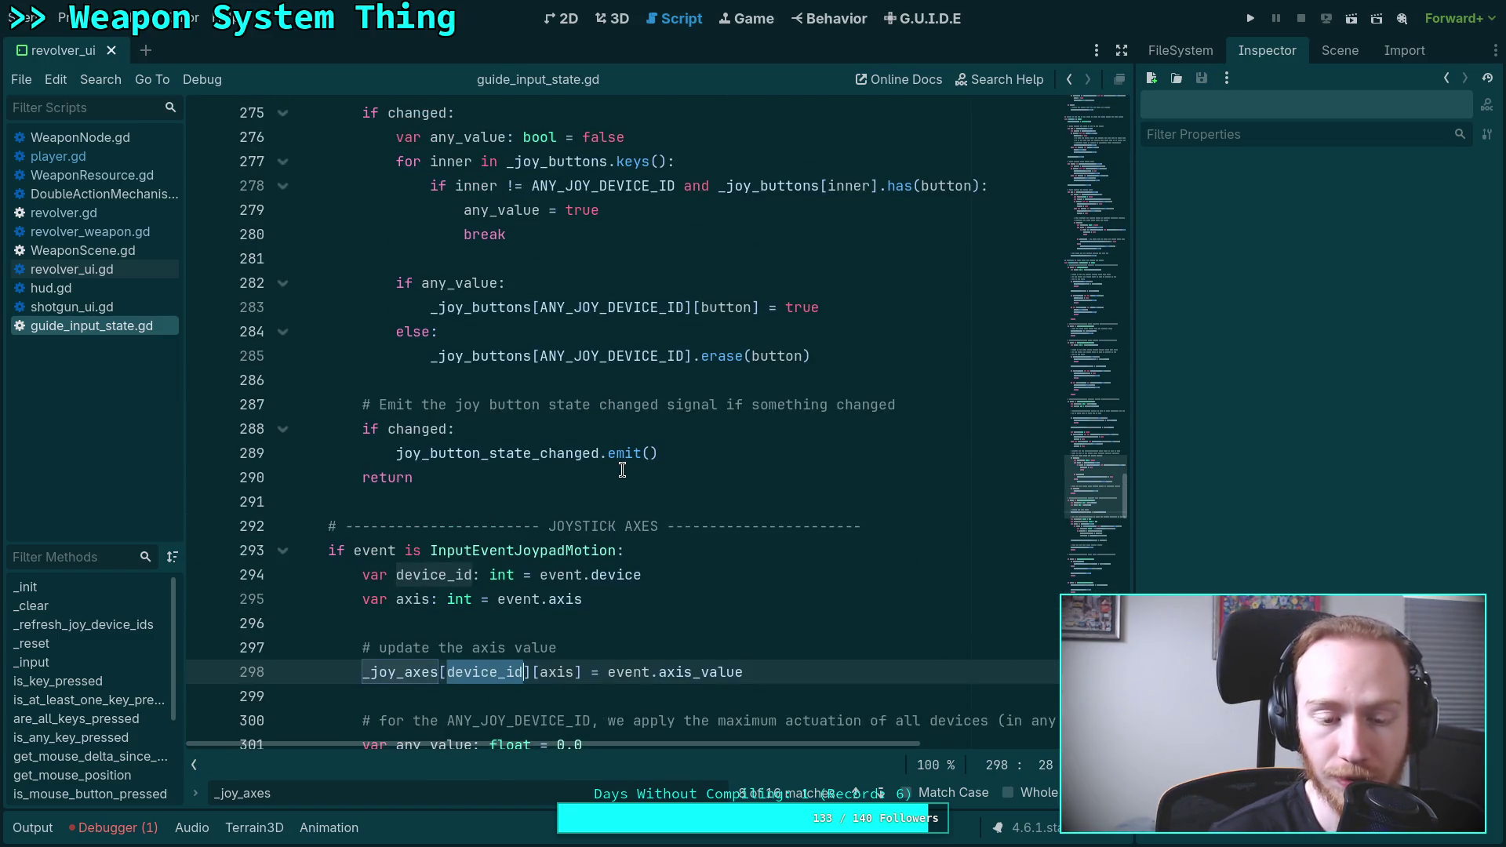
pyautogui.scroll(5, 622, 470)
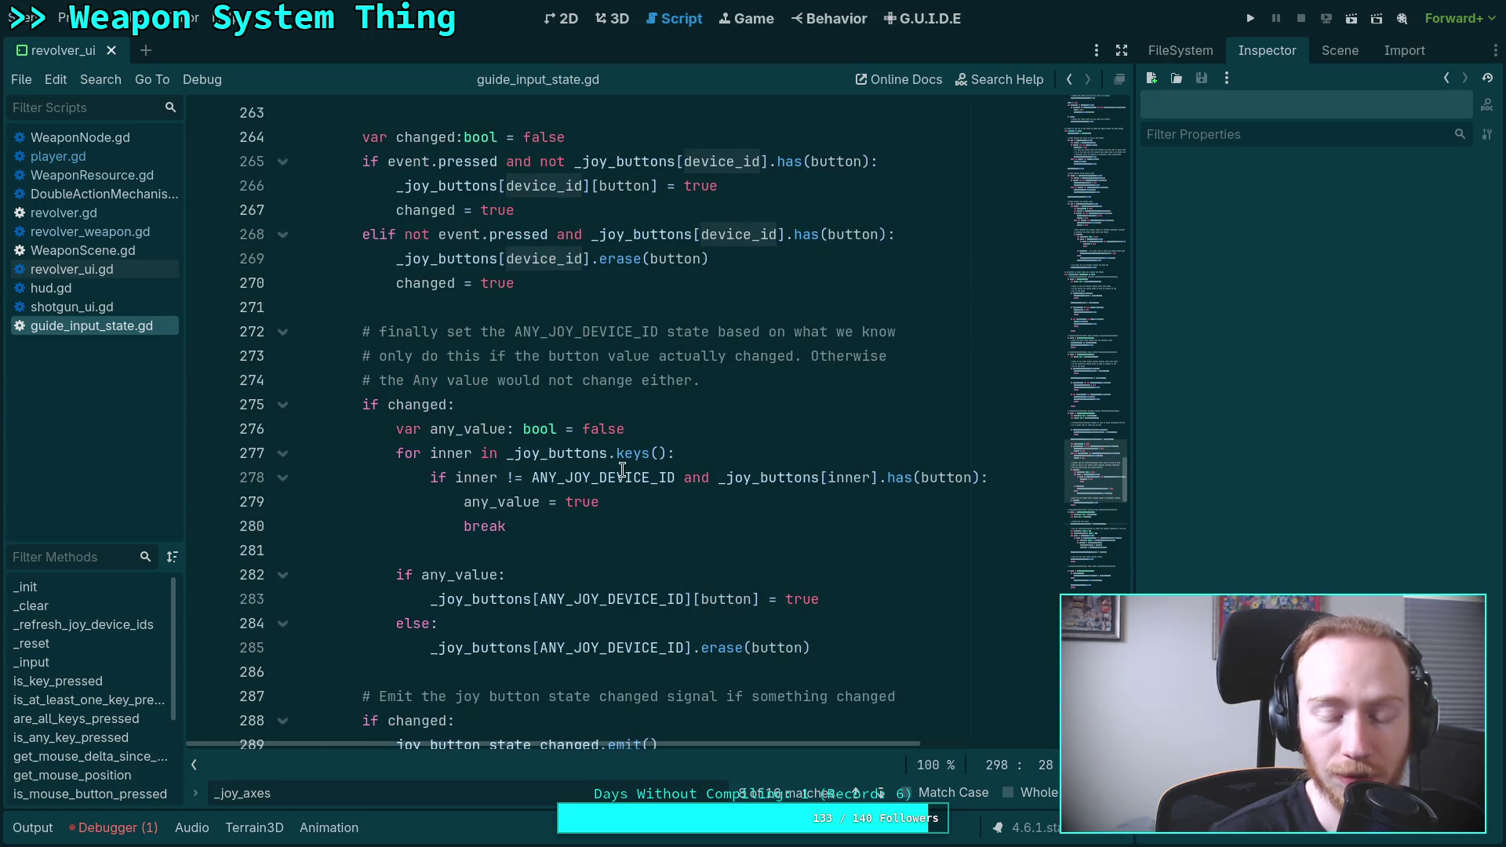
pyautogui.scroll(3, 622, 470)
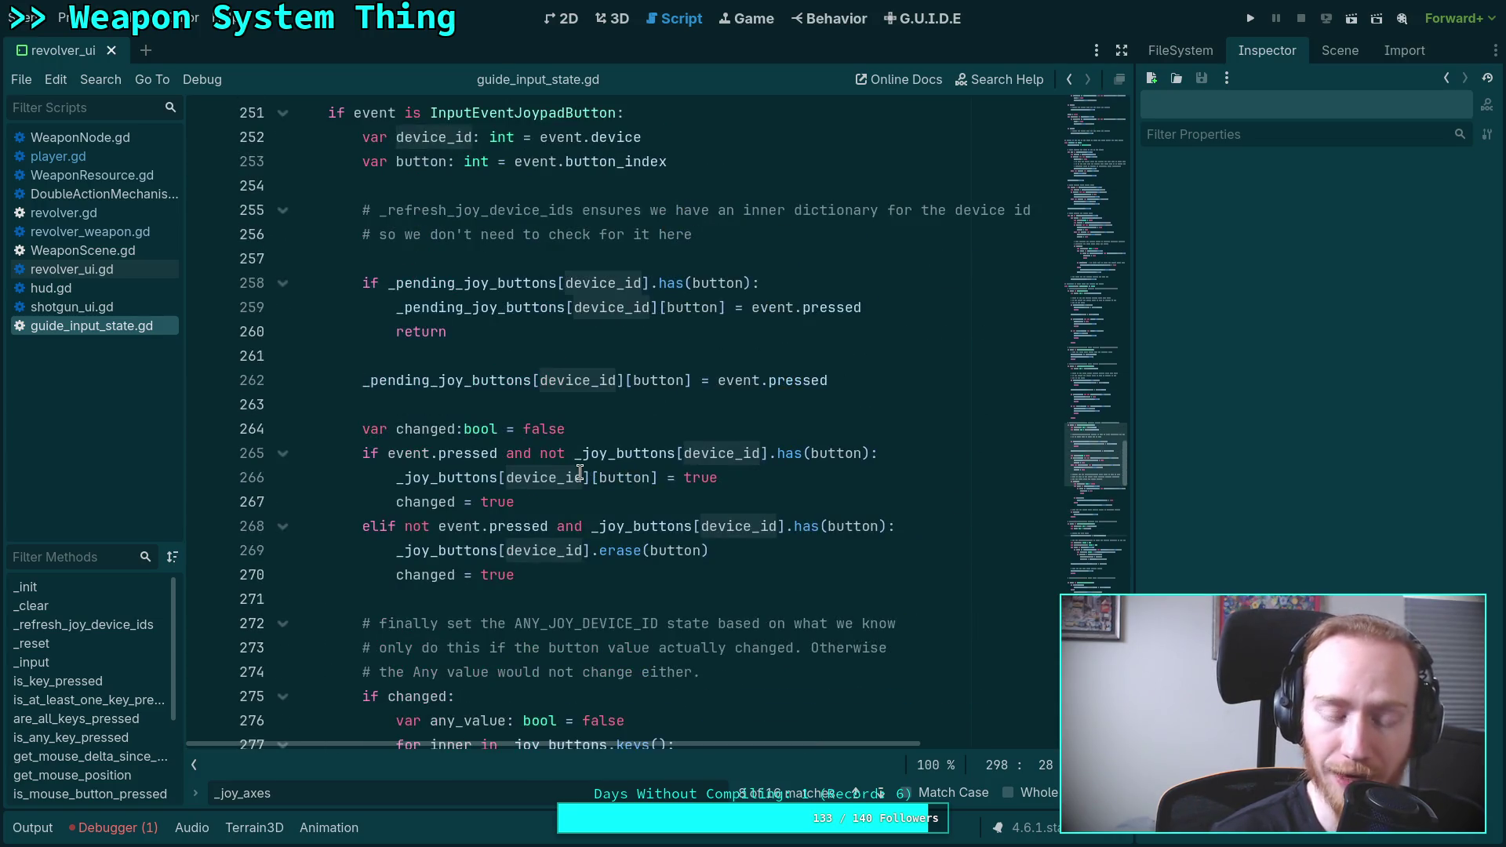
pyautogui.scroll(11, 580, 472)
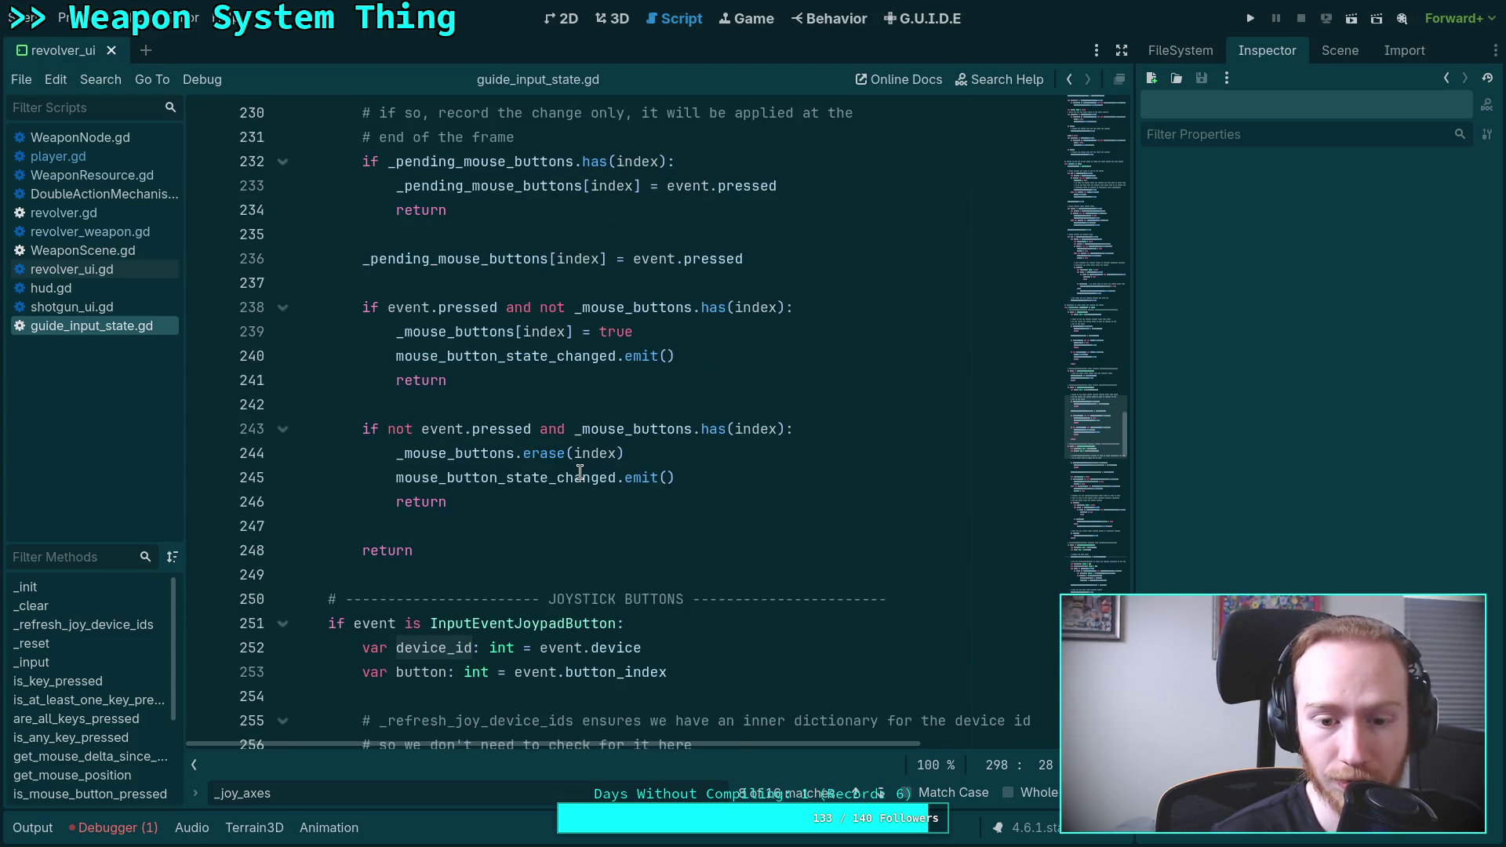
pyautogui.scroll(3, 579, 472)
pyautogui.scroll(9, 580, 471)
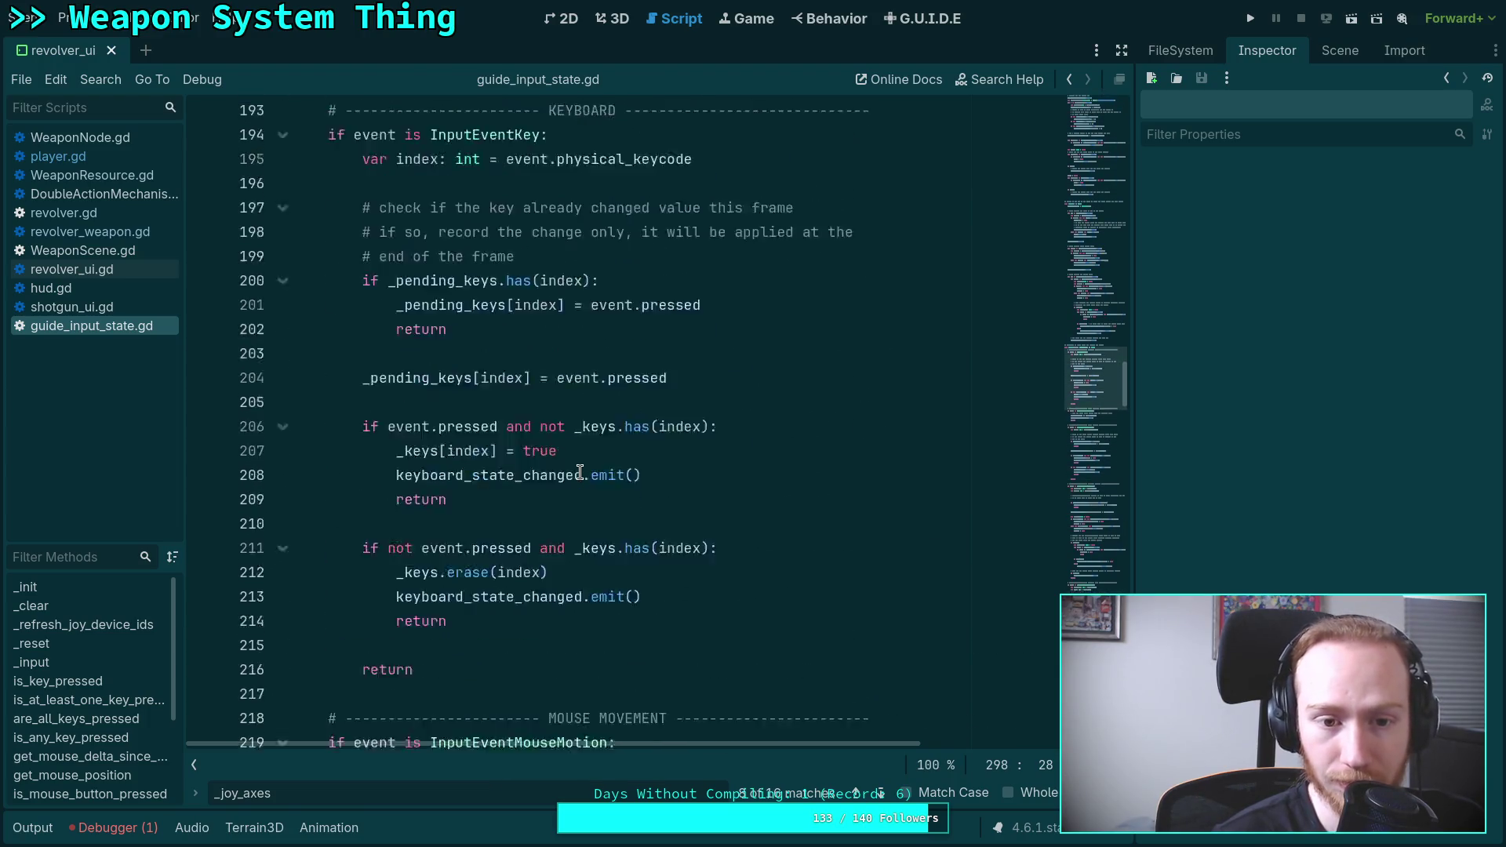
# Cycle forward through the _joy_axes matches, then back to the one on line 310
pyautogui.click(881, 793)
pyautogui.click(881, 794)
pyautogui.click(880, 793)
pyautogui.click(880, 794)
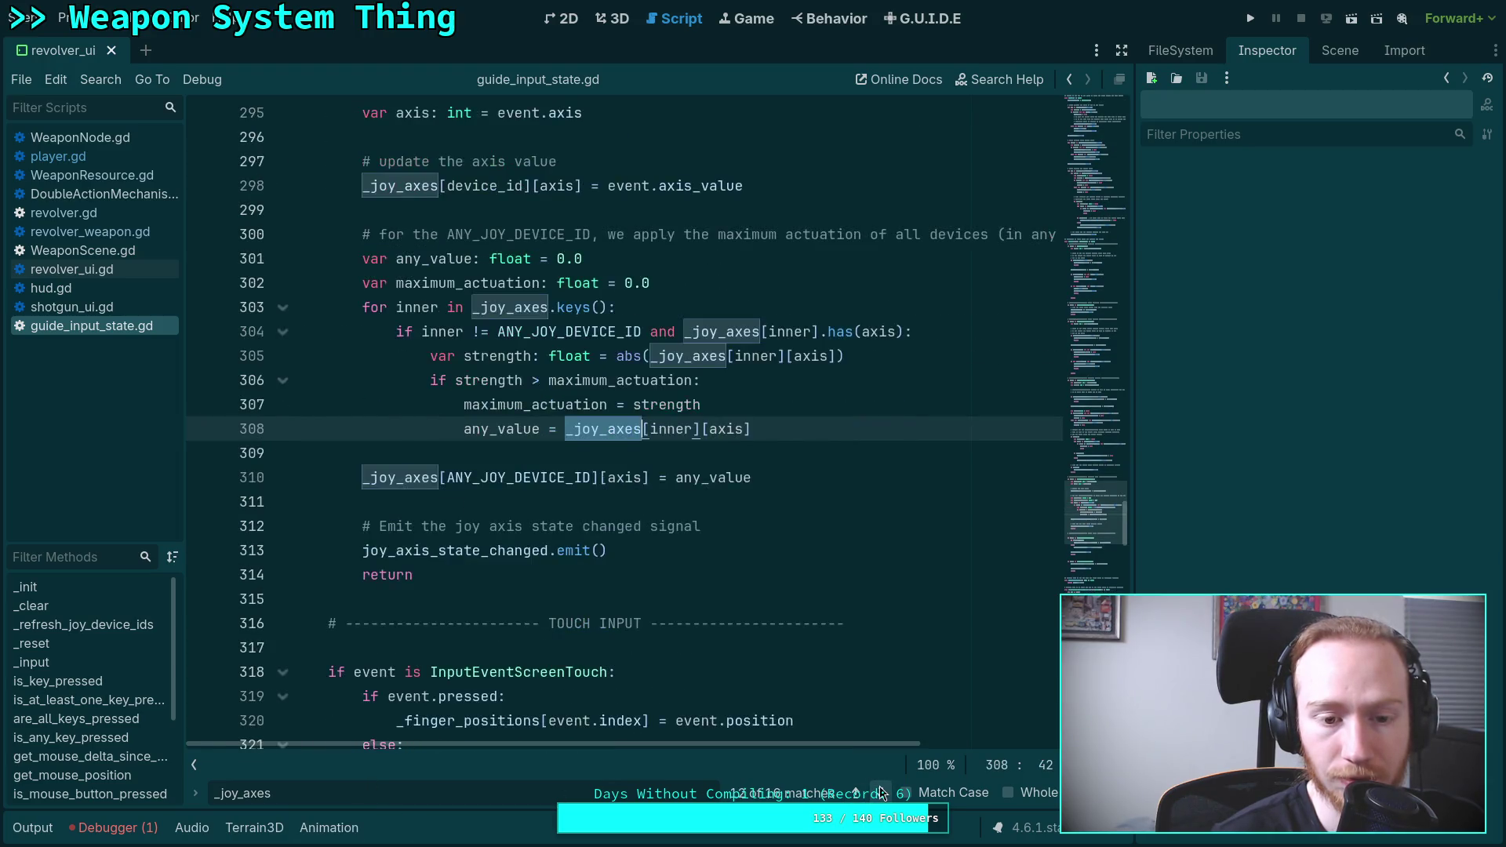
pyautogui.click(880, 794)
pyautogui.click(880, 793)
pyautogui.click(858, 792)
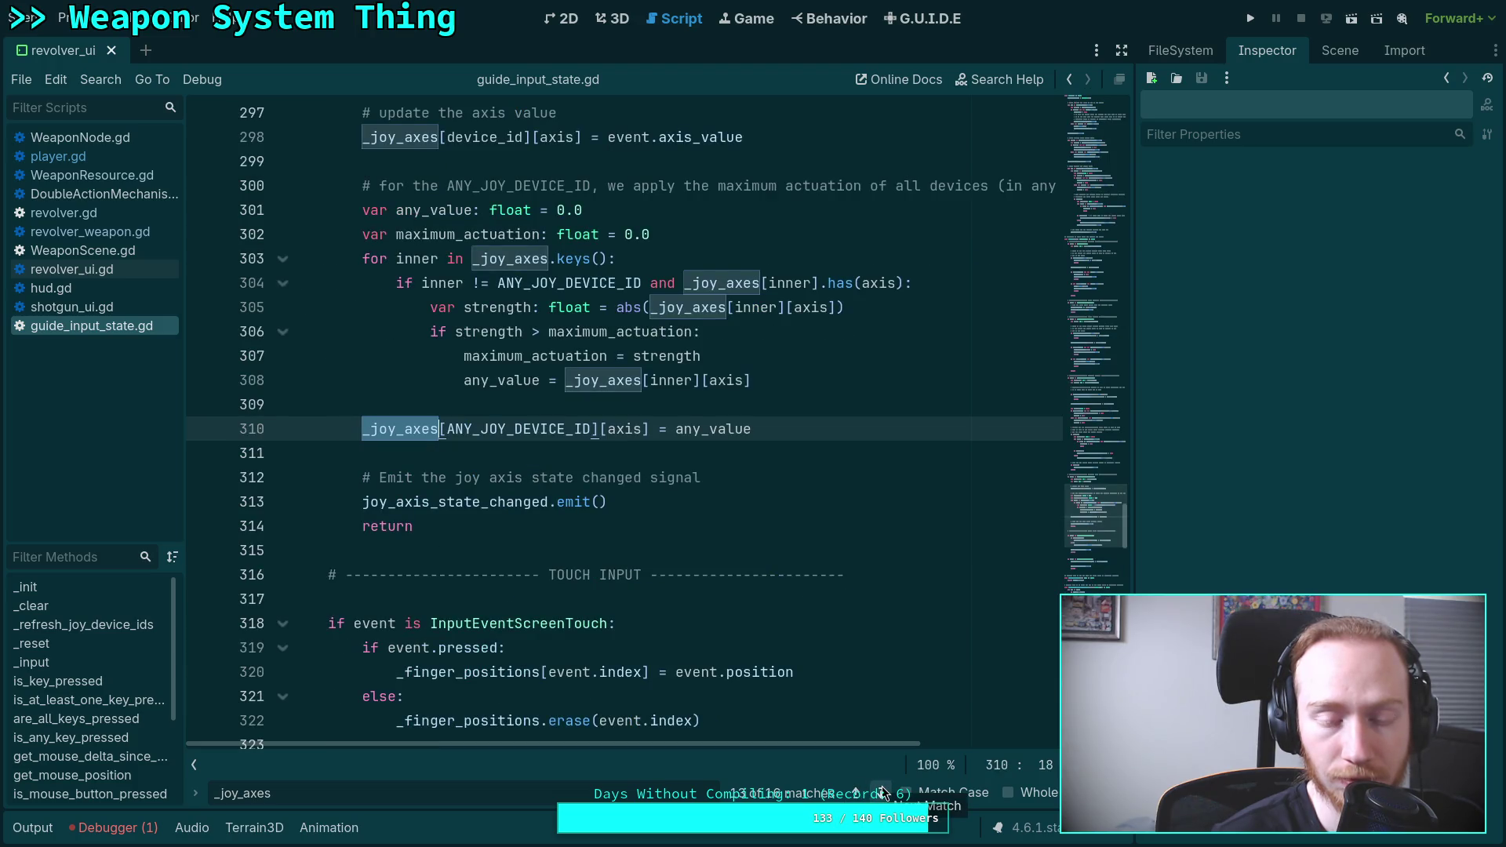
# Step on from line 379, wrapping around to the _joy_axes use on line 96
pyautogui.click(882, 786)
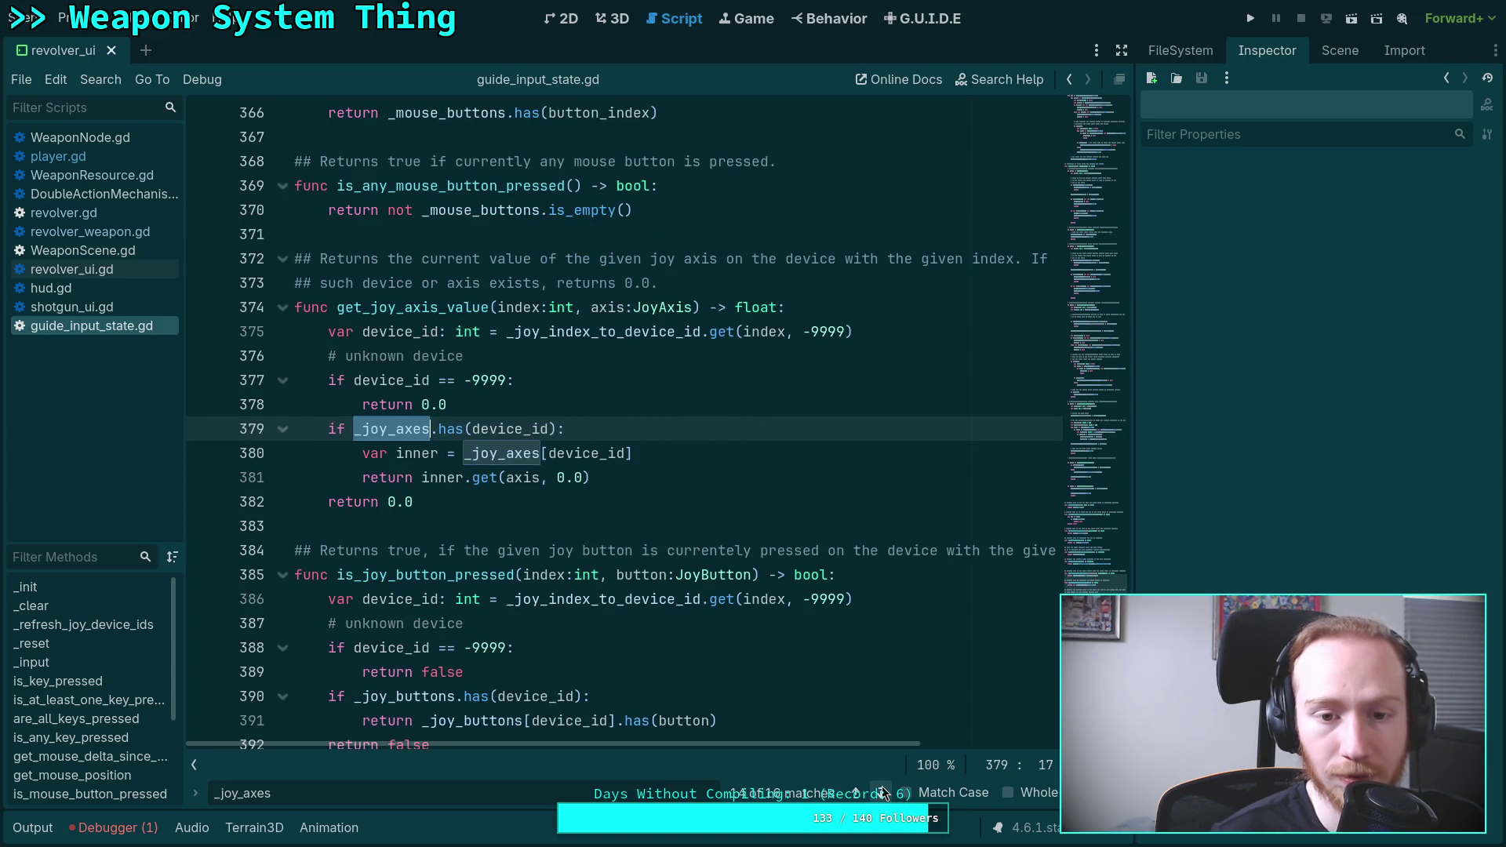
pyautogui.click(881, 786)
pyautogui.click(882, 786)
pyautogui.click(882, 787)
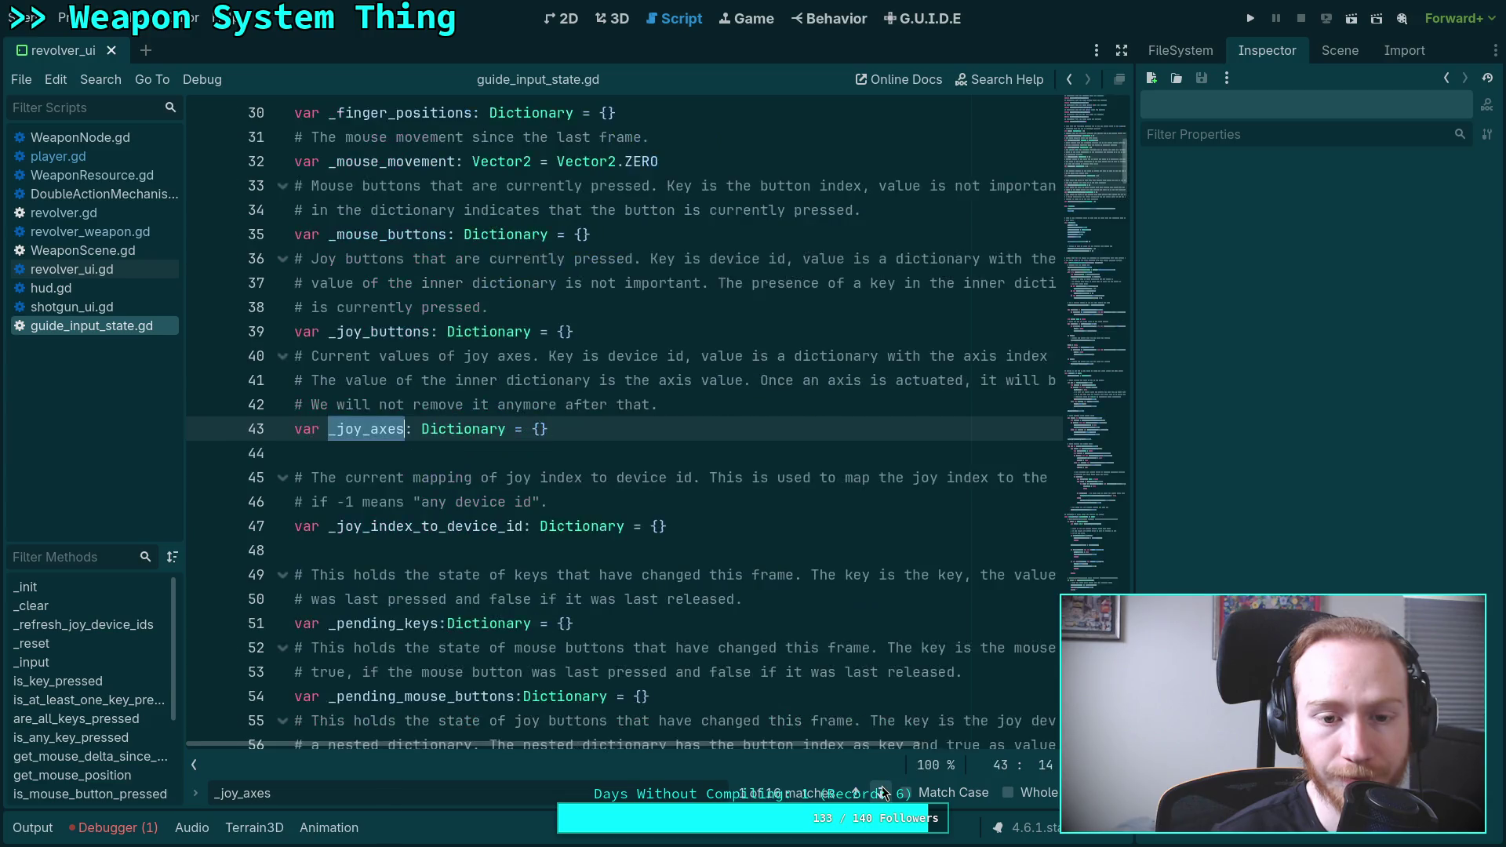
pyautogui.click(882, 786)
pyautogui.click(881, 786)
pyautogui.click(882, 786)
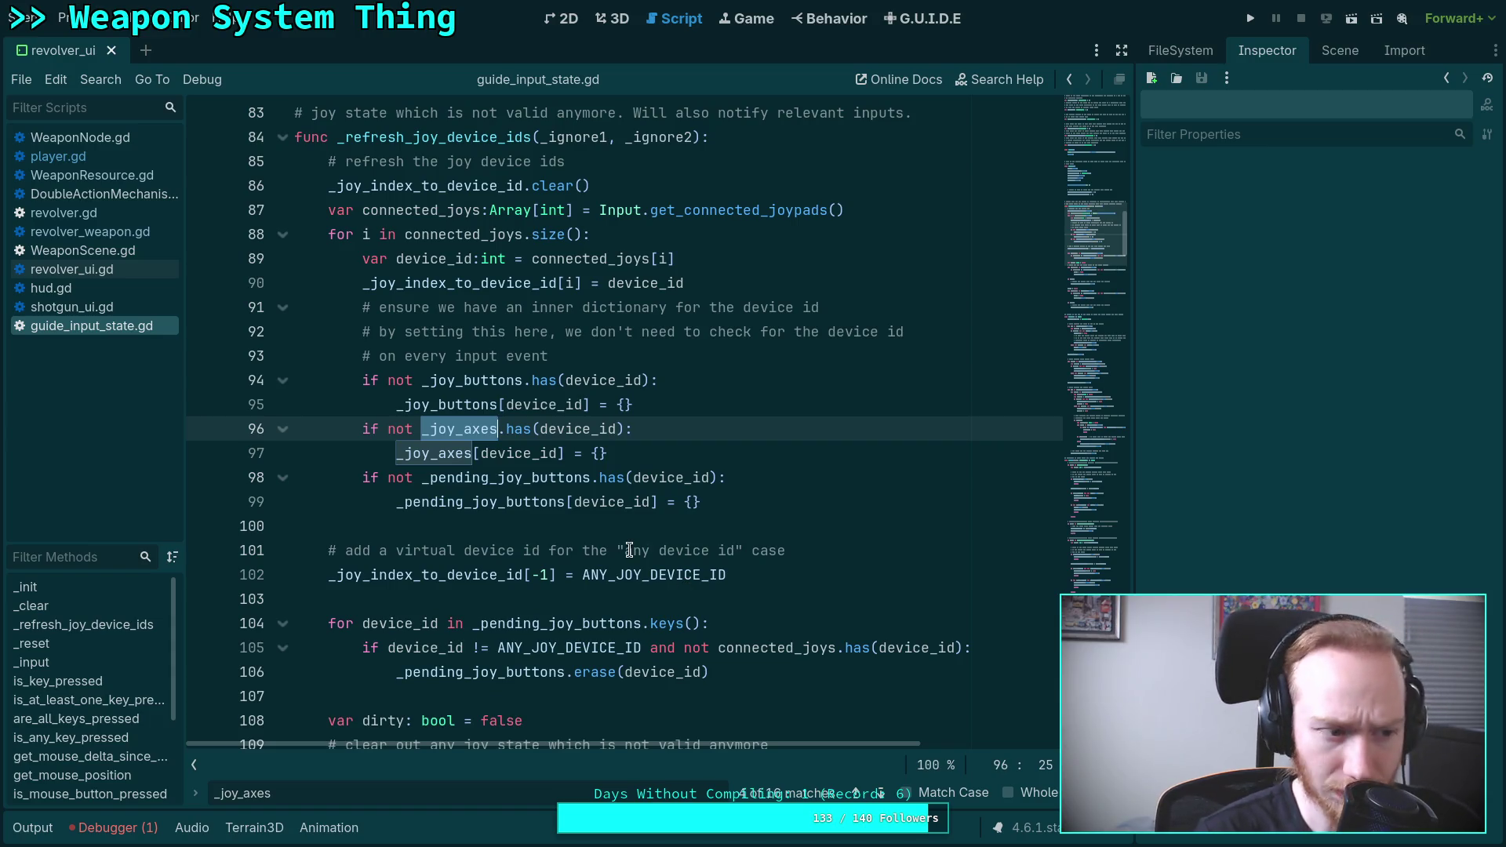
pyautogui.scroll(2, 628, 549)
# Search for _refresh_joy_device_ids and visit its references on lines 255 and 61
pyautogui.doubleClick(440, 287)
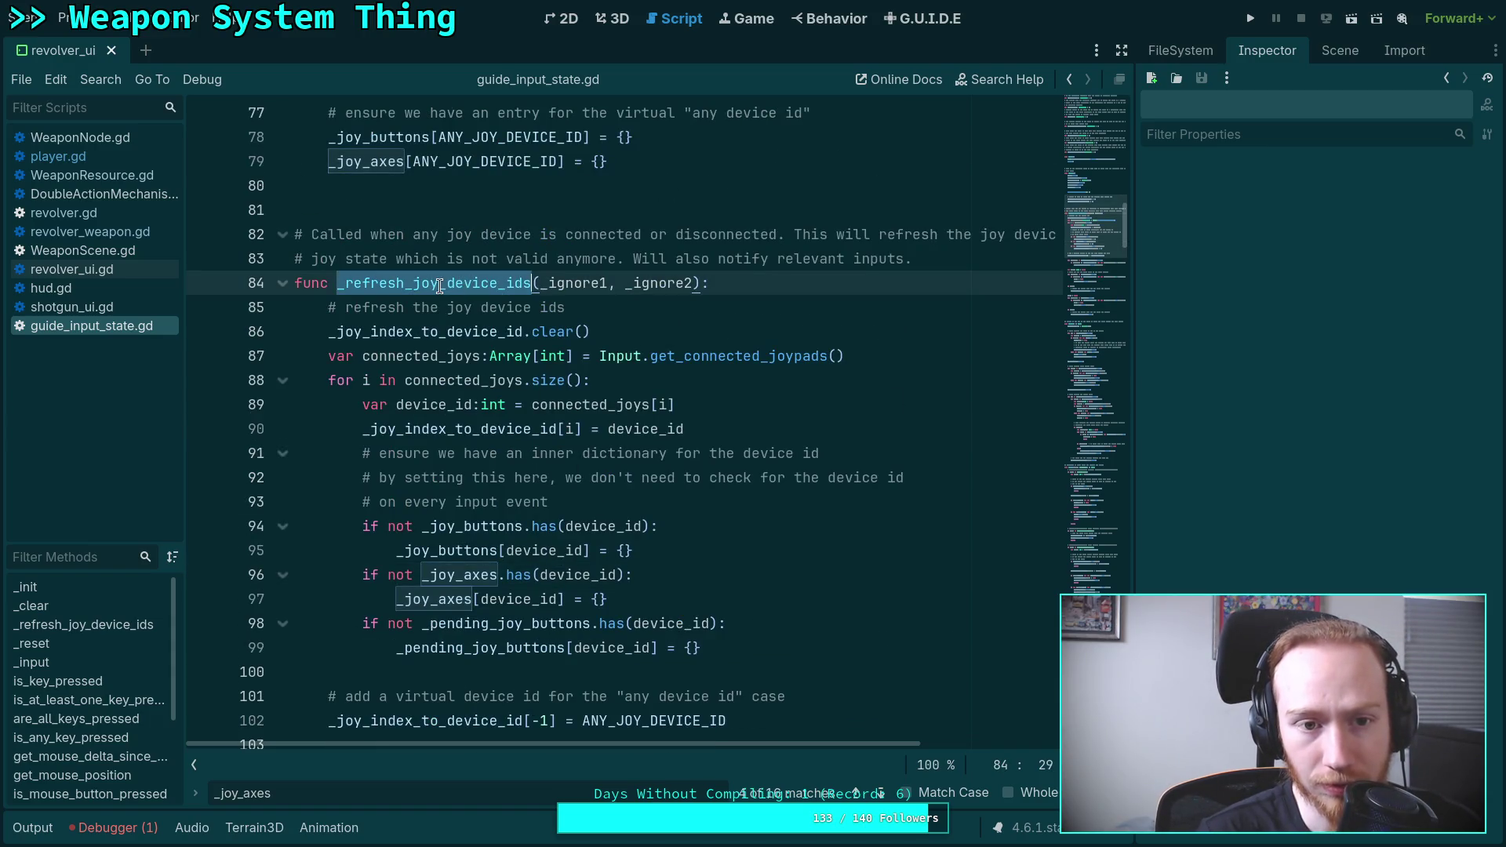
pyautogui.rightClick(440, 286)
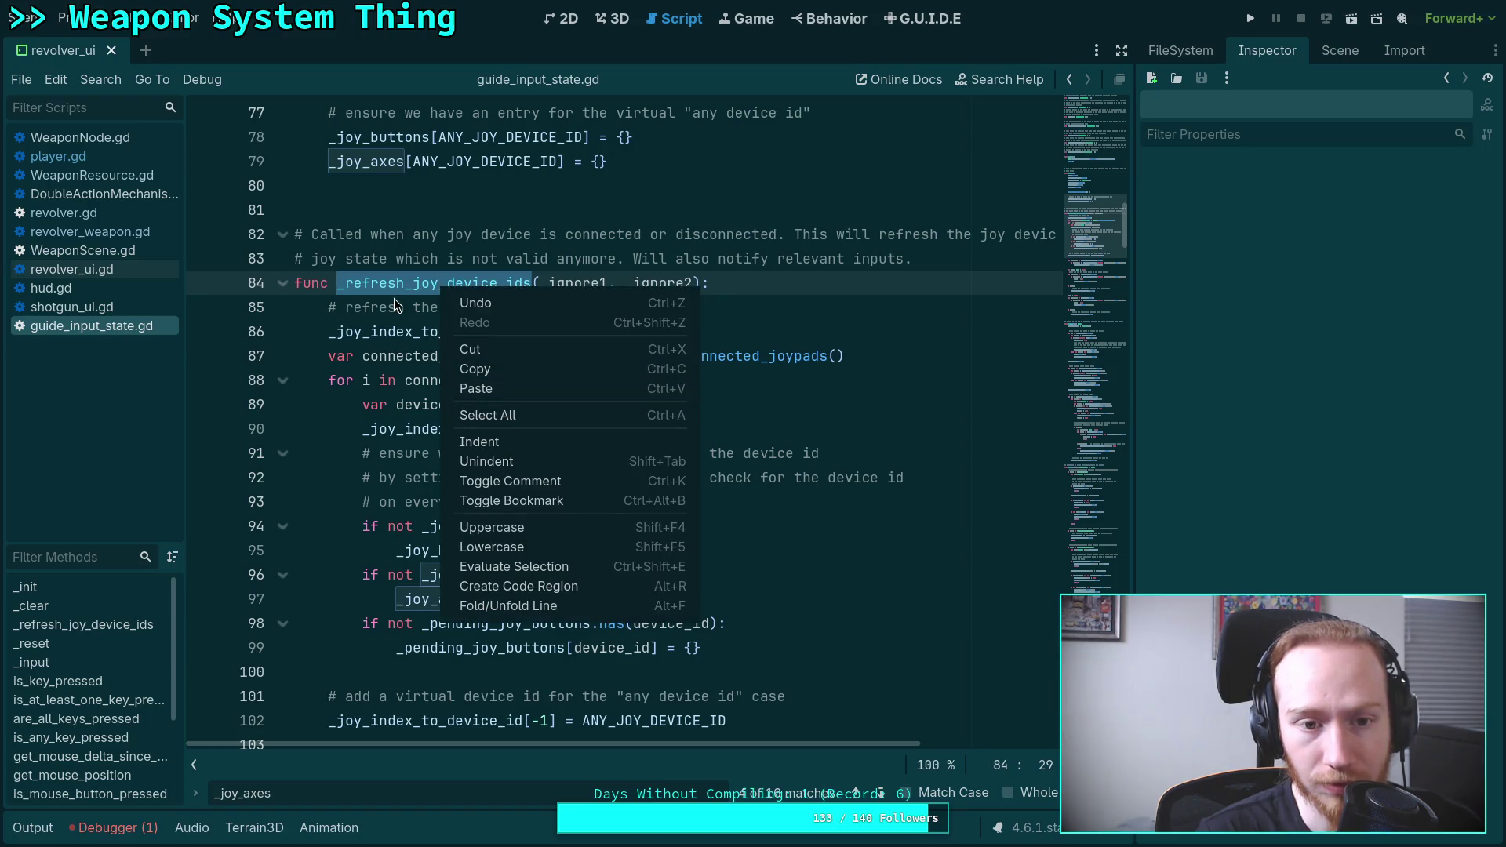
pyautogui.press('Escape')
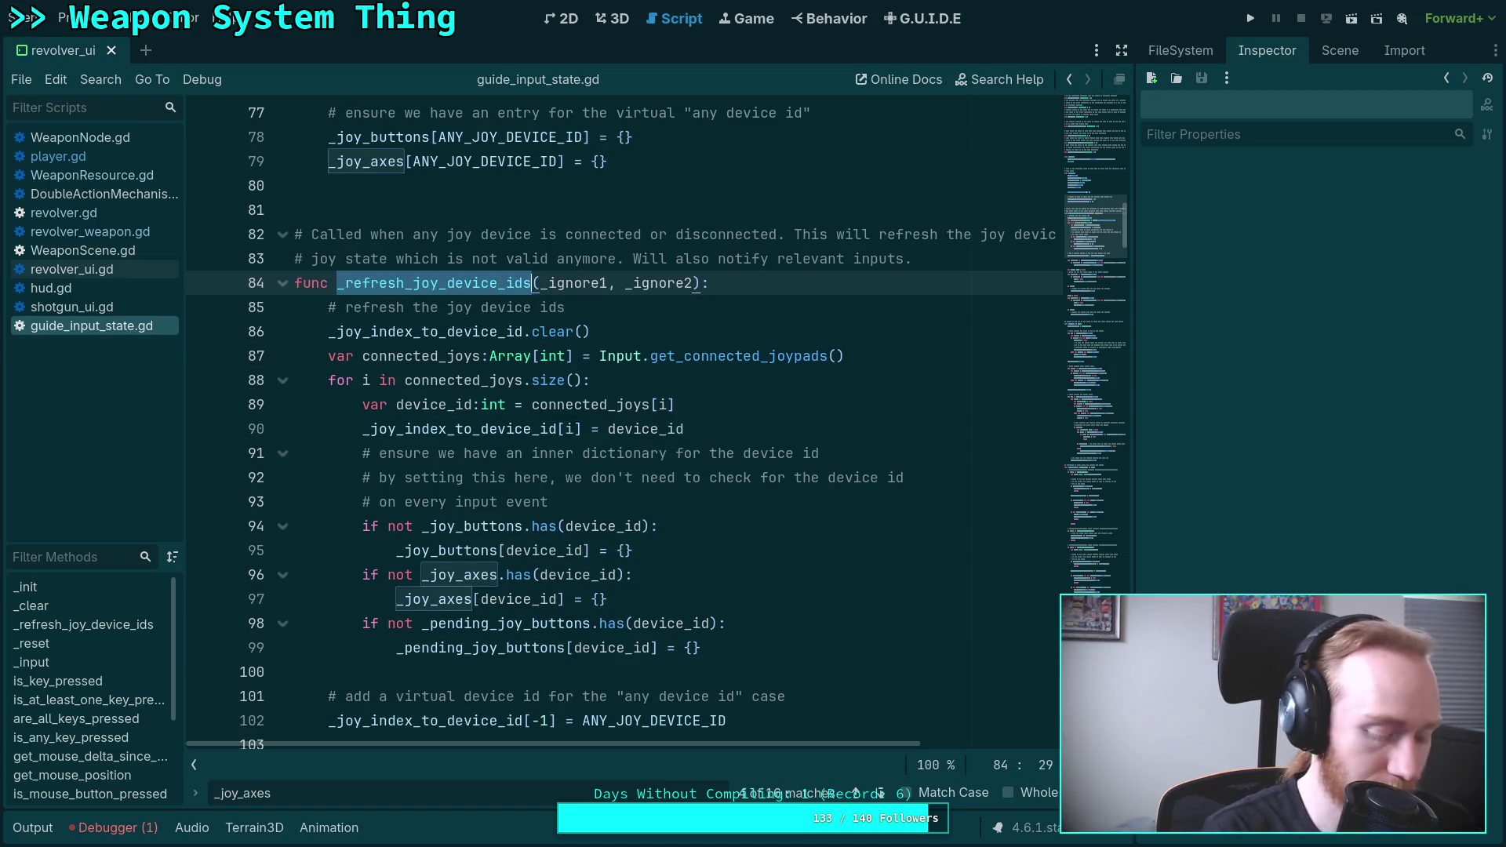
pyautogui.hotkey('ctrl', 'f')
pyautogui.click(882, 794)
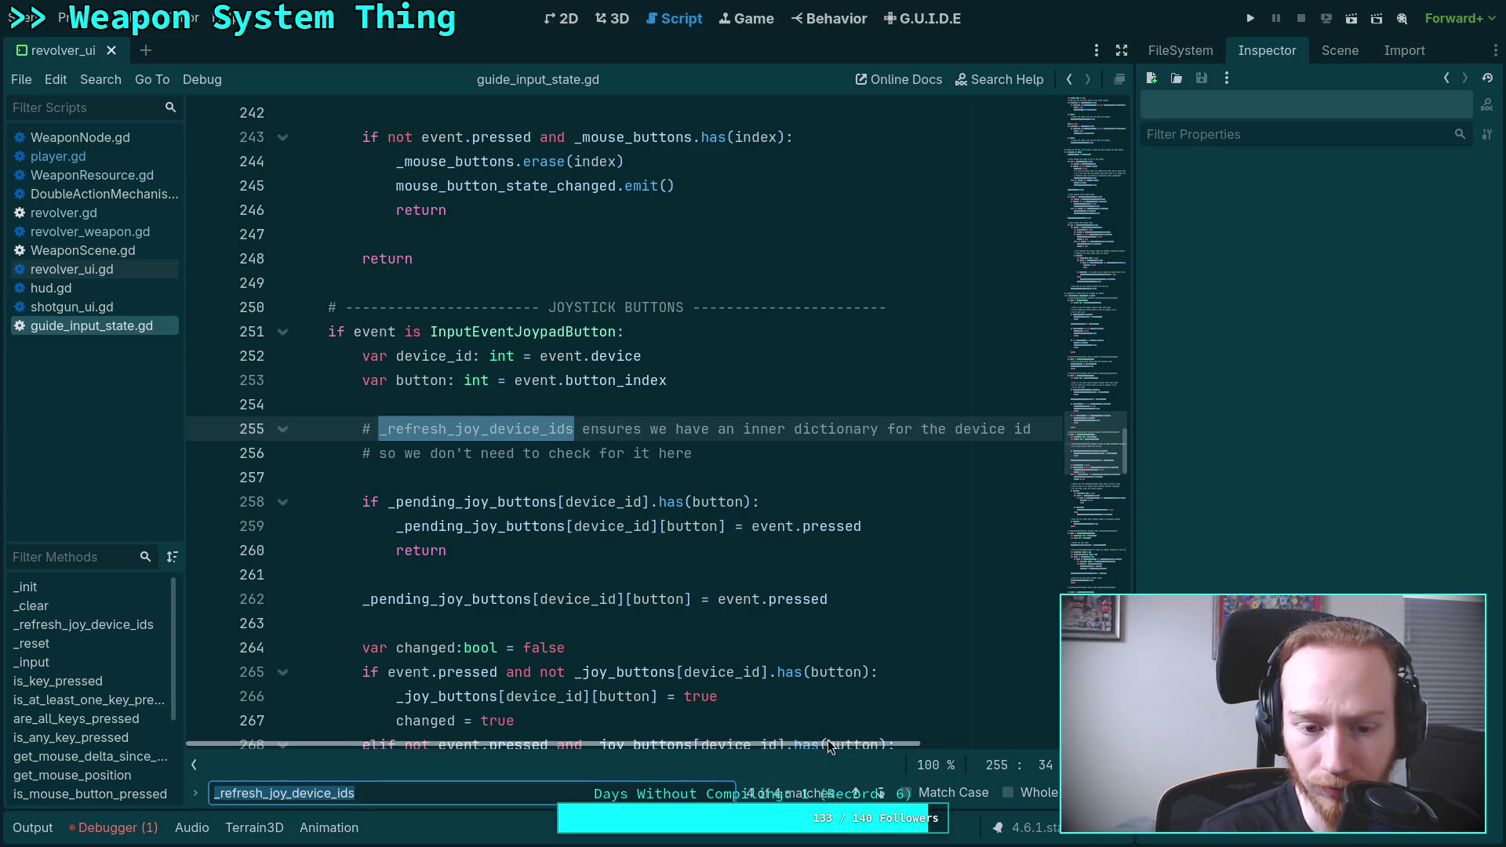
pyautogui.scroll(-1, 824, 694)
pyautogui.click(882, 792)
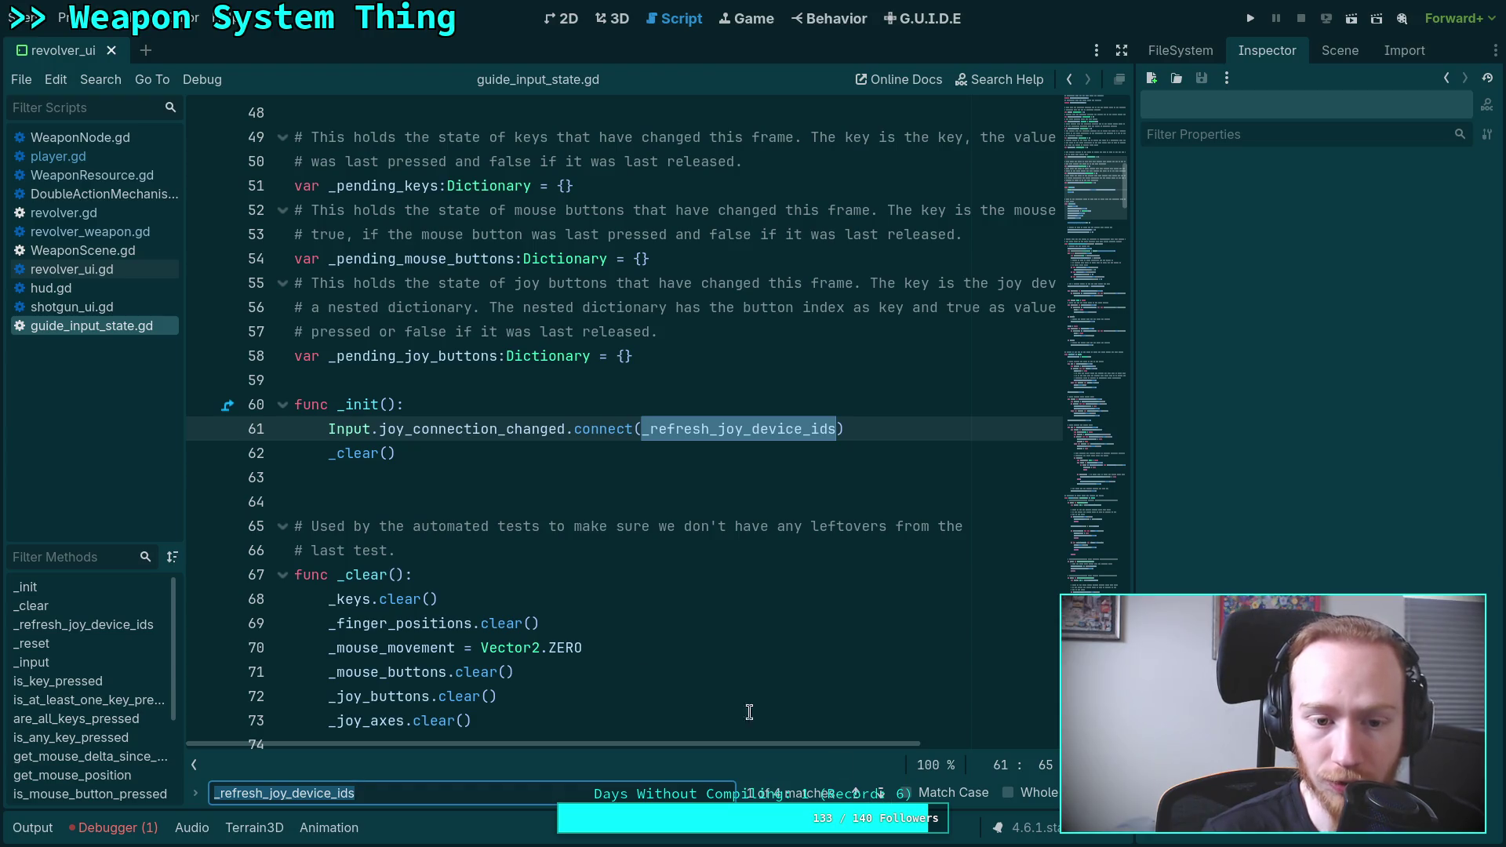
# Reach the _refresh_joy_device_ids call on line 75, then run the game with F5
pyautogui.moveTo(494, 434)
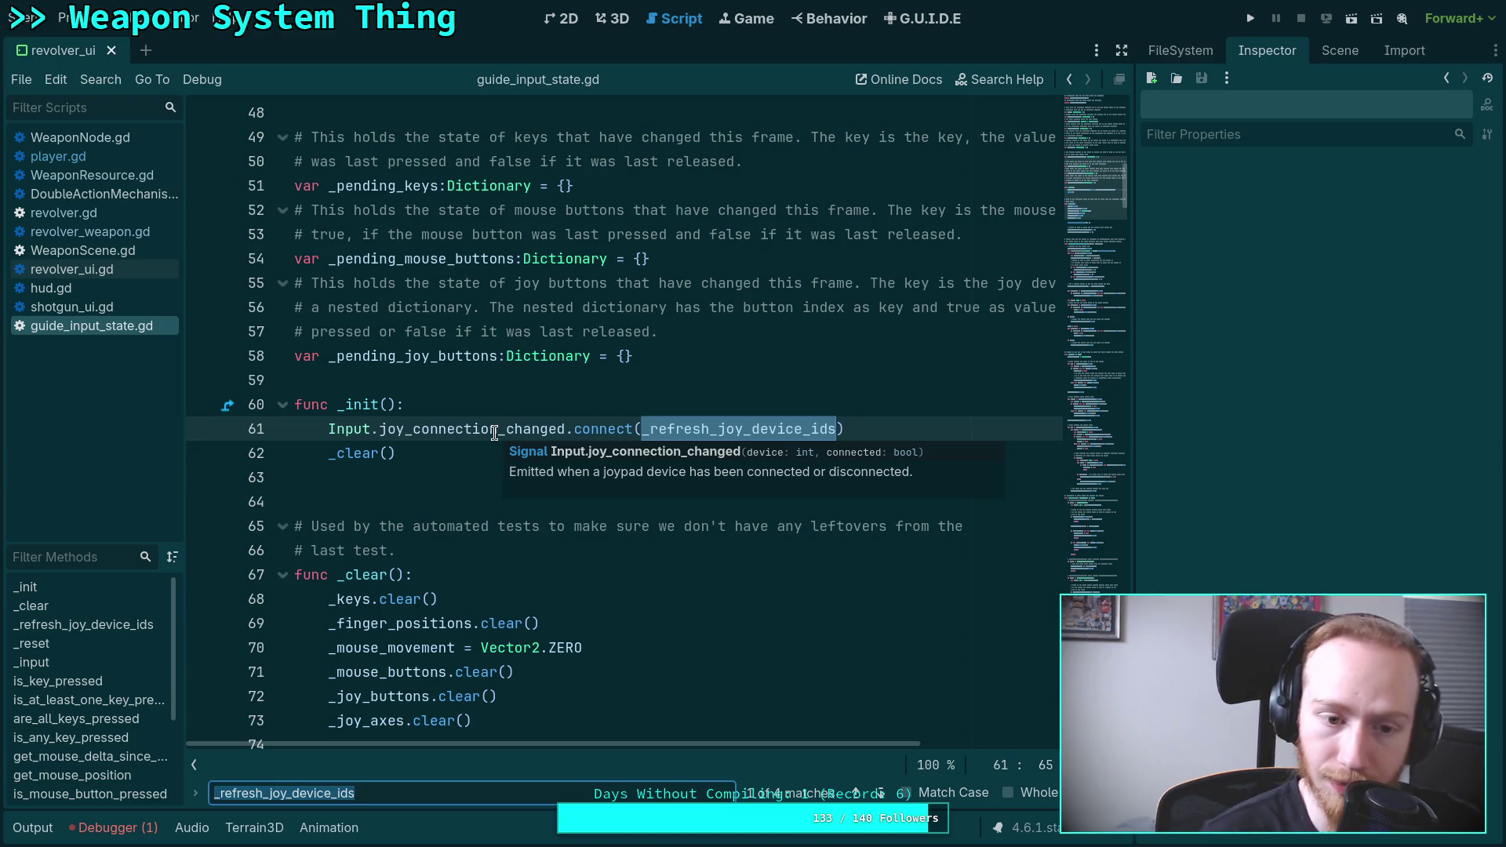
pyautogui.click(882, 792)
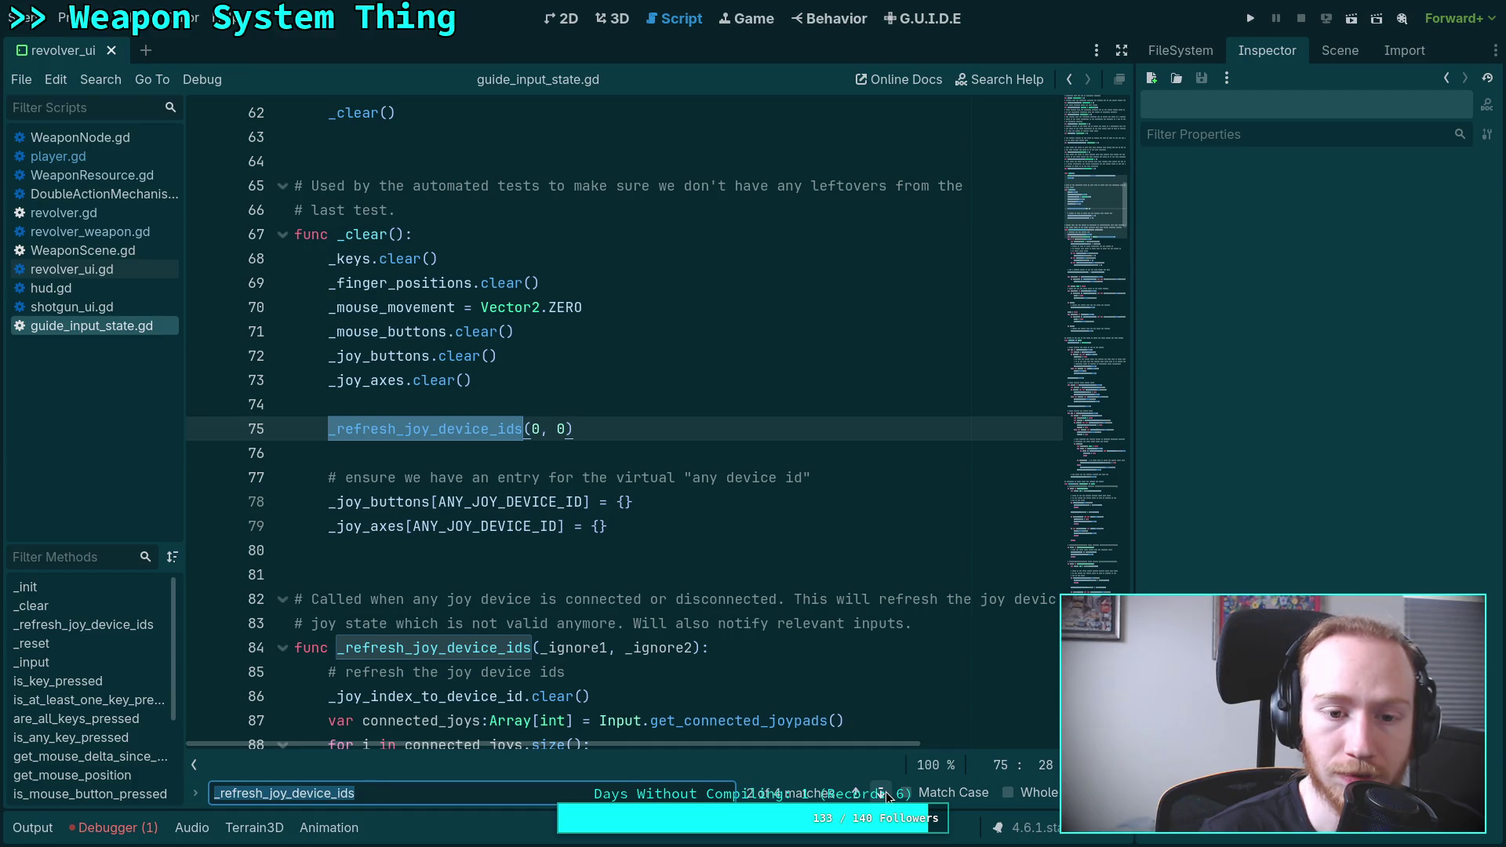
pyautogui.click(882, 793)
pyautogui.press('F5')
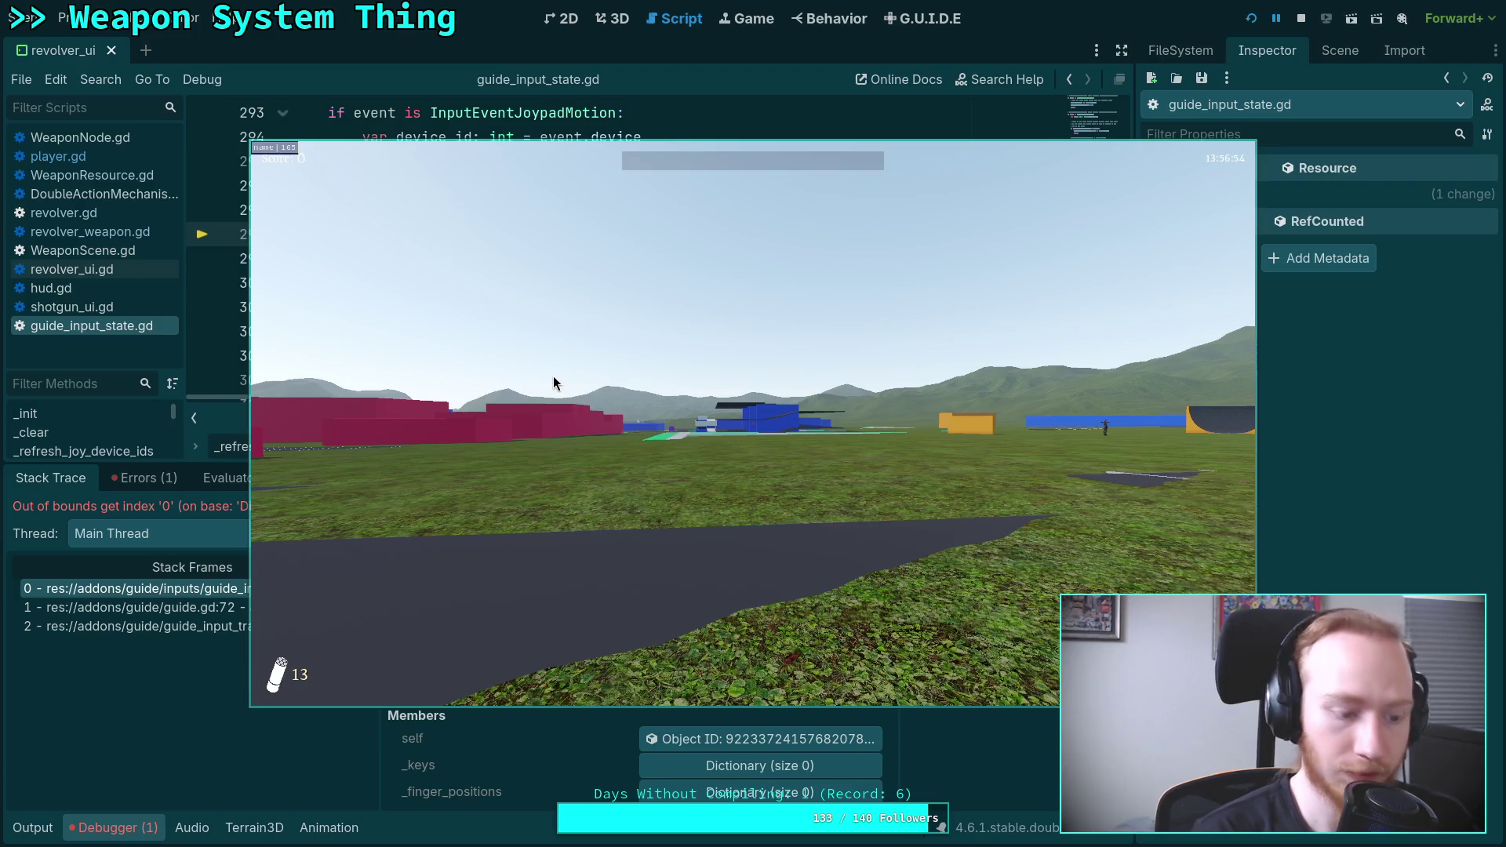
# Move the game window aside and expand the -1 entries of _joy_buttons and _joy_axes in the debugger
pyautogui.moveTo(524, 347)
pyautogui.mouseDown()
pyautogui.moveTo(1001, 654)
pyautogui.moveTo(1053, 594)
pyautogui.moveTo(1151, 371)
pyautogui.moveTo(471, 515)
pyautogui.moveTo(430, 407)
pyautogui.mouseUp()
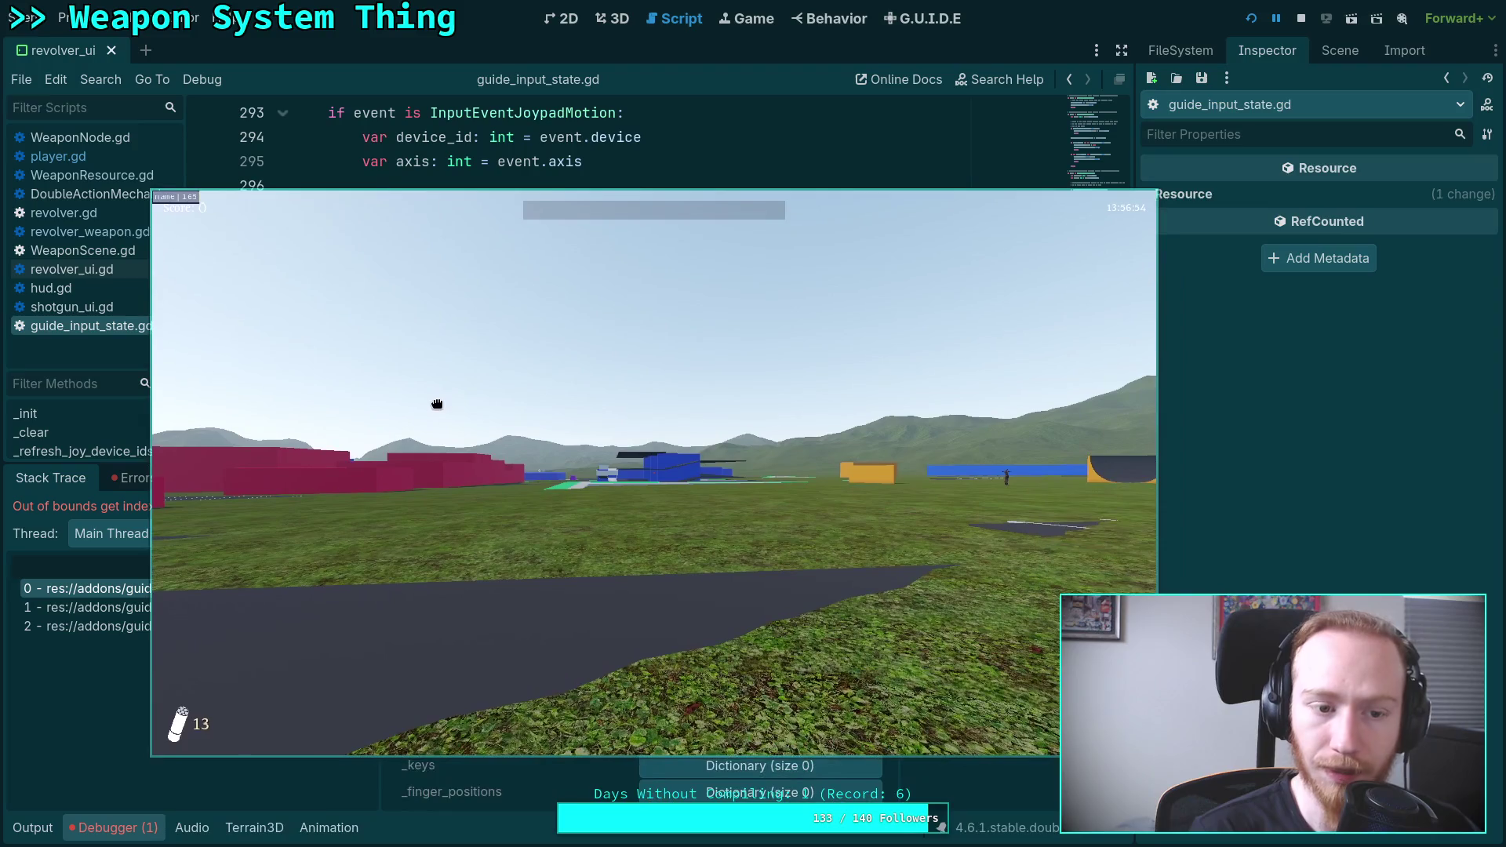
pyautogui.click(850, 407)
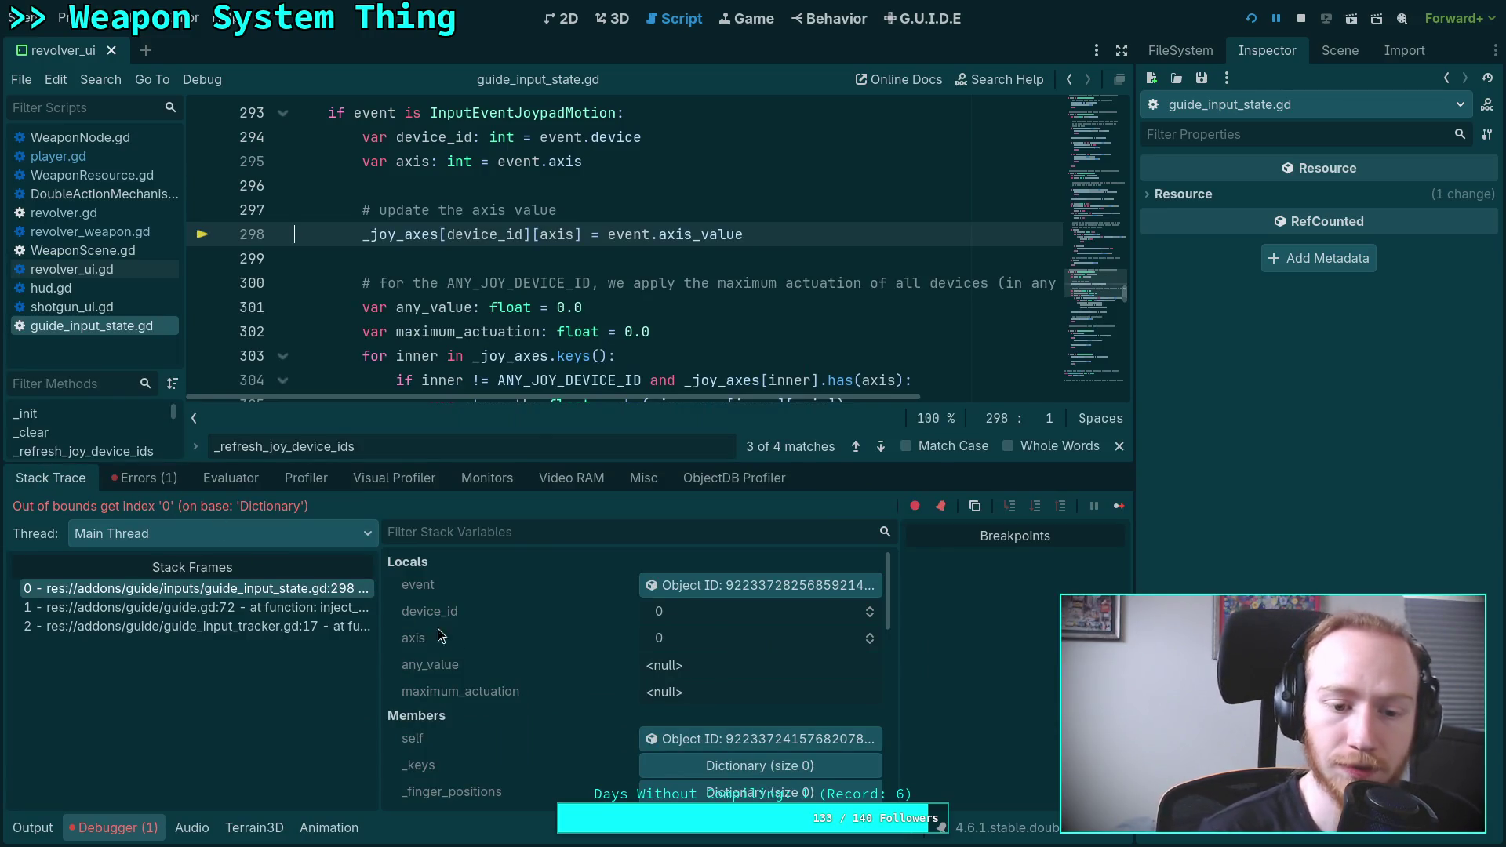
pyautogui.scroll(-2, 538, 679)
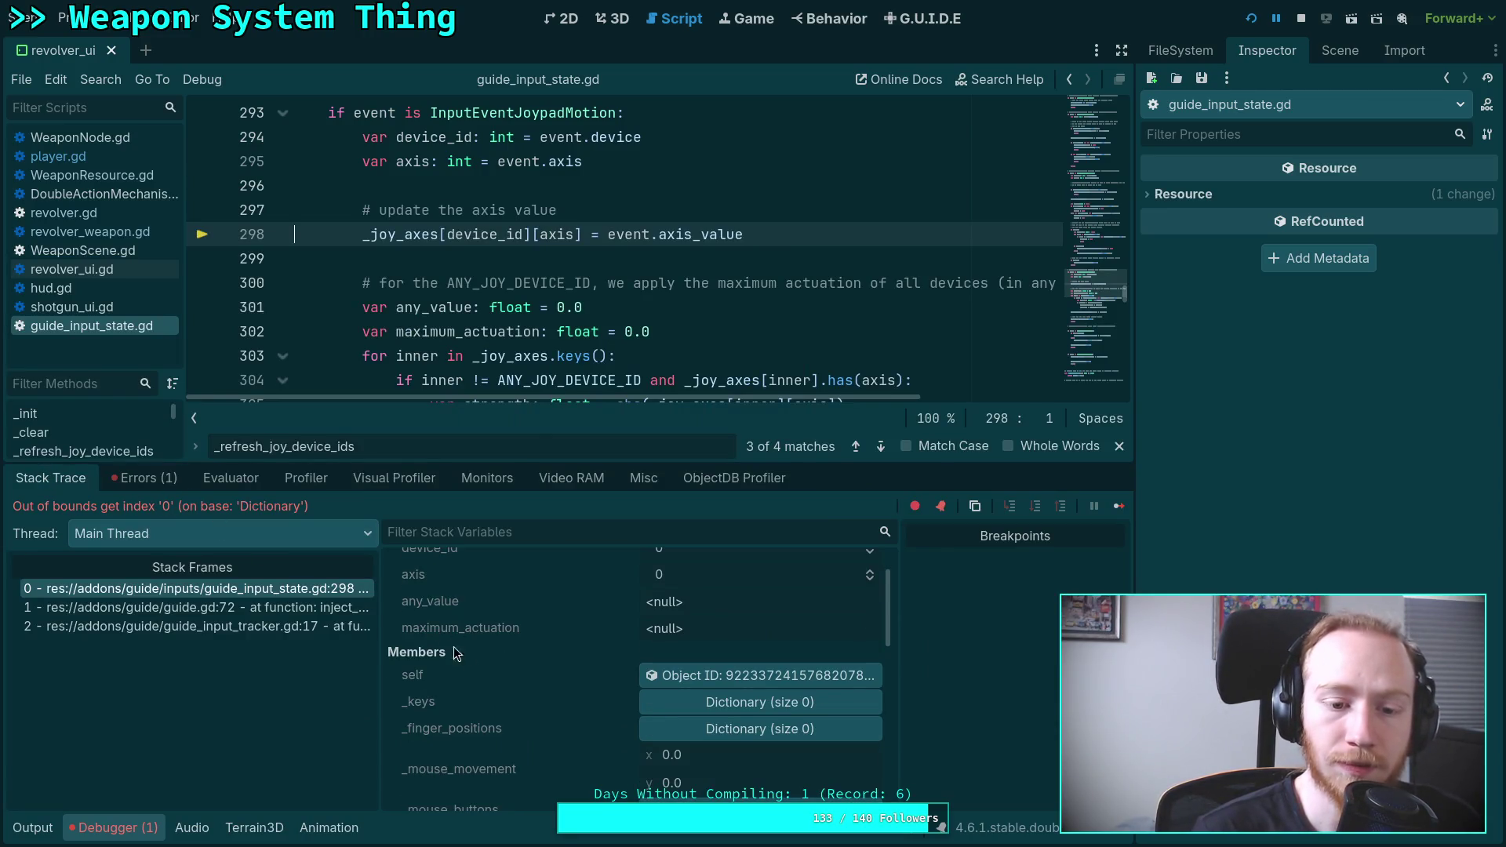
pyautogui.scroll(-5, 598, 718)
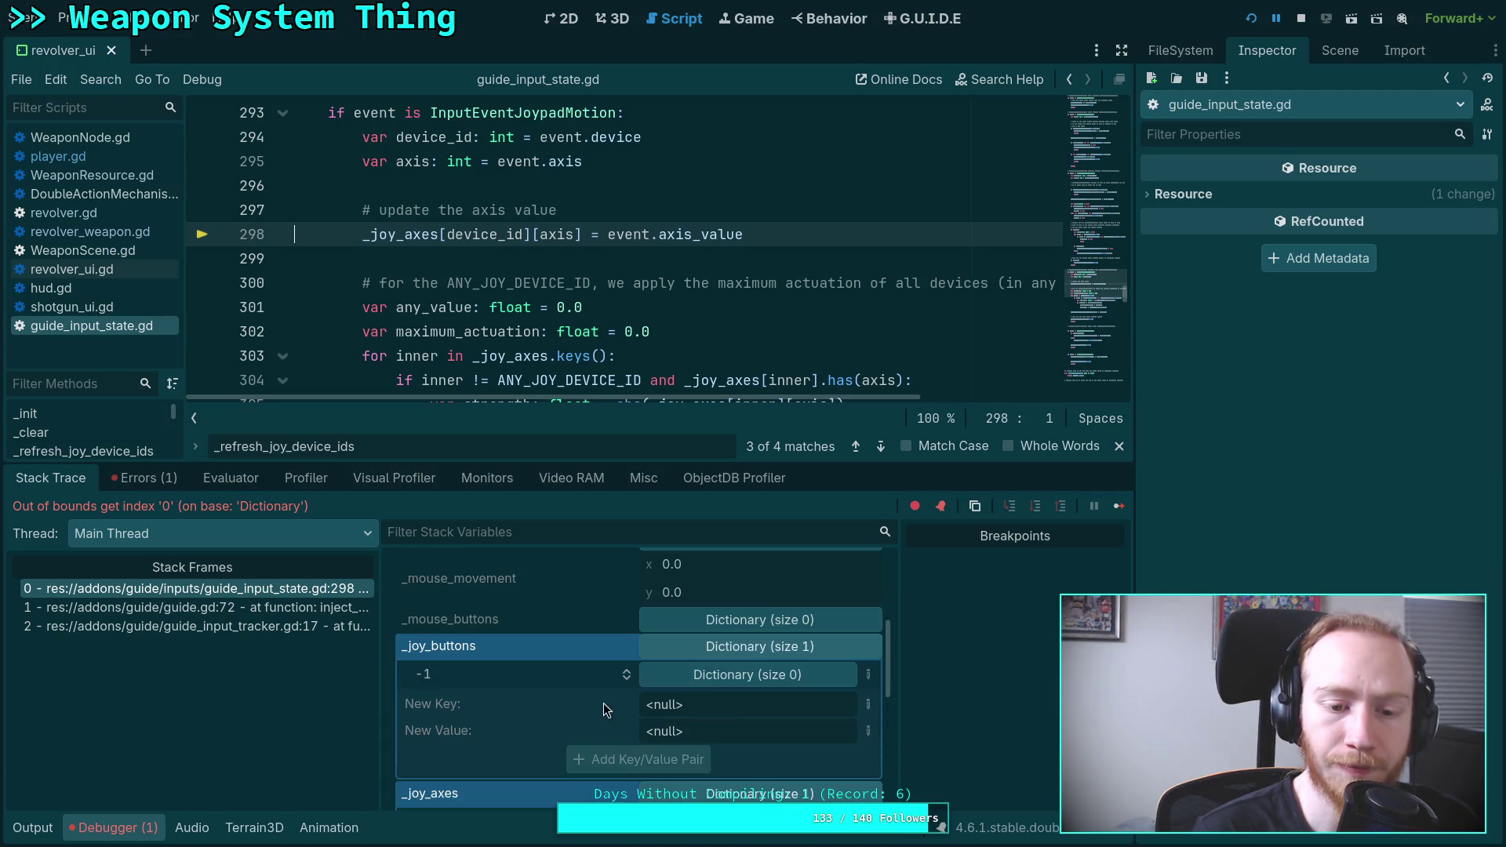
pyautogui.click(750, 674)
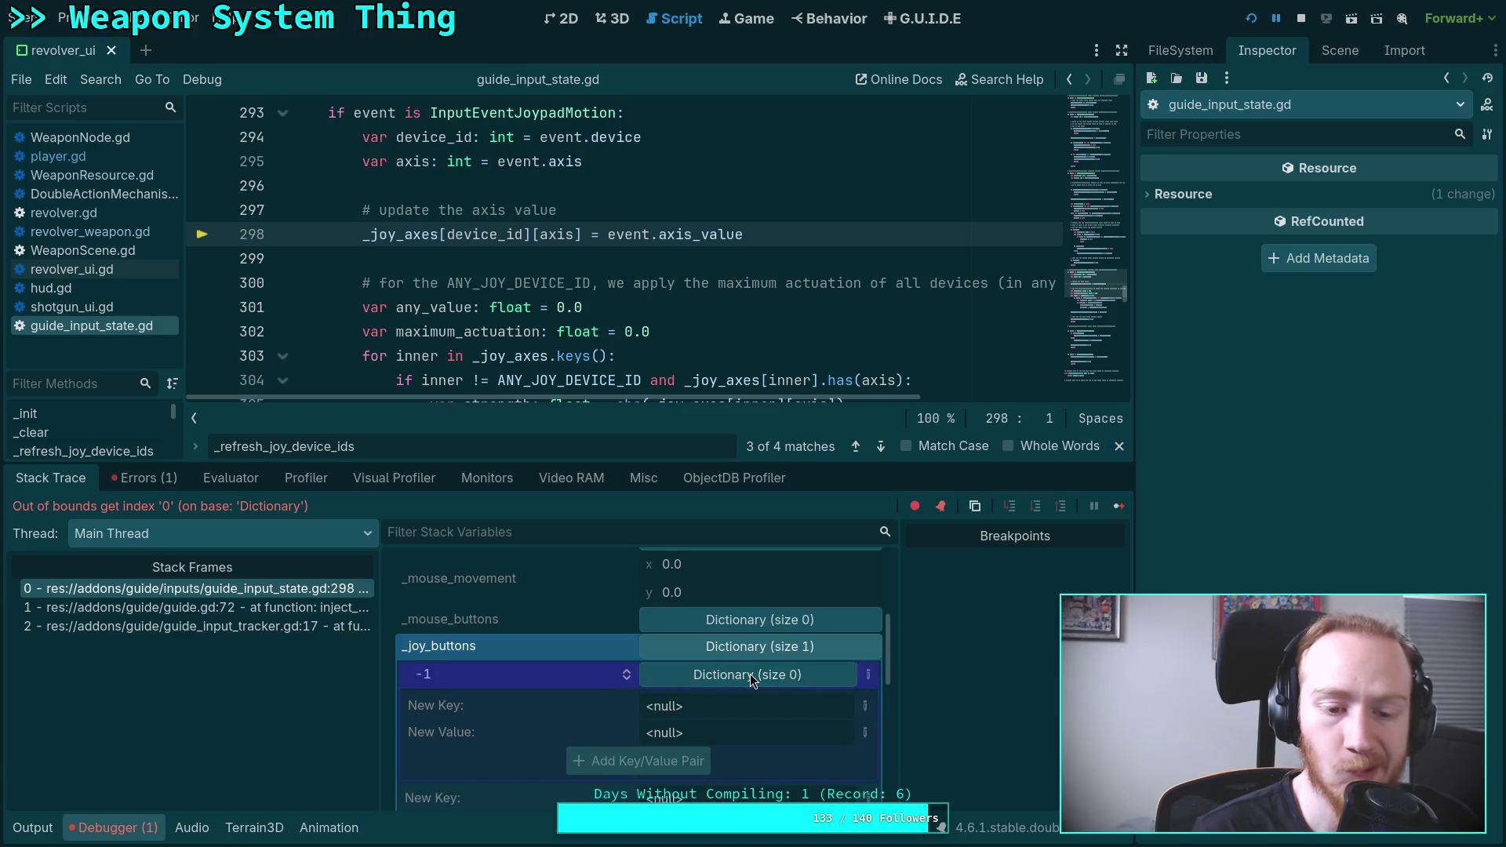
pyautogui.scroll(-1, 736, 686)
pyautogui.scroll(-3, 738, 706)
pyautogui.click(659, 666)
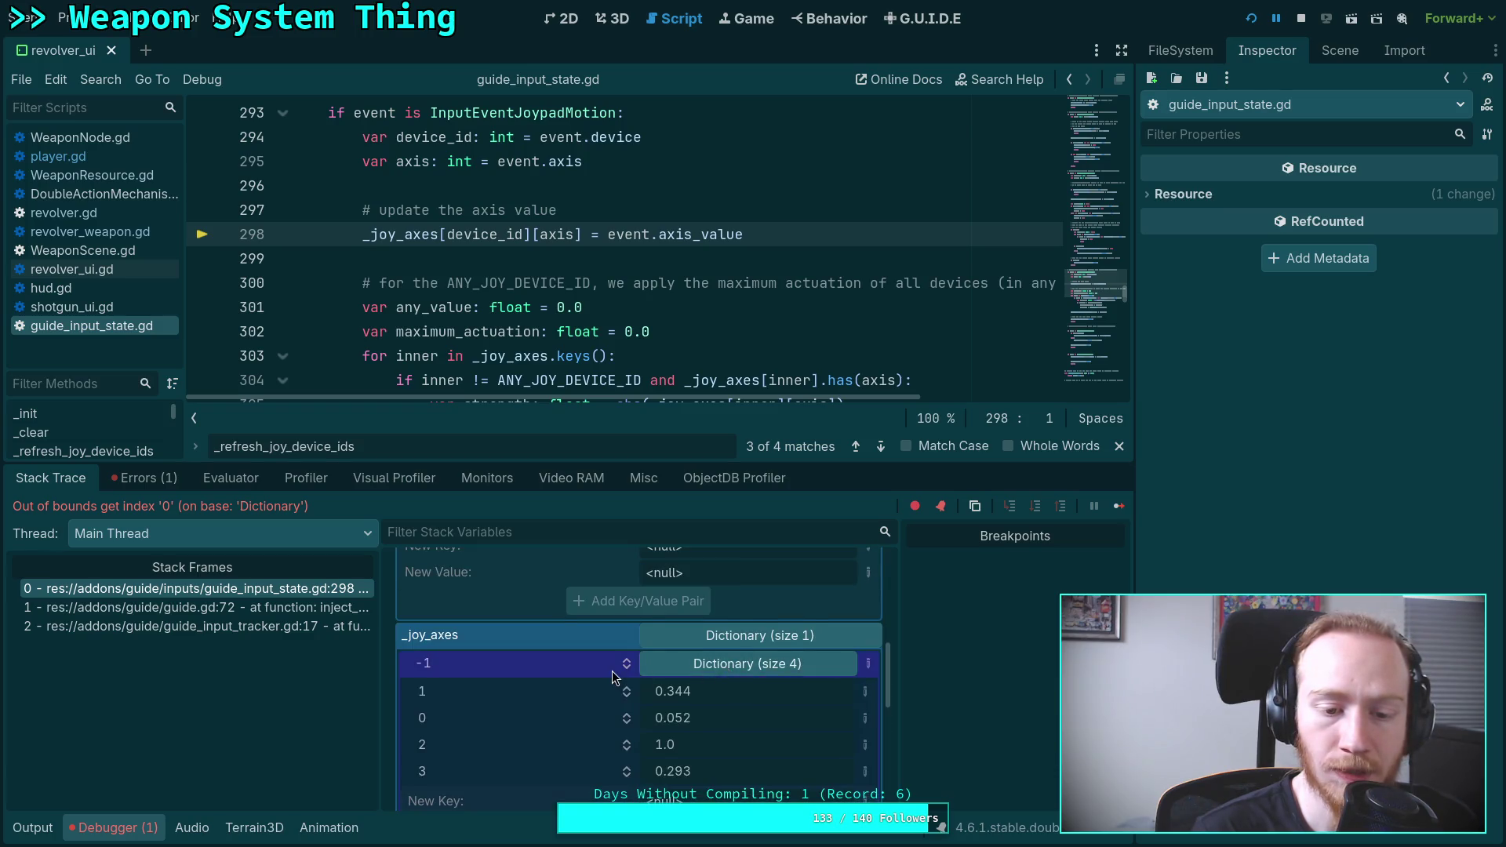
pyautogui.scroll(-2, 612, 671)
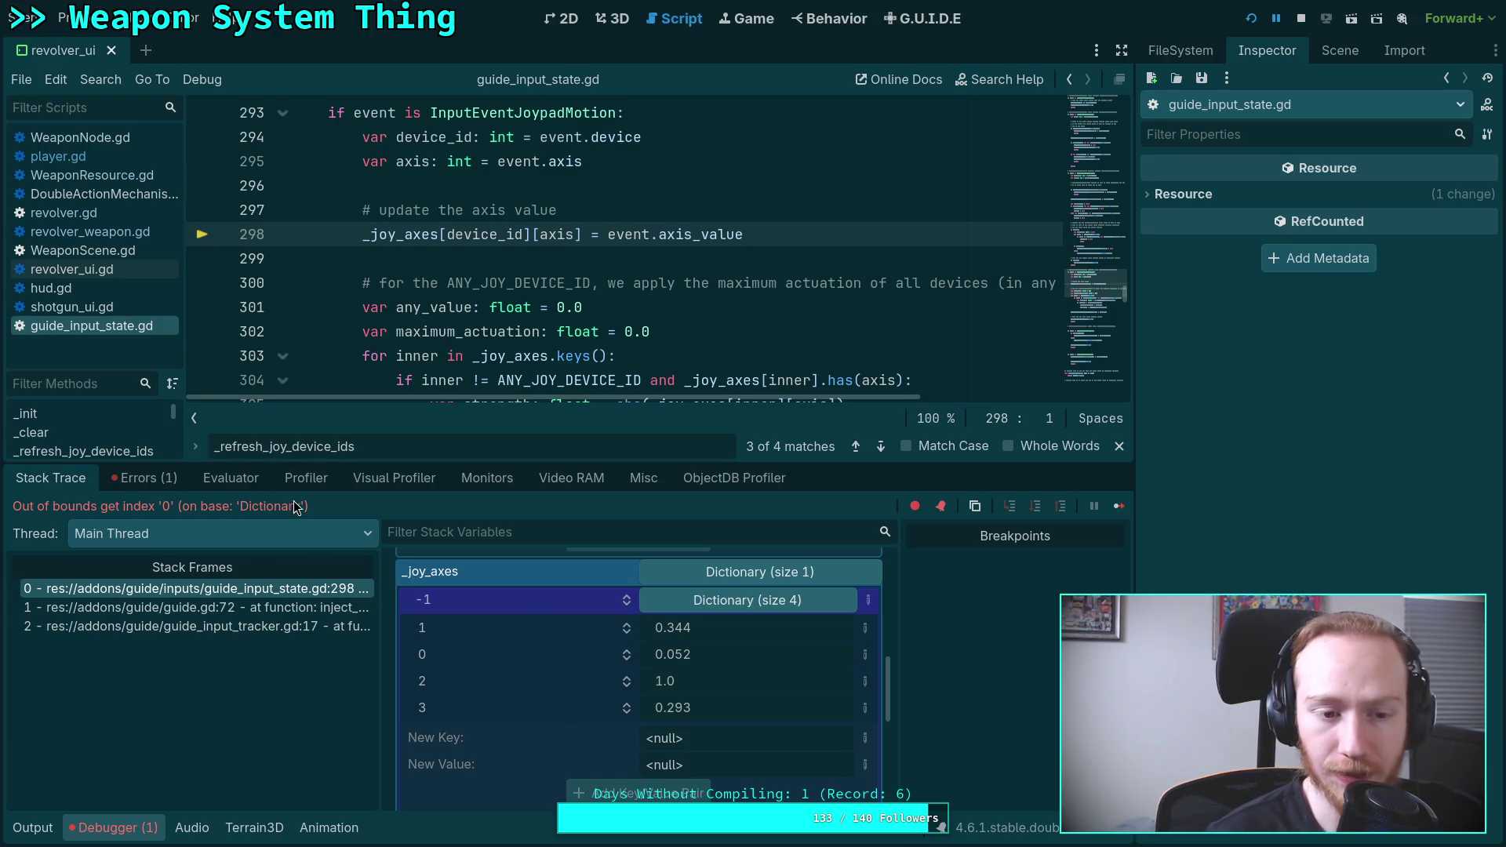
# Collapse the Debugger panel, stop the debug session, and switch to the web browser
pyautogui.moveTo(430, 461)
pyautogui.mouseDown()
pyautogui.moveTo(314, 541)
pyautogui.moveTo(159, 831)
pyautogui.mouseUp()
pyautogui.click(133, 830)
pyautogui.moveTo(522, 527)
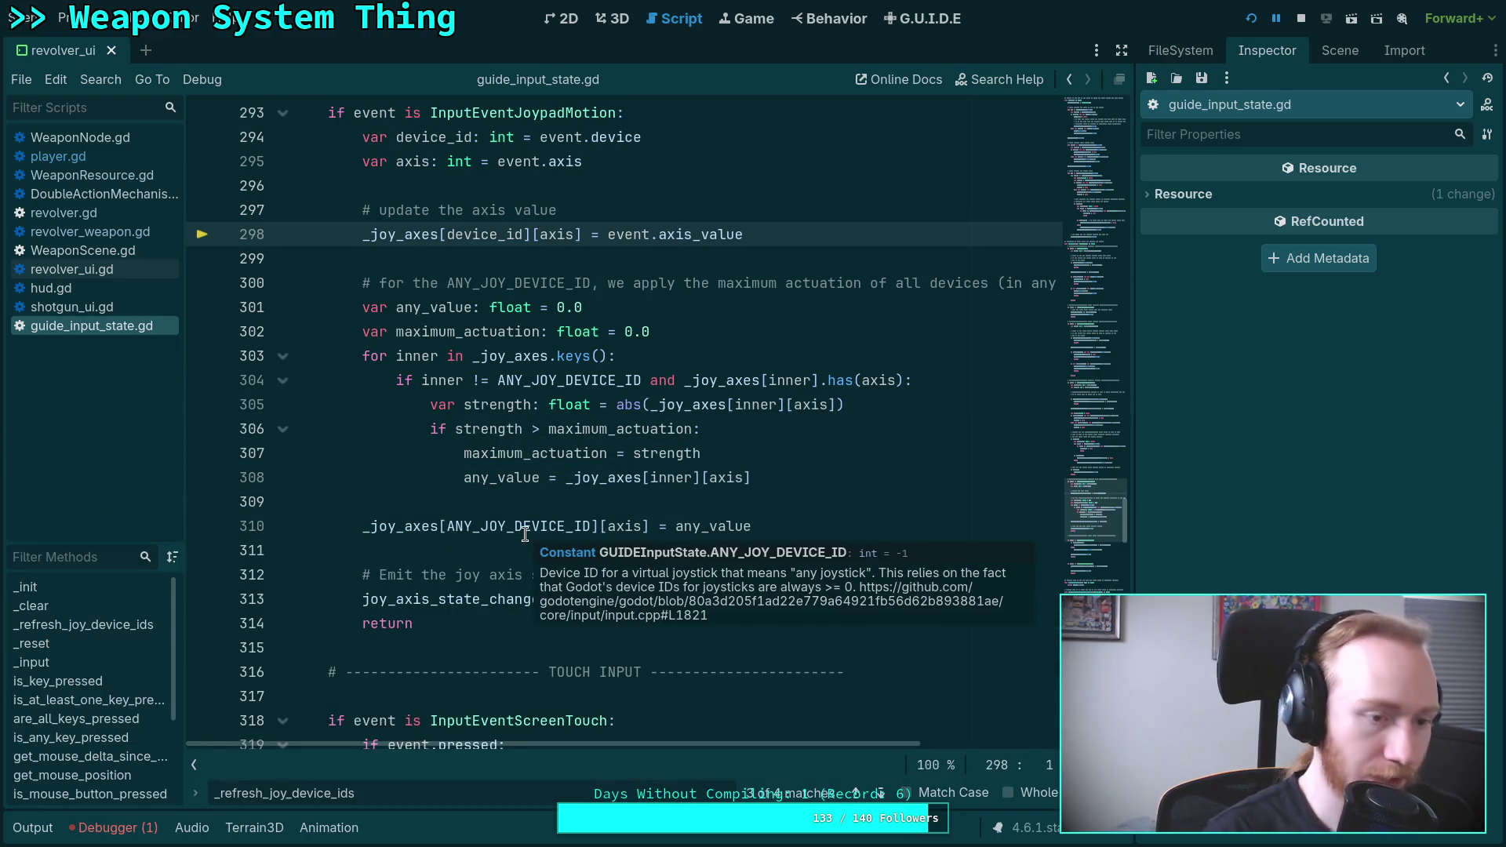
pyautogui.click(1301, 18)
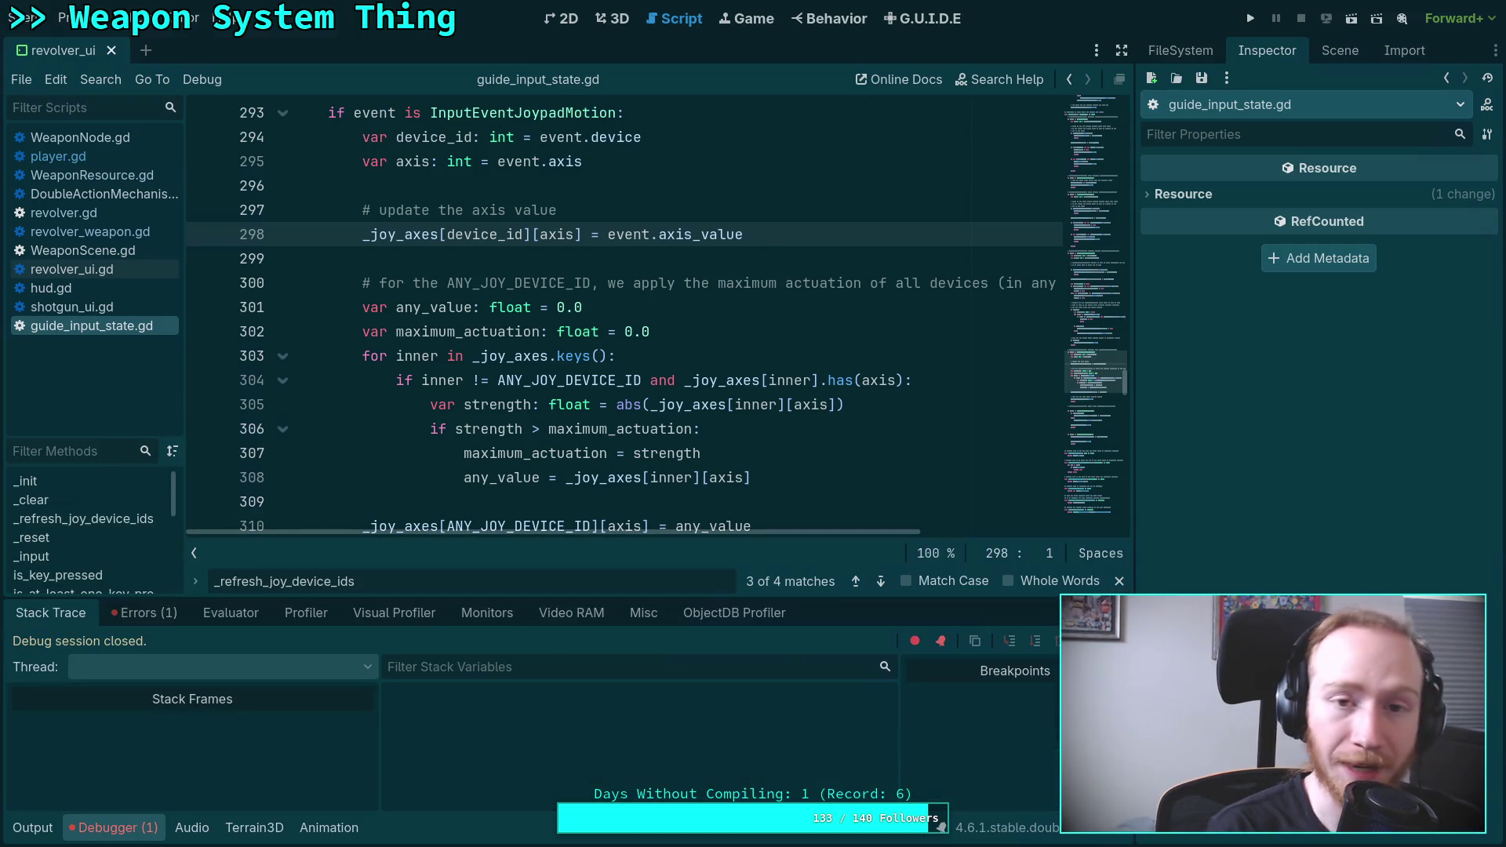
pyautogui.press('super+2')
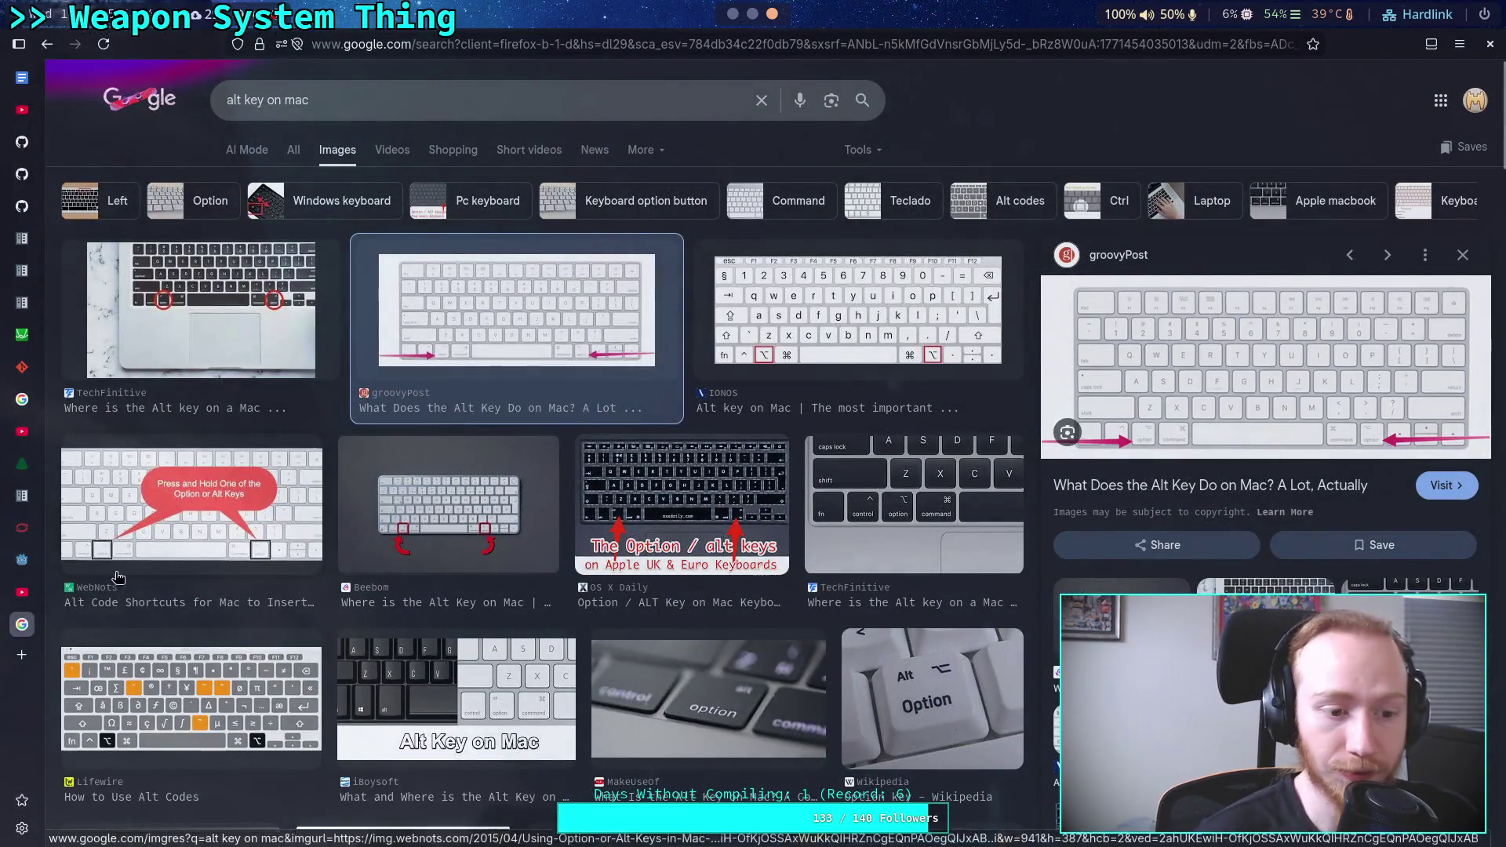
# Close the alt key image tab and search 'godot guide input addon' in a new tab
pyautogui.middleClick(36, 624)
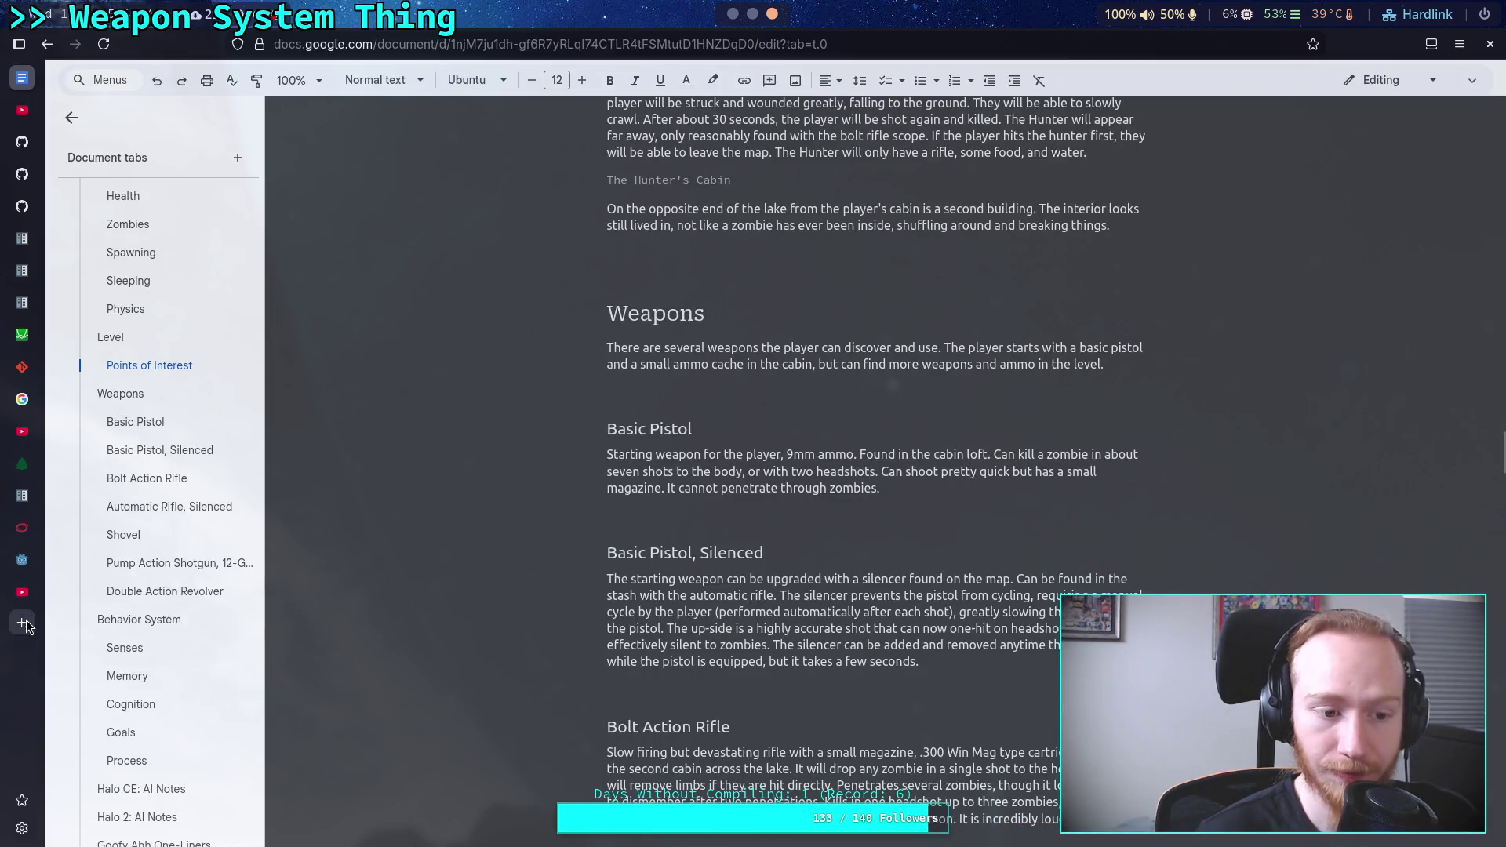
pyautogui.hotkey('ctrl', 't')
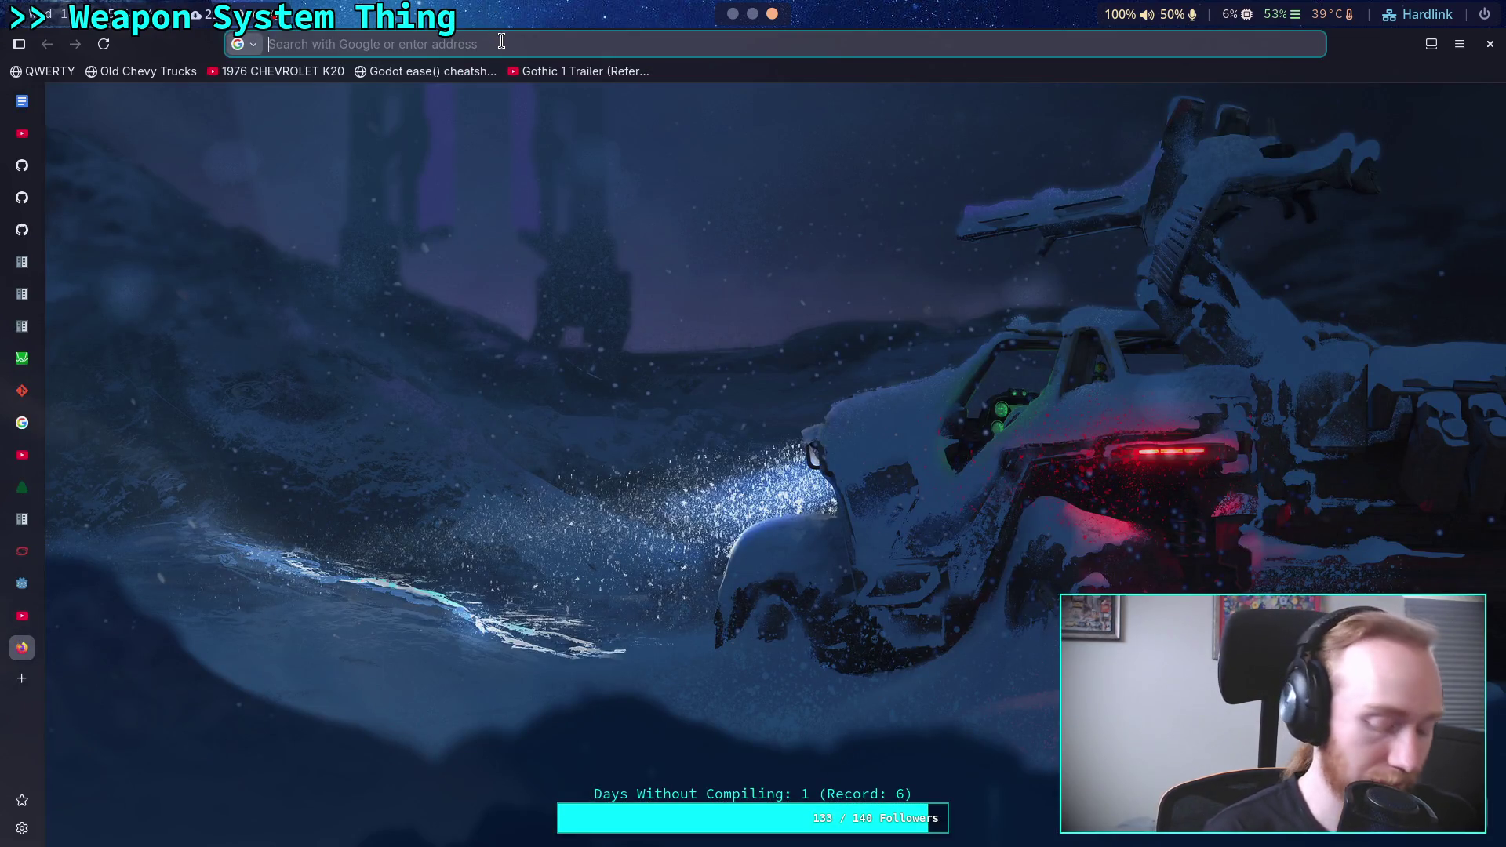
pyautogui.write('godot a')
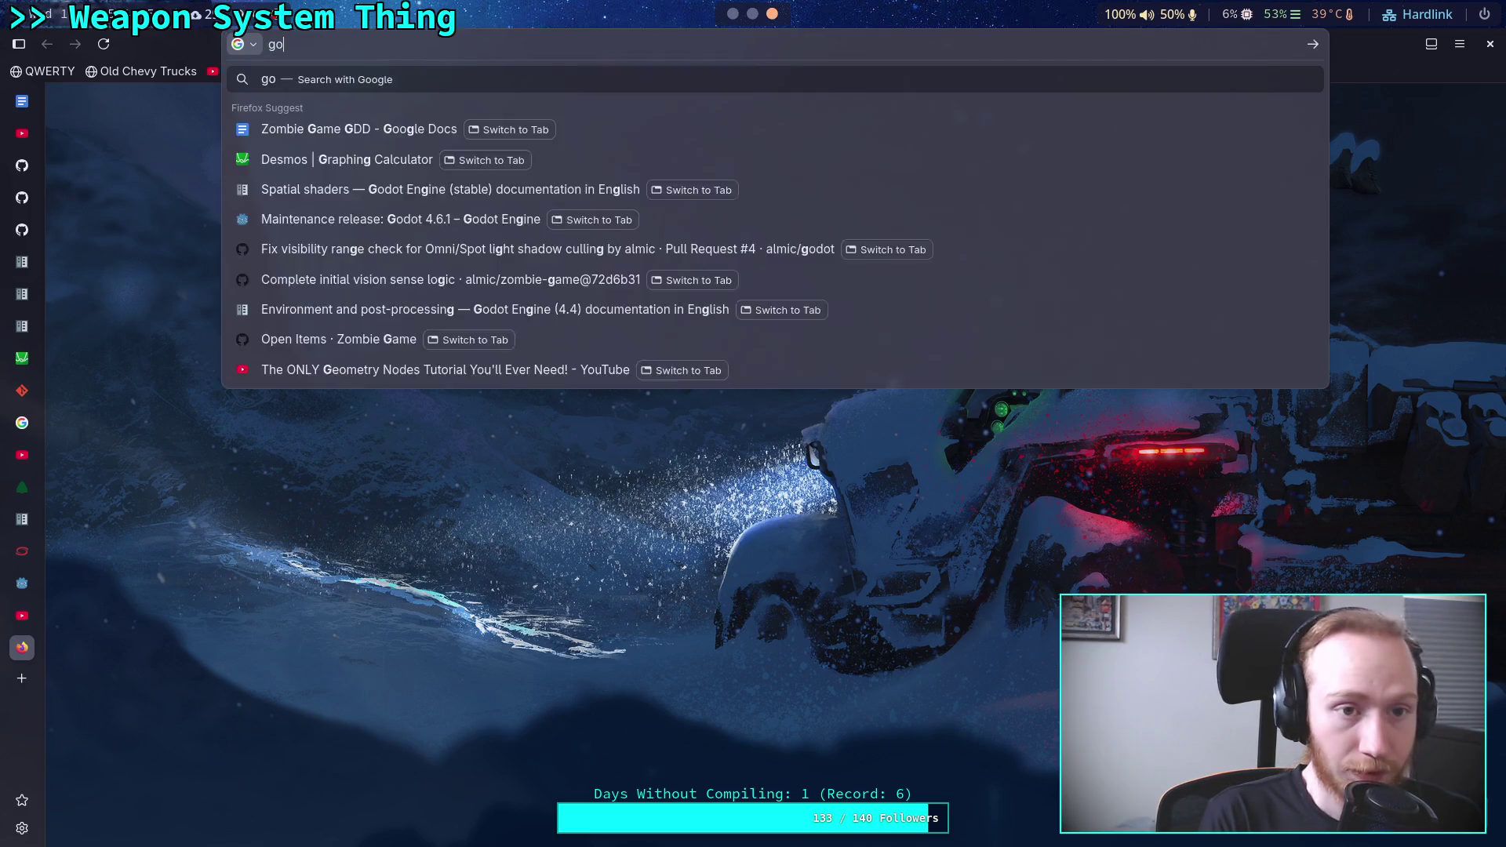
pyautogui.press('BackSpace')
pyautogui.write('gei')
pyautogui.press('BackSpace')
pyautogui.press('BackSpace')
pyautogui.write('uide input')
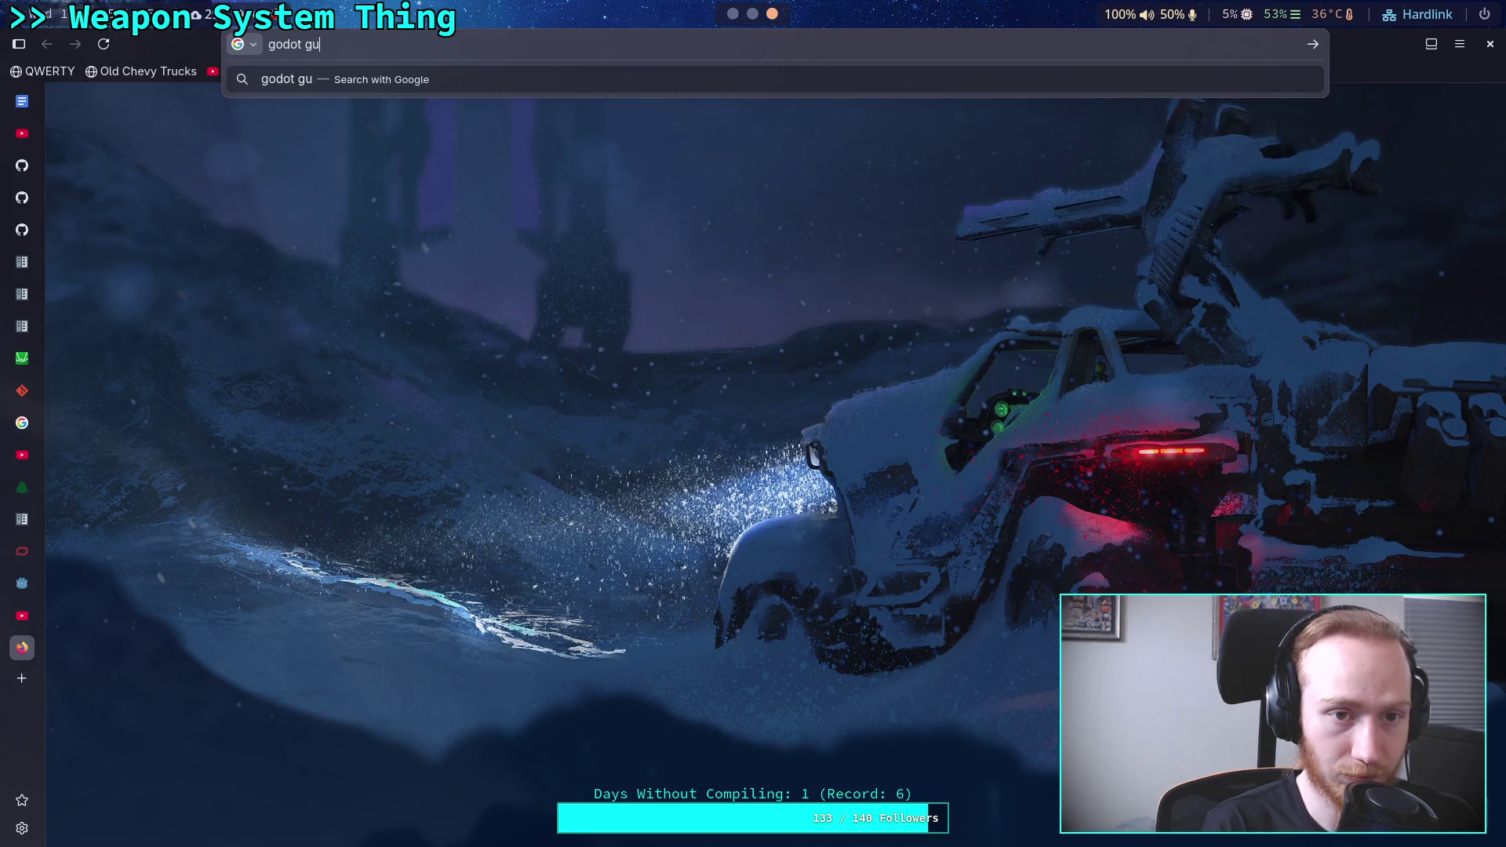
pyautogui.write(' adde')
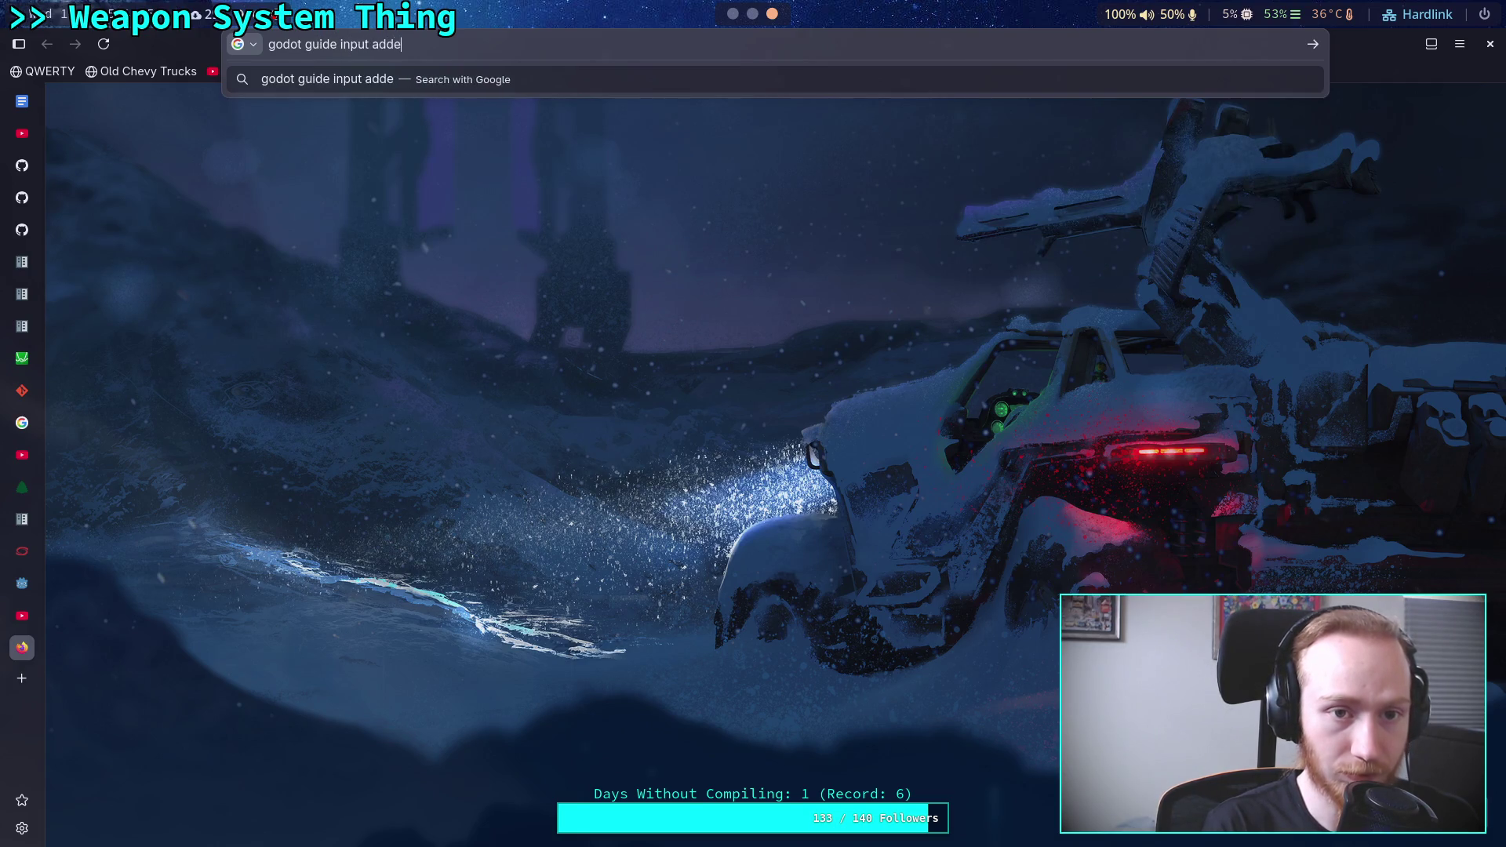
pyautogui.write('n')
pyautogui.press('Return')
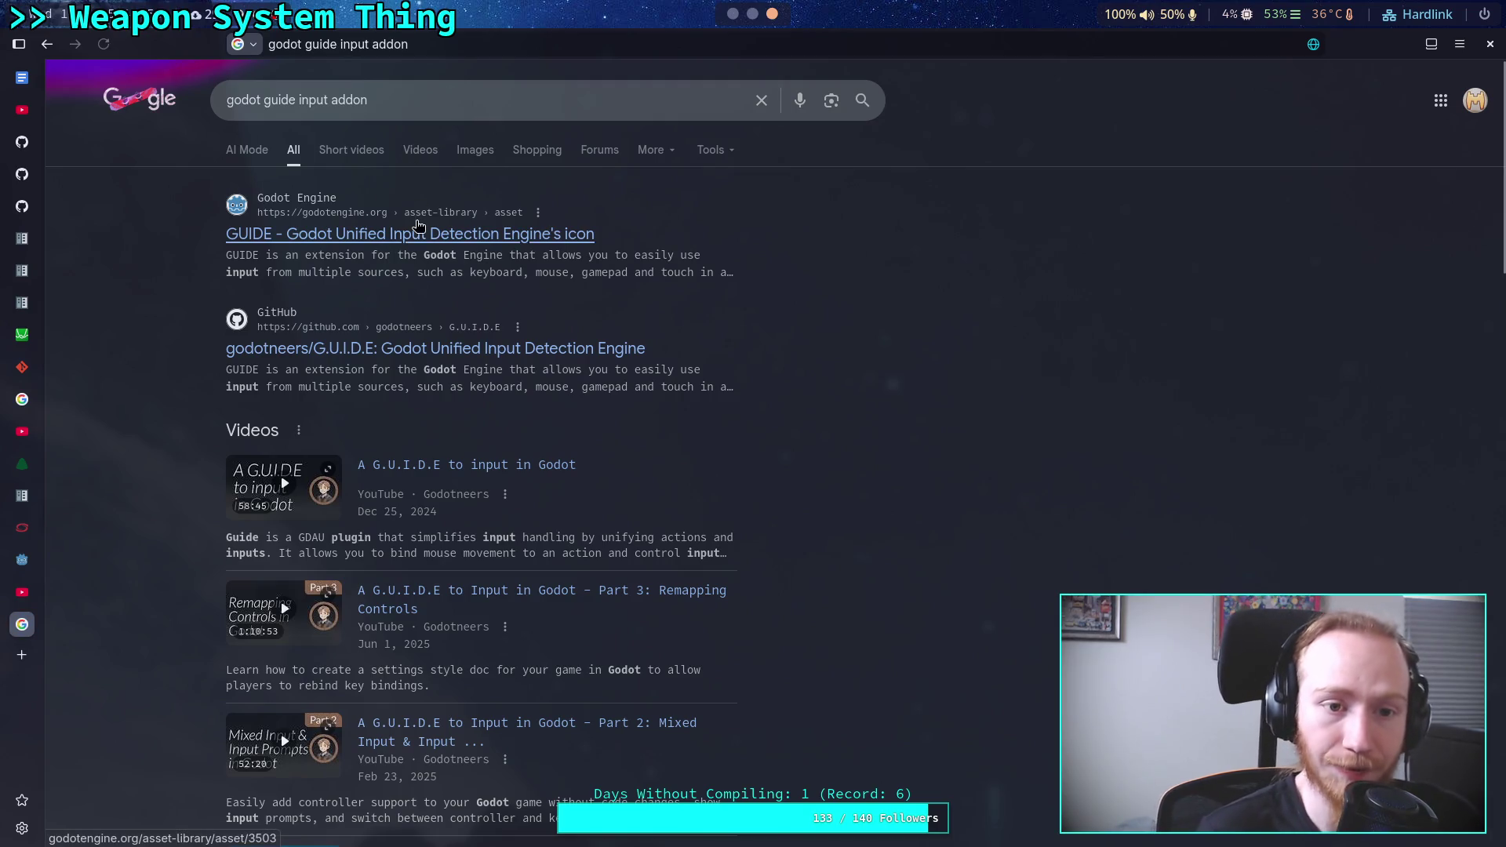
# Go from the Asset Library GUIDE page to its GitHub repository's Releases list
pyautogui.click(420, 238)
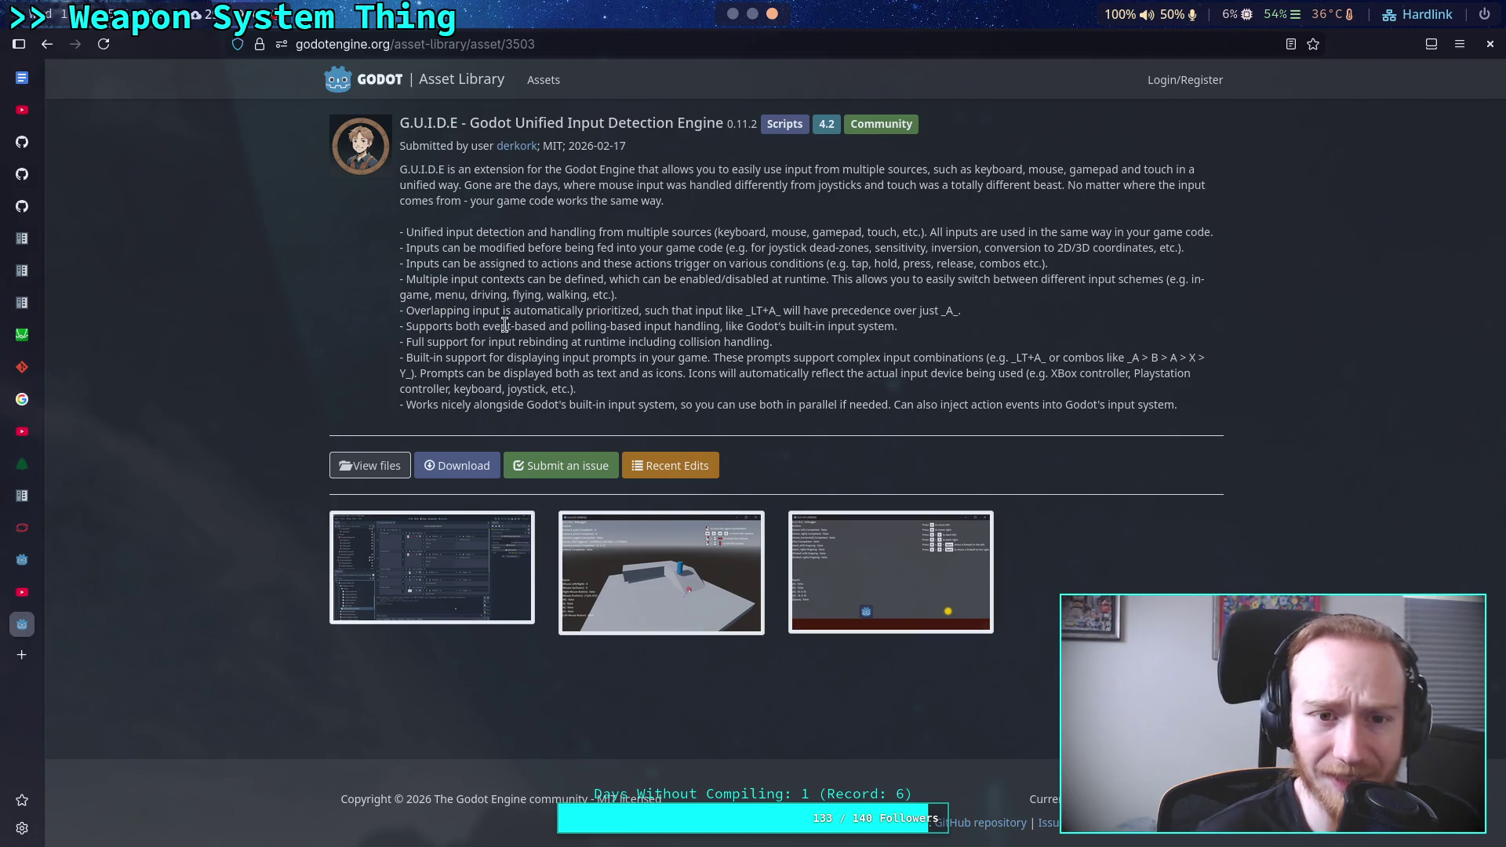
pyautogui.click(540, 471)
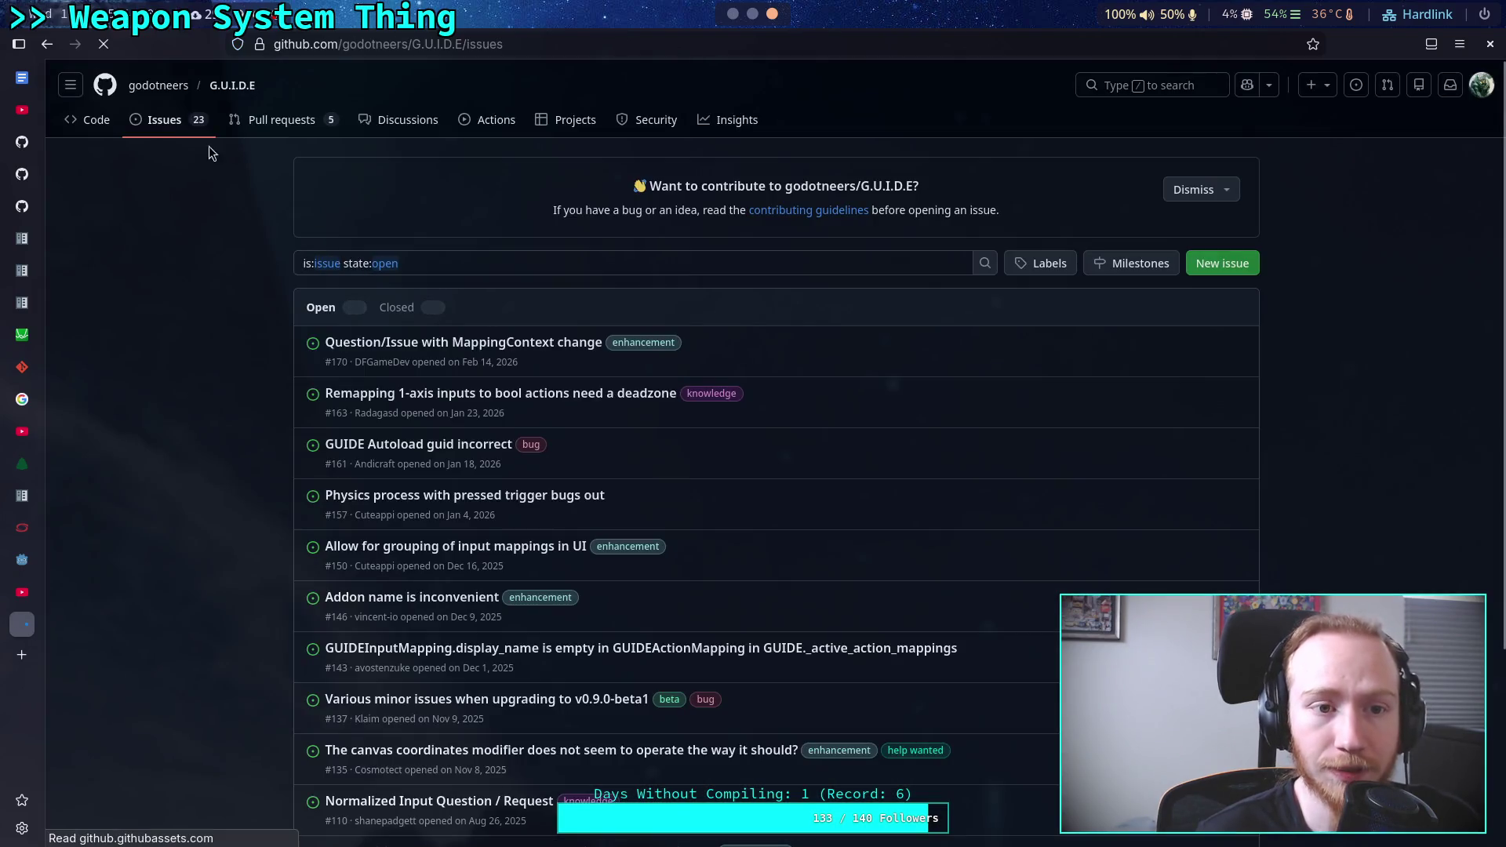
pyautogui.click(86, 124)
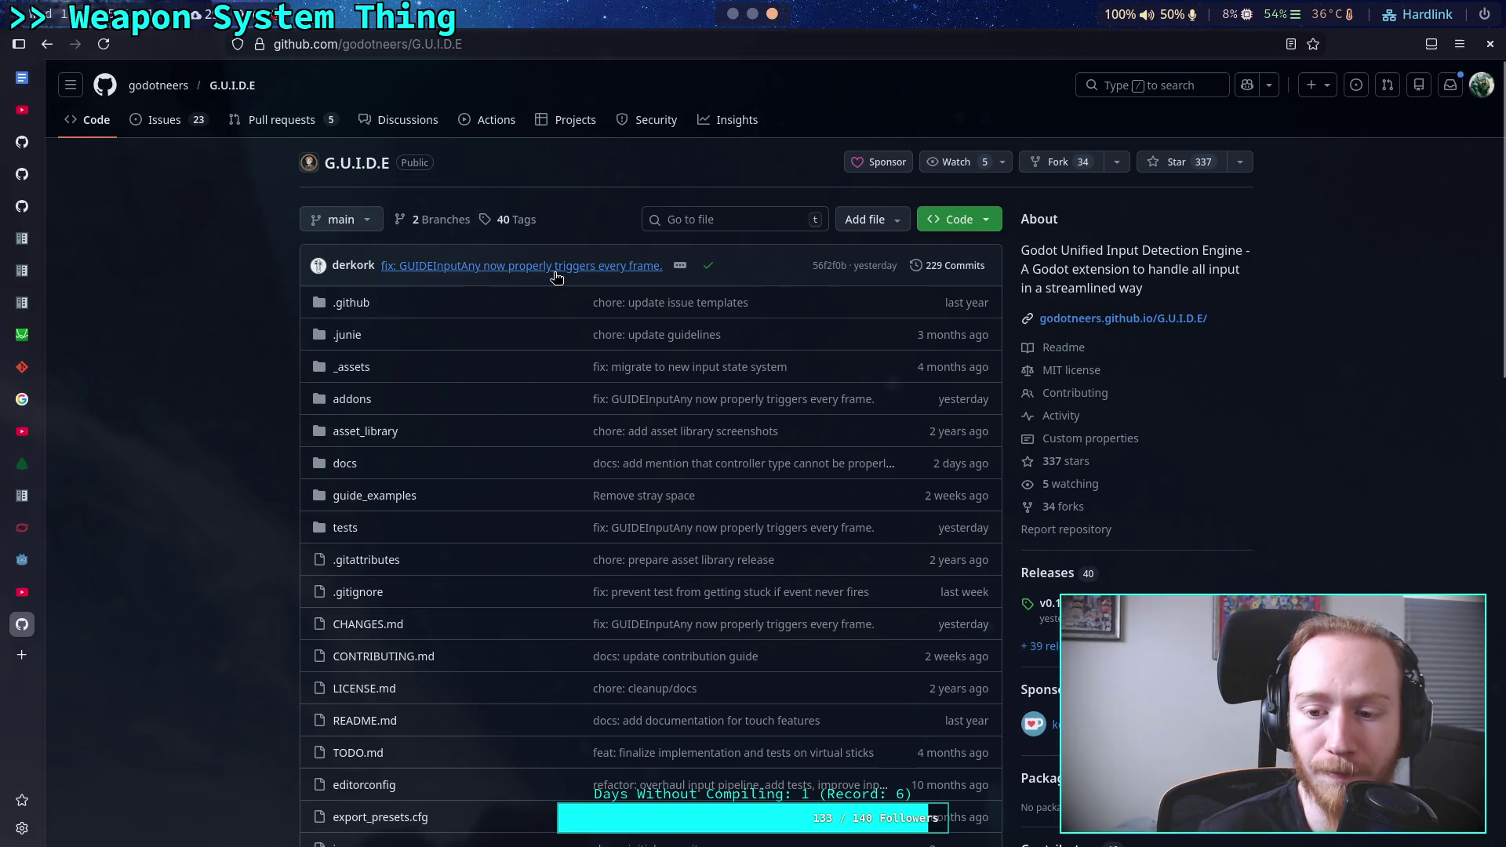
pyautogui.click(1052, 575)
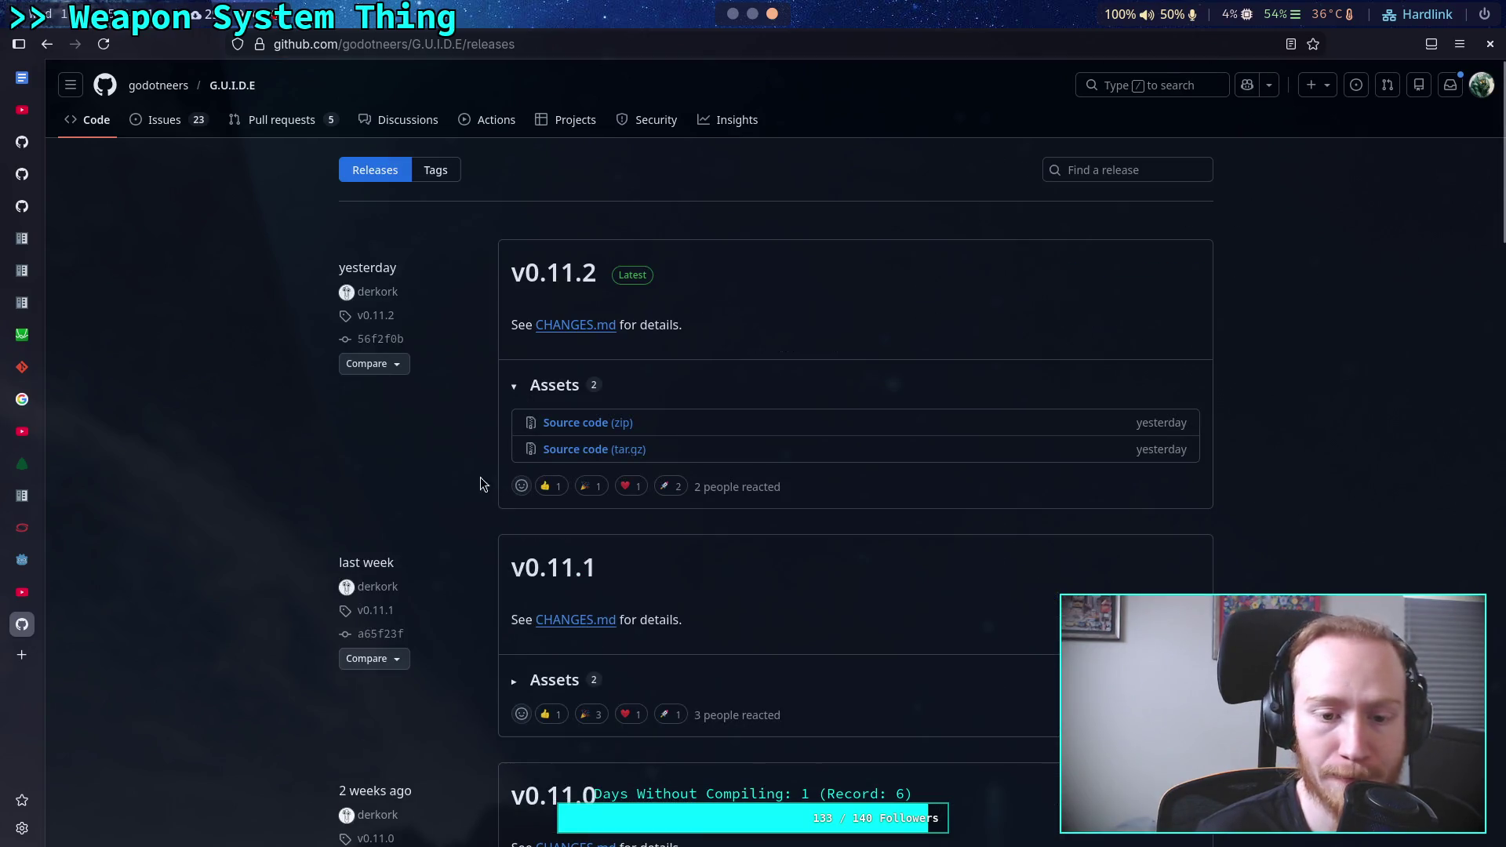
# Open addons/guide/plugin.cfg in Godot to confirm installed version 0.8.0, then return to the browser
pyautogui.hotkey('alt', 'Tab')
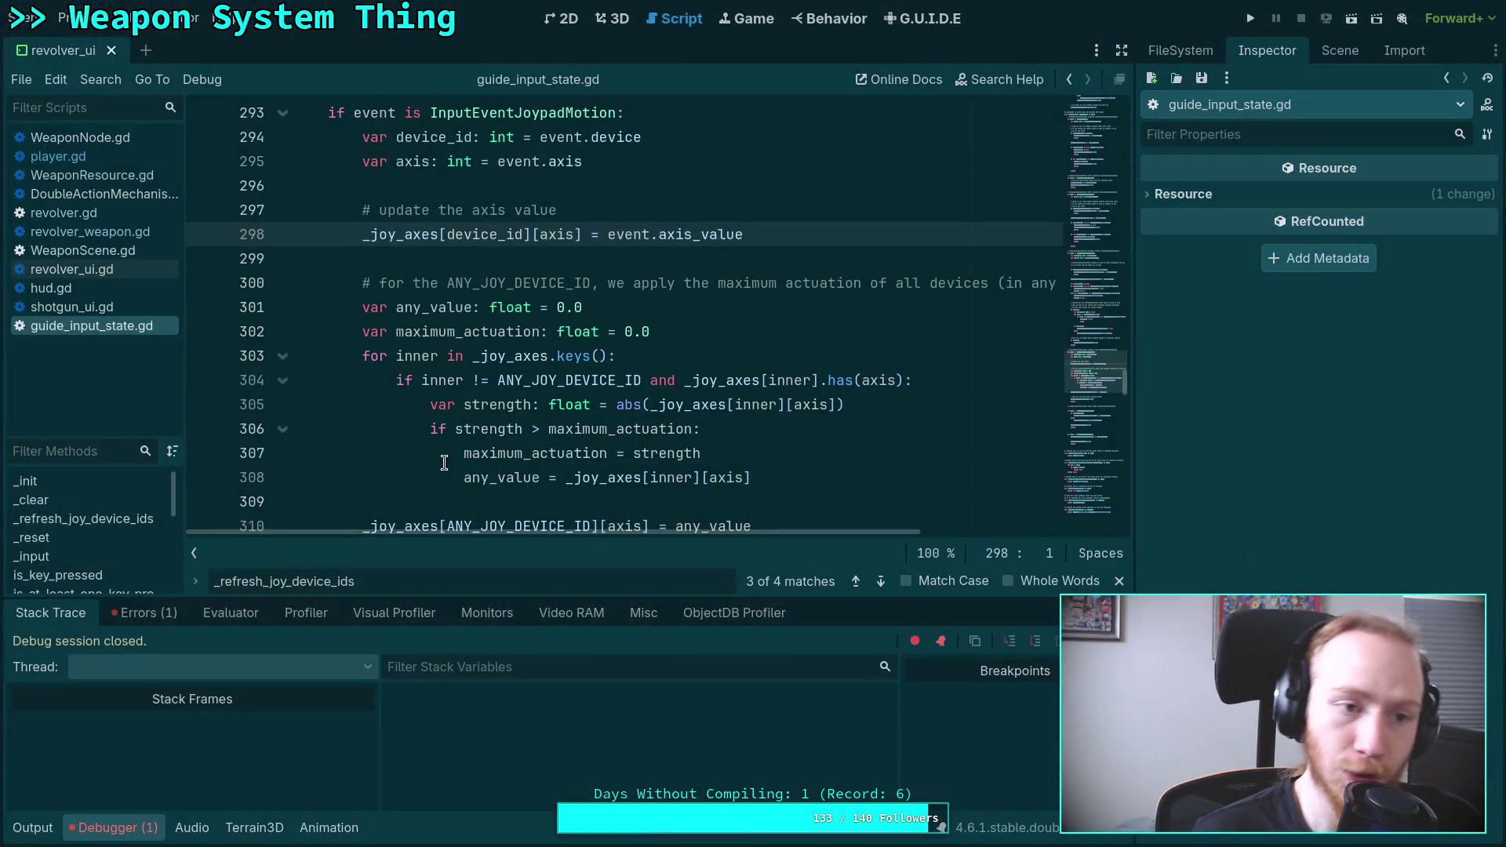
pyautogui.click(1181, 50)
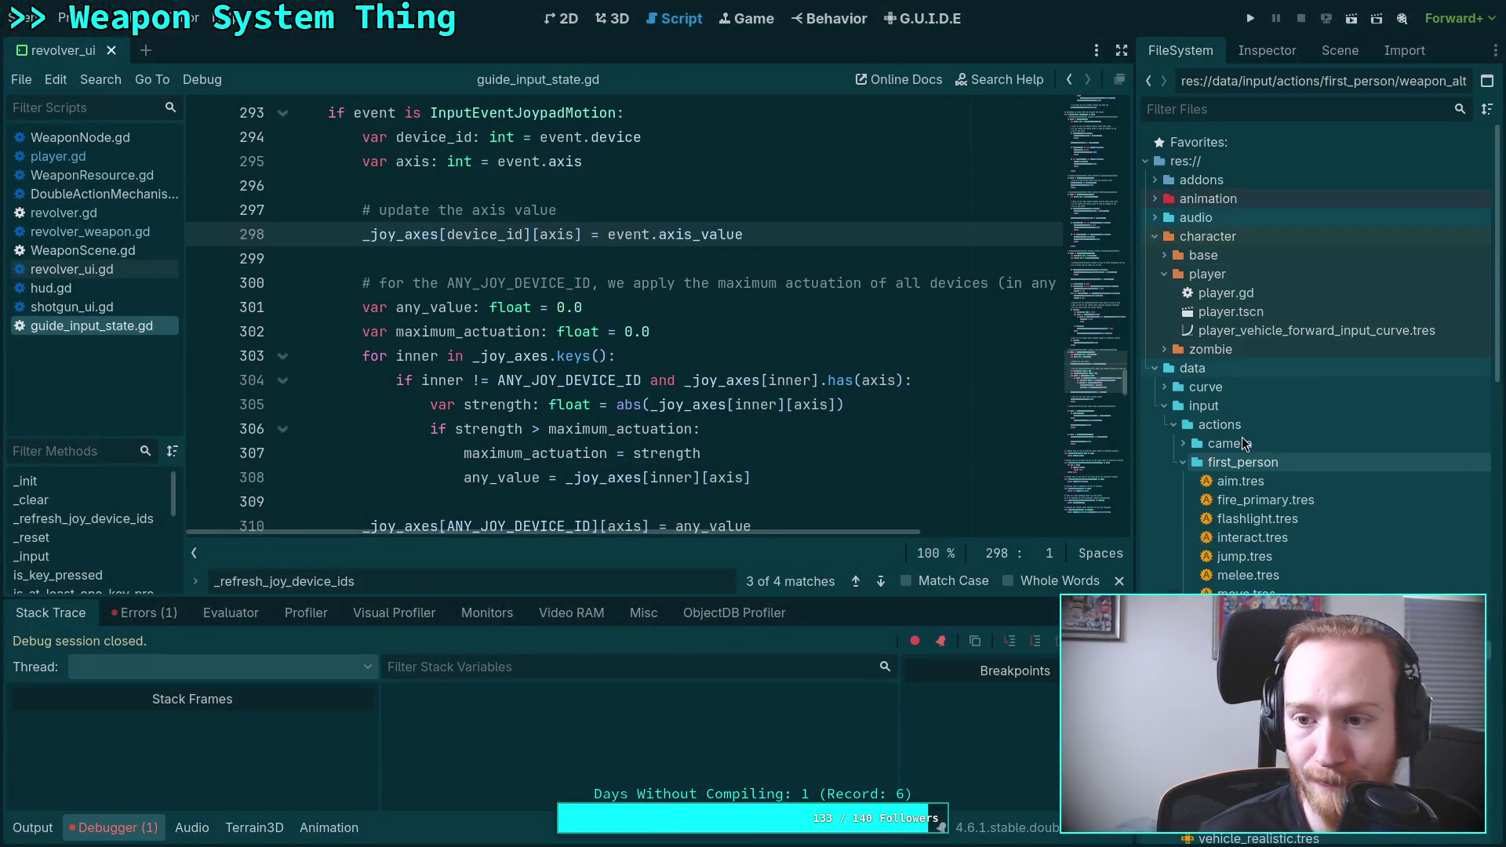
pyautogui.click(1155, 179)
pyautogui.click(1162, 235)
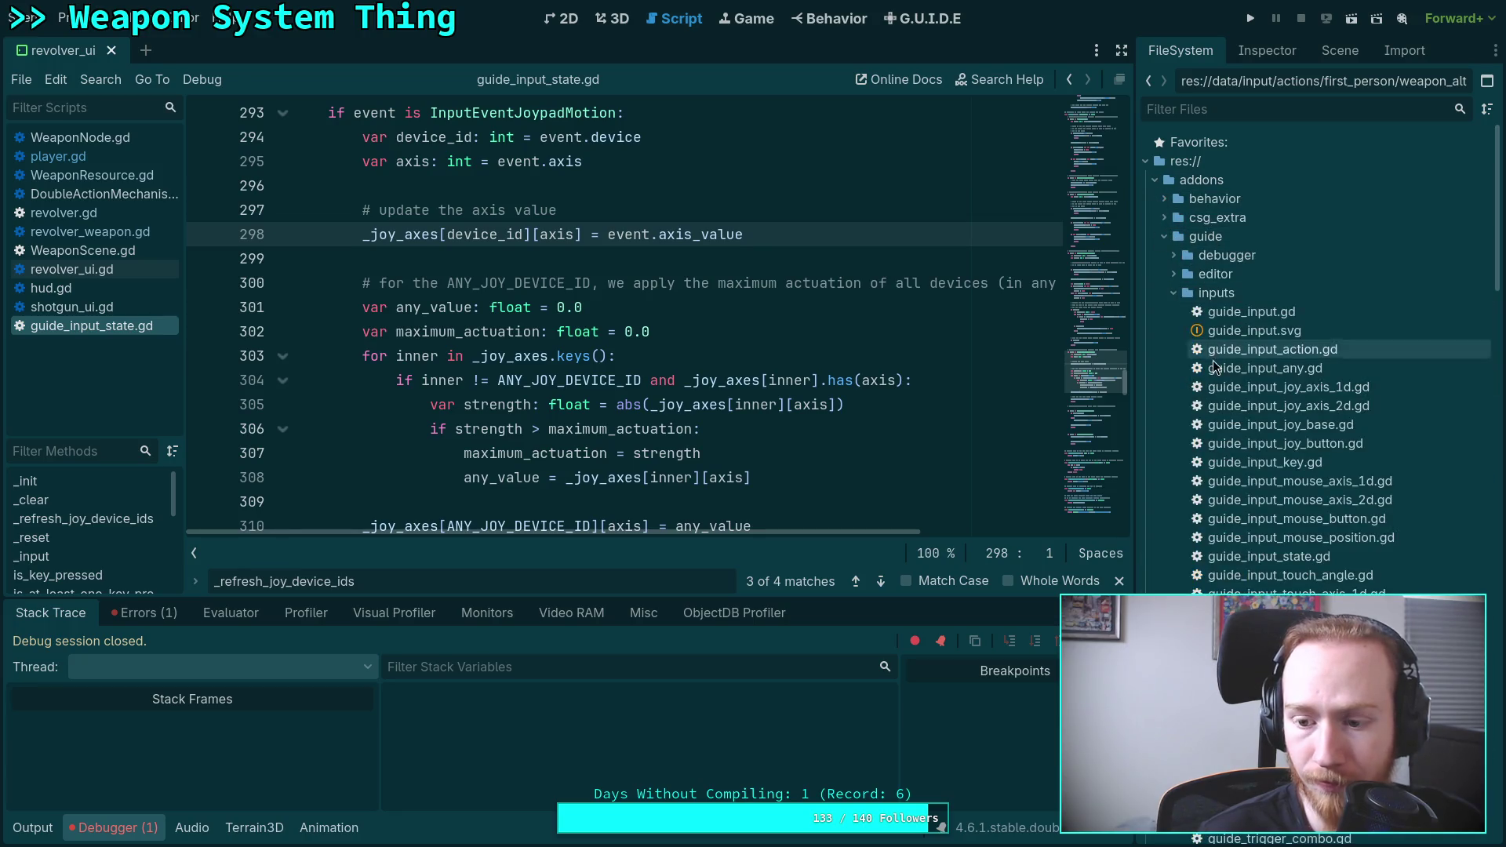
pyautogui.click(1173, 292)
pyautogui.click(1169, 350)
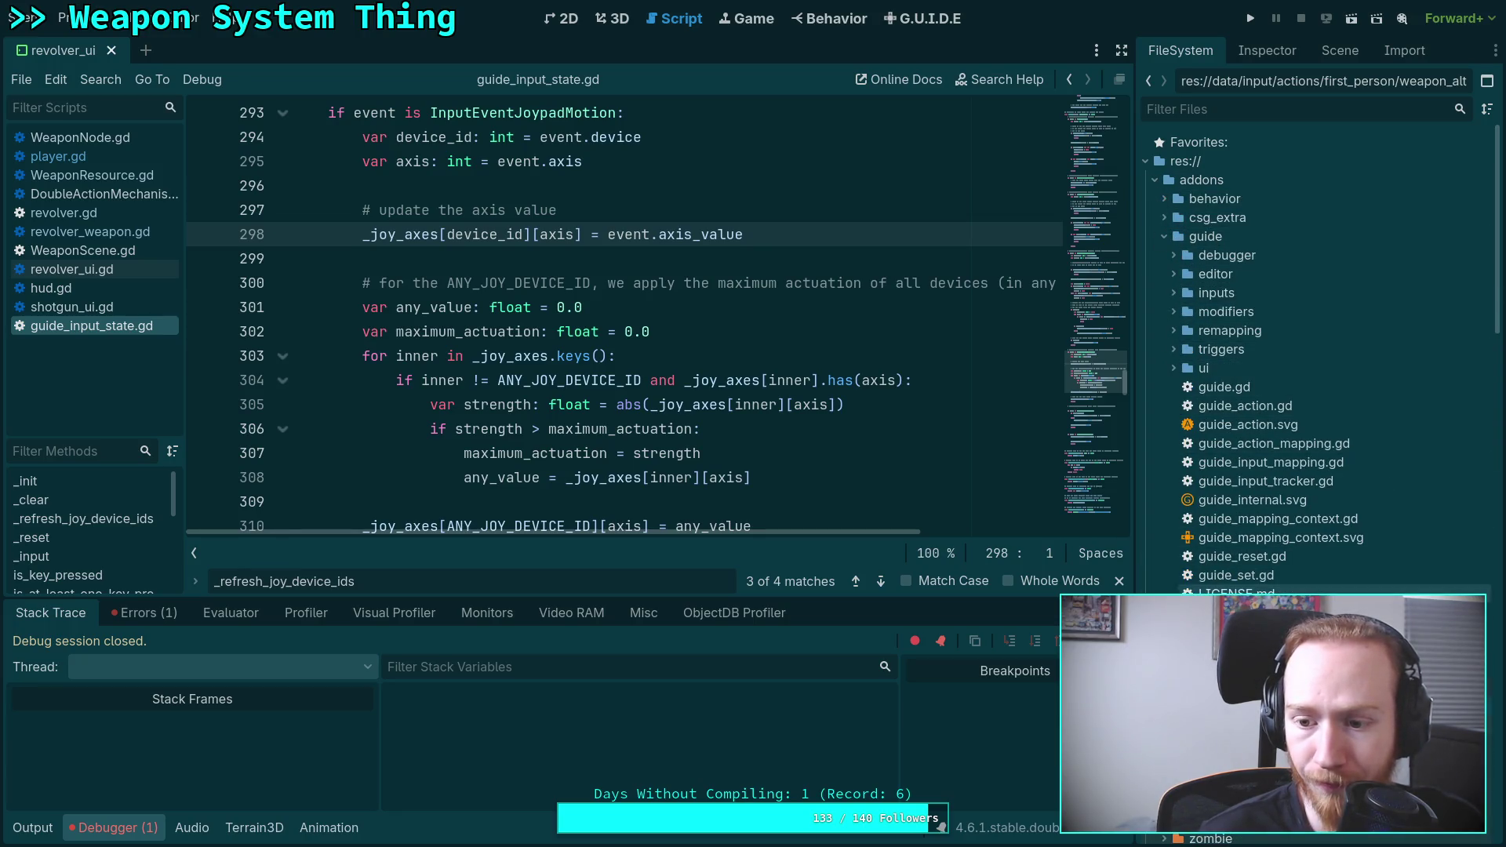
pyautogui.doubleClick(1224, 613)
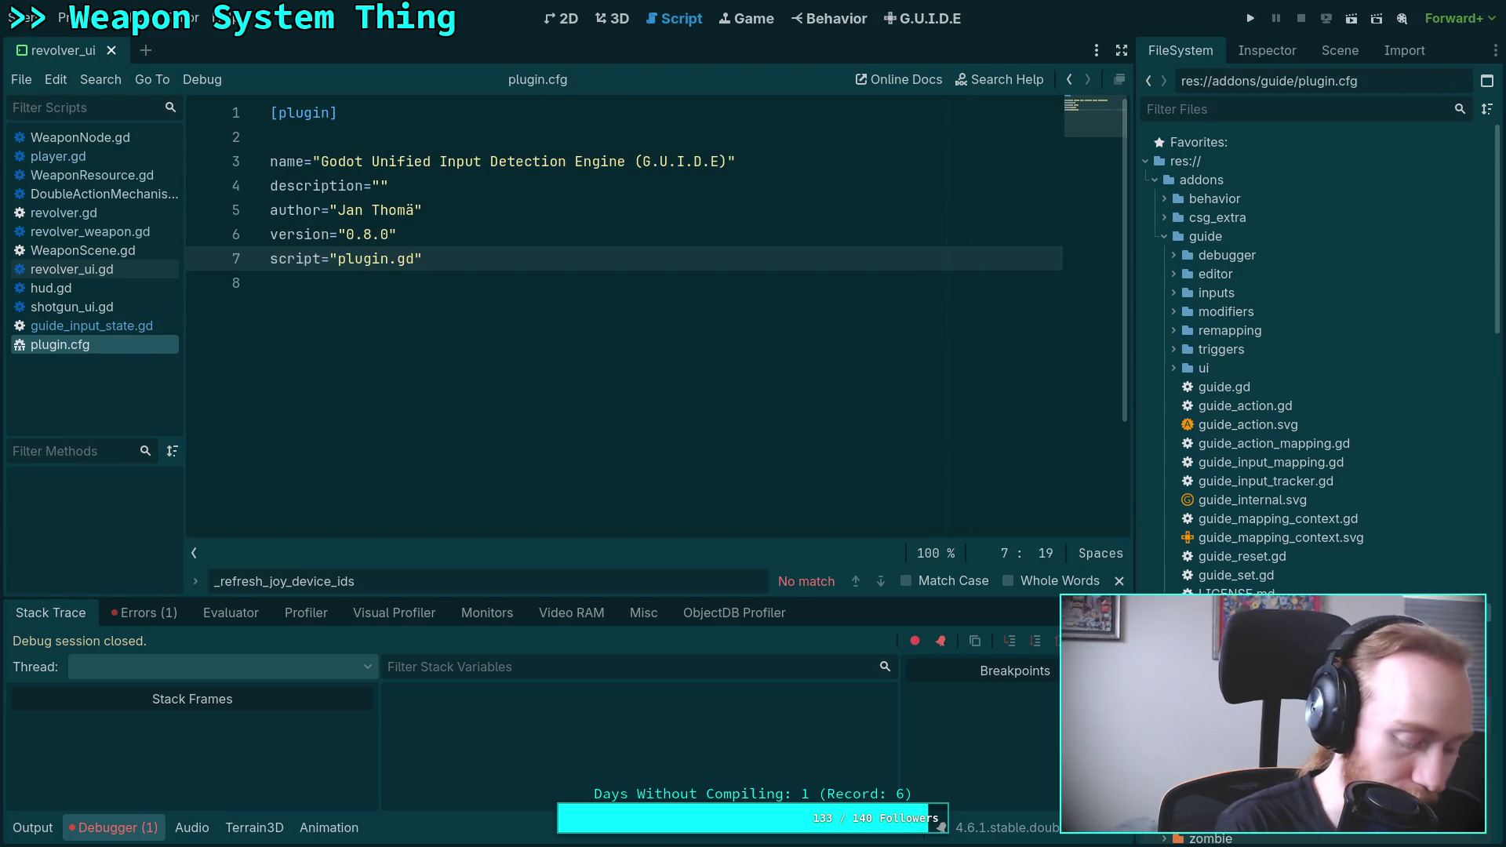
pyautogui.hotkey('alt', 'Tab')
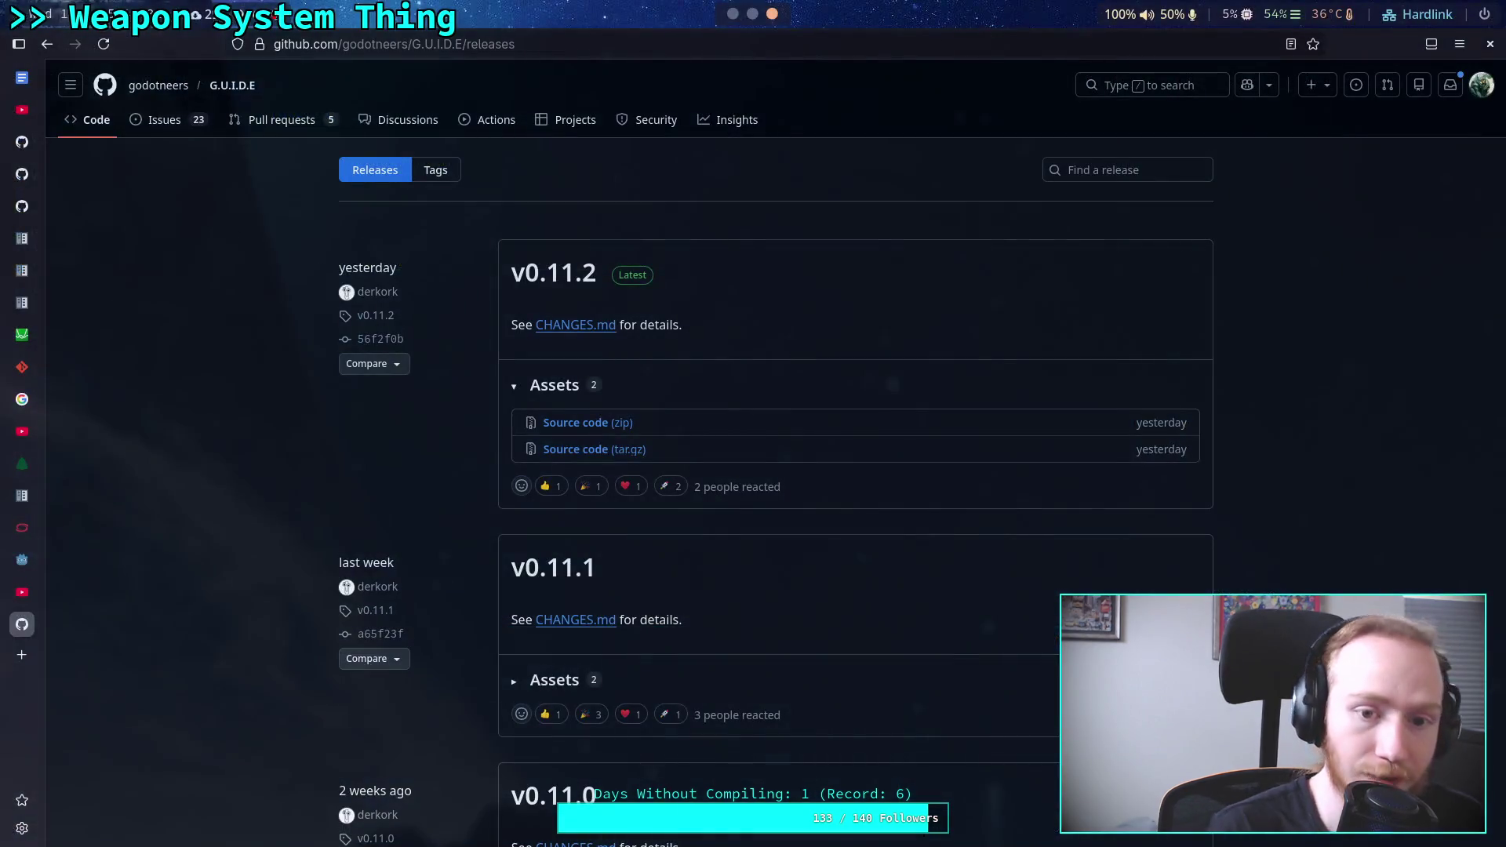
# Go to releases page 2 and open the CHANGES.md link under v0.8.0
pyautogui.scroll(-15, 751, 361)
pyautogui.scroll(-15, 752, 361)
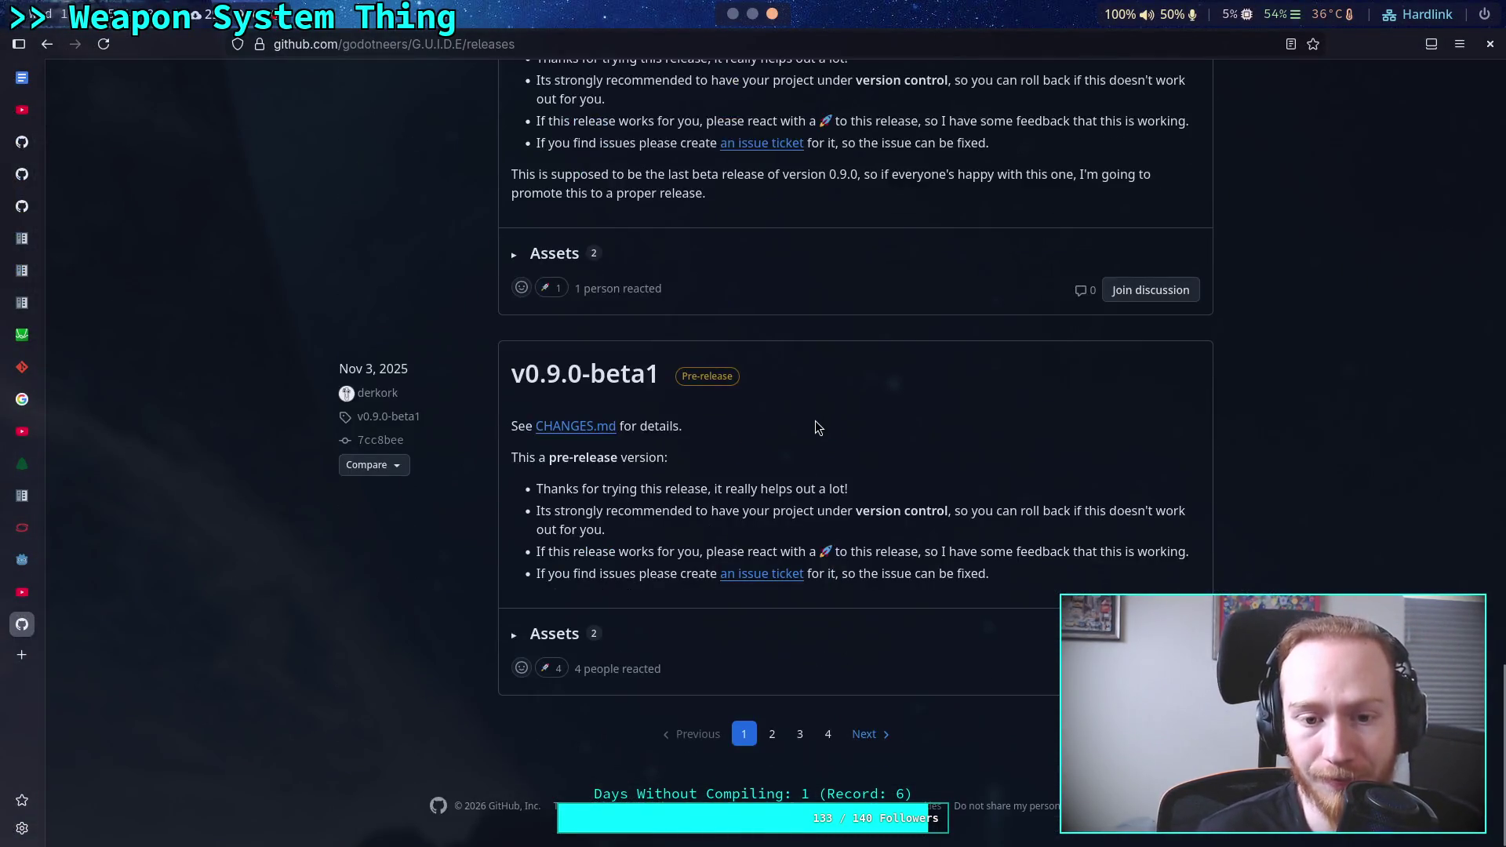
pyautogui.click(775, 734)
pyautogui.scroll(-10, 800, 672)
pyautogui.scroll(10, 808, 669)
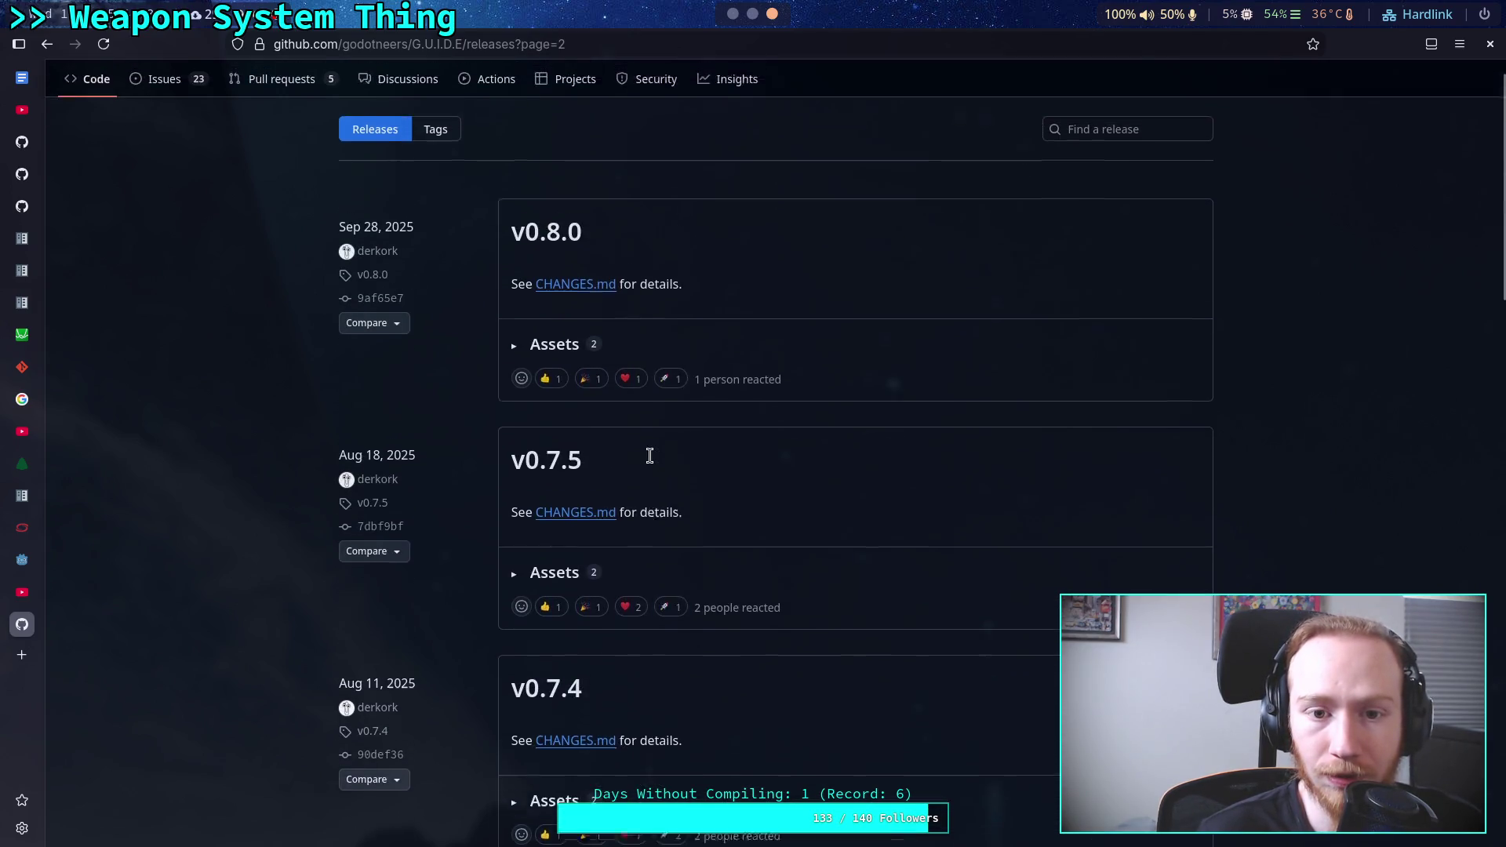
pyautogui.click(590, 330)
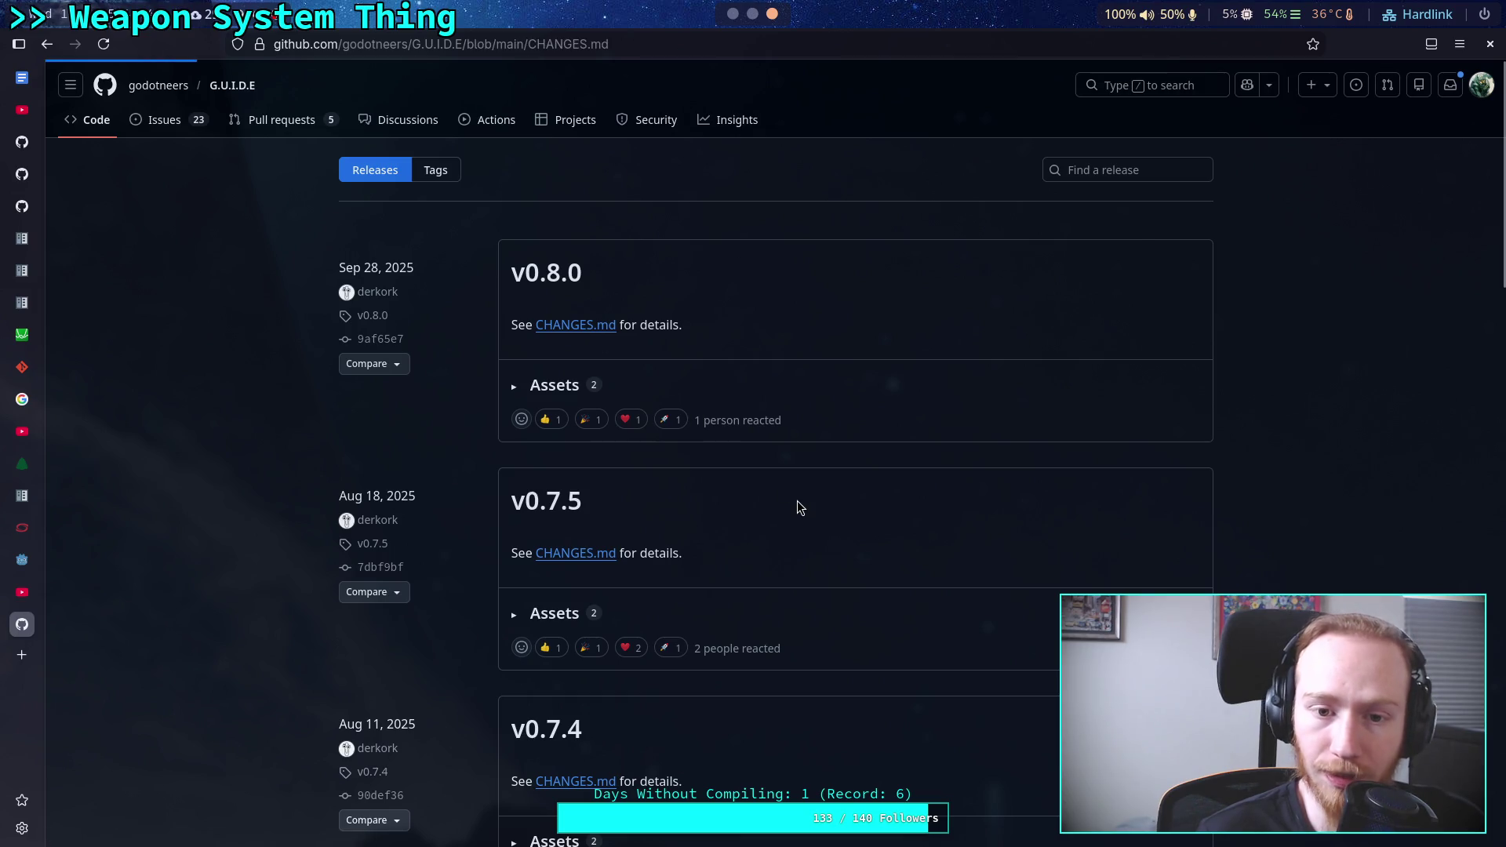
# Scroll up through CHANGES.md reading each release's notes from 0.9.0-beta2 toward 0.11.1
pyautogui.scroll(-10, 785, 549)
pyautogui.scroll(-10, 776, 609)
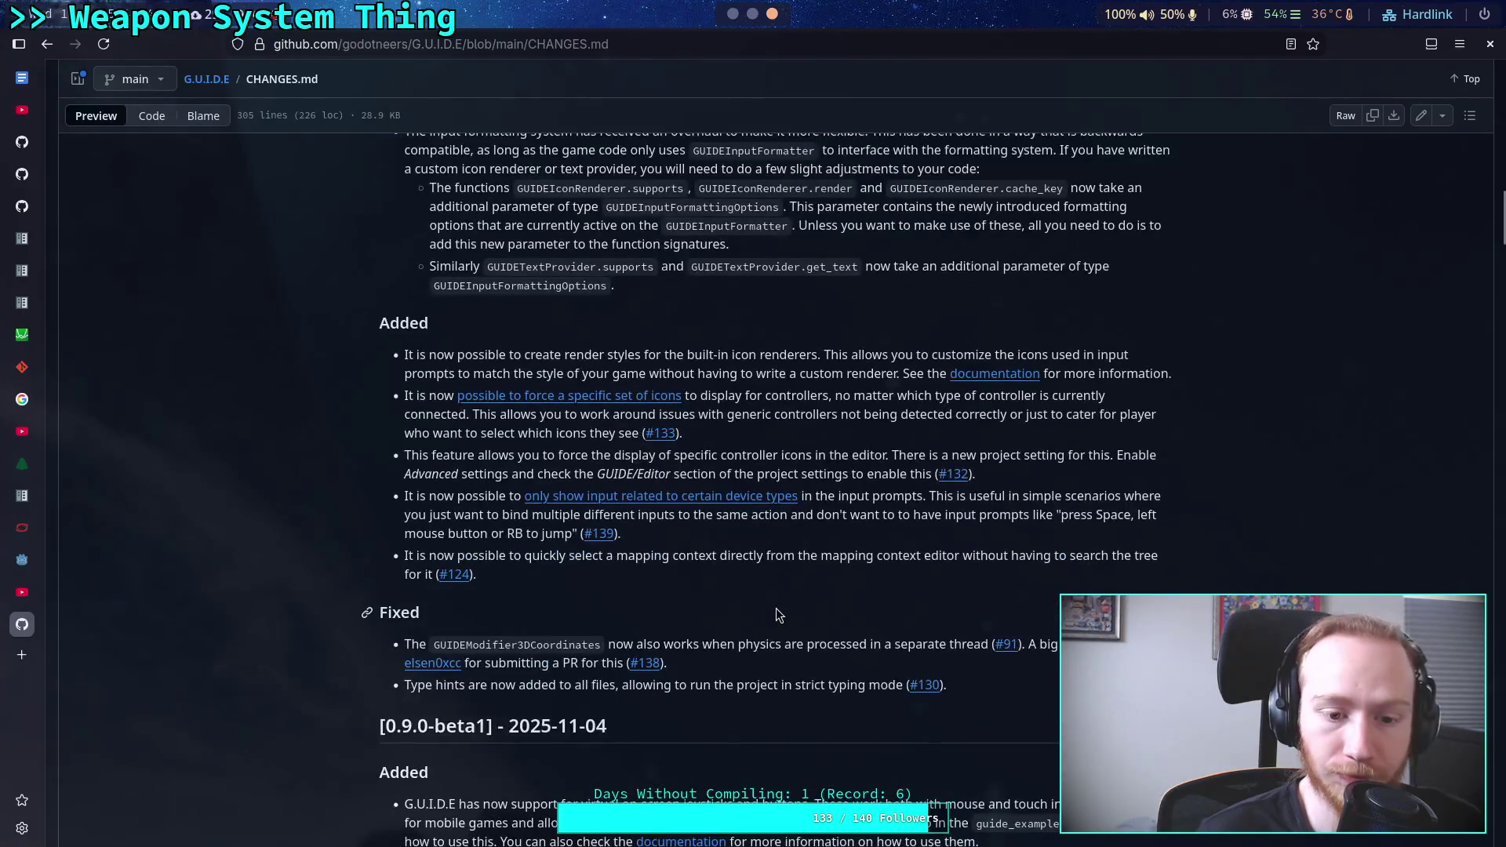
pyautogui.scroll(-15, 776, 609)
pyautogui.scroll(5, 775, 609)
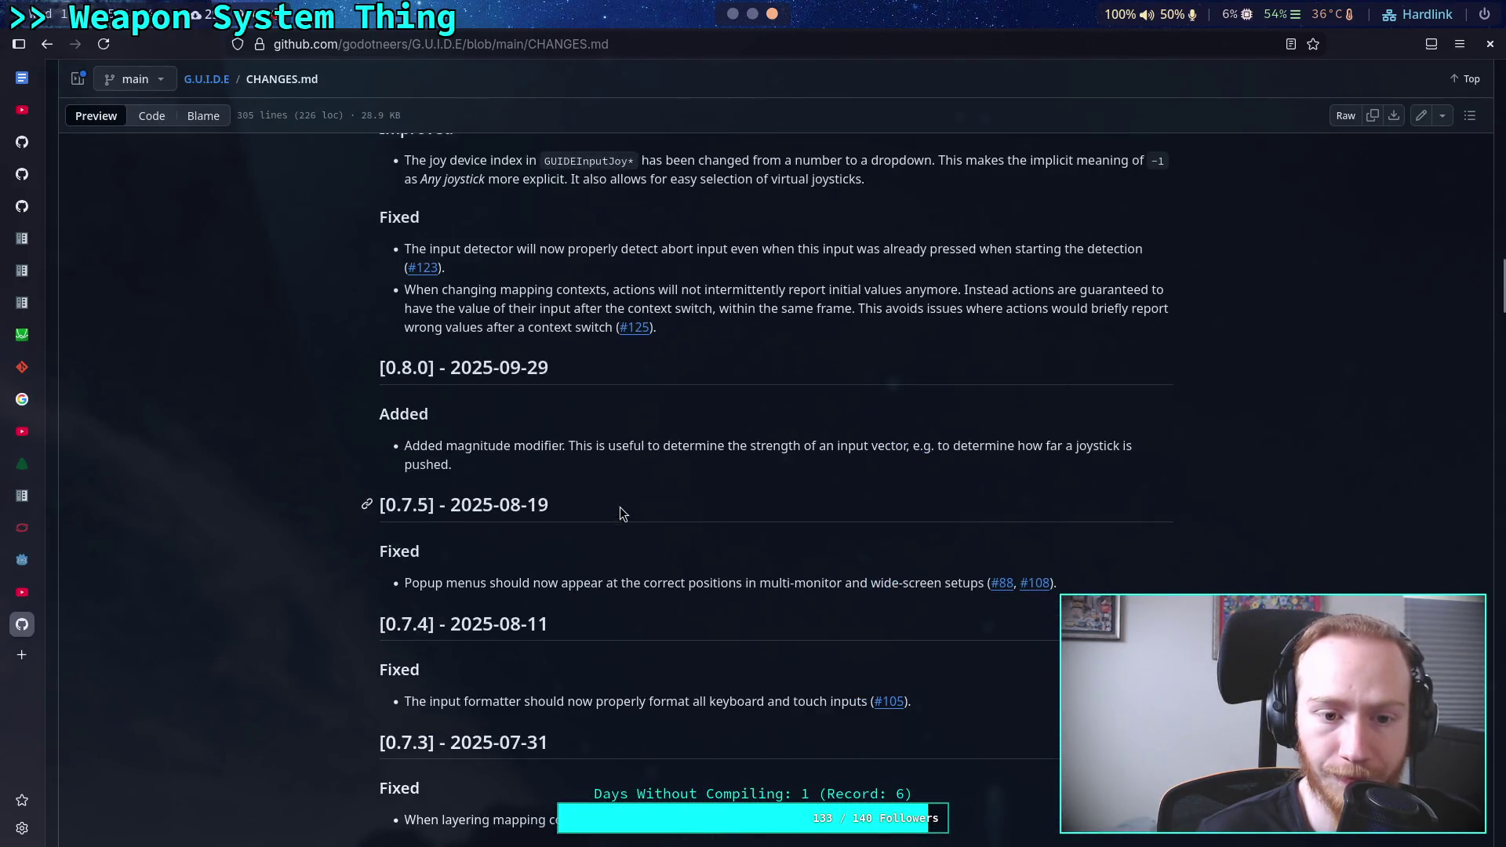
pyautogui.scroll(5, 620, 513)
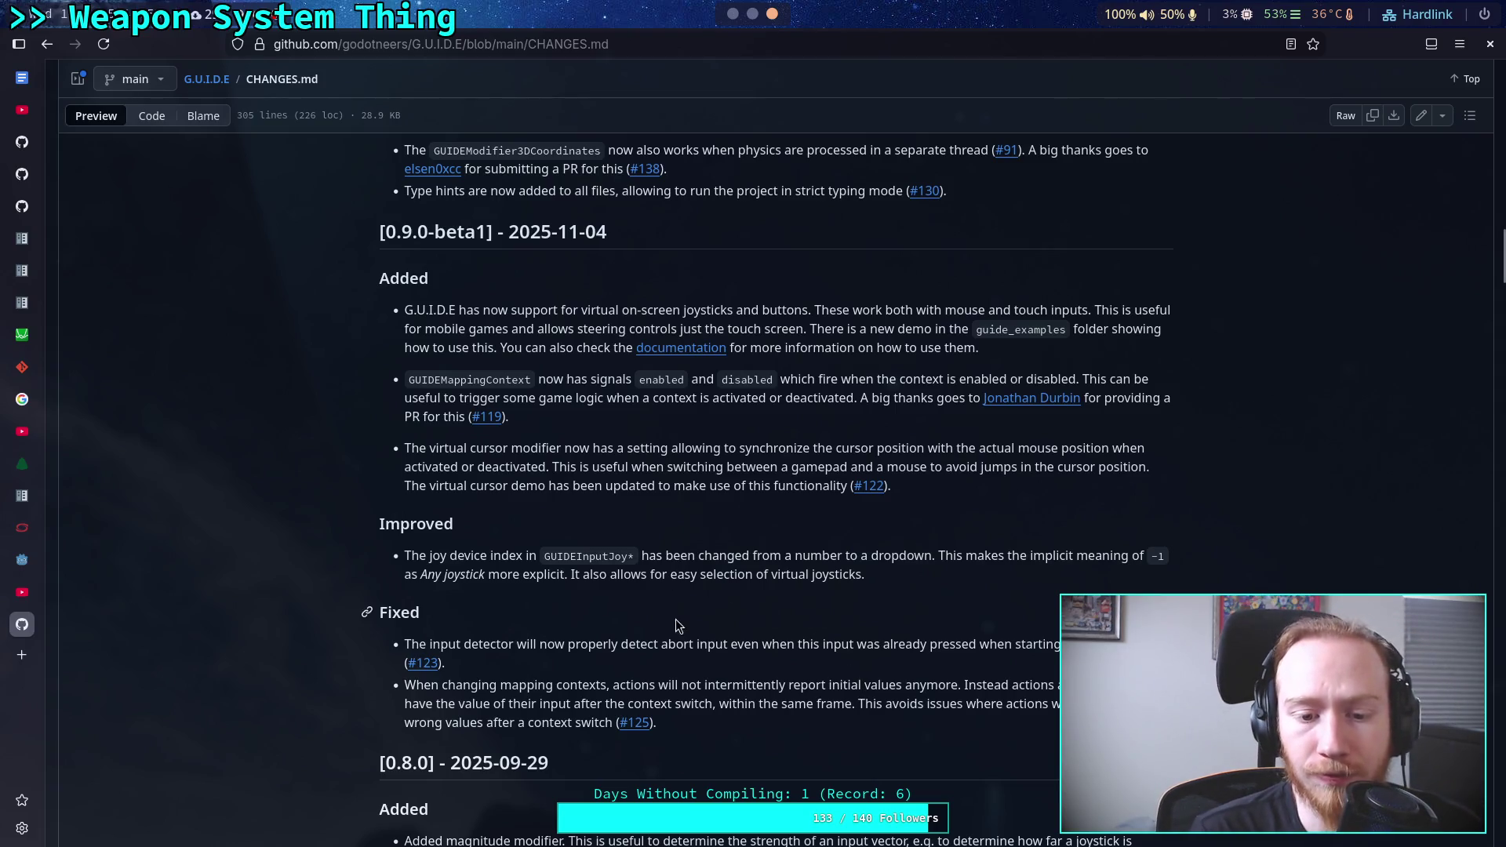
pyautogui.scroll(4, 677, 650)
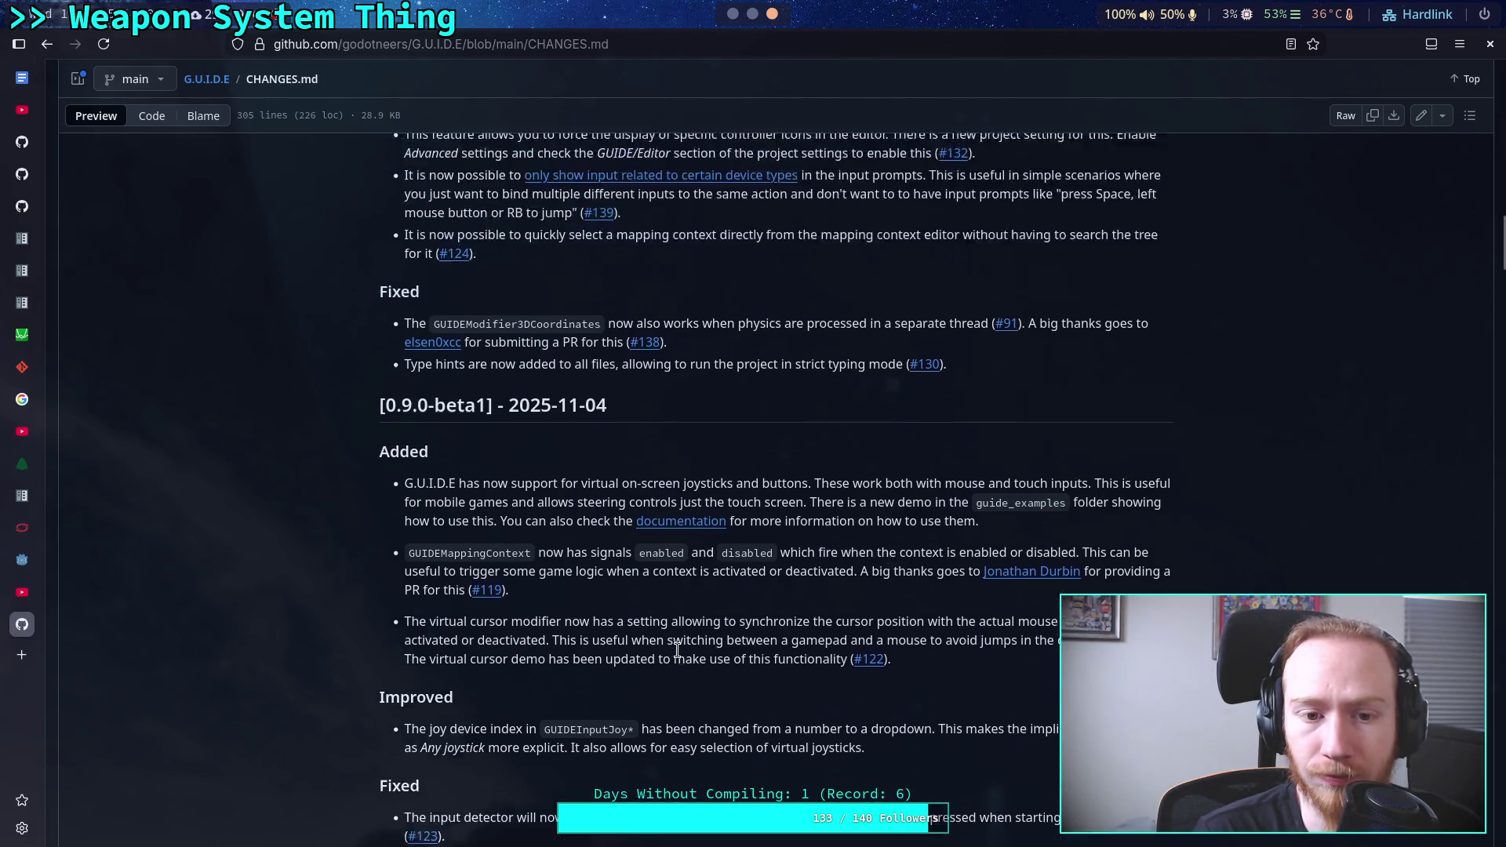
pyautogui.scroll(-3, 637, 621)
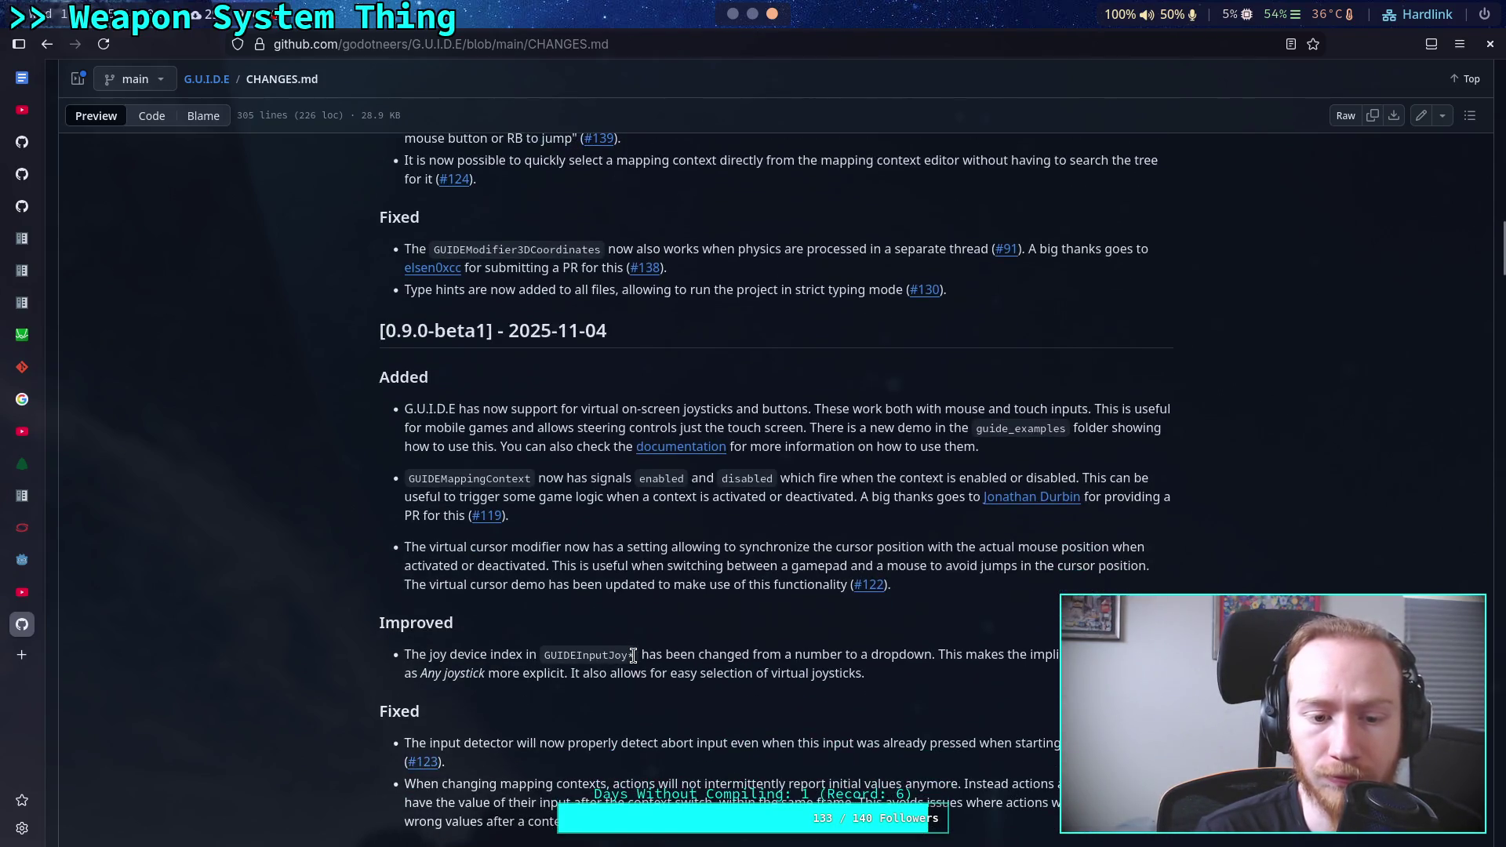
pyautogui.scroll(5, 634, 656)
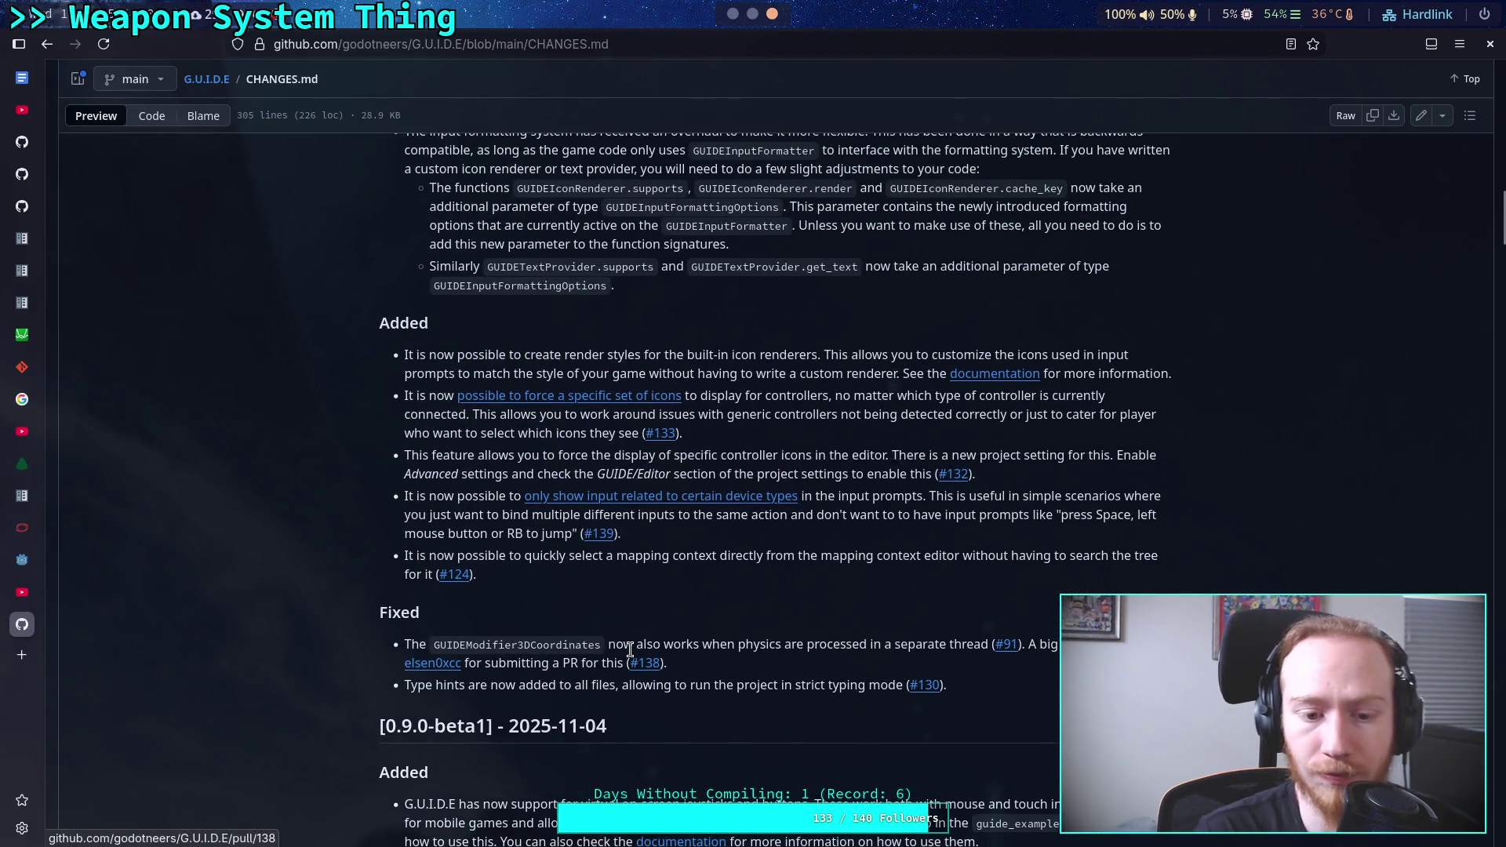
pyautogui.scroll(3, 637, 631)
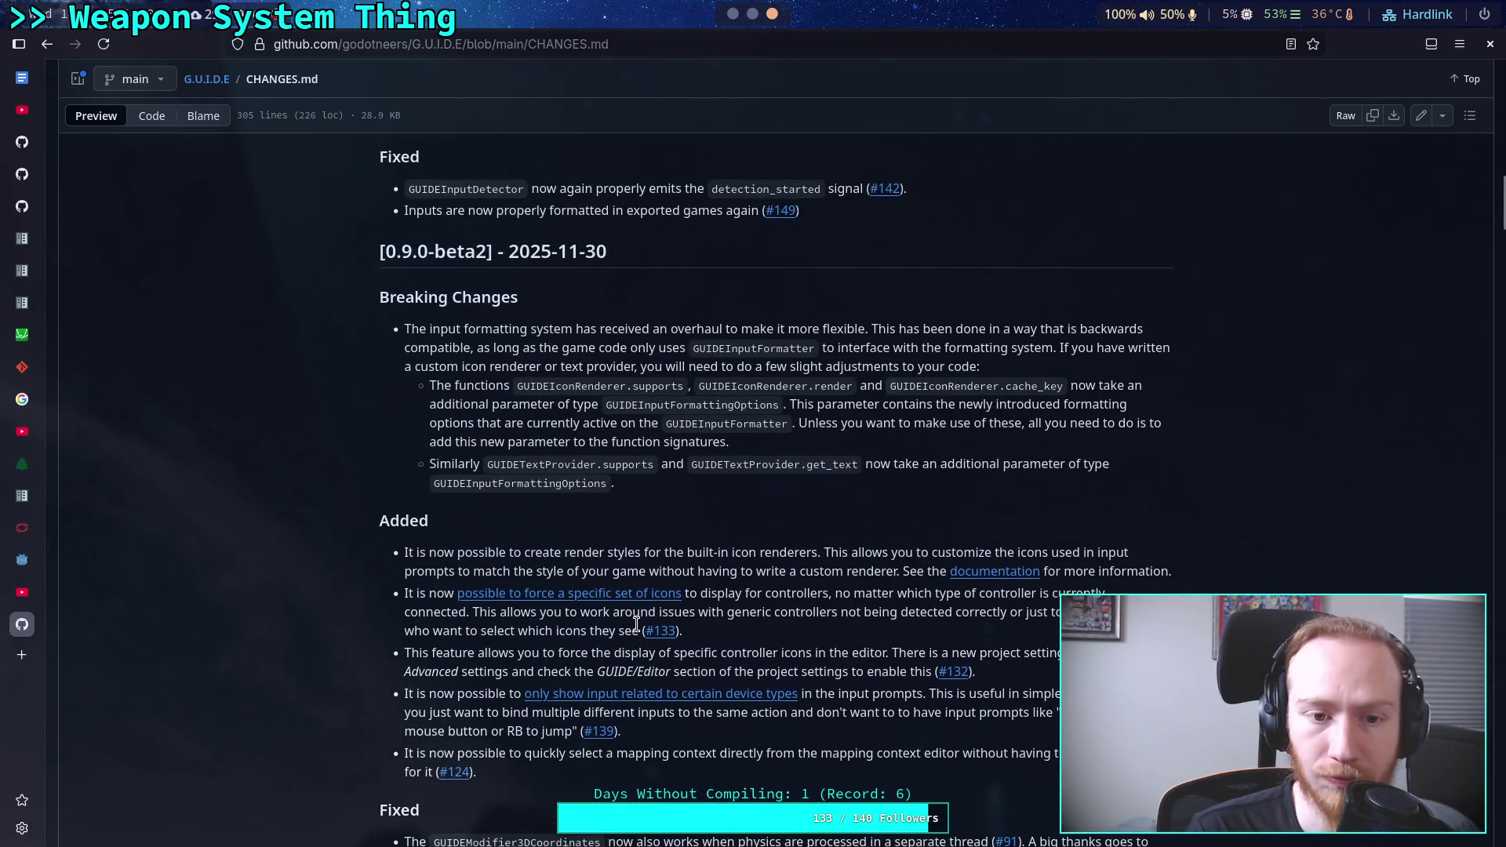
pyautogui.scroll(-2, 821, 644)
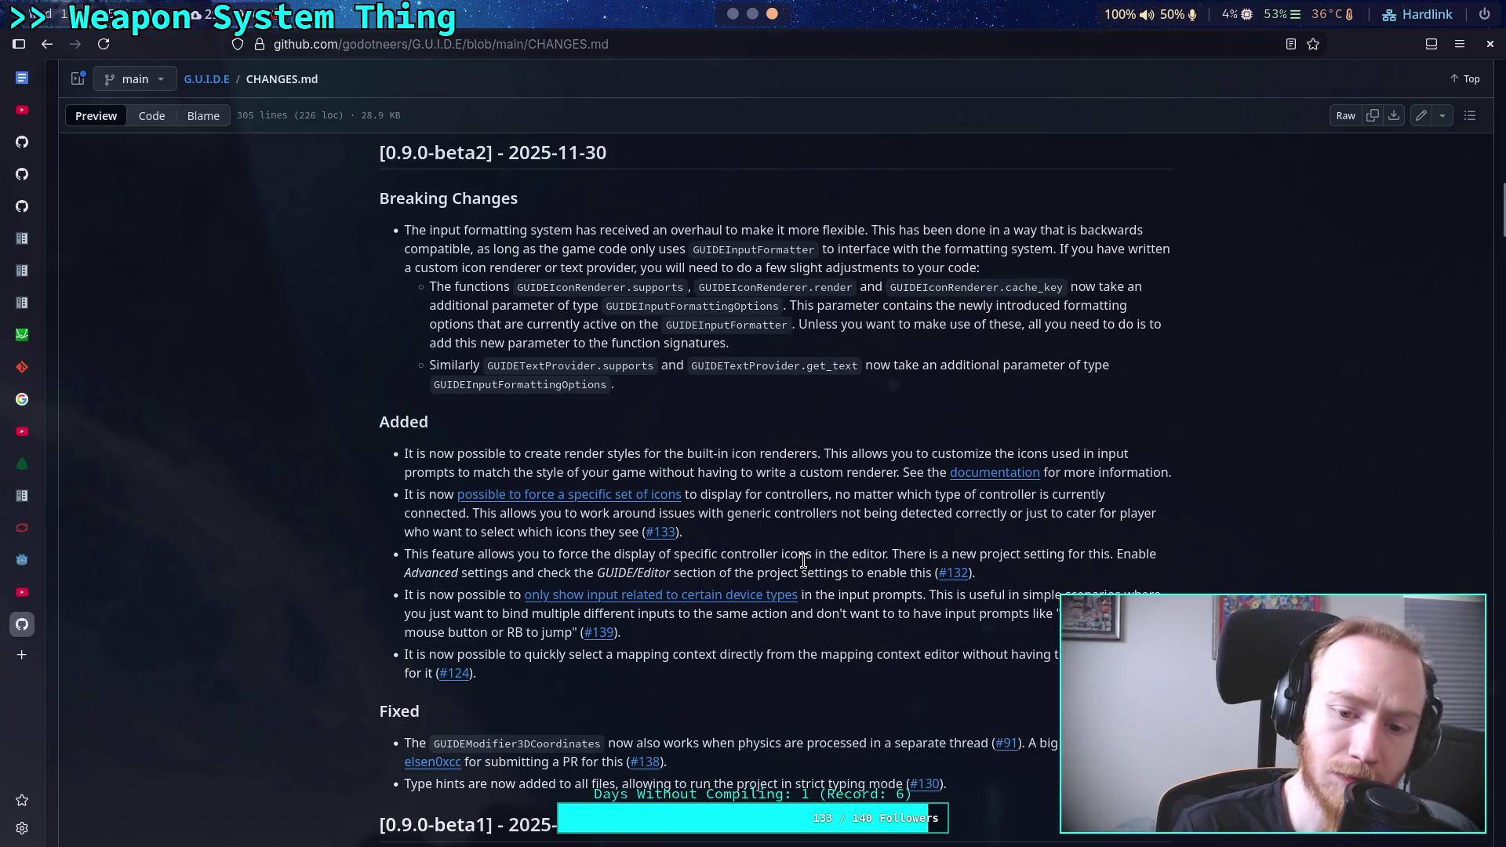
pyautogui.scroll(6, 795, 549)
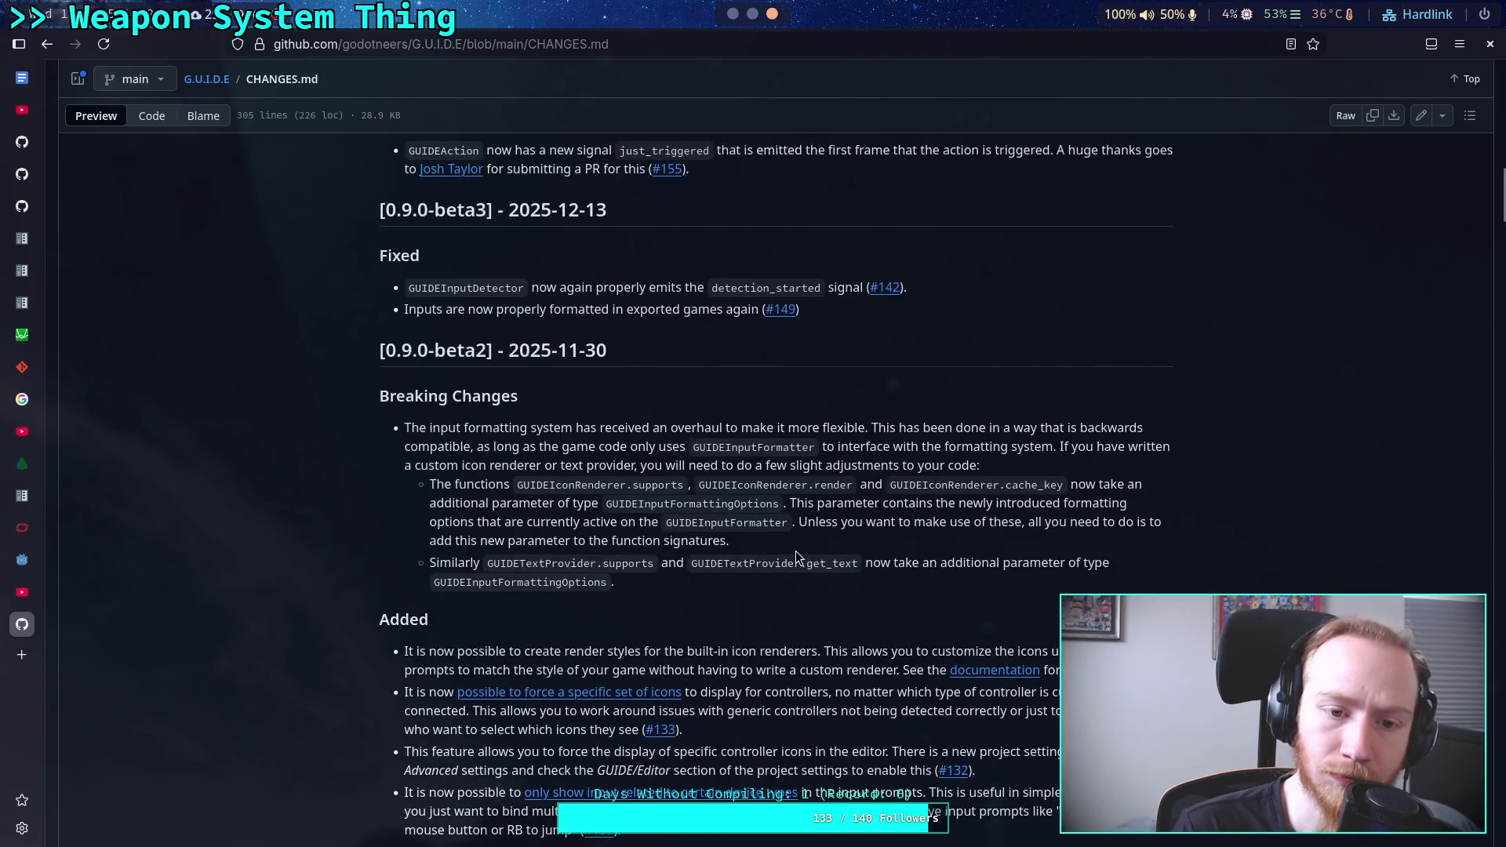
pyautogui.scroll(1, 797, 553)
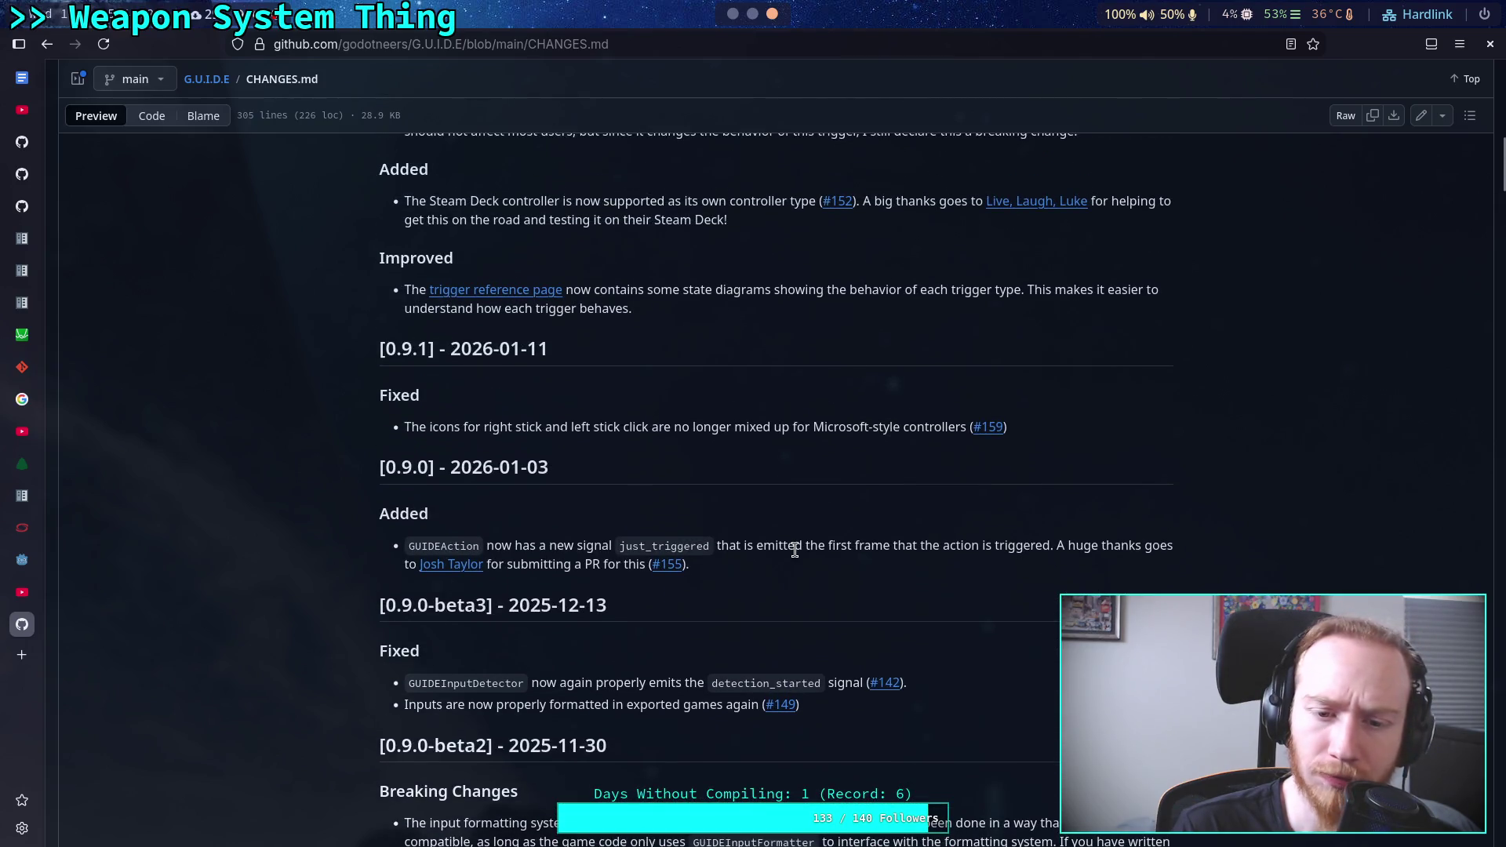
pyautogui.scroll(3, 795, 550)
pyautogui.scroll(1, 795, 551)
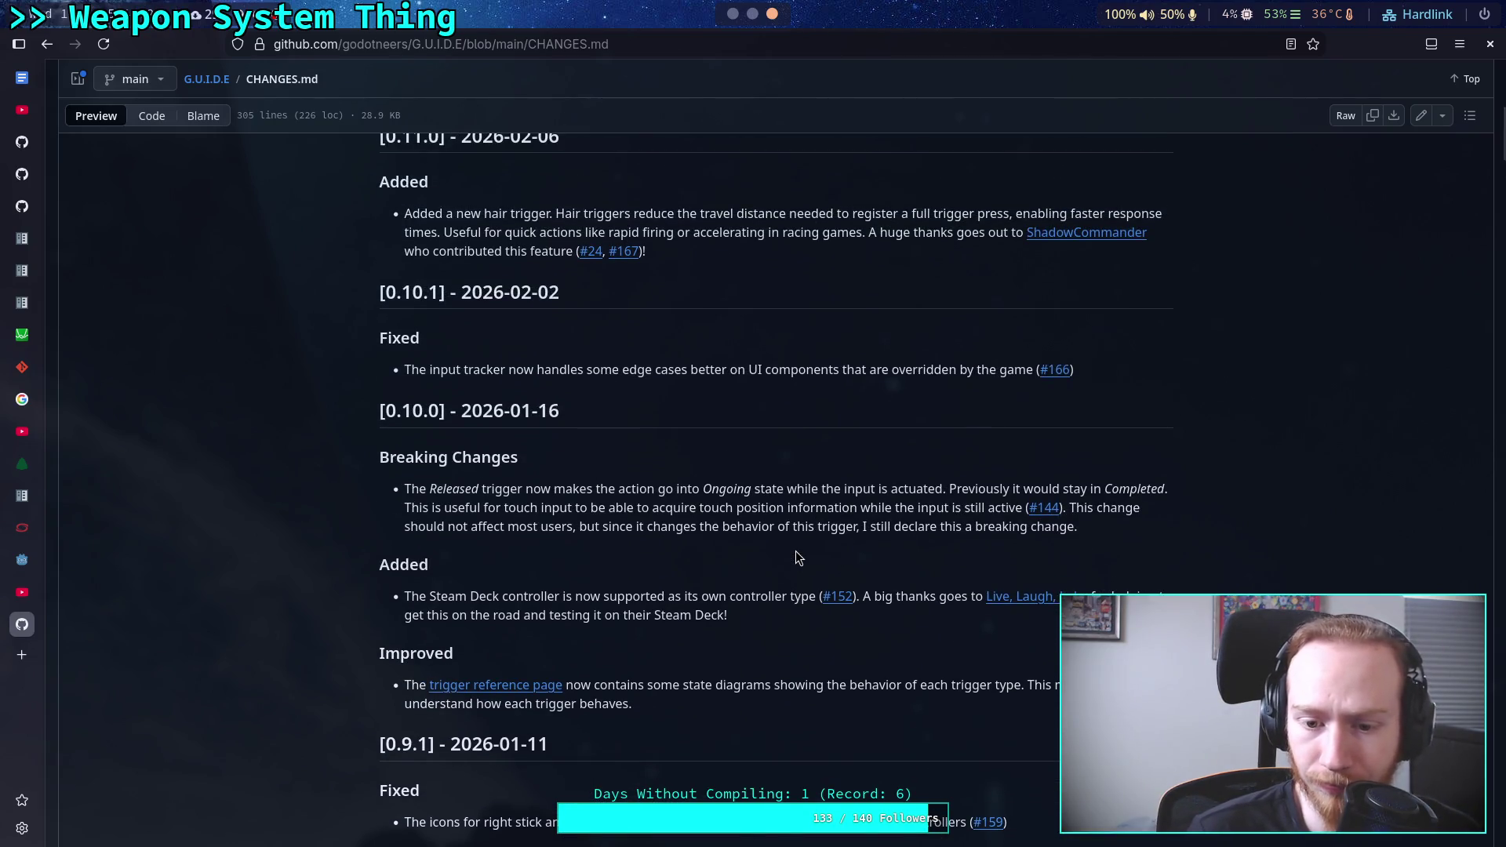
pyautogui.scroll(1, 796, 551)
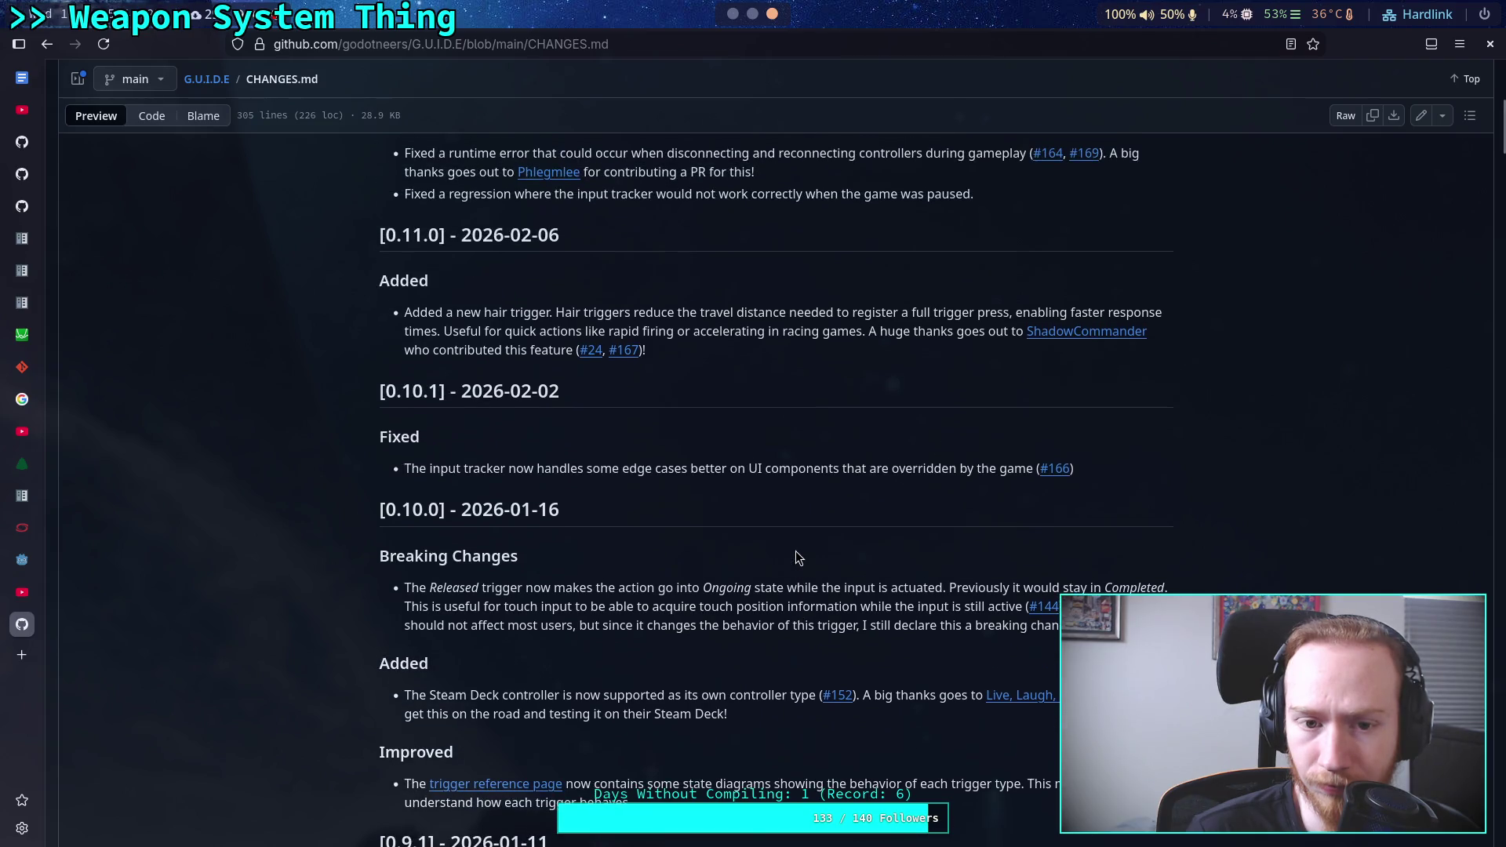
pyautogui.scroll(3, 796, 551)
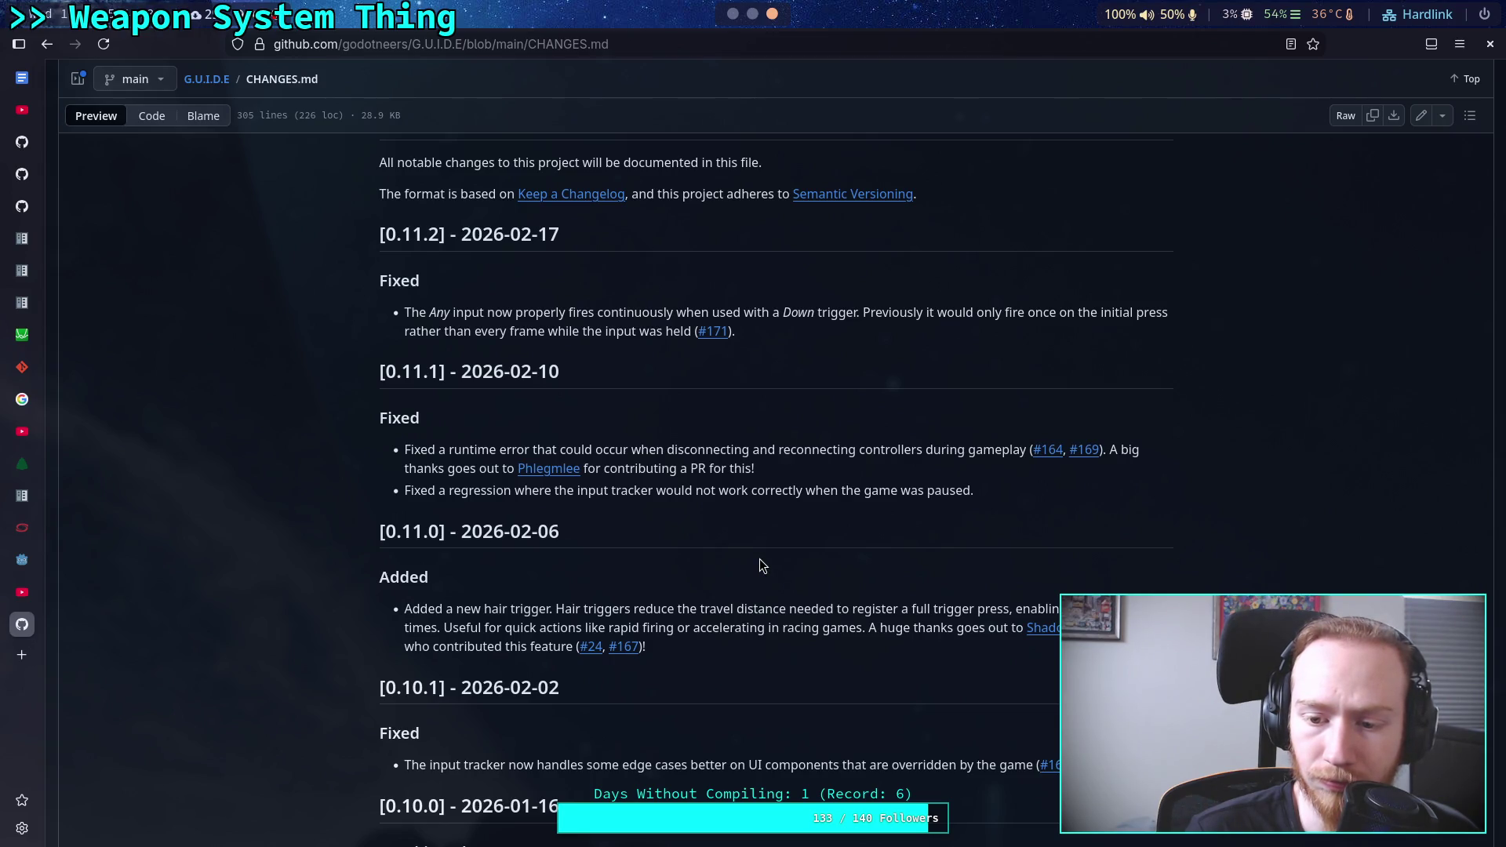
pyautogui.scroll(2, 761, 565)
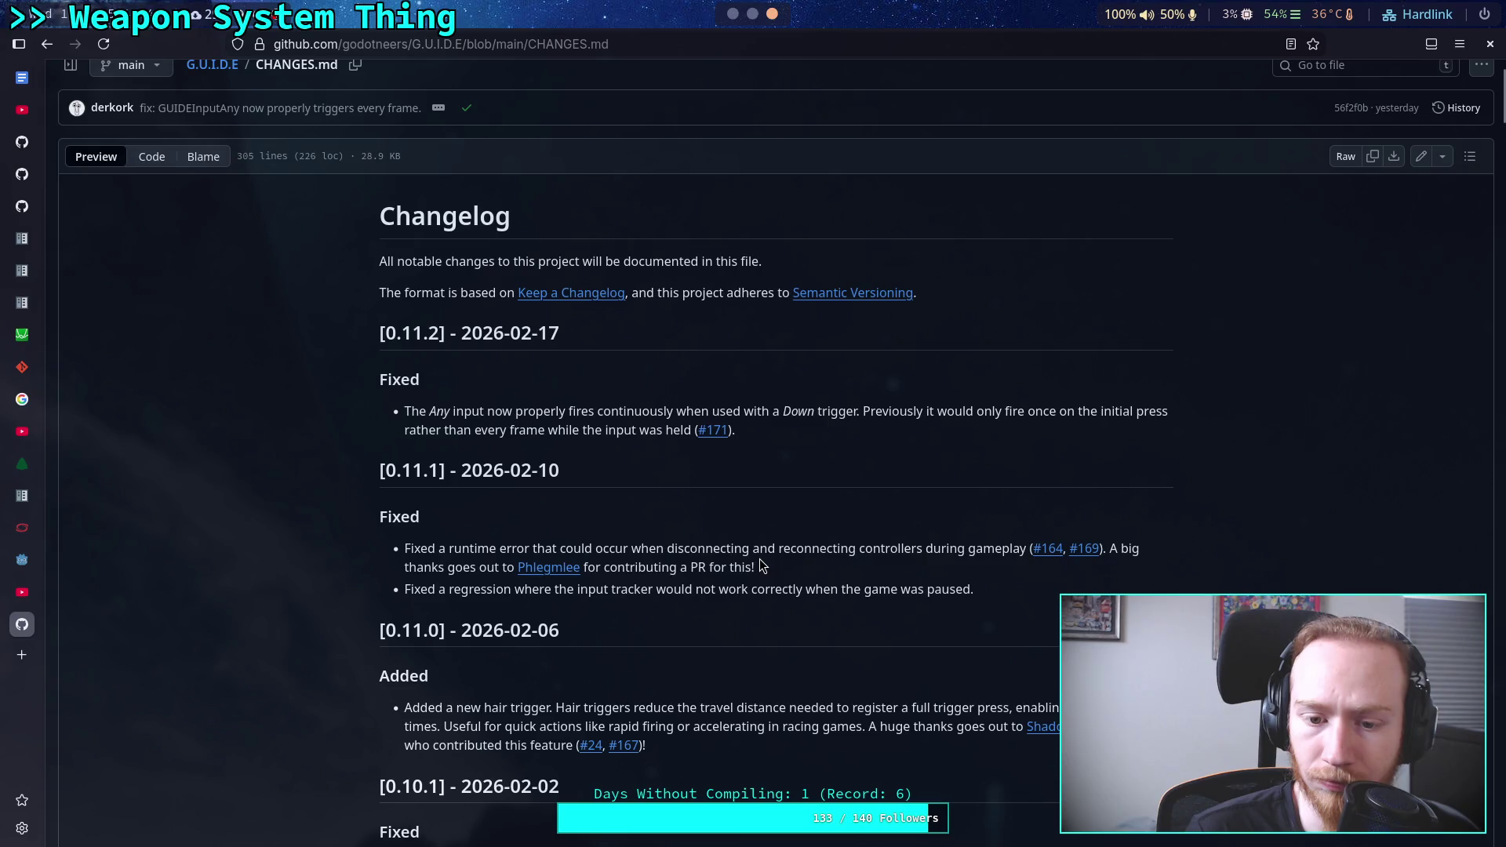
# Highlight the 0.11.1 controller reconnection fix and the Semantic Versioning sentence, then return to the repository
pyautogui.moveTo(673, 548); pyautogui.dragTo(1029, 549)
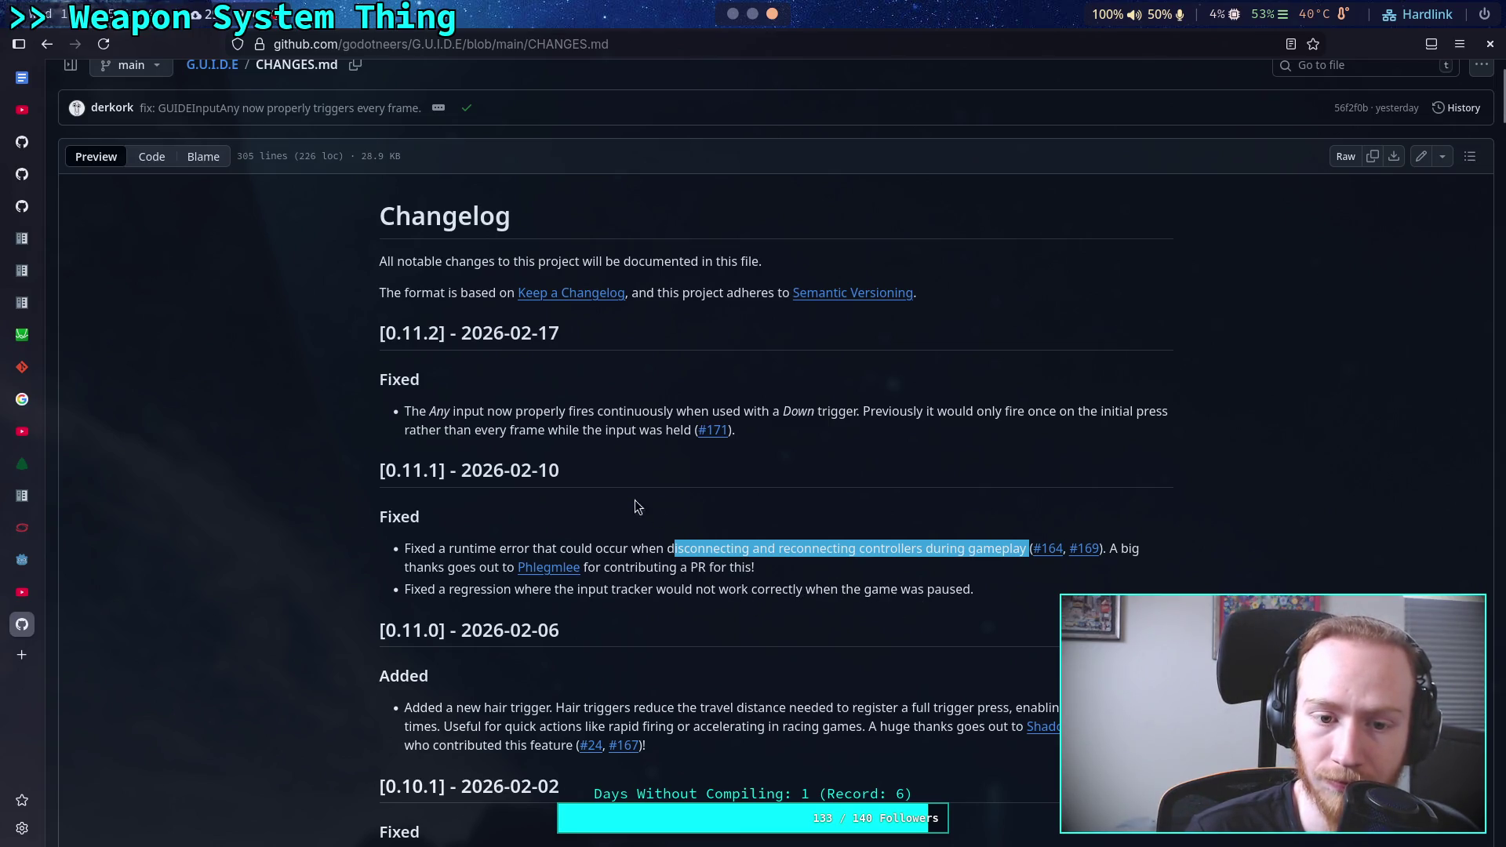
pyautogui.click(624, 447)
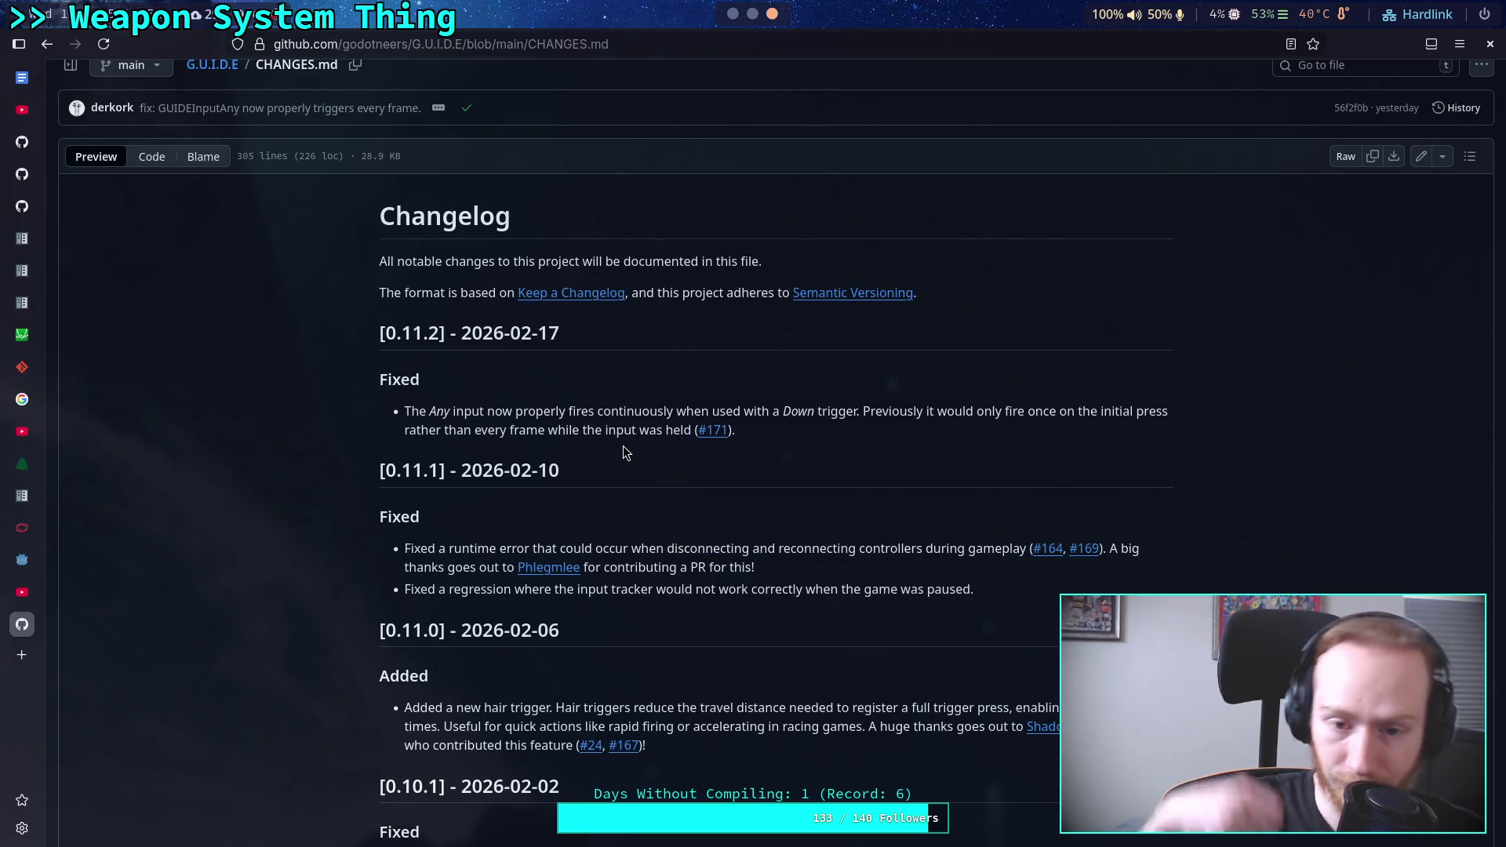
pyautogui.scroll(2, 623, 446)
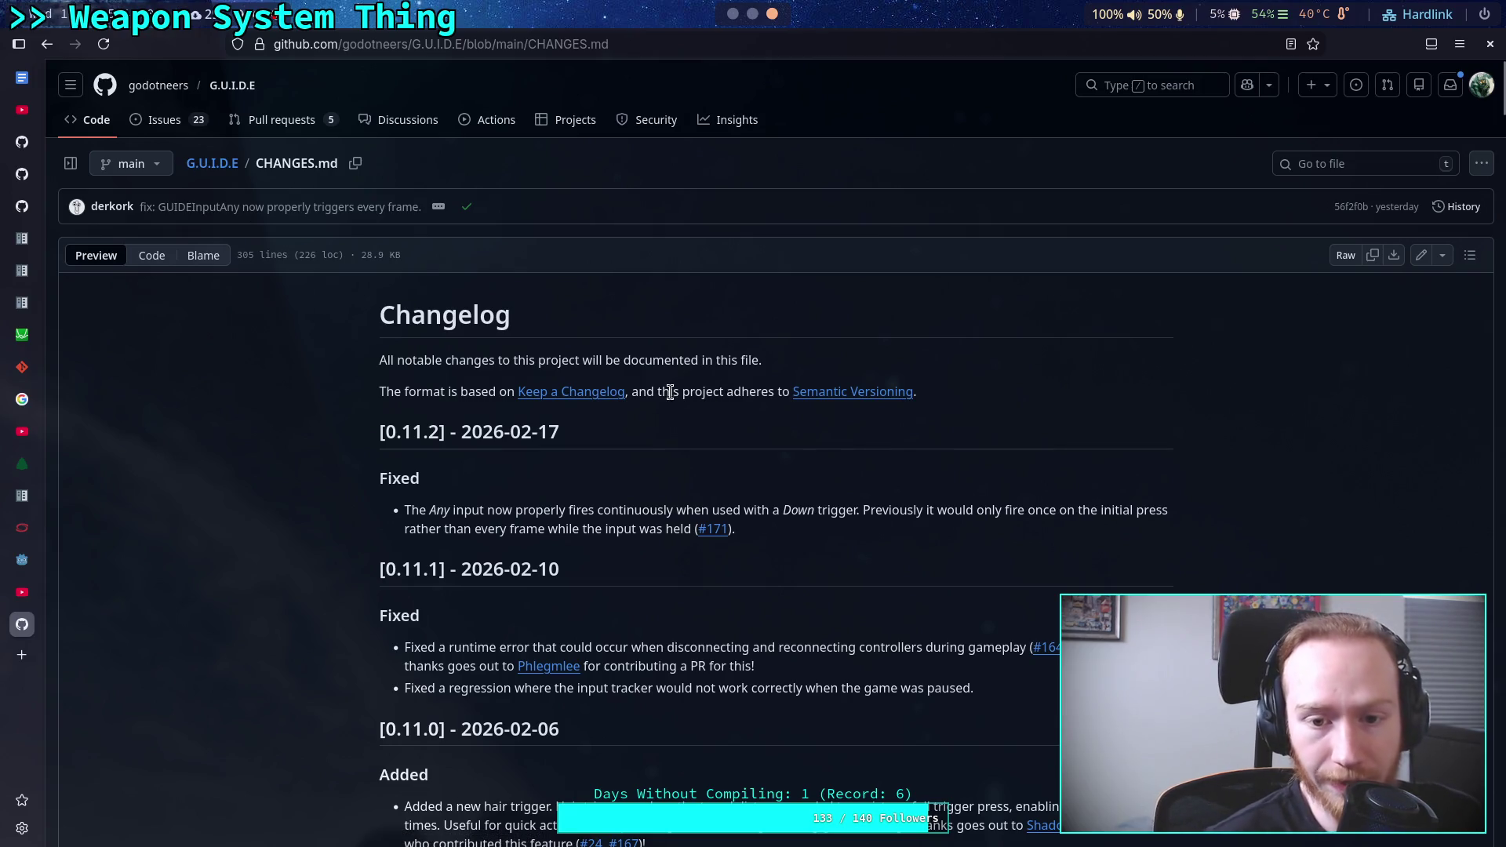
pyautogui.moveTo(670, 393); pyautogui.dragTo(912, 390)
pyautogui.click(598, 361)
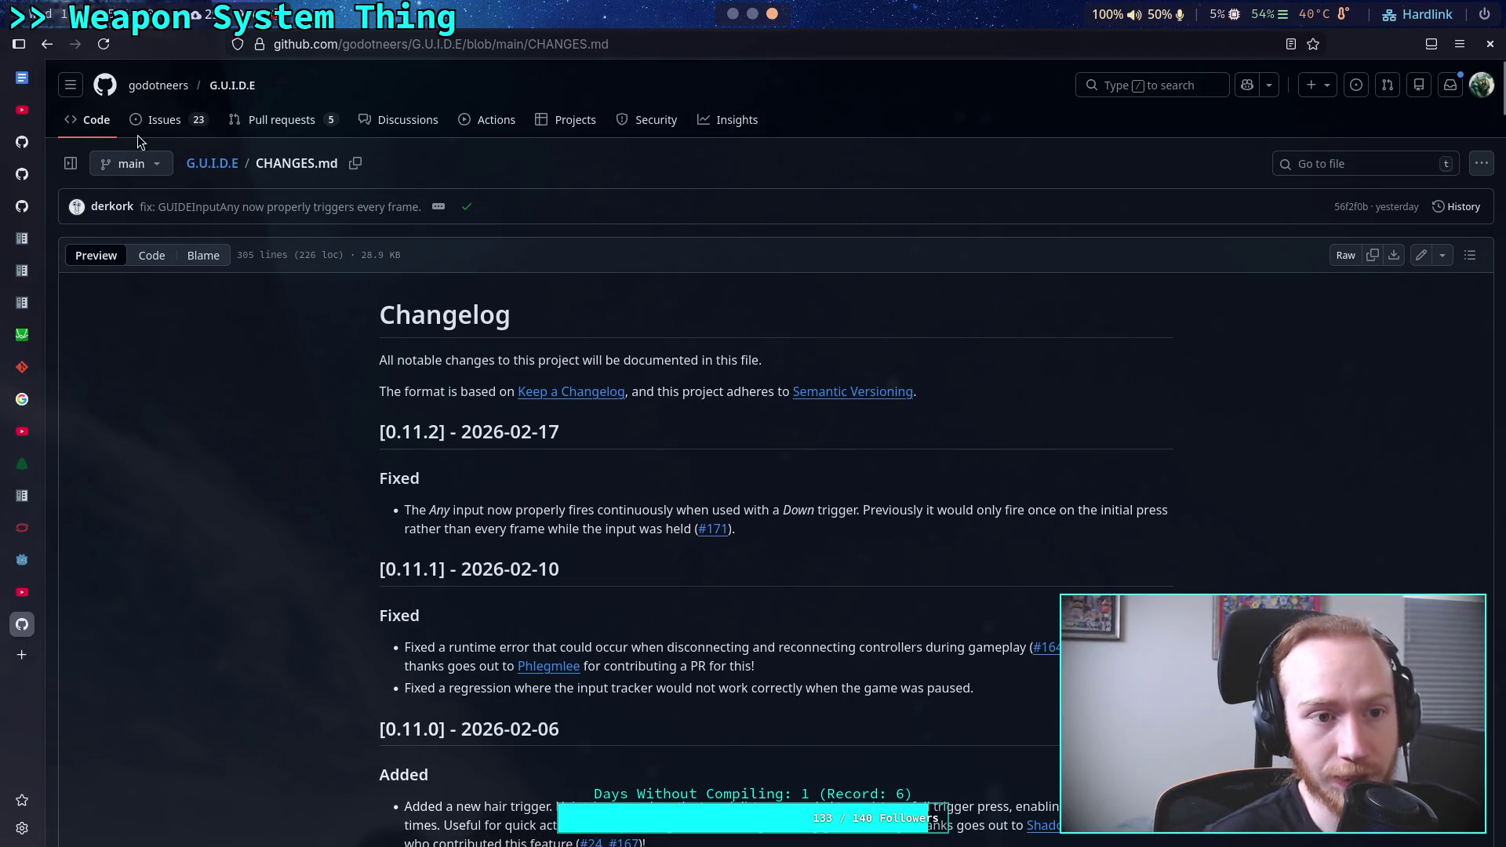
pyautogui.click(212, 163)
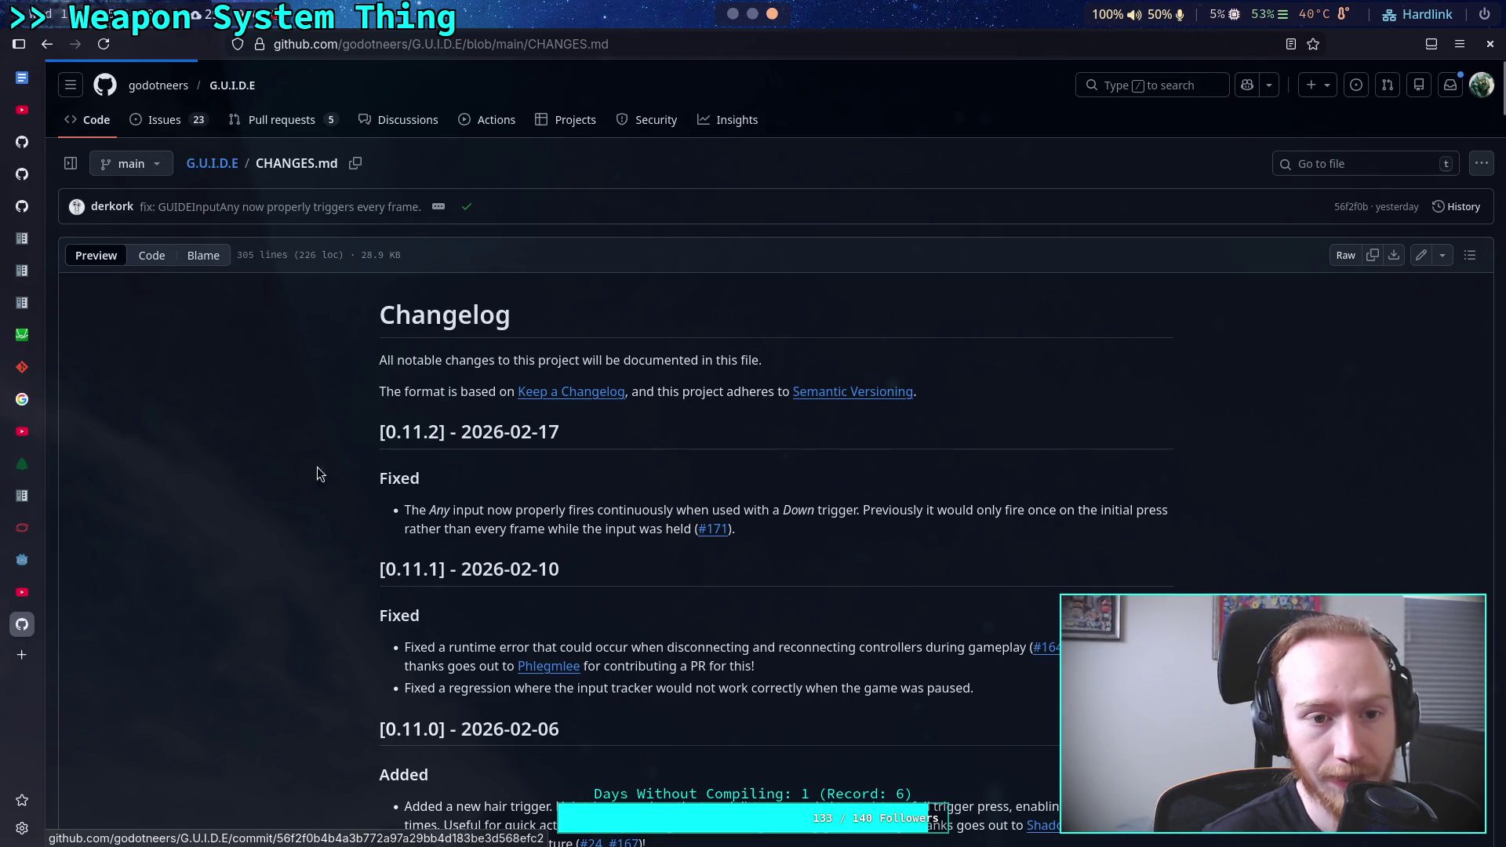
# Scroll through the G.U.I.D.E repository's file list (addons, docs, tests) and README
pyautogui.scroll(-6, 285, 488)
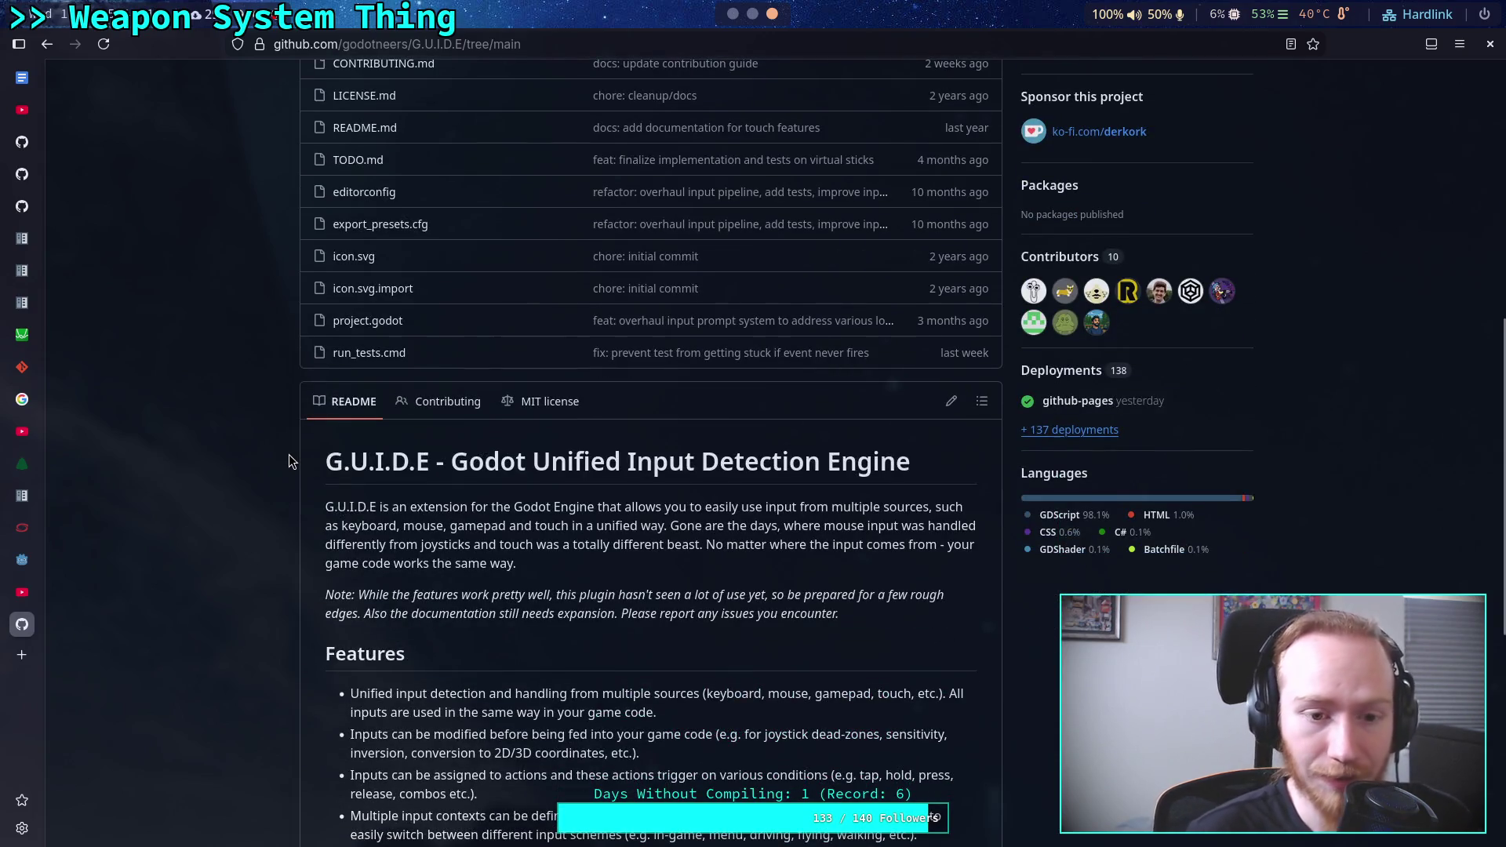
pyautogui.scroll(4, 288, 461)
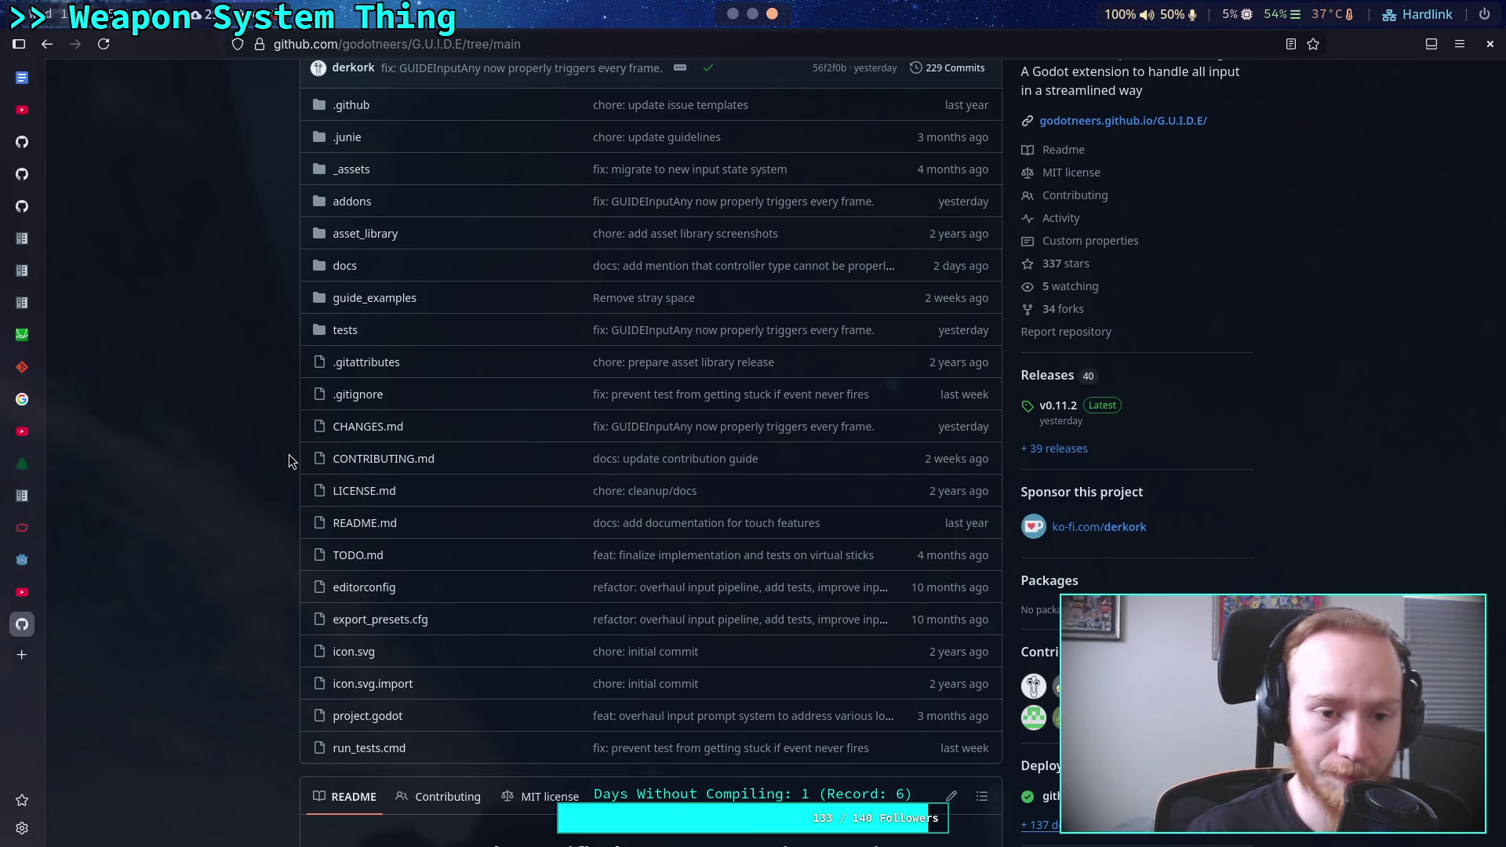
pyautogui.scroll(3, 288, 462)
pyautogui.scroll(-4, 270, 501)
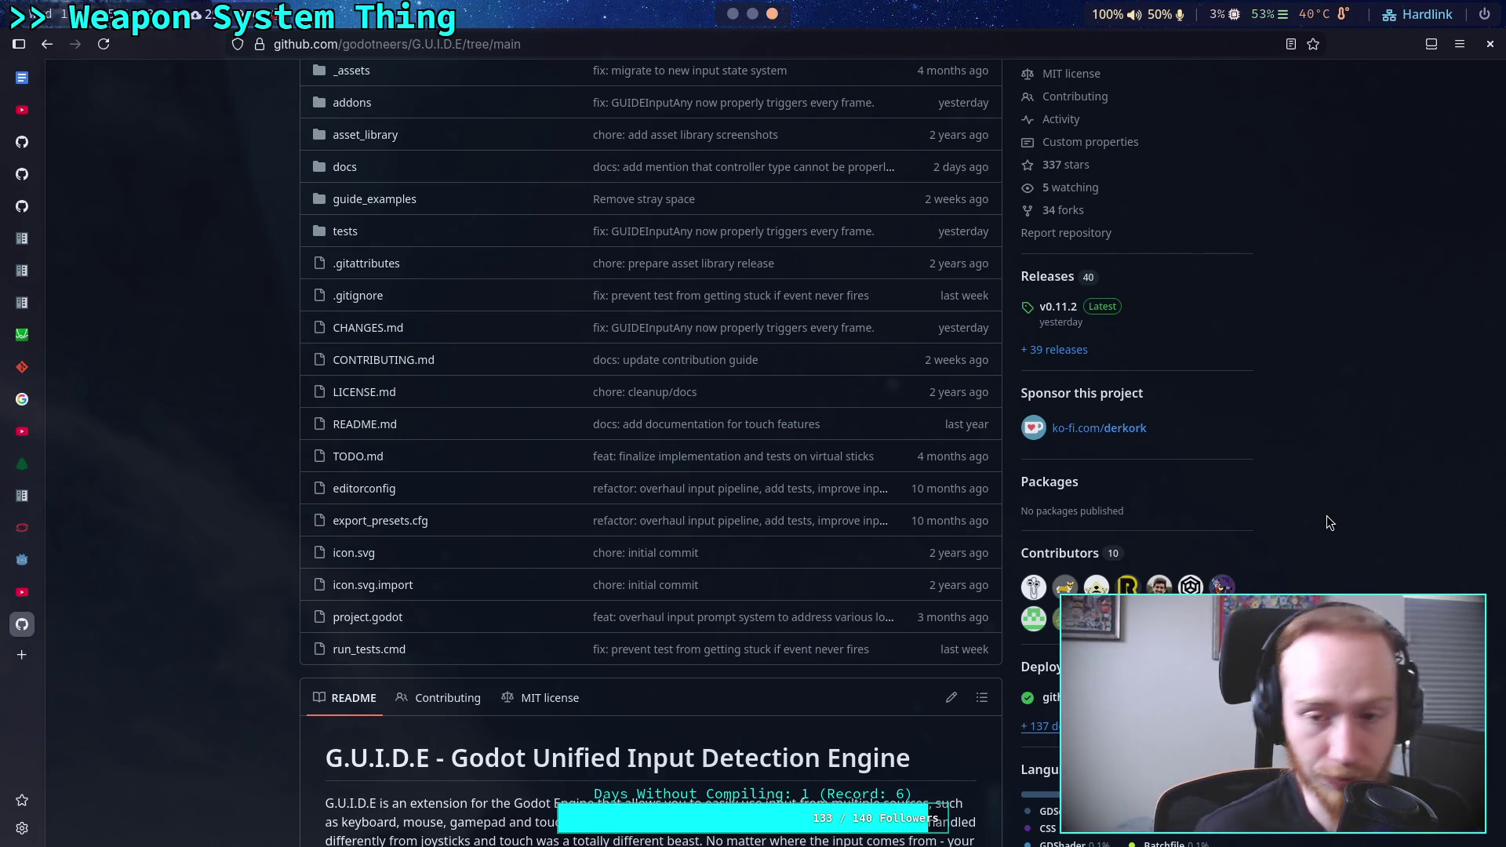
pyautogui.scroll(4, 1324, 515)
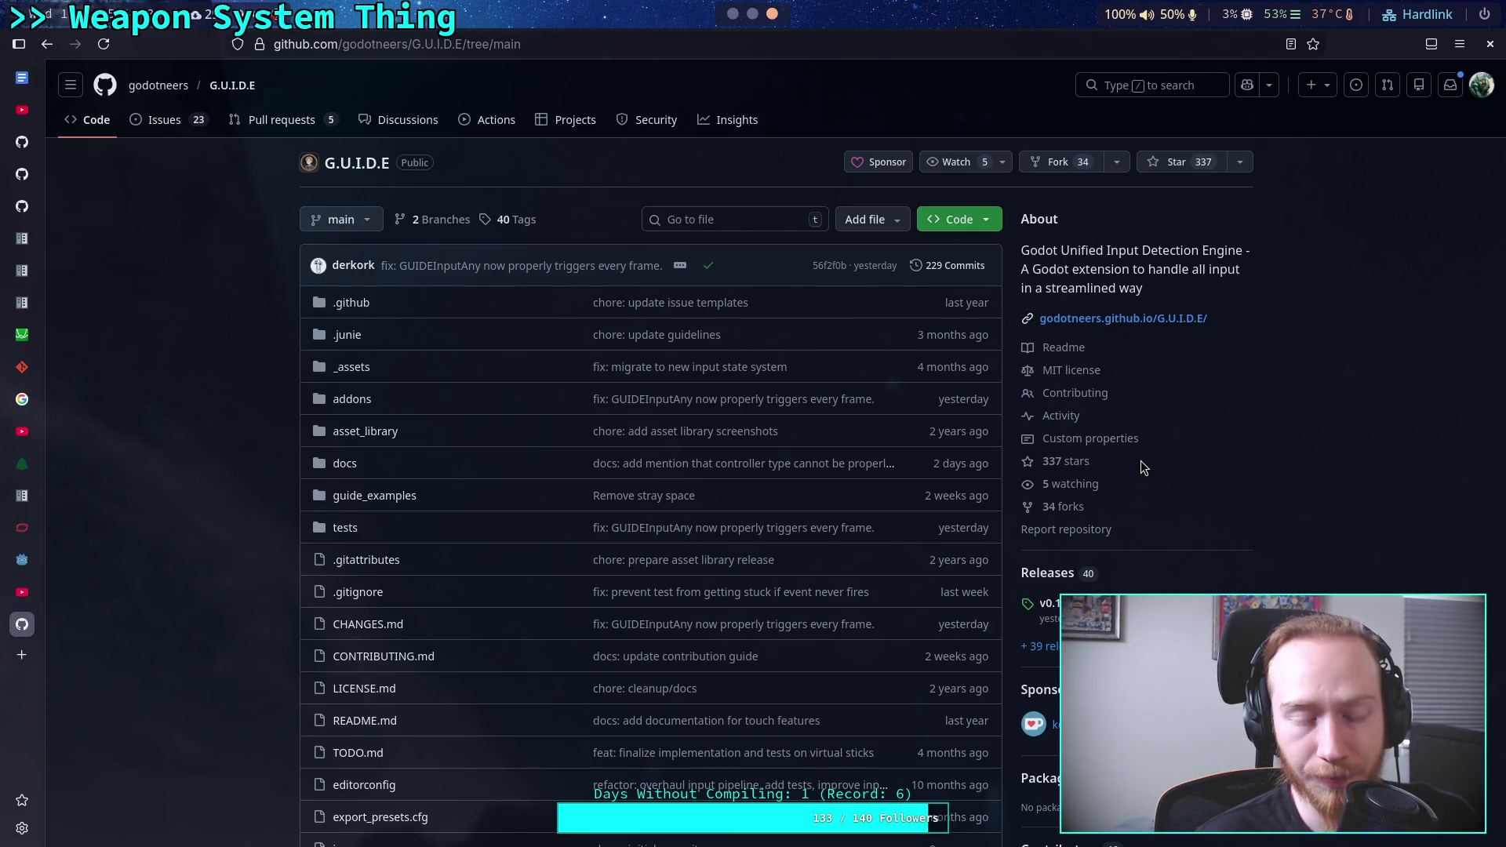
pyautogui.click(353, 400)
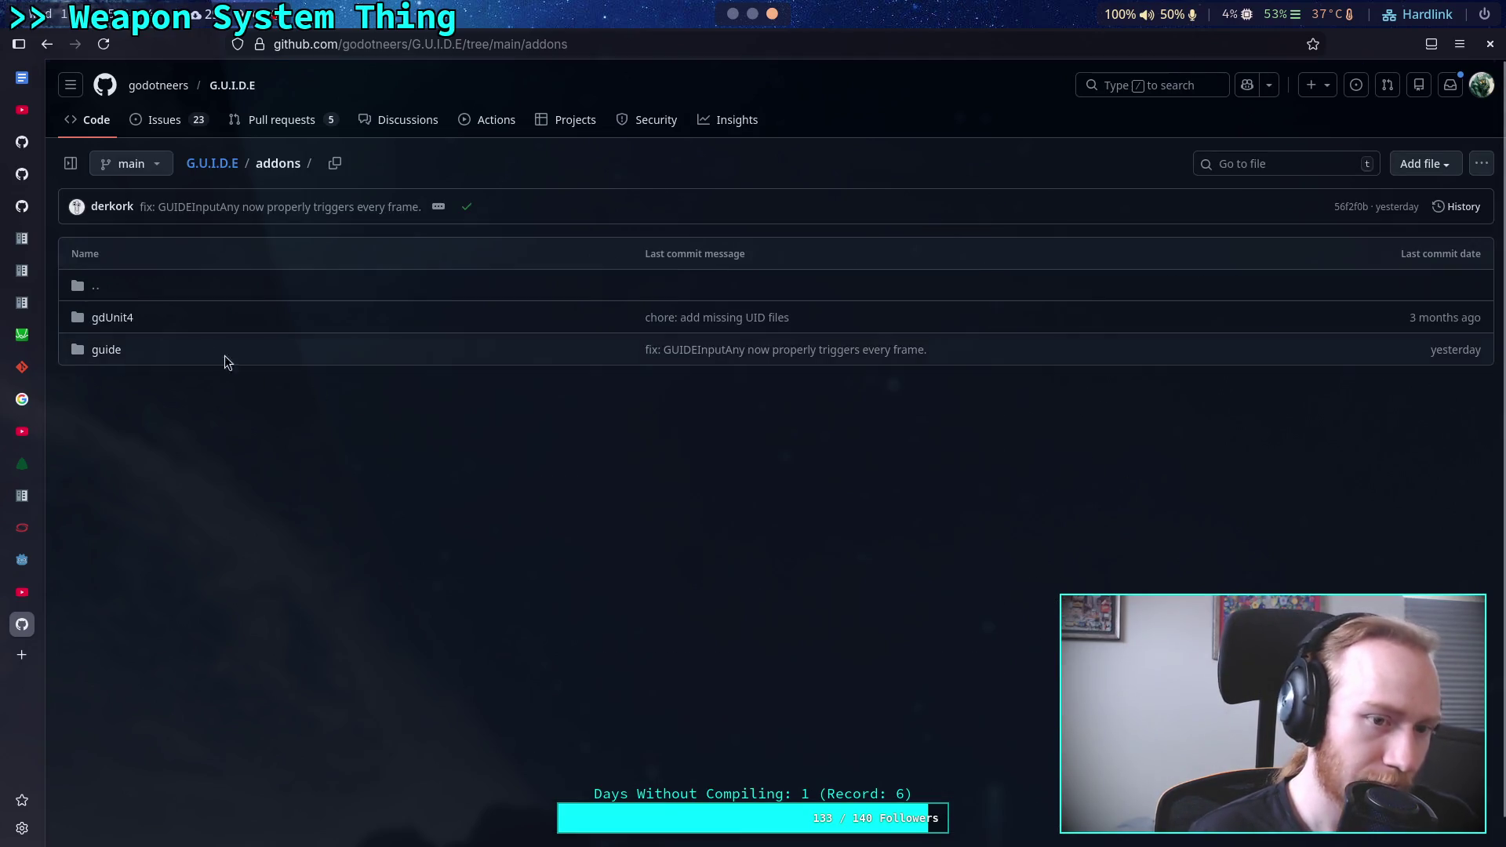
pyautogui.click(110, 350)
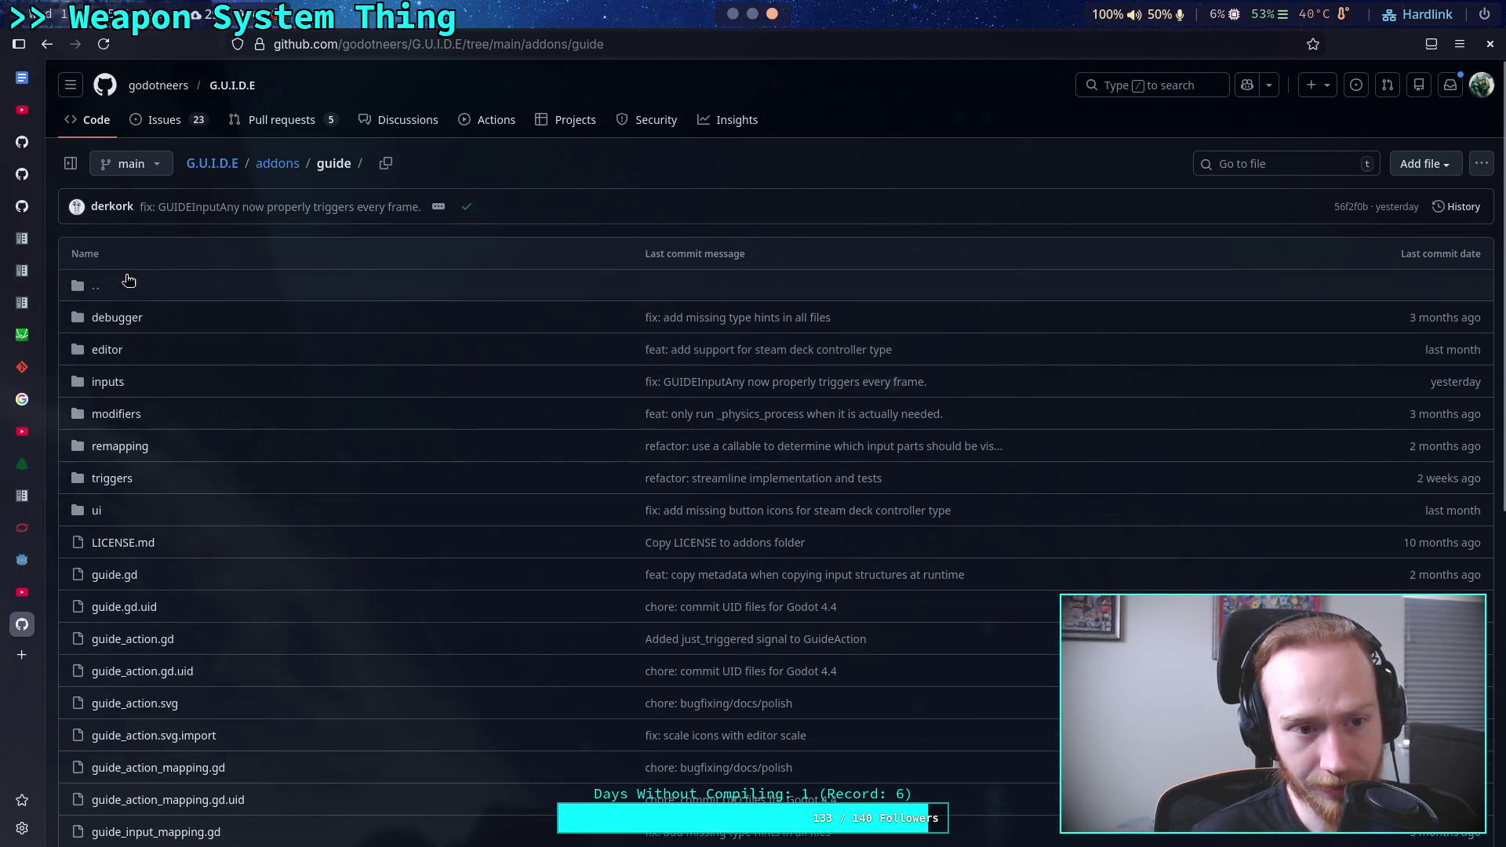
pyautogui.click(223, 164)
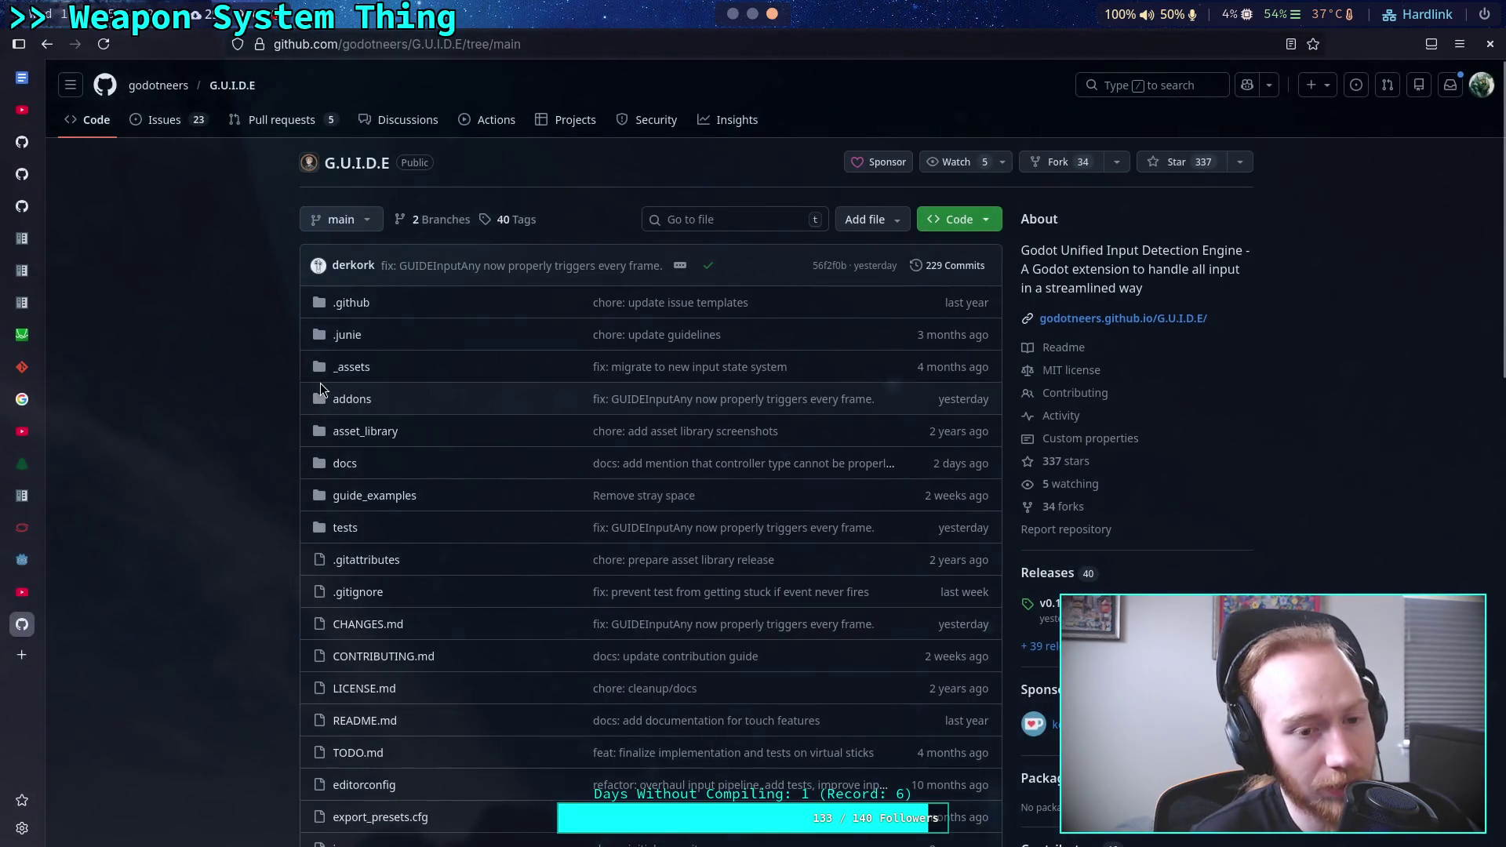
# Scroll back to the top of the repository page and return to the Godot editor
pyautogui.scroll(-5, 410, 473)
pyautogui.scroll(3, 410, 473)
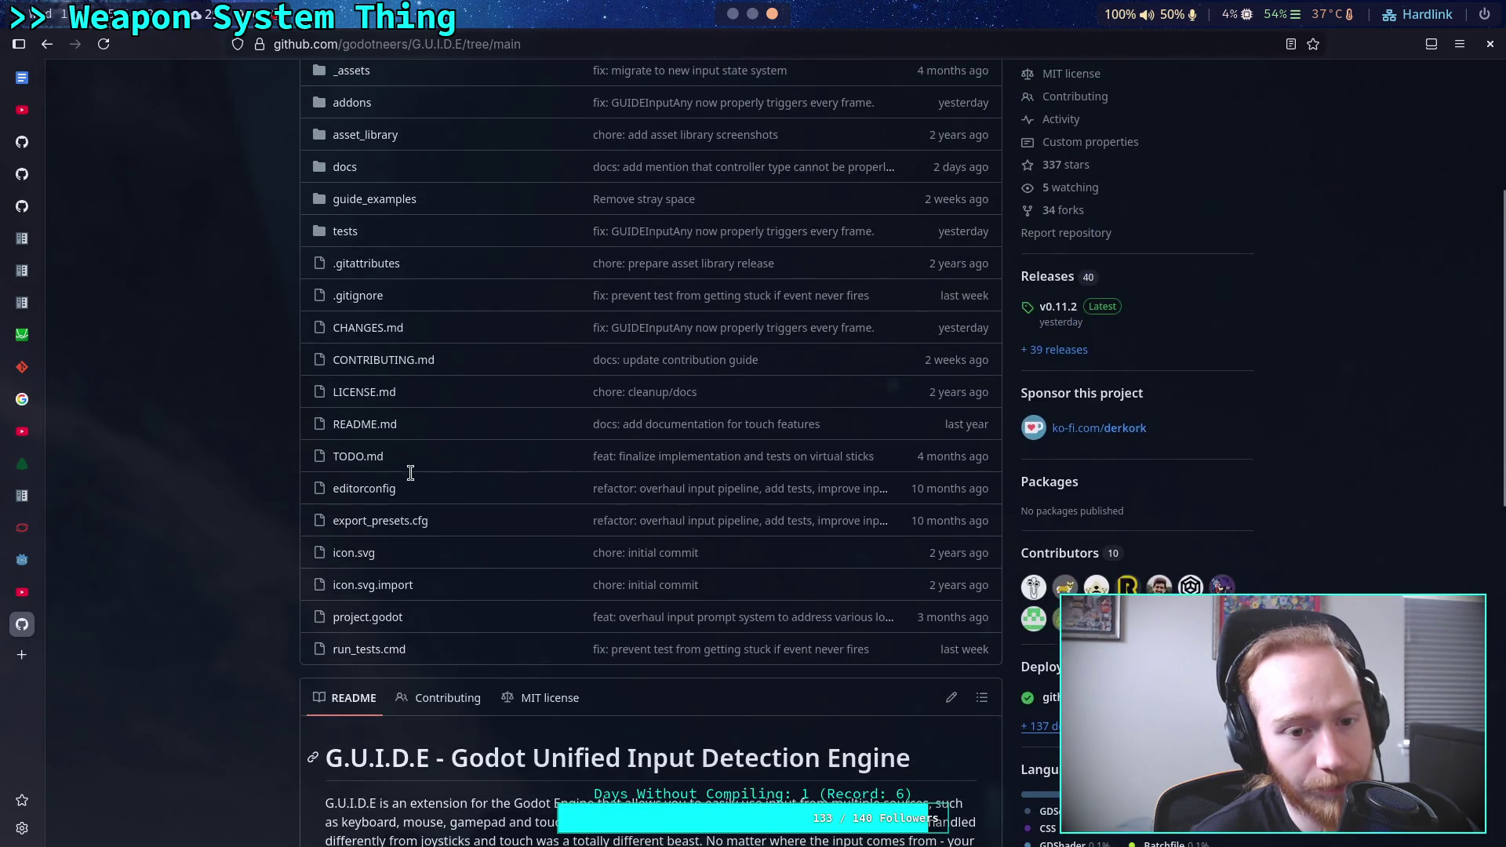
pyautogui.scroll(1, 413, 480)
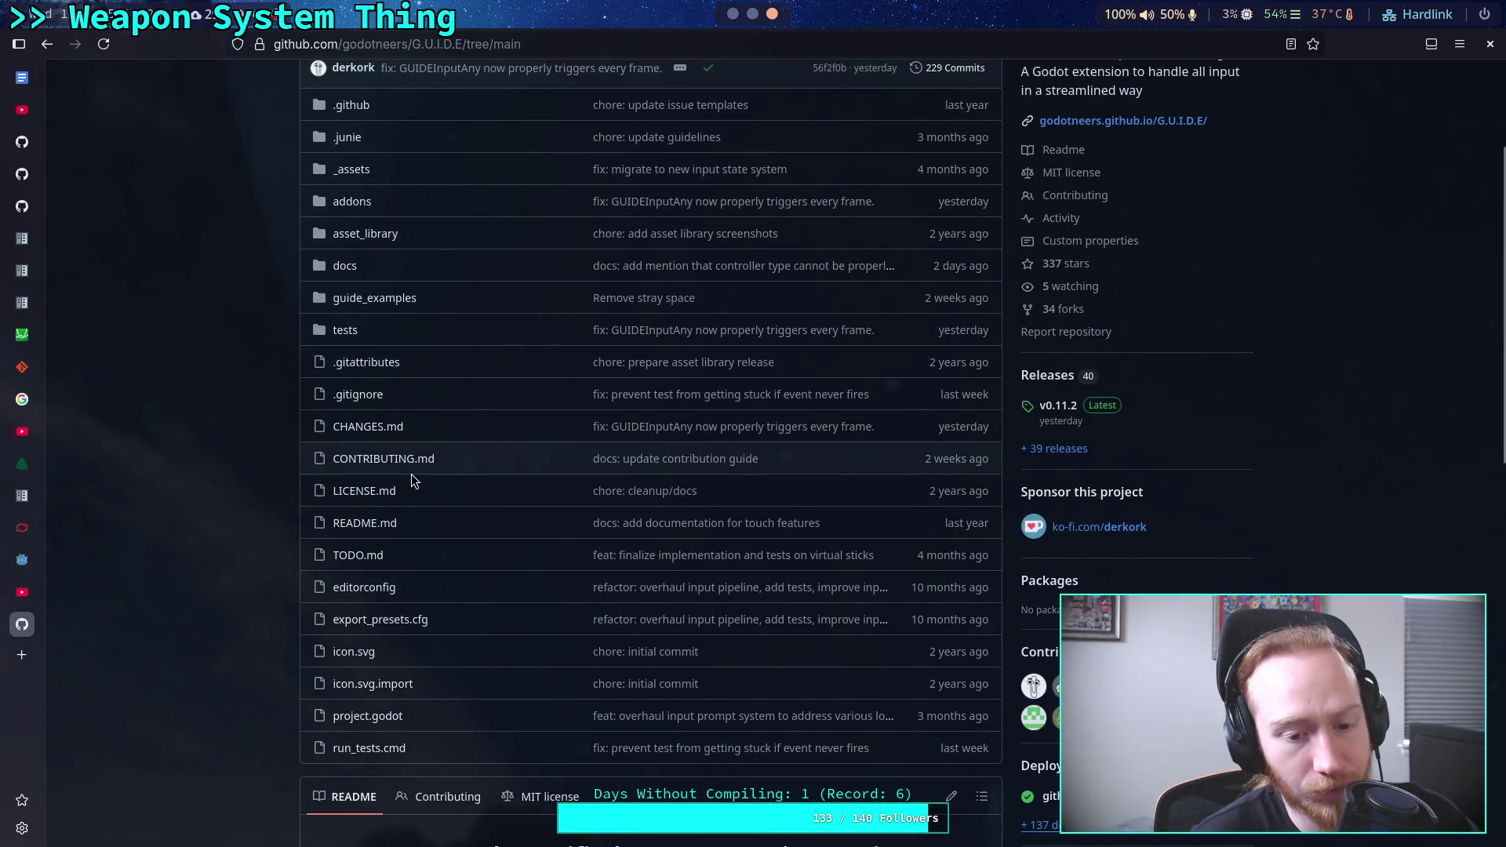
pyautogui.scroll(2, 416, 469)
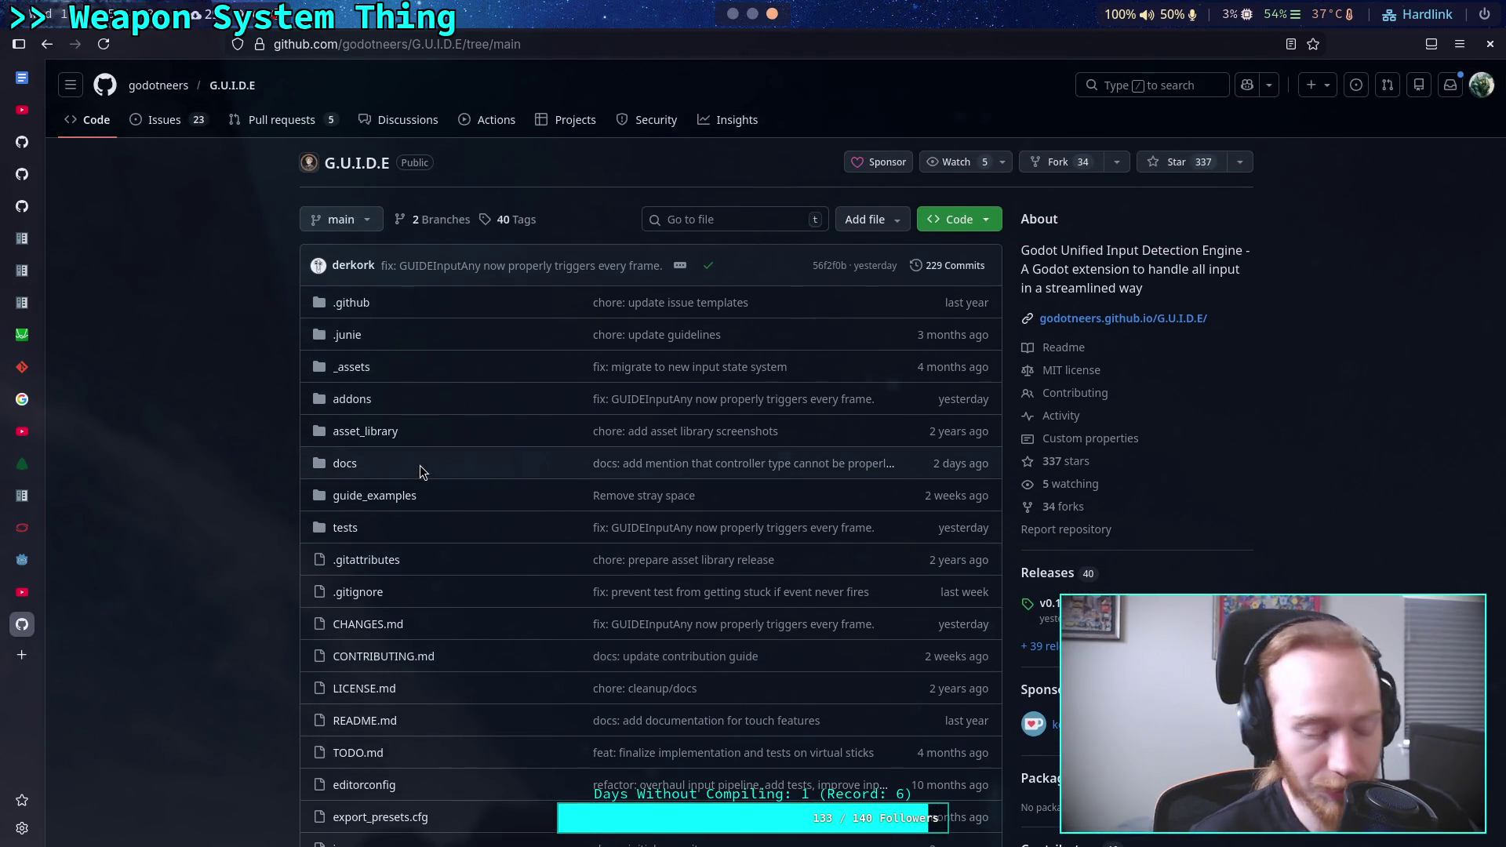
pyautogui.hotkey('alt', 'Tab')
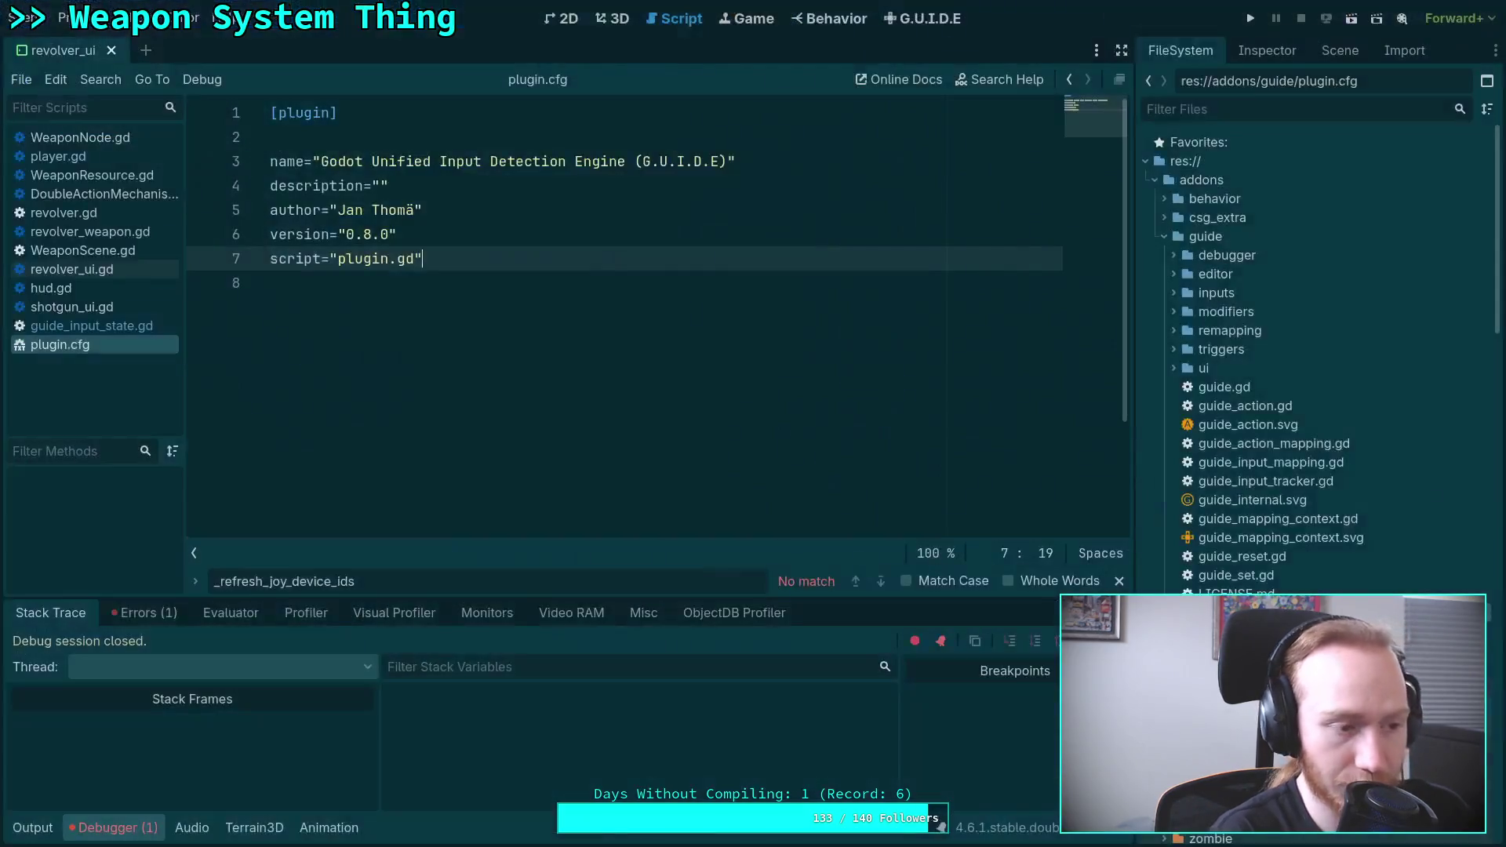
pyautogui.click(922, 18)
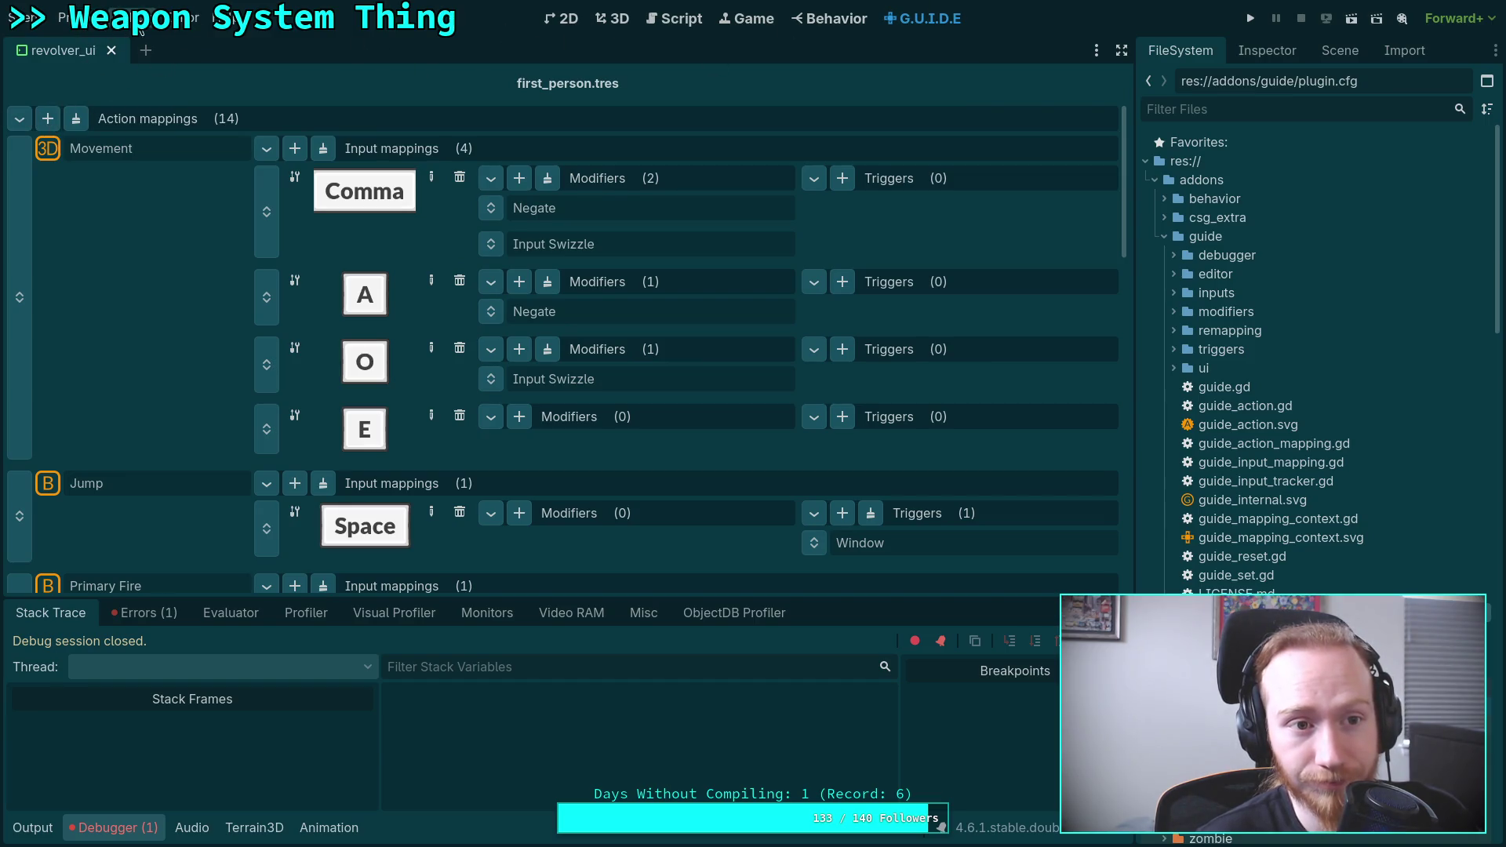
pyautogui.click(63, 17)
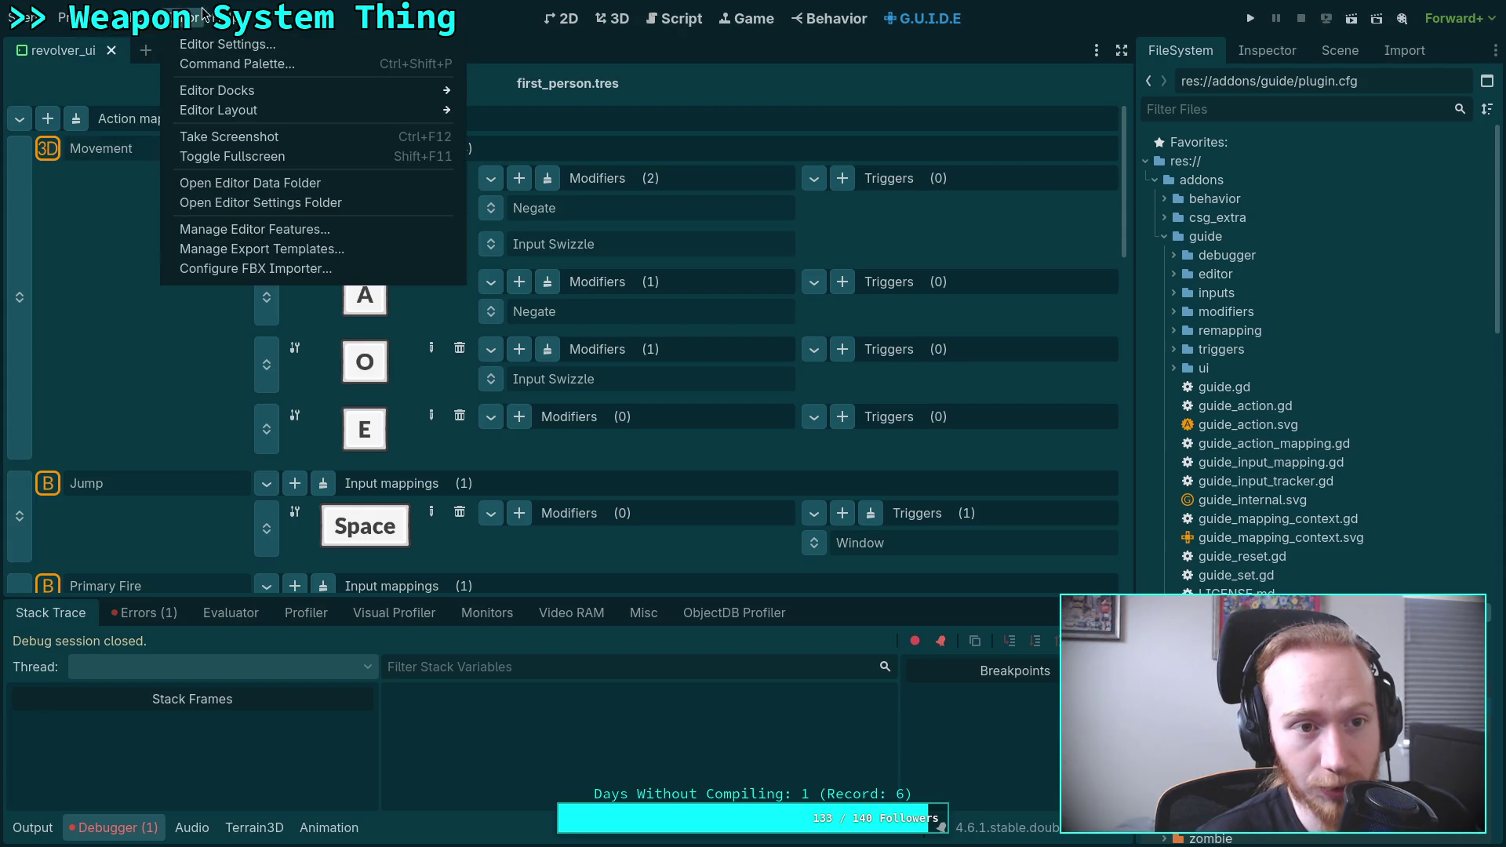
pyautogui.click(78, 44)
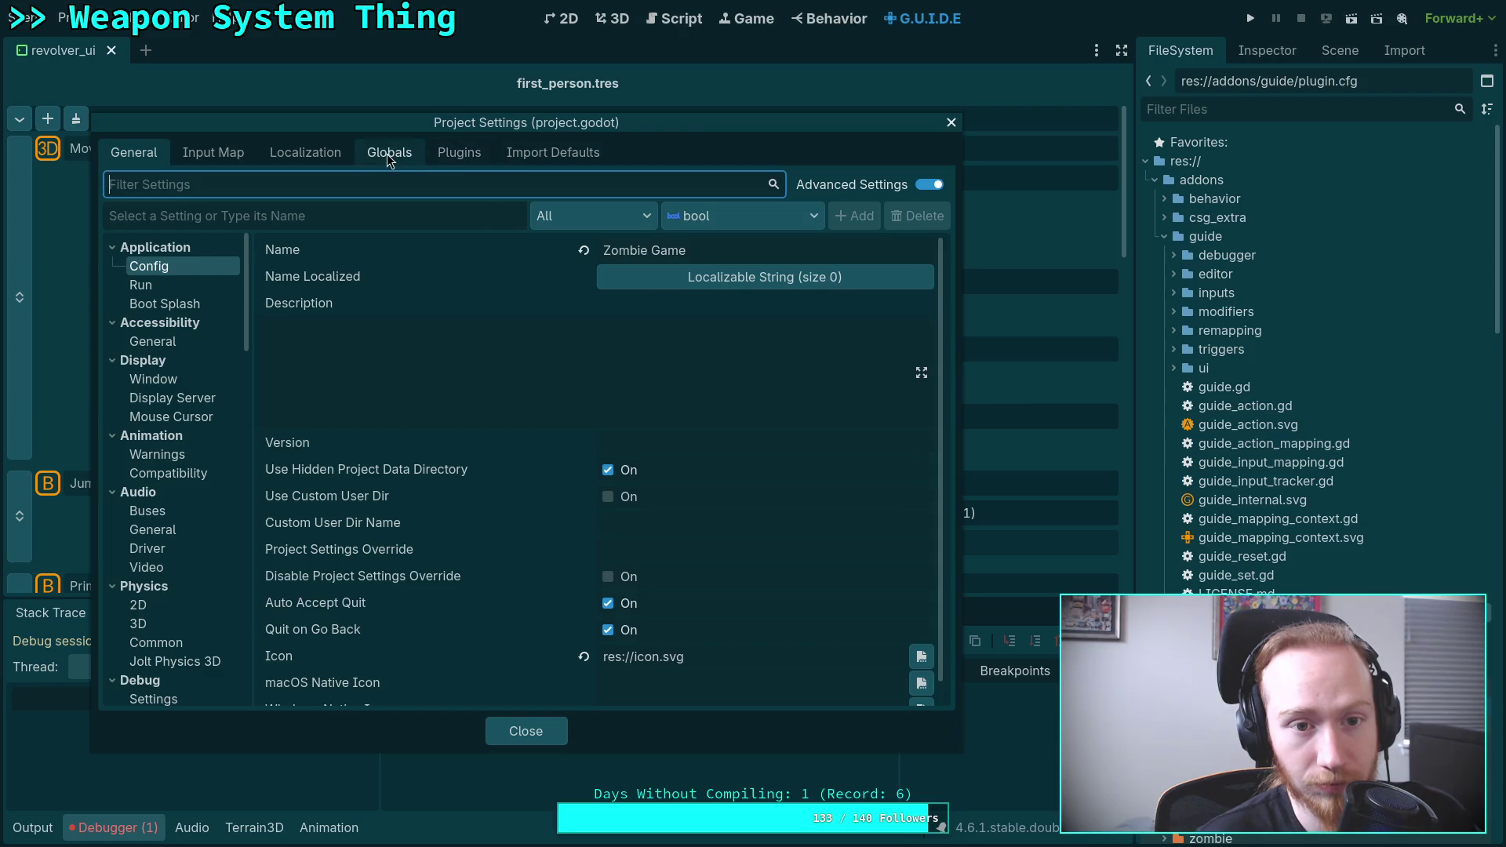
pyautogui.click(477, 155)
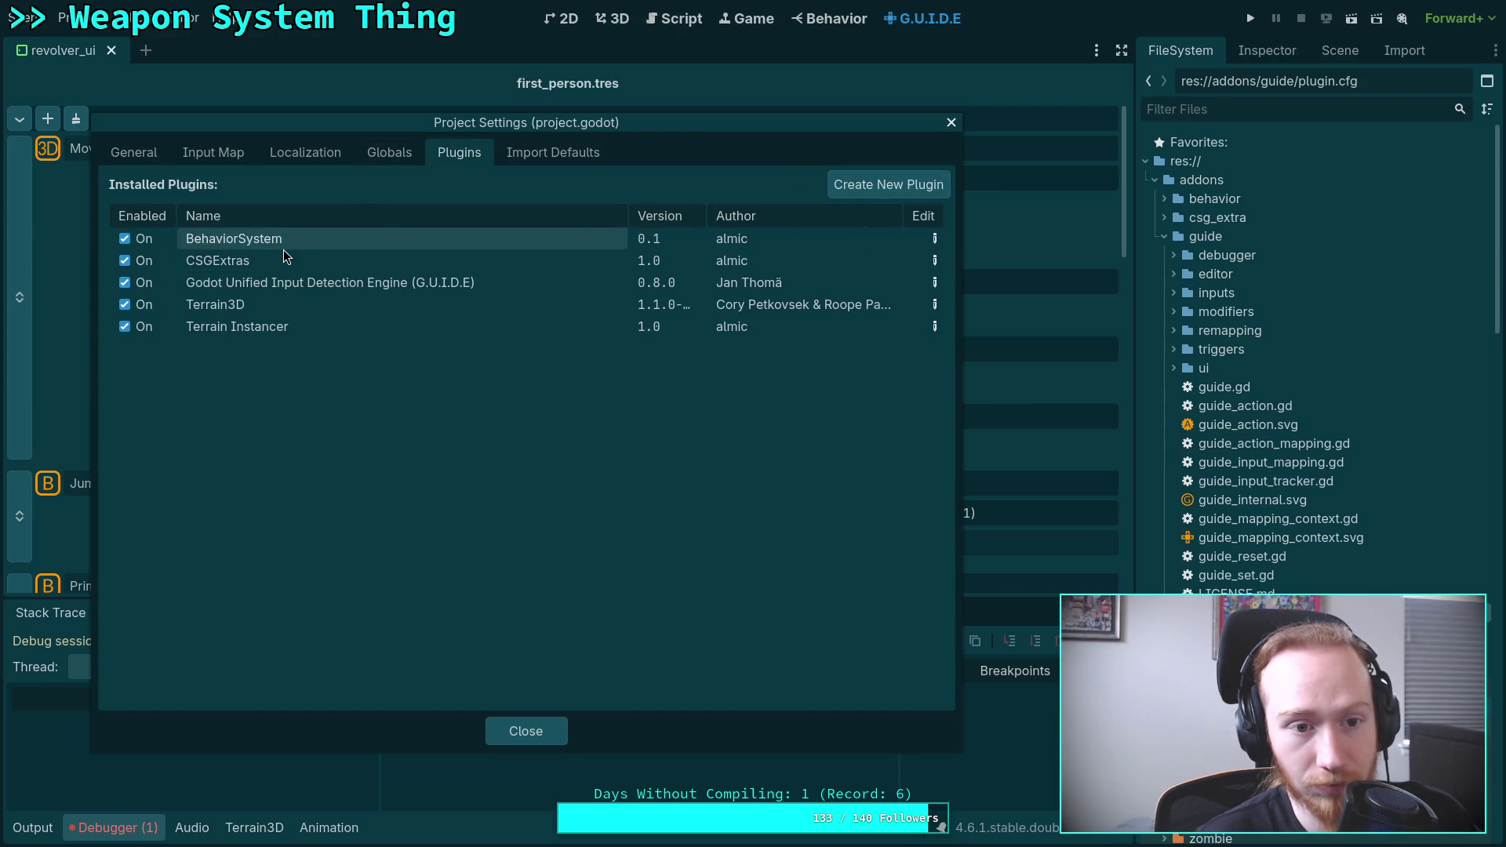
pyautogui.click(107, 157)
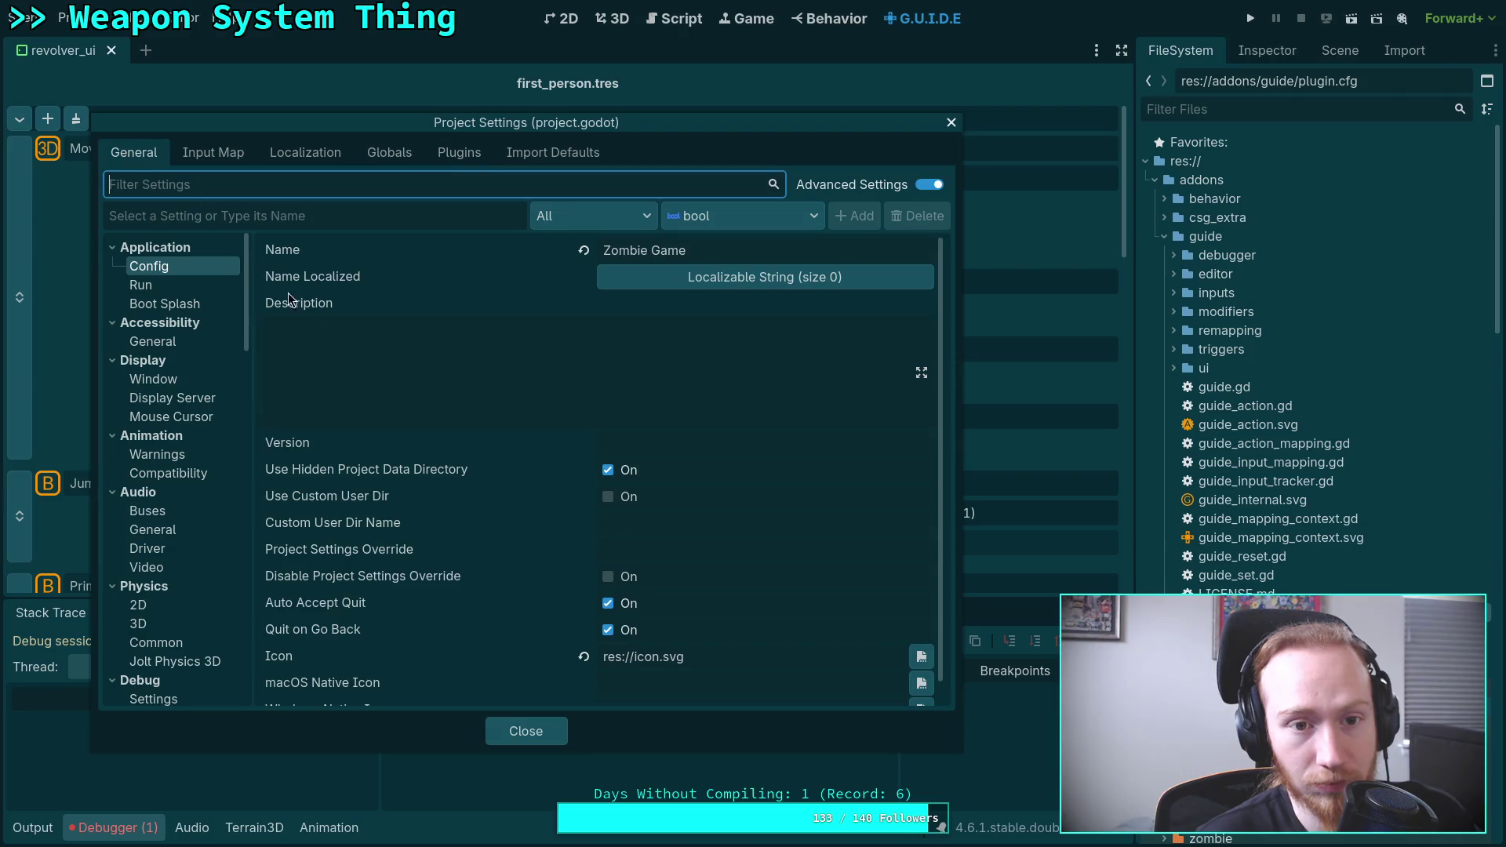
pyautogui.click(490, 726)
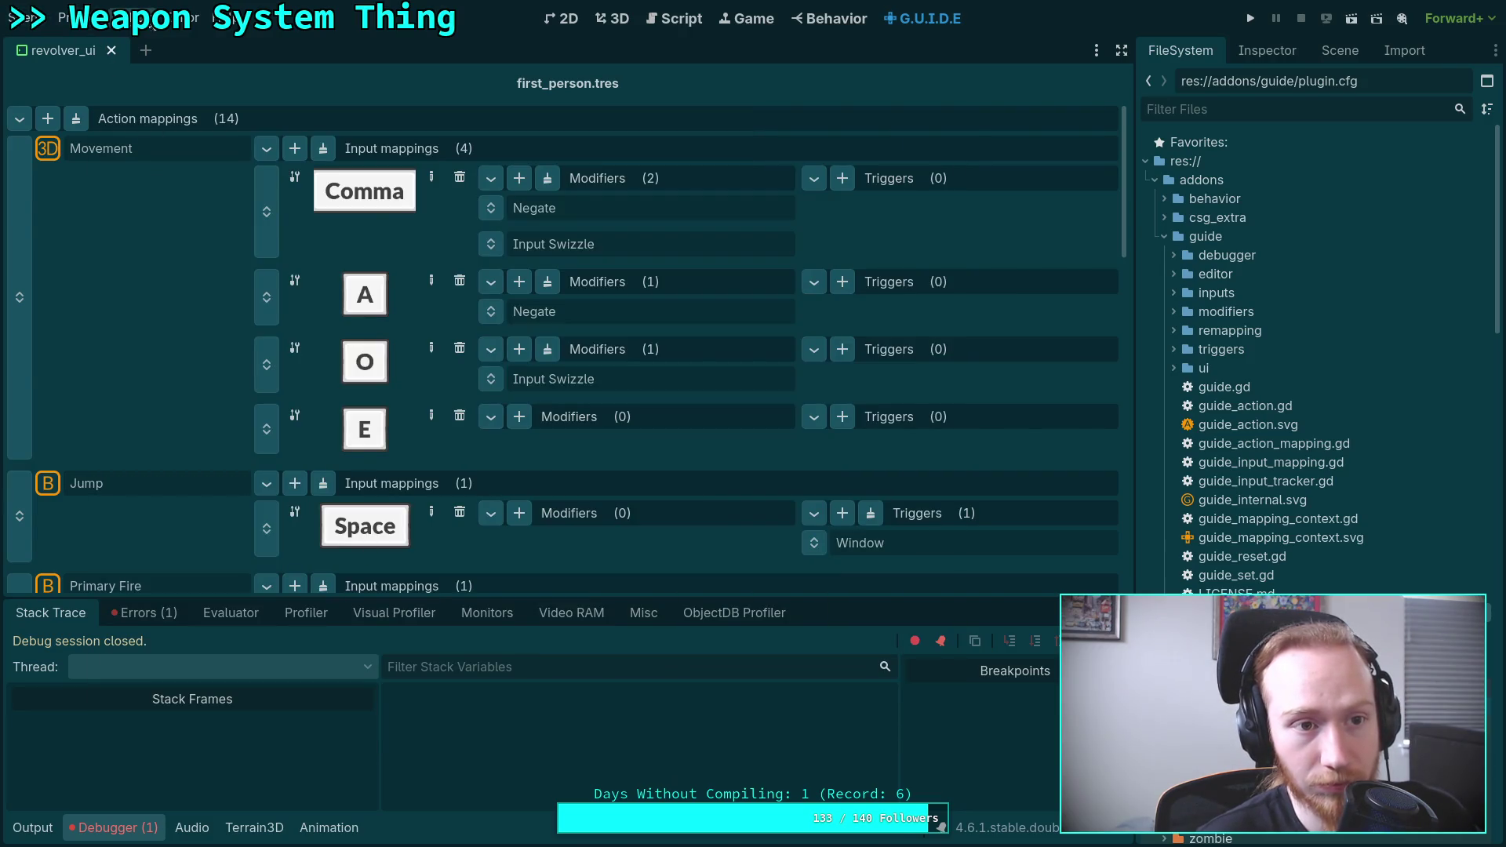
pyautogui.click(194, 21)
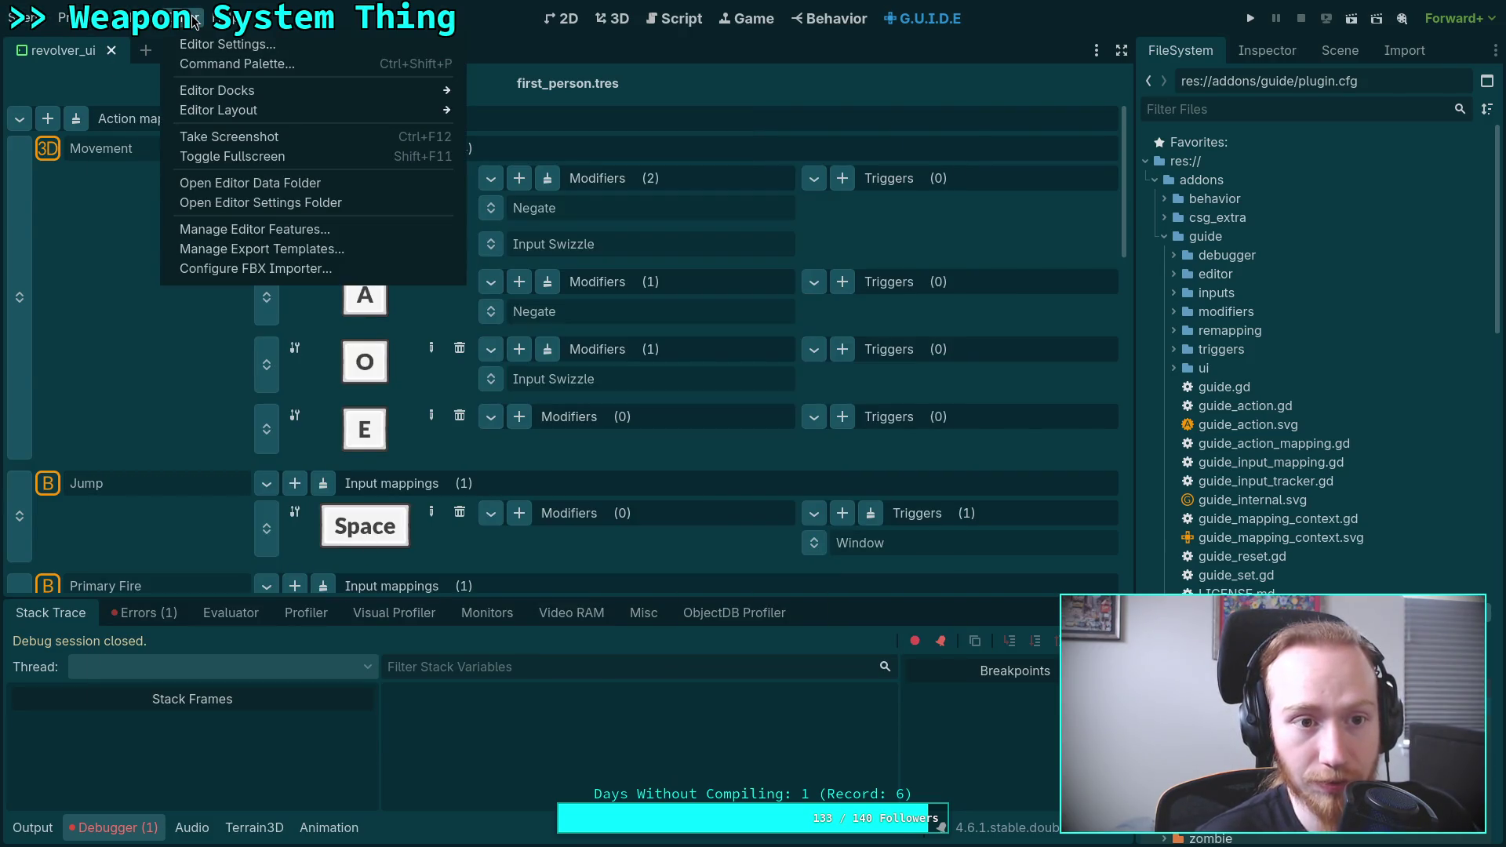
pyautogui.moveTo(90, 28)
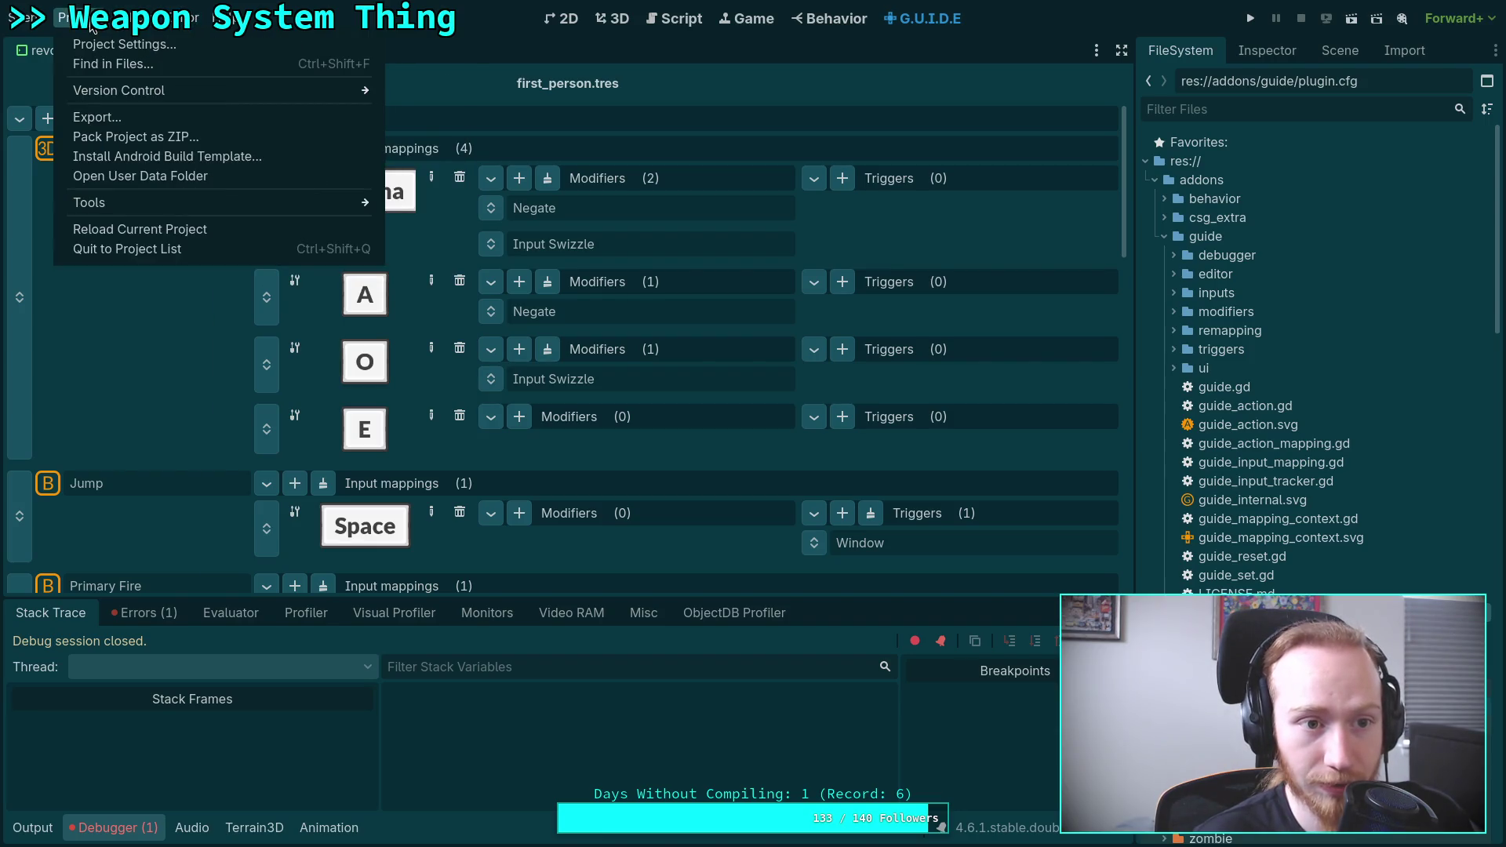
pyautogui.moveTo(233, 26)
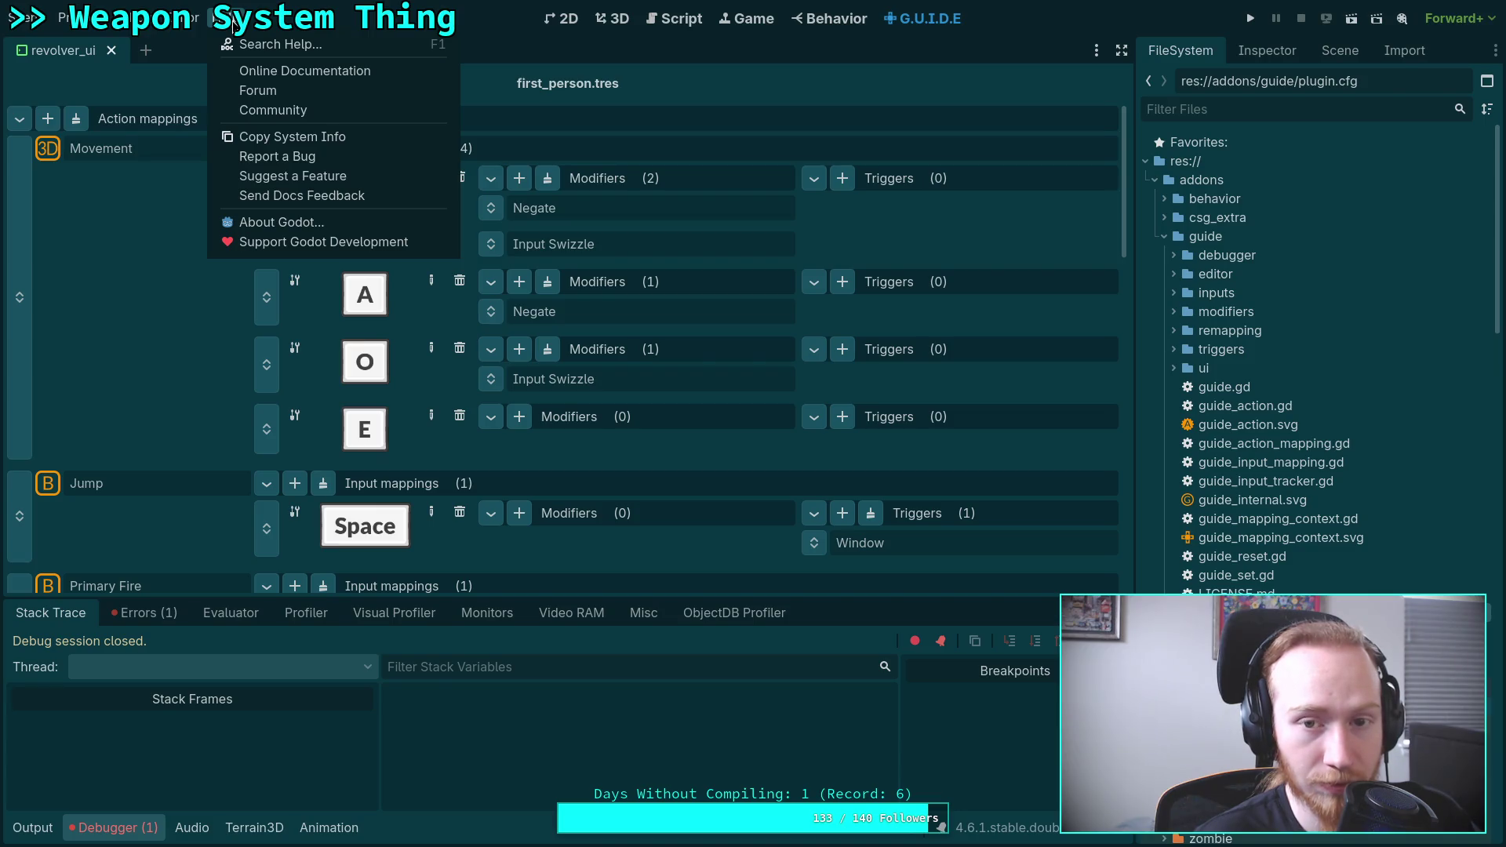
pyautogui.click(1063, 19)
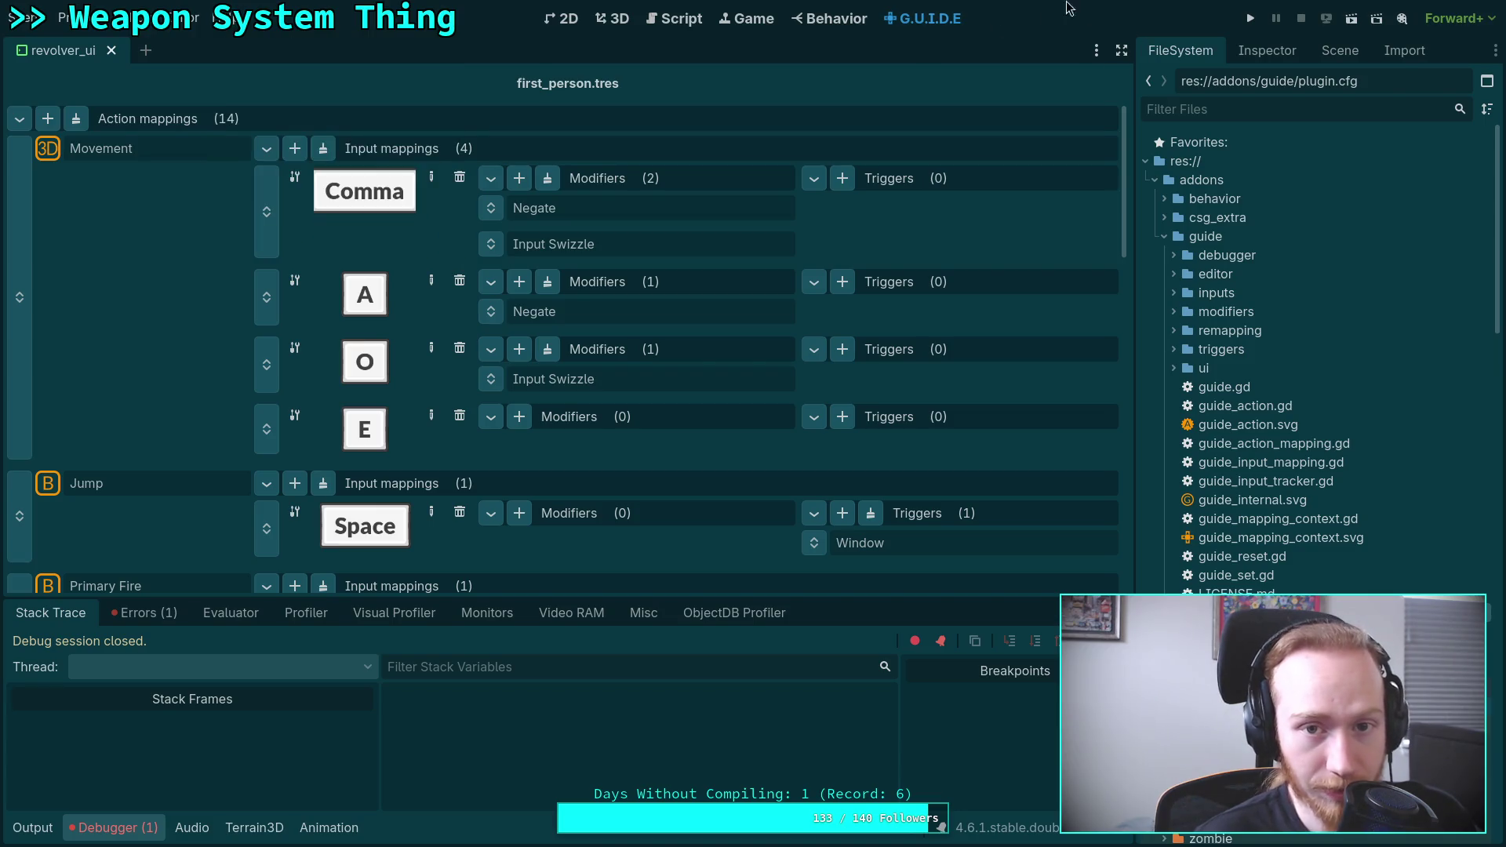
pyautogui.click(185, 17)
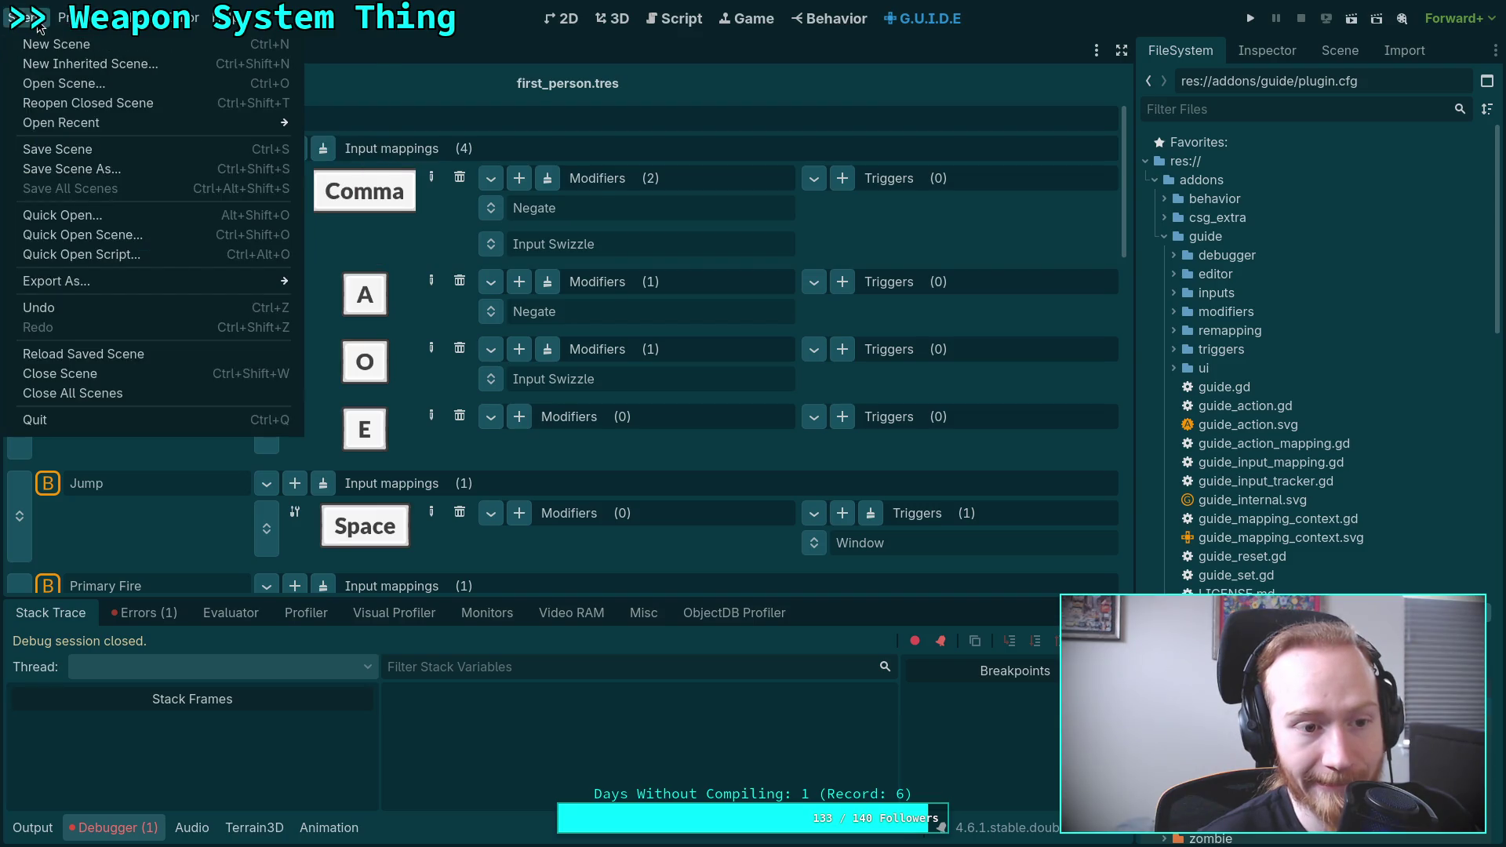
pyautogui.click(421, 59)
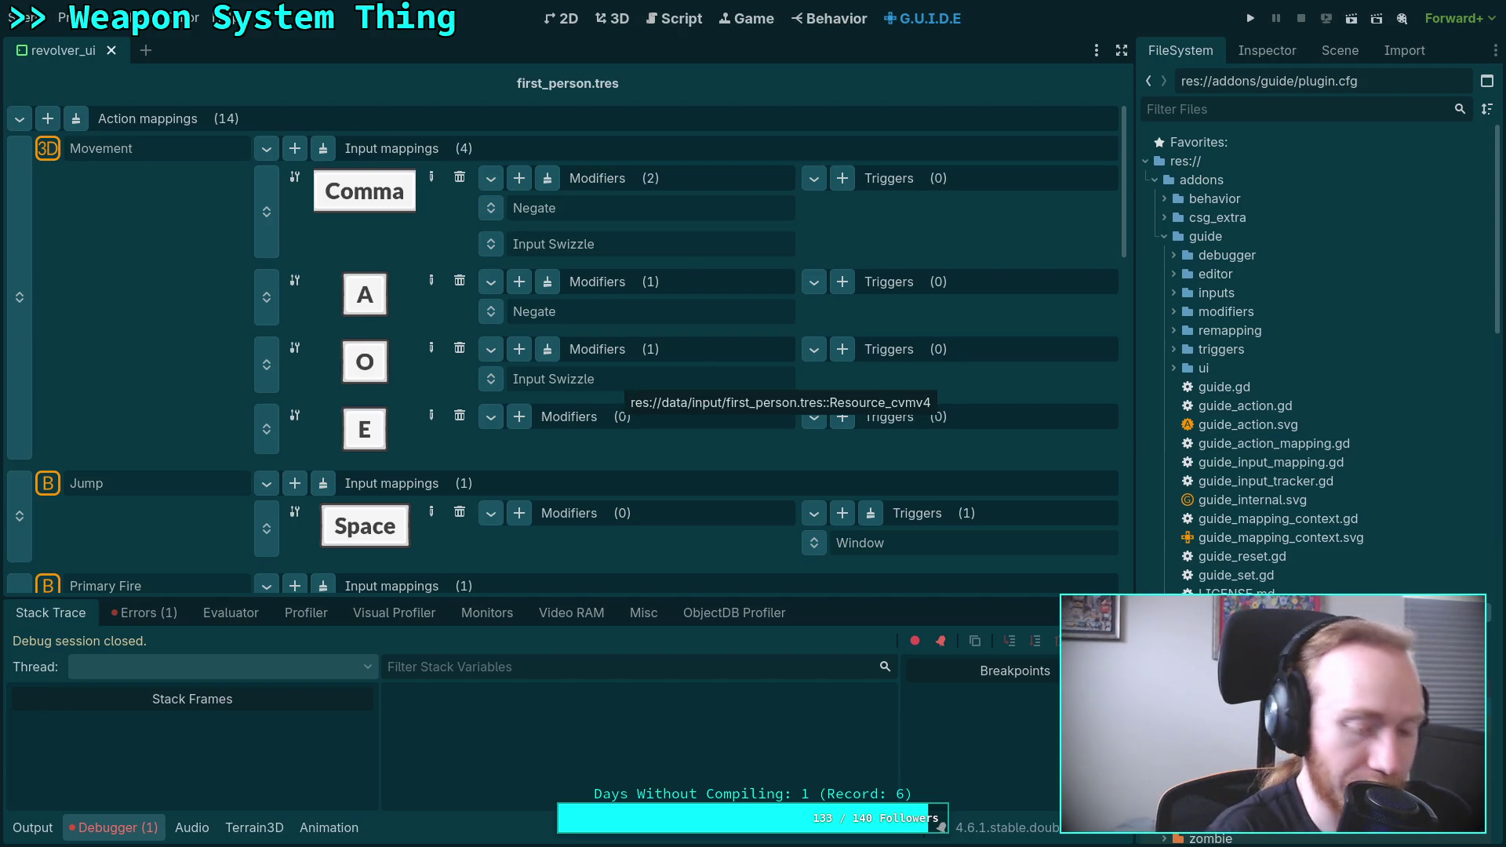
pyautogui.hotkey('alt', 'Tab')
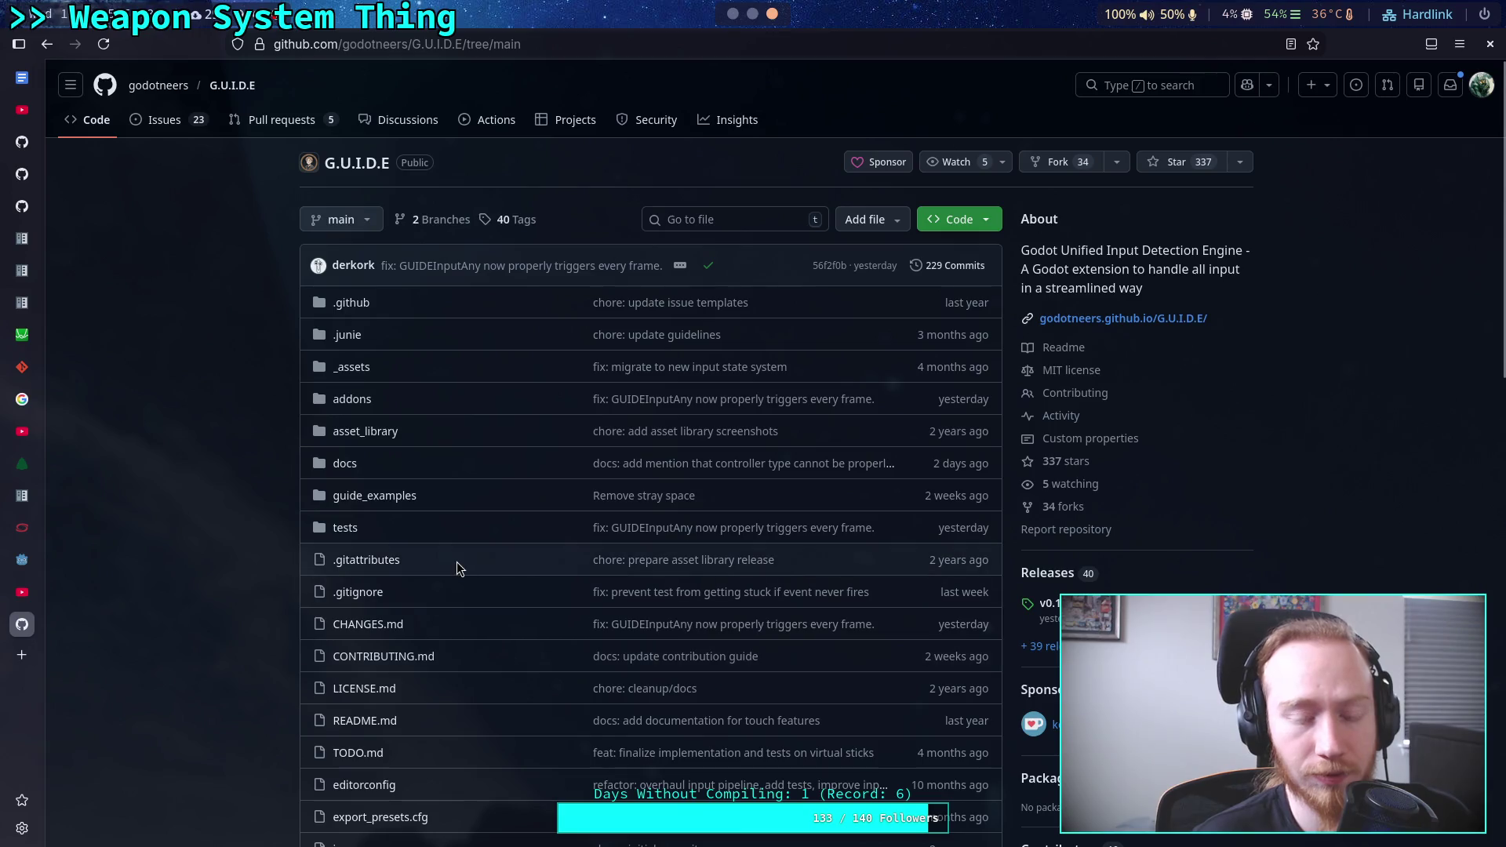
# Reopen the G.U.I.D.E Asset Library page from the Back history and choose to save its download zip
pyautogui.rightClick(40, 45)
pyautogui.click(110, 257)
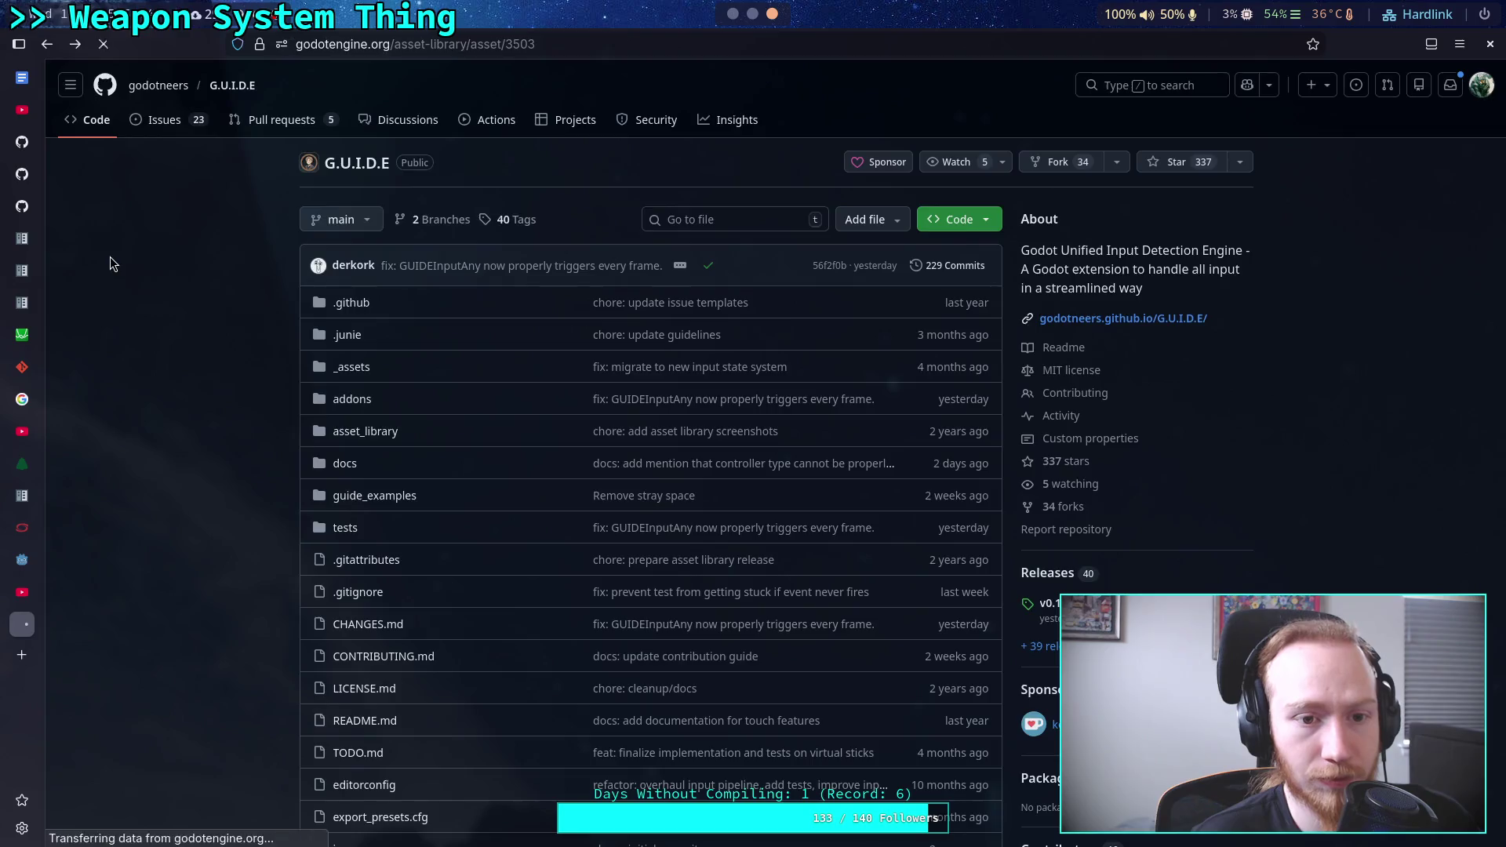
pyautogui.click(459, 465)
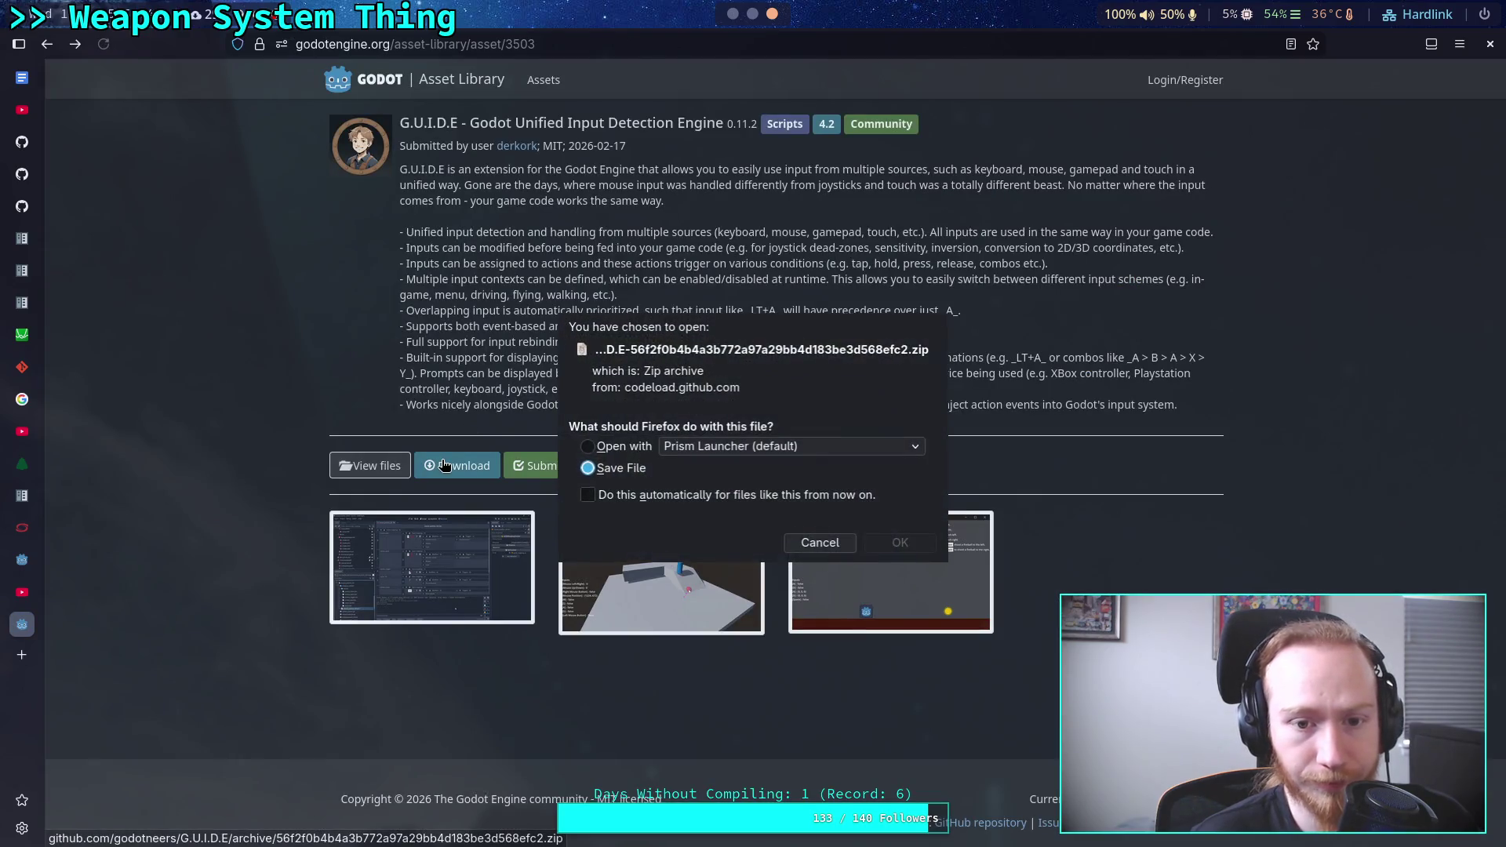
pyautogui.click(899, 544)
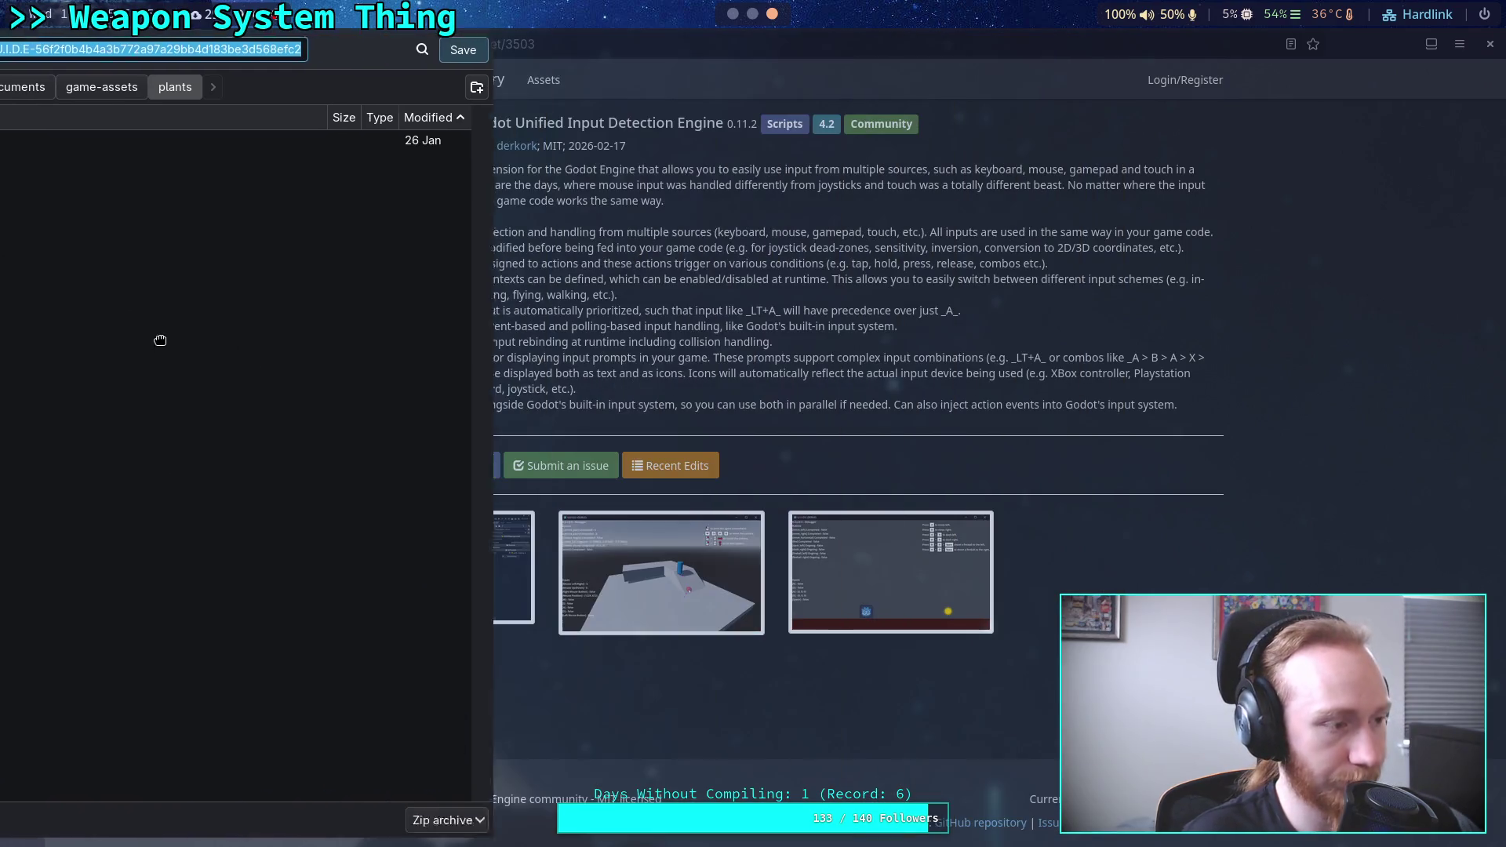
# Finish saving the G.U.I.D.E release zip in Firefox and return to the Godot editor
pyautogui.press('Escape')
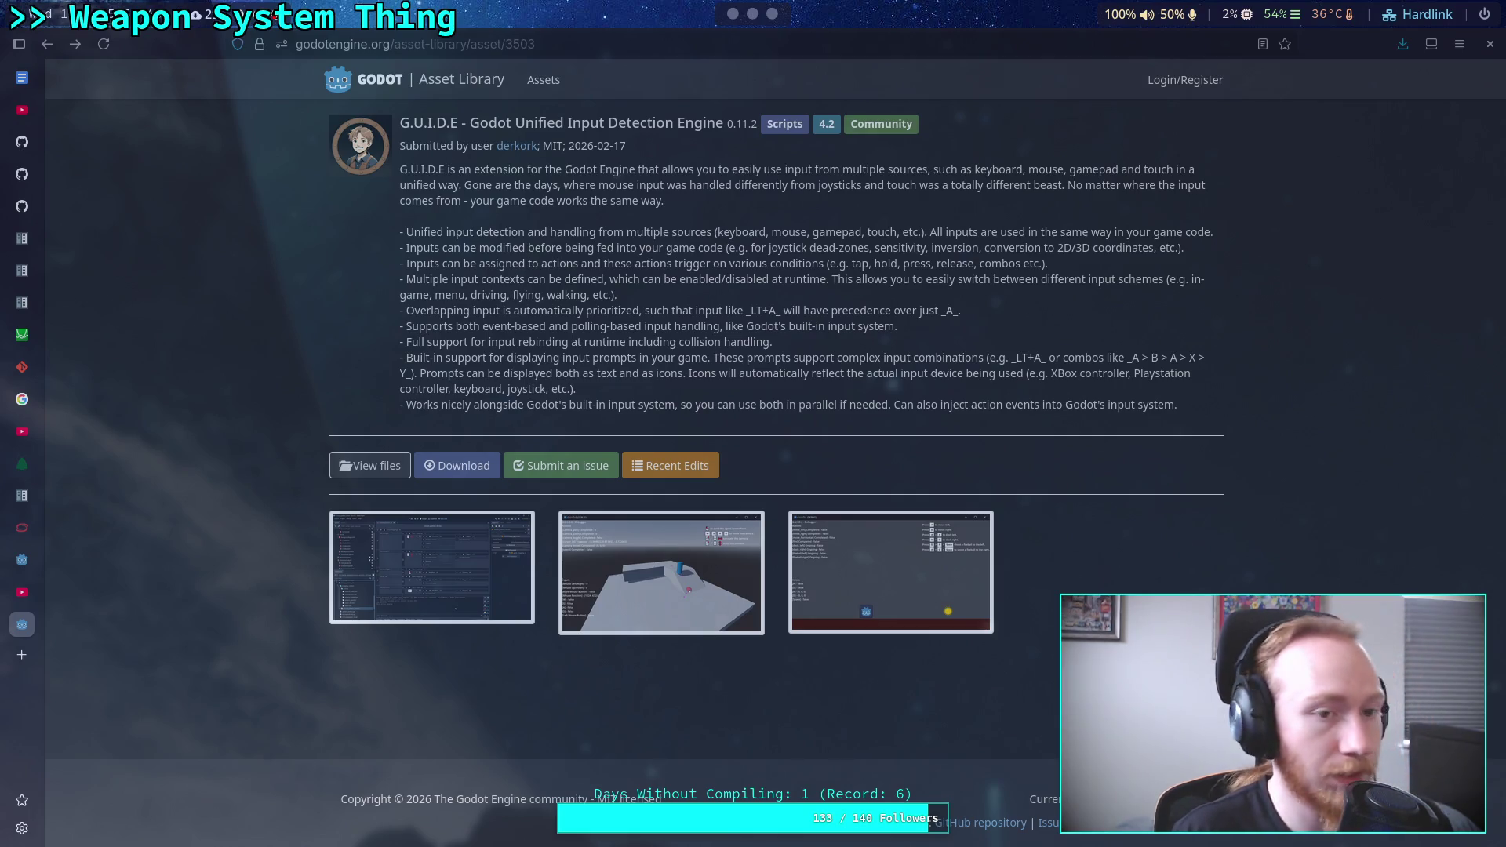
pyautogui.hotkey('alt', 'Tab')
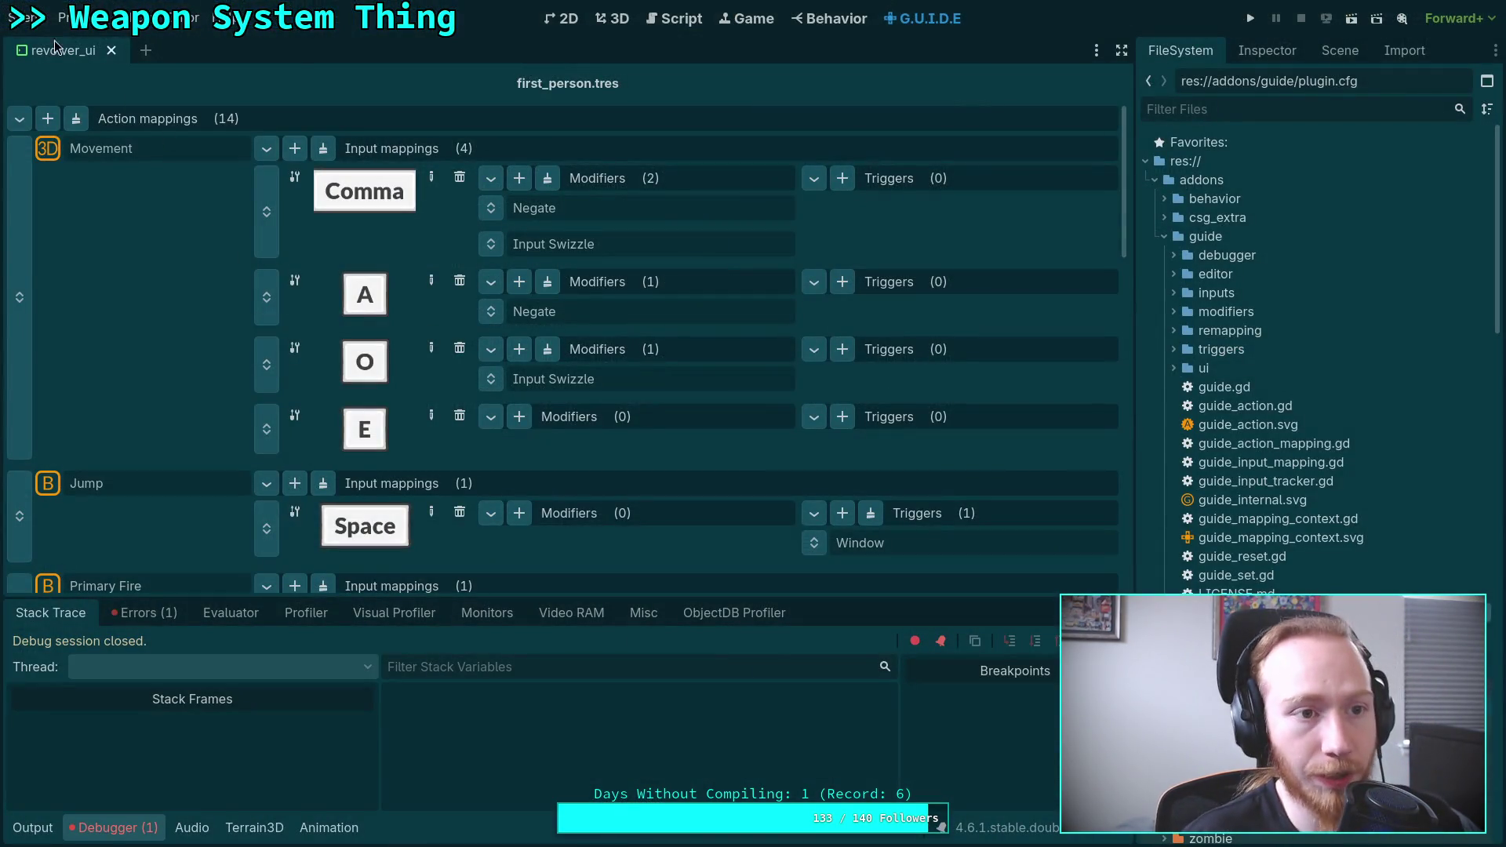
# Quit the Godot editor from the Scene menu, leaving an empty desktop
pyautogui.click(20, 17)
pyautogui.click(83, 416)
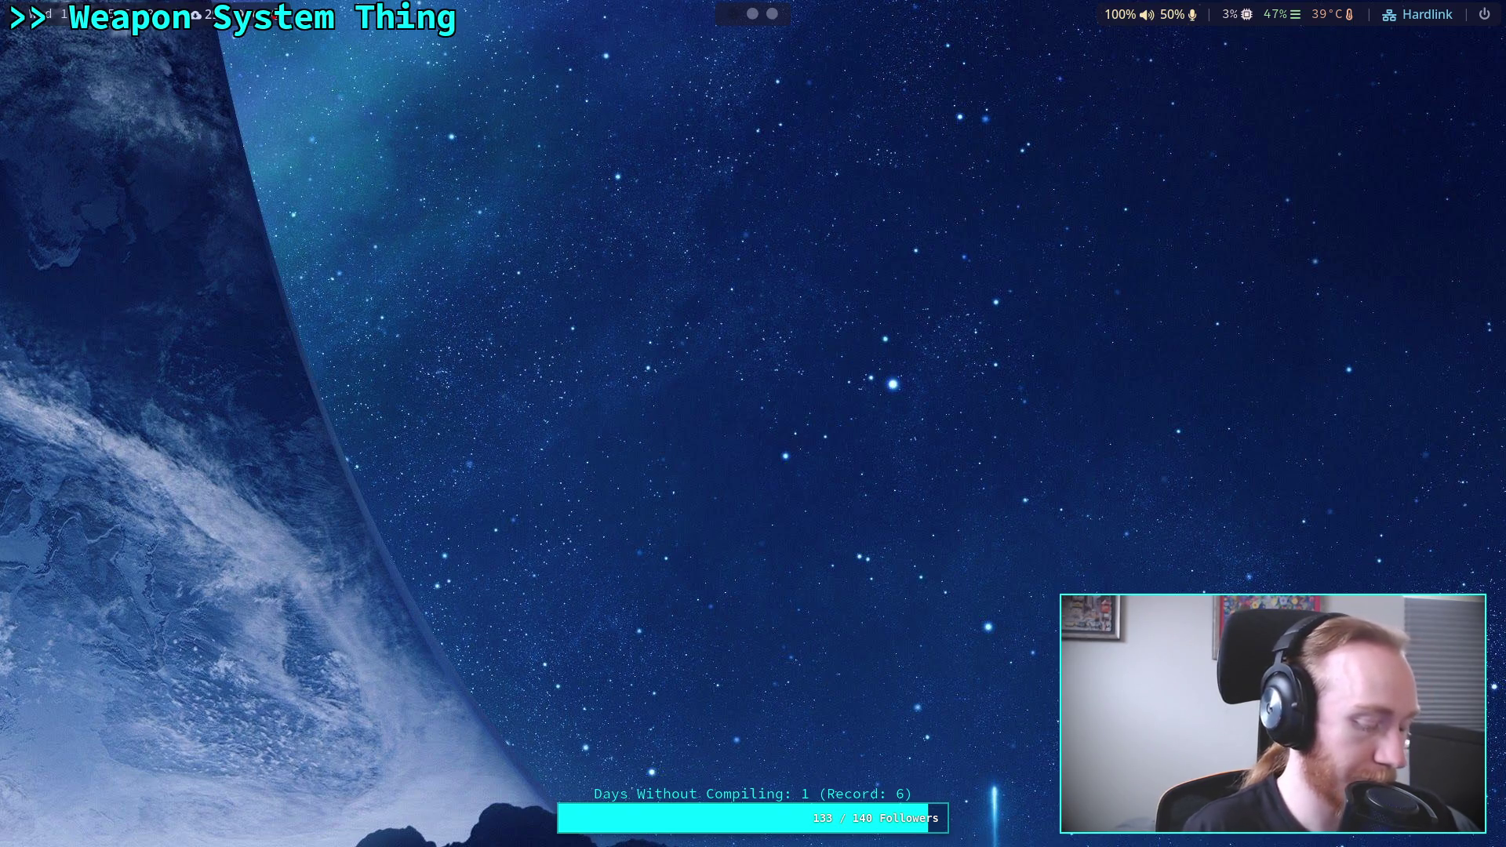
# Close the live grep results and file tree, then exit nvim to the shell prompt
pyautogui.press('Escape')
pyautogui.press('Escape')
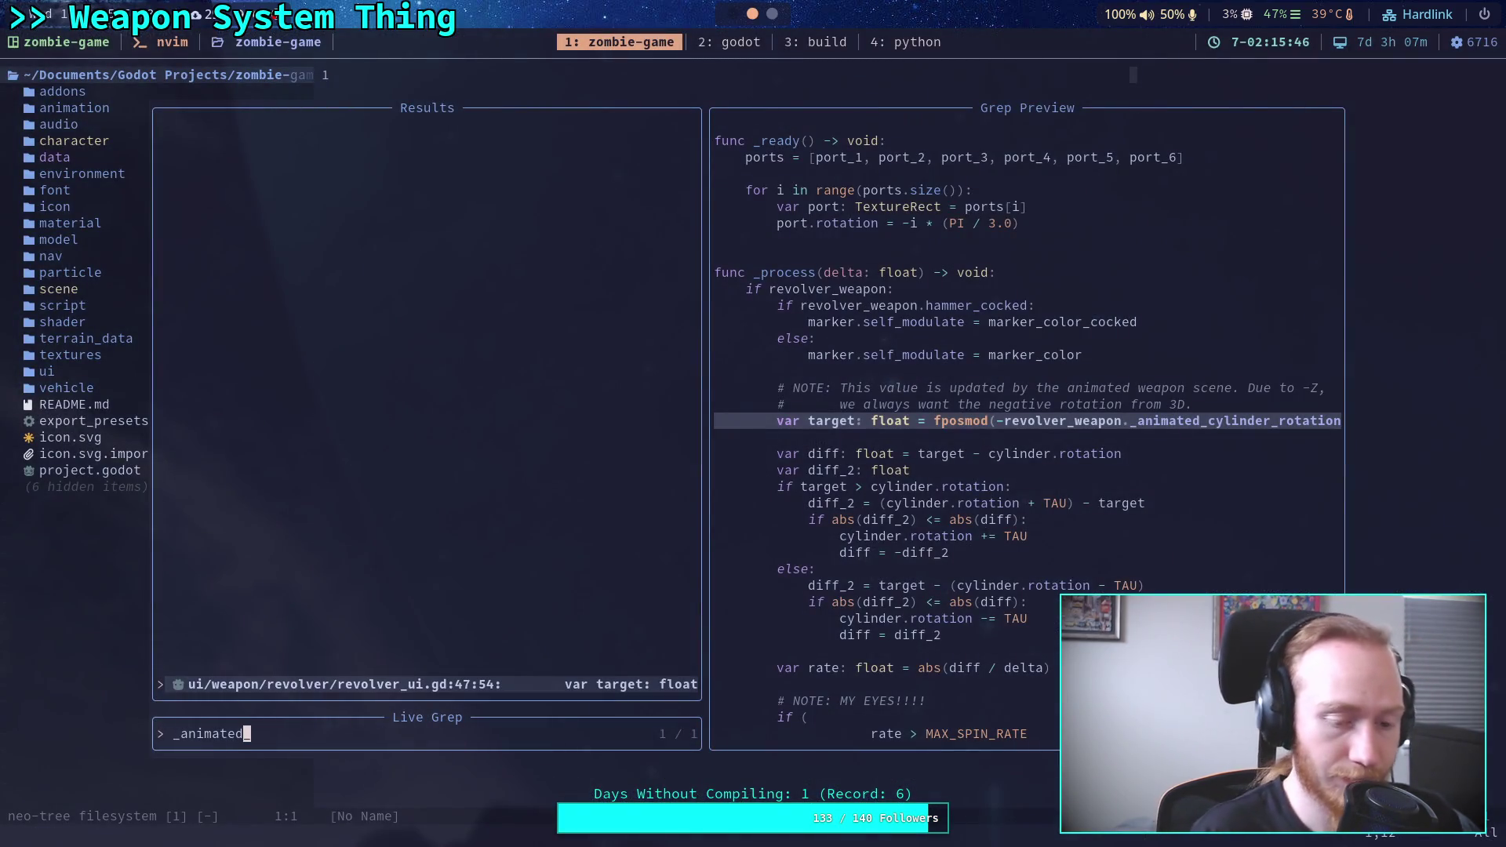
pyautogui.write(':q')
pyautogui.press('Return')
pyautogui.write(':q')
pyautogui.press('Return')
# Run git status, then git diff addons/guide/ to show the addon's changes
pyautogui.write('git status')
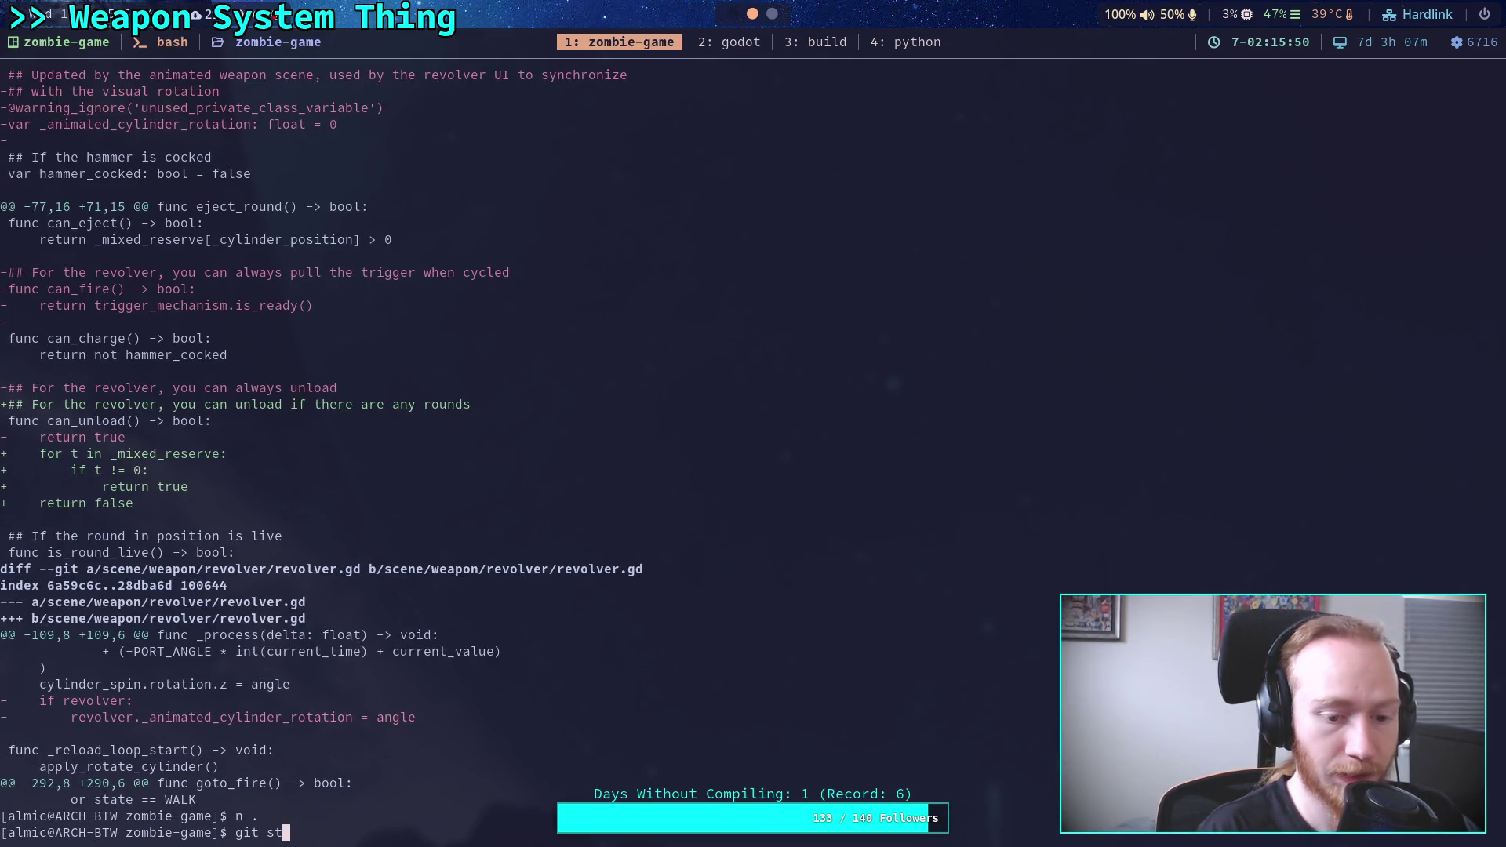
pyautogui.press('Return')
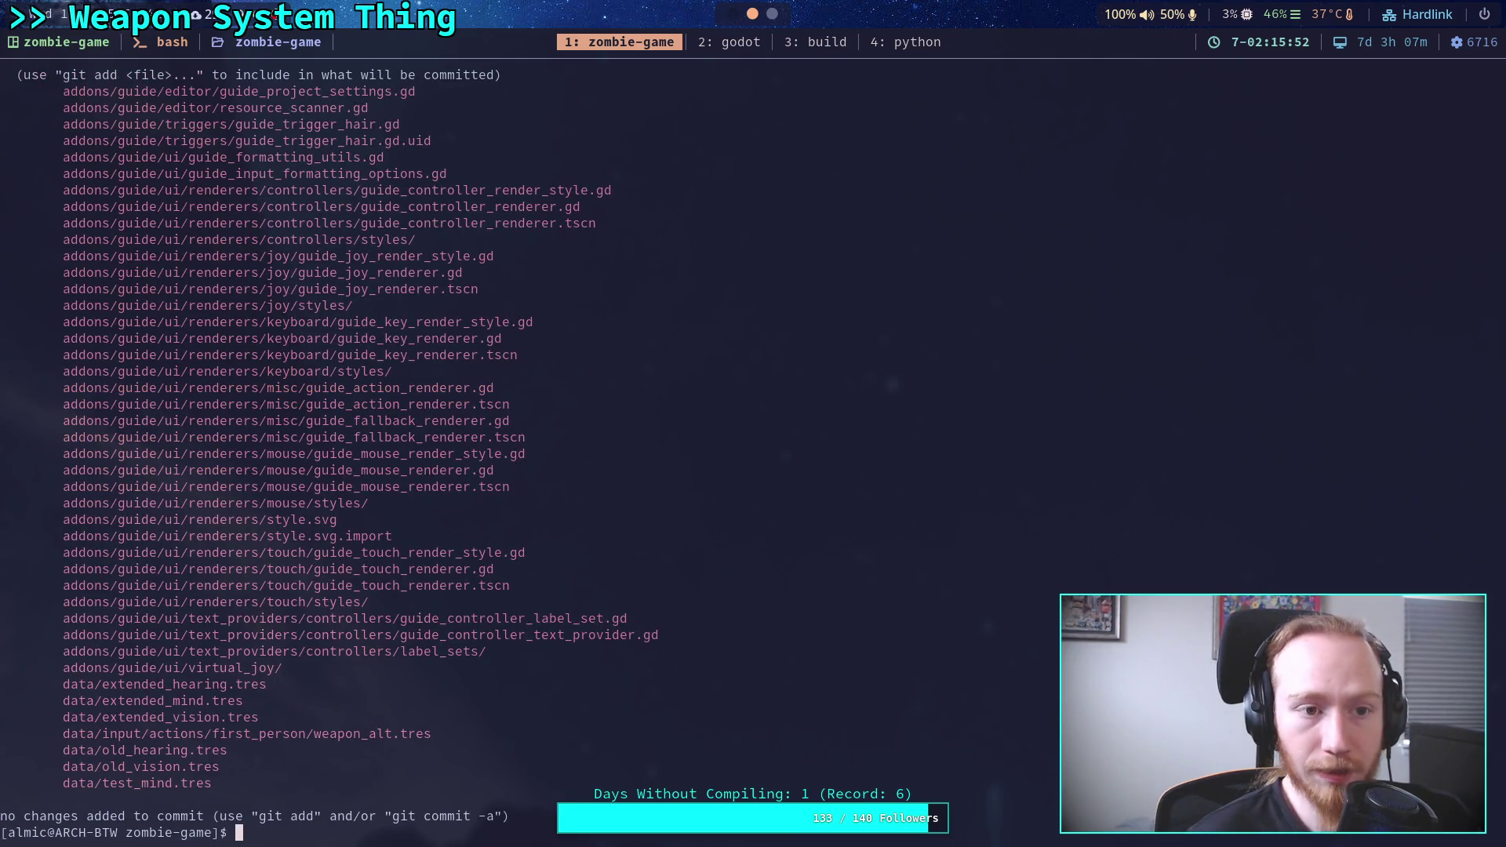
pyautogui.write('git diff gui')
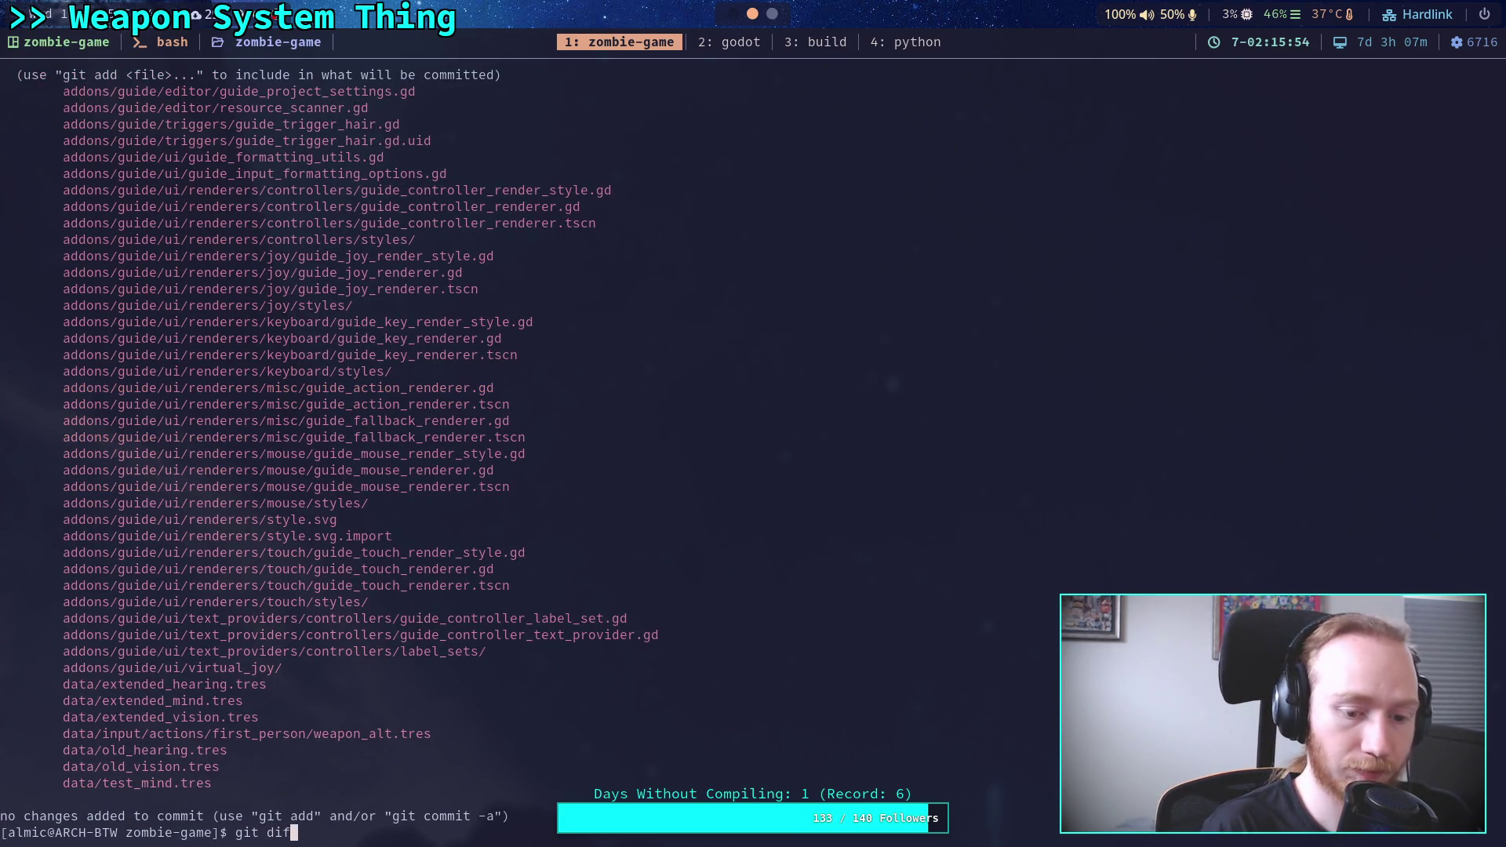
pyautogui.write('d')
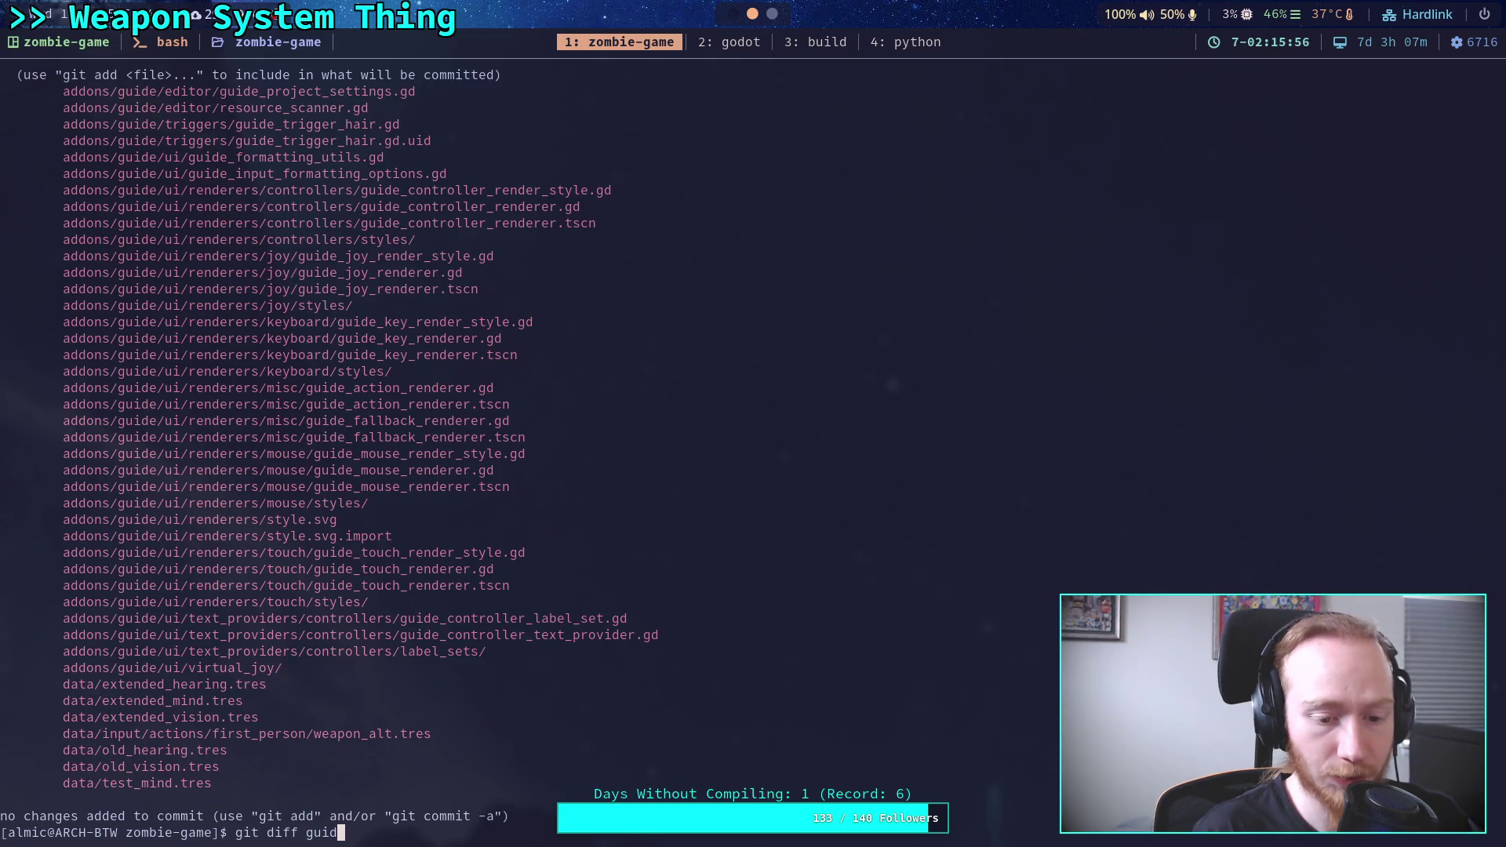
pyautogui.press('BackSpace')
pyautogui.press('BackSpace')
pyautogui.press('BackSpace')
pyautogui.write('addons/guide/')
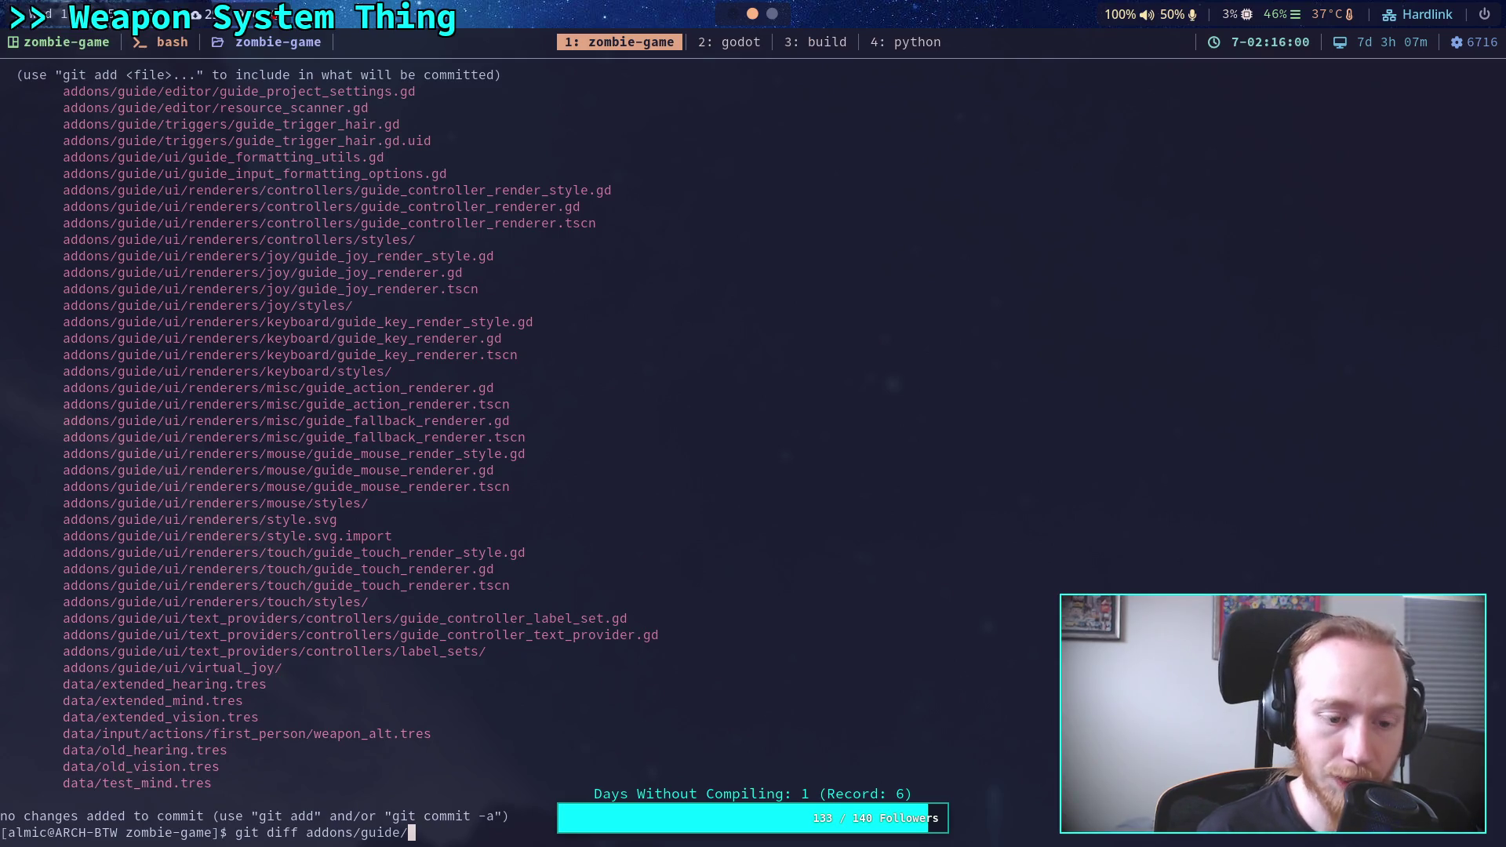
pyautogui.press('Return')
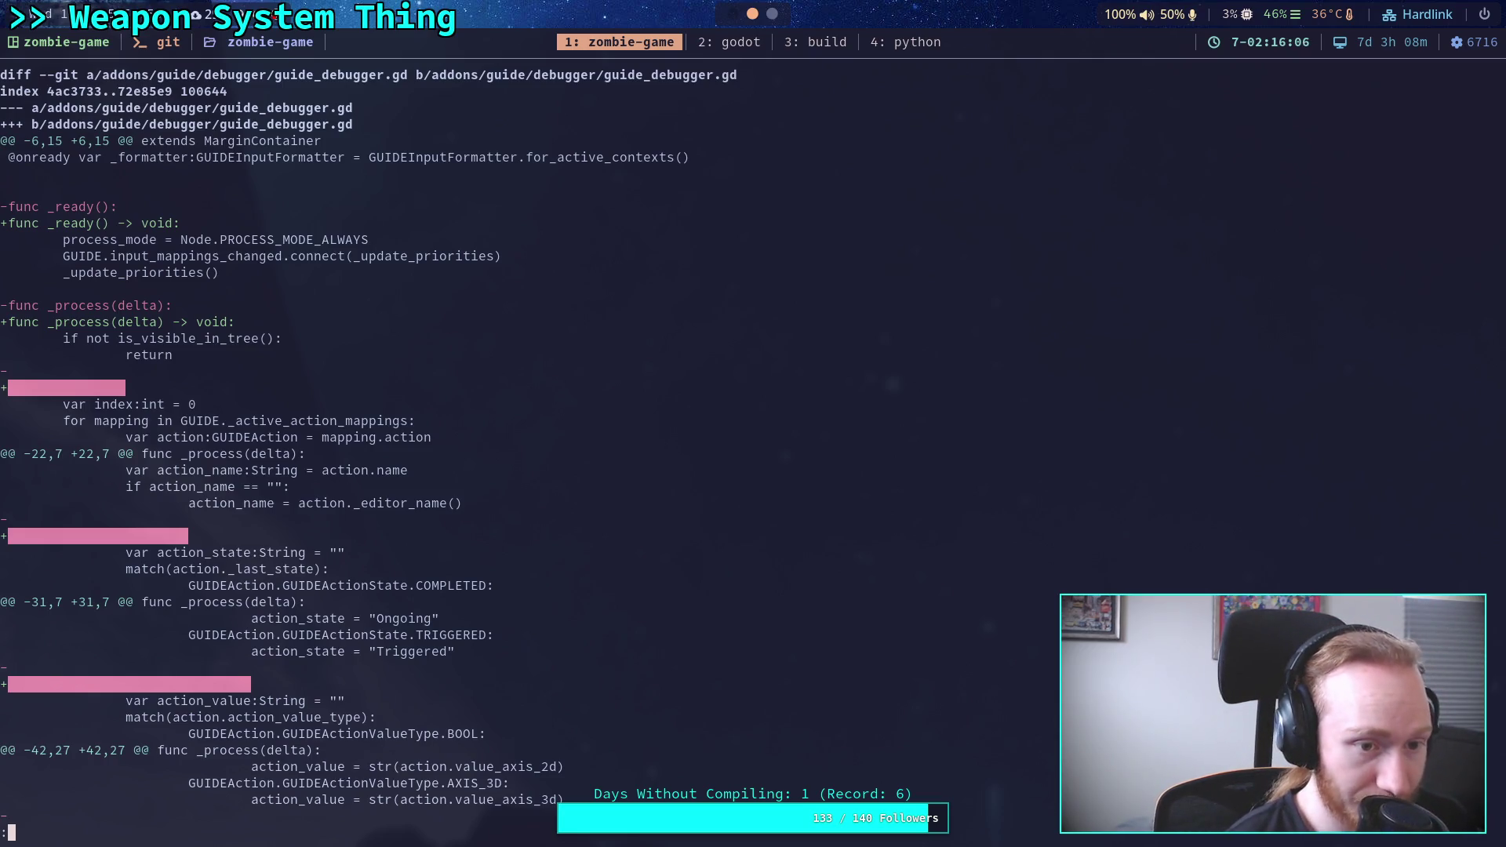
# Review the addons/guide diff, including guide_debugger.gd's added '-> void' return types
pyautogui.scroll(-5, 369, 440)
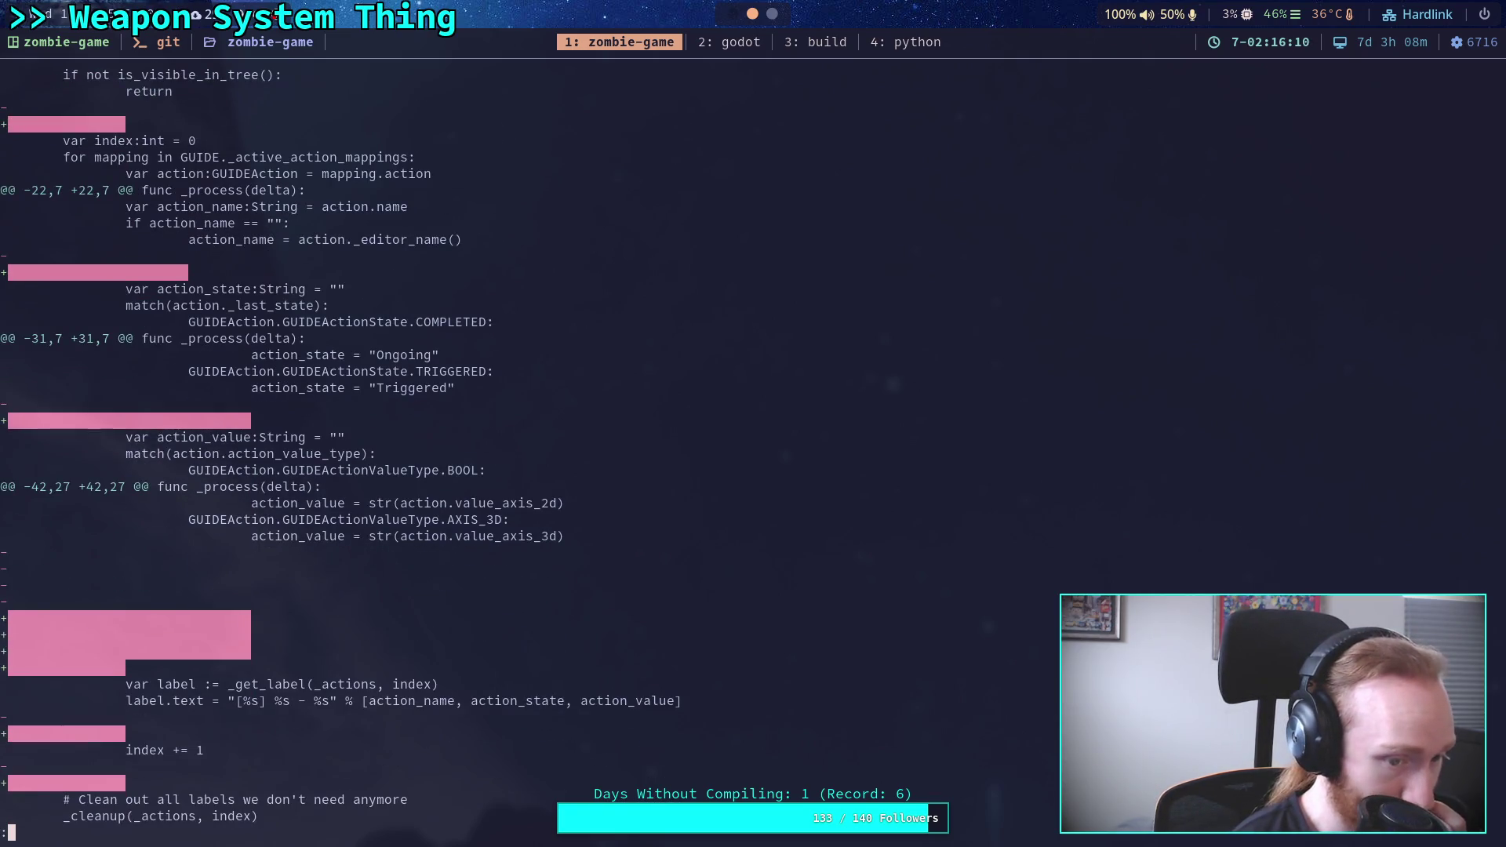
pyautogui.scroll(-7, 369, 440)
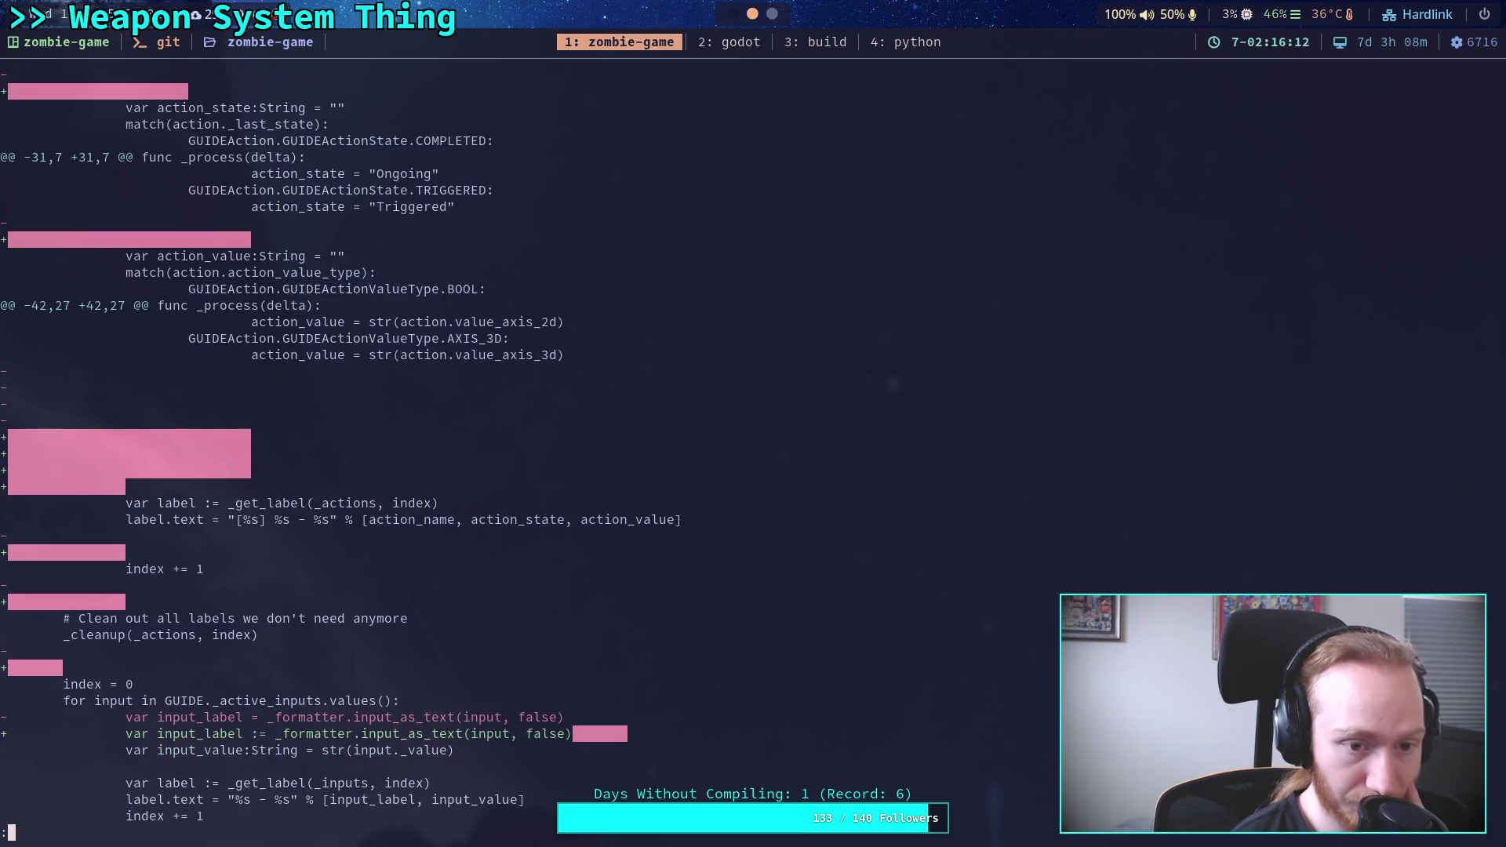
pyautogui.scroll(-4, 368, 439)
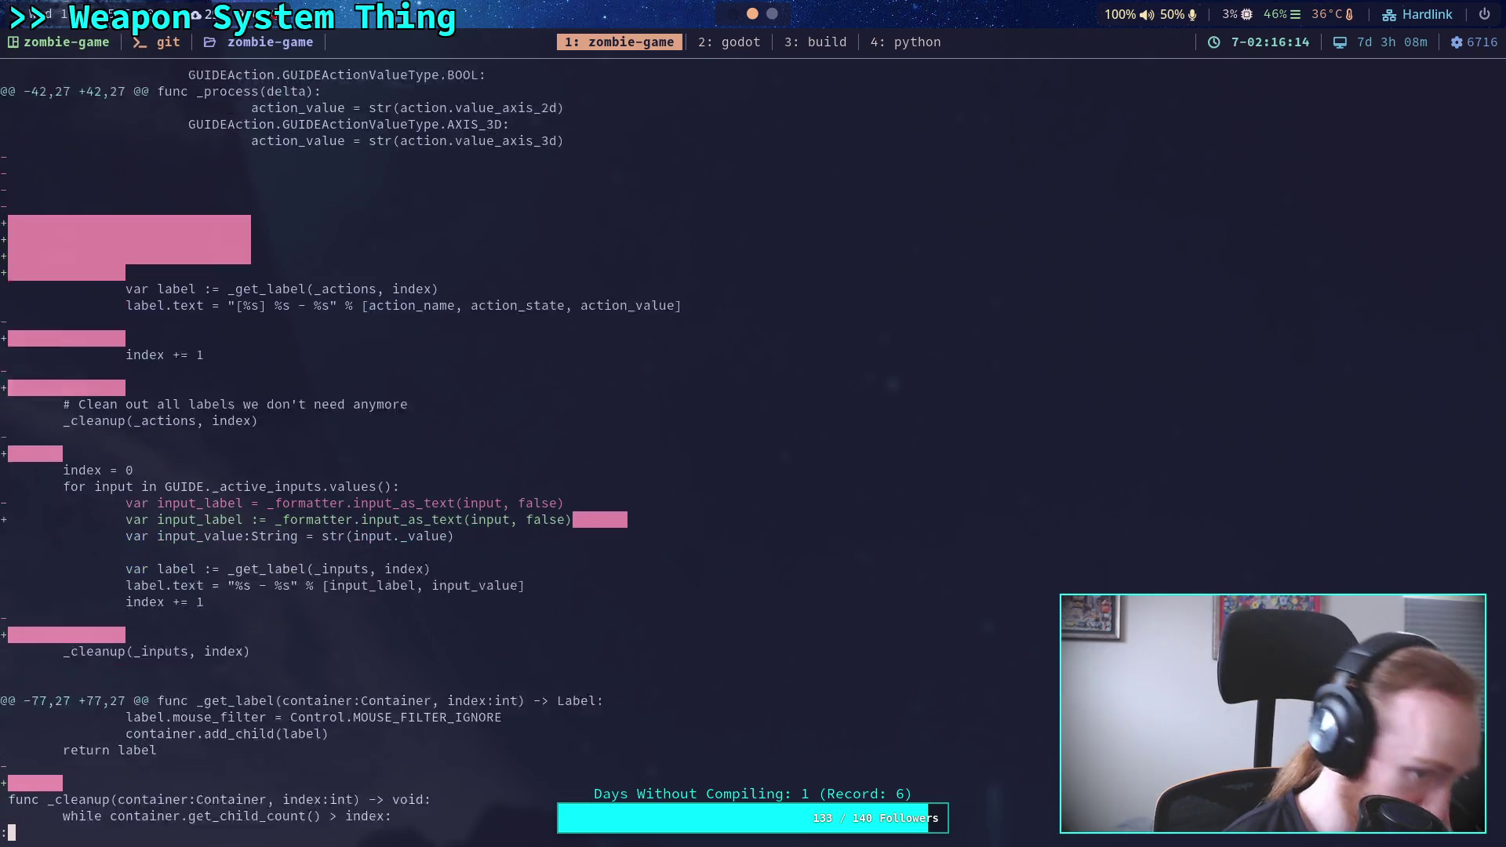
pyautogui.scroll(-6, 369, 440)
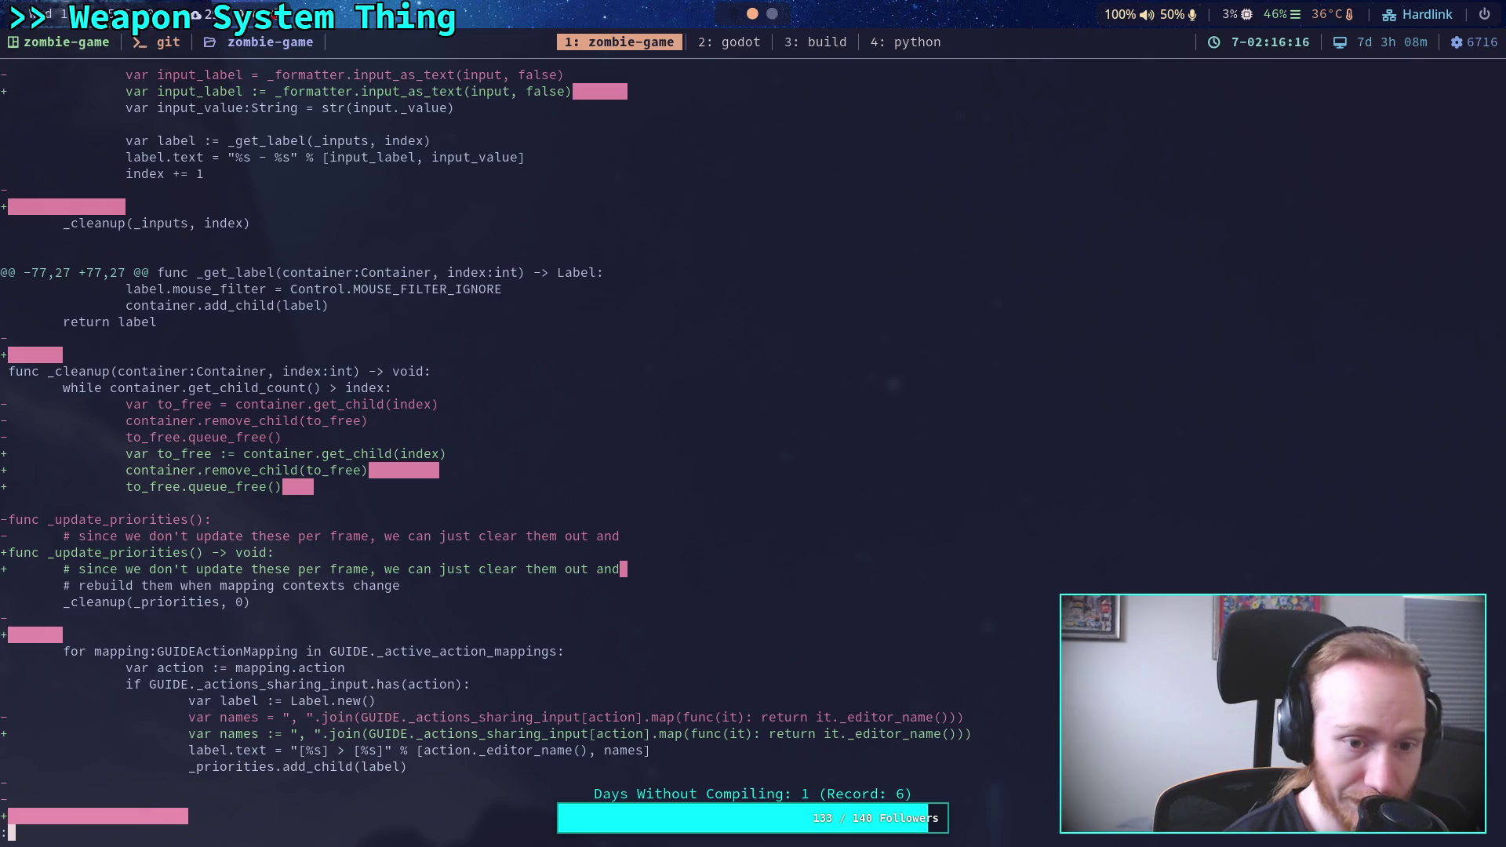
pyautogui.scroll(-9, 369, 440)
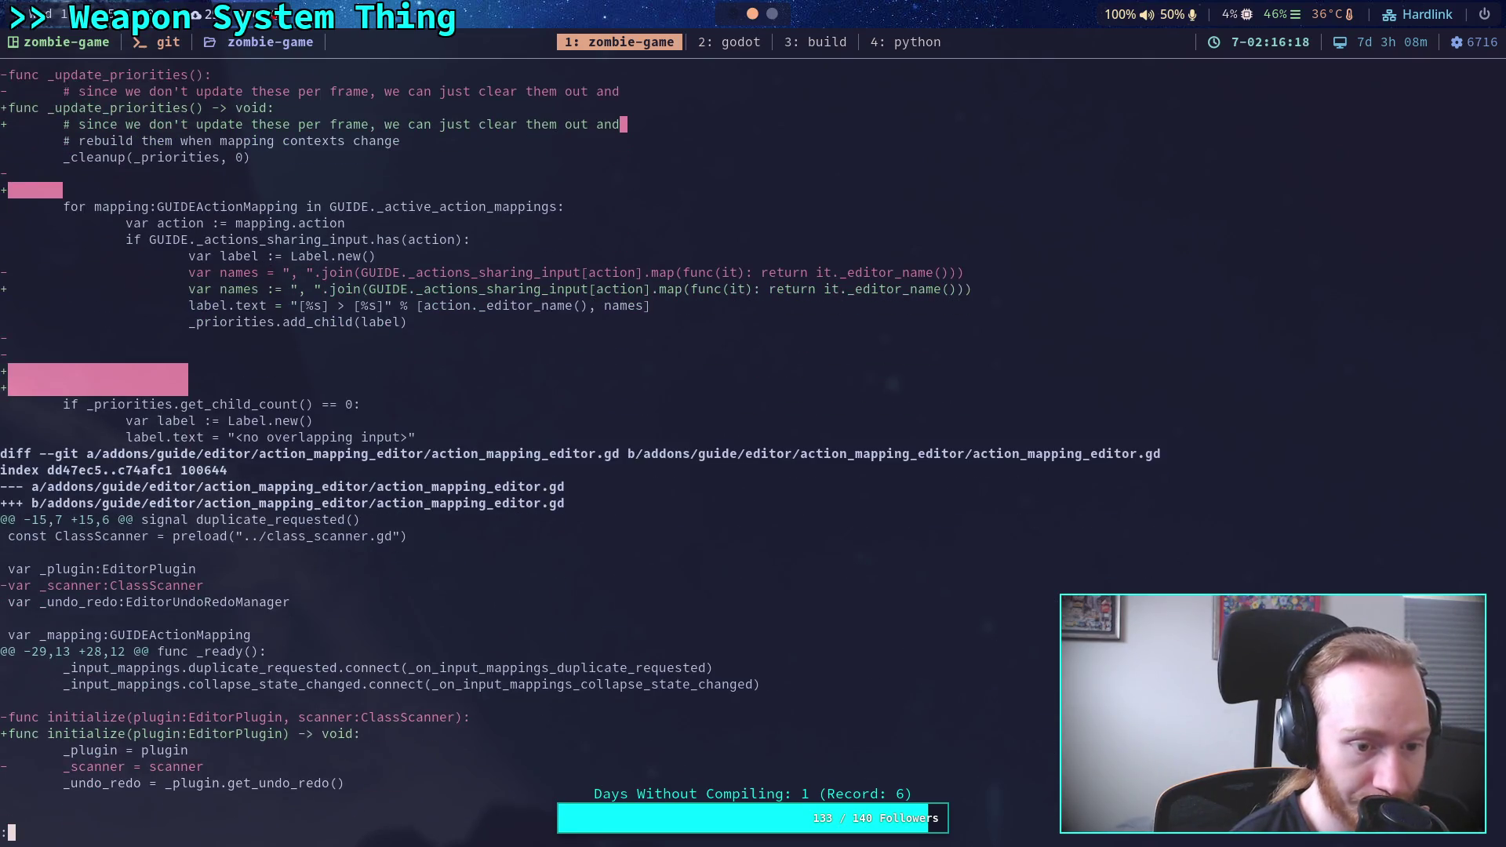
pyautogui.scroll(-3, 471, 439)
pyautogui.scroll(-5, 471, 440)
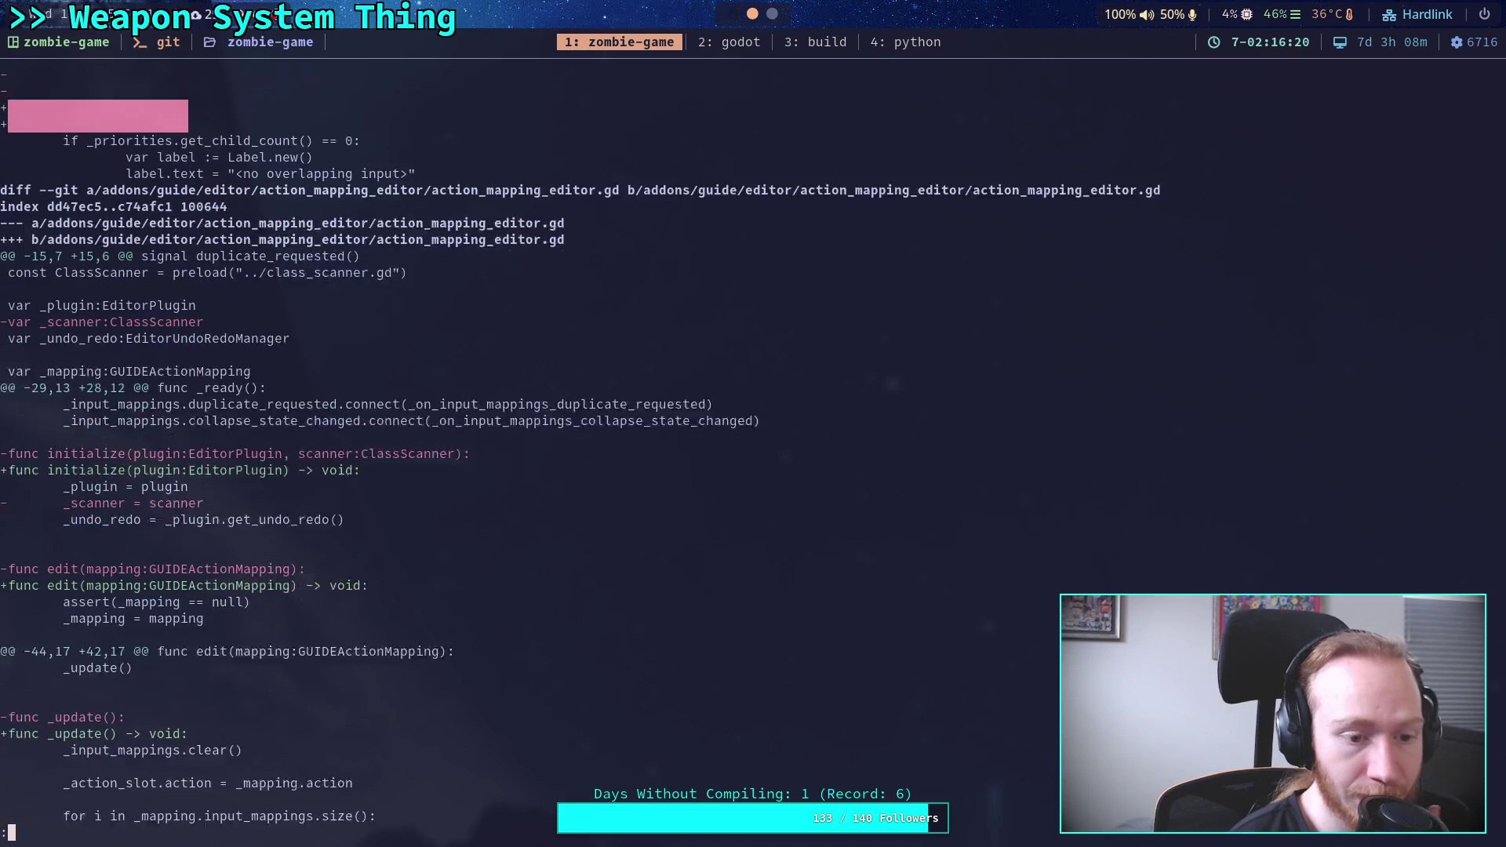
pyautogui.scroll(-1, 377, 440)
pyautogui.scroll(15, 377, 439)
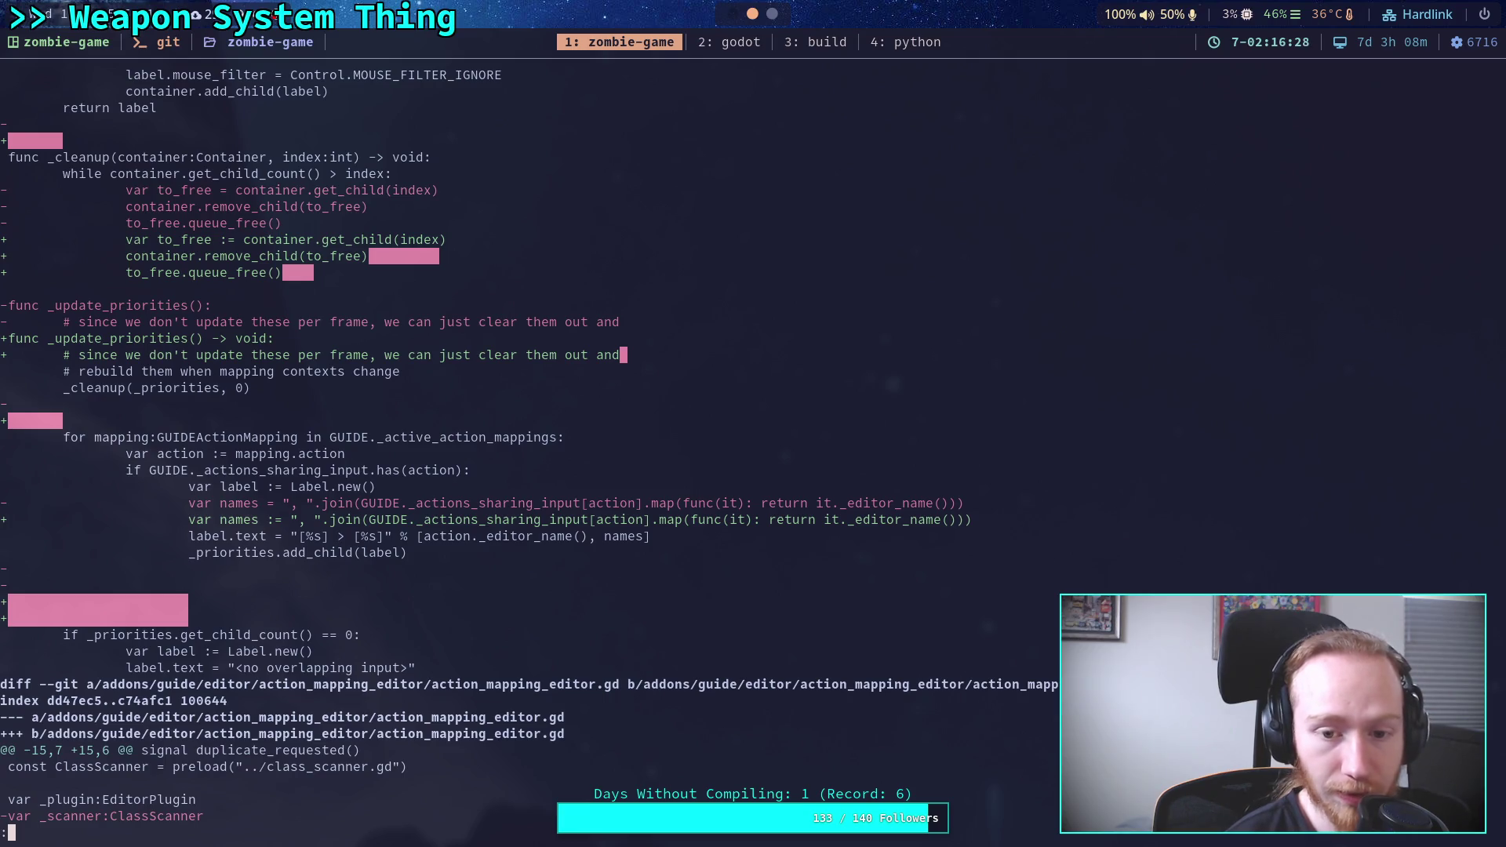
pyautogui.scroll(6, 529, 440)
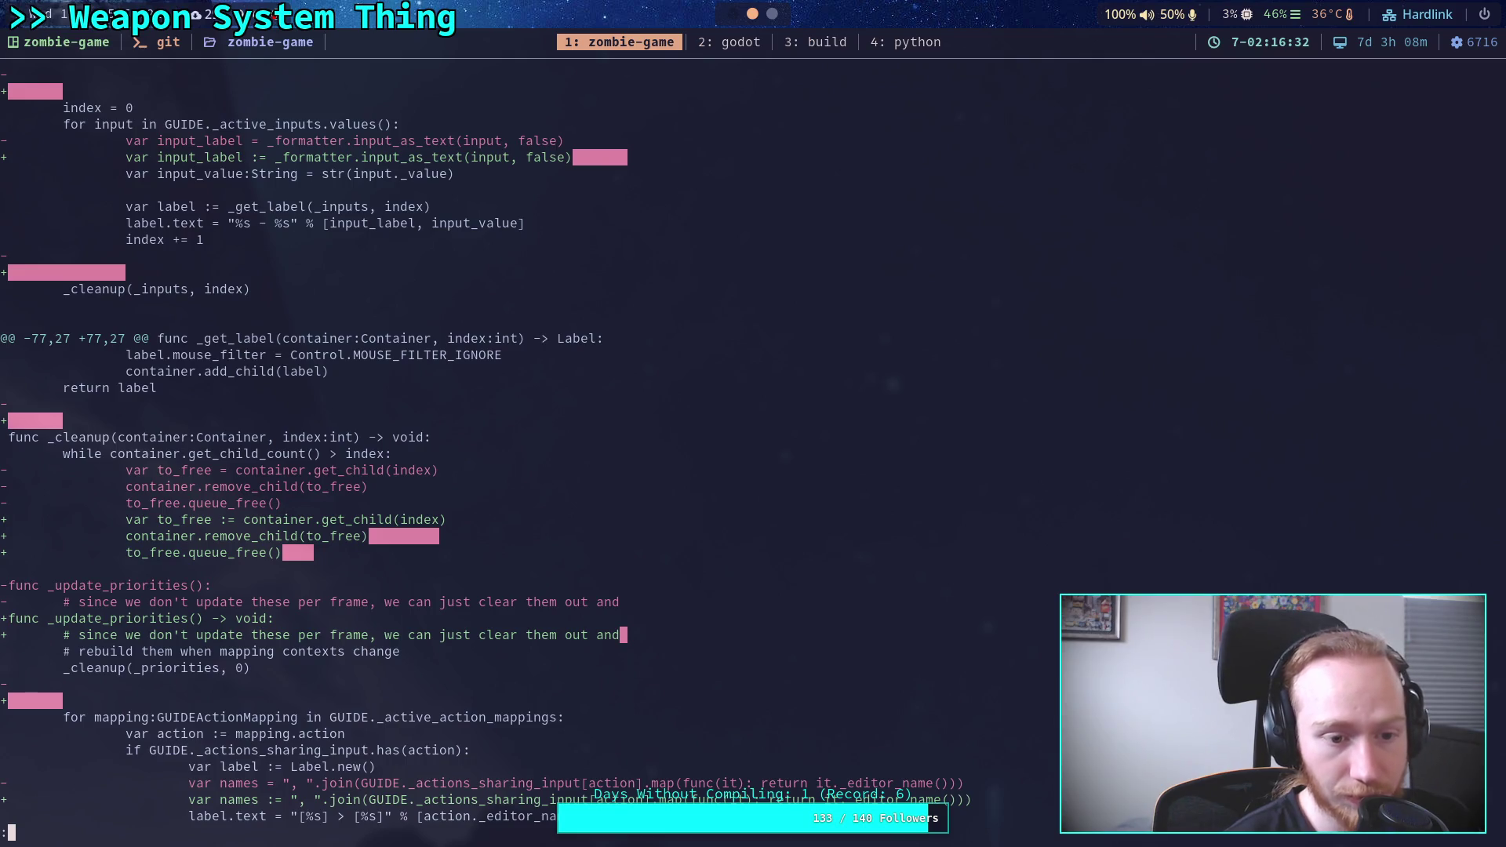
pyautogui.scroll(2, 529, 439)
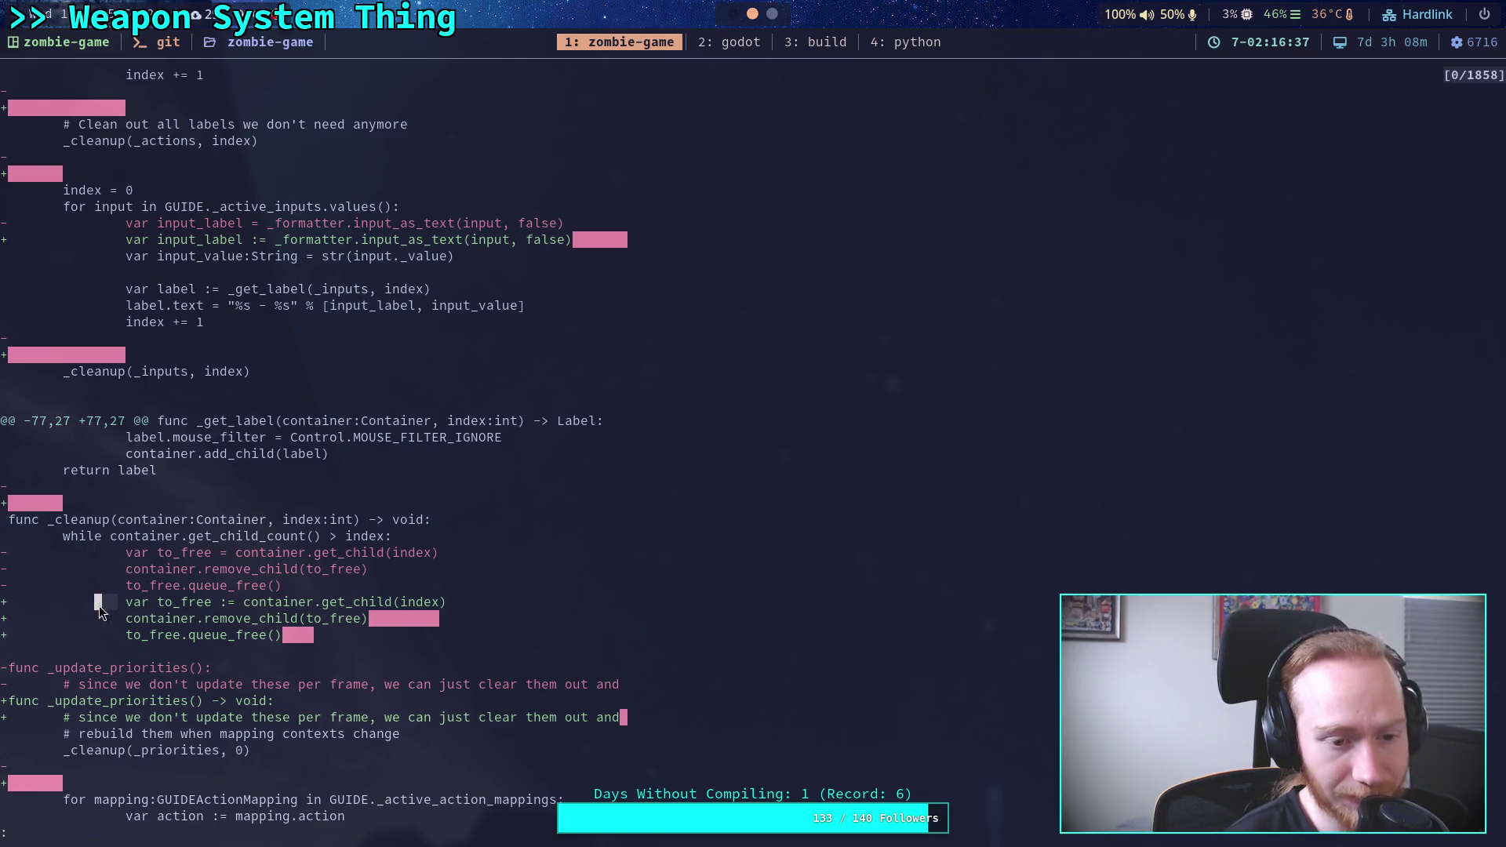
pyautogui.scroll(10, 263, 606)
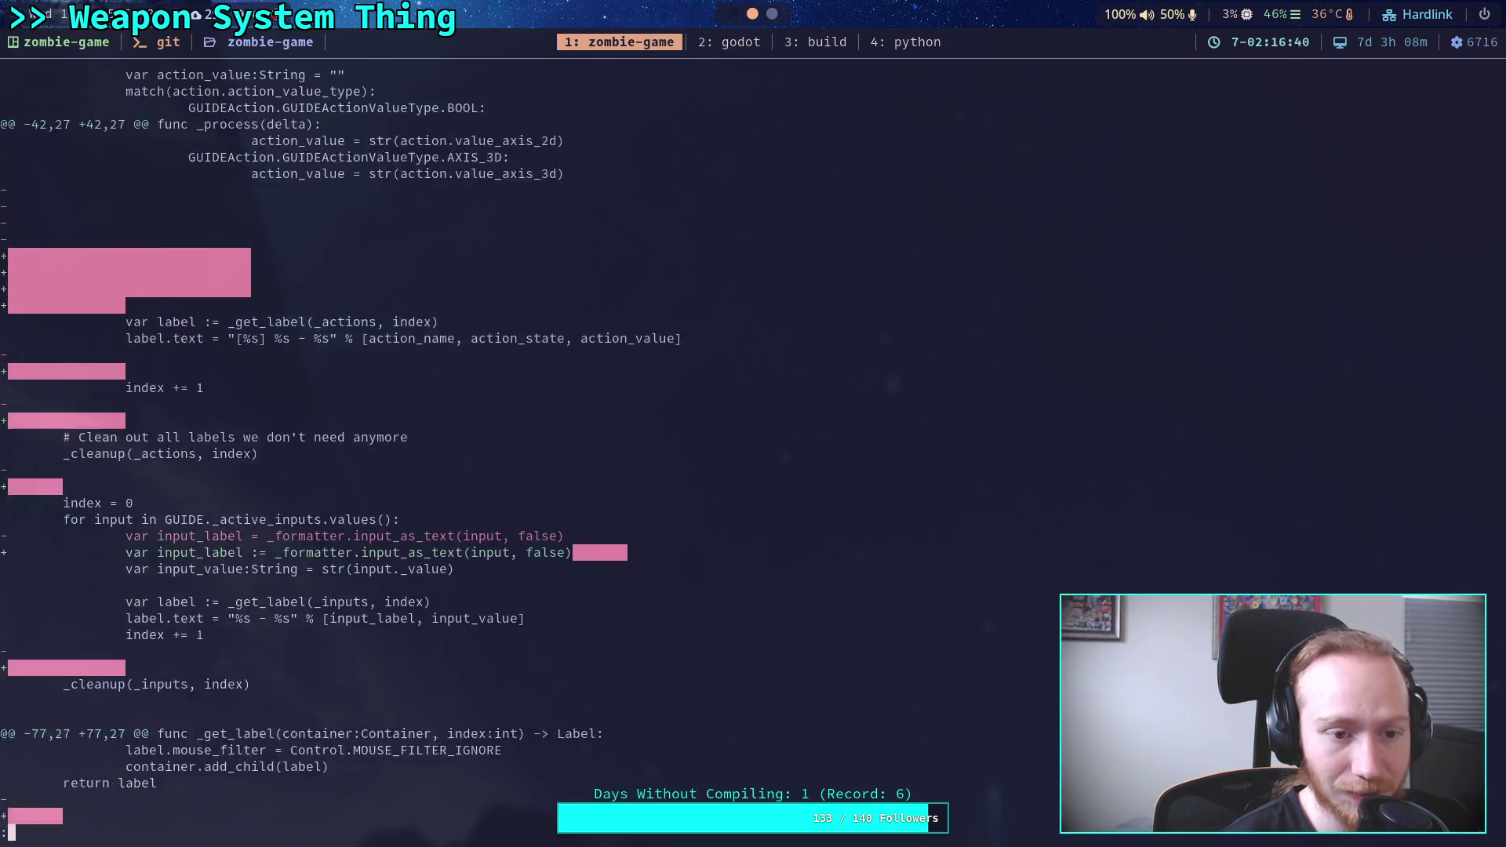
pyautogui.scroll(10, 264, 606)
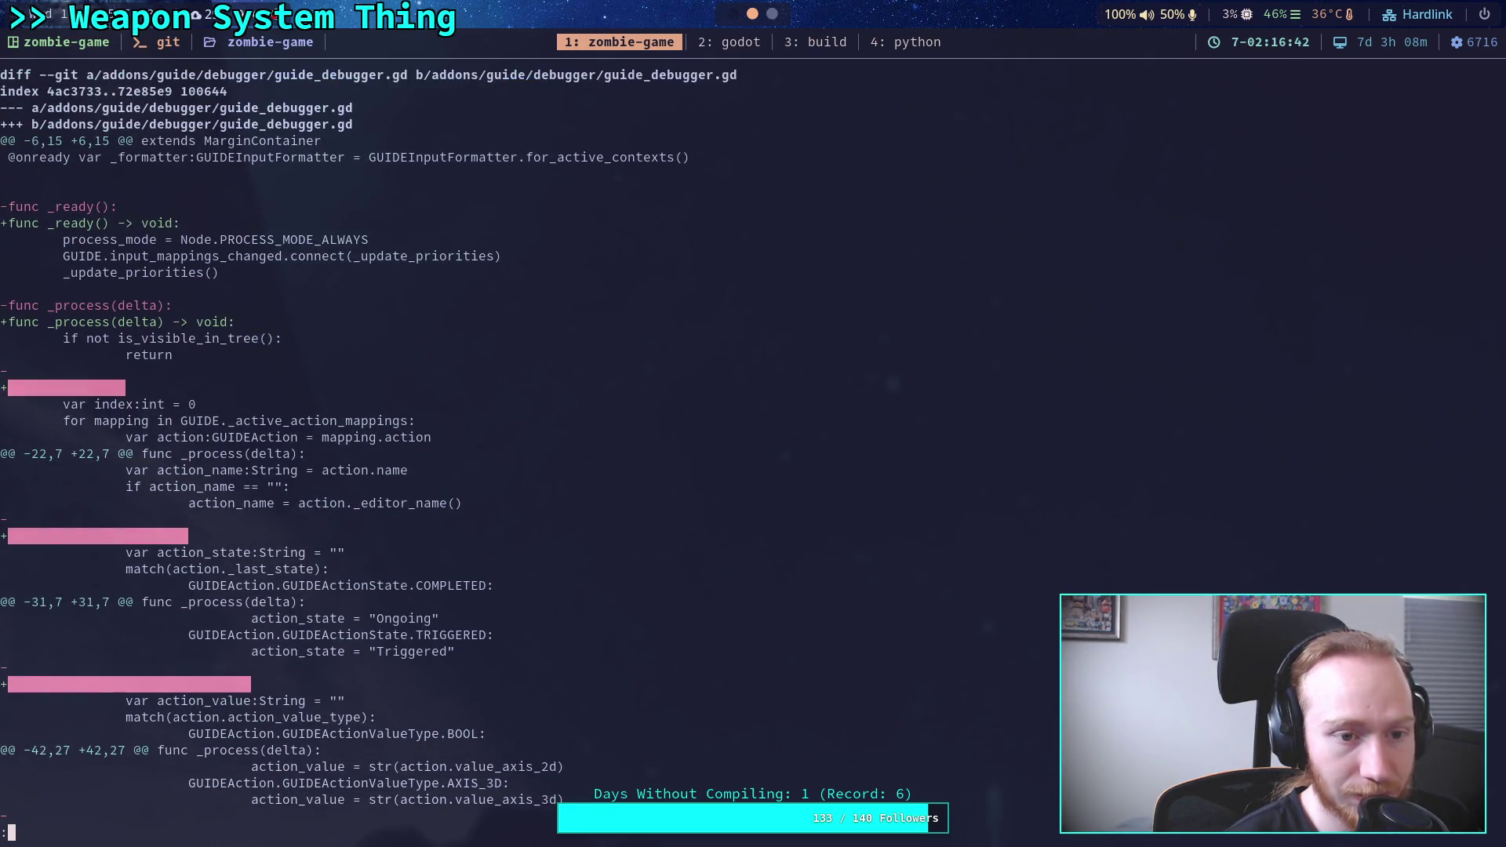
pyautogui.scroll(-18, 264, 605)
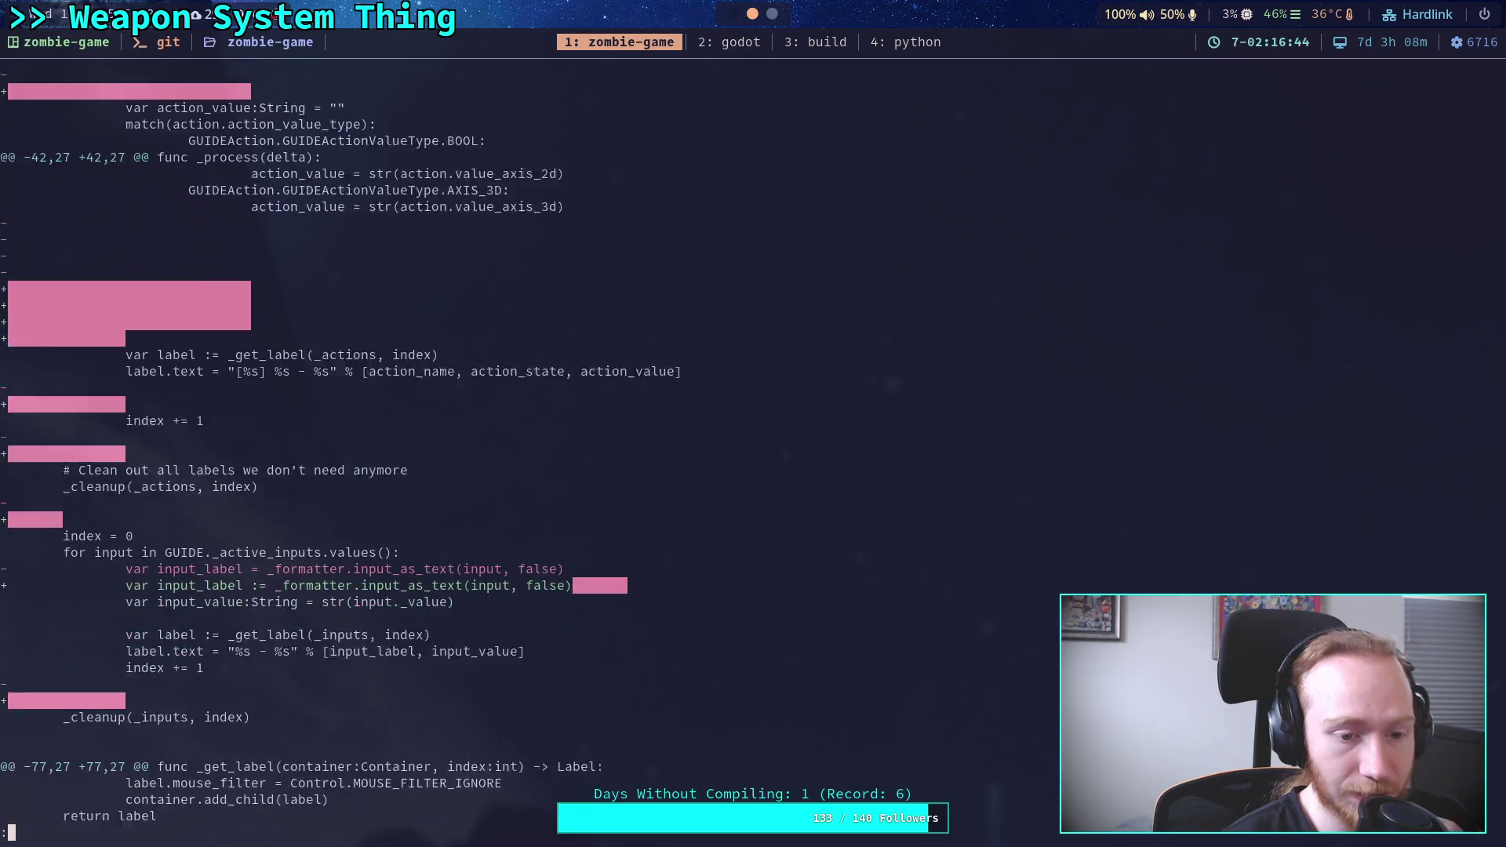
pyautogui.scroll(-6, 474, 445)
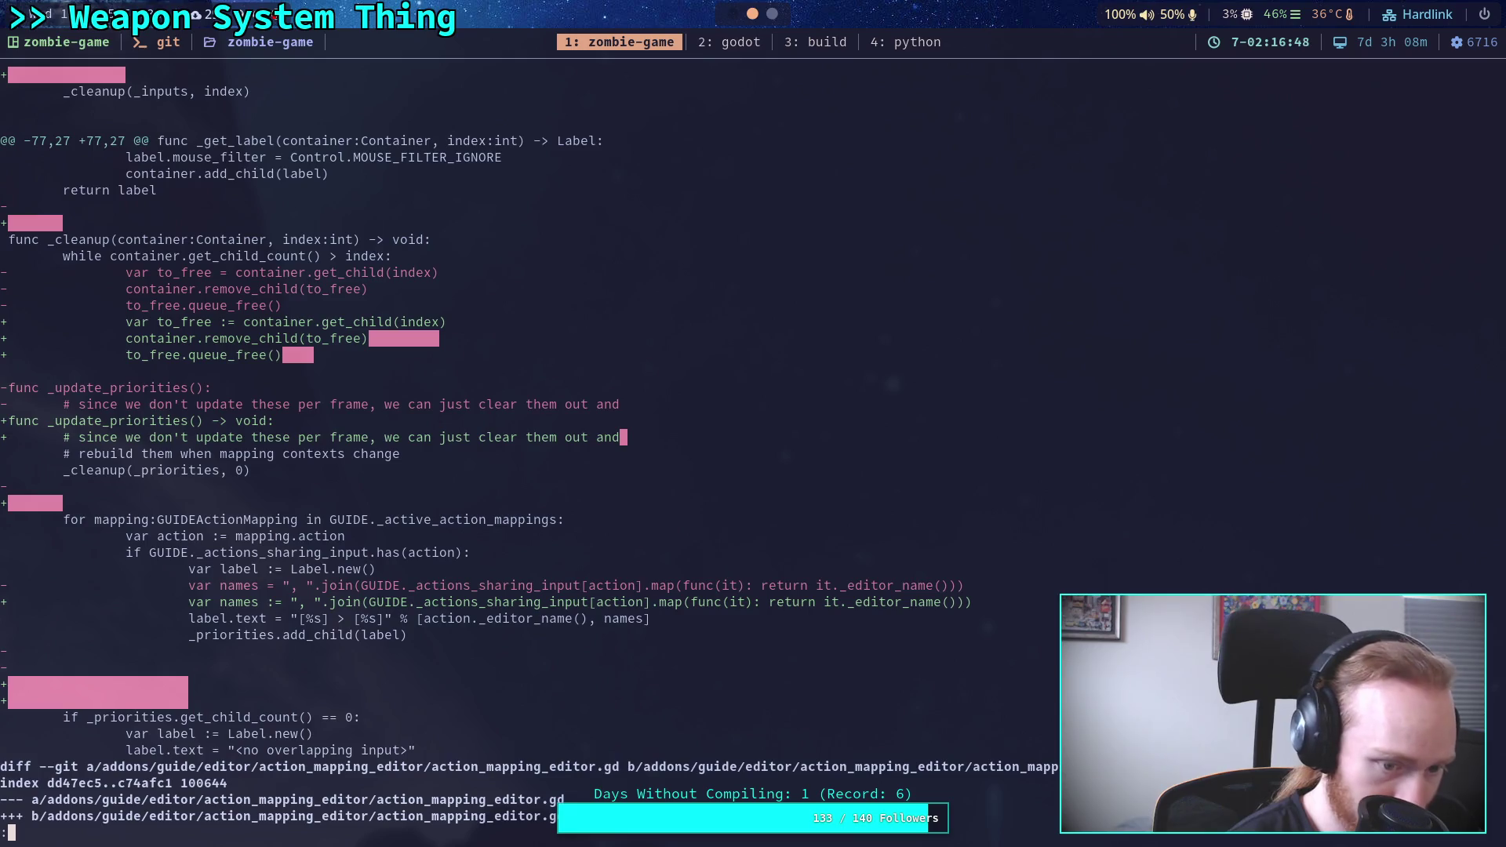
pyautogui.scroll(9, 529, 443)
pyautogui.scroll(17, 529, 443)
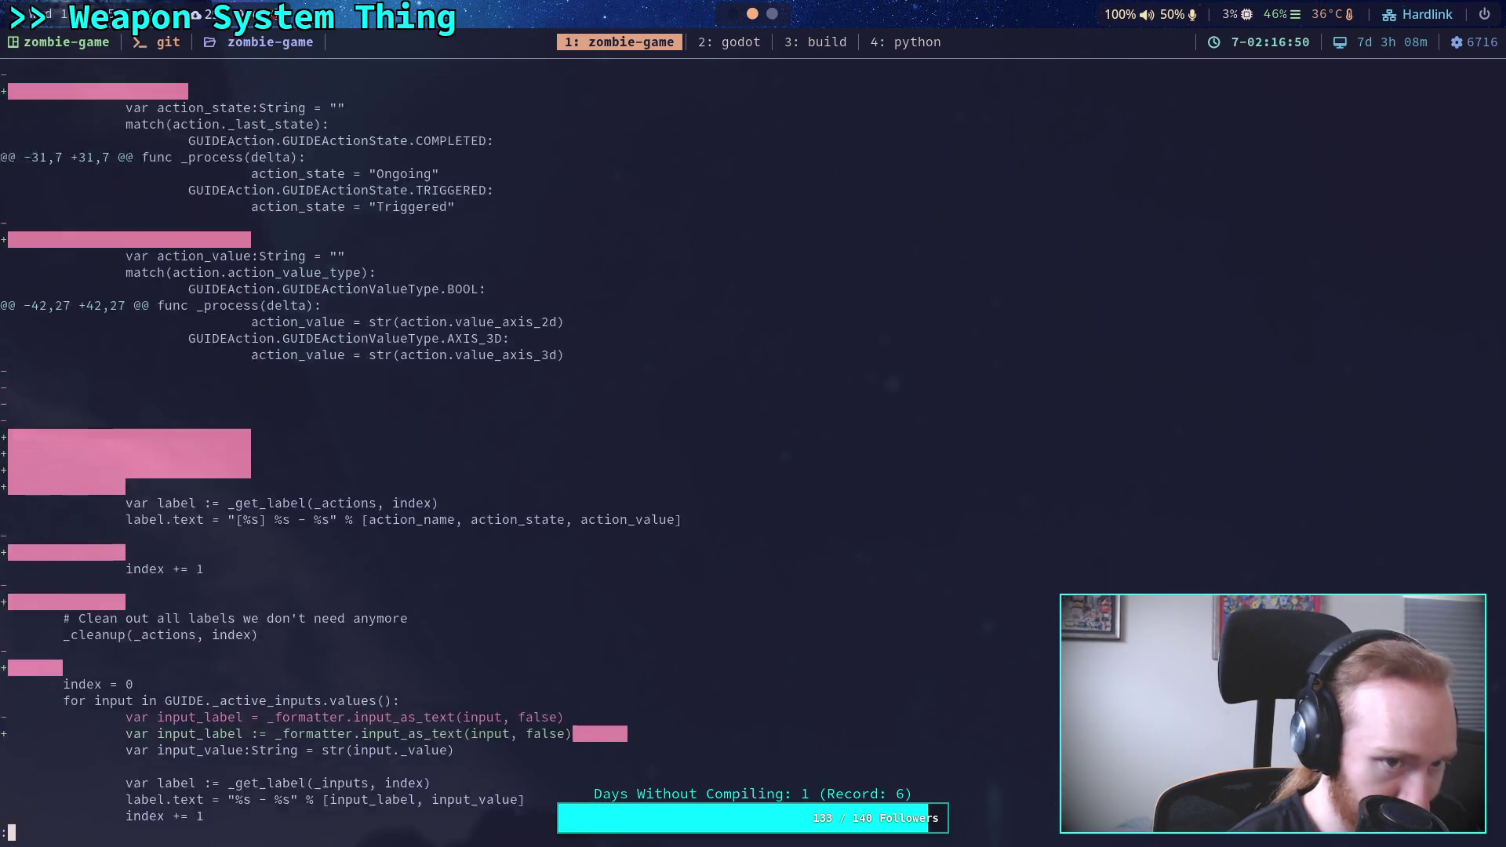
# Stage addons/guide/debugger/guide_debugger.gd and show the remaining unstaged diff
pyautogui.write('qgit add a')
pyautogui.press('Tab')
pyautogui.write('gu')
pyautogui.press('Tab')
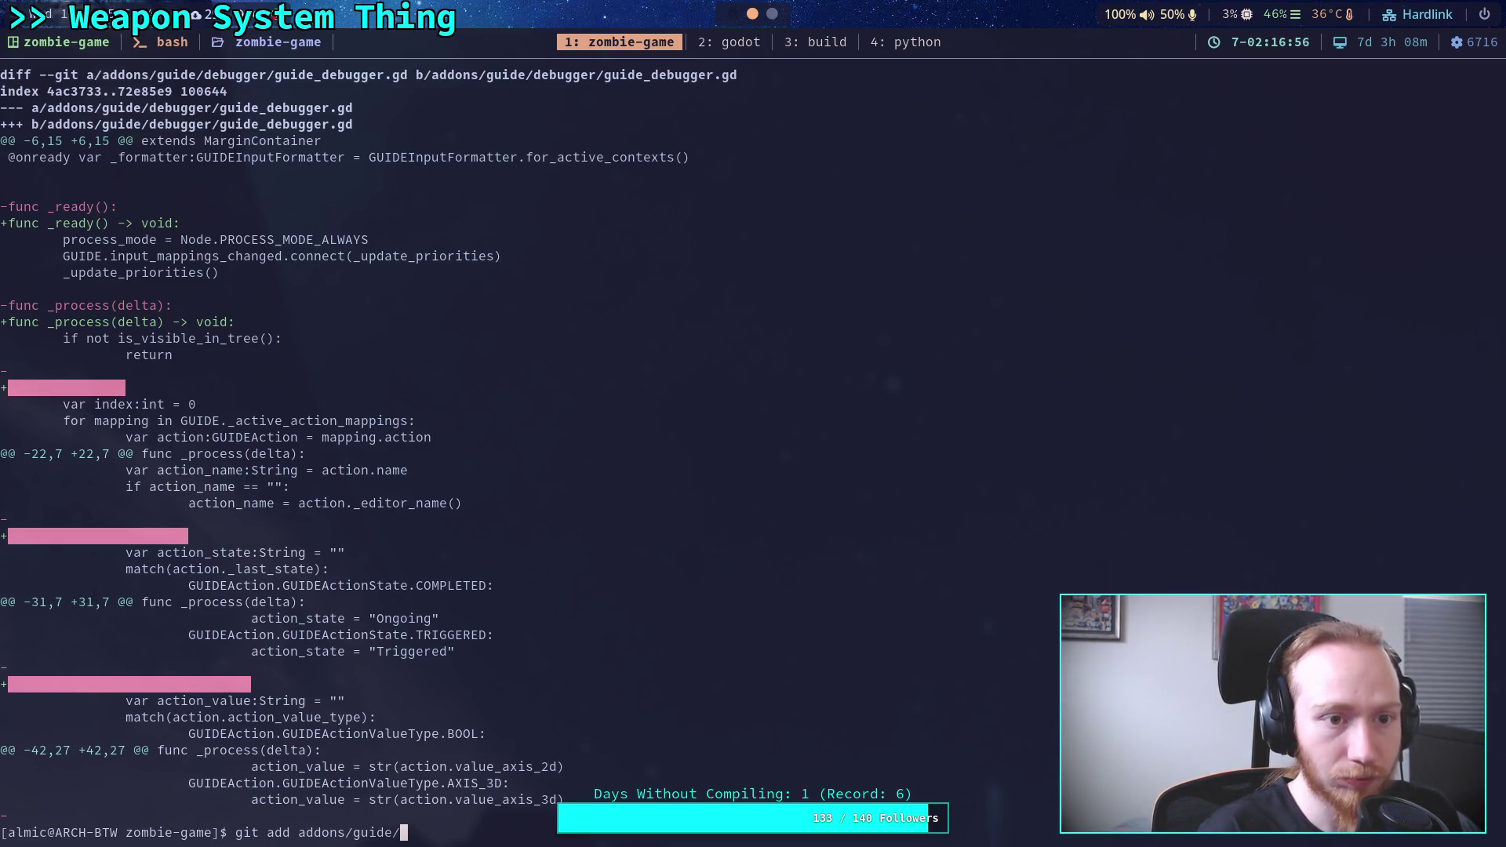
pyautogui.write('d')
pyautogui.press('Tab')
pyautogui.write('g')
pyautogui.press('Tab')
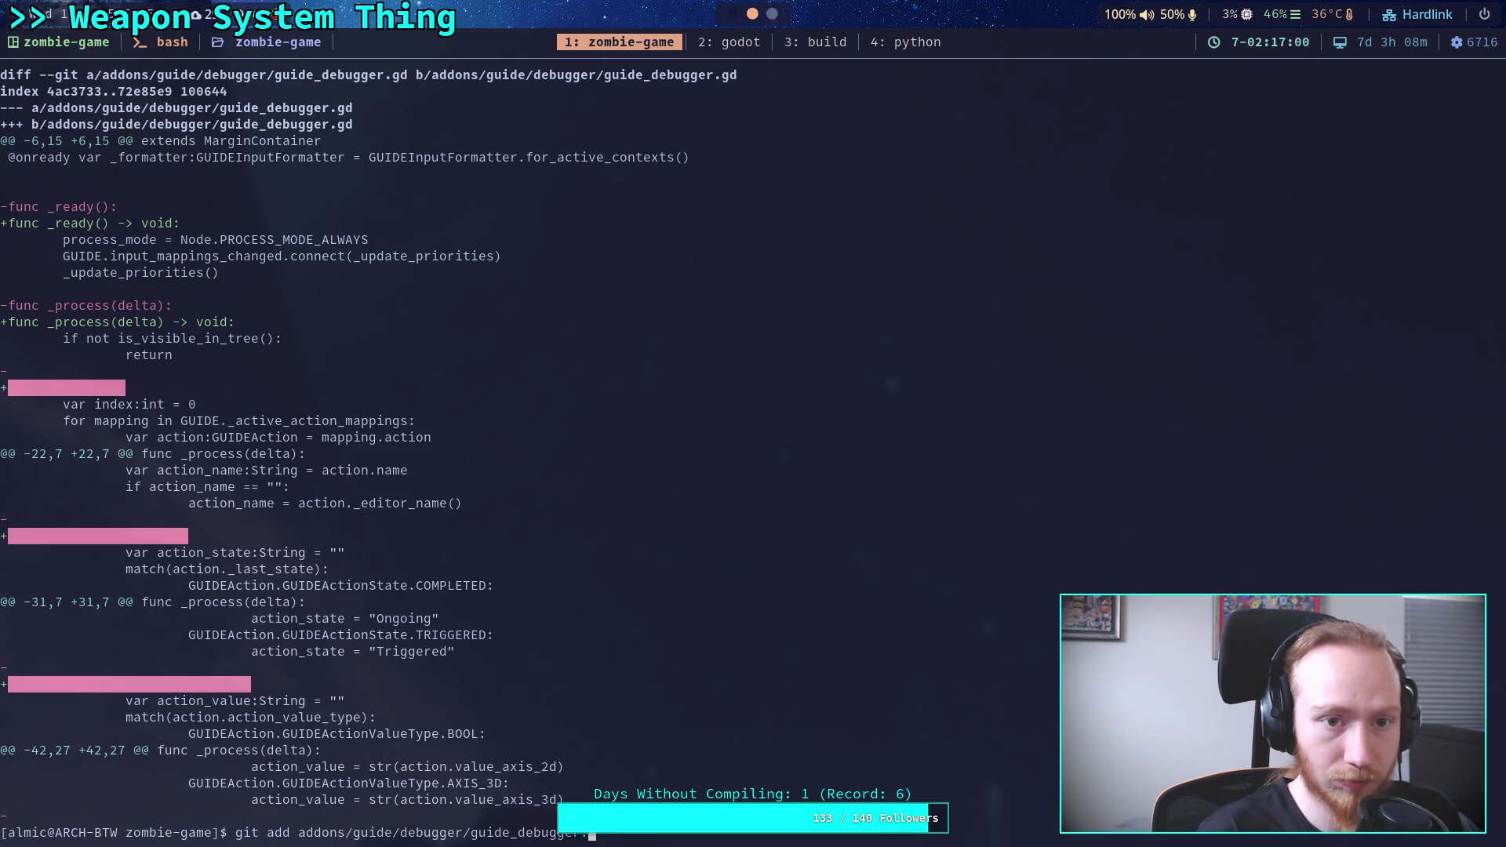
pyautogui.press('Return')
pyautogui.write('git di')
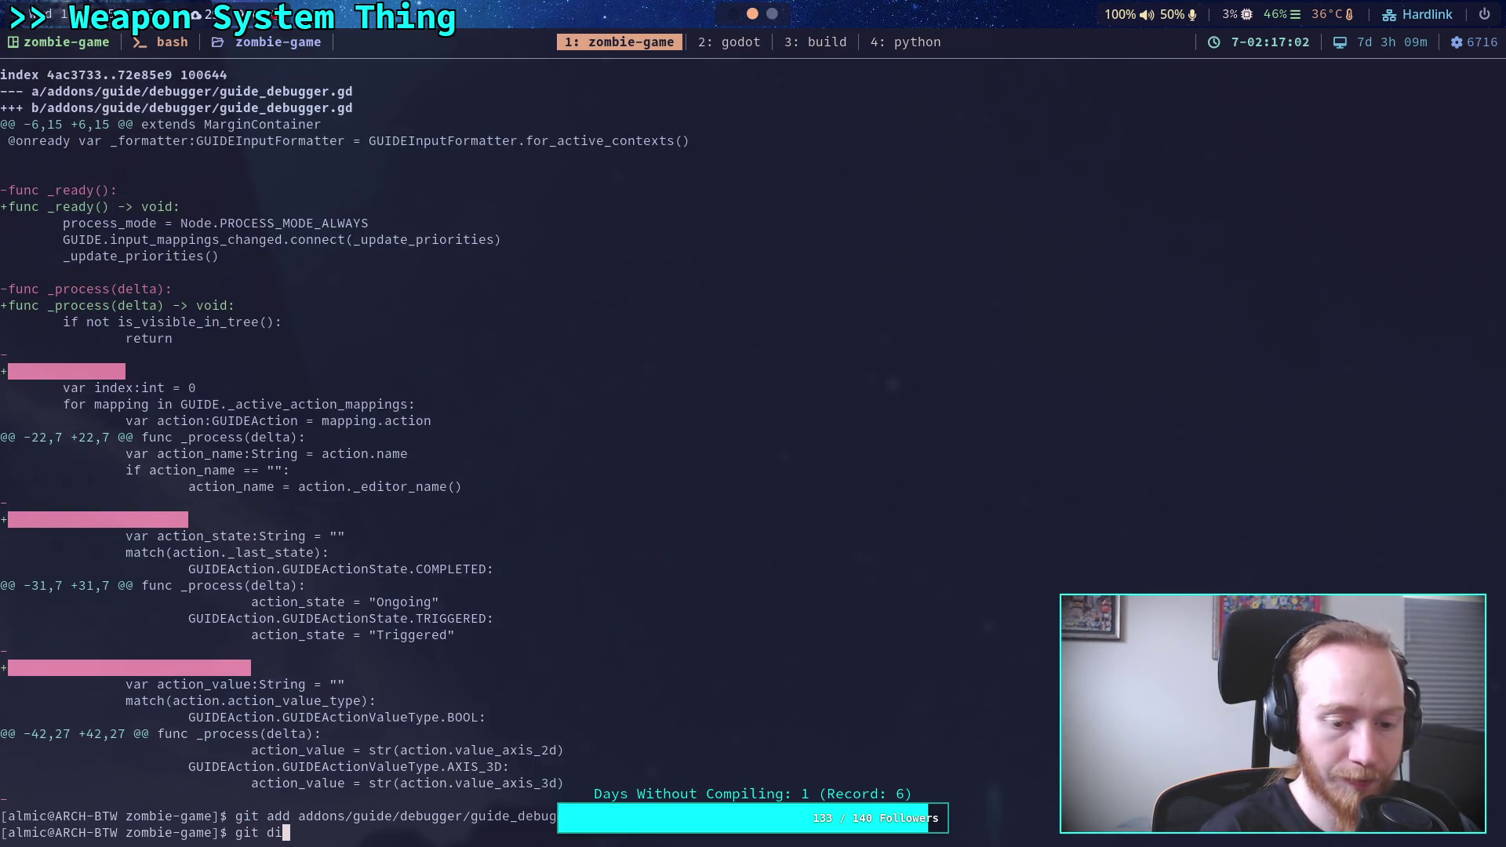
pyautogui.write('ff')
pyautogui.press('Return')
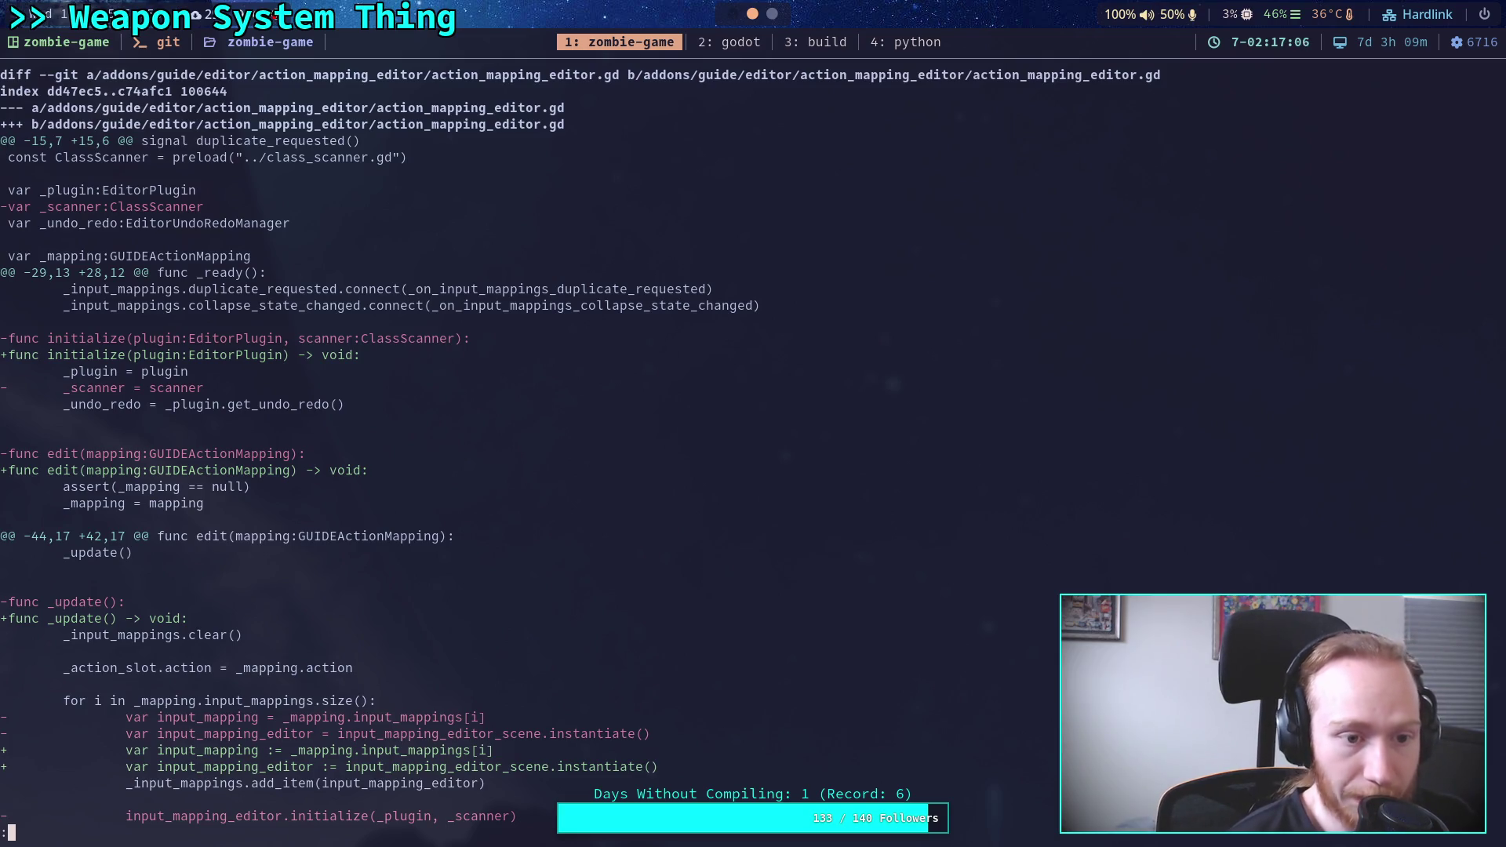
# Review the remaining diff, stage action_mapping_editor.gd, and run git diff again
pyautogui.scroll(-3, 580, 447)
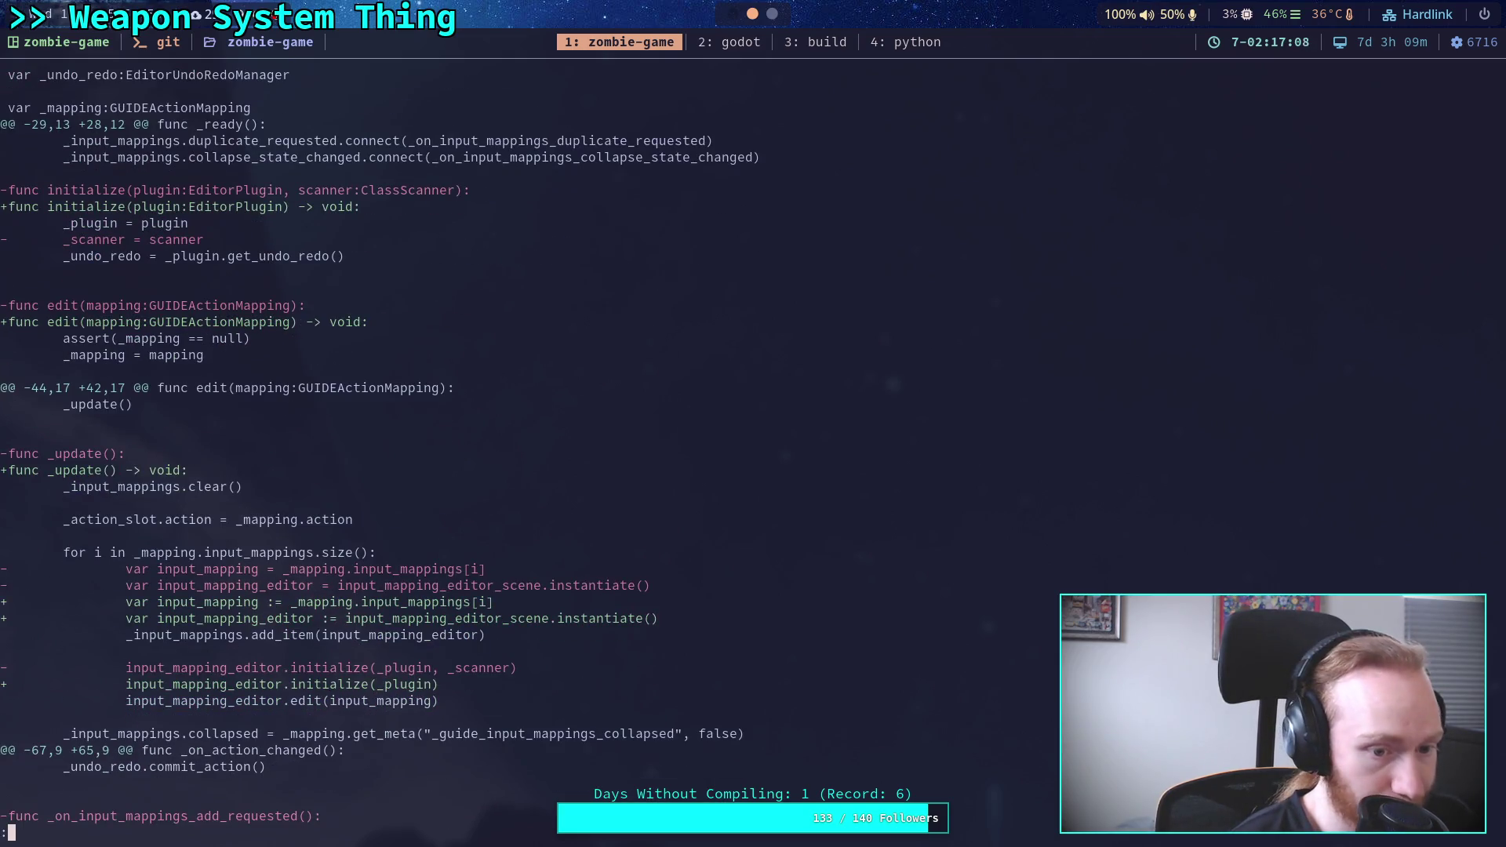
pyautogui.scroll(-3, 580, 448)
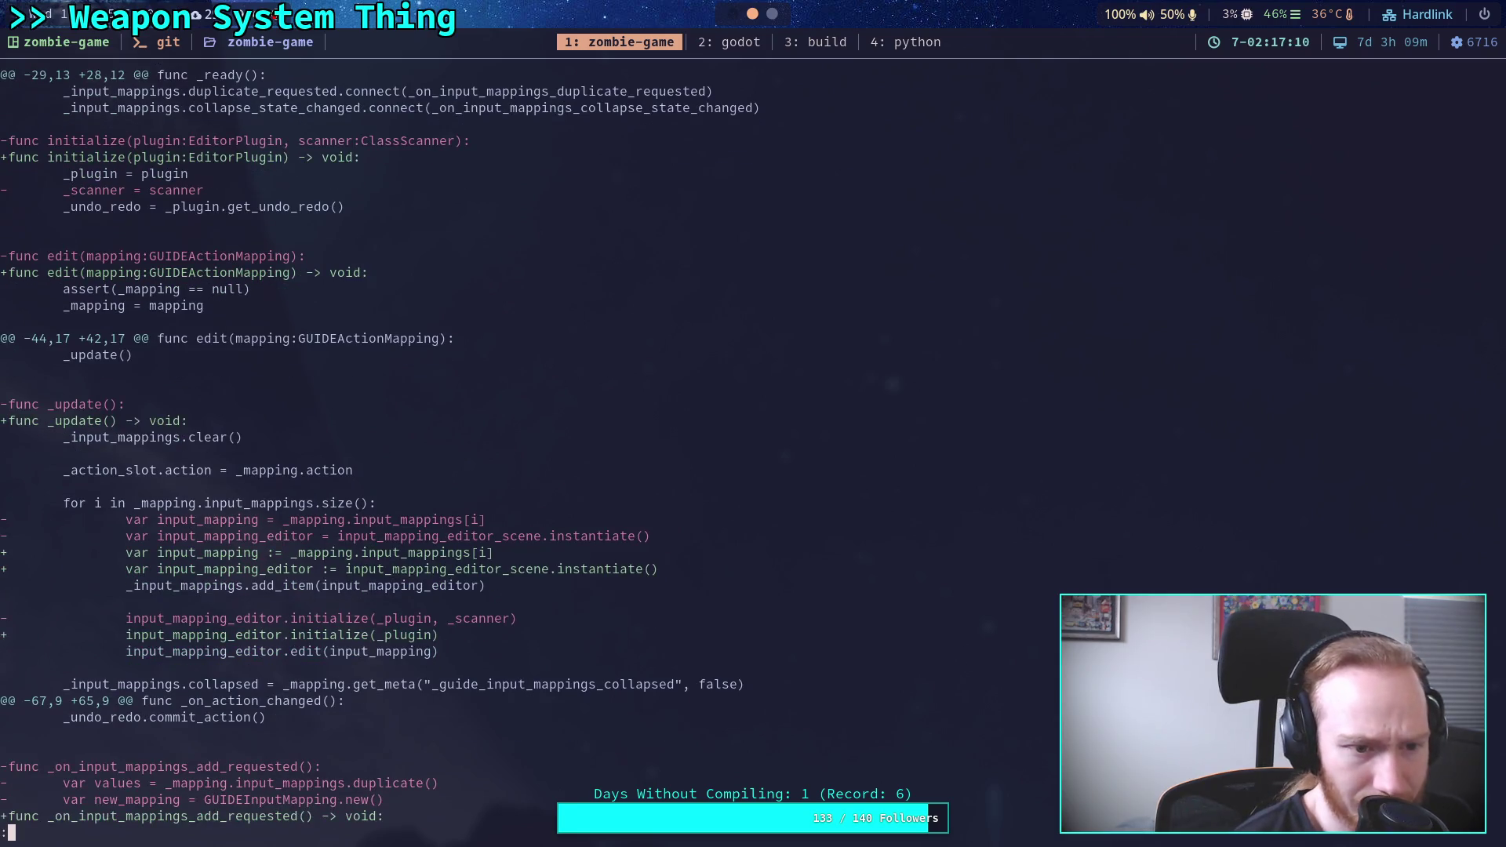
pyautogui.scroll(-4, 580, 448)
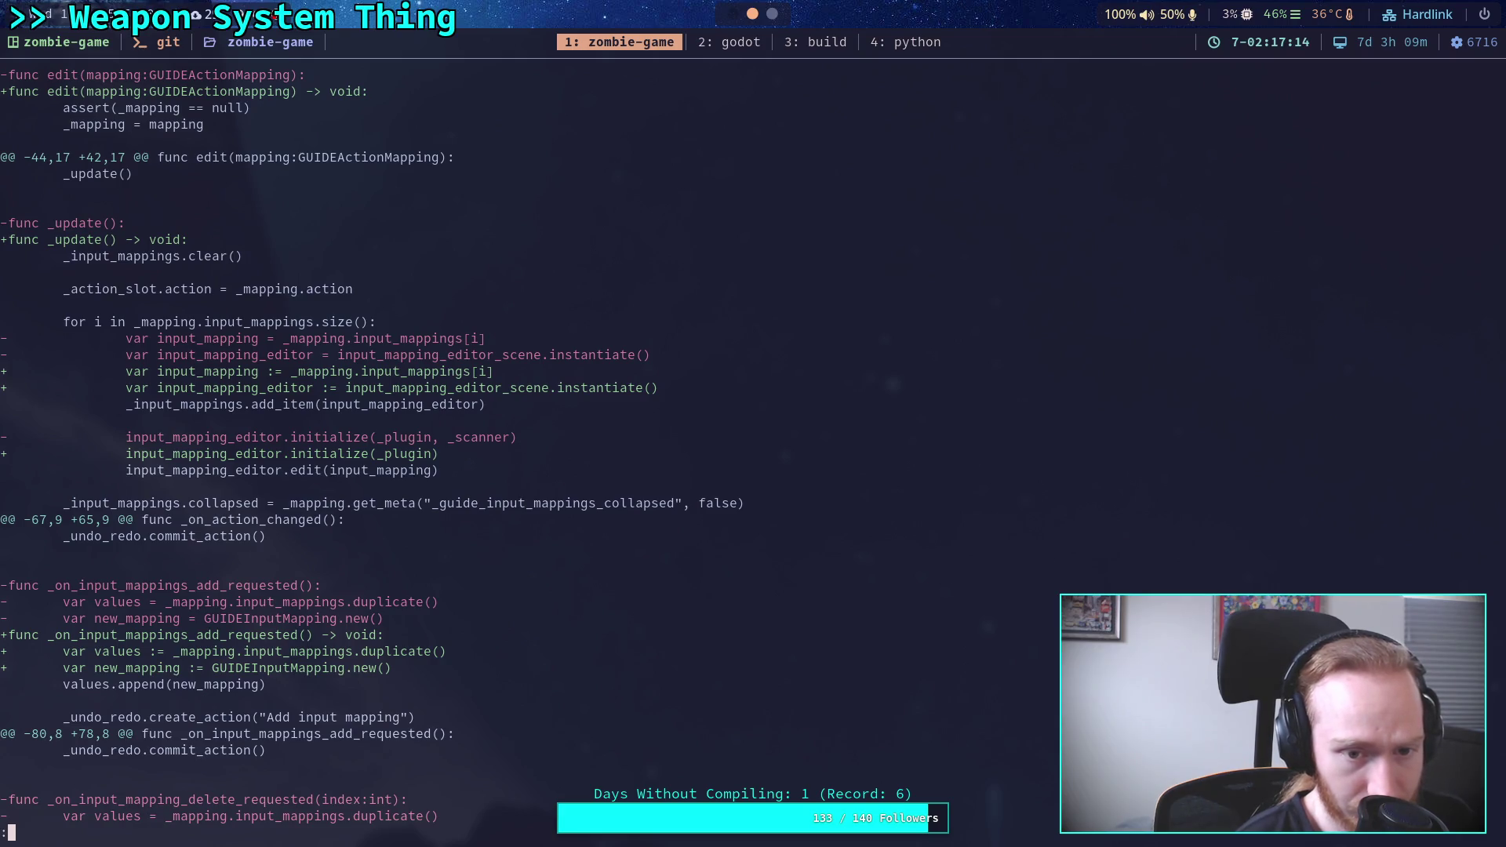
pyautogui.scroll(-5, 580, 447)
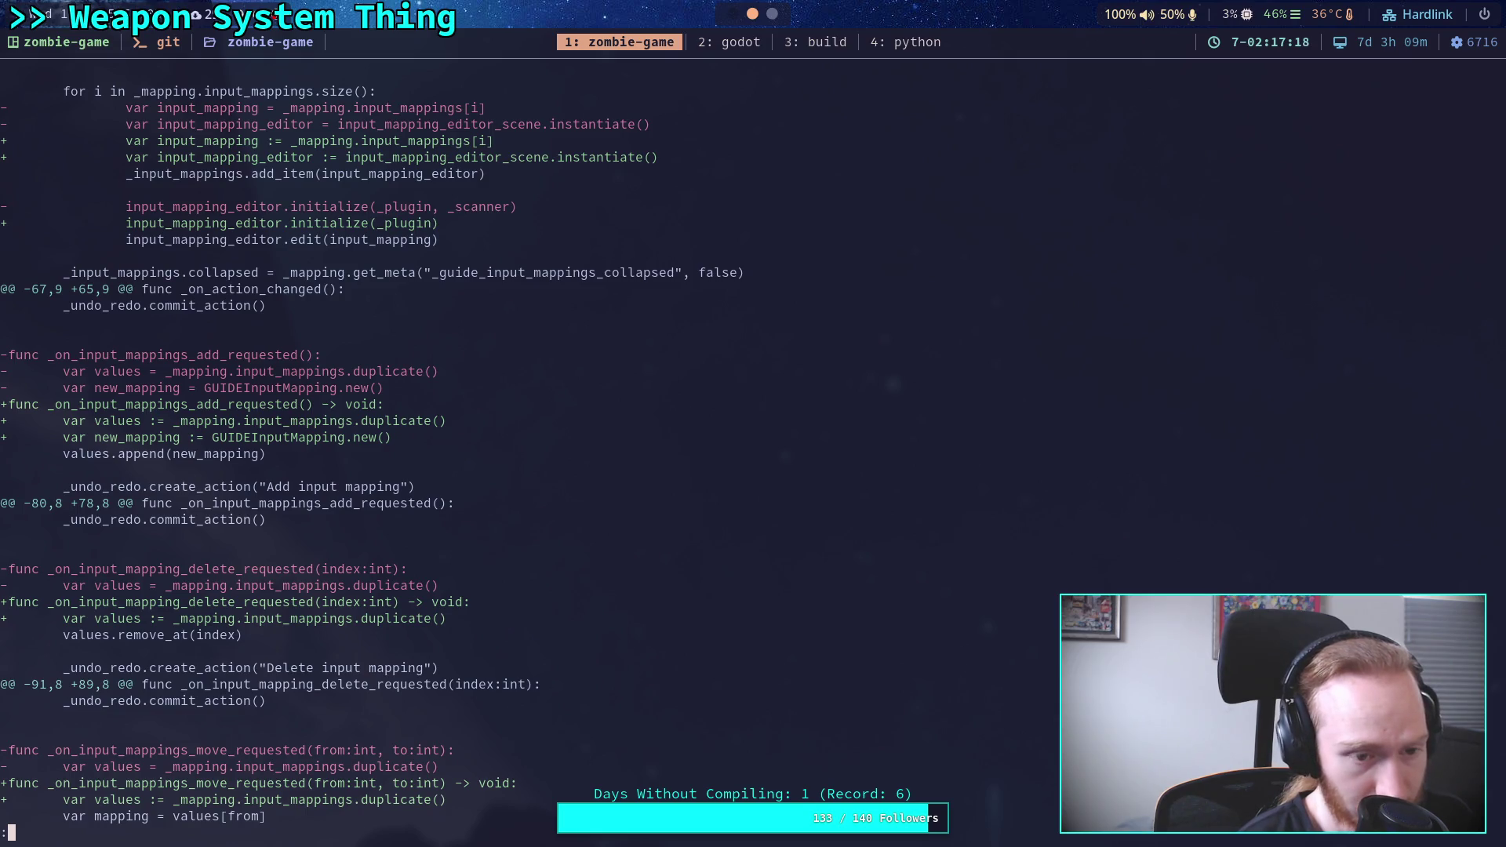
pyautogui.scroll(-5, 580, 447)
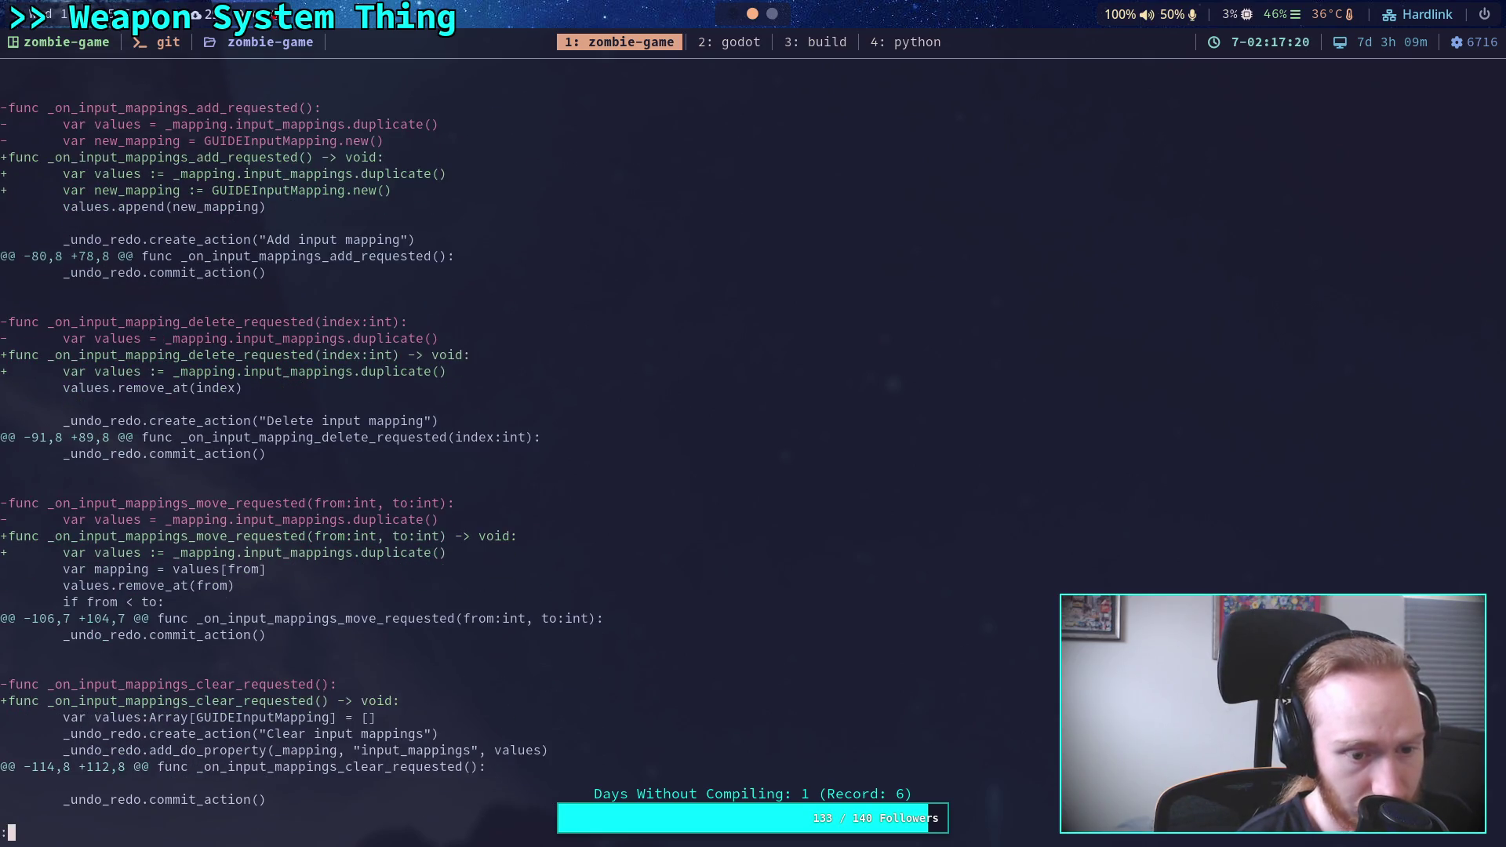
pyautogui.scroll(-7, 581, 447)
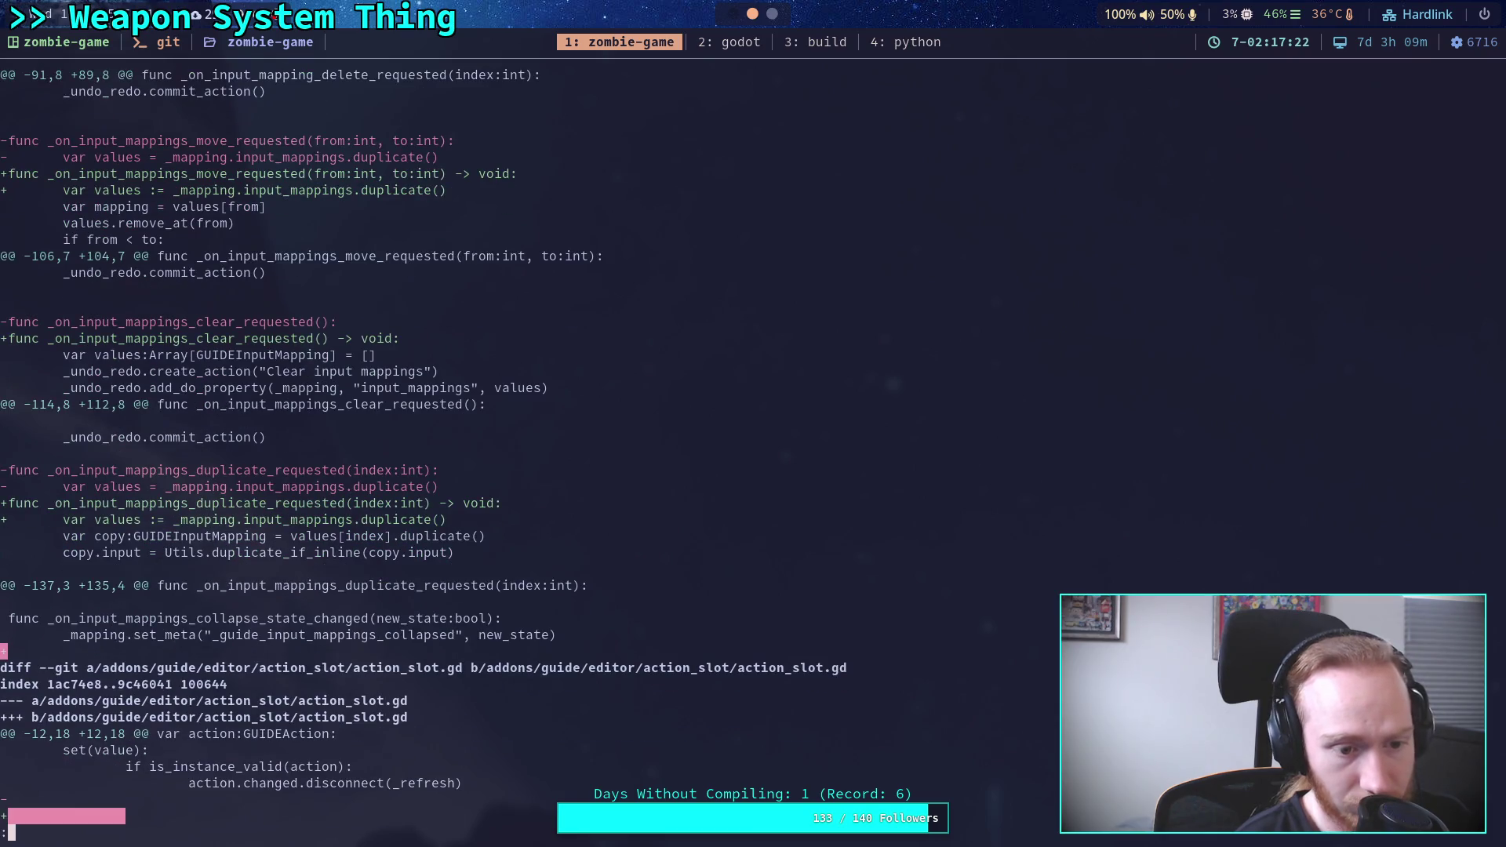
pyautogui.scroll(9, 580, 447)
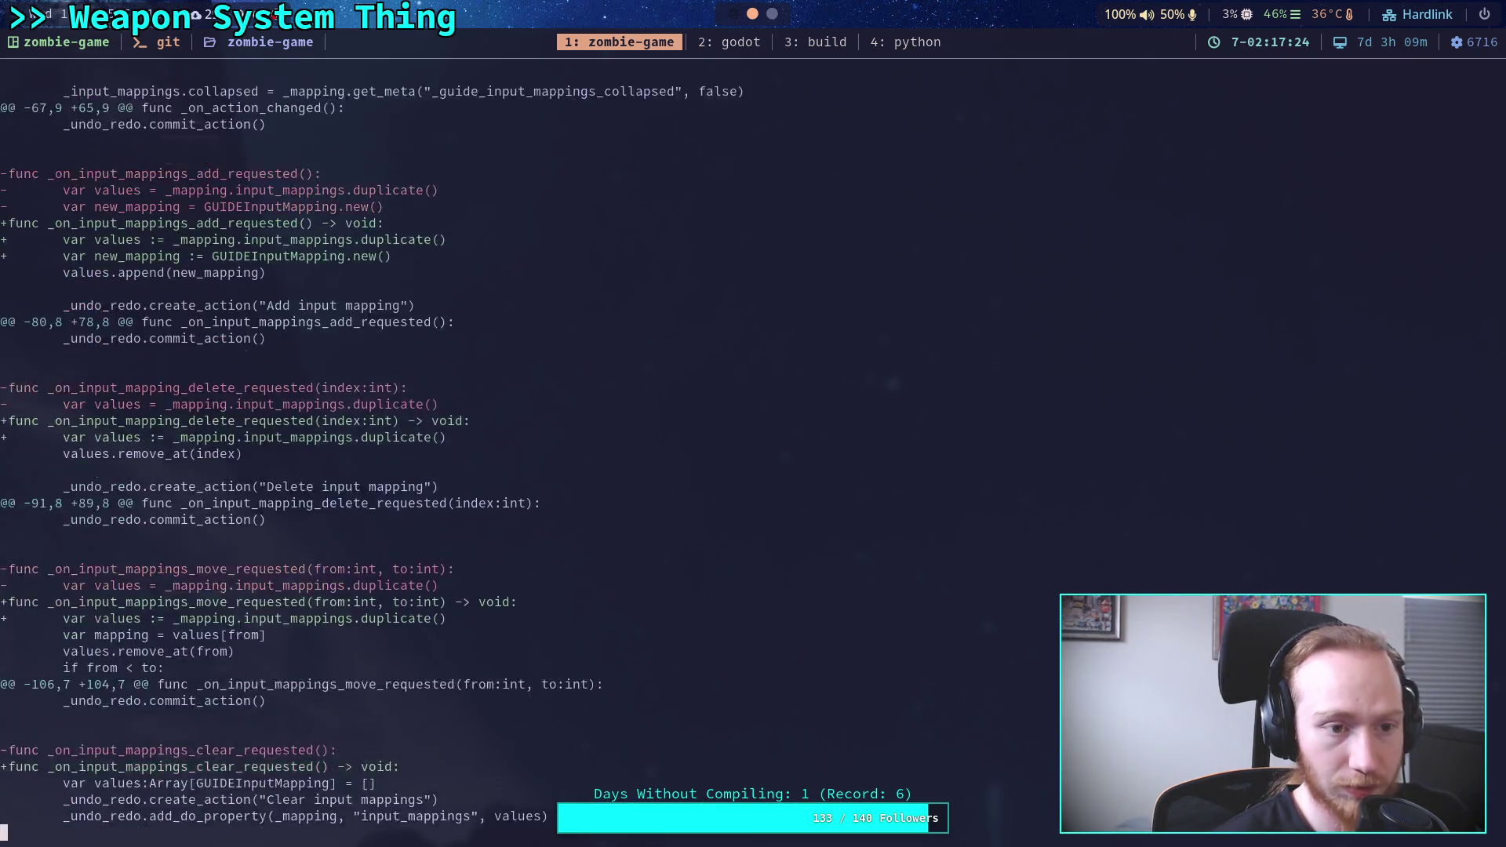
pyautogui.scroll(16, 580, 447)
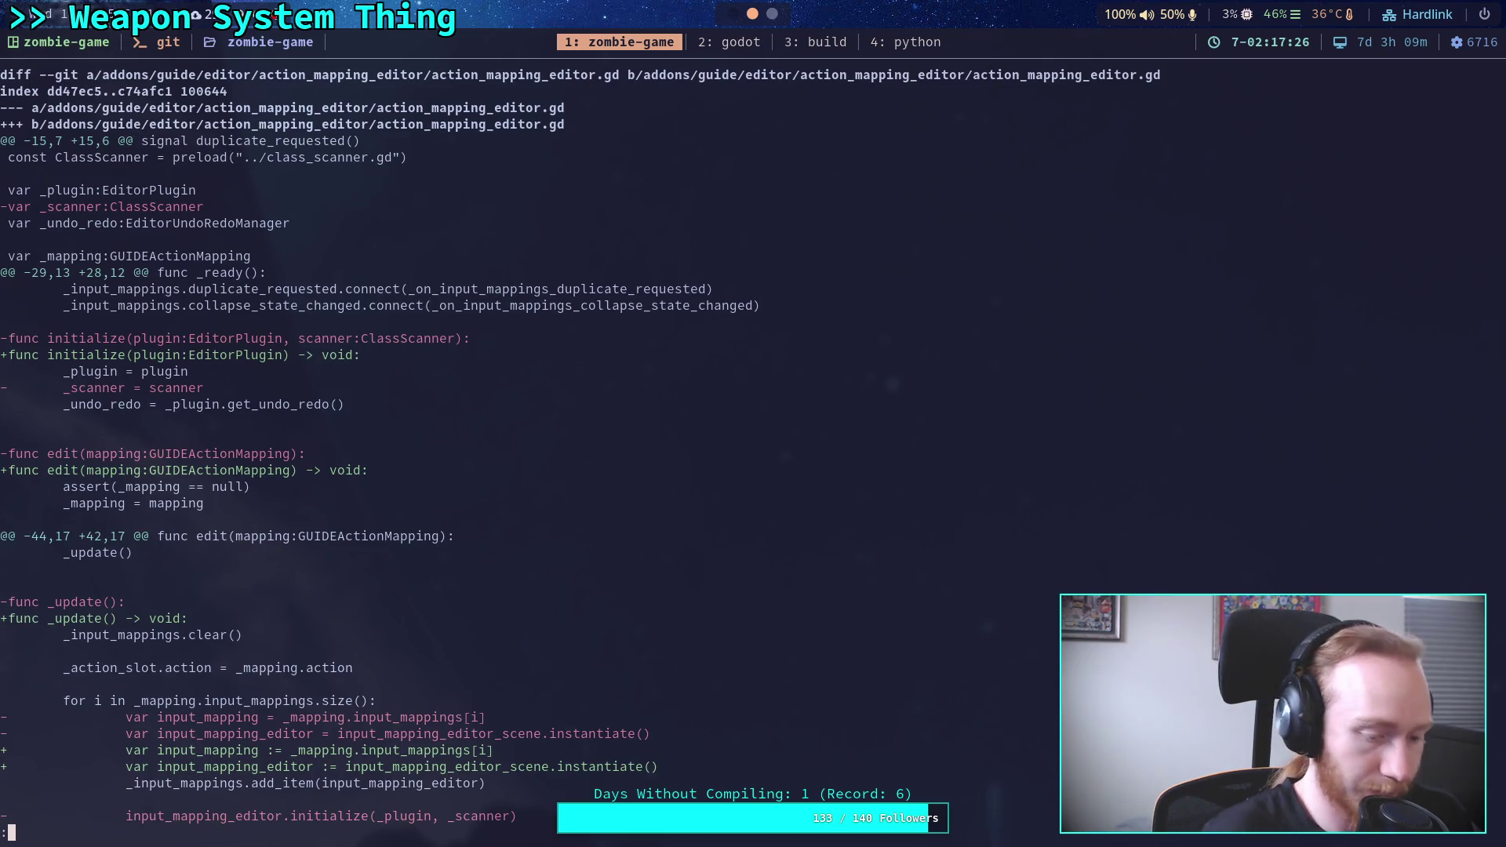
pyautogui.write('qgit add addons/guide/editor/action_m')
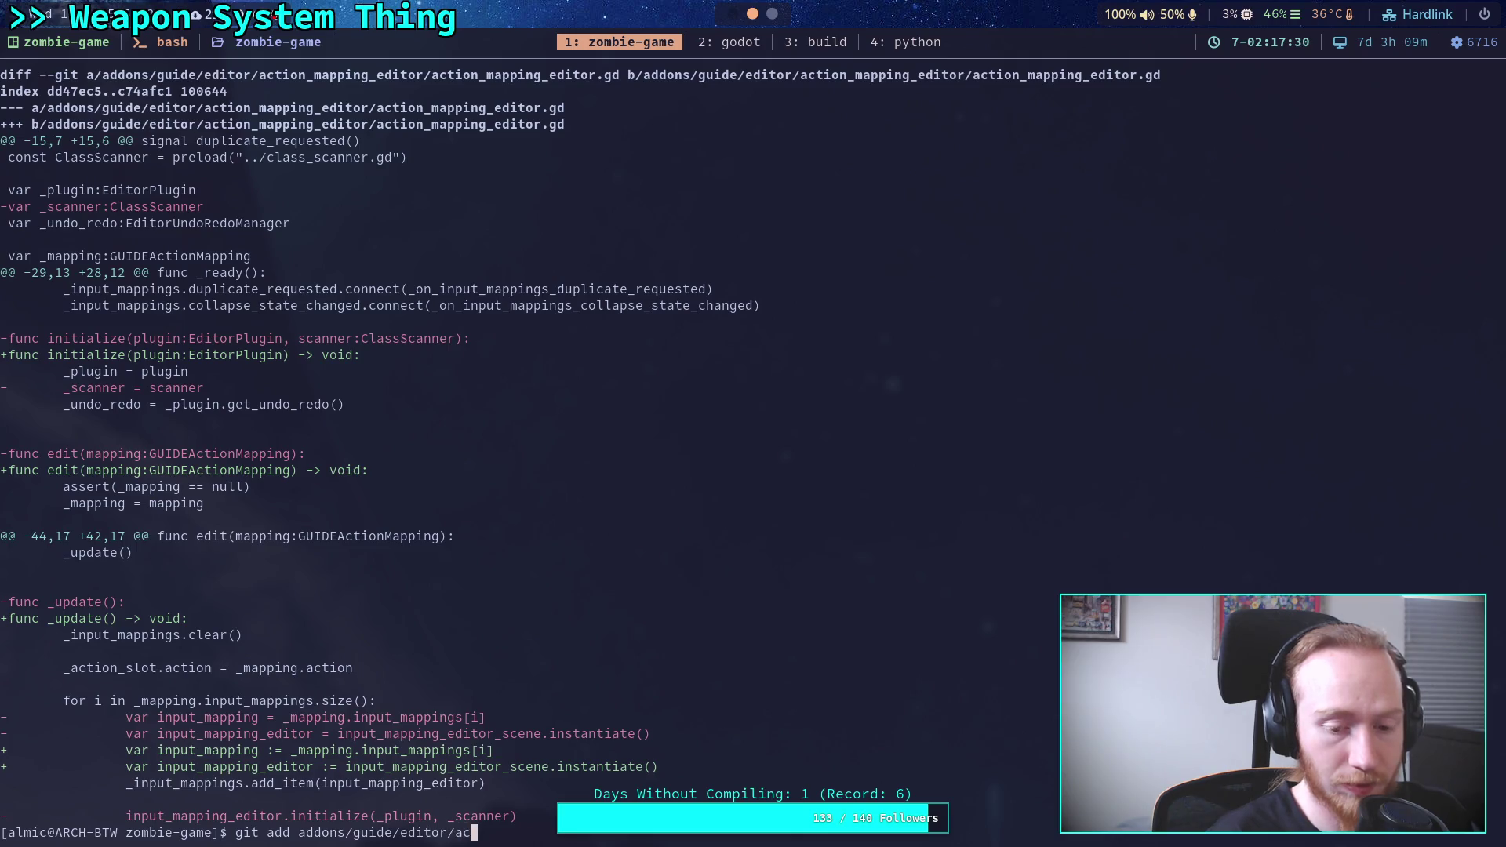
pyautogui.press('Tab')
pyautogui.write('a')
pyautogui.press('Tab')
pyautogui.write('gd')
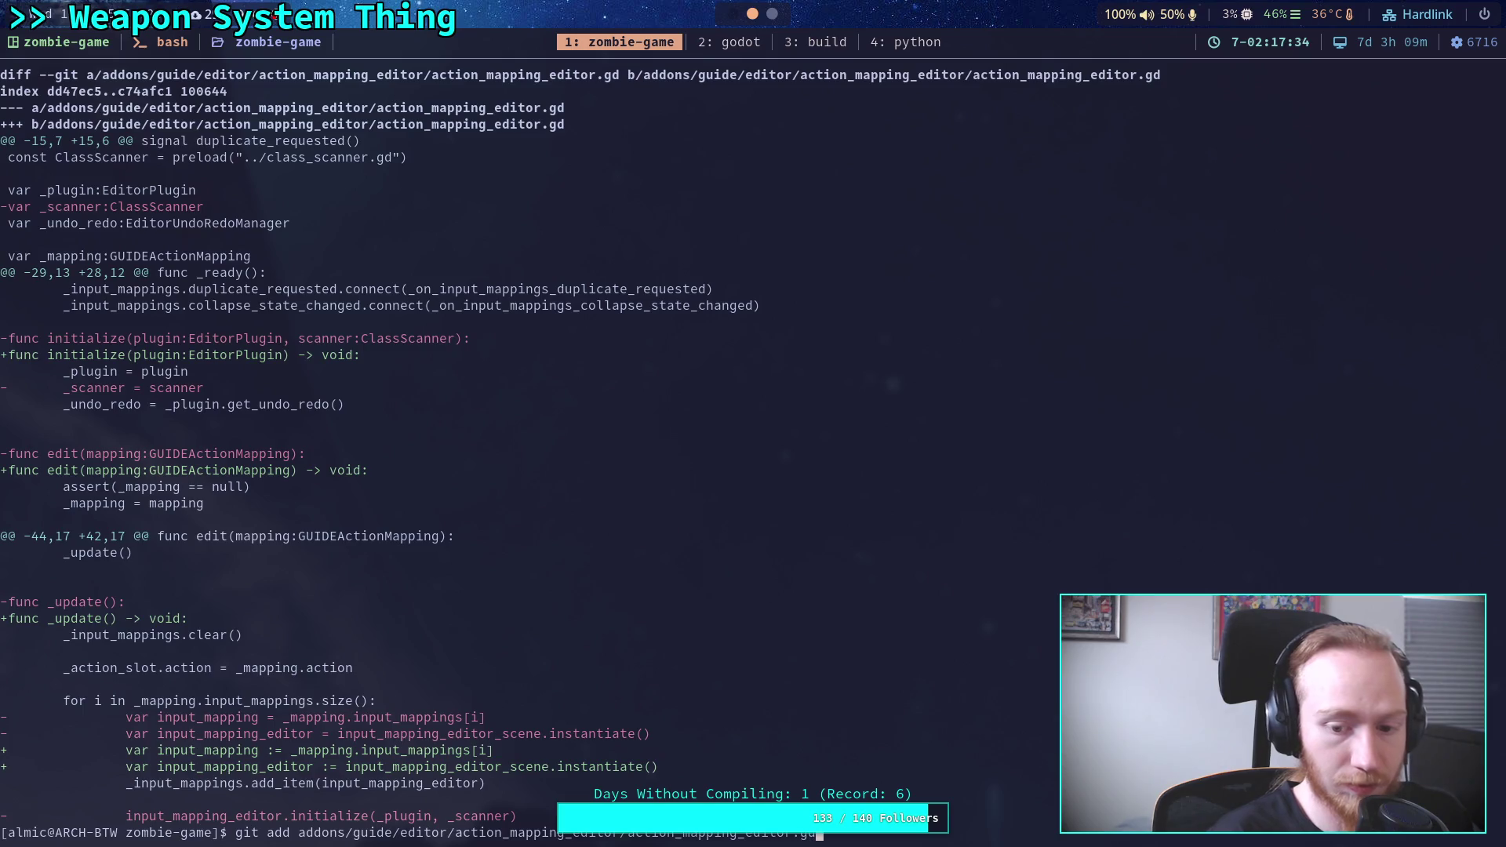
pyautogui.press('Return')
pyautogui.write('git diff')
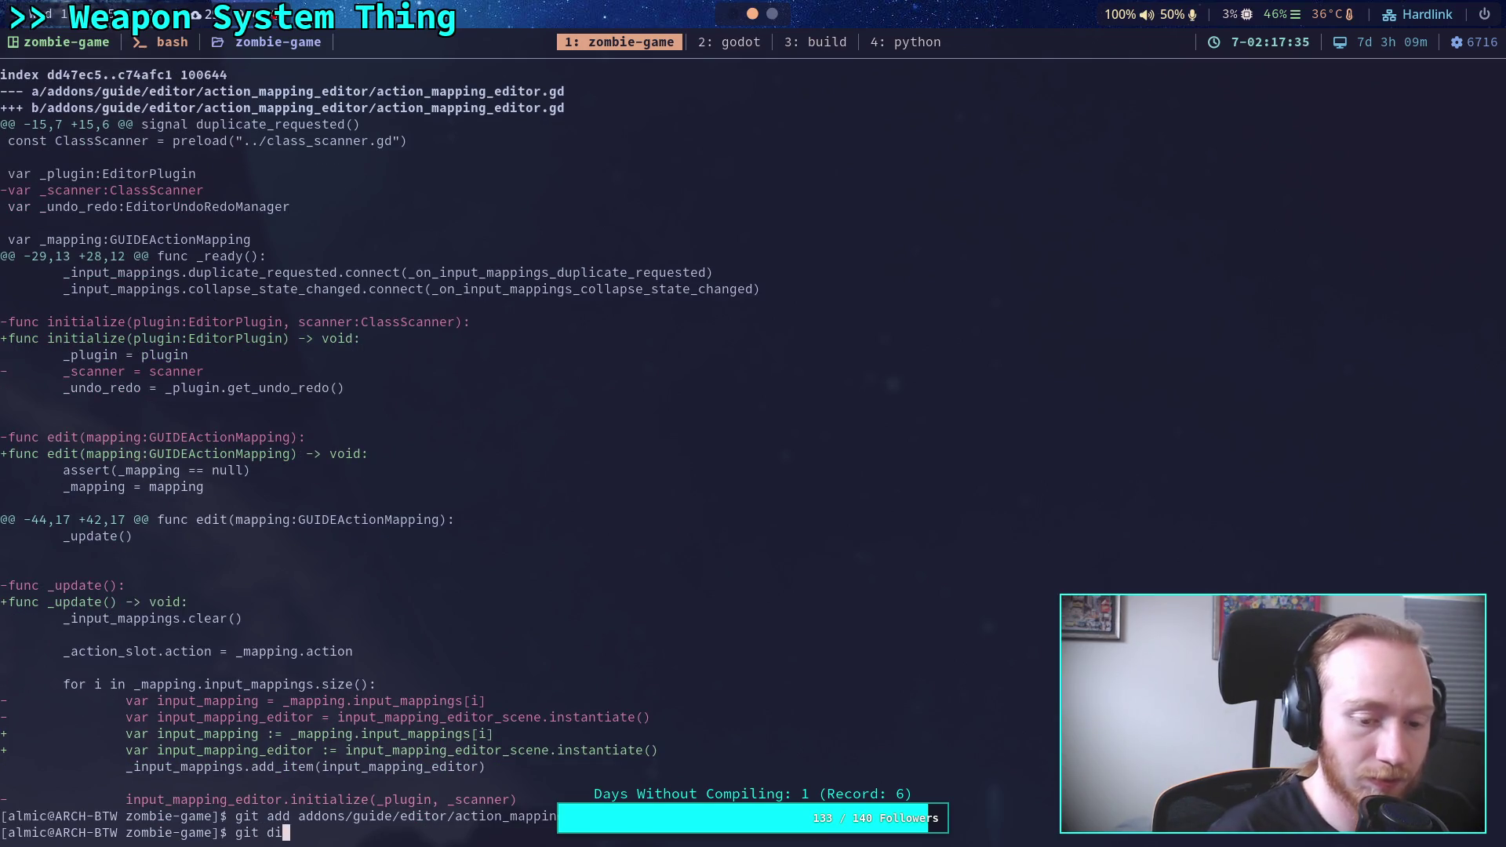
pyautogui.press('Return')
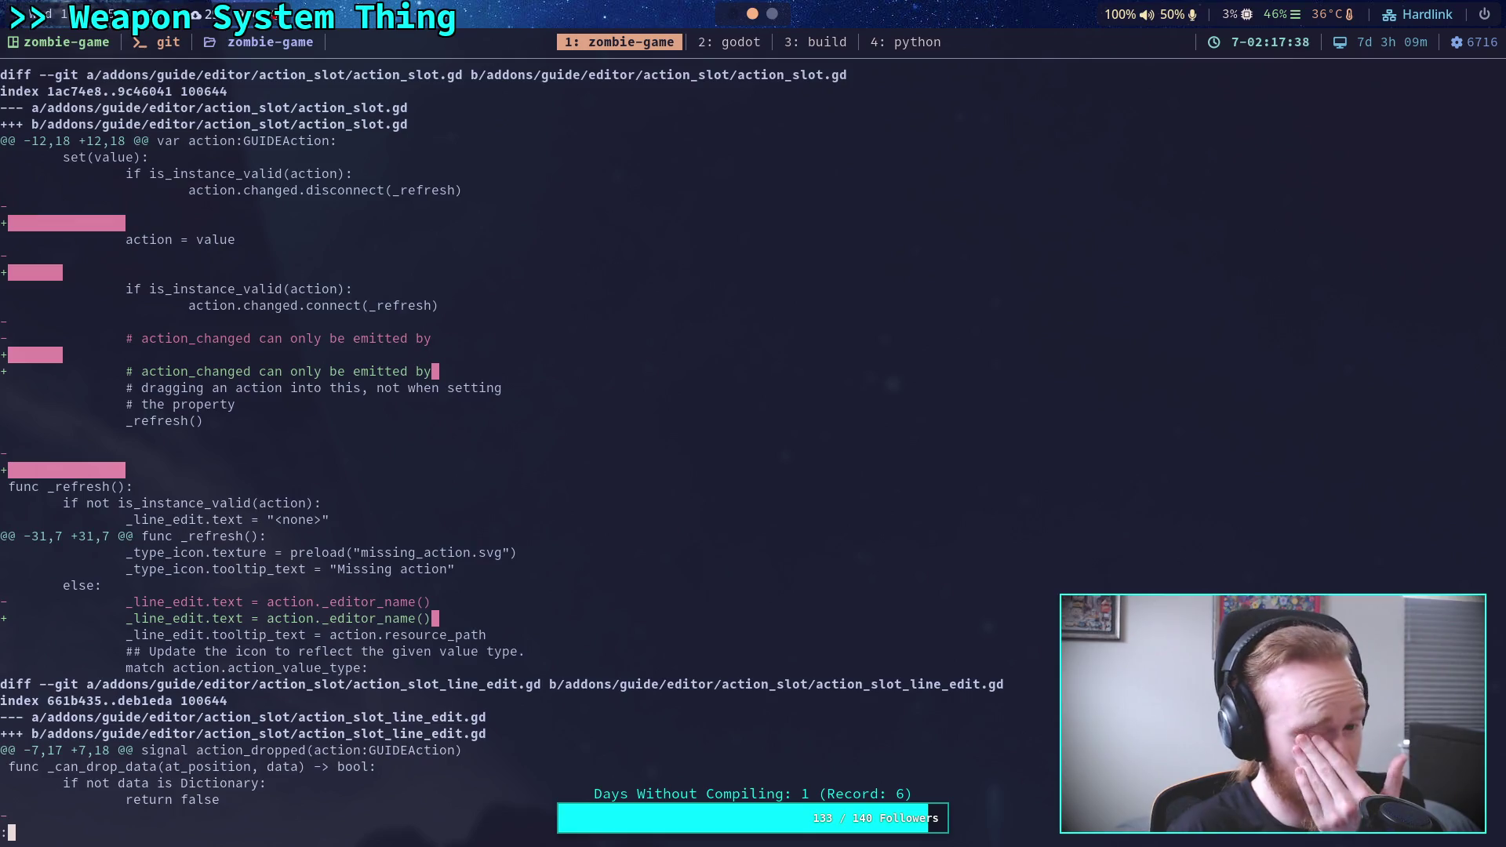
# Stage addons/guide/editor/action_slot/action_slot.gd and show the remaining unstaged diff
pyautogui.write('qgit add a')
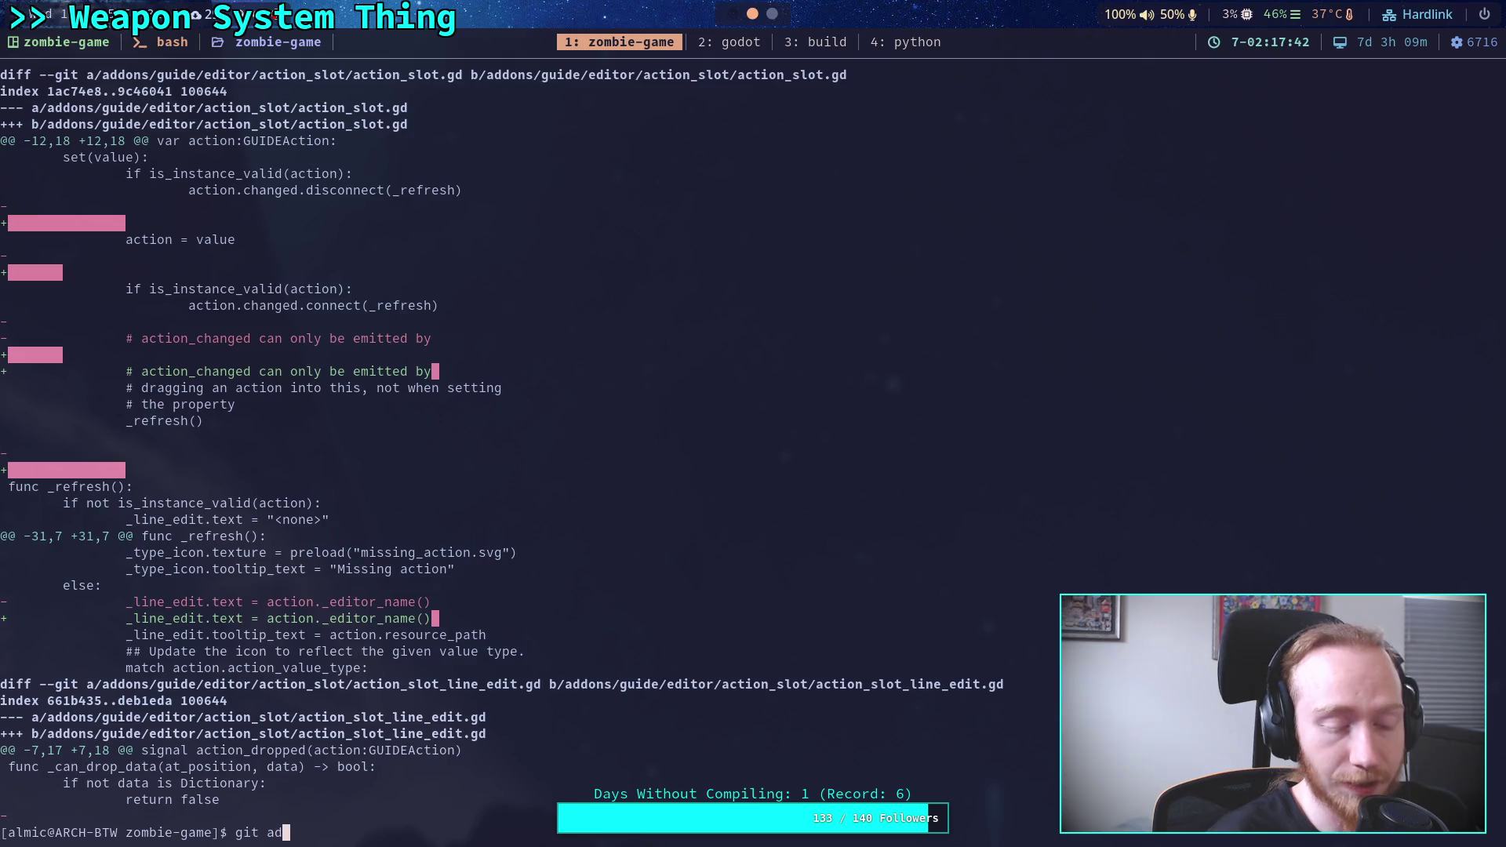
pyautogui.press('Tab')
pyautogui.write('ge')
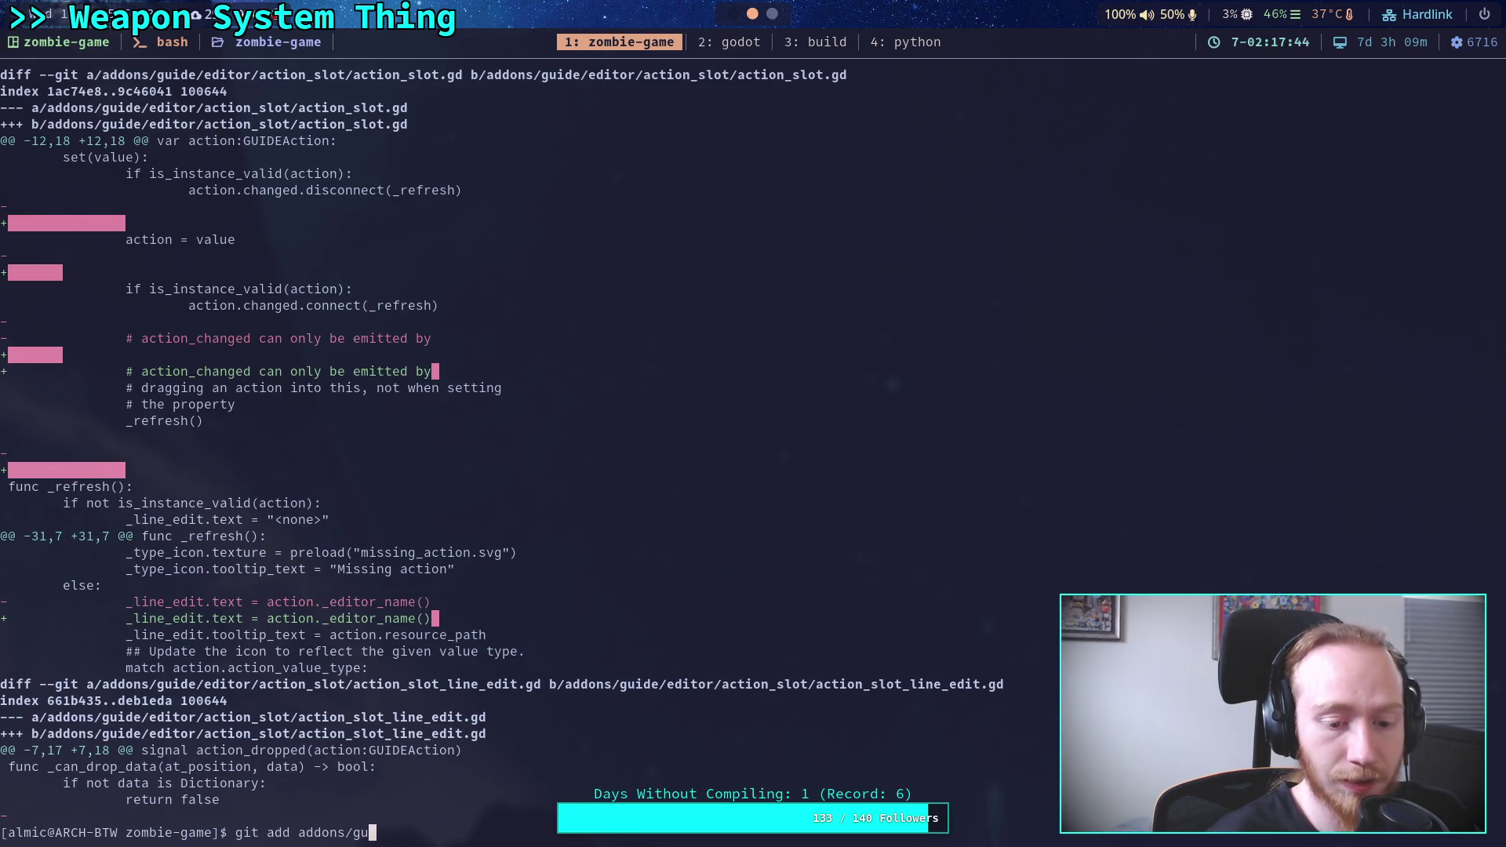
pyautogui.press('Tab')
pyautogui.write('a')
pyautogui.press('BackSpace')
pyautogui.write('e')
pyautogui.press('Tab')
pyautogui.write('act')
pyautogui.press('Tab')
pyautogui.write('s')
pyautogui.press('Tab')
pyautogui.write('a')
pyautogui.press('Tab')
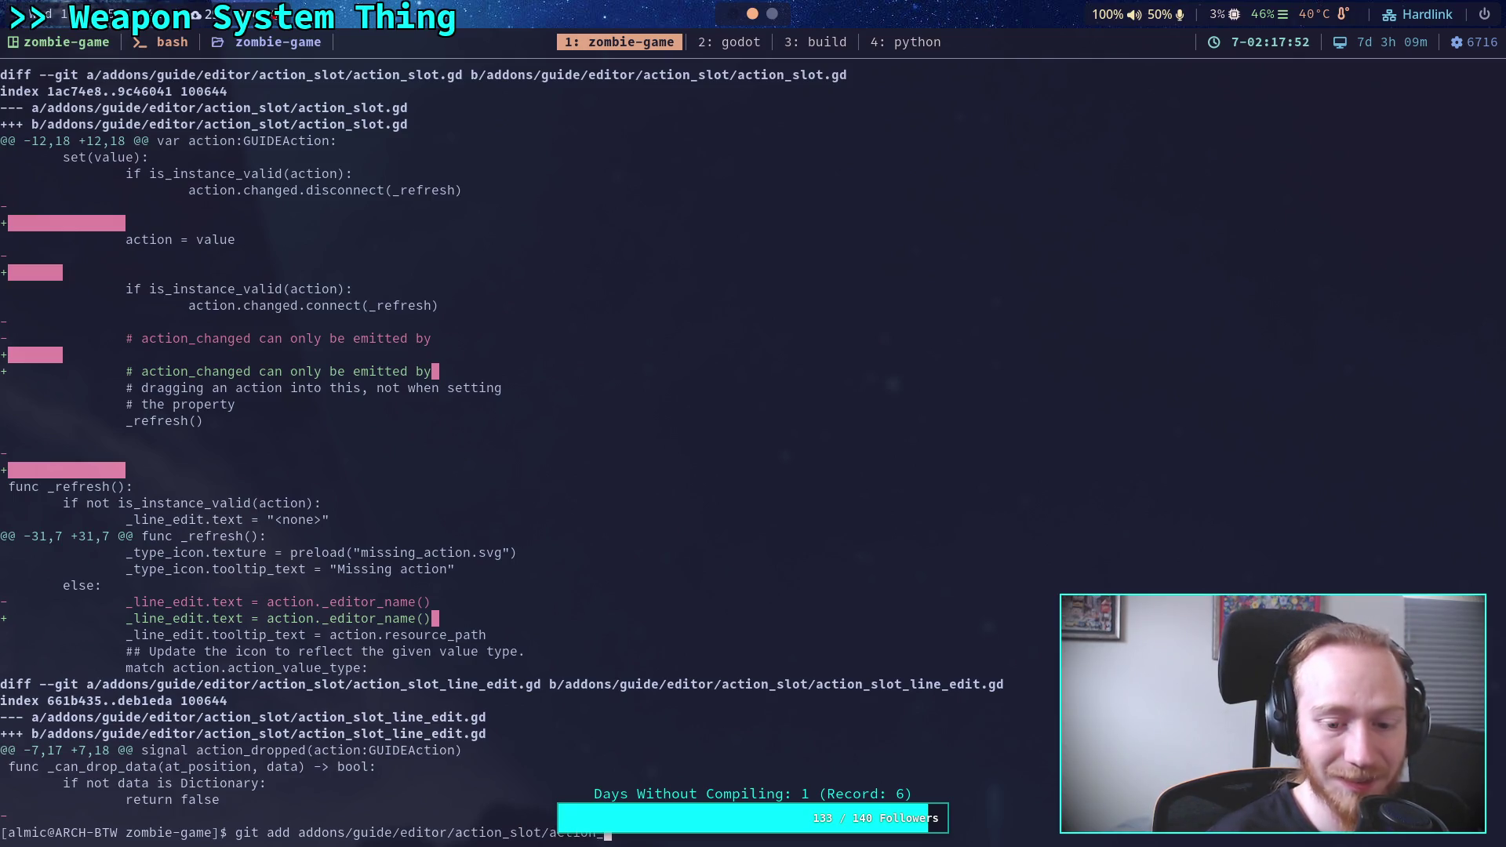
pyautogui.write('slot.gd')
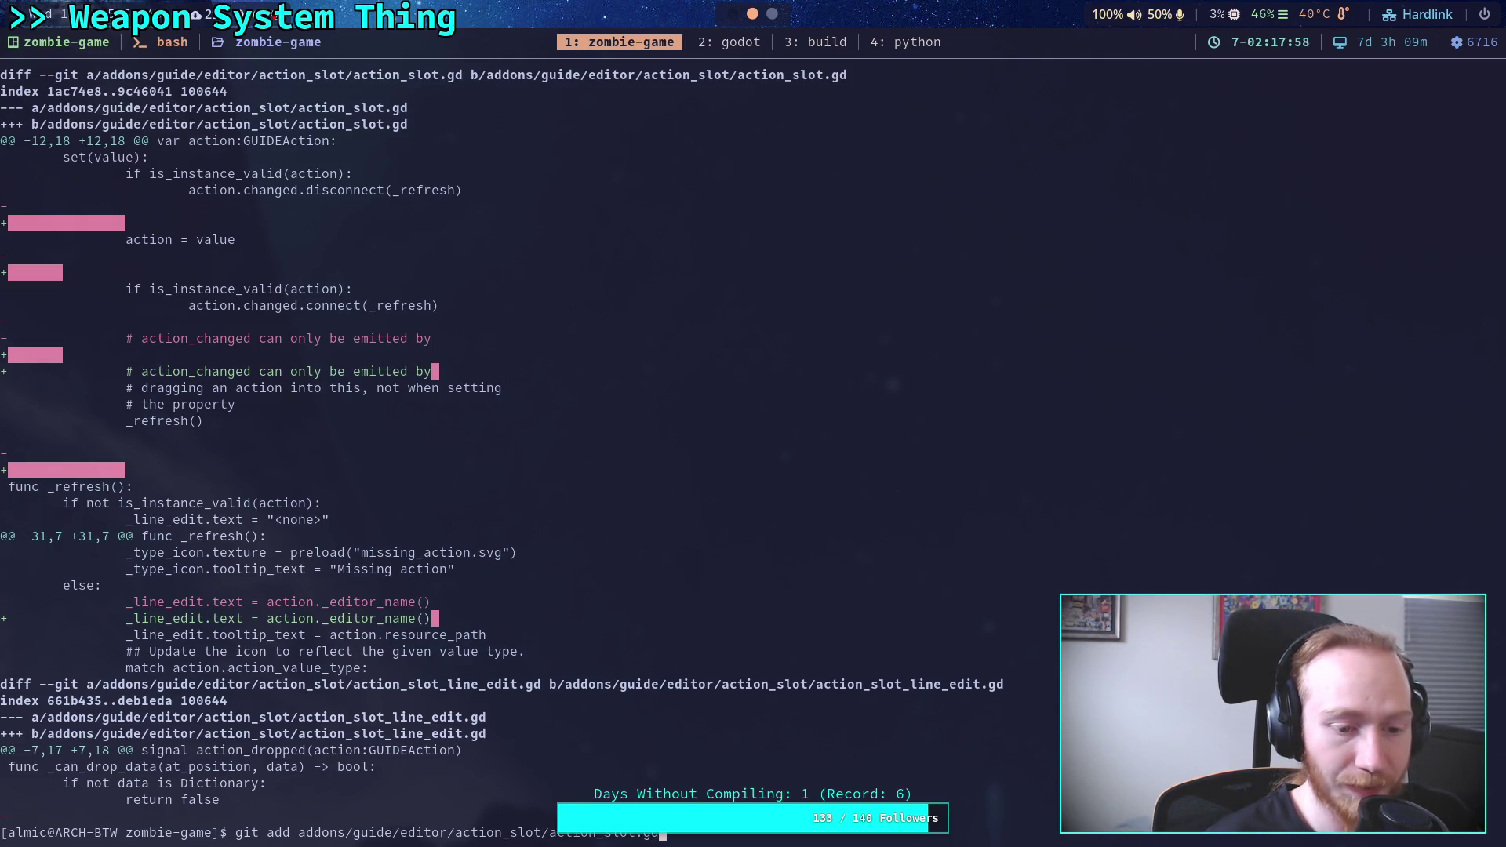
pyautogui.press('Return')
pyautogui.write('git ')
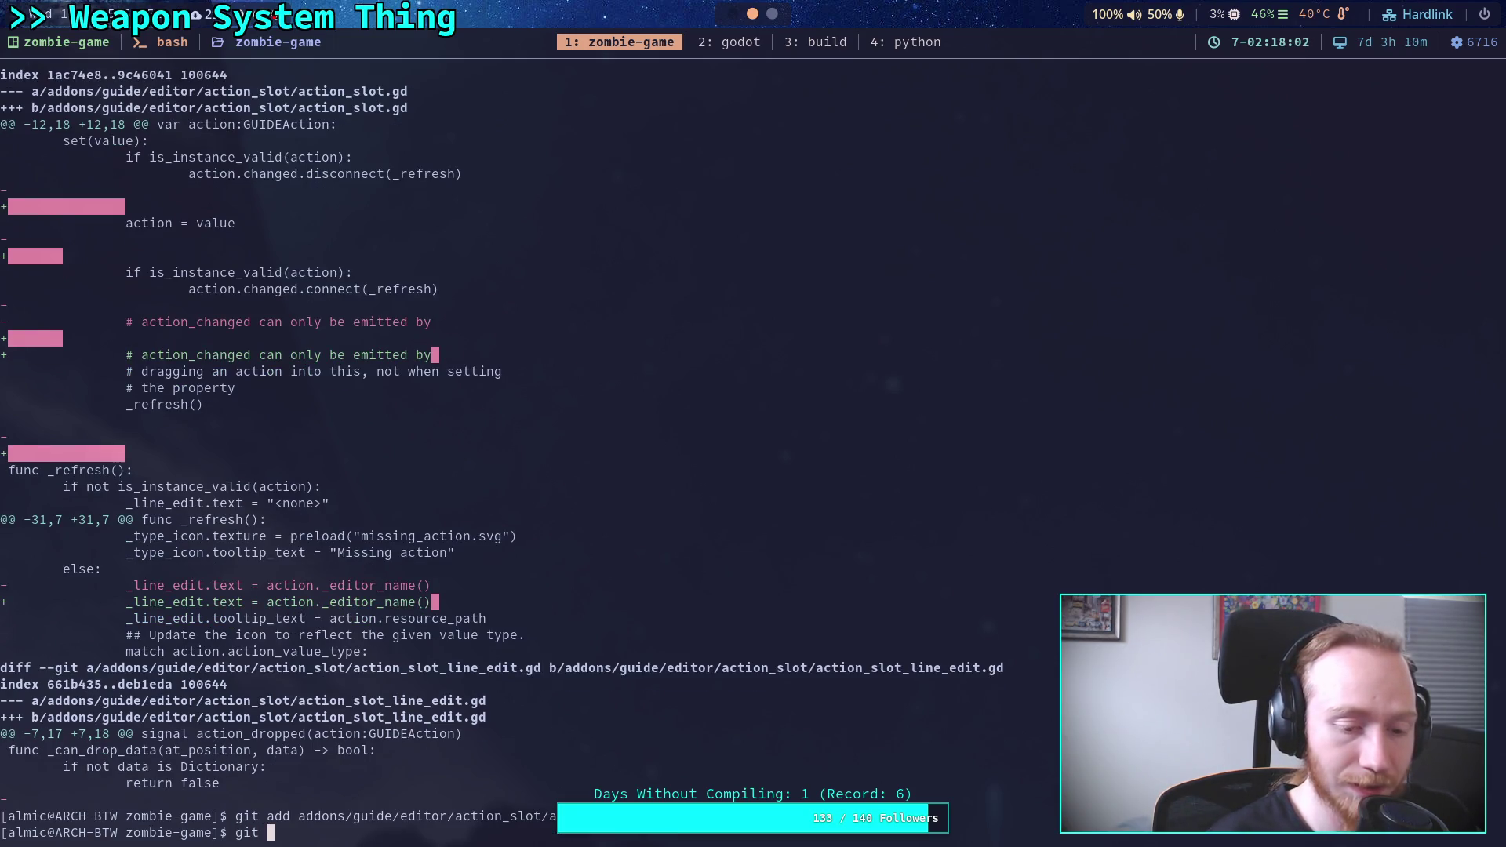
pyautogui.write('diff')
pyautogui.press('Return')
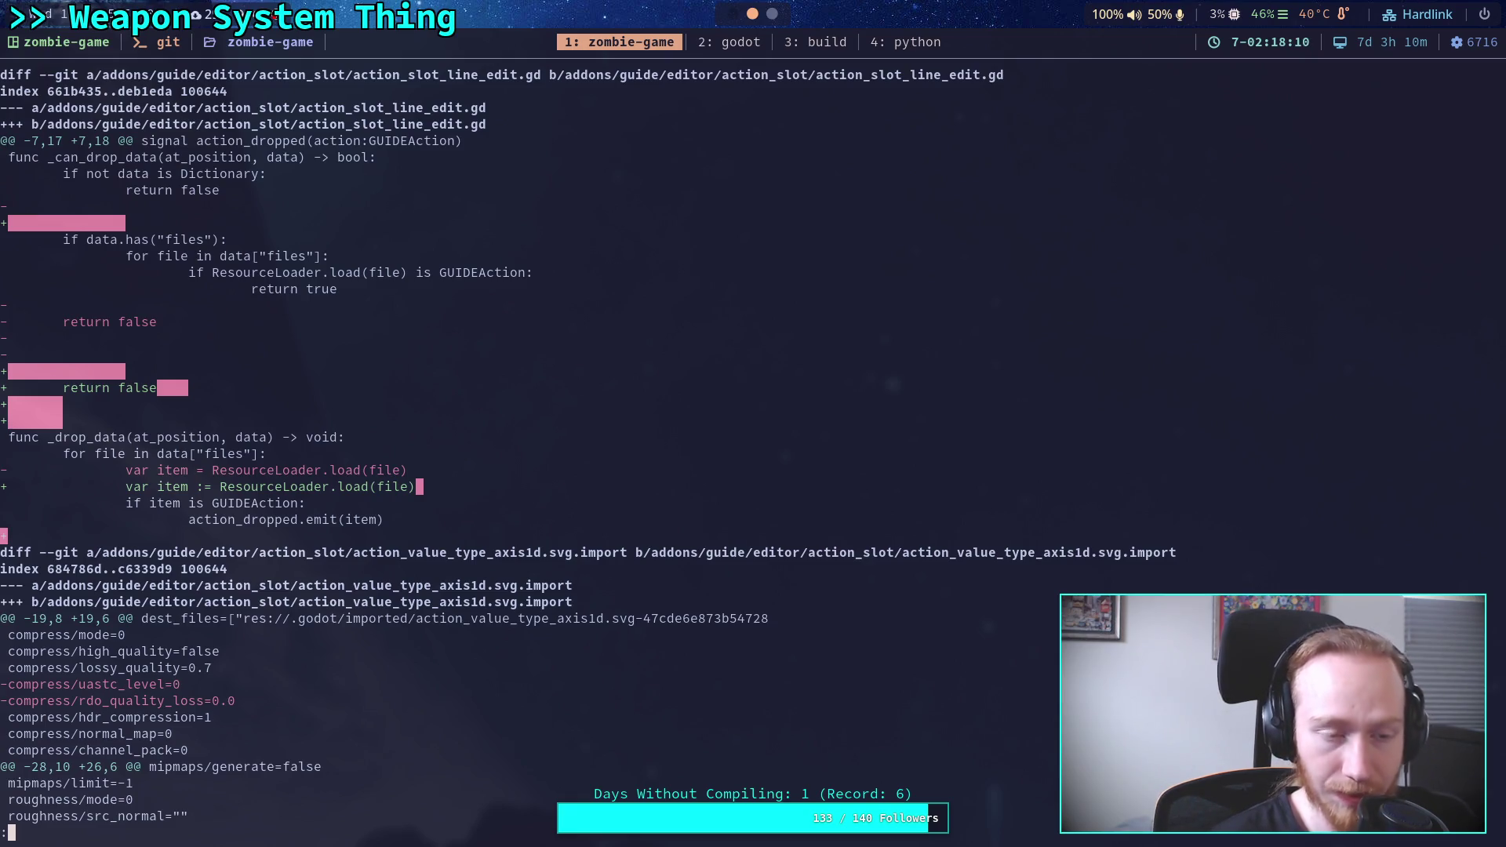
# Stage action_slot_line_edit.gd, adding the missing 'add' to the recalled command, then re-run git diff
pyautogui.write('qgit ')
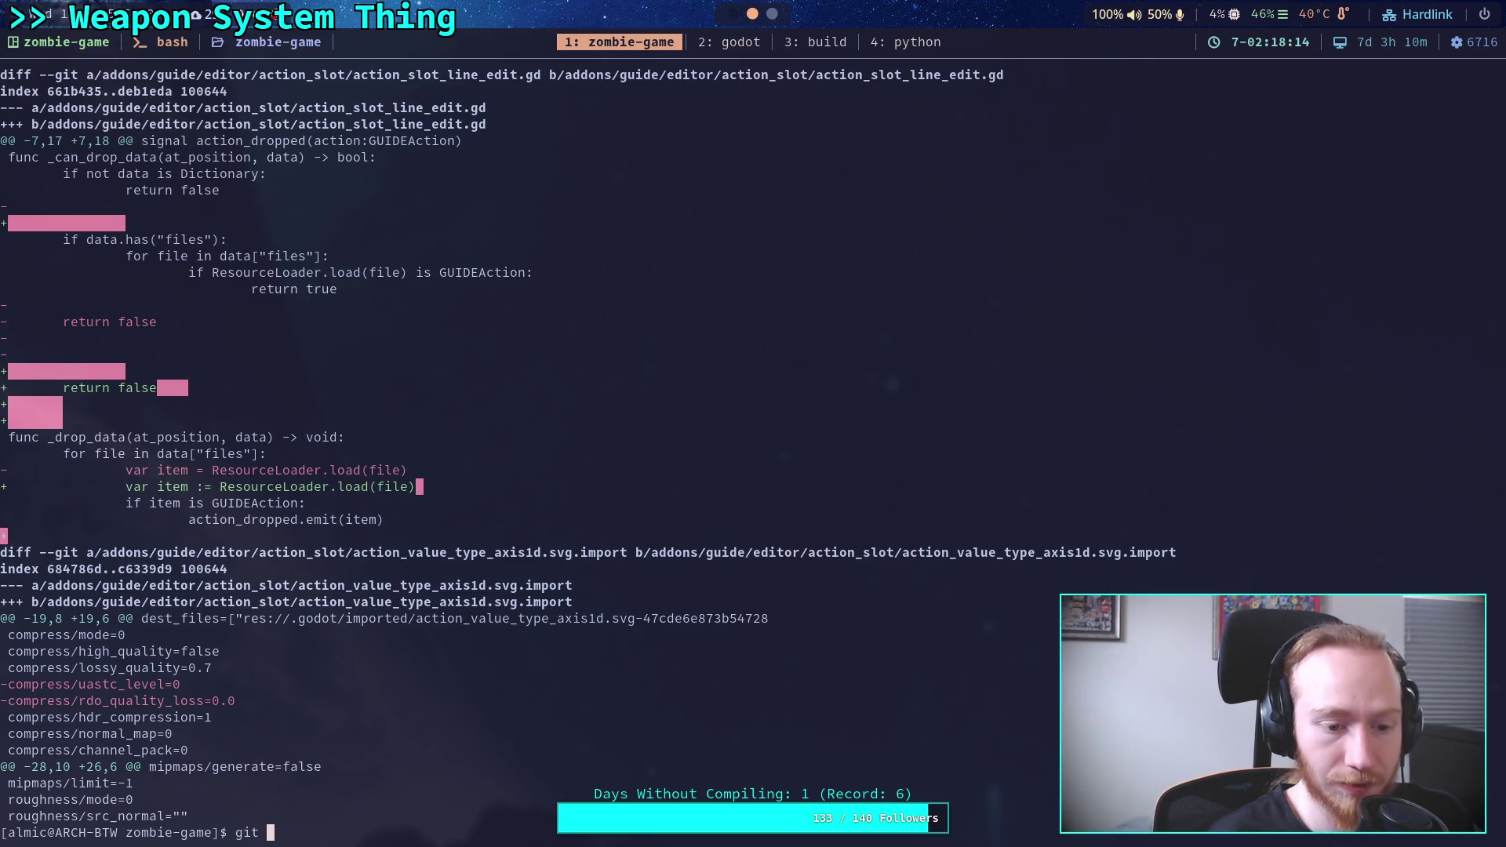
pyautogui.write('addons/')
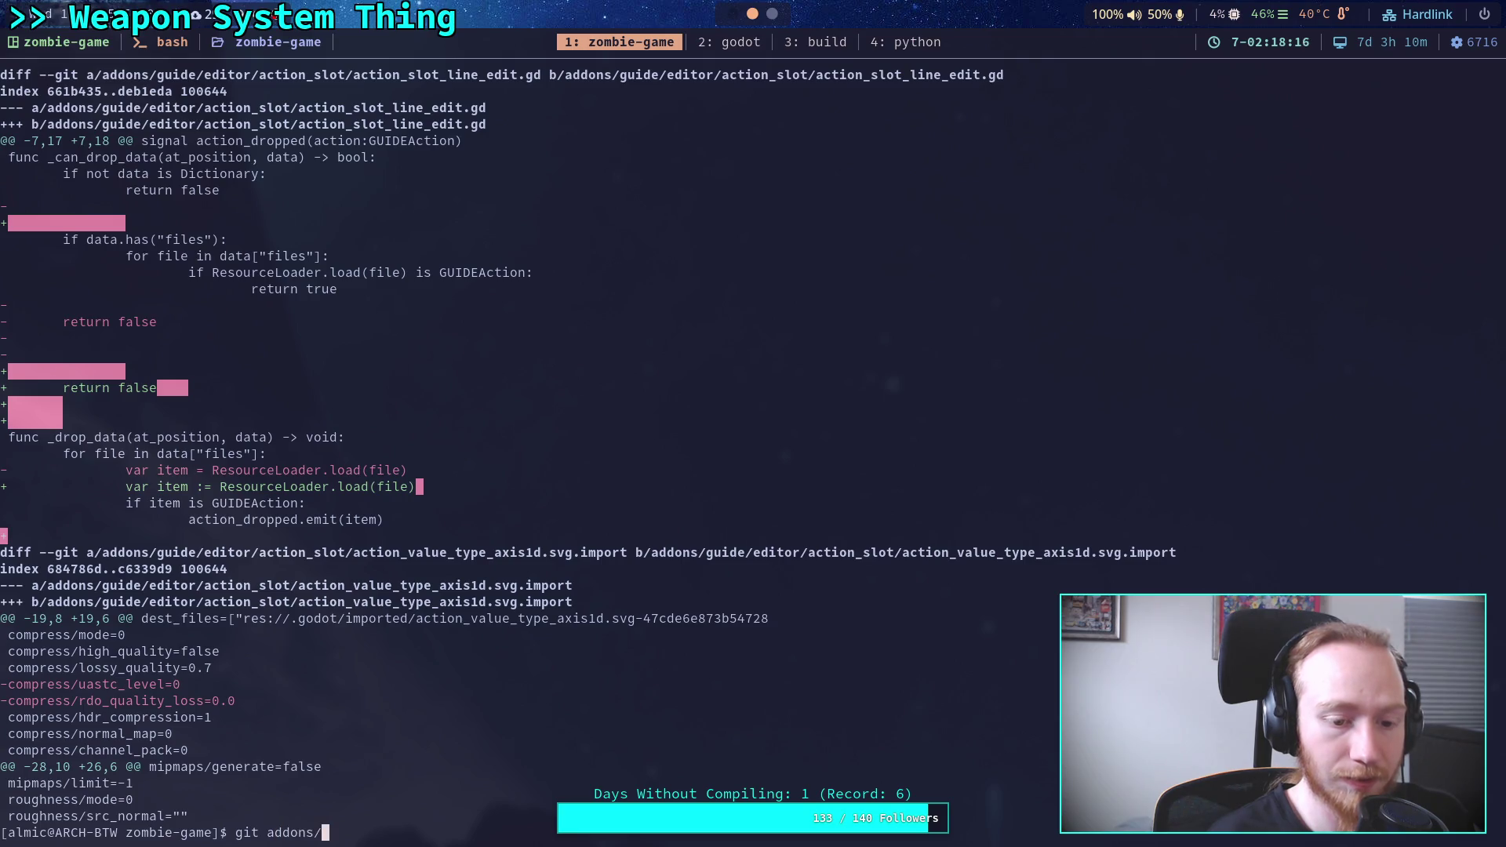
pyautogui.write('guide/')
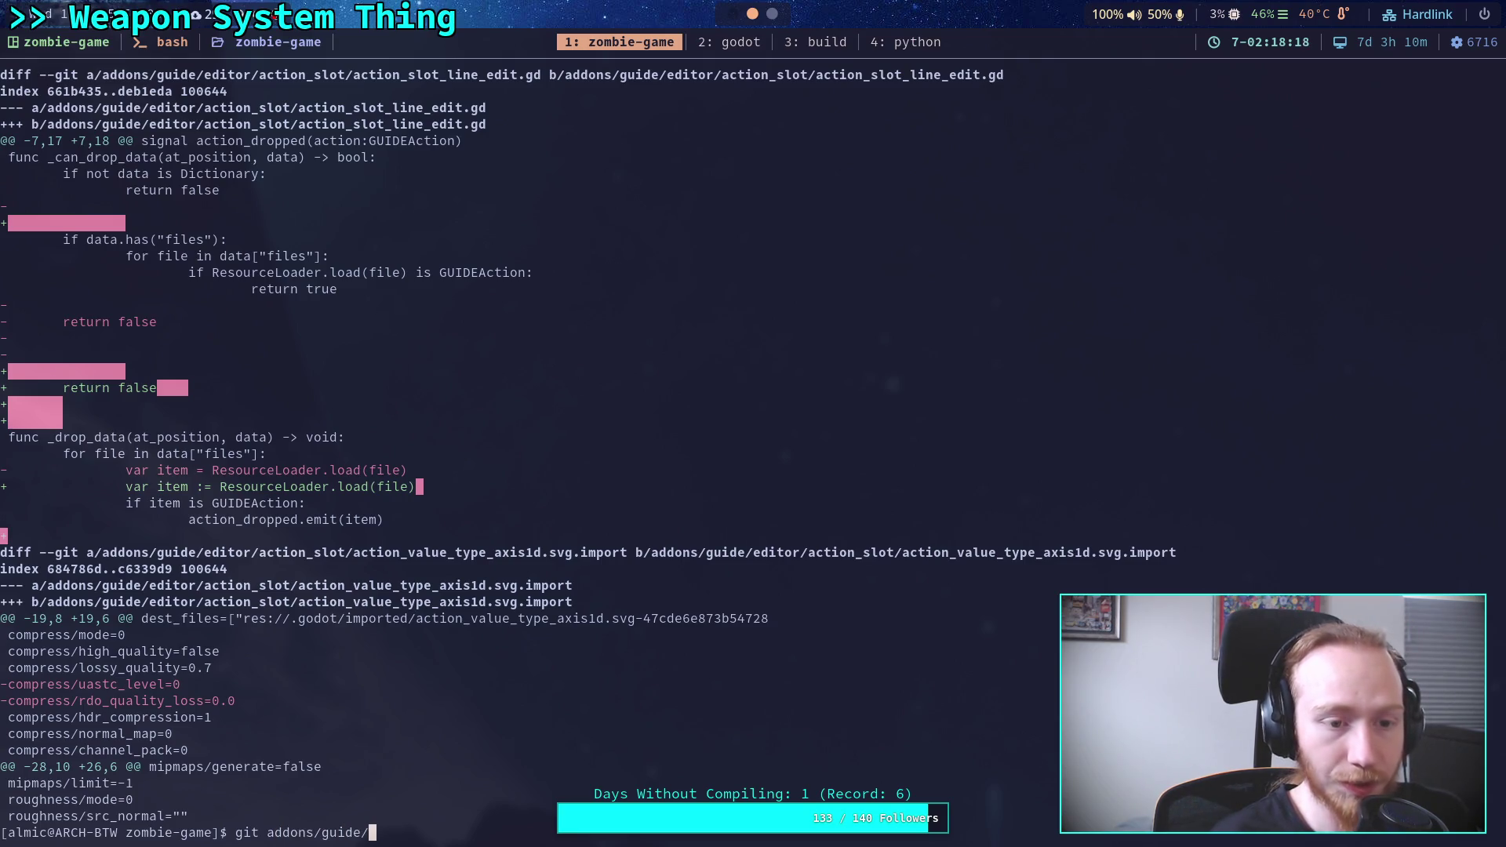
pyautogui.write('editor/')
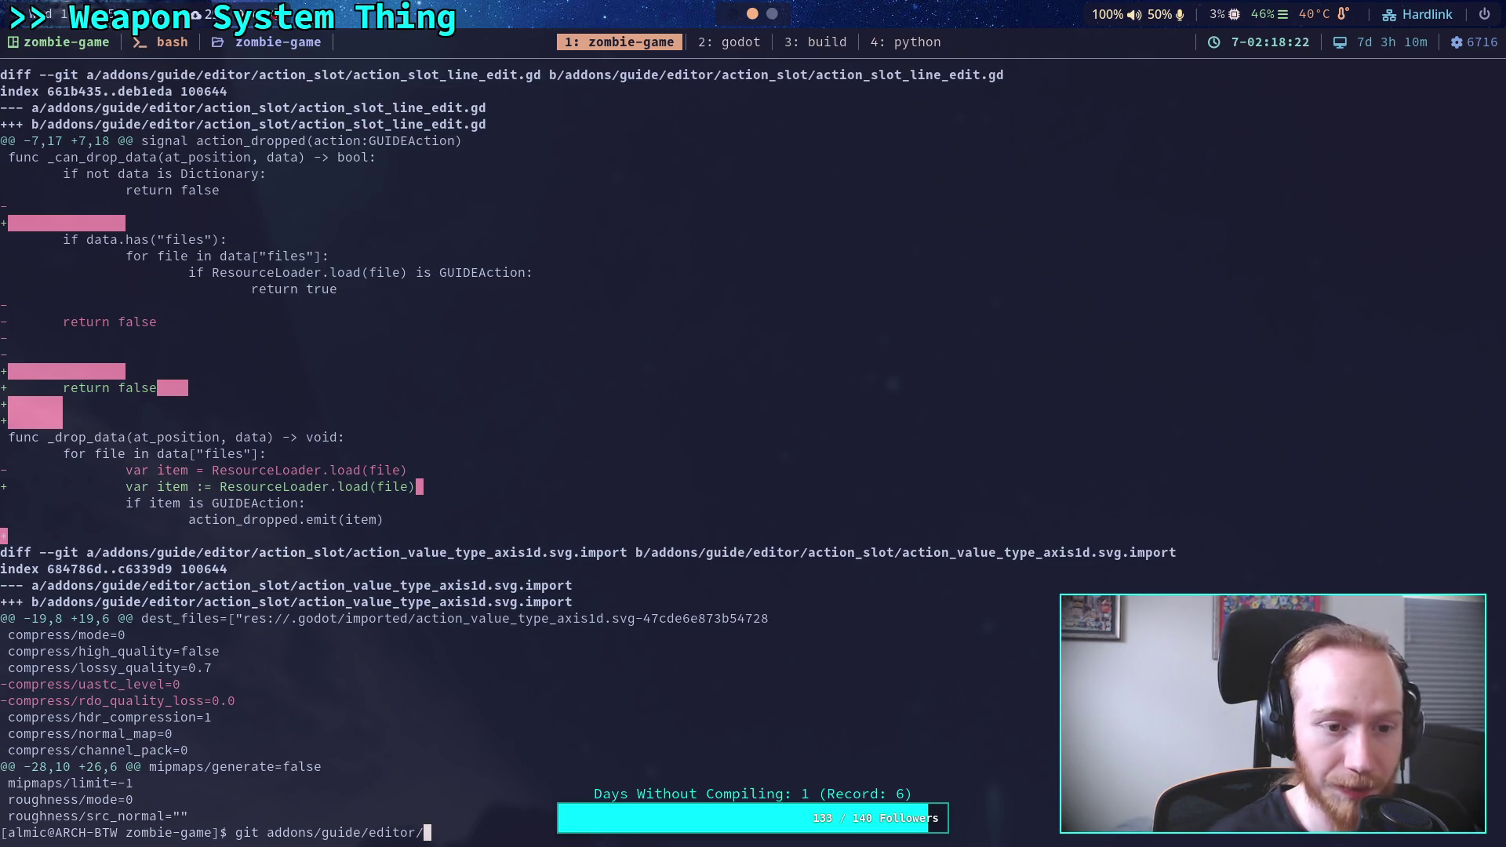
pyautogui.write('action_')
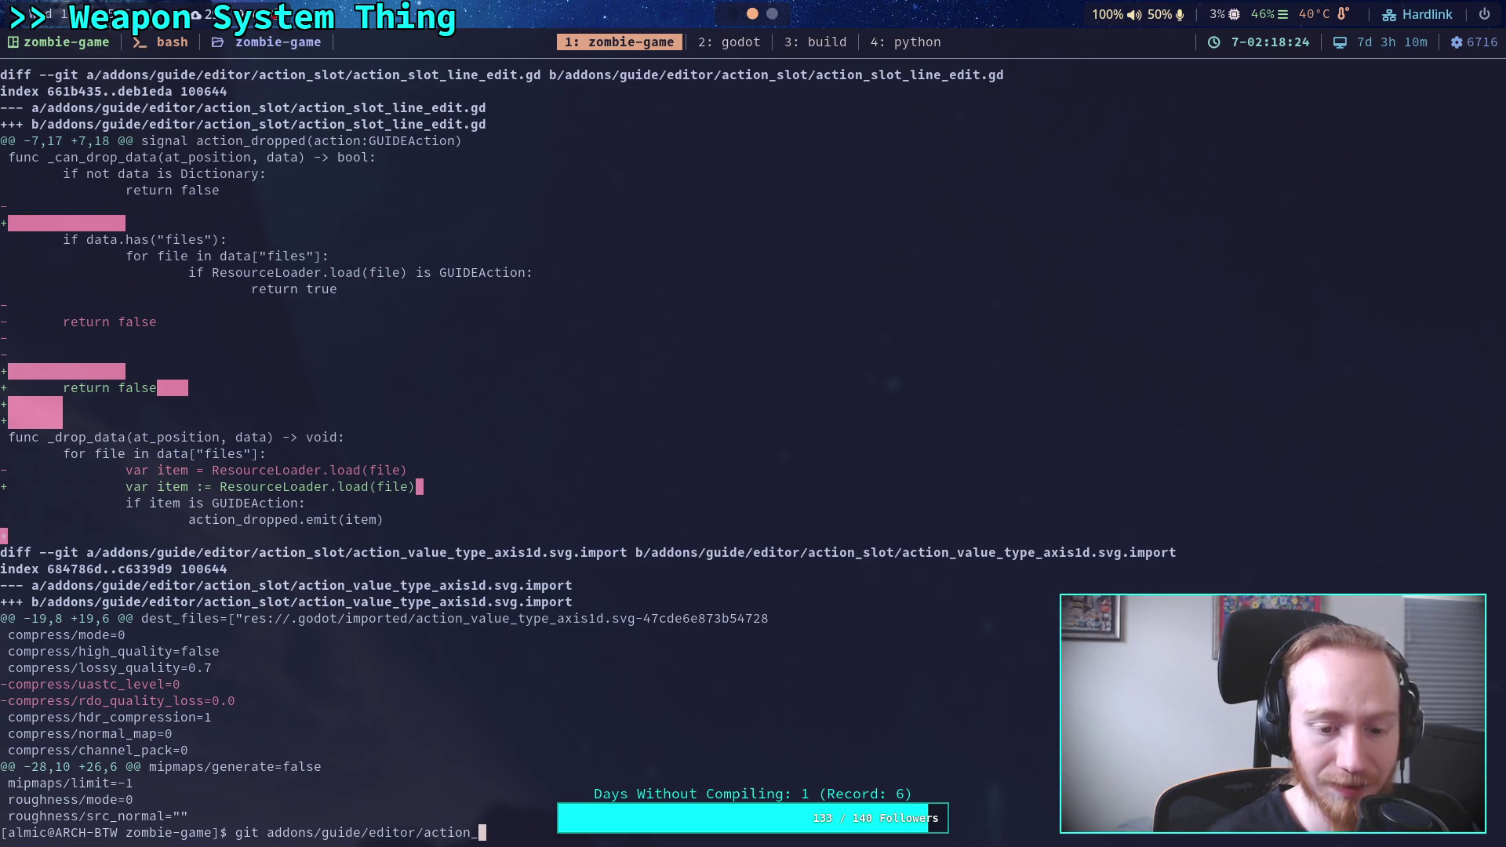
pyautogui.write('slot/action_')
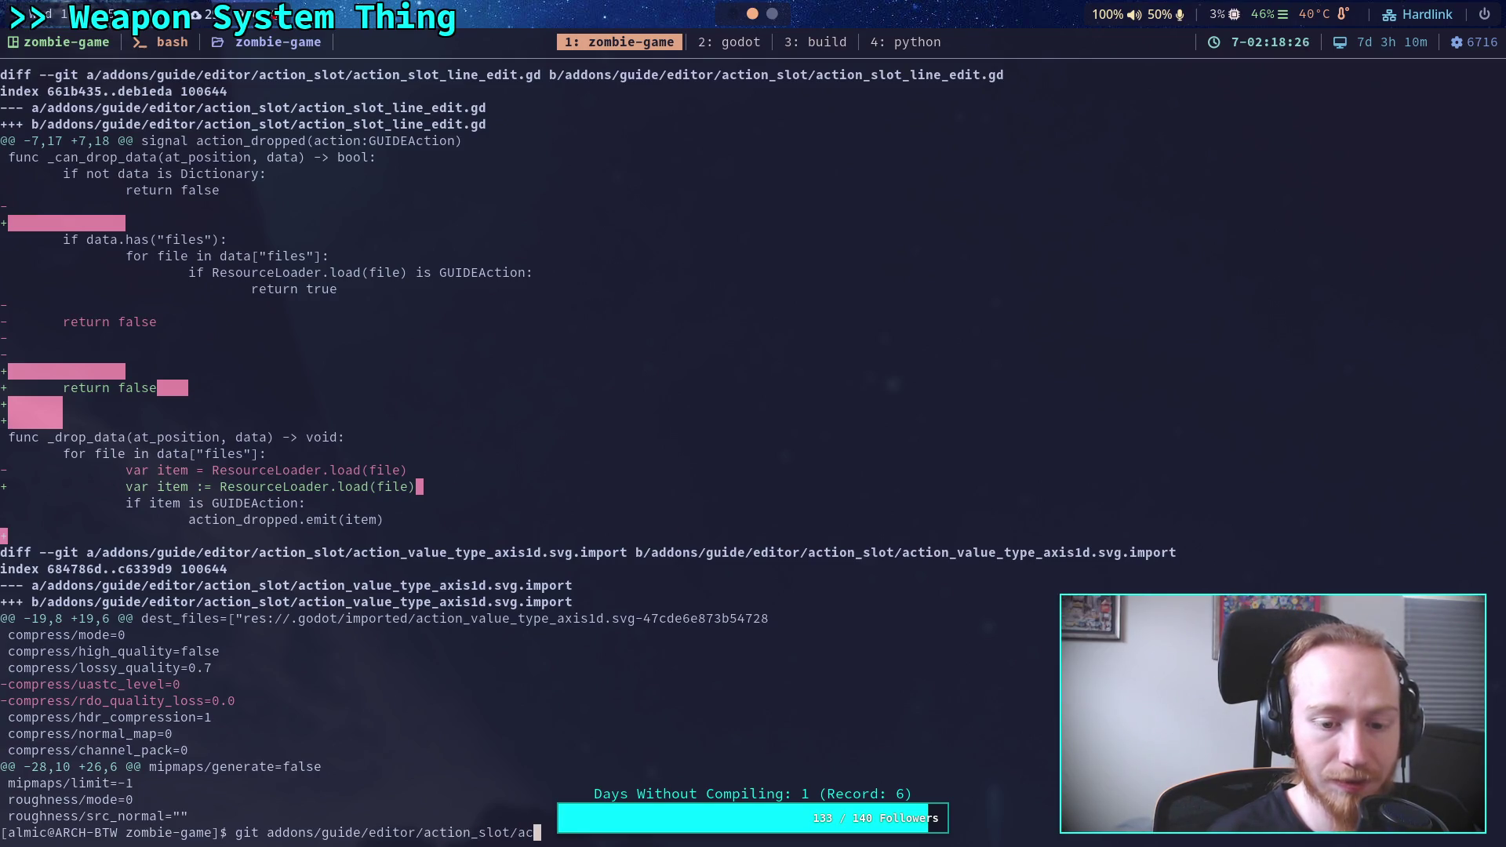
pyautogui.write('slot_')
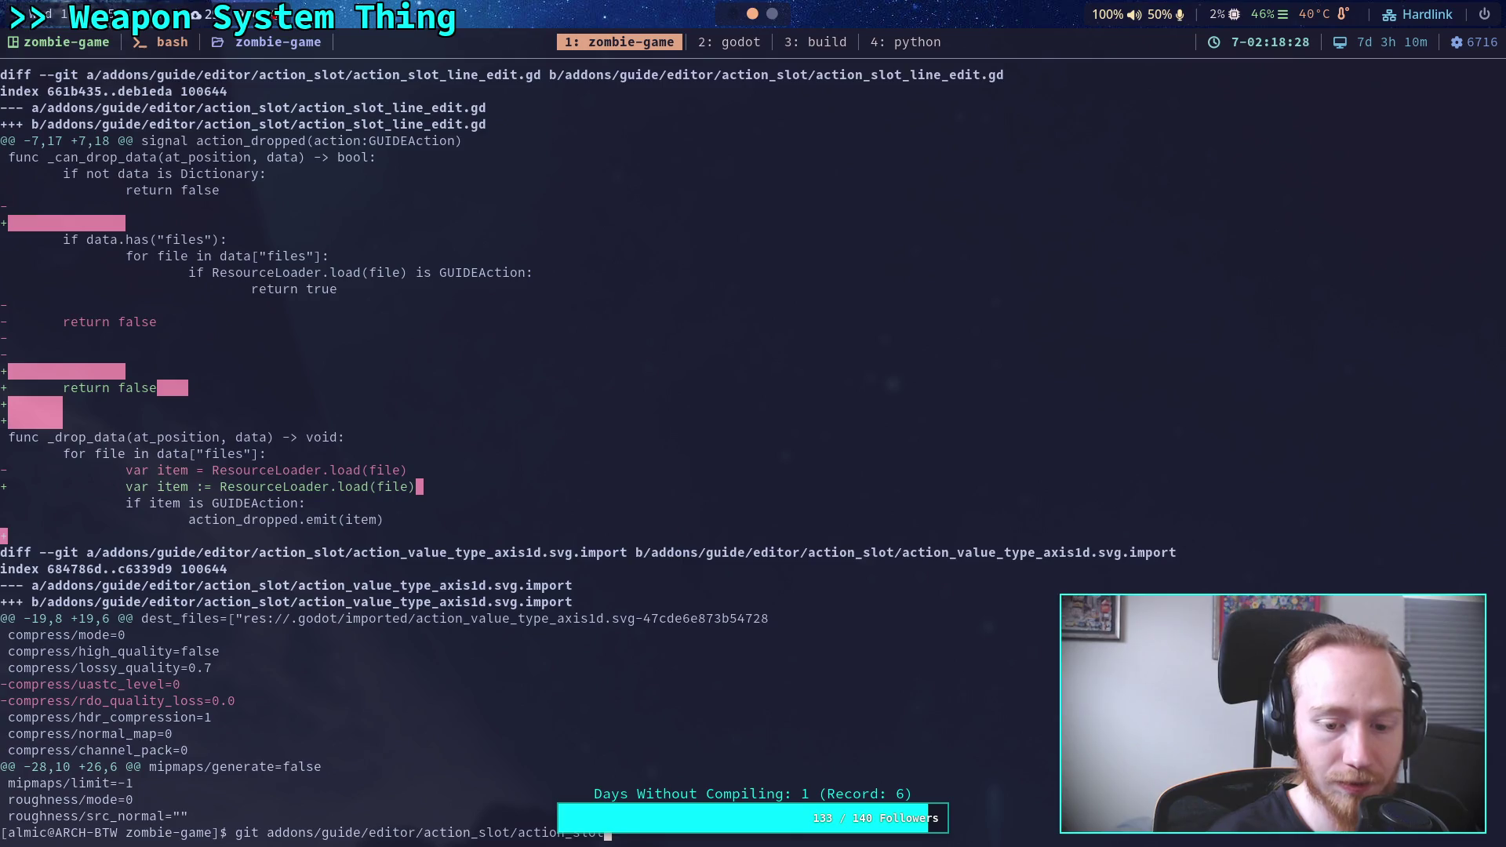
pyautogui.press('Tab')
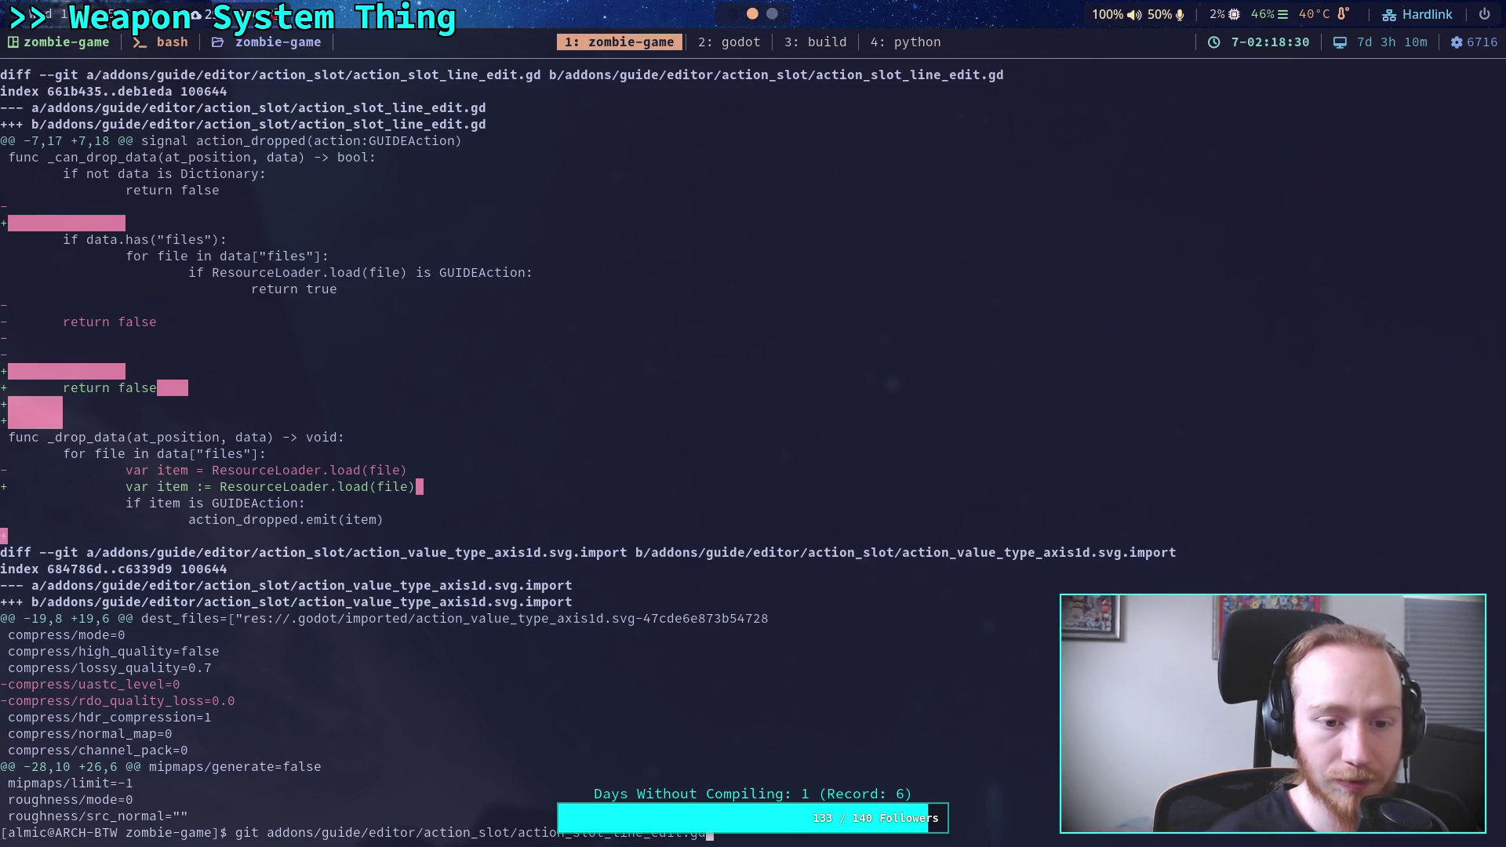
pyautogui.press('Return')
pyautogui.write('git diff')
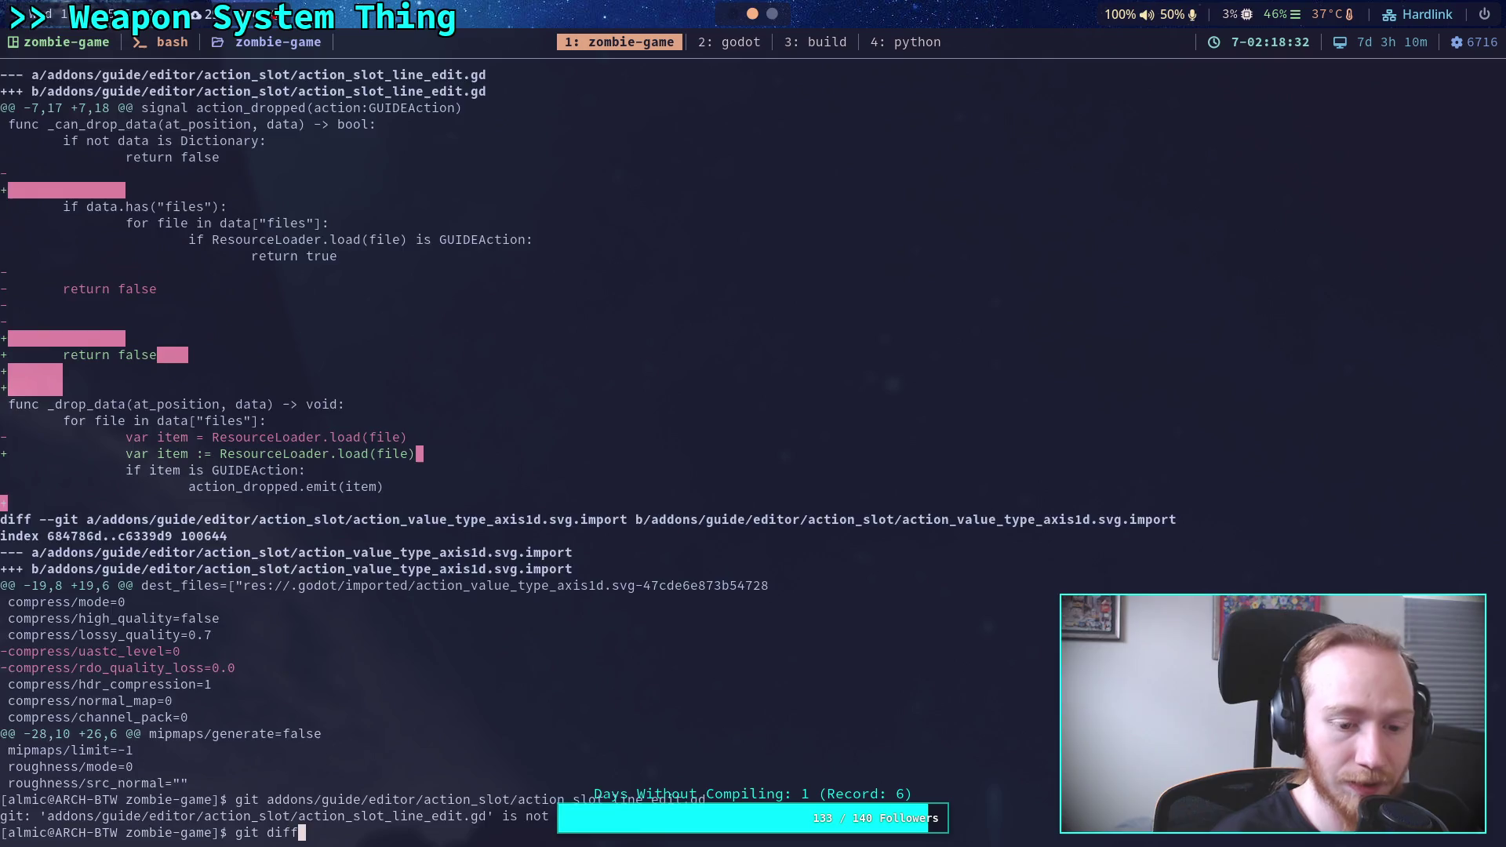
pyautogui.press('Return')
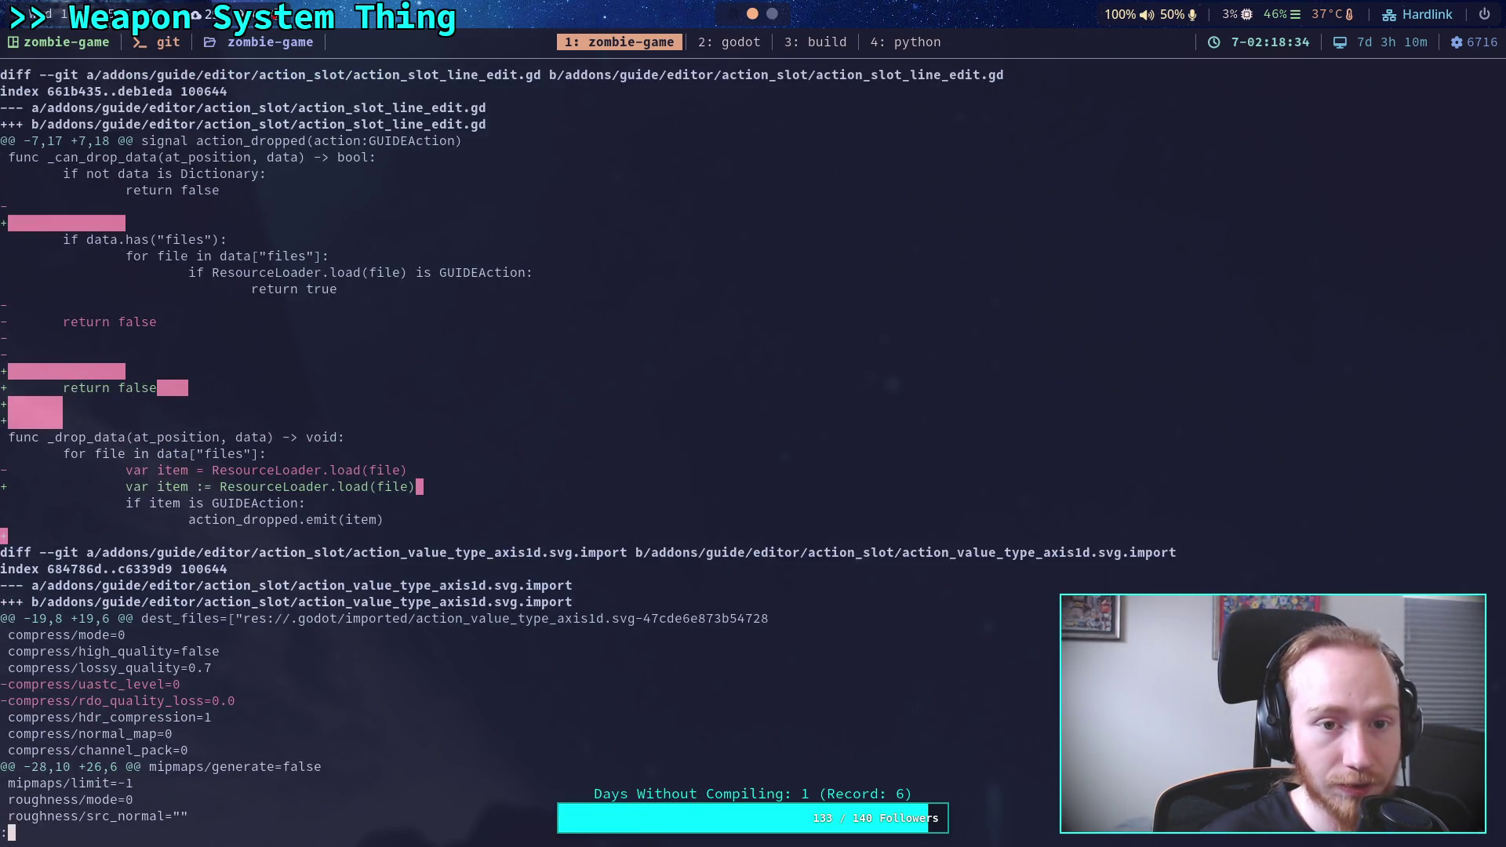
pyautogui.press('q')
pyautogui.press('Up')
pyautogui.press('Up')
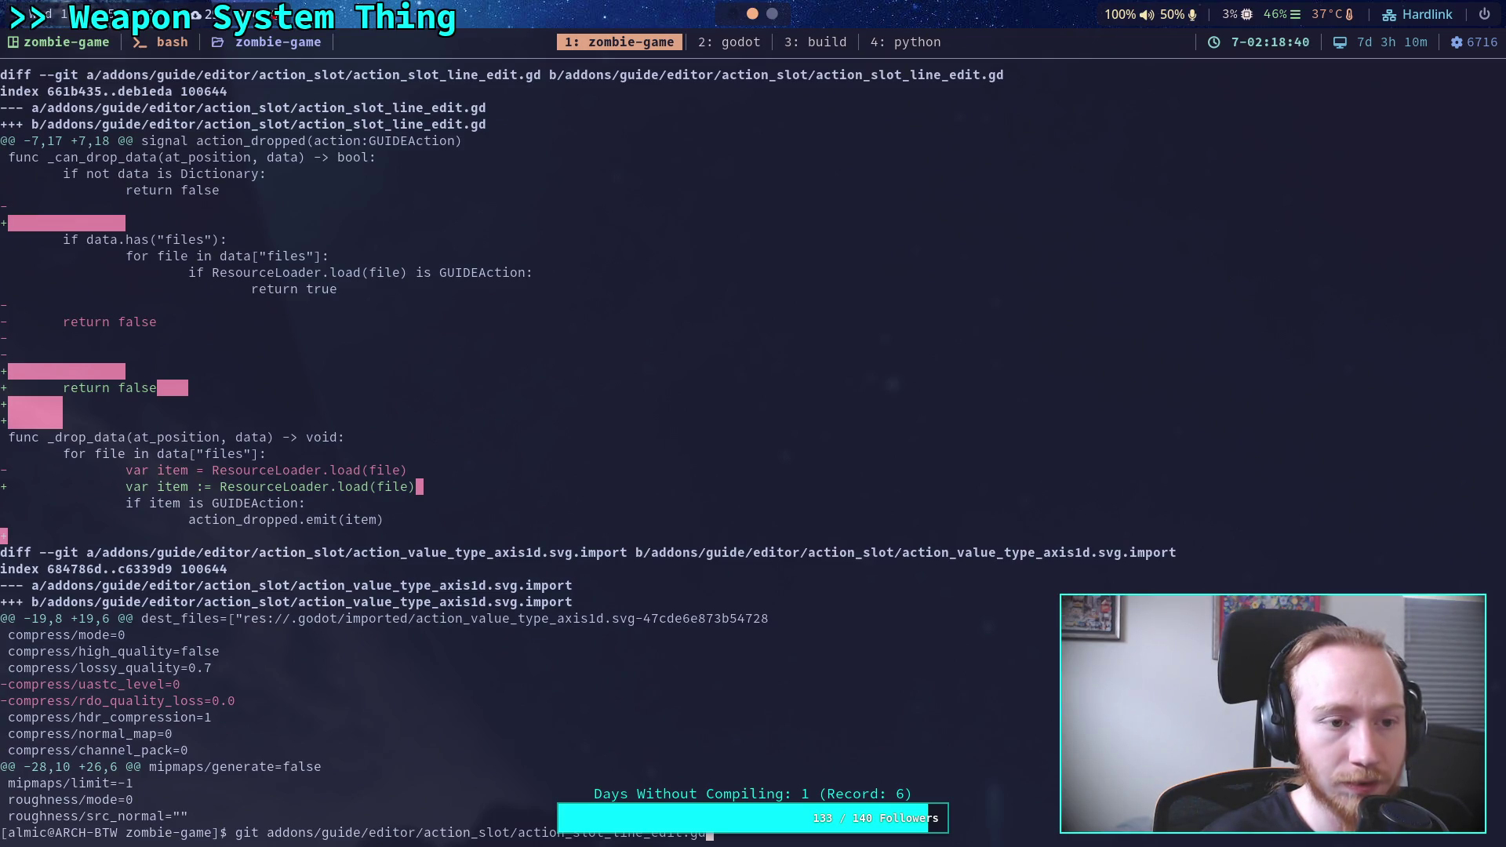
pyautogui.press('Left')
pyautogui.press('Left')
pyautogui.press('Left')
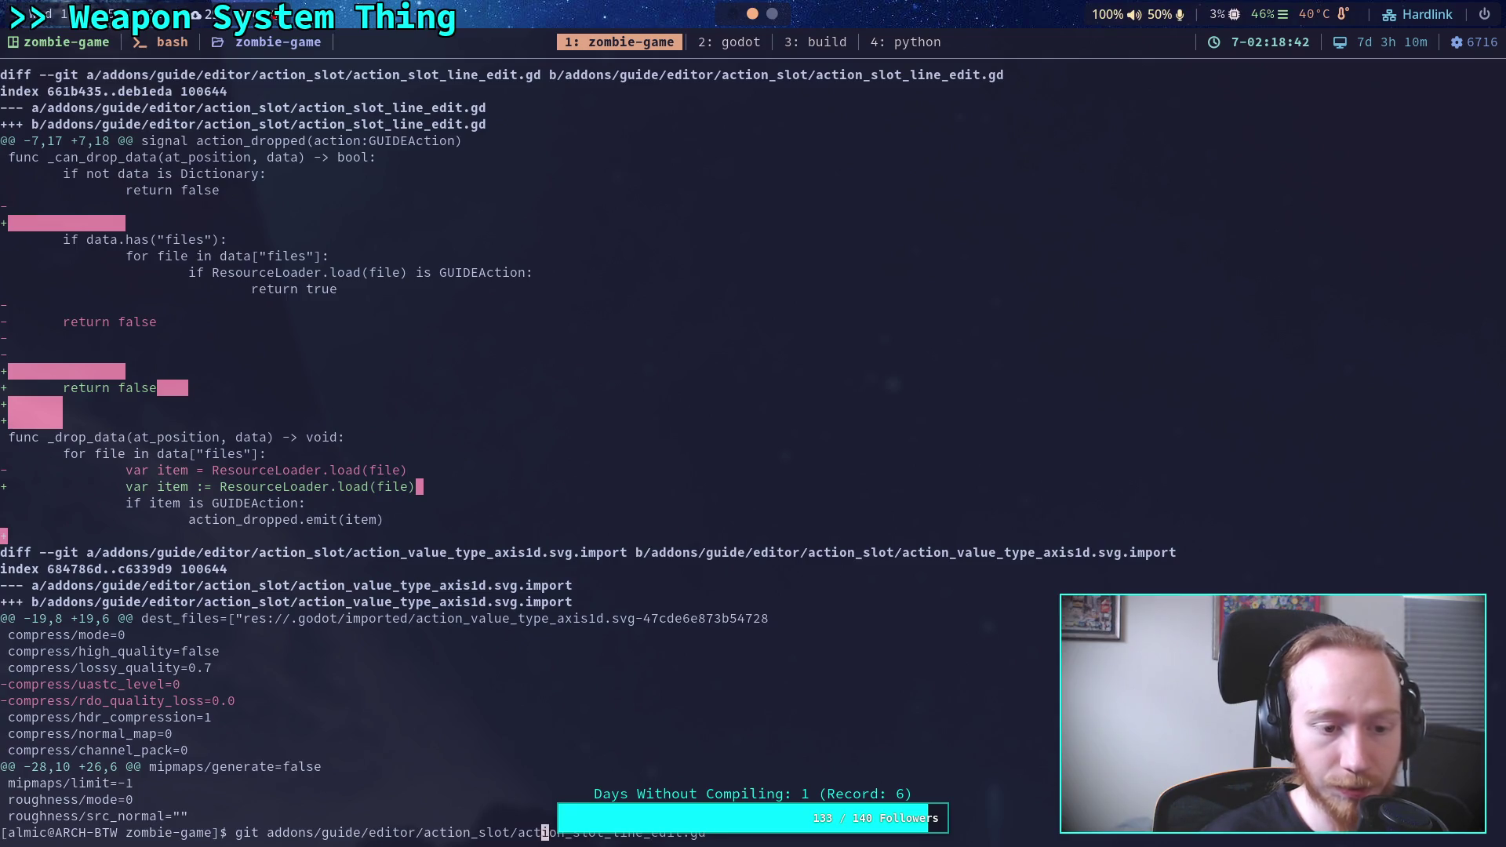
pyautogui.press('Left')
pyautogui.press('Left')
pyautogui.press('Left')
pyautogui.write('add')
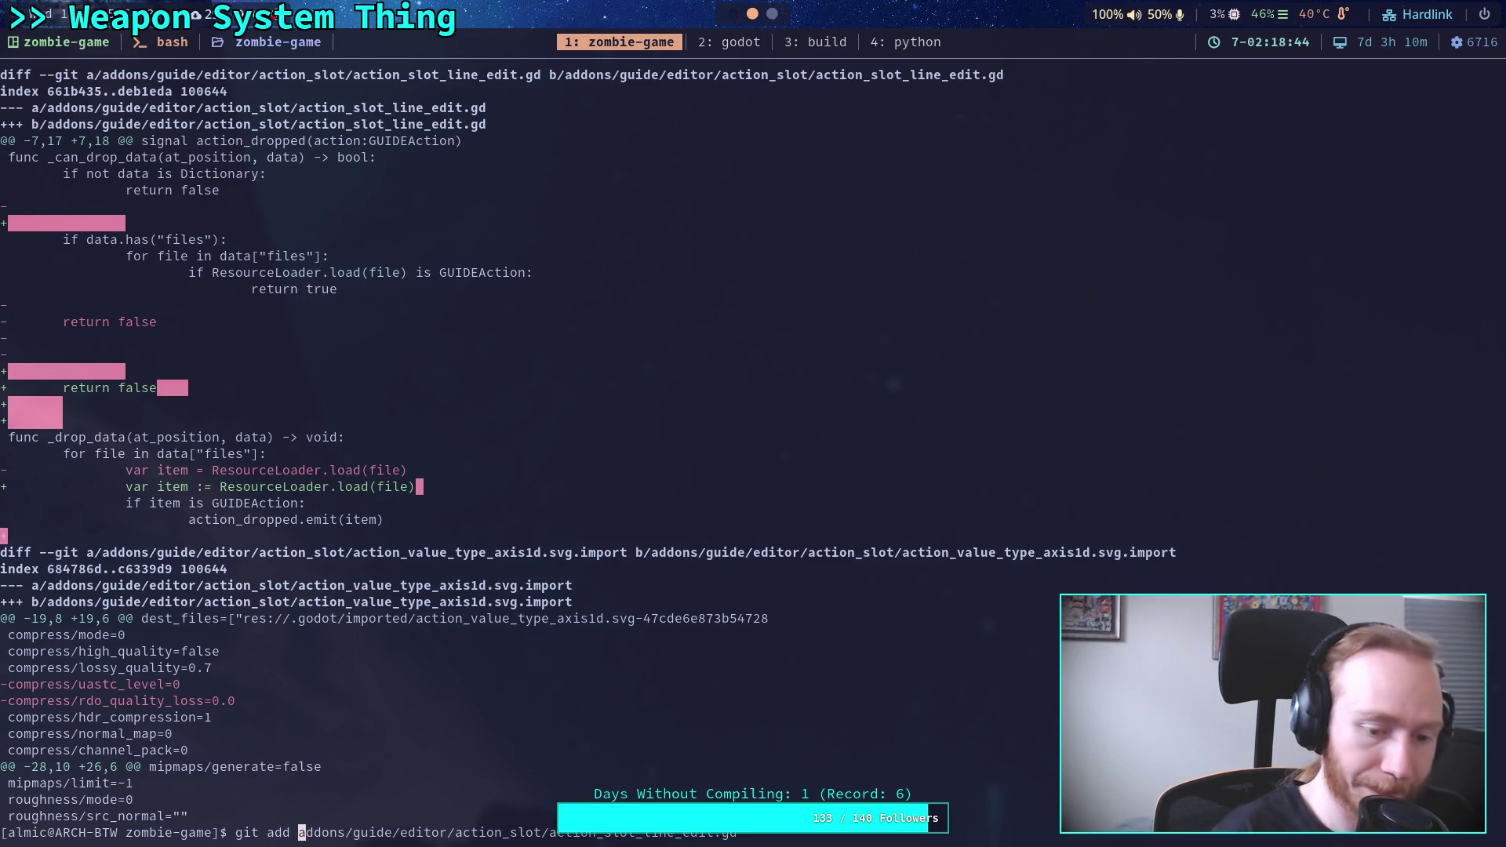
pyautogui.press('Return')
pyautogui.write('git diff')
pyautogui.press('Return')
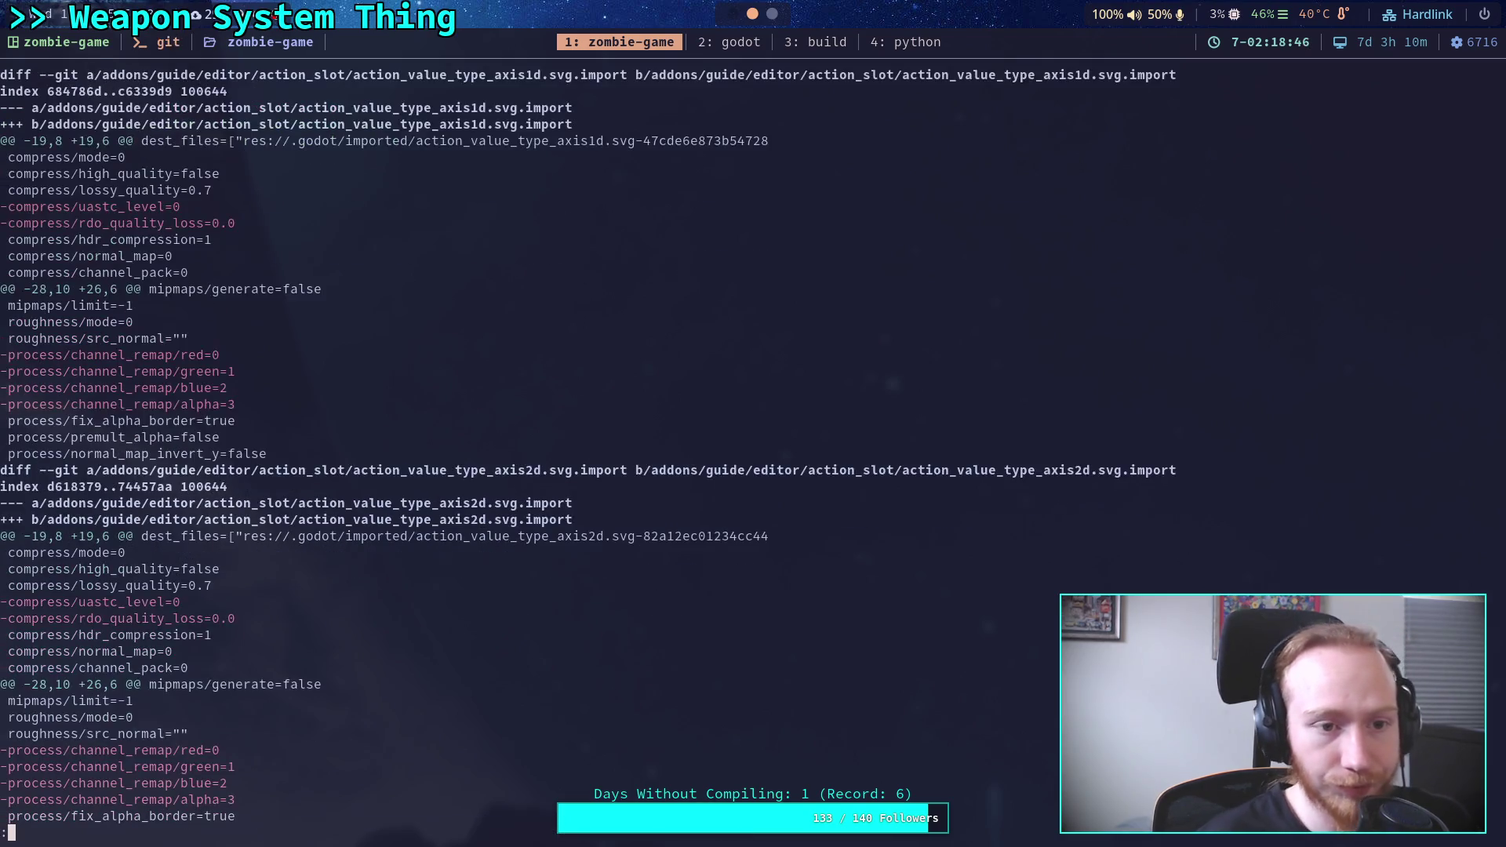
# Stage action_value_type_axis1d.svg.import and check the remaining diff
pyautogui.write('qgit add addons/guide/editor/action_slot/action_slot_line_edit.gd')
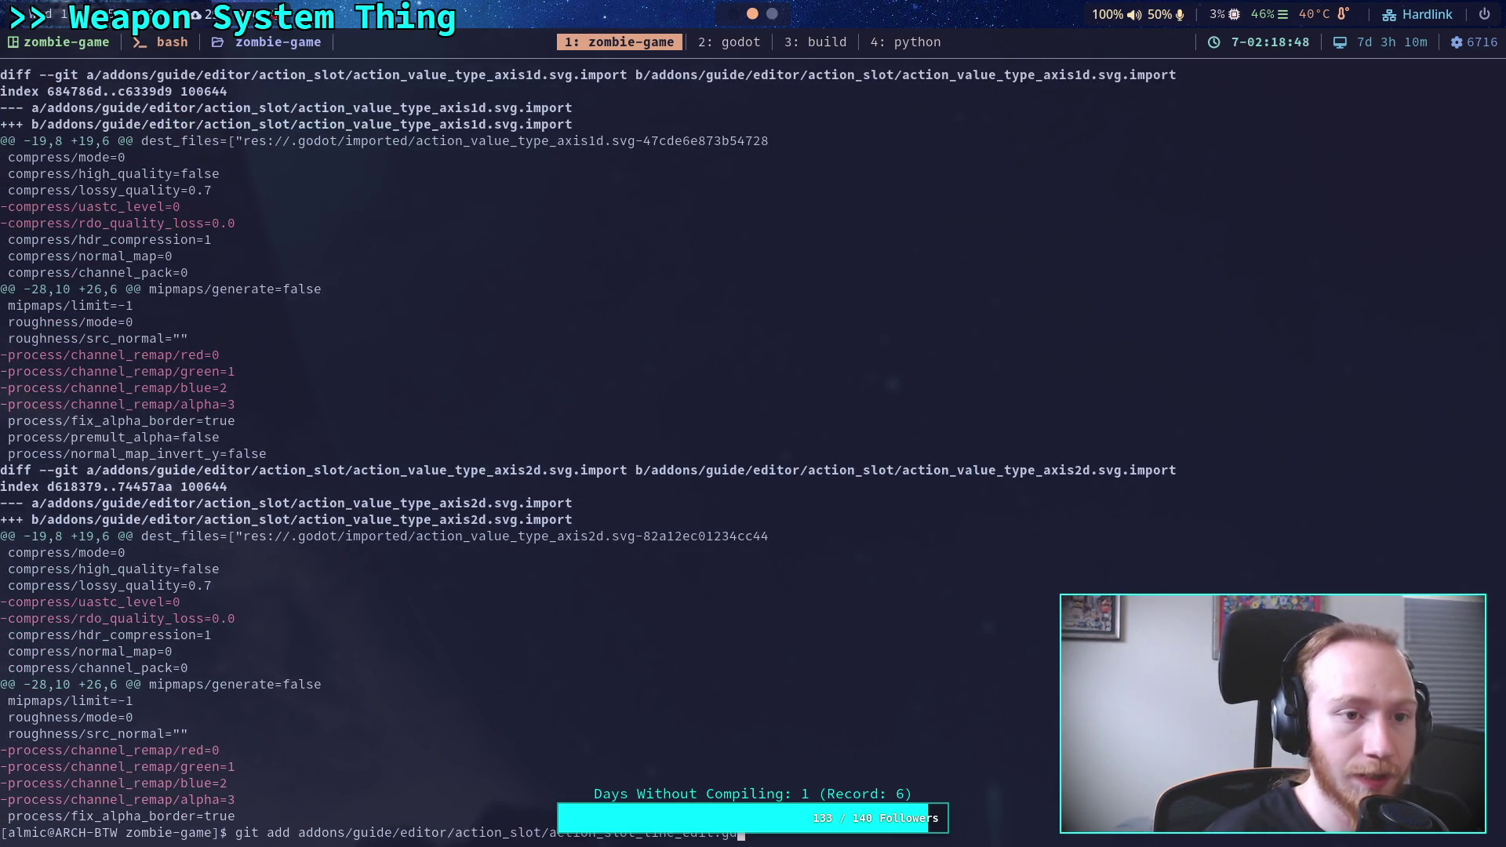
pyautogui.press('BackSpace')
pyautogui.press('BackSpace')
pyautogui.press('BackSpace')
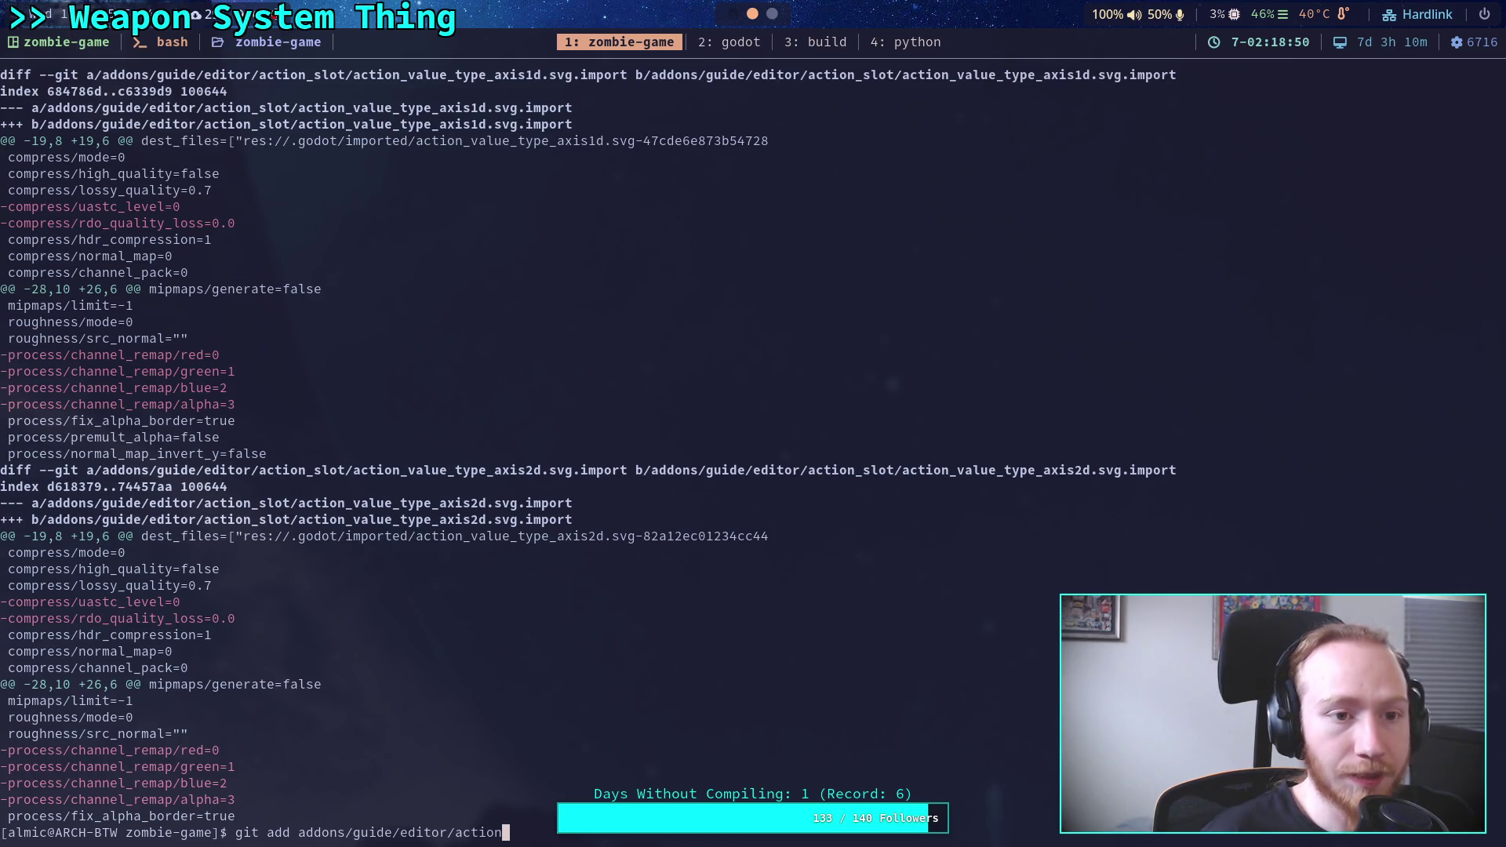
pyautogui.press('BackSpace')
pyautogui.press('BackSpace')
pyautogui.press('BackSpace')
pyautogui.write('tion_s')
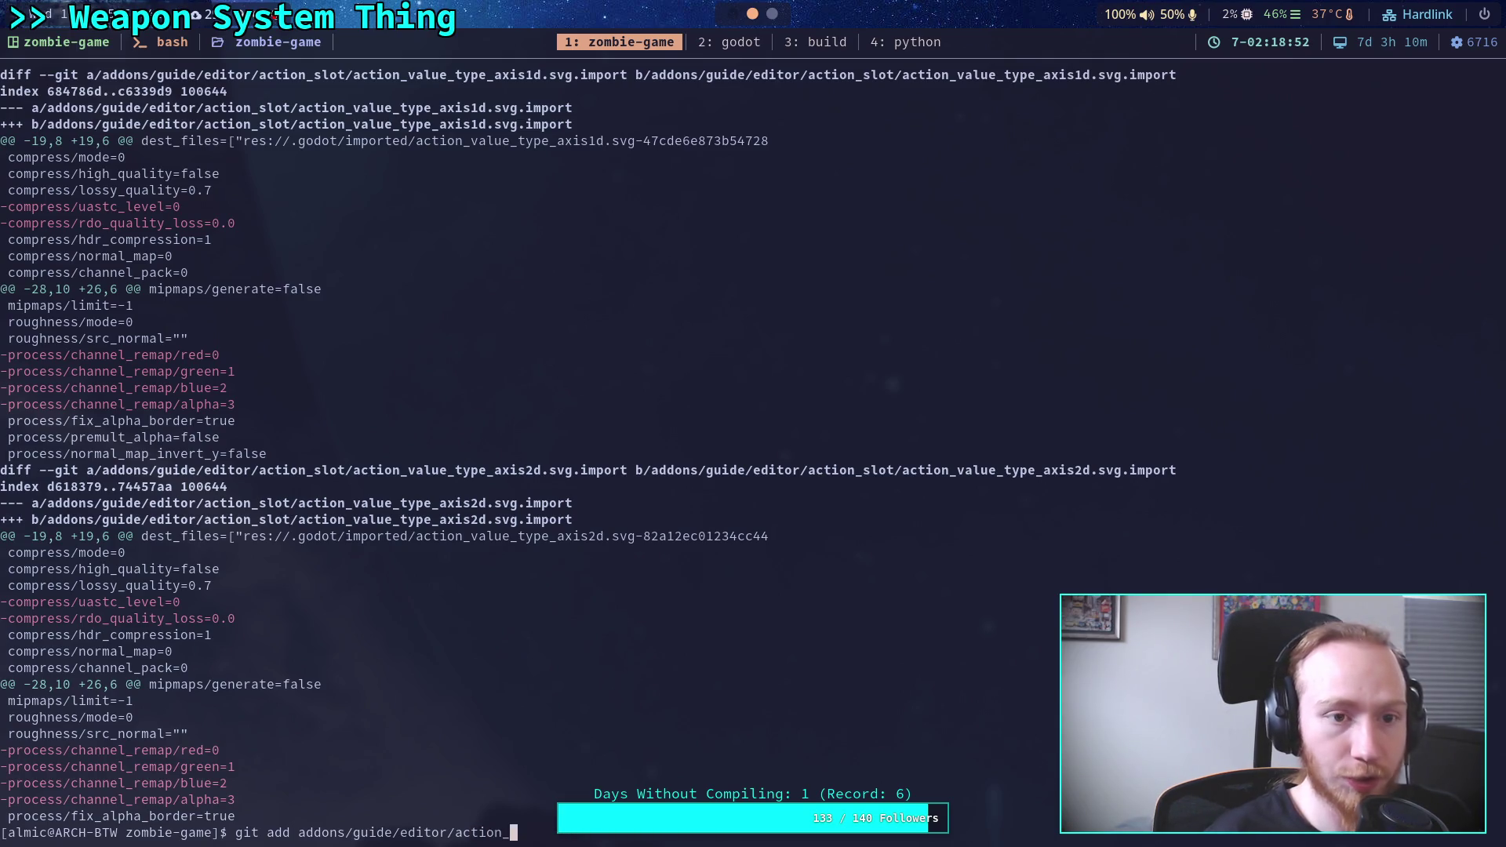
pyautogui.press('Tab')
pyautogui.write('ction_va')
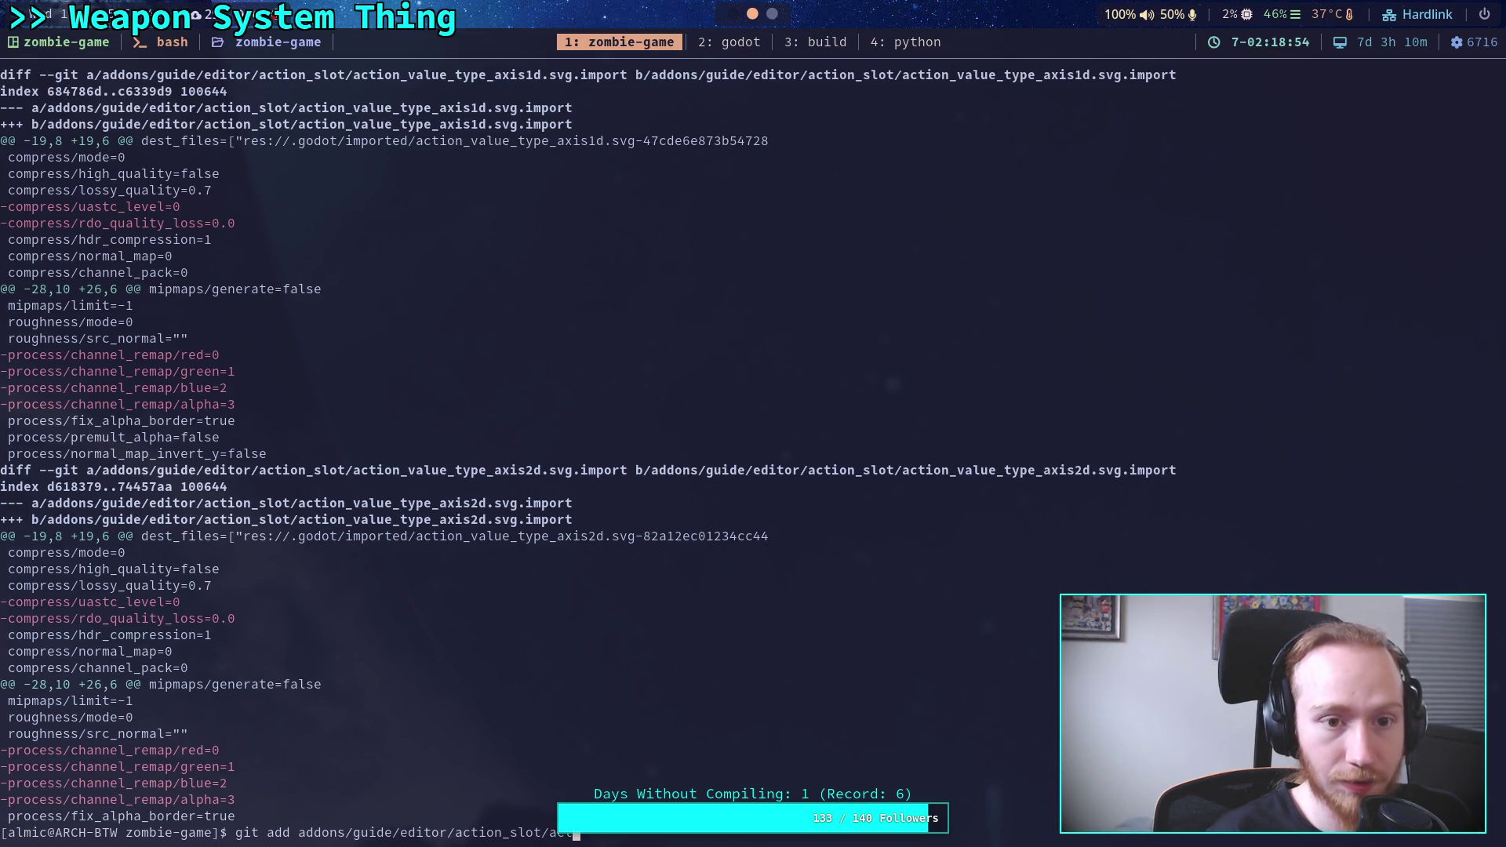
pyautogui.press('Tab')
pyautogui.write('axis')
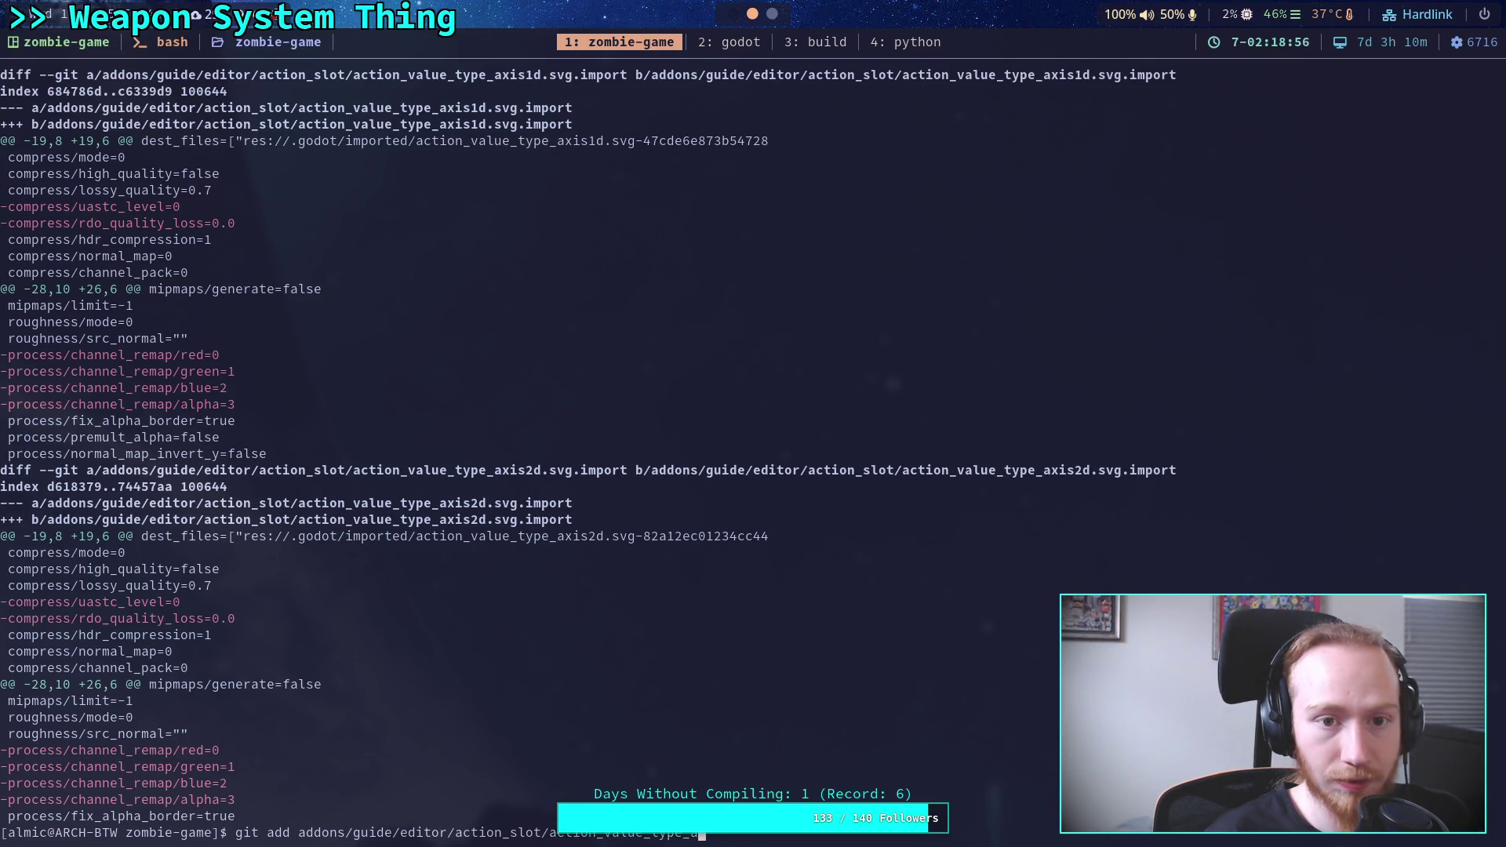
pyautogui.write('1d')
pyautogui.press('Tab')
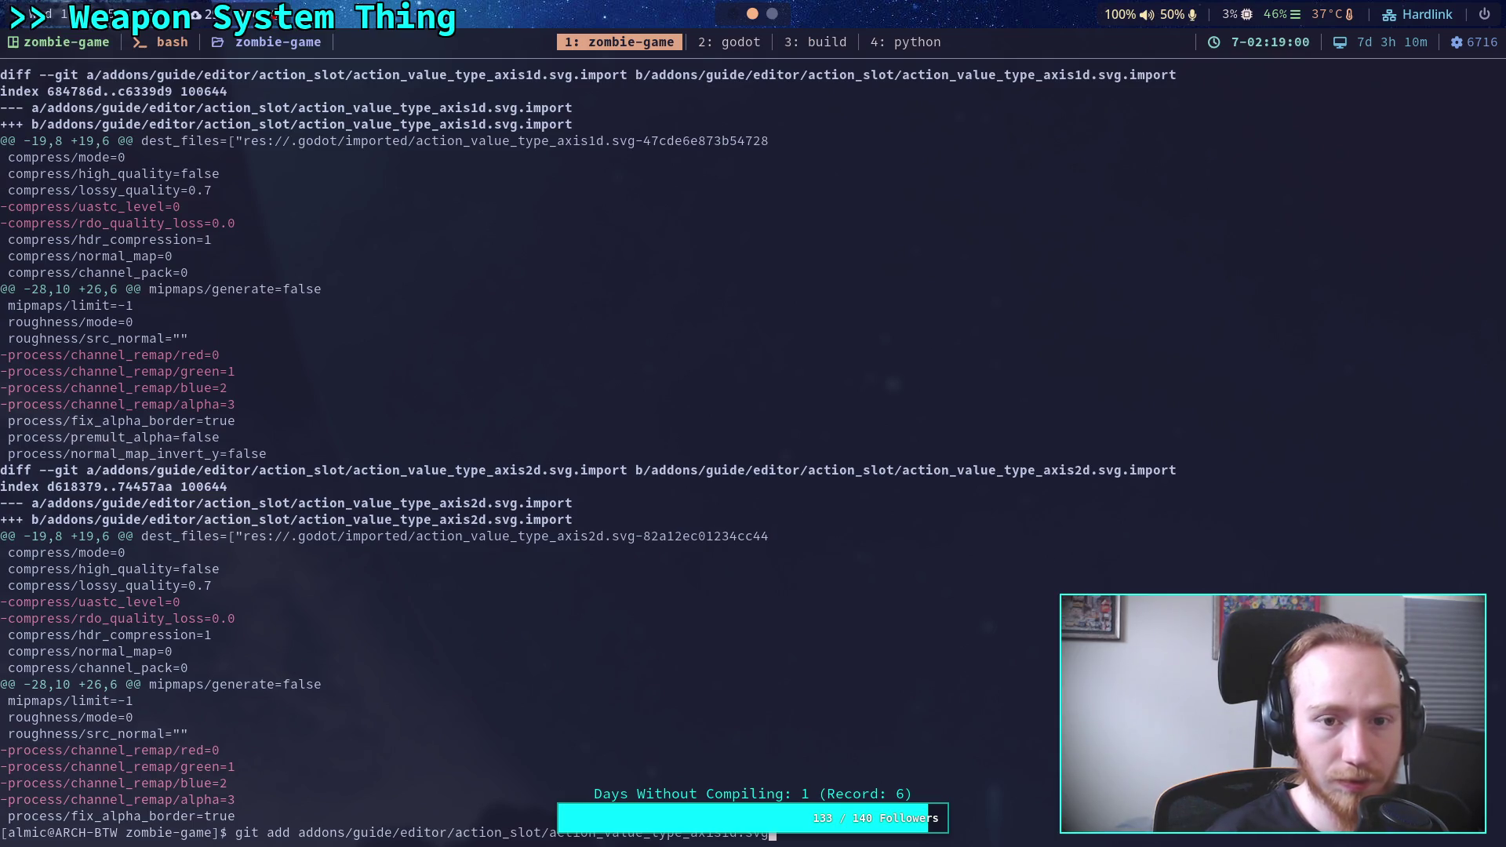
pyautogui.write('.i')
pyautogui.press('Tab')
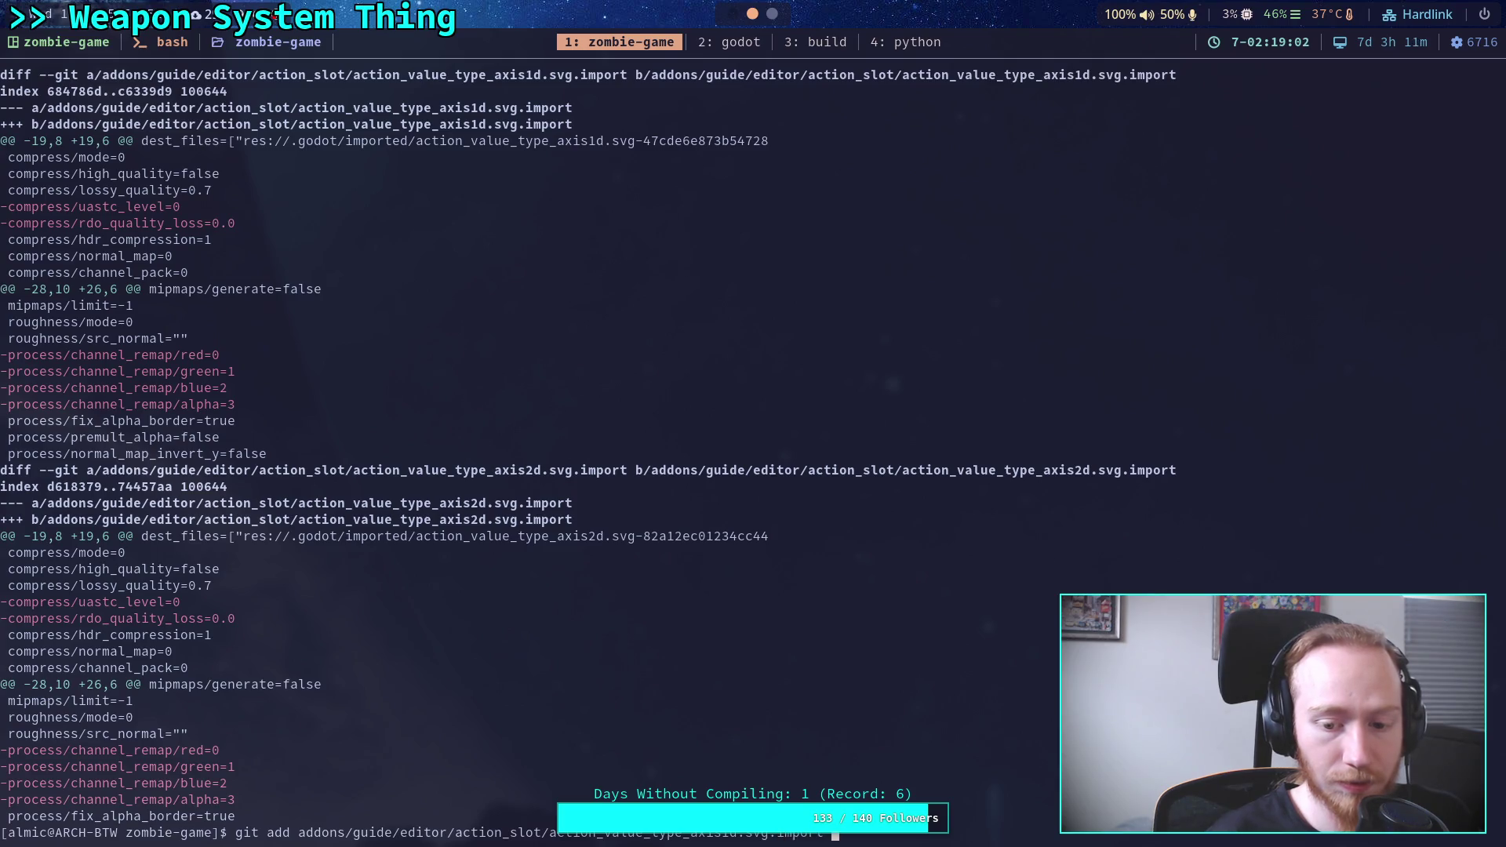
pyautogui.press('Return')
pyautogui.write('git diff')
pyautogui.press('Return')
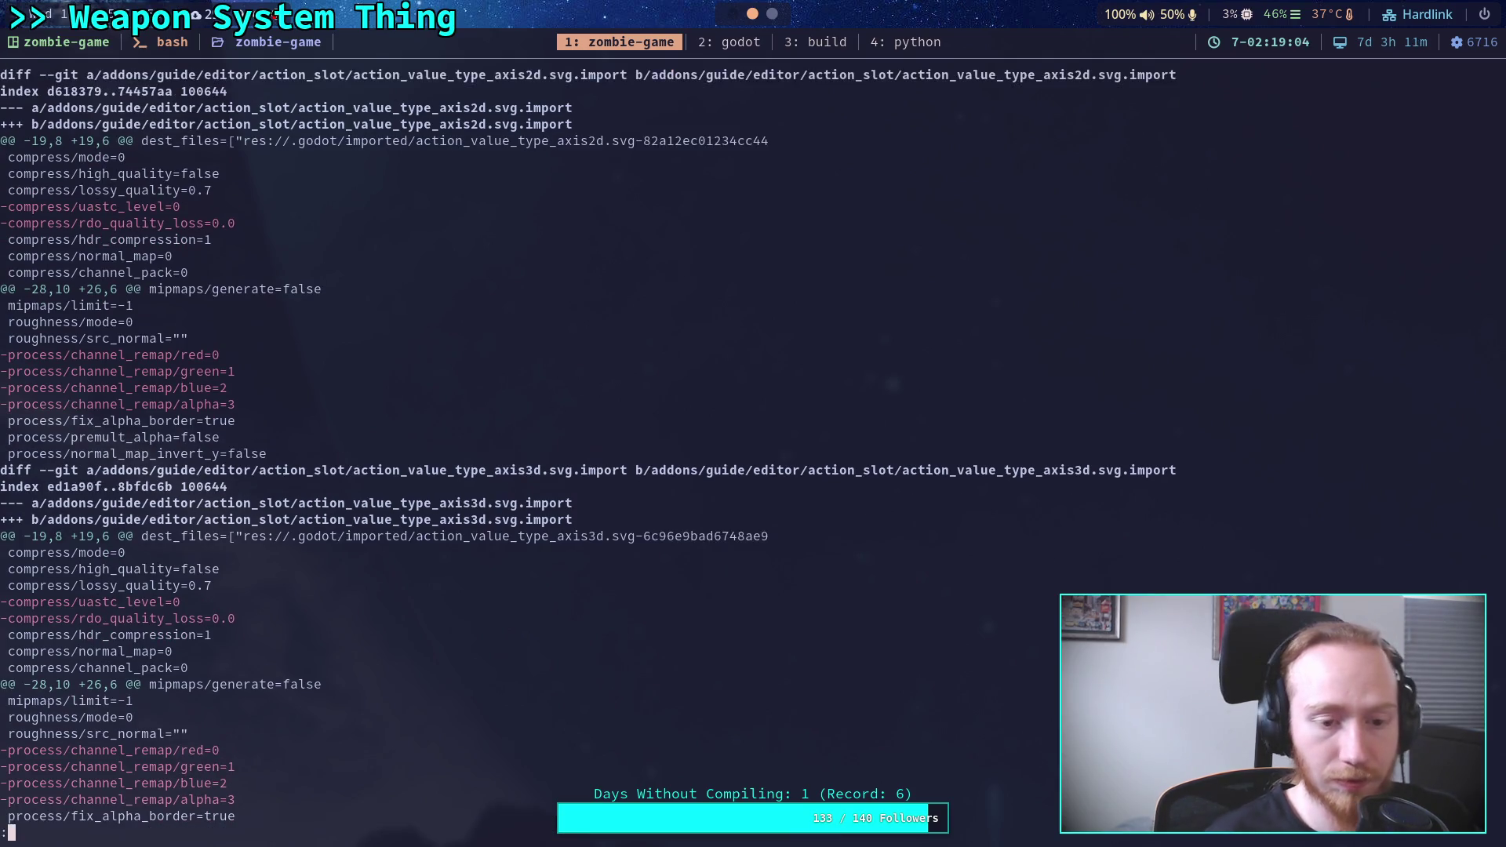
# Stage the axis2d and axis3d .svg.import files via edited history commands, checking git diff after each
pyautogui.press('q')
pyautogui.press('Up')
pyautogui.press('Up')
pyautogui.press('Left')
pyautogui.press('Left')
pyautogui.press('Left')
pyautogui.press('Left')
pyautogui.press('Left')
pyautogui.press('Left')
pyautogui.press('BackSpace')
pyautogui.write('2')
pyautogui.press('Return')
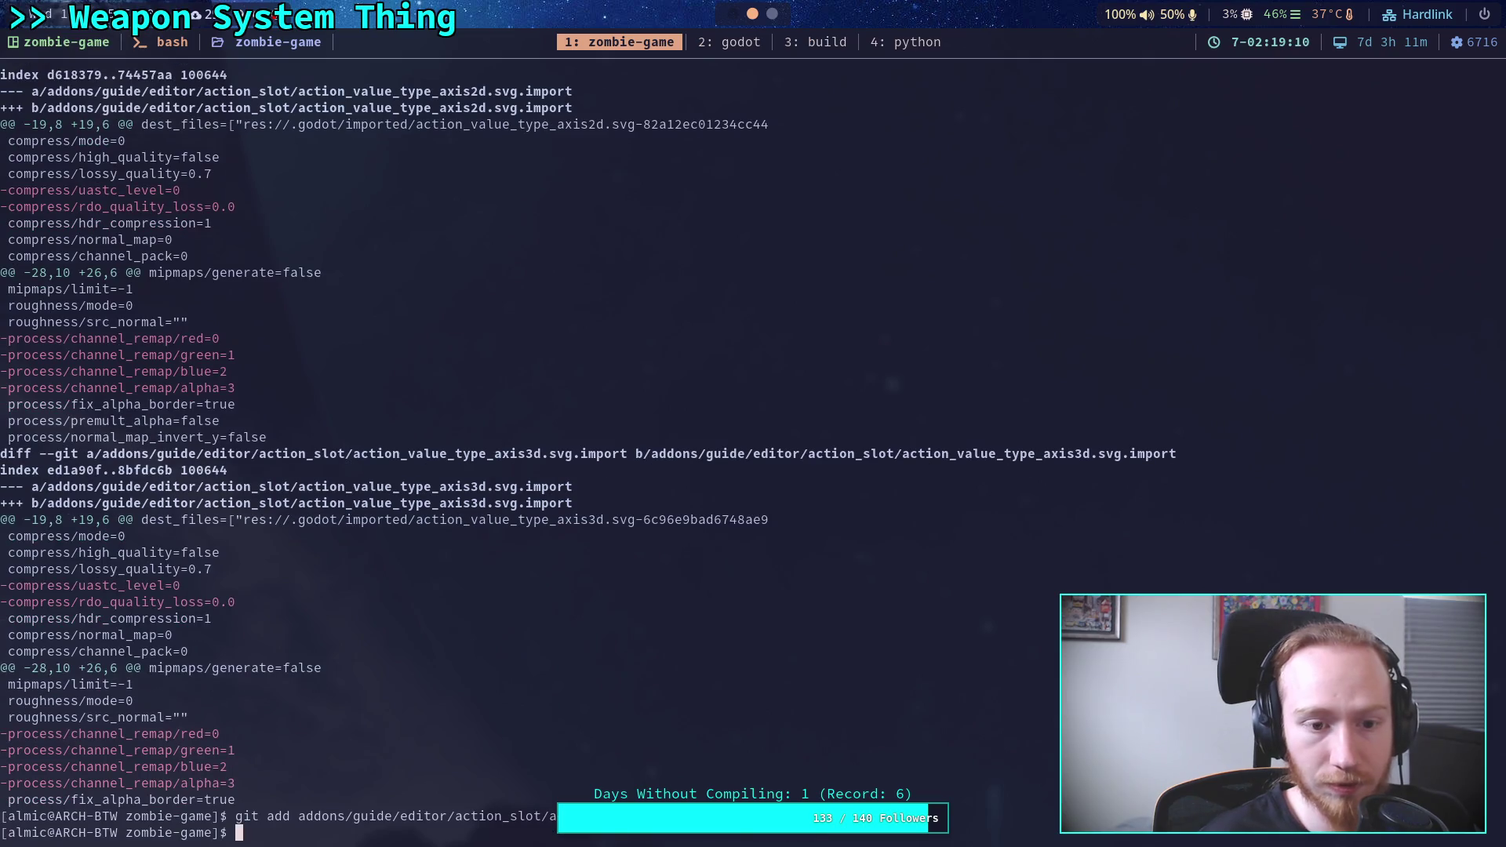
pyautogui.write('git diff')
pyautogui.press('Return')
pyautogui.press('q')
pyautogui.press('Up')
pyautogui.press('Up')
pyautogui.press('Left')
pyautogui.press('Left')
pyautogui.press('Left')
pyautogui.press('BackSpace')
pyautogui.write('3')
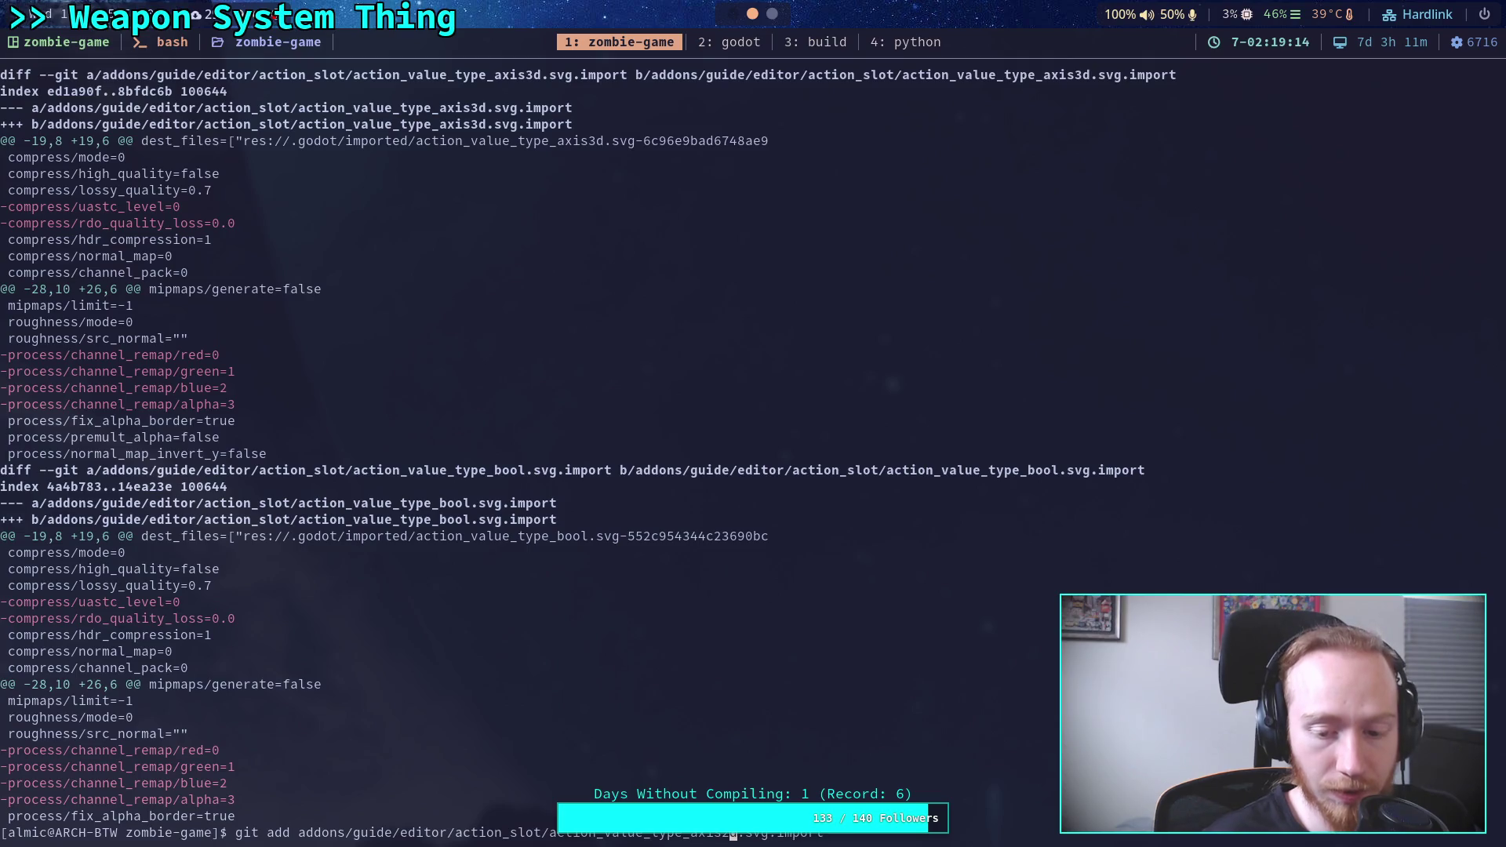
pyautogui.press('Return')
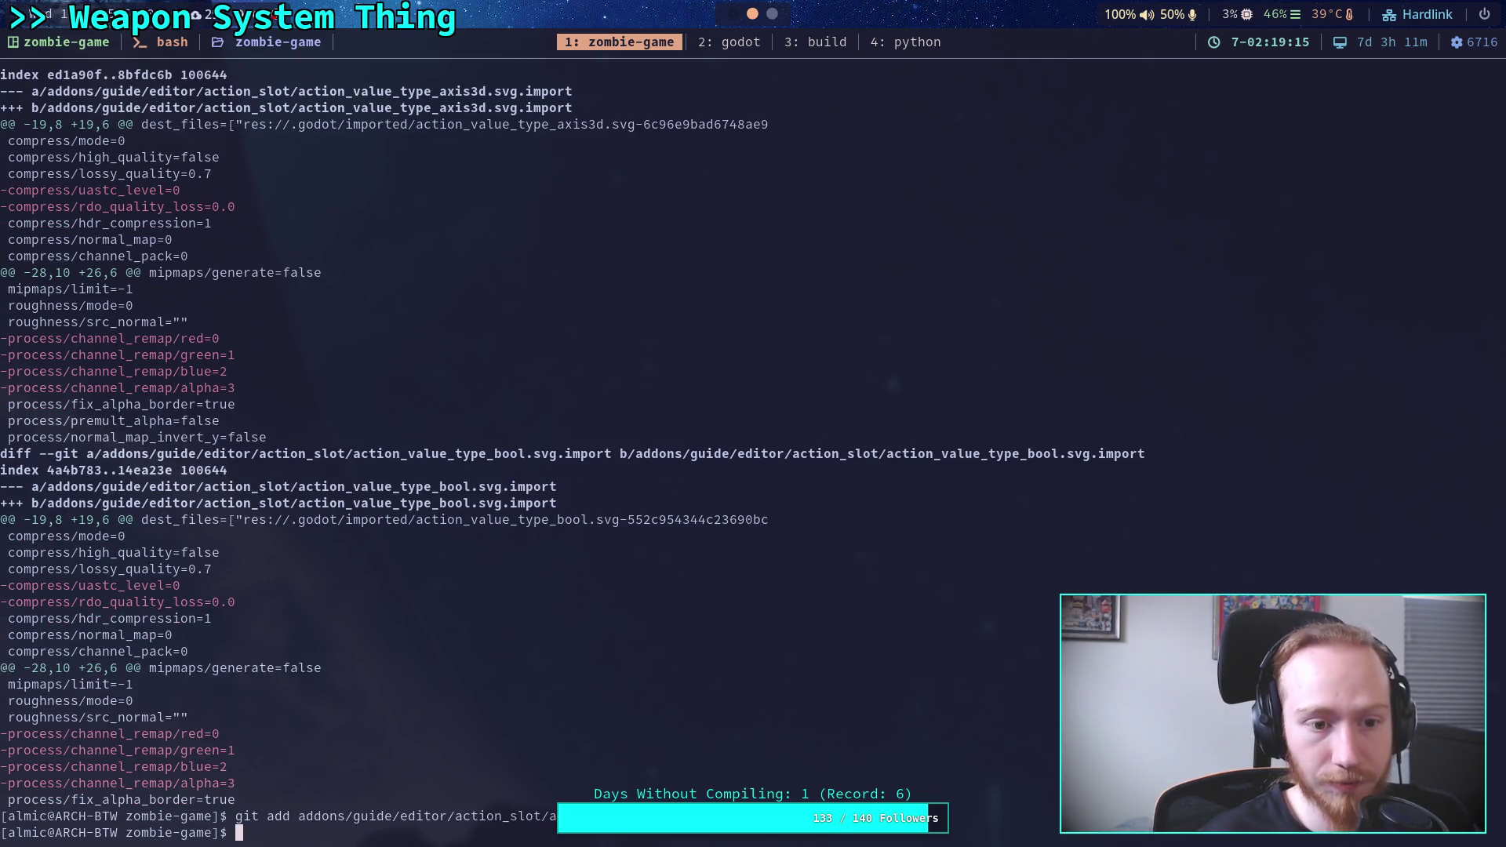
pyautogui.write('git diff')
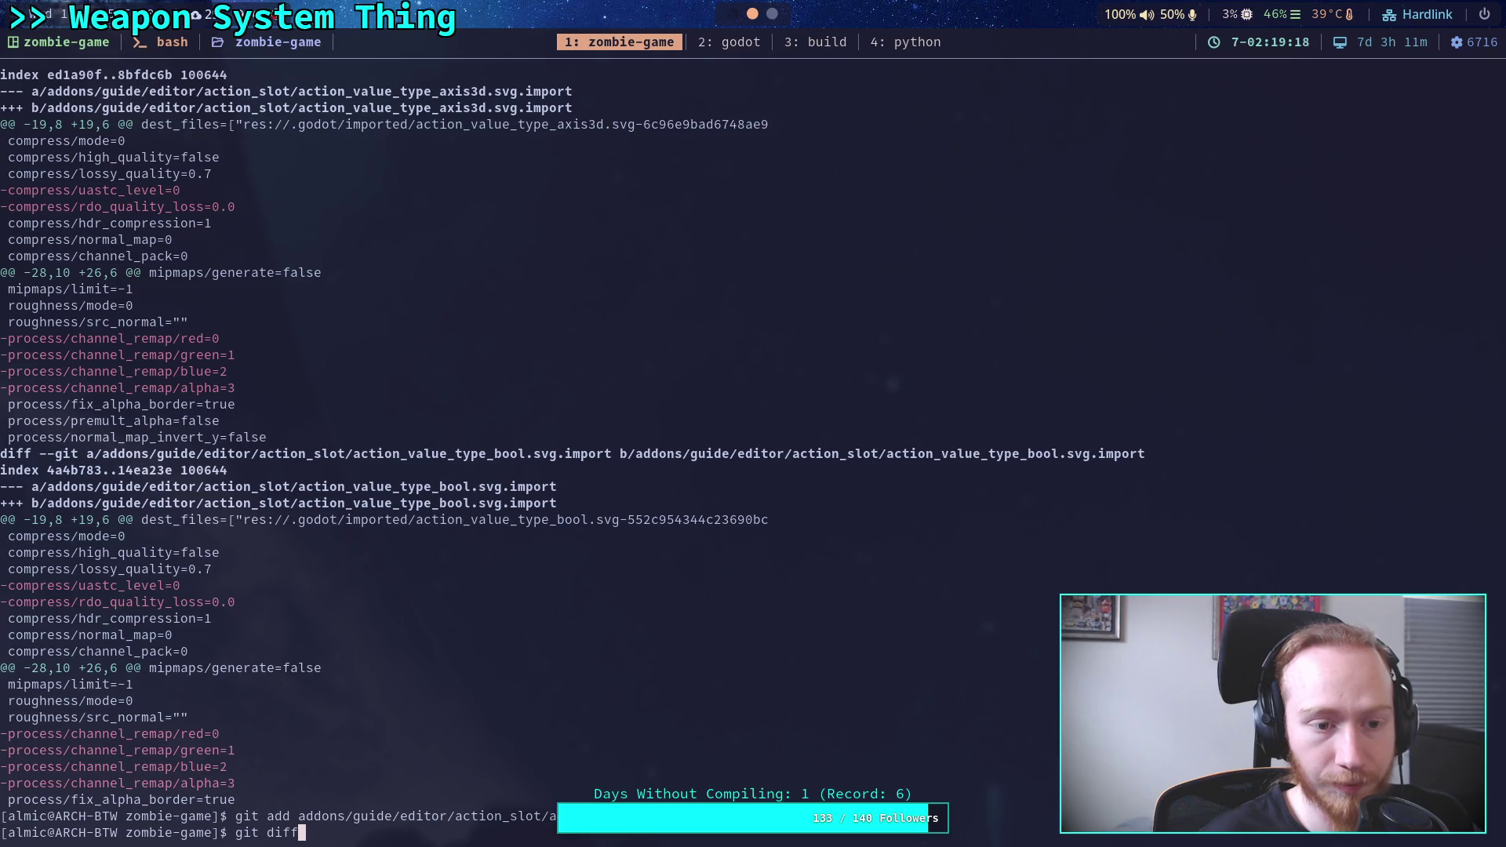
pyautogui.press('Return')
# Stage action_value_type_bool.svg.import, recheck the diff, and recall the add command for the next file
pyautogui.press('q')
pyautogui.press('Up')
pyautogui.press('Up')
pyautogui.press('BackSpace')
pyautogui.press('BackSpace')
pyautogui.press('BackSpace')
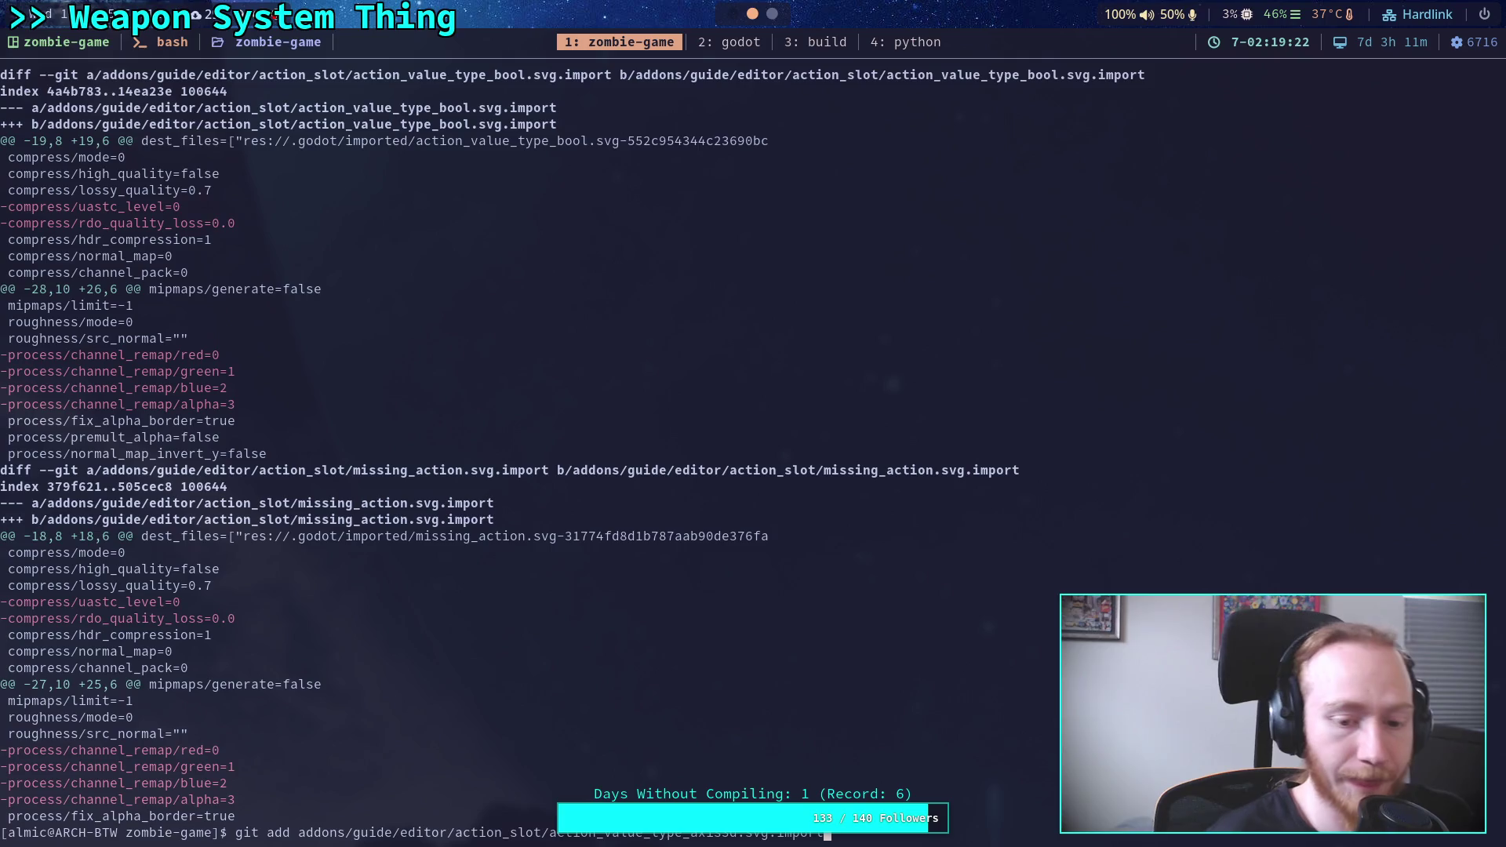
pyautogui.press('BackSpace')
pyautogui.press('BackSpace')
pyautogui.press('BackSpace')
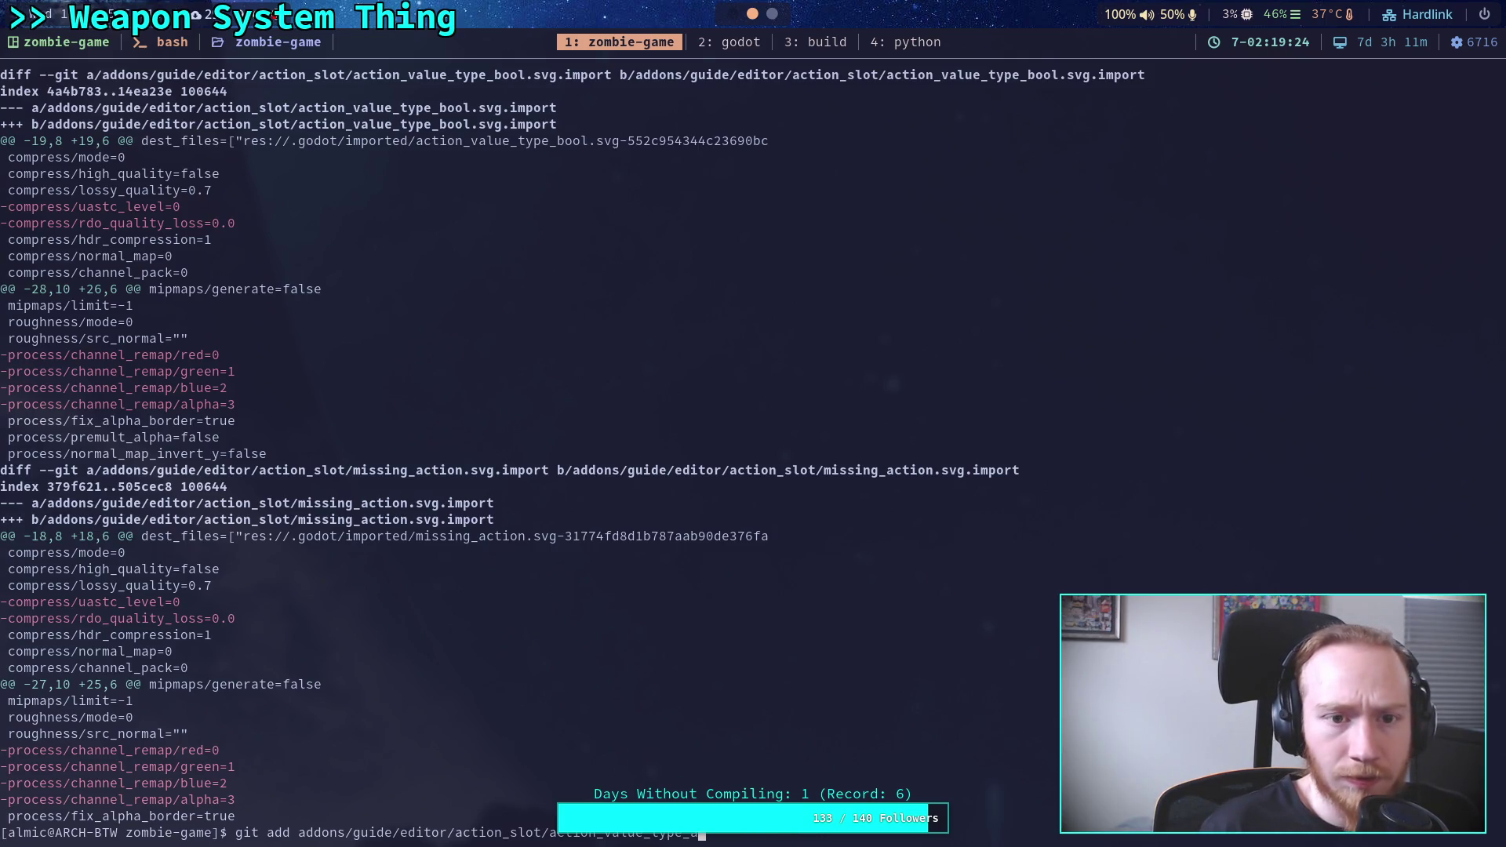
pyautogui.write('bo')
pyautogui.press('Tab')
pyautogui.write('.')
pyautogui.press('Tab')
pyautogui.press('Return')
pyautogui.press('Up')
pyautogui.press('Up')
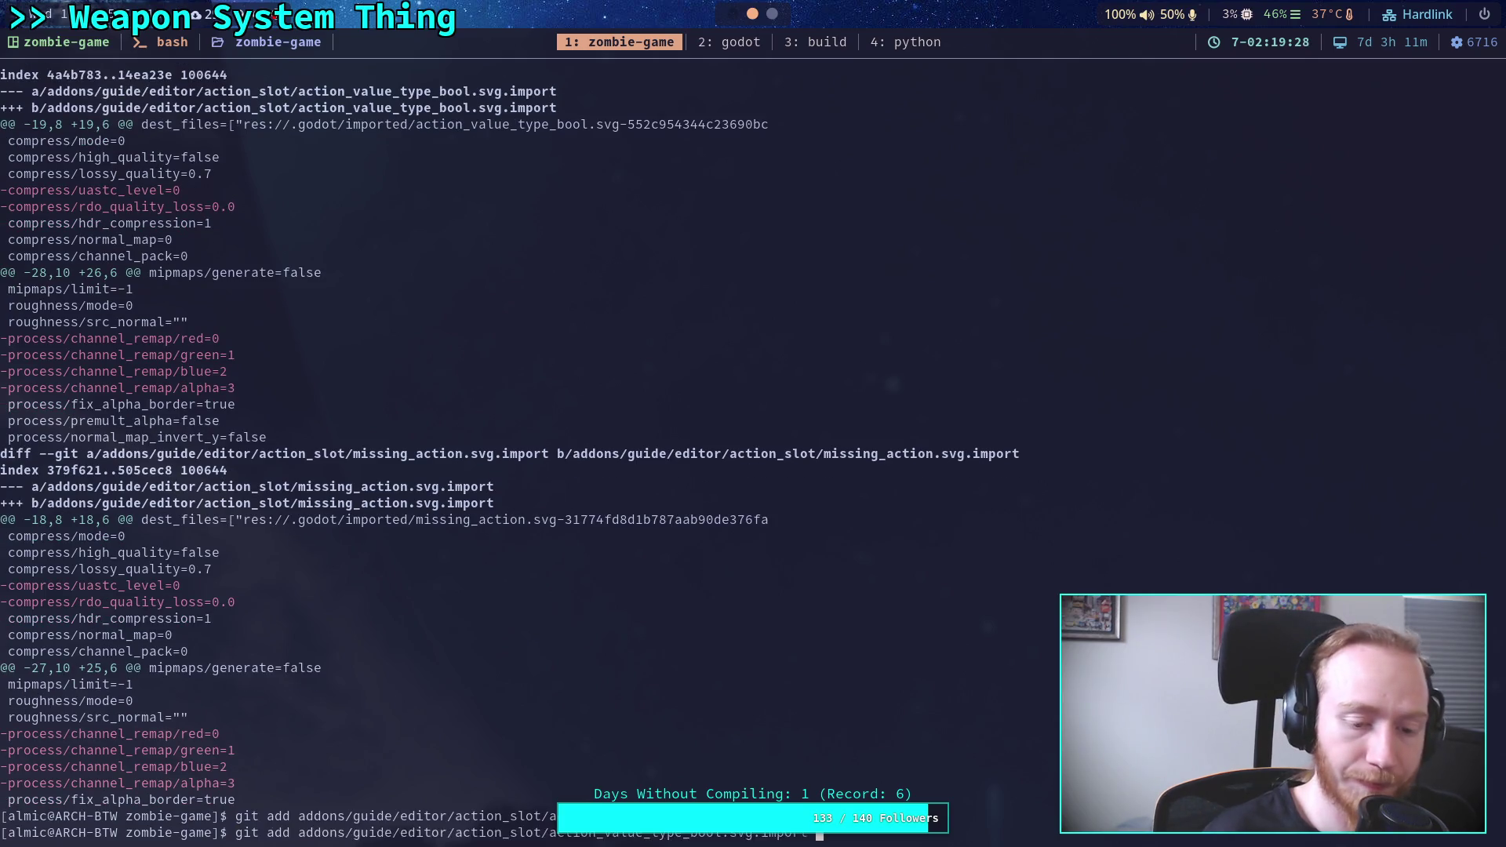
pyautogui.press('Return')
pyautogui.press('q')
pyautogui.press('Up')
pyautogui.press('Up')
pyautogui.press('BackSpace')
pyautogui.press('BackSpace')
pyautogui.press('BackSpace')
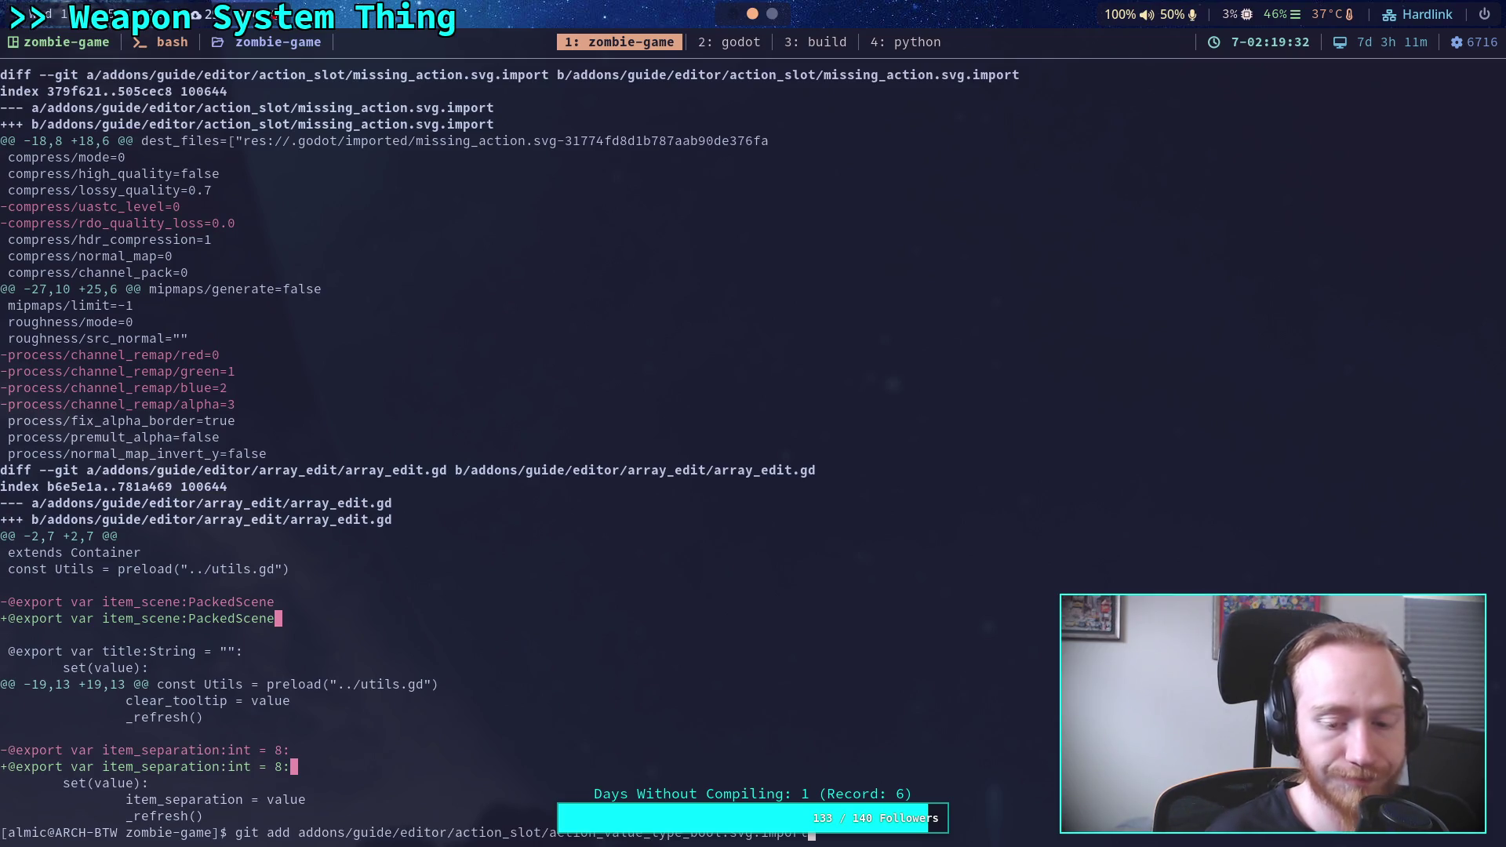
# Stage the missing_action.svg import file in the action_slot folder with git add
pyautogui.press('BackSpace')
pyautogui.press('BackSpace')
pyautogui.press('BackSpace')
pyautogui.press('BackSpace')
pyautogui.write('m')
pyautogui.press('Tab')
pyautogui.press('Return')
# Run git diff and read through the whitespace and type-inference changes in array_edit.gd
pyautogui.write('git diff')
pyautogui.press('Return')
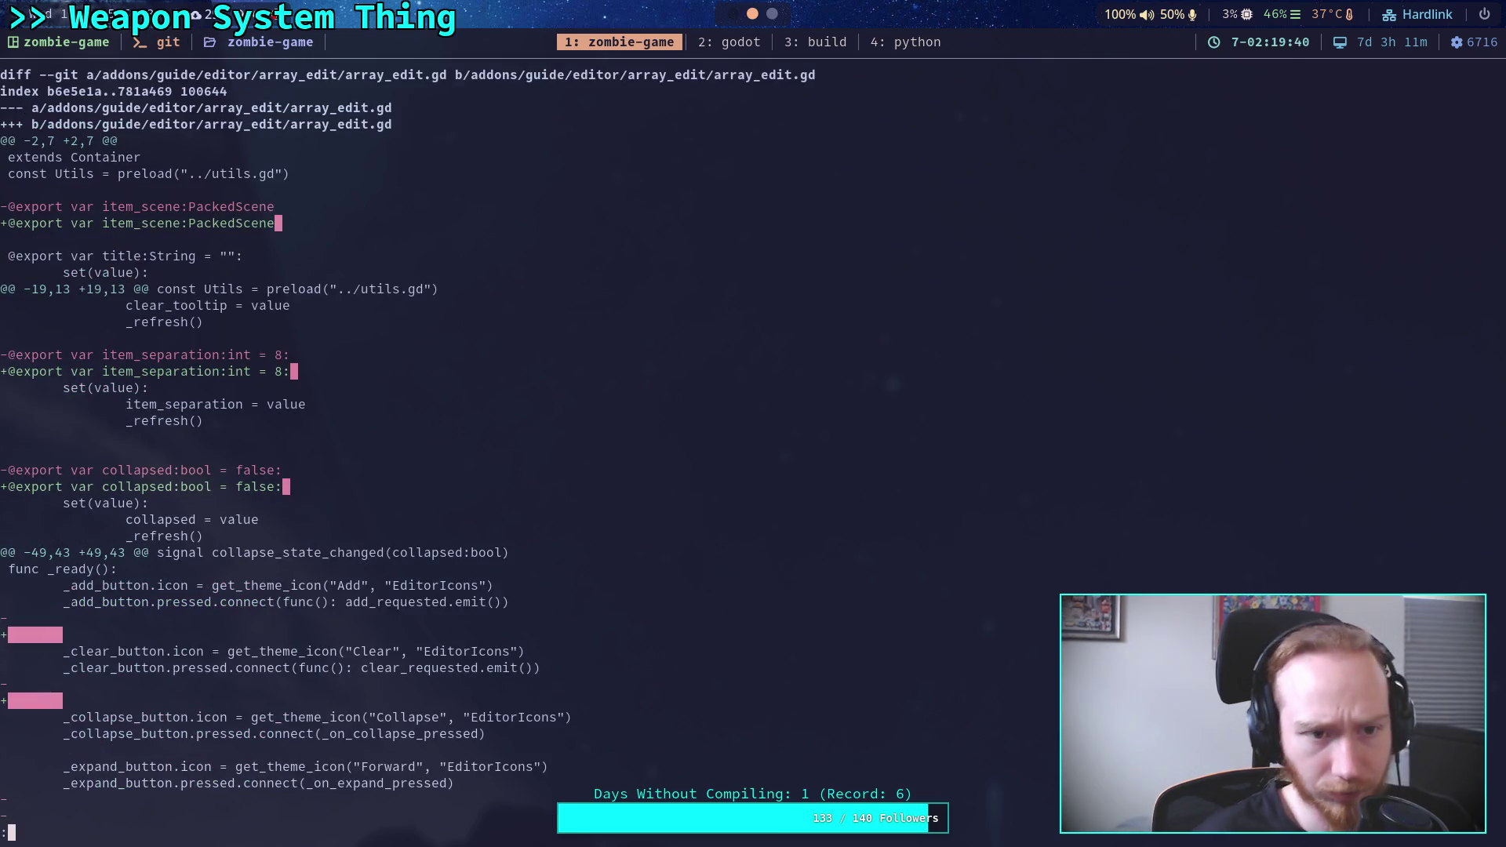
pyautogui.scroll(-10, 603, 450)
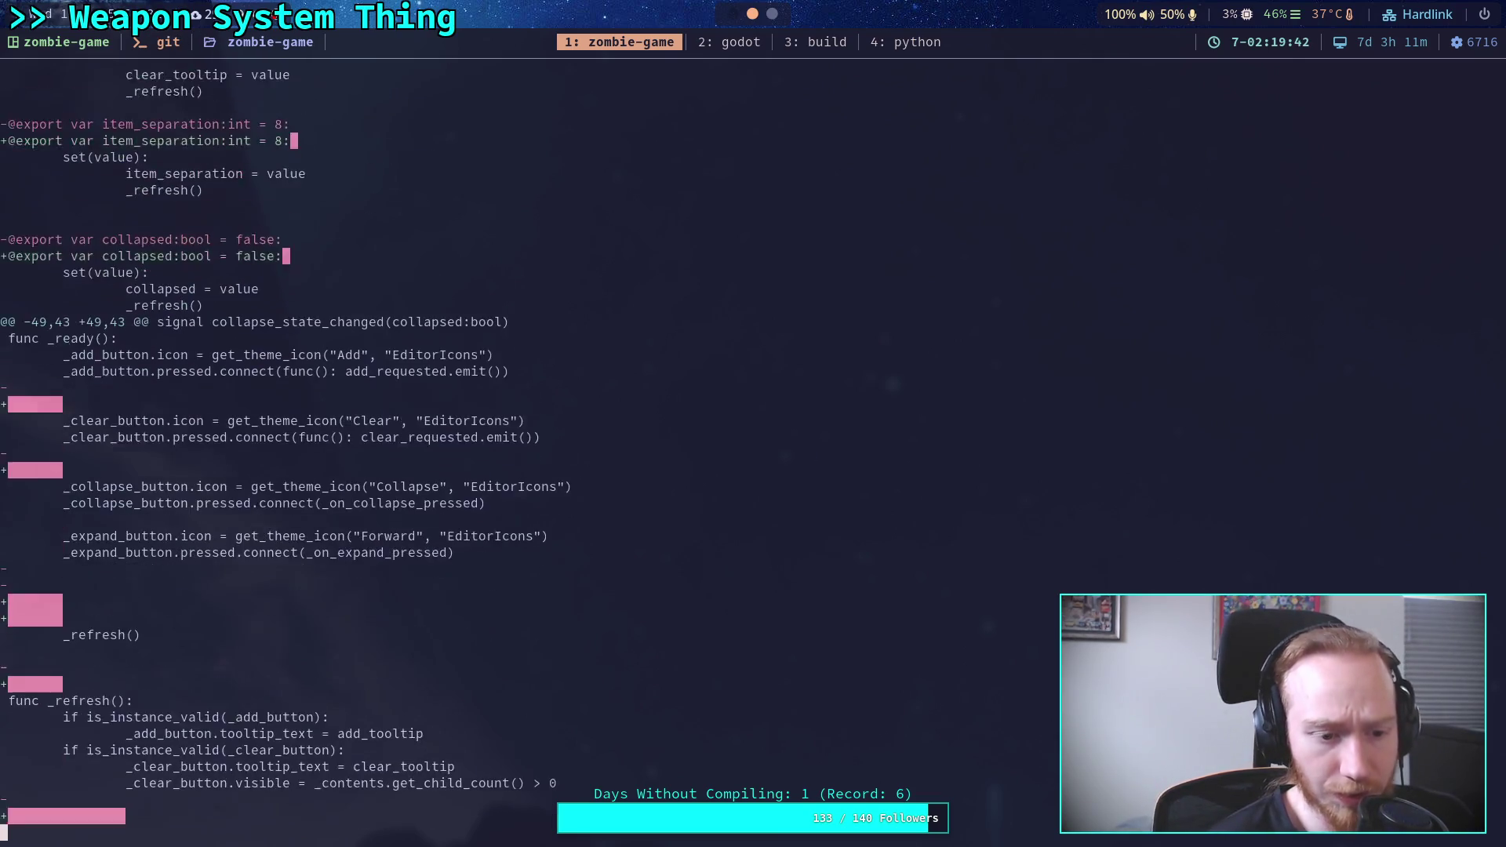
pyautogui.scroll(-9, 603, 451)
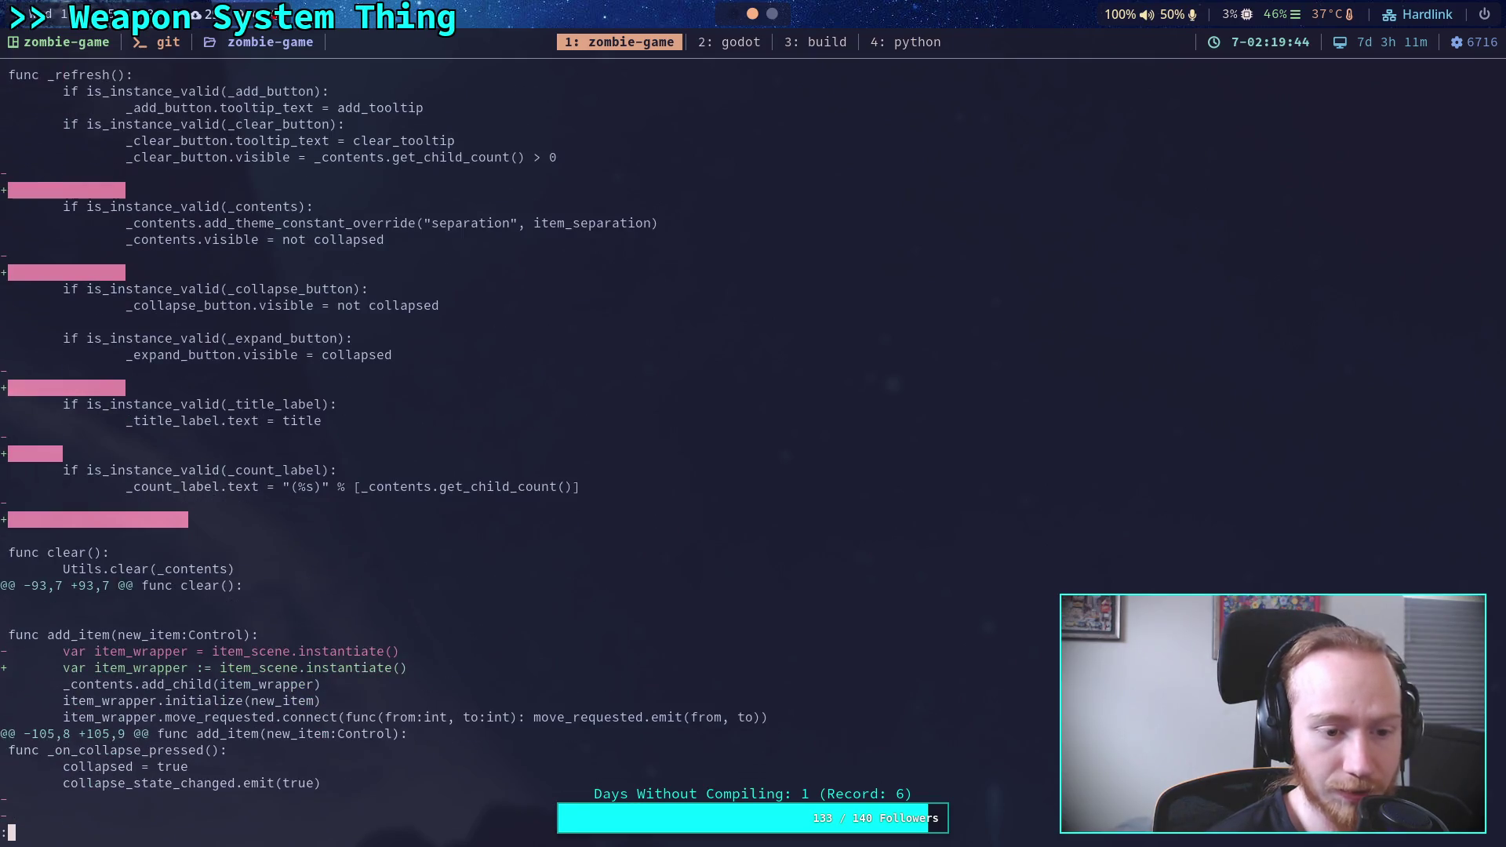
pyautogui.scroll(-2, 603, 451)
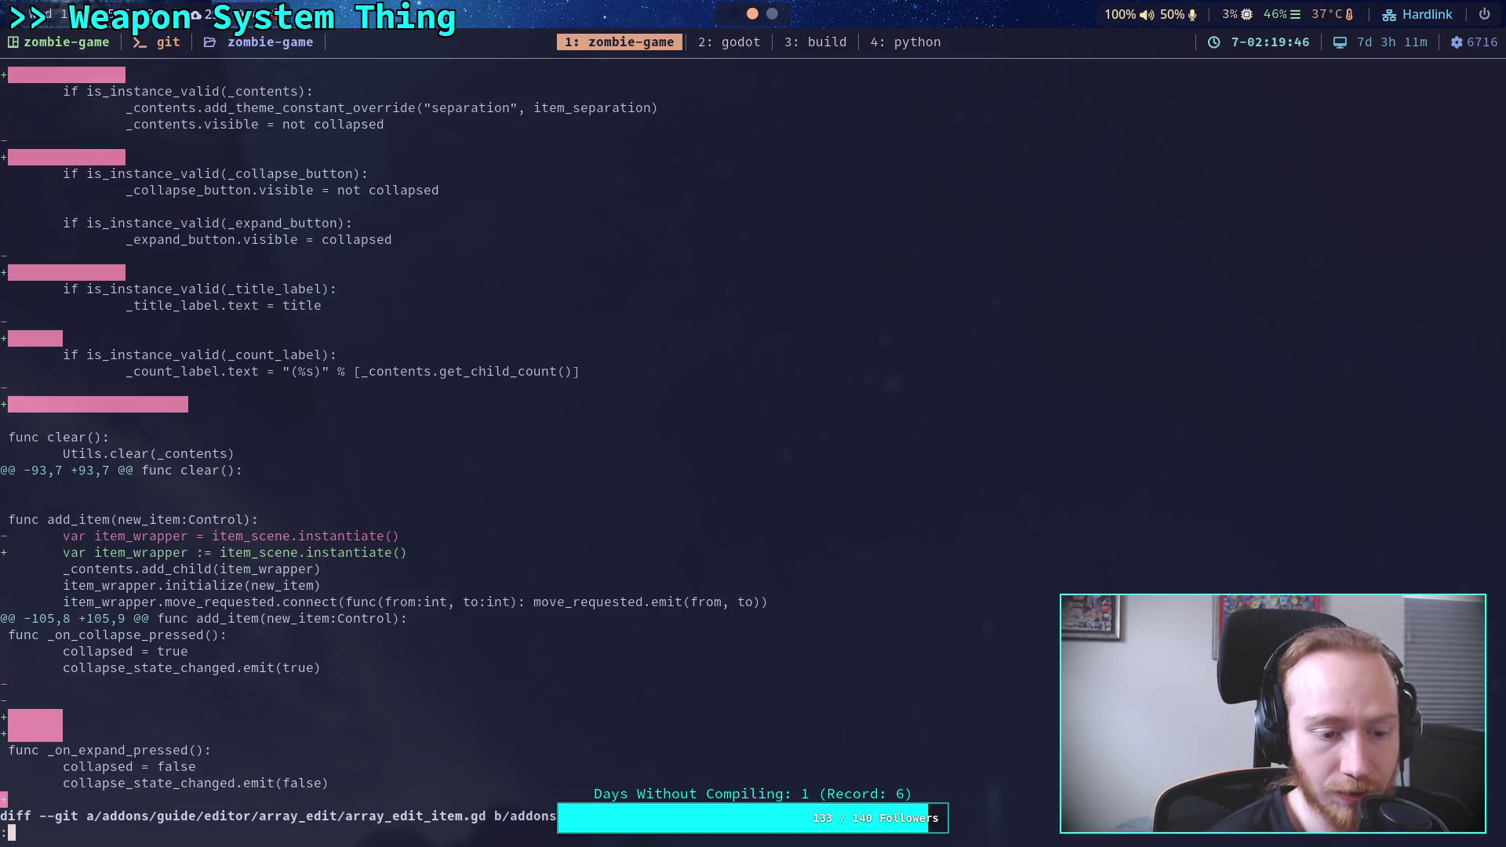
pyautogui.scroll(20, 602, 450)
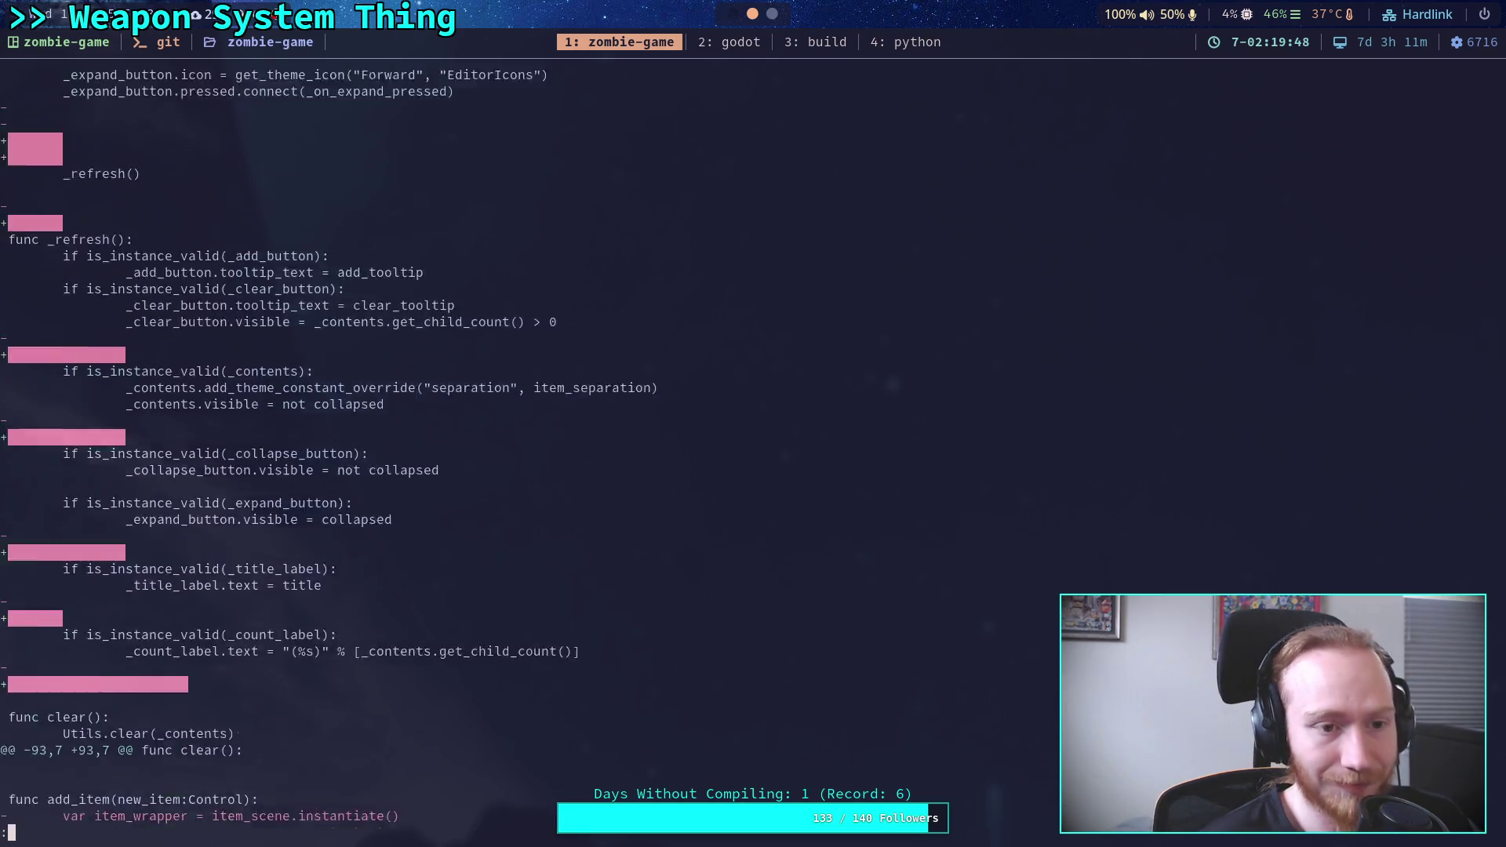
# Quit the diff and stage addons/guide/editor/array_edit/array_edit.gd with git add
pyautogui.write('q')
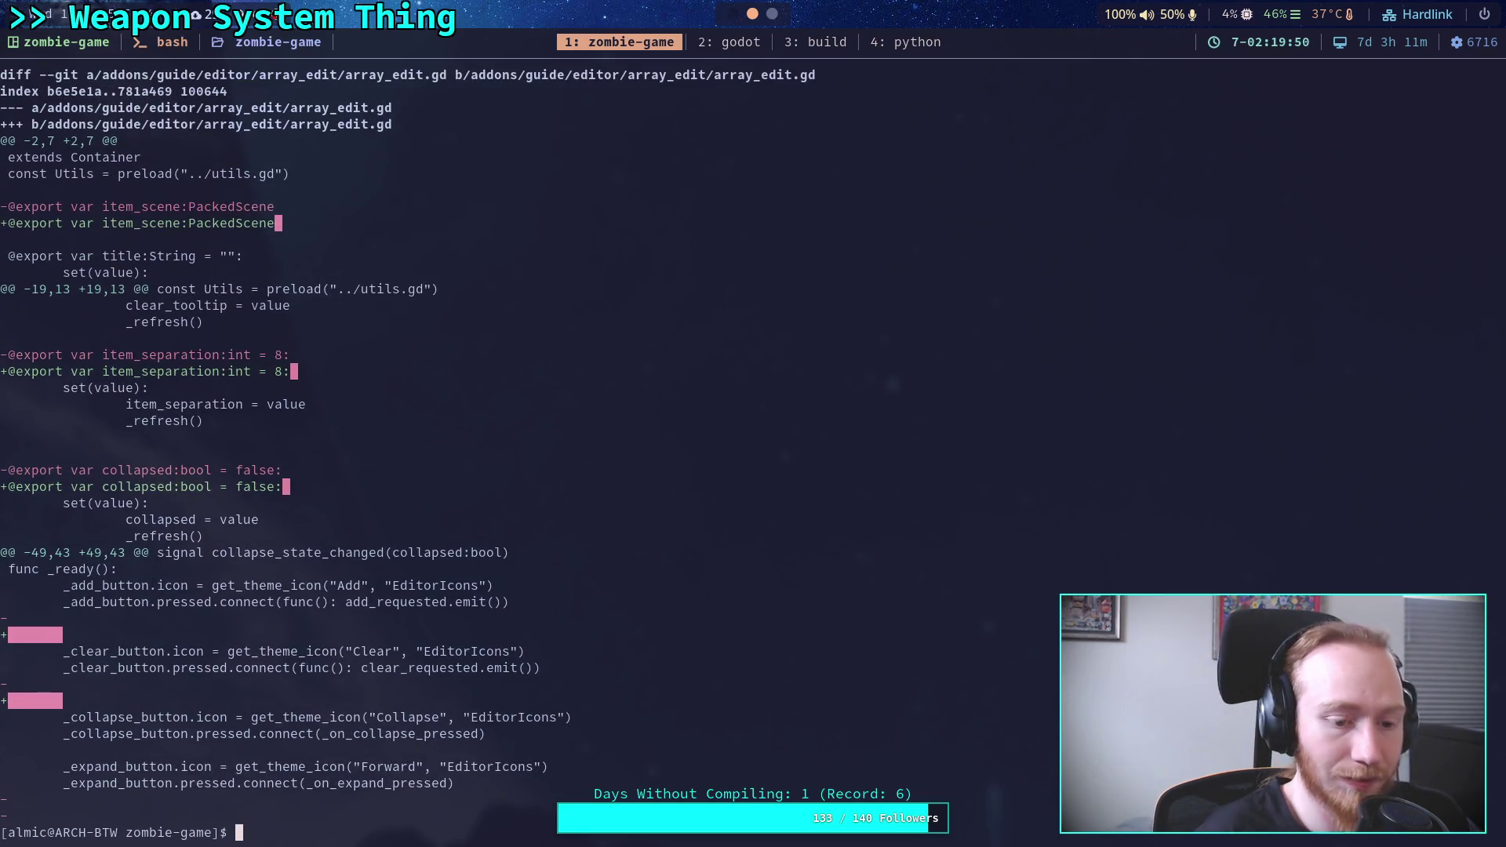
pyautogui.write('git add addons/gu')
pyautogui.press('Tab')
pyautogui.write('ed')
pyautogui.press('Tab')
pyautogui.write('ar')
pyautogui.press('Tab')
pyautogui.write('ar')
pyautogui.press('Tab')
pyautogui.write('g')
pyautogui.press('Tab')
pyautogui.press('Return')
# Run git status and scroll back through the deleted, modified and untracked addon files
pyautogui.write('git status')
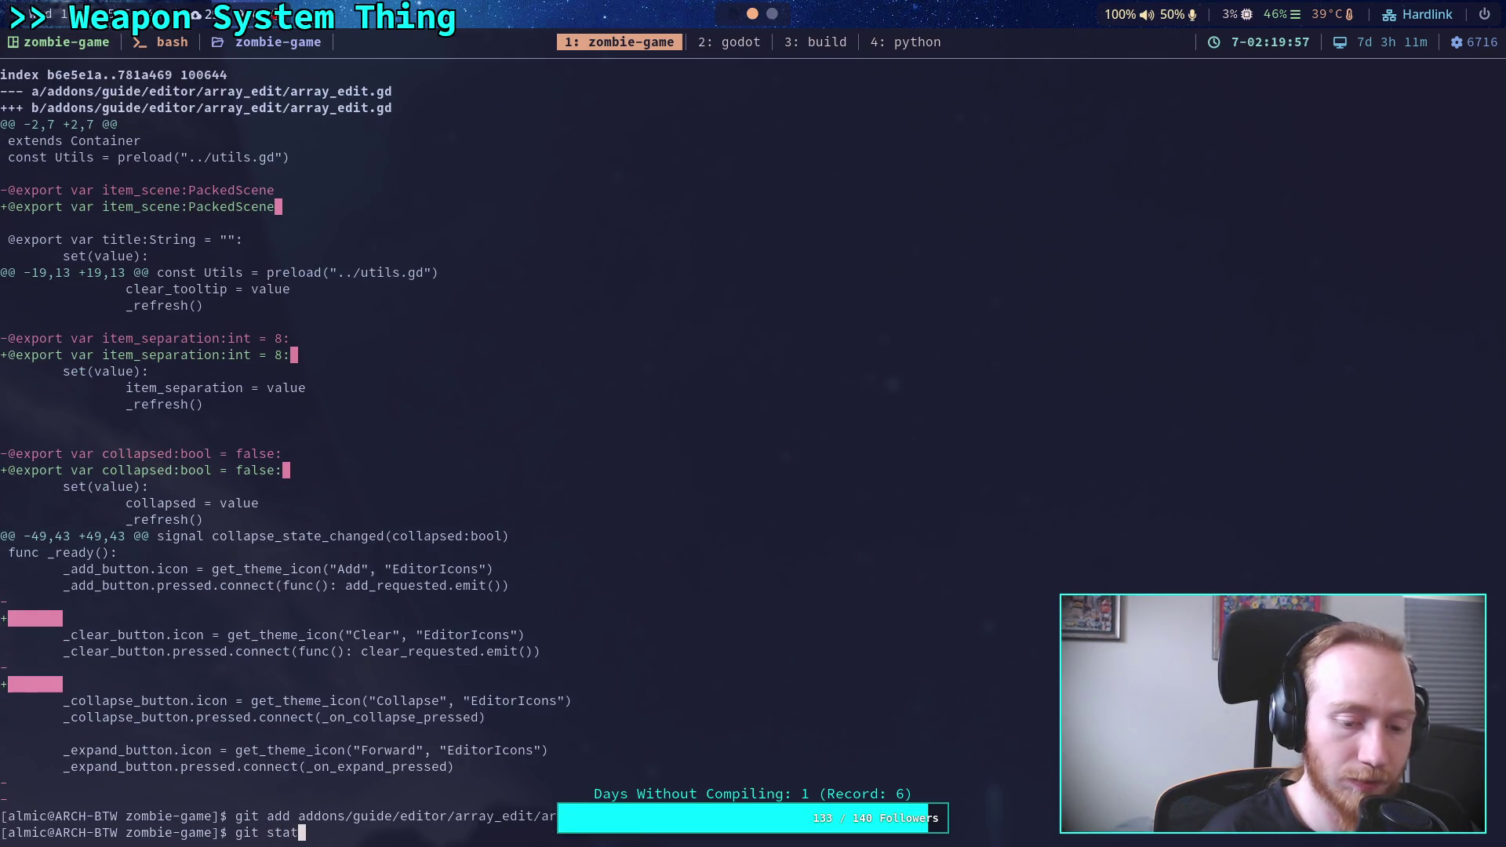
pyautogui.press('Return')
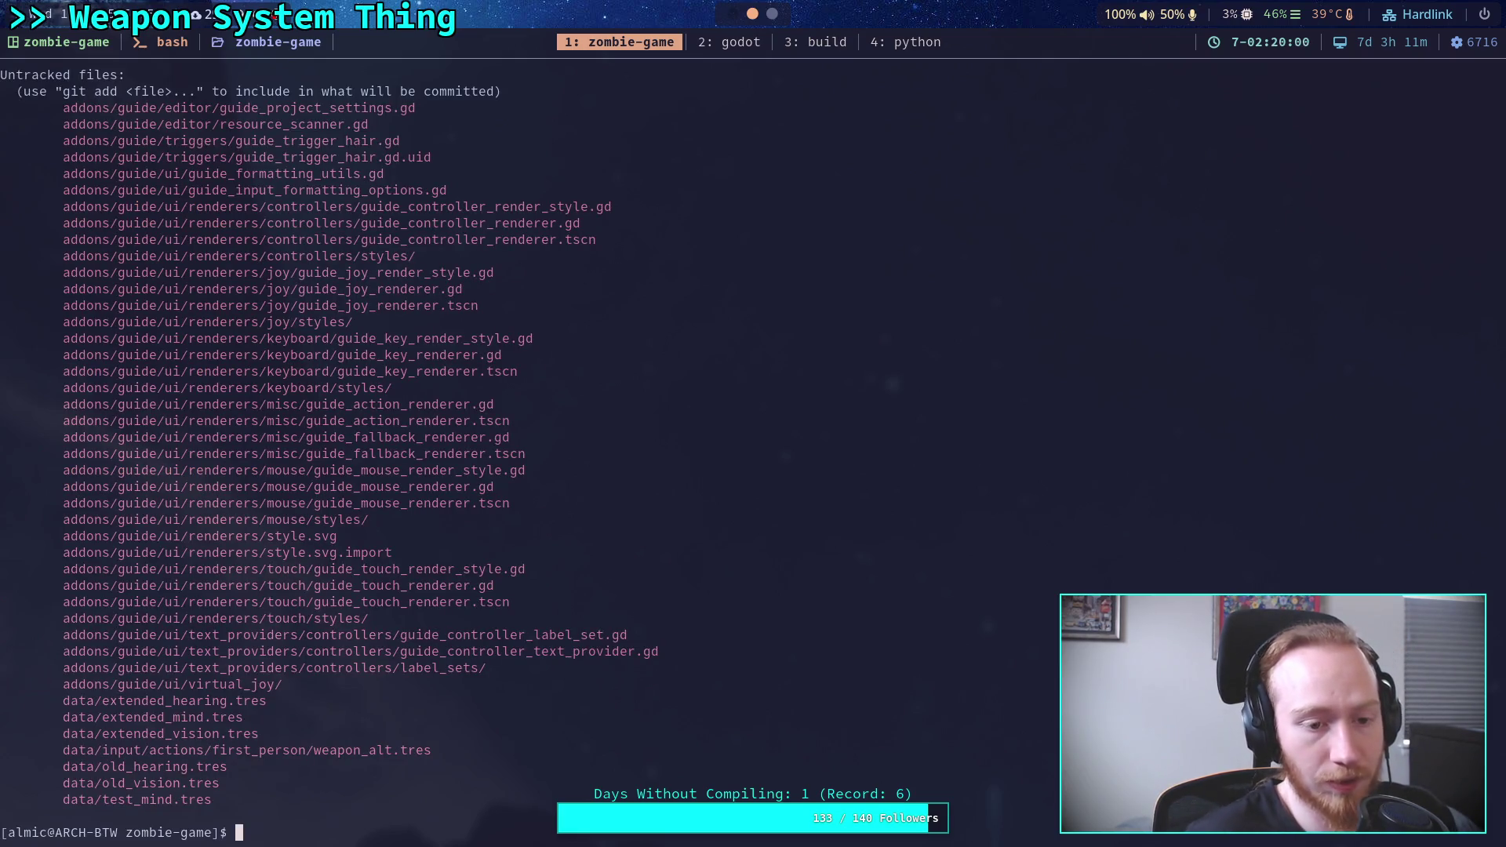
pyautogui.scroll(8, 371, 529)
pyautogui.scroll(20, 375, 540)
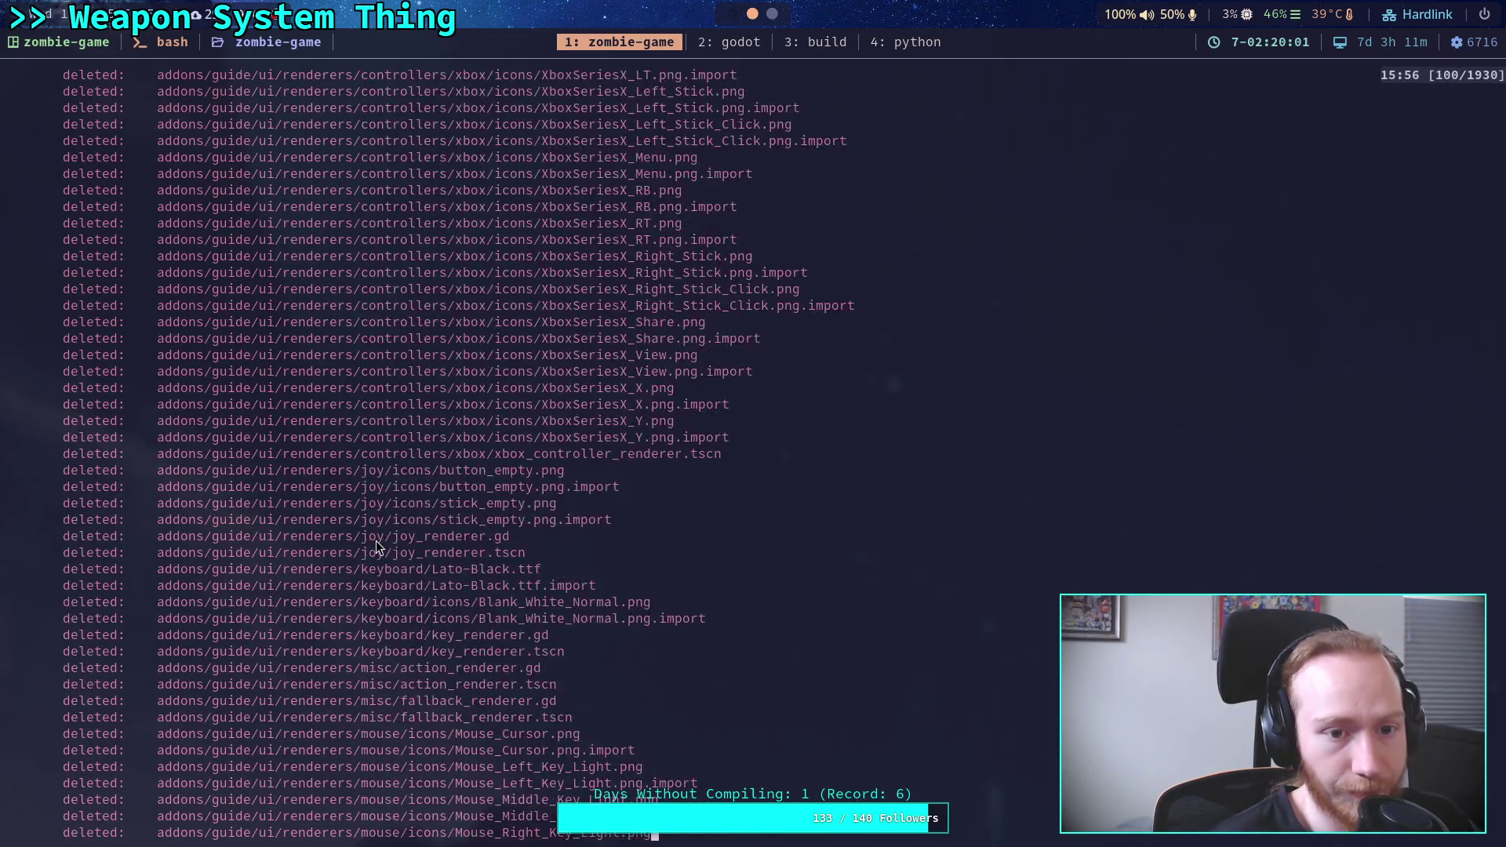
pyautogui.scroll(15, 385, 537)
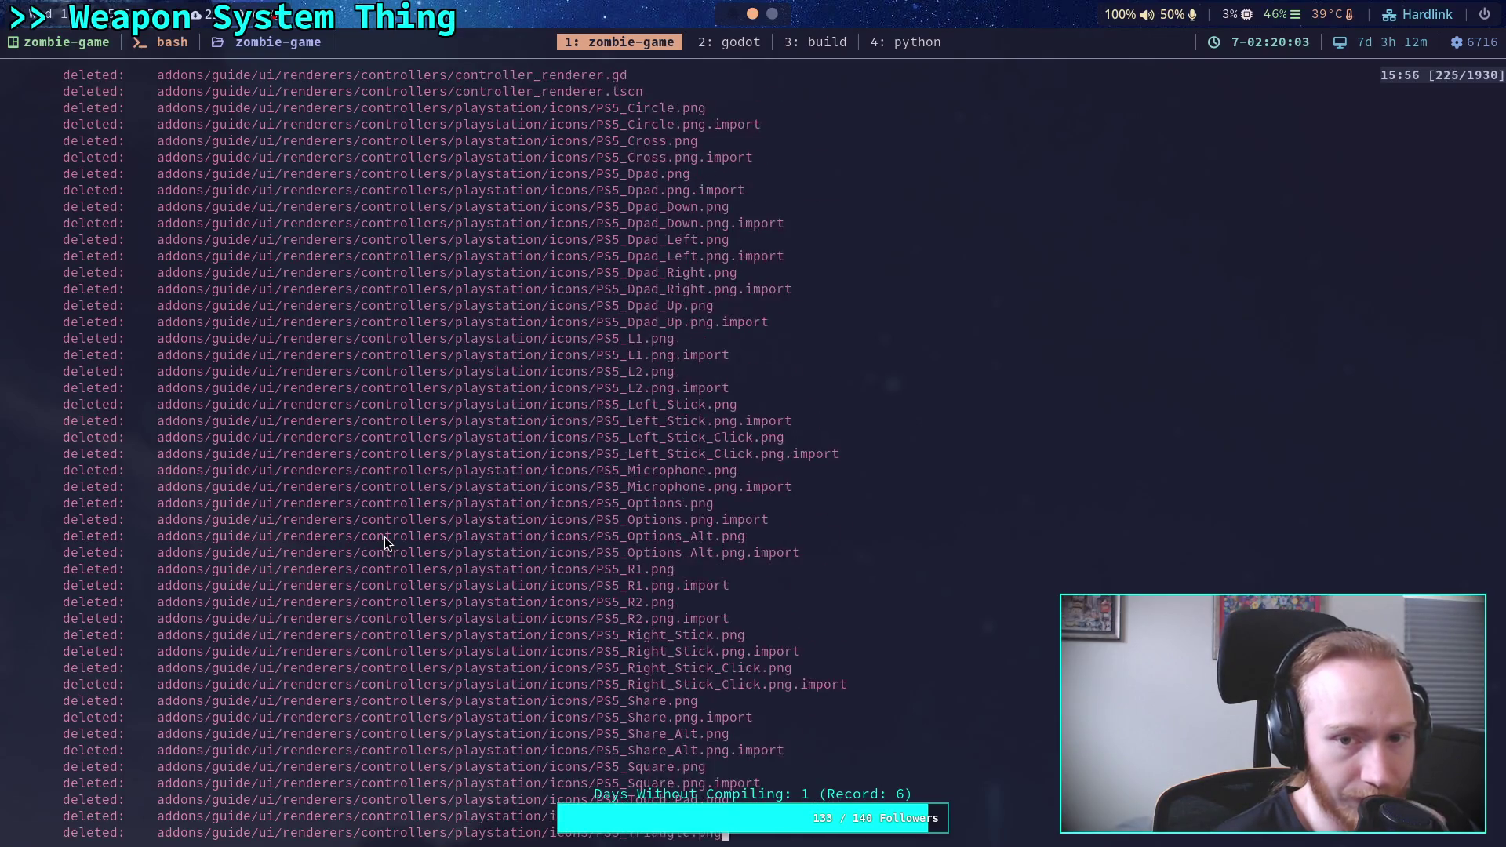
pyautogui.scroll(13, 398, 565)
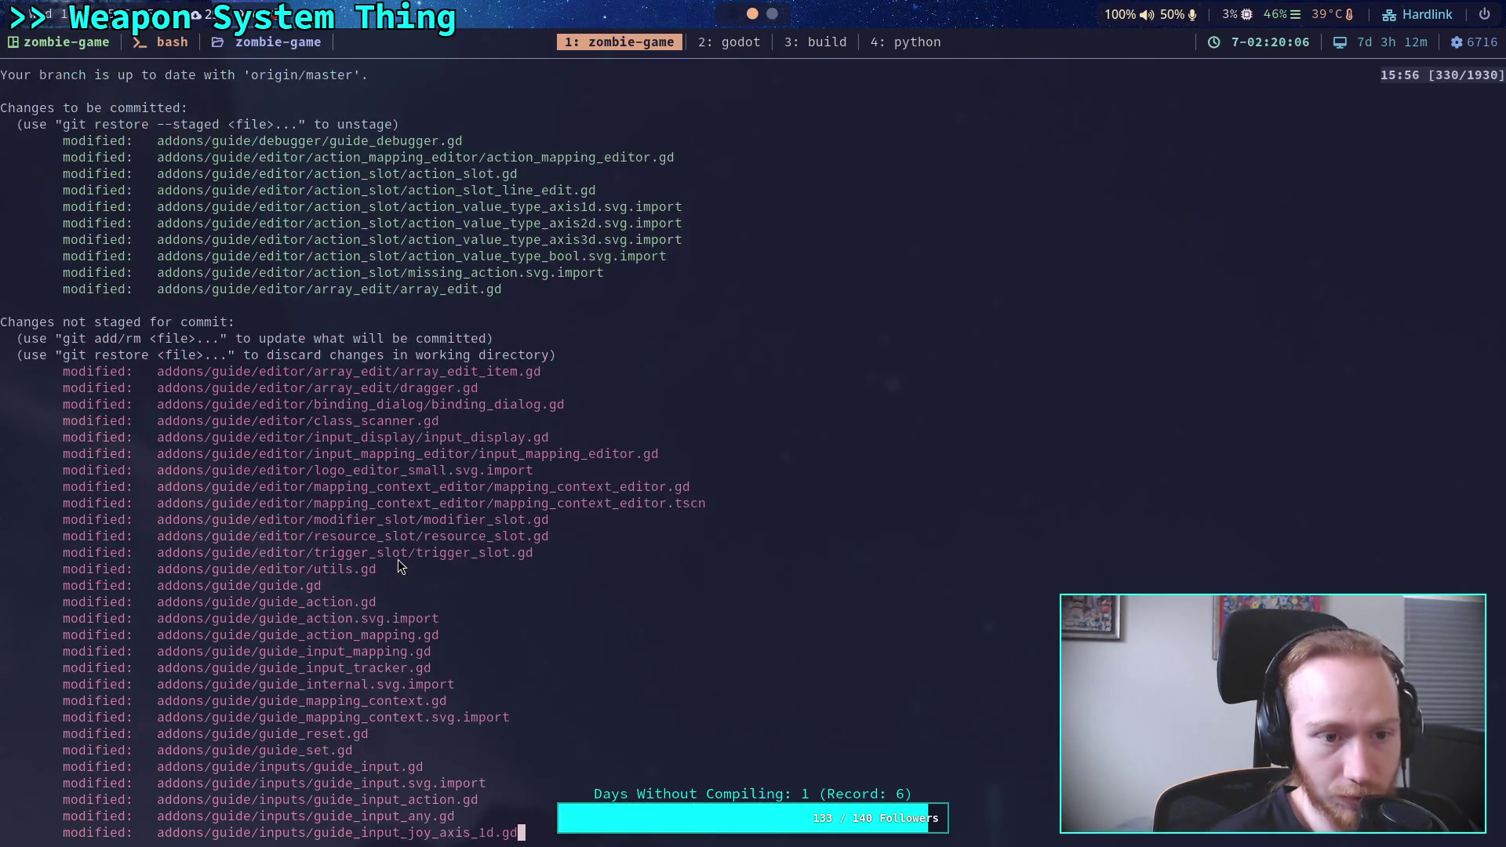
# Scroll back down the status output, then switch to the empty desktop workspace
pyautogui.scroll(-20, 400, 567)
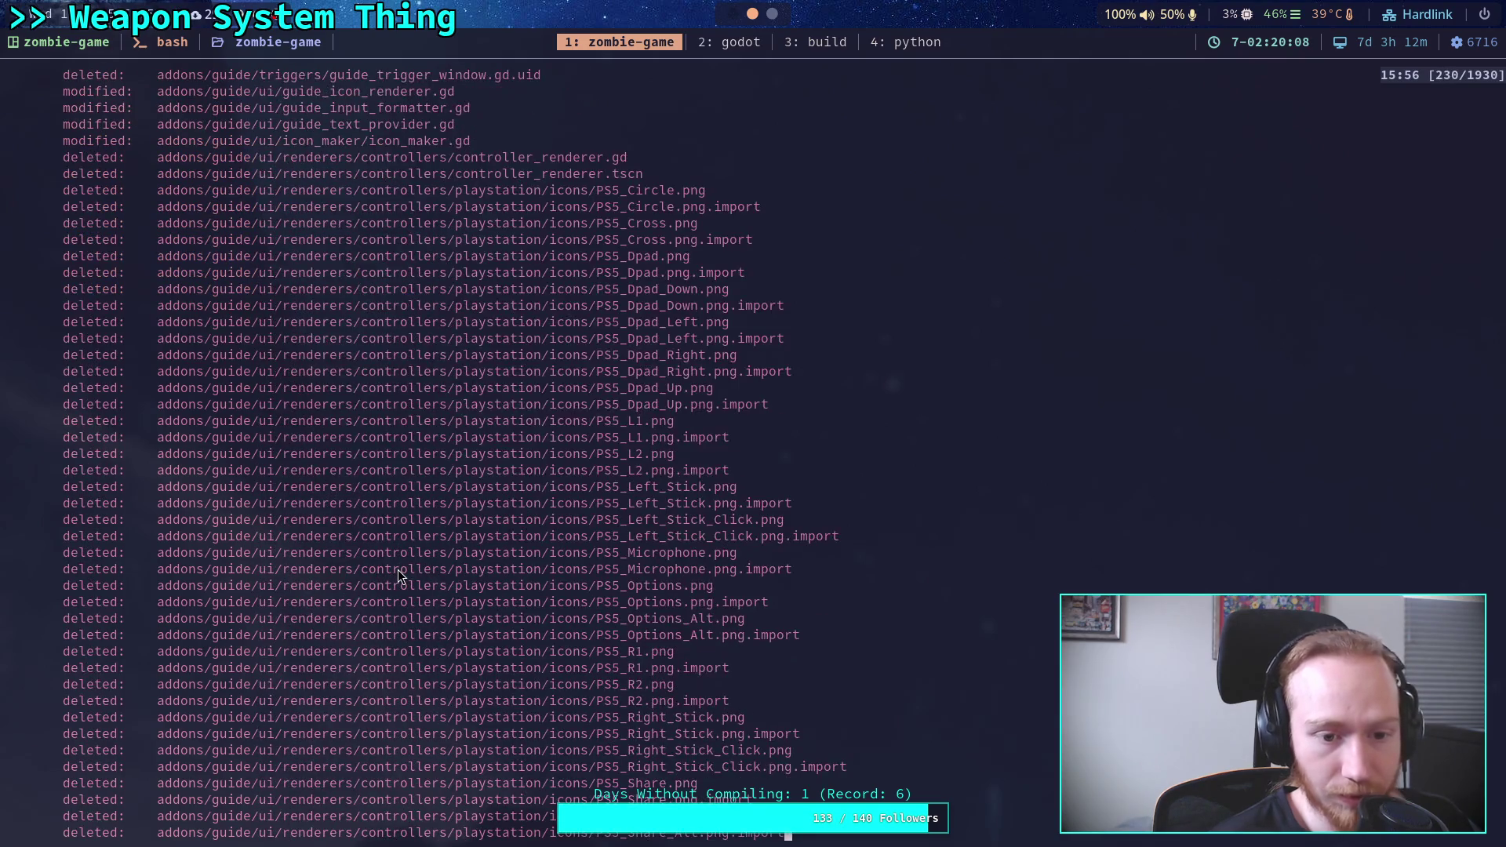
pyautogui.scroll(-19, 398, 570)
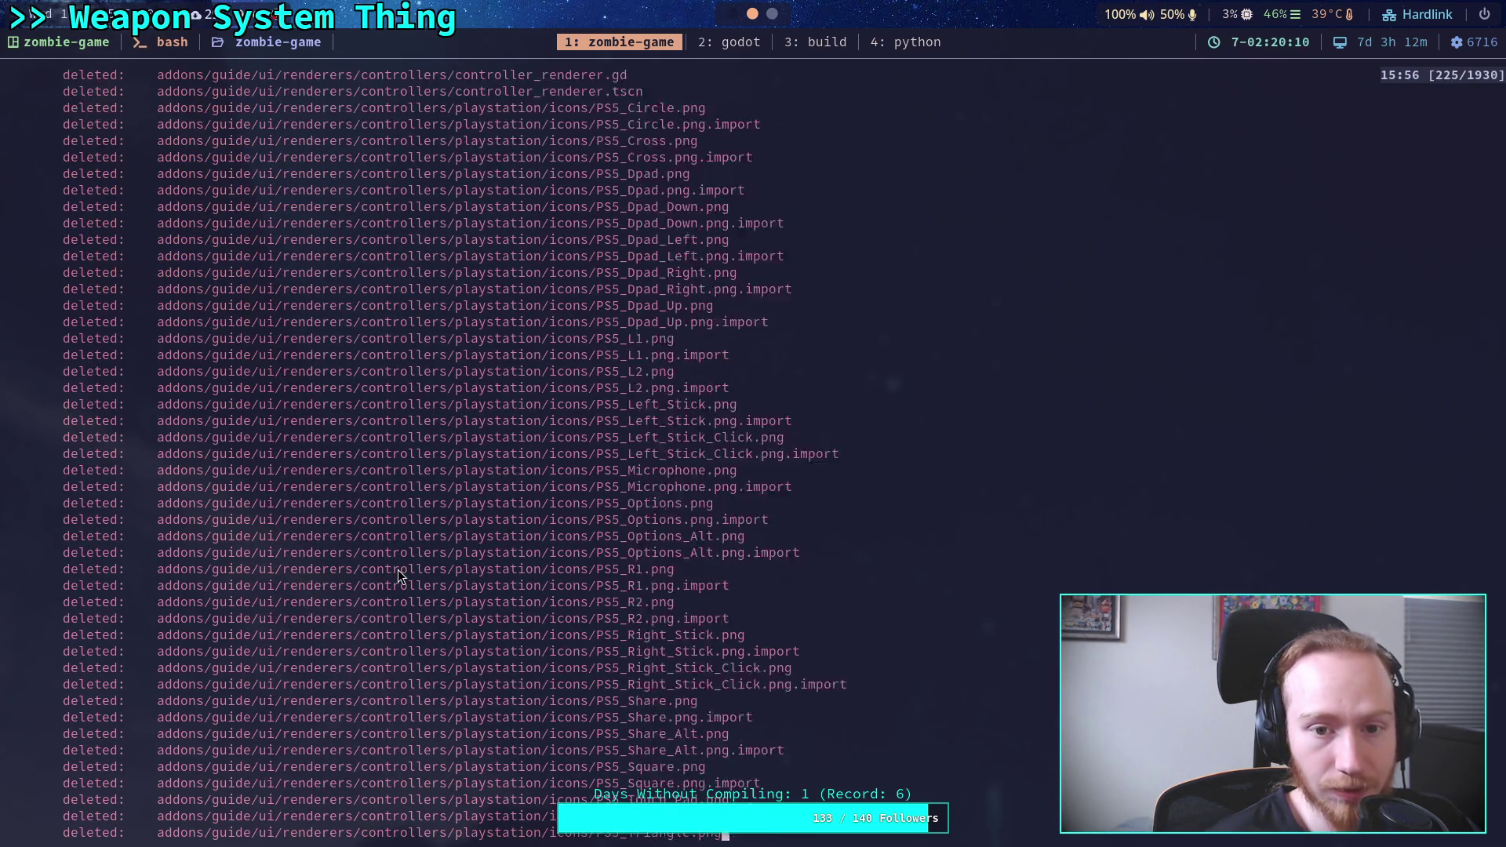
pyautogui.scroll(-8, 398, 569)
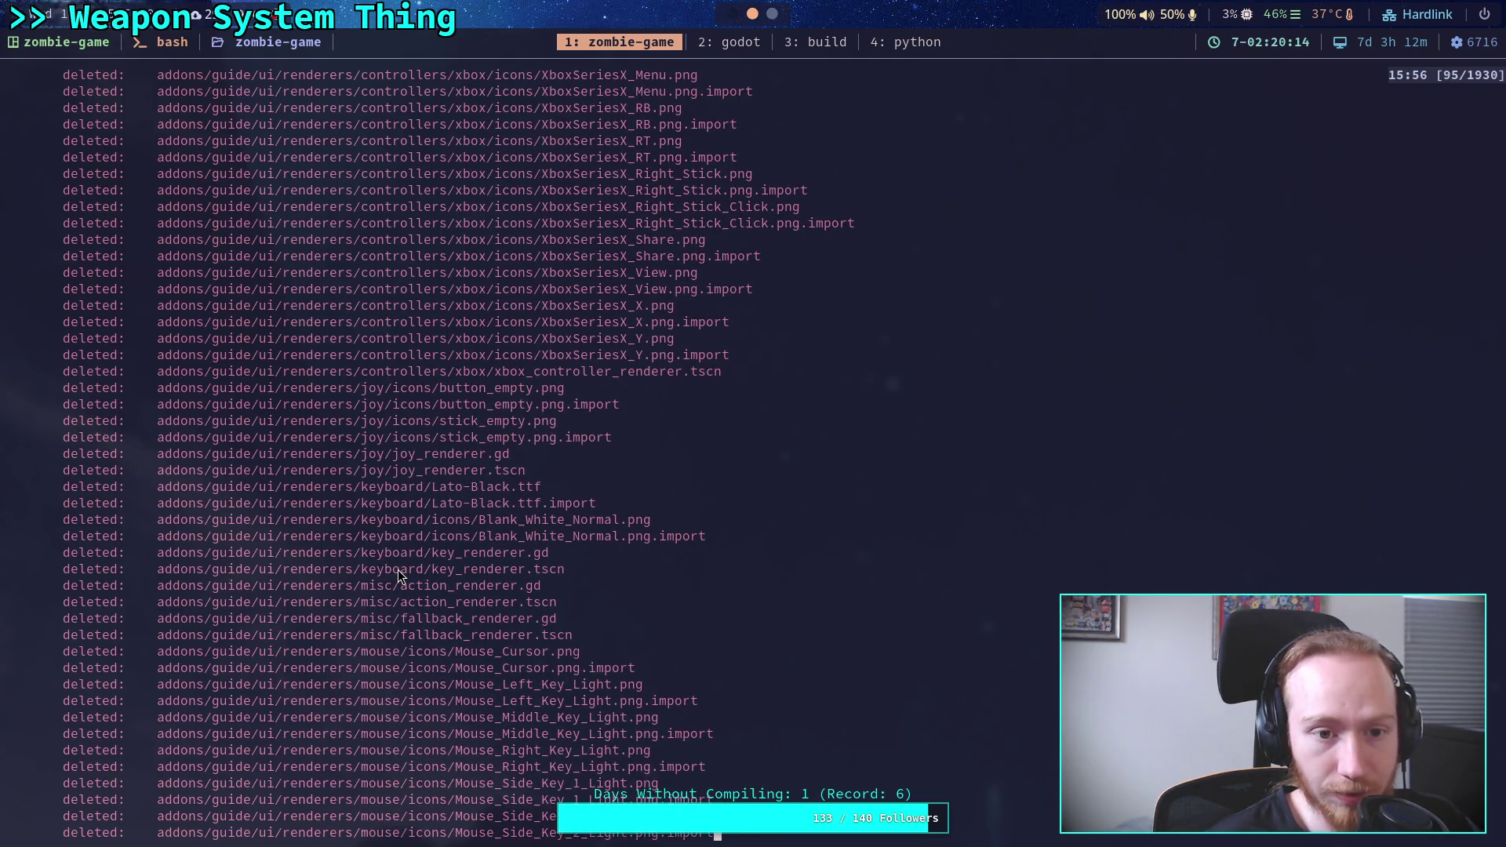
pyautogui.scroll(-10, 398, 570)
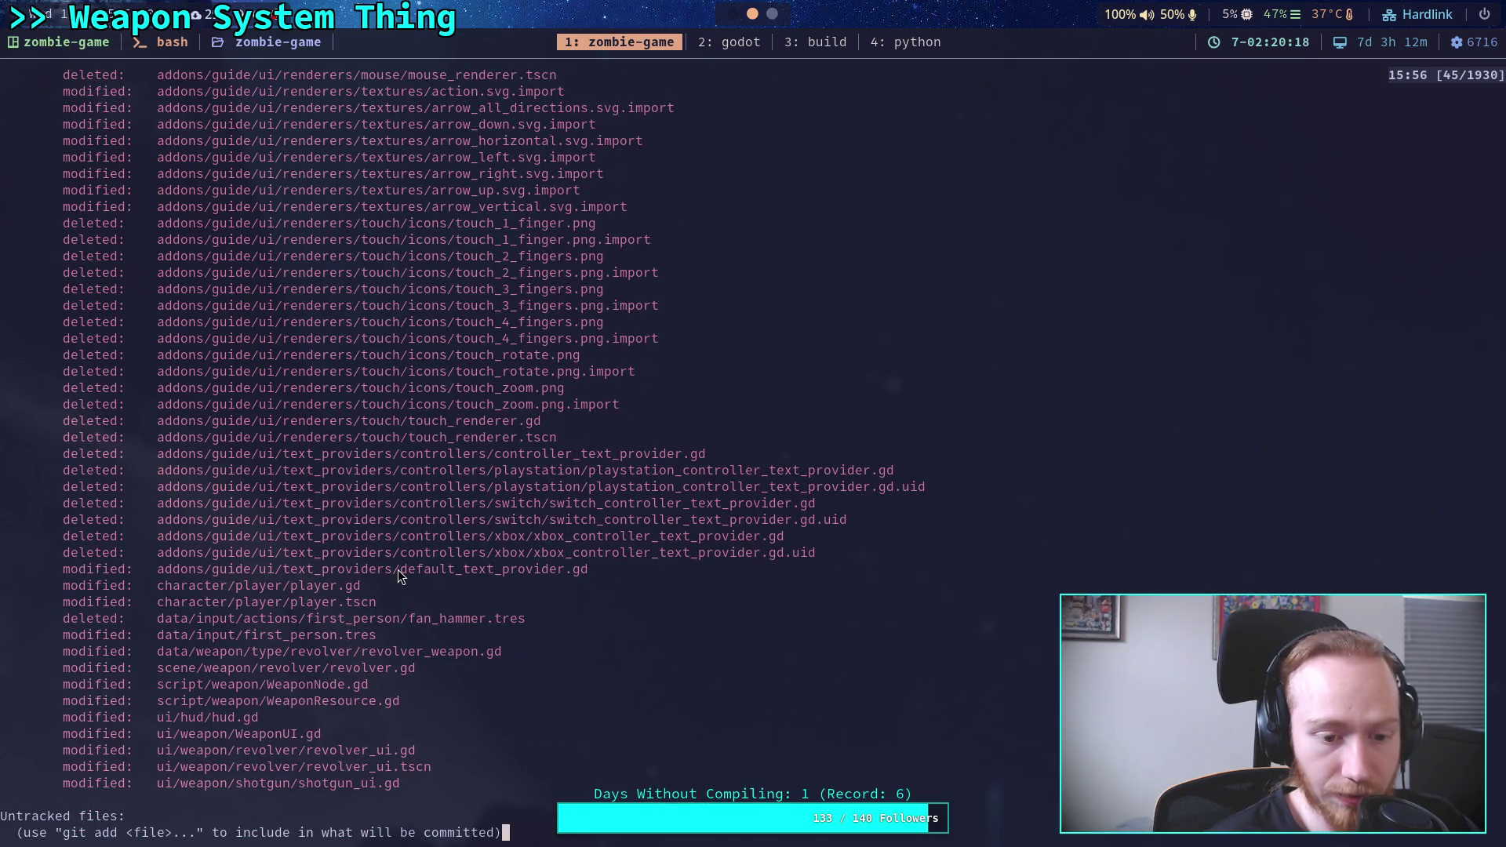
pyautogui.scroll(-7, 398, 570)
pyautogui.scroll(-2, 398, 570)
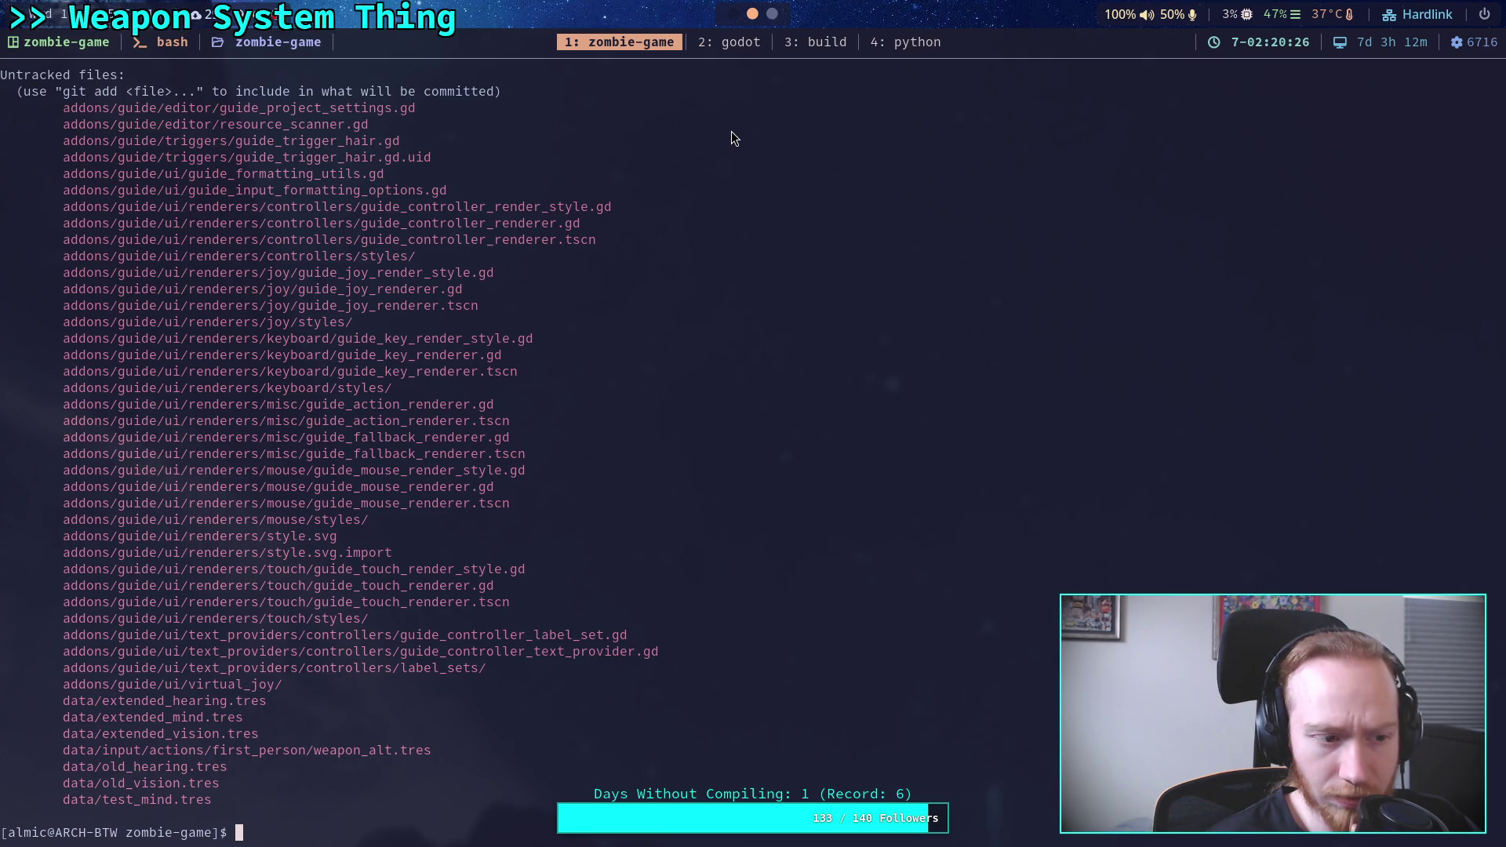
pyautogui.press('super+1')
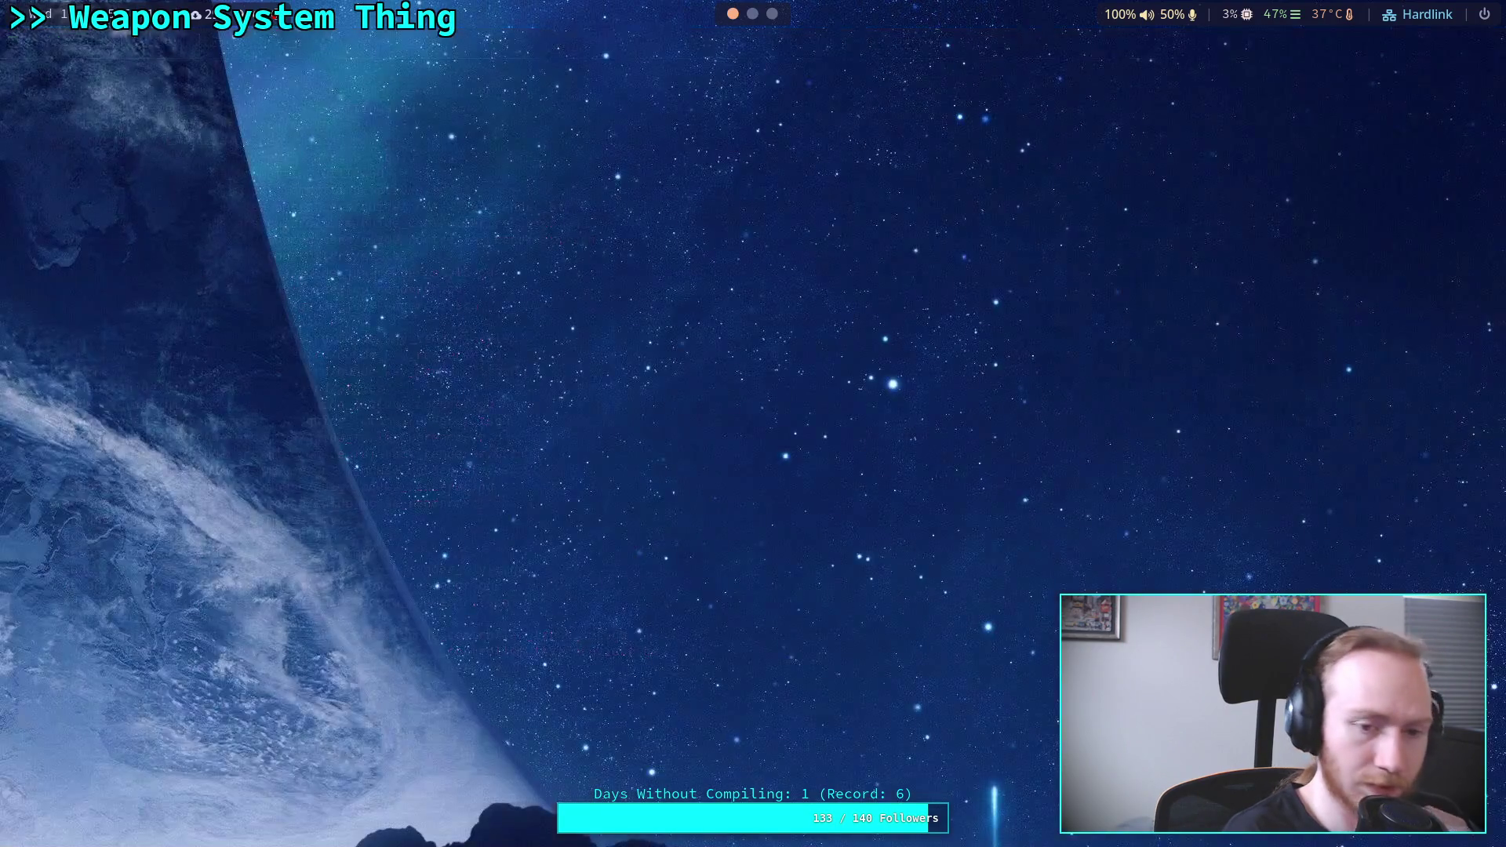
# Bring up the browser's G.U.I.D.E asset page and follow it to the GitHub repository
pyautogui.press('super+2')
pyautogui.press('super+3')
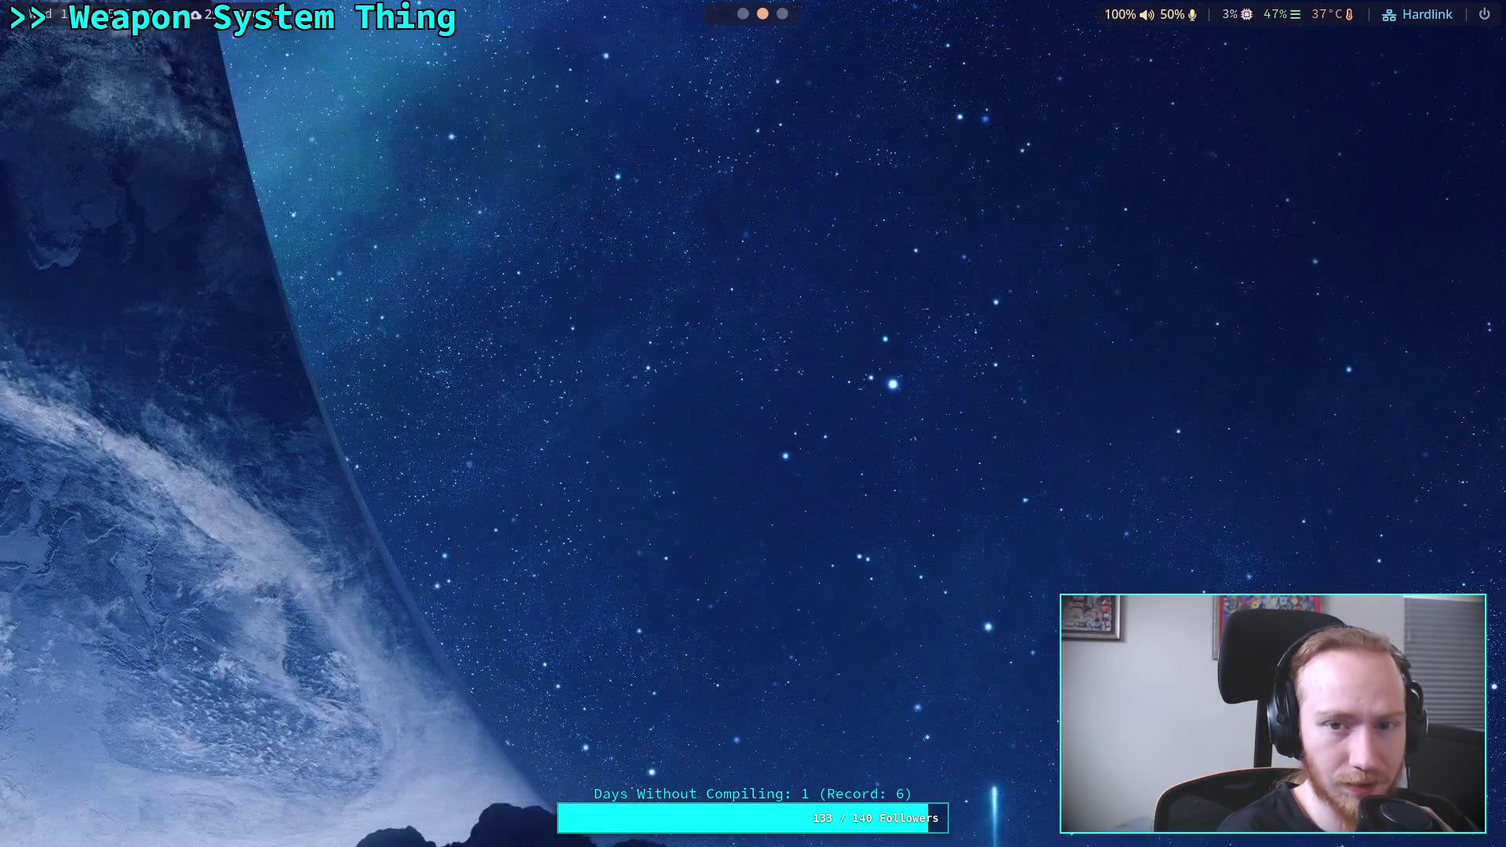
pyautogui.press('super+3')
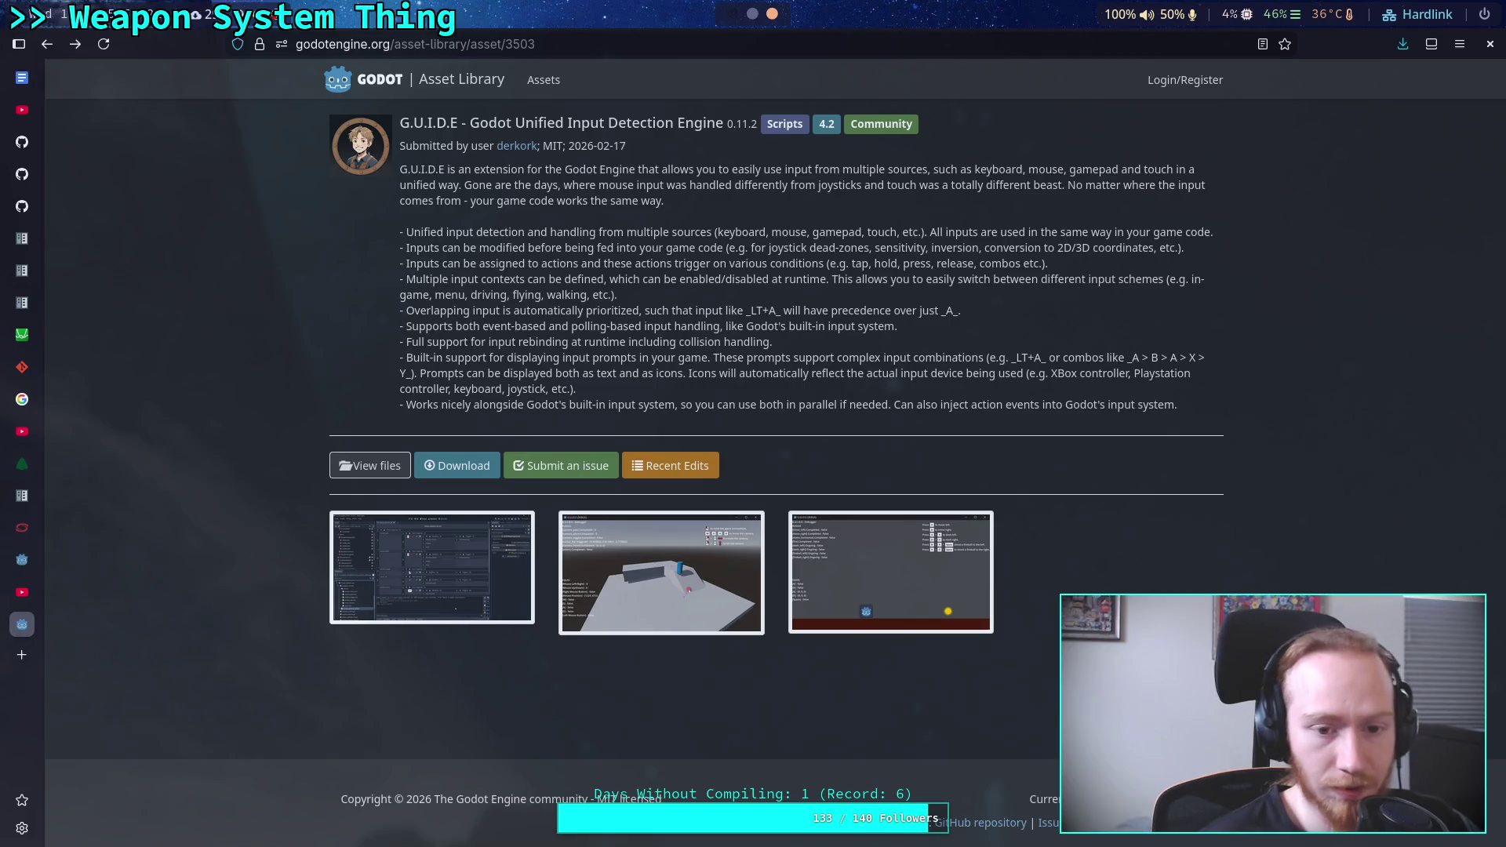
pyautogui.click(75, 46)
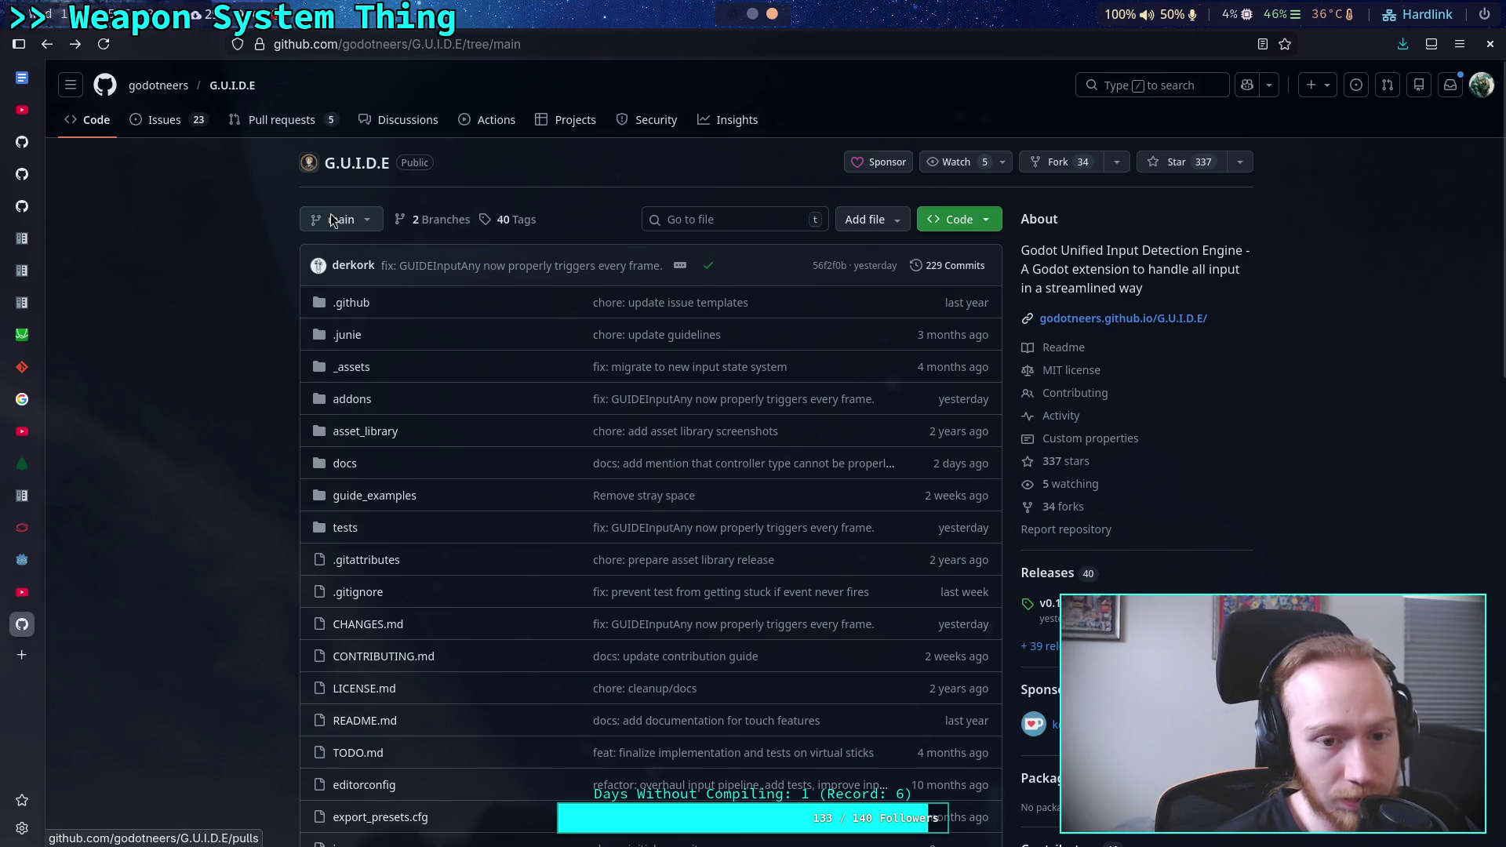
# Open CHANGES.md from the G.U.I.D.E repository's file list
pyautogui.scroll(-15, 439, 421)
pyautogui.scroll(10, 476, 455)
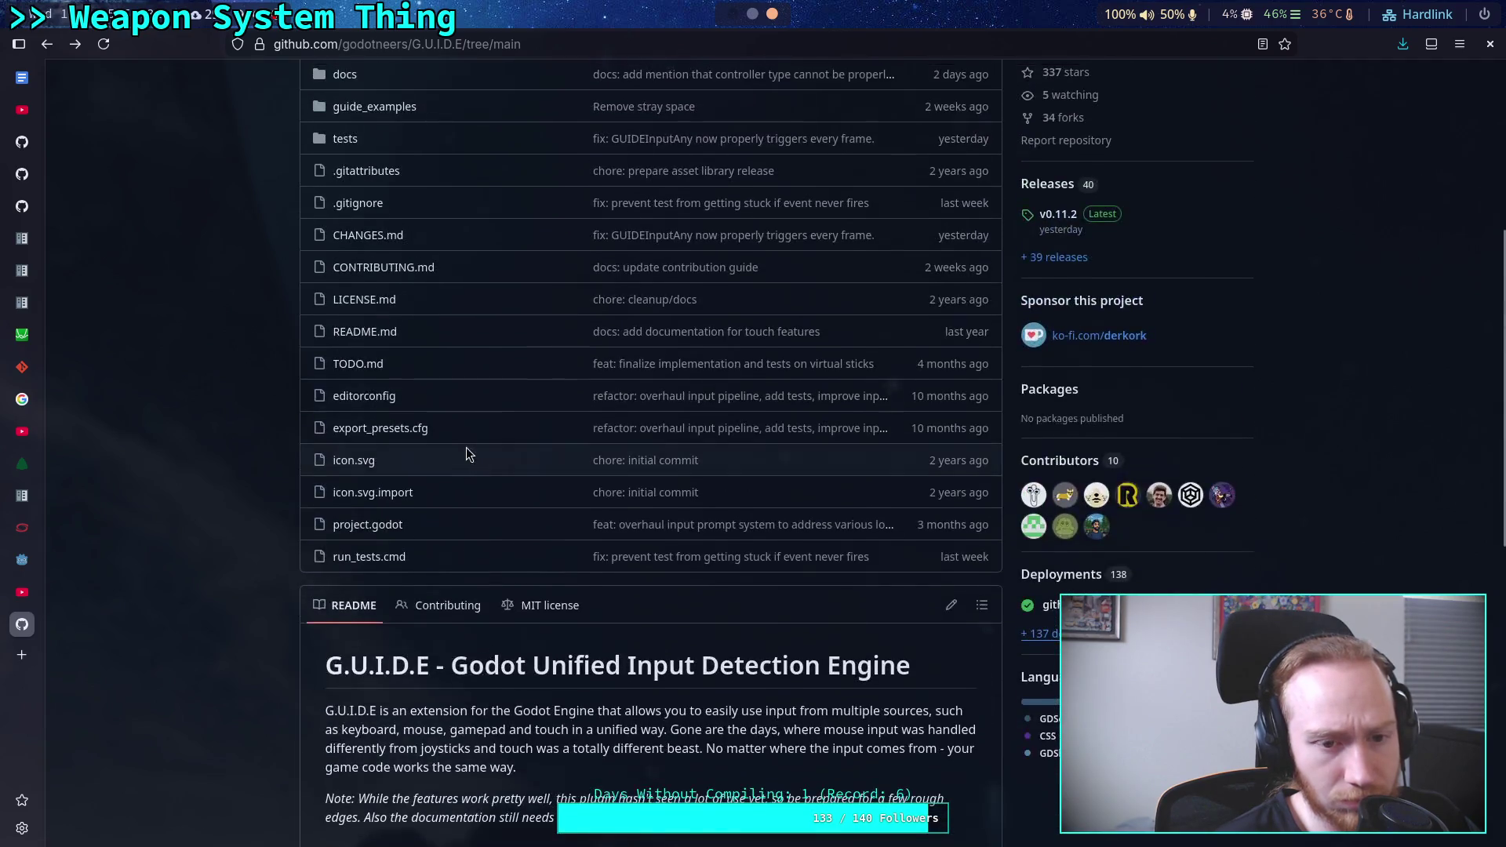
pyautogui.click(524, 440)
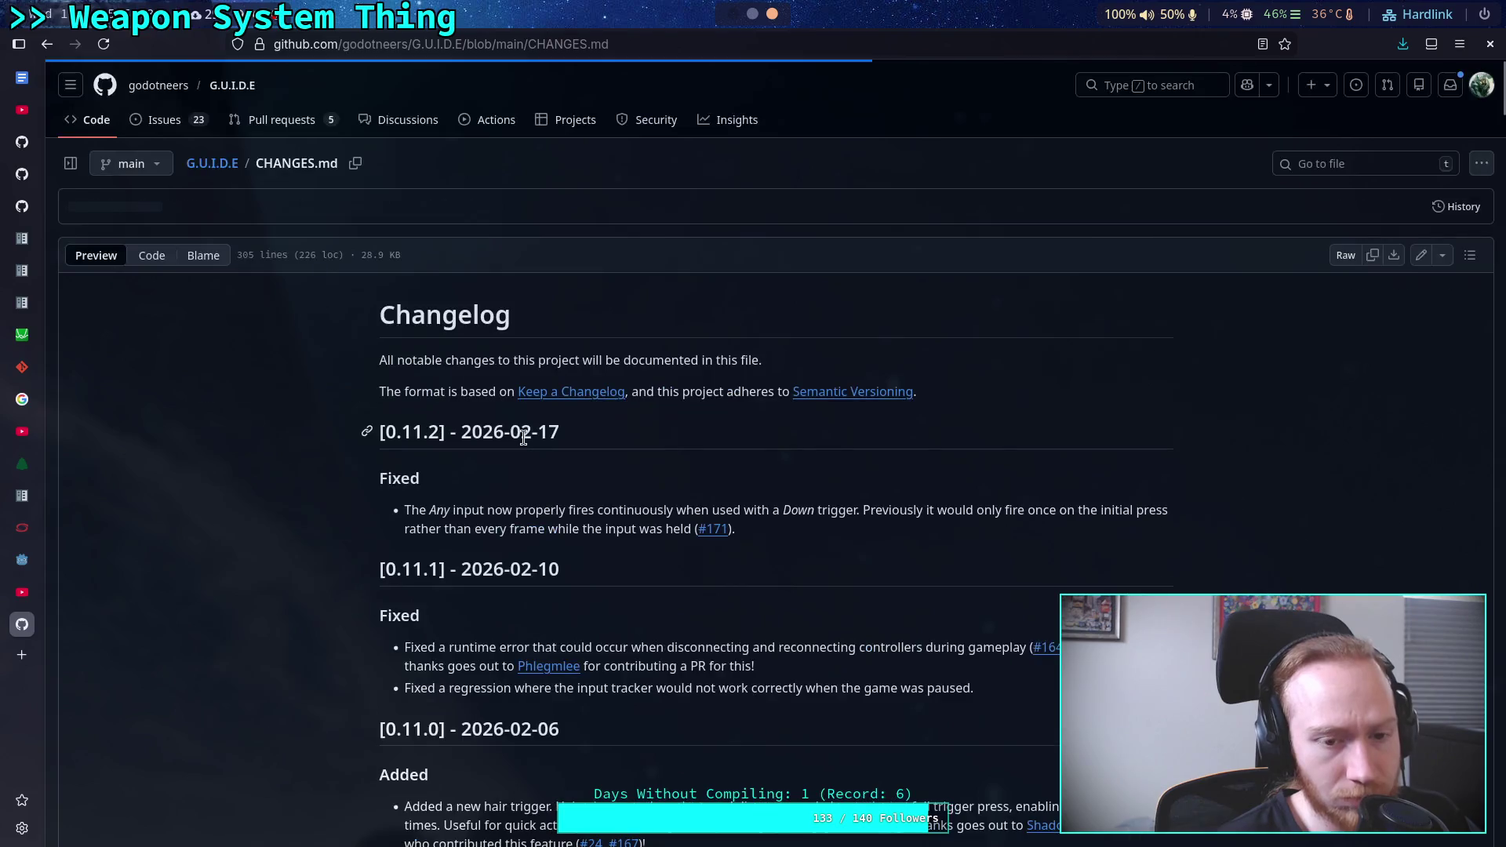
# Read the changelog entries down to the 0.9.0-beta2 breaking changes
pyautogui.scroll(-12, 524, 437)
pyautogui.scroll(-5, 524, 437)
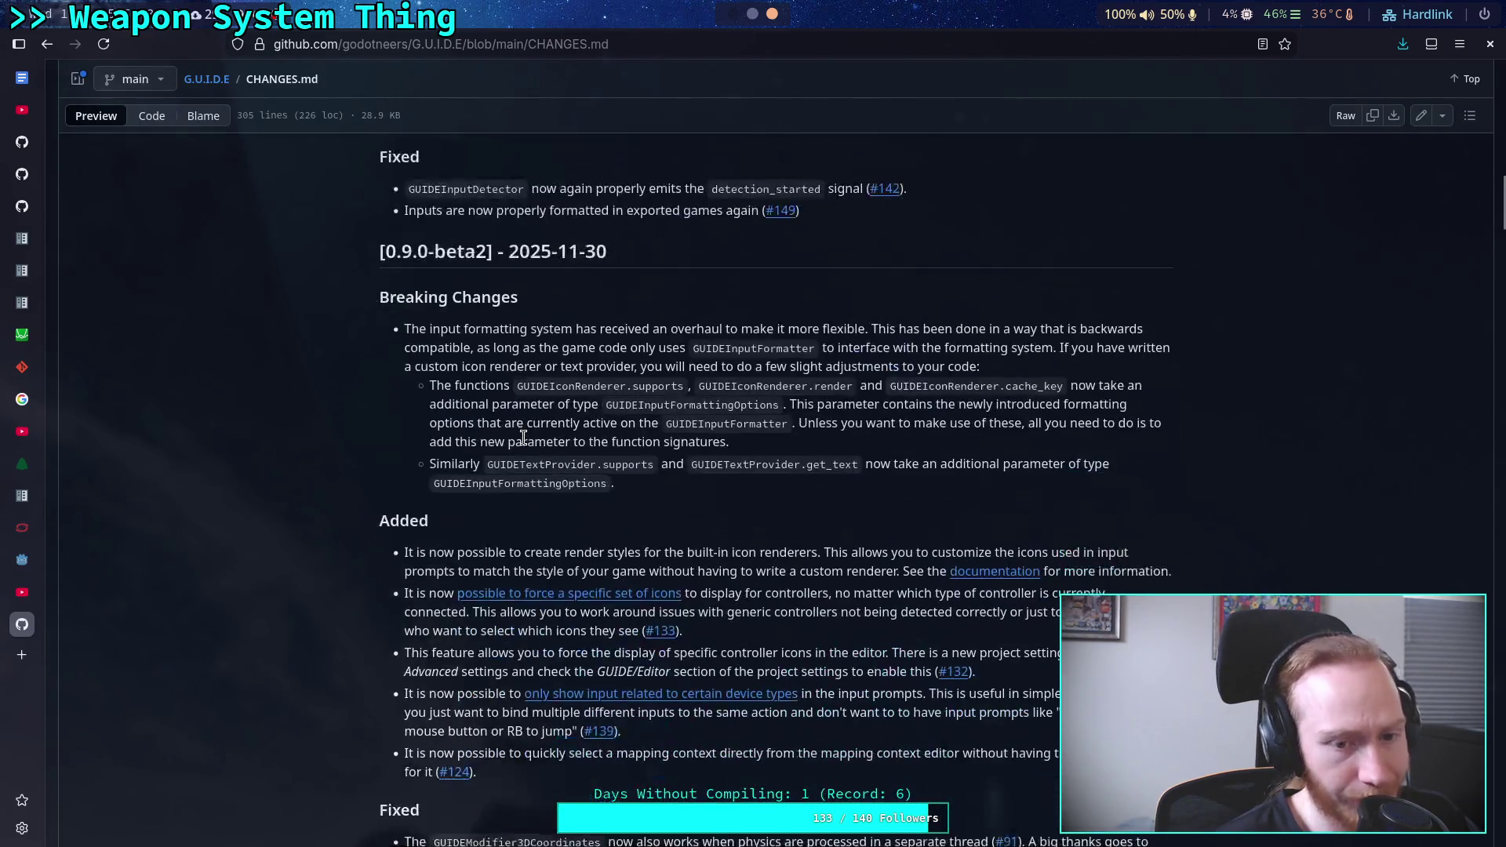
pyautogui.scroll(-15, 524, 437)
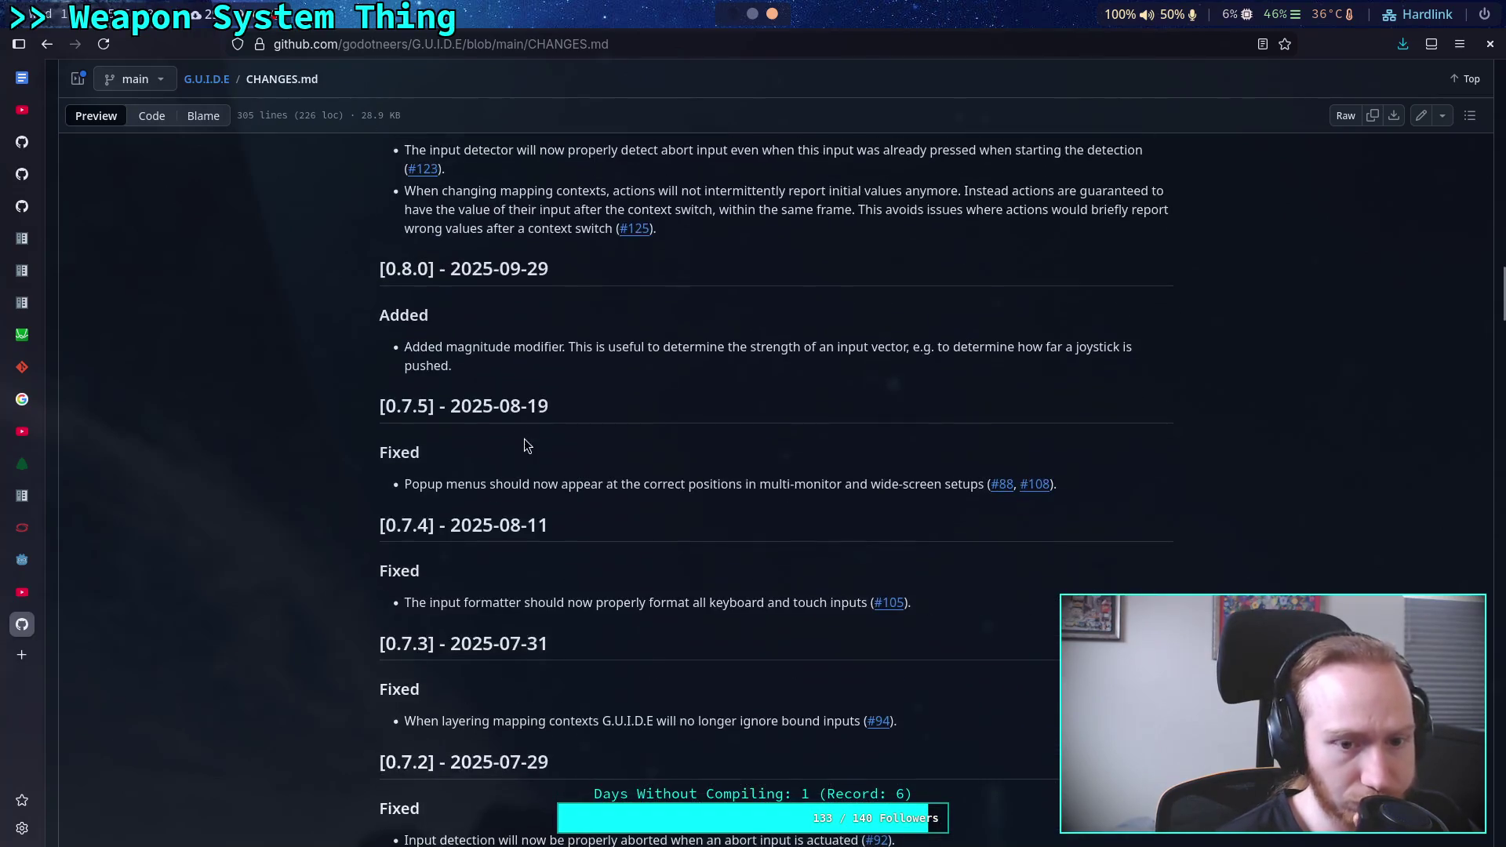
pyautogui.scroll(6, 562, 462)
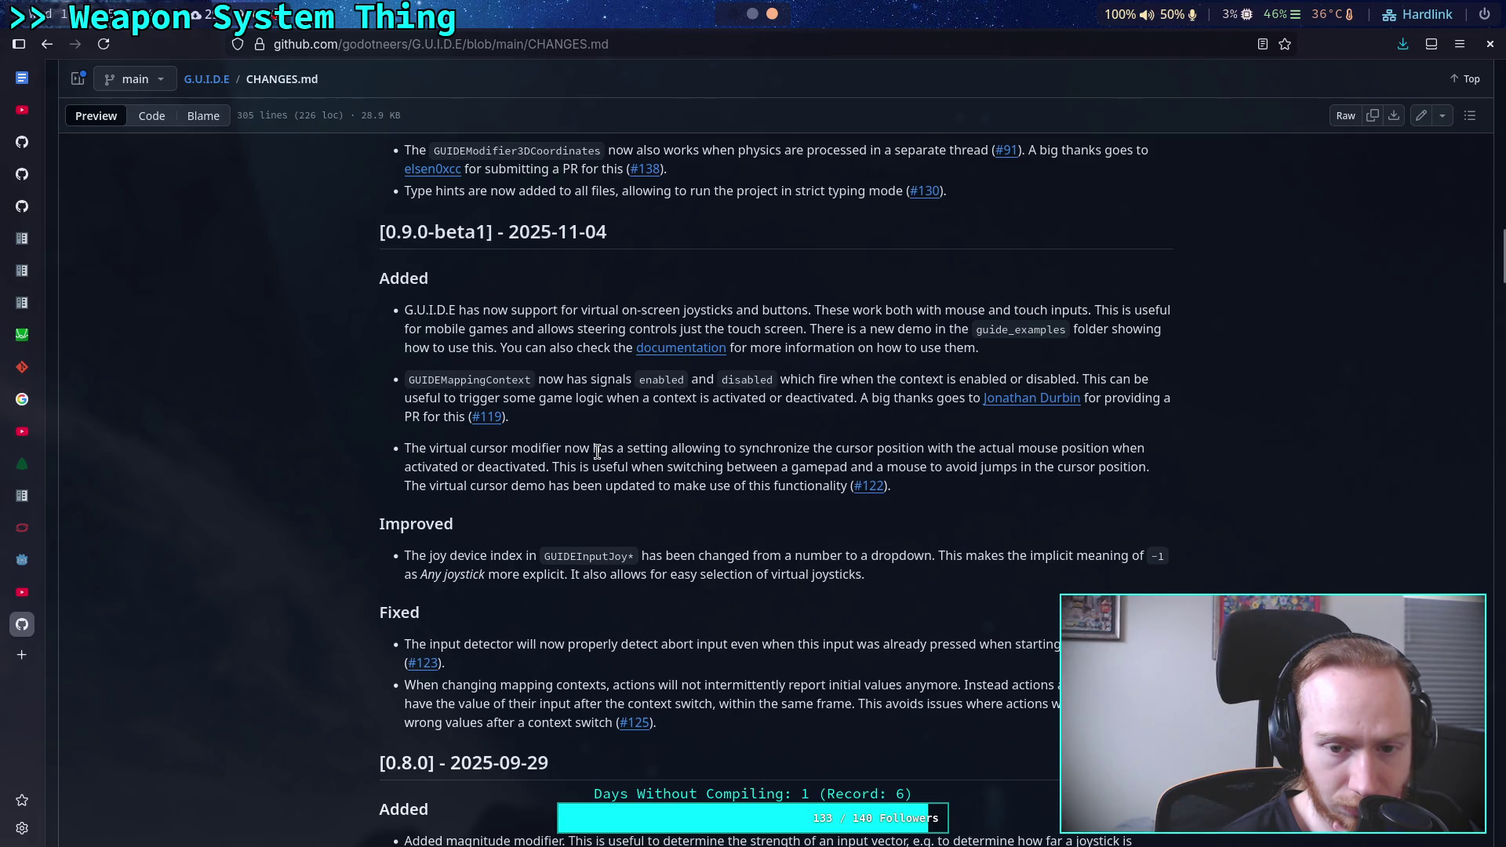
pyautogui.scroll(6, 599, 445)
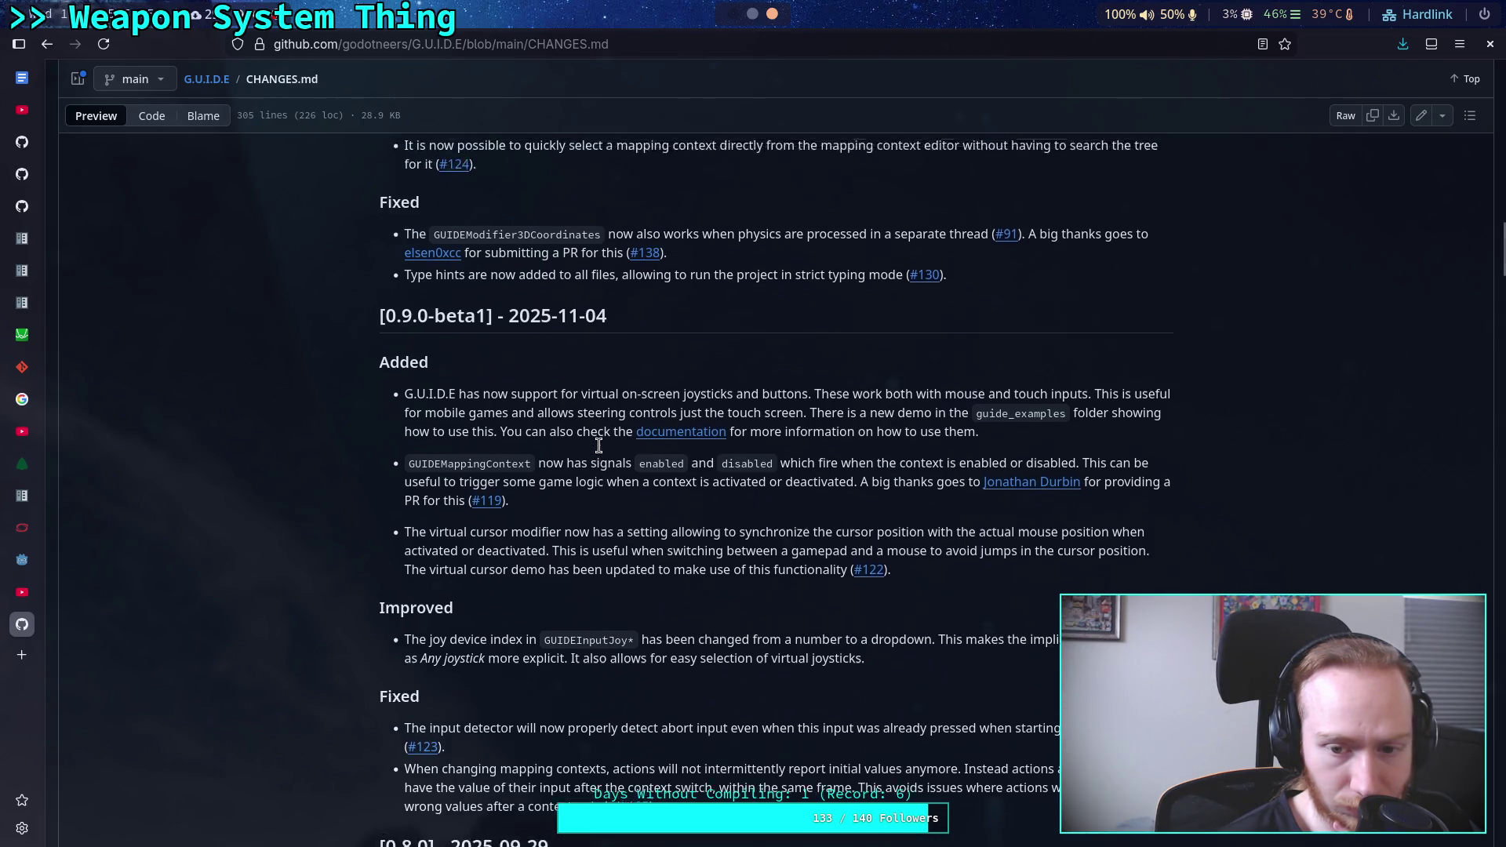
pyautogui.scroll(2, 600, 446)
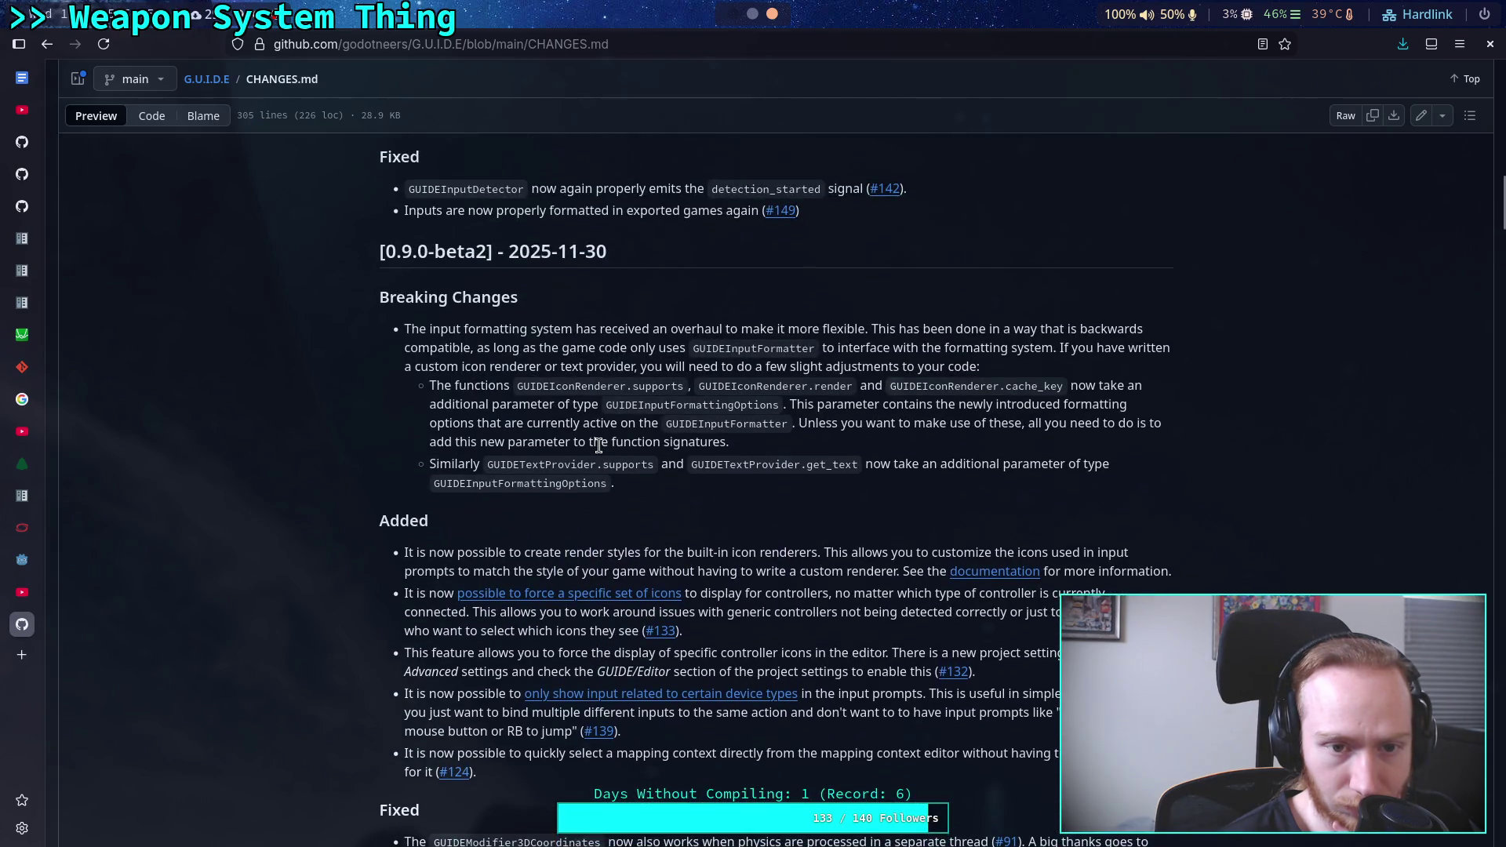
pyautogui.scroll(-1, 598, 446)
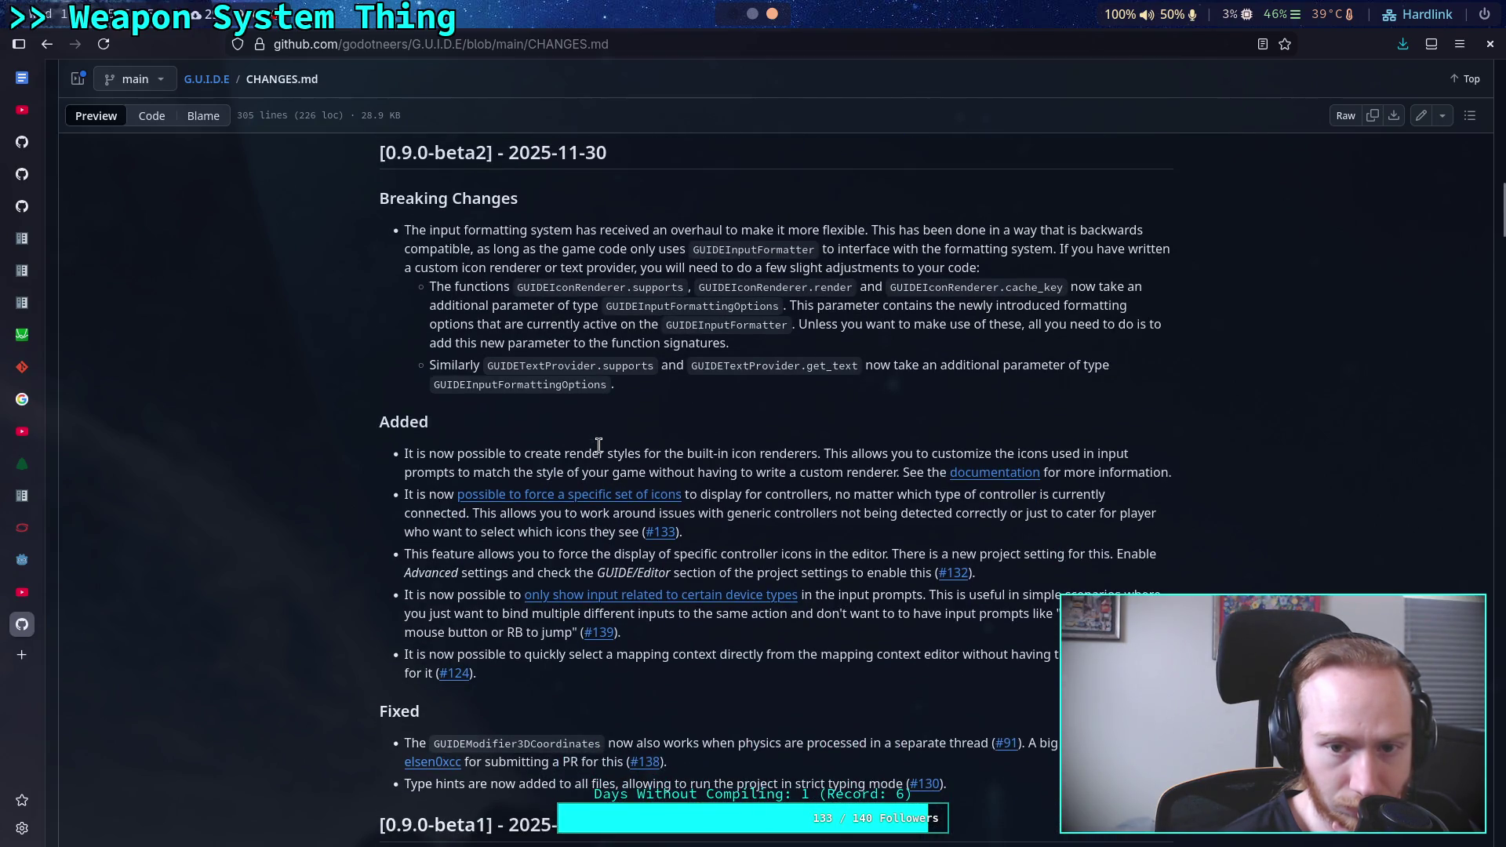
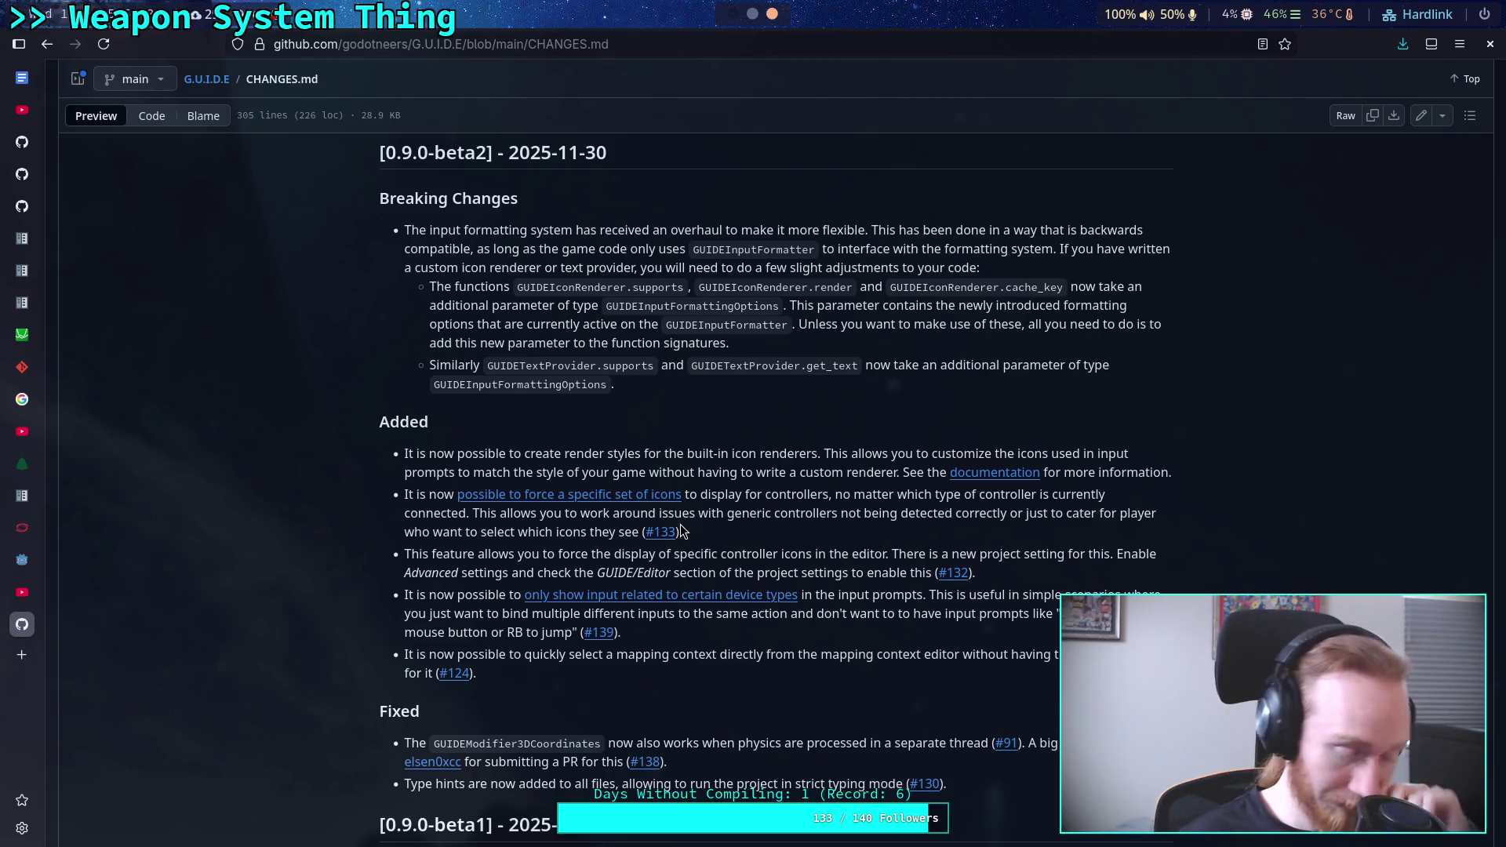
# Switch to the zombie-game terminal and select the virtual_joy and styles entries in git status
pyautogui.press('super+1')
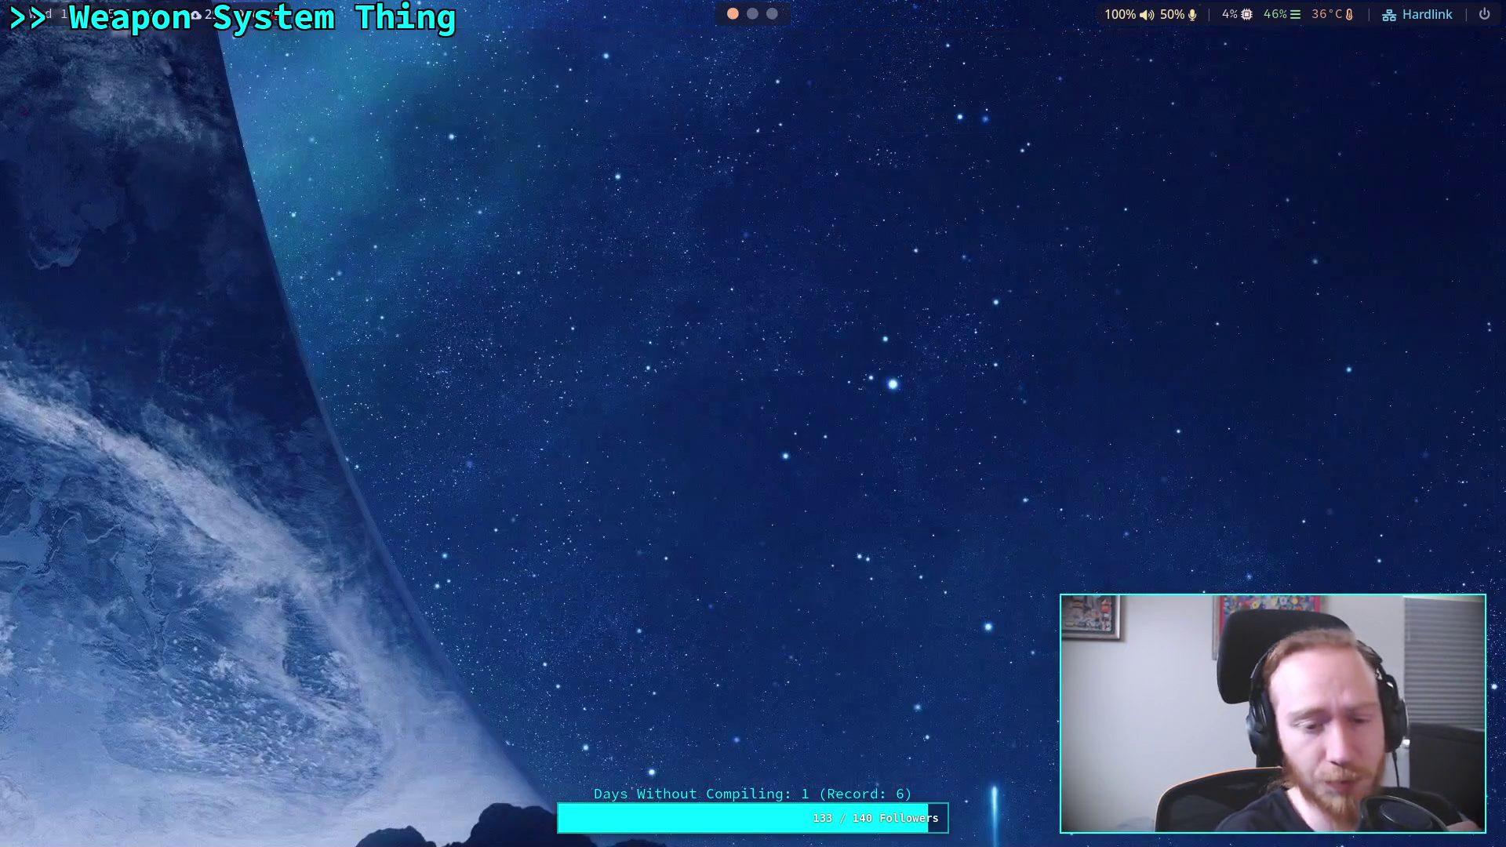
pyautogui.press('super+2')
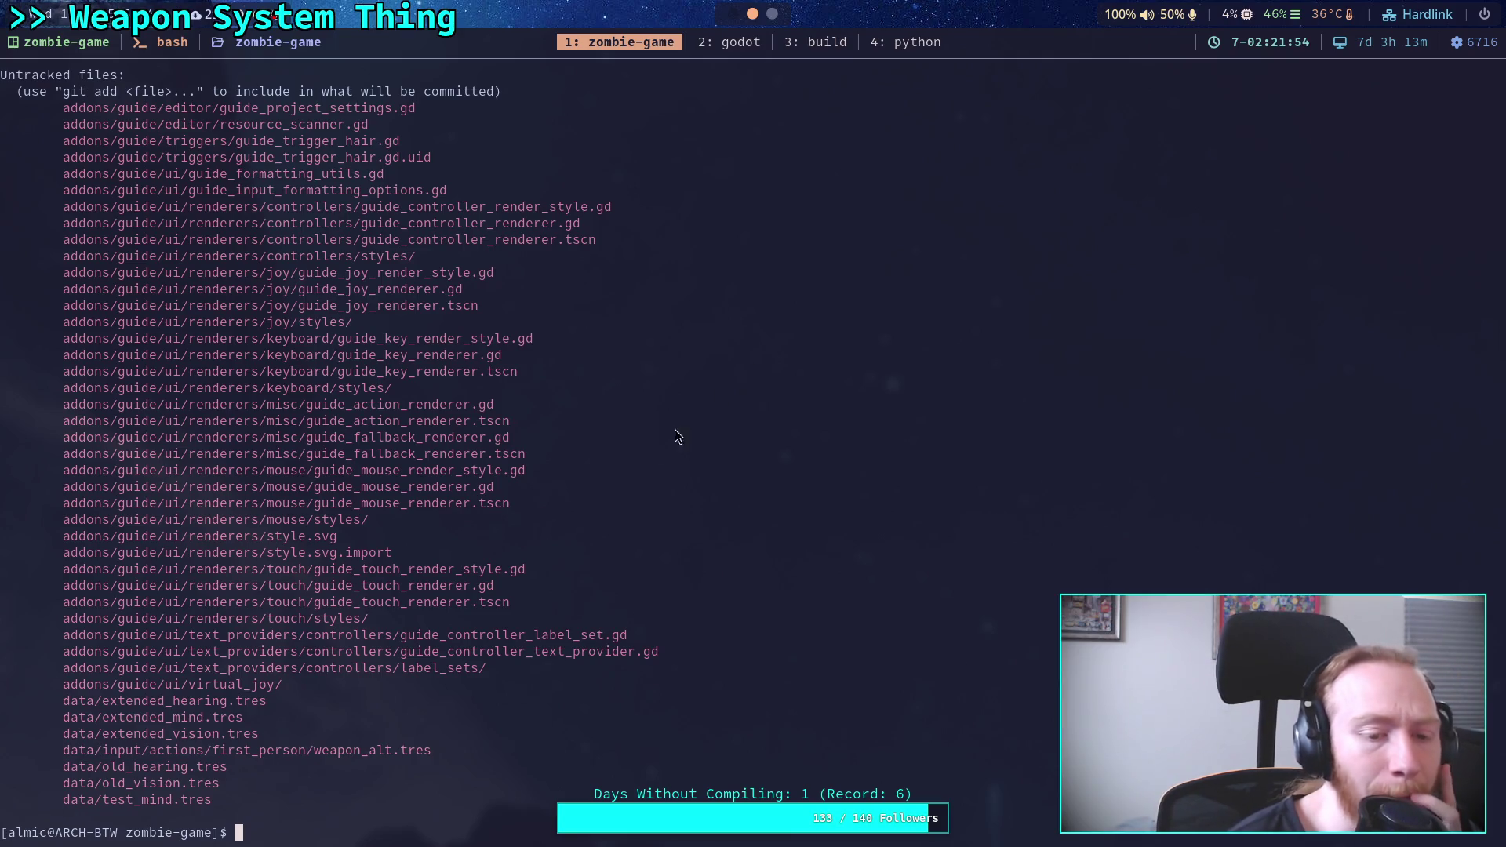
pyautogui.moveTo(287, 687); pyautogui.dragTo(112, 681)
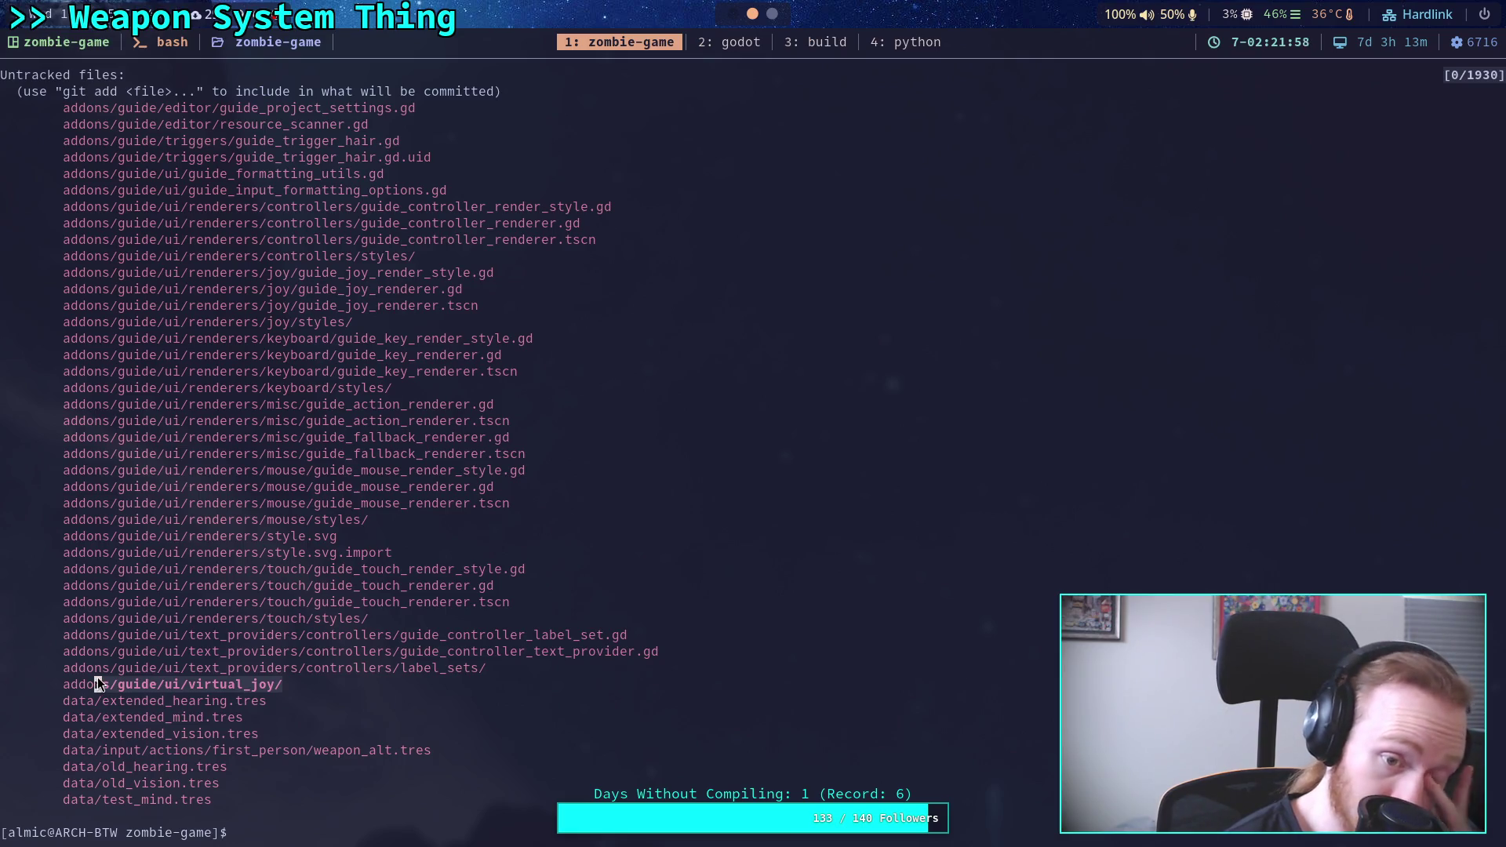
pyautogui.moveTo(97, 679); pyautogui.dragTo(96, 680)
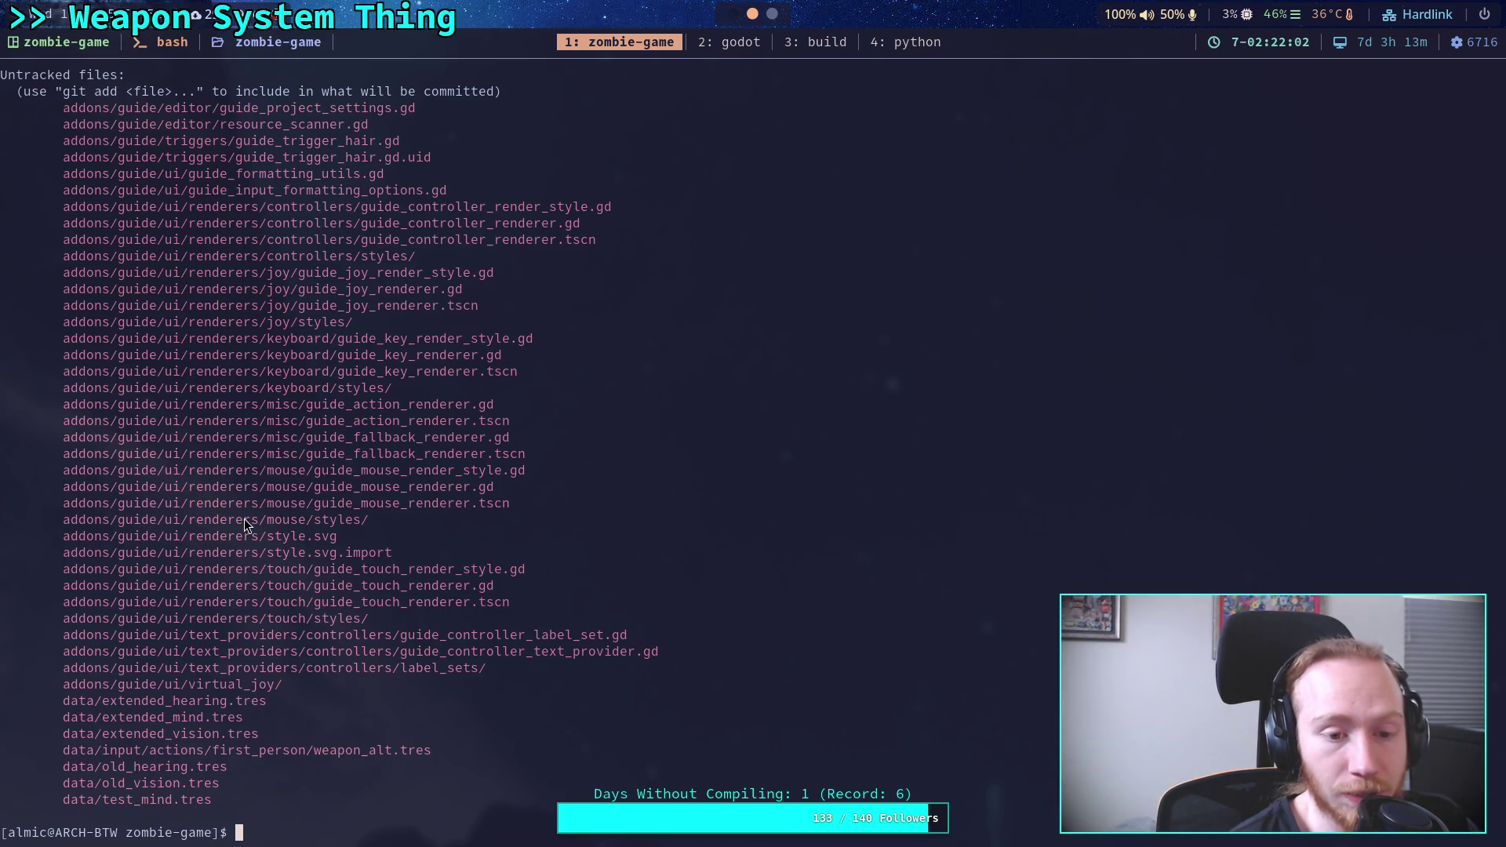
pyautogui.moveTo(248, 519); pyautogui.dragTo(391, 524)
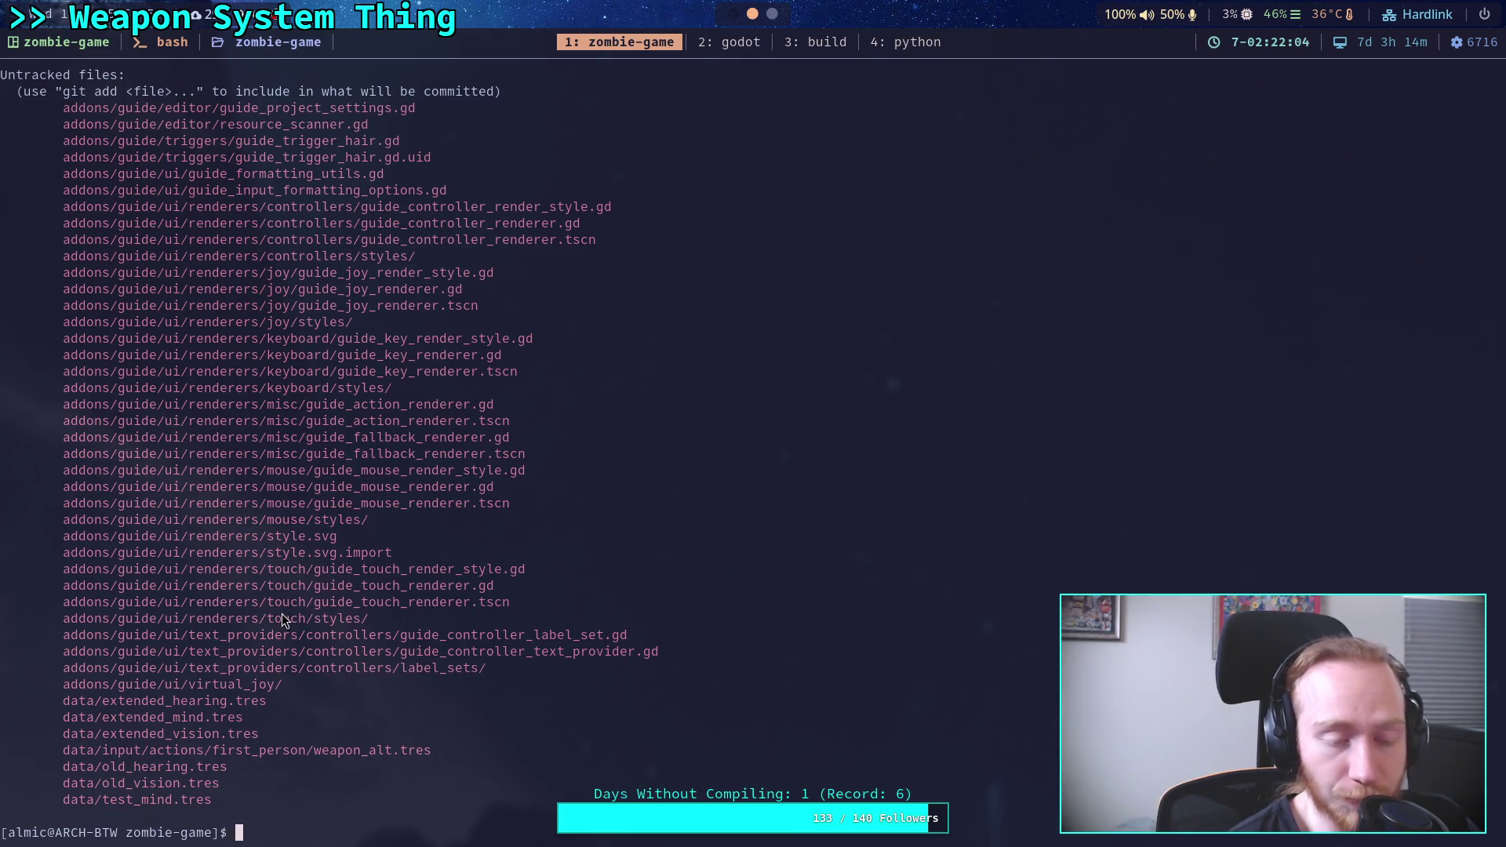
pyautogui.moveTo(333, 312)
pyautogui.mouseDown()
pyautogui.moveTo(326, 328)
pyautogui.moveTo(254, 324)
pyautogui.mouseUp()
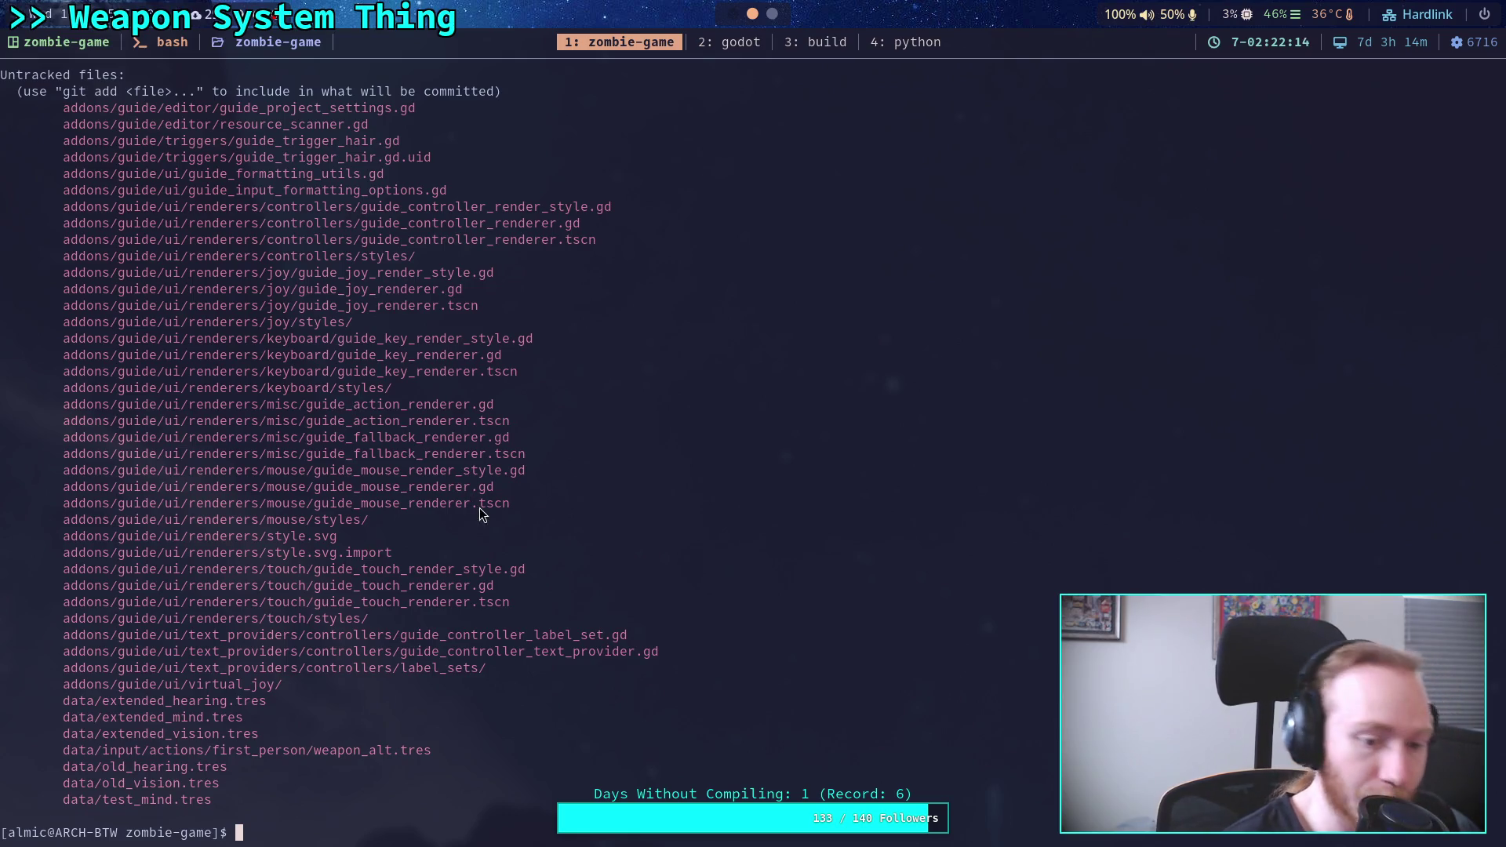
# Scroll back up through the git status listing of changed addon files
pyautogui.scroll(16, 479, 506)
pyautogui.scroll(20, 605, 609)
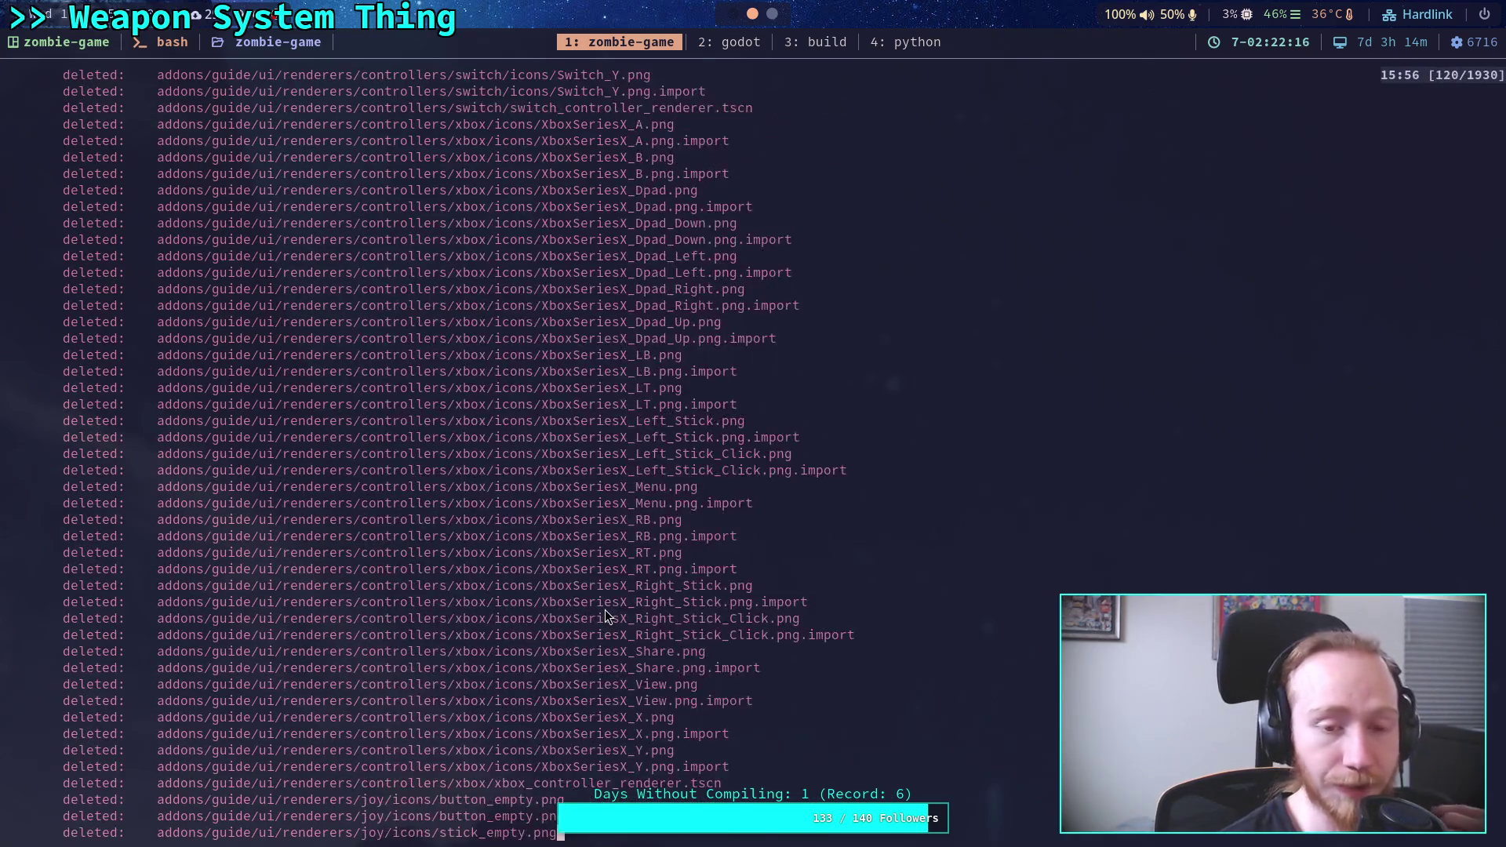
pyautogui.scroll(15, 605, 612)
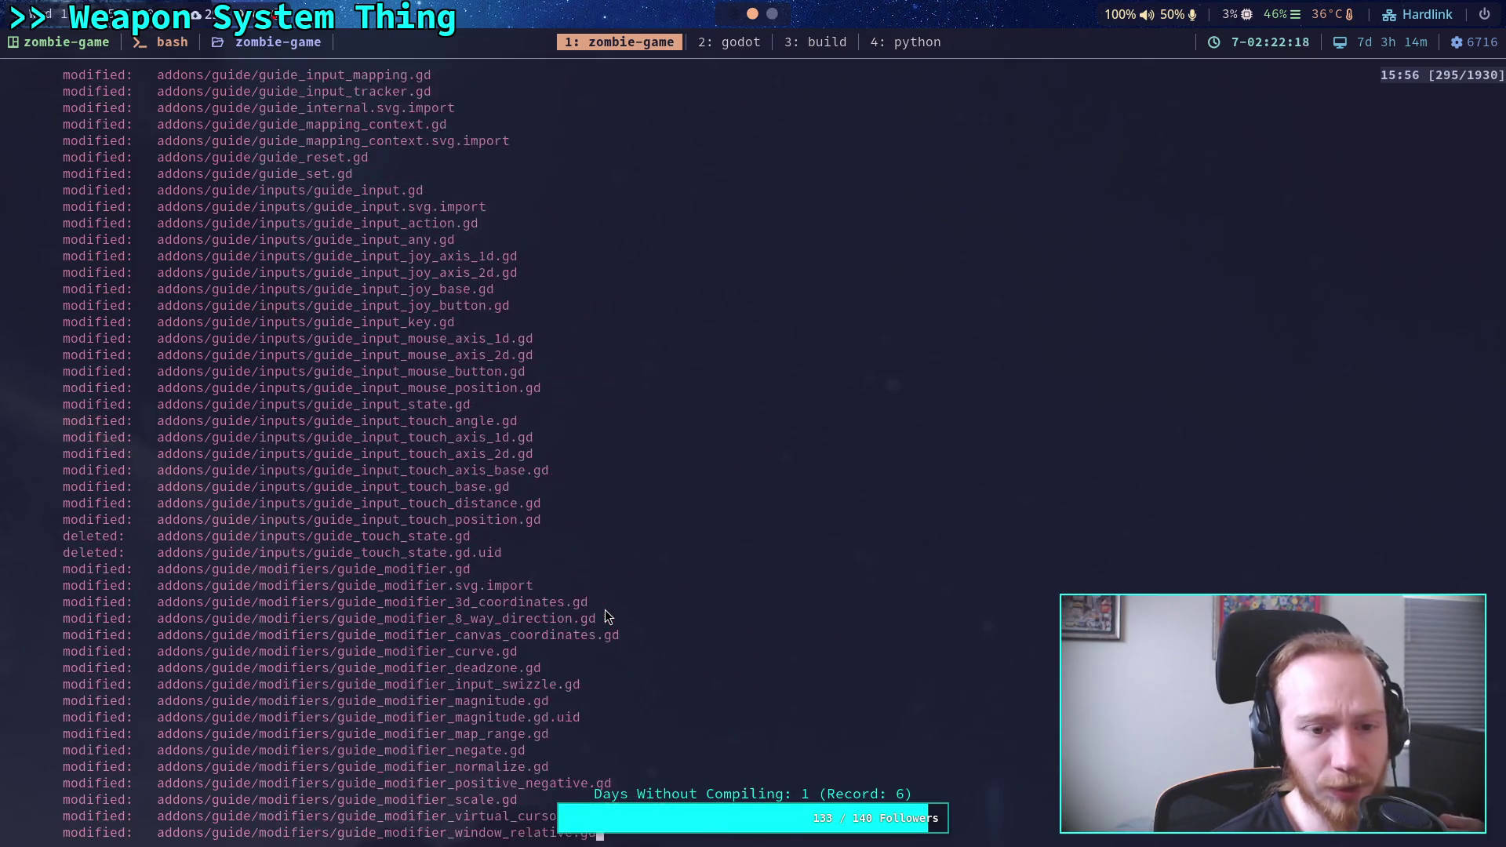
# Run git diff and page through the array_edit_item.gd changes to _drop_data and _can_drop_data
pyautogui.write('qgit diff')
pyautogui.press('Return')
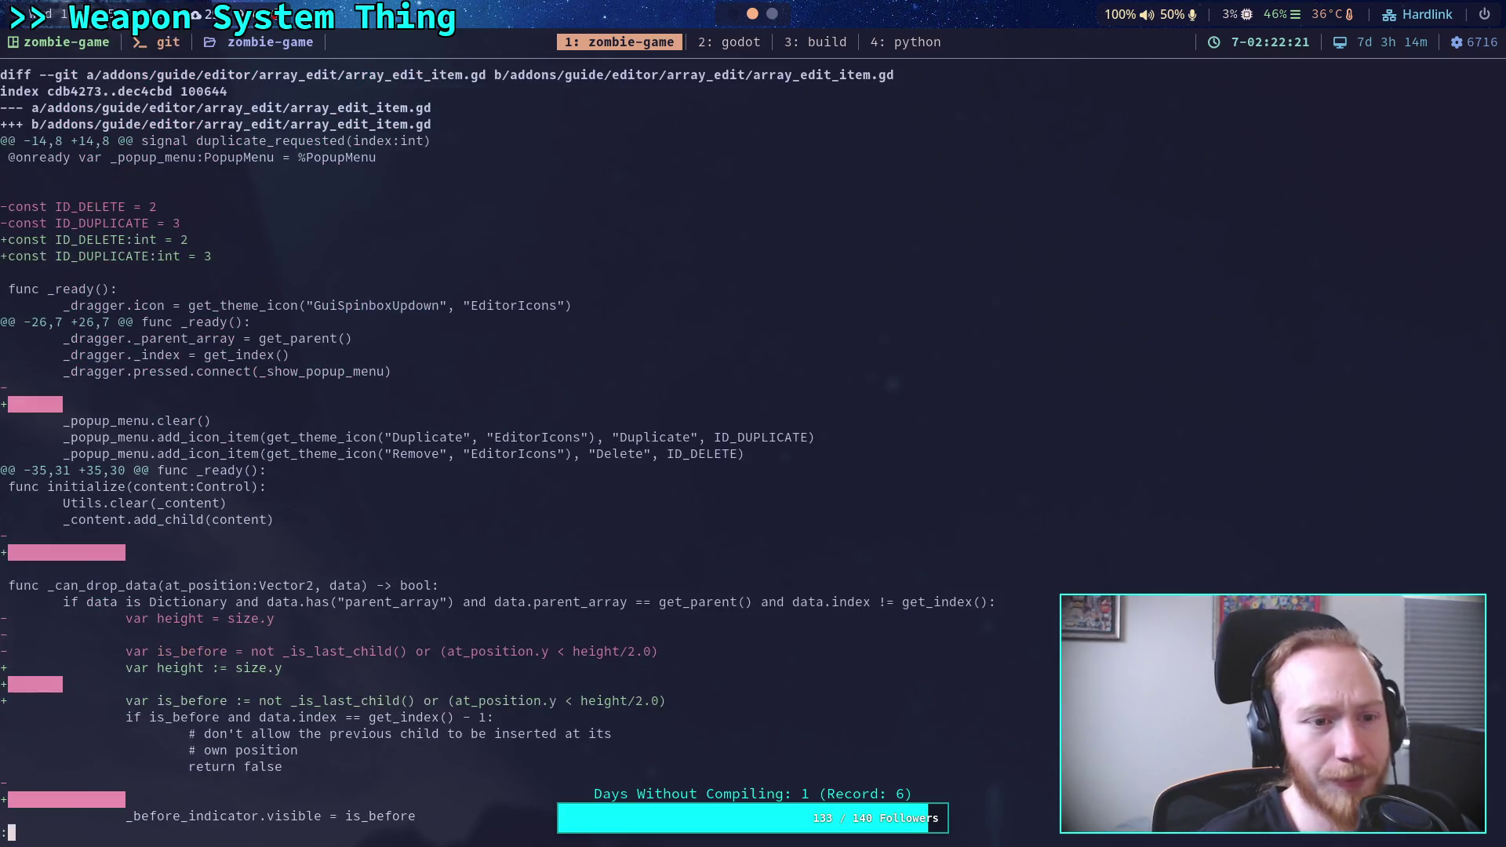
pyautogui.scroll(-4, 656, 447)
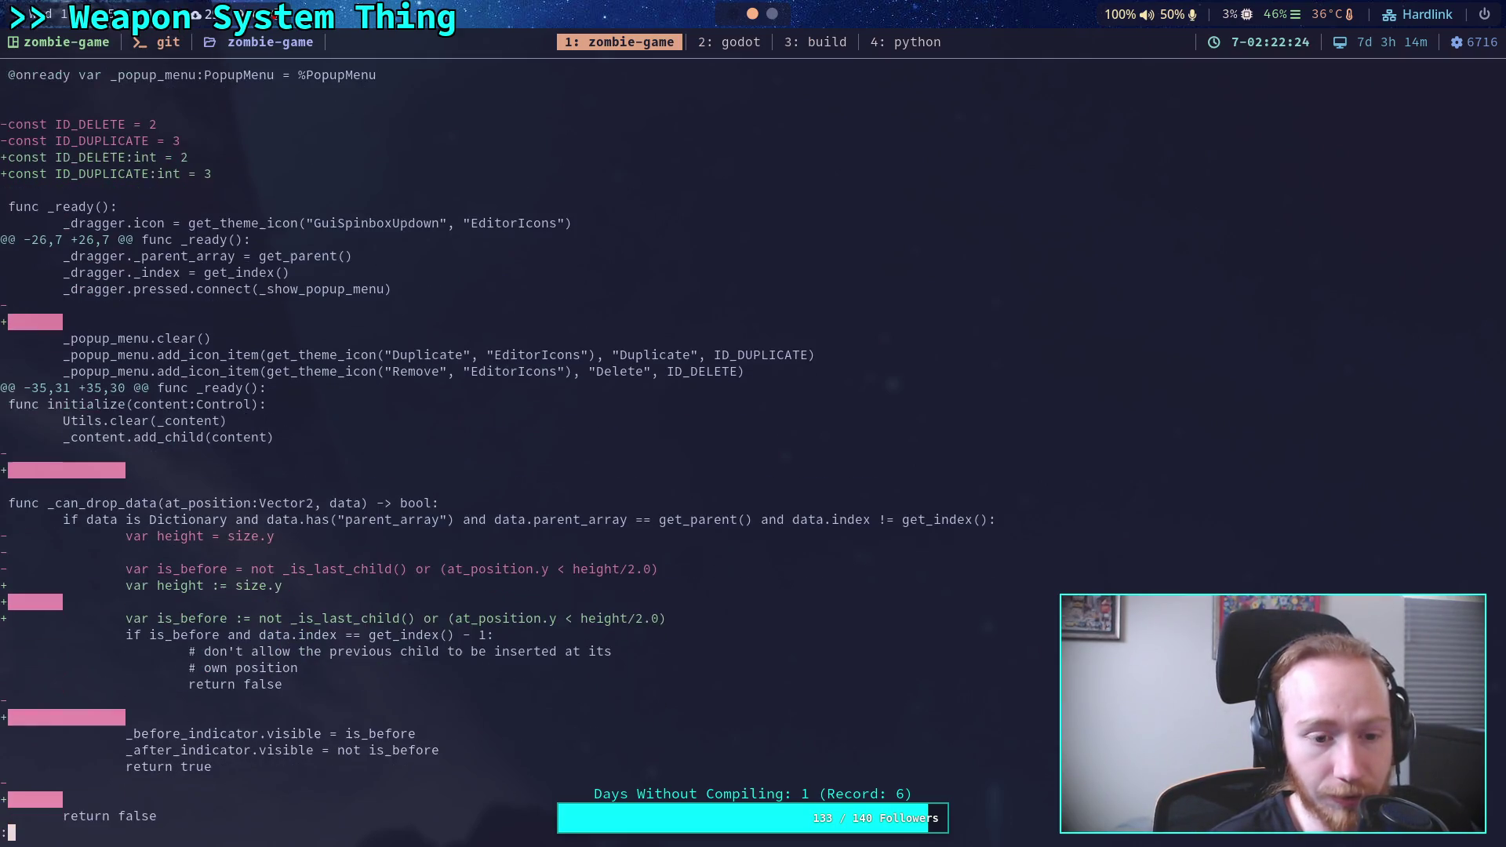
pyautogui.scroll(-1, 485, 448)
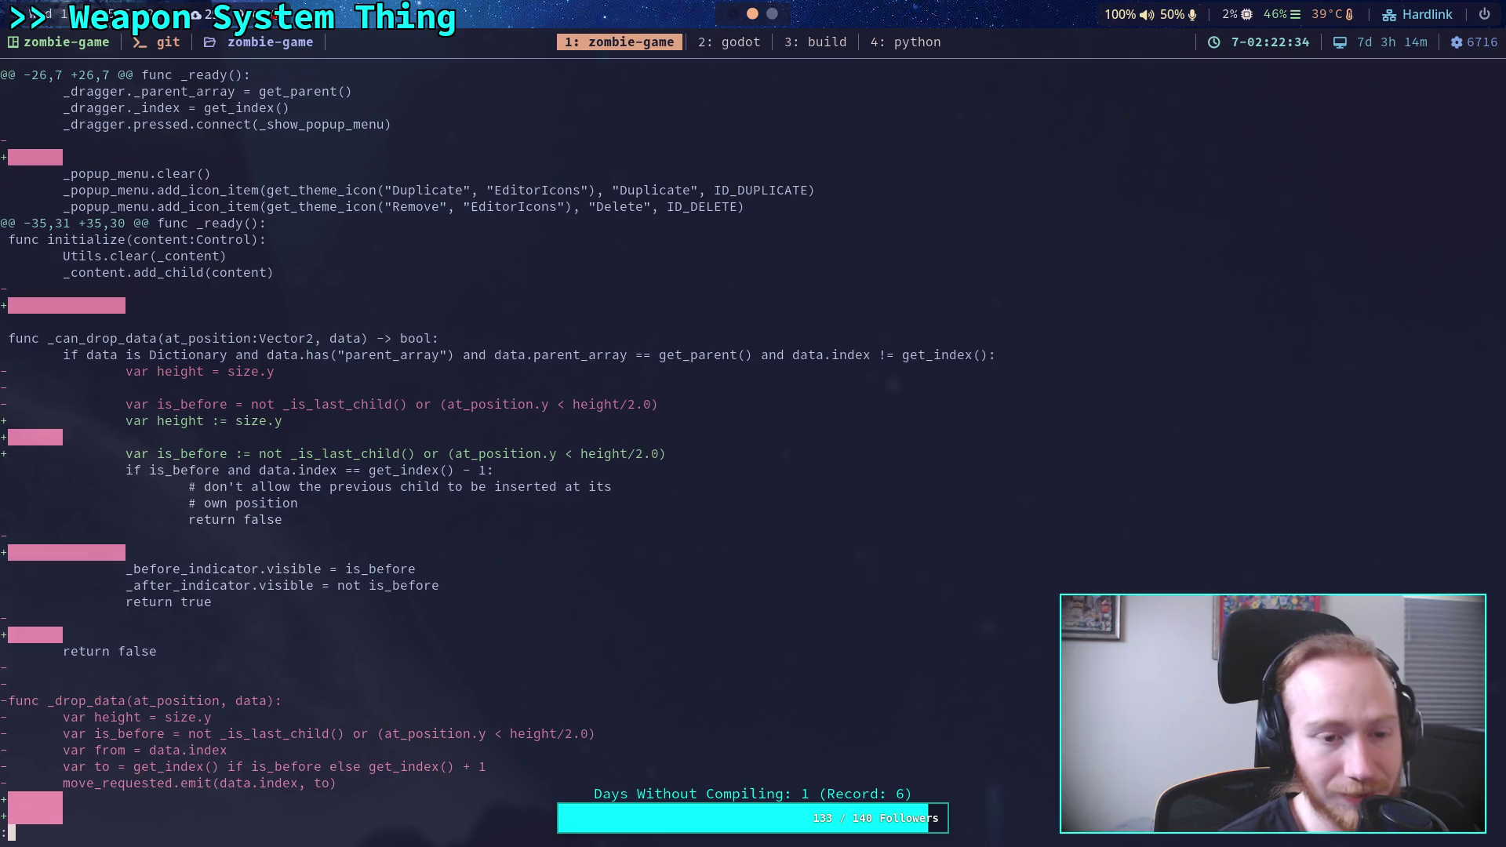
pyautogui.press('Down')
pyautogui.press('Down')
pyautogui.press('Down')
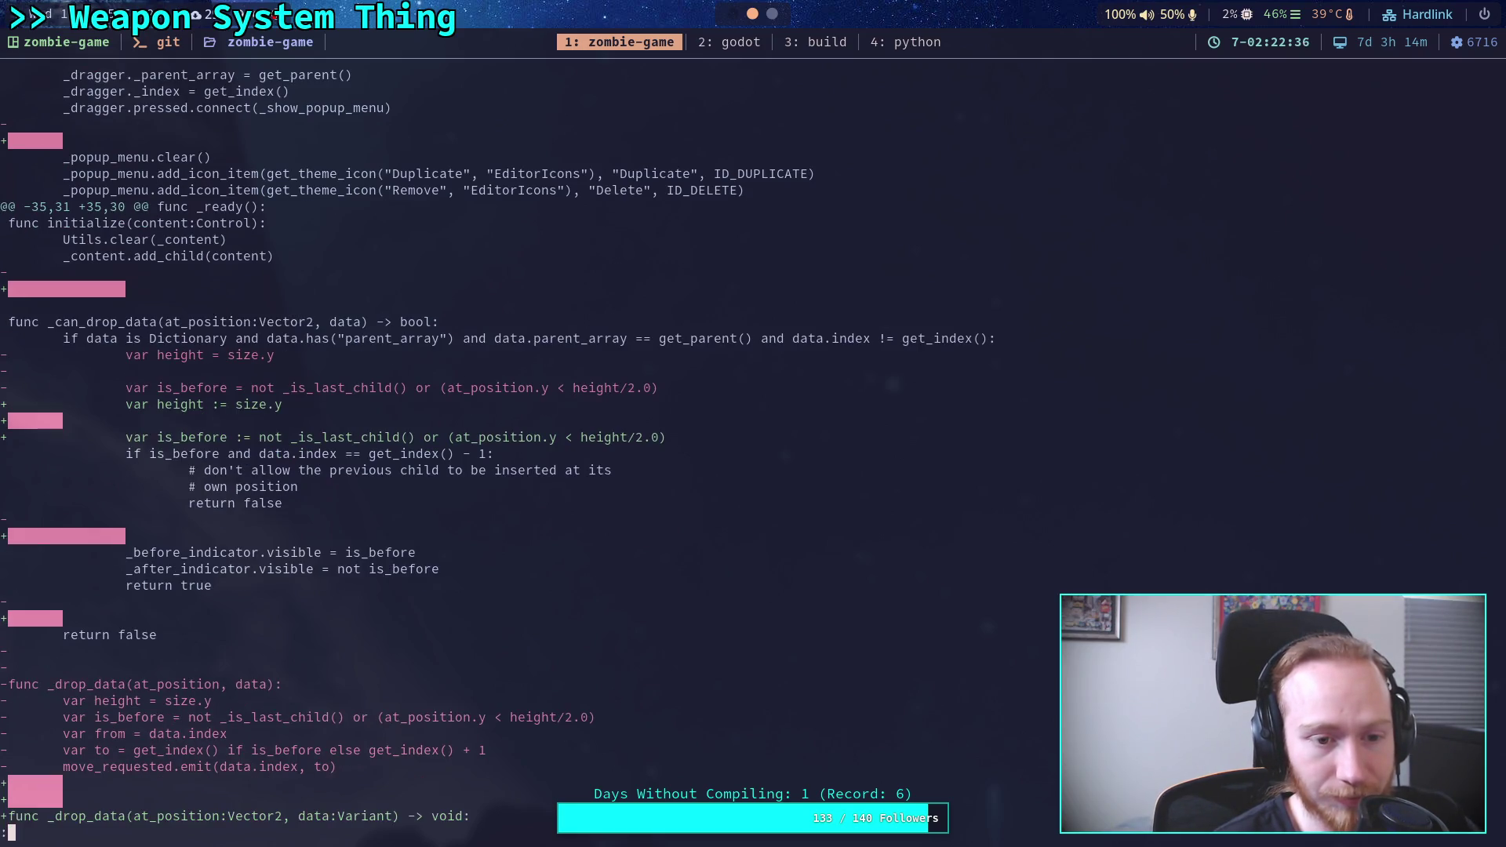
pyautogui.press('Down')
pyautogui.press('Down')
pyautogui.press('Down')
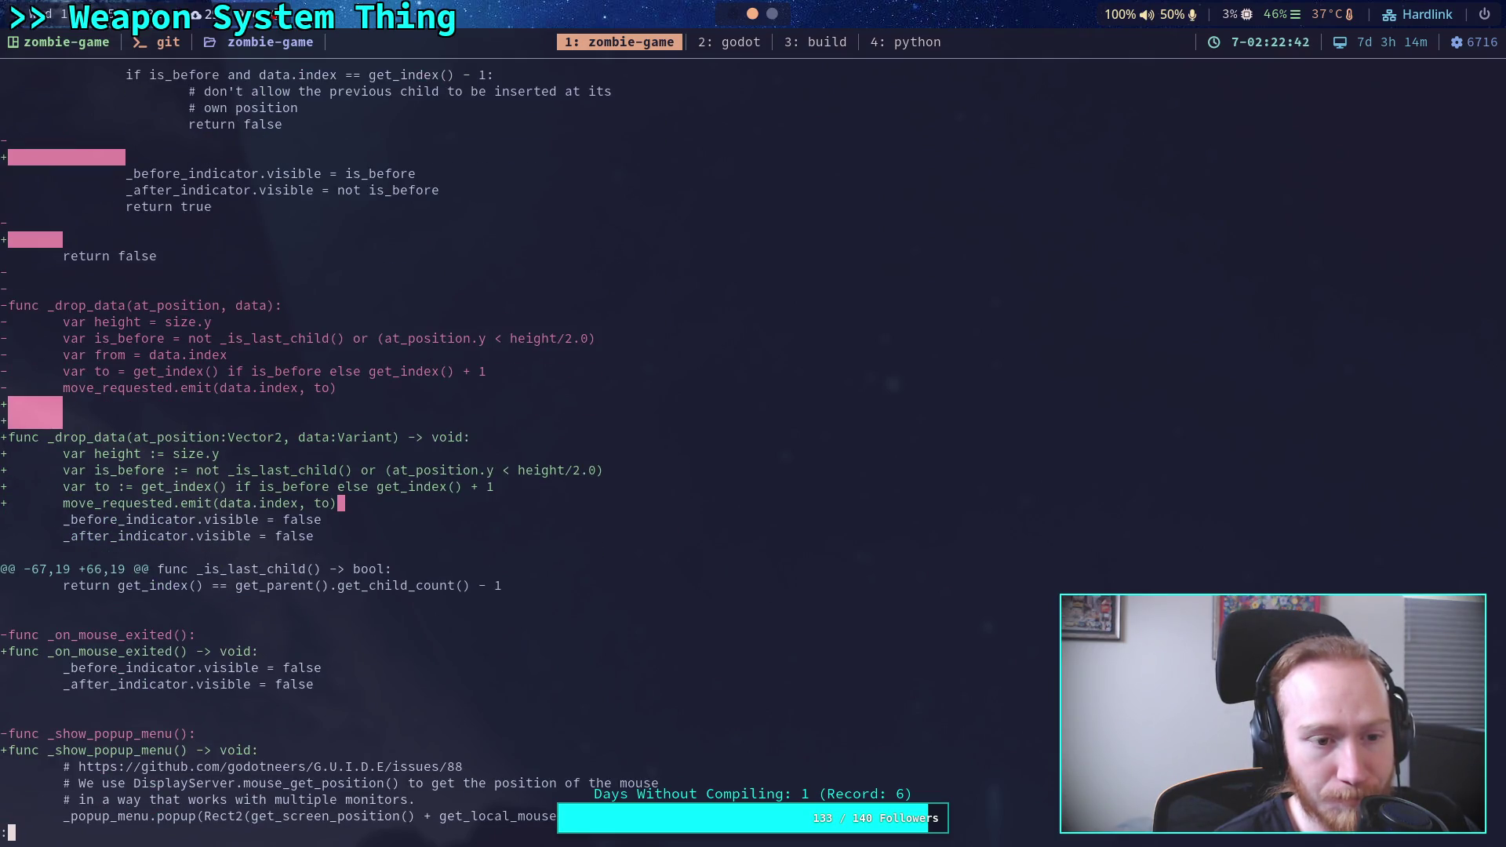
pyautogui.press('Down')
pyautogui.press('Down')
pyautogui.press('Down')
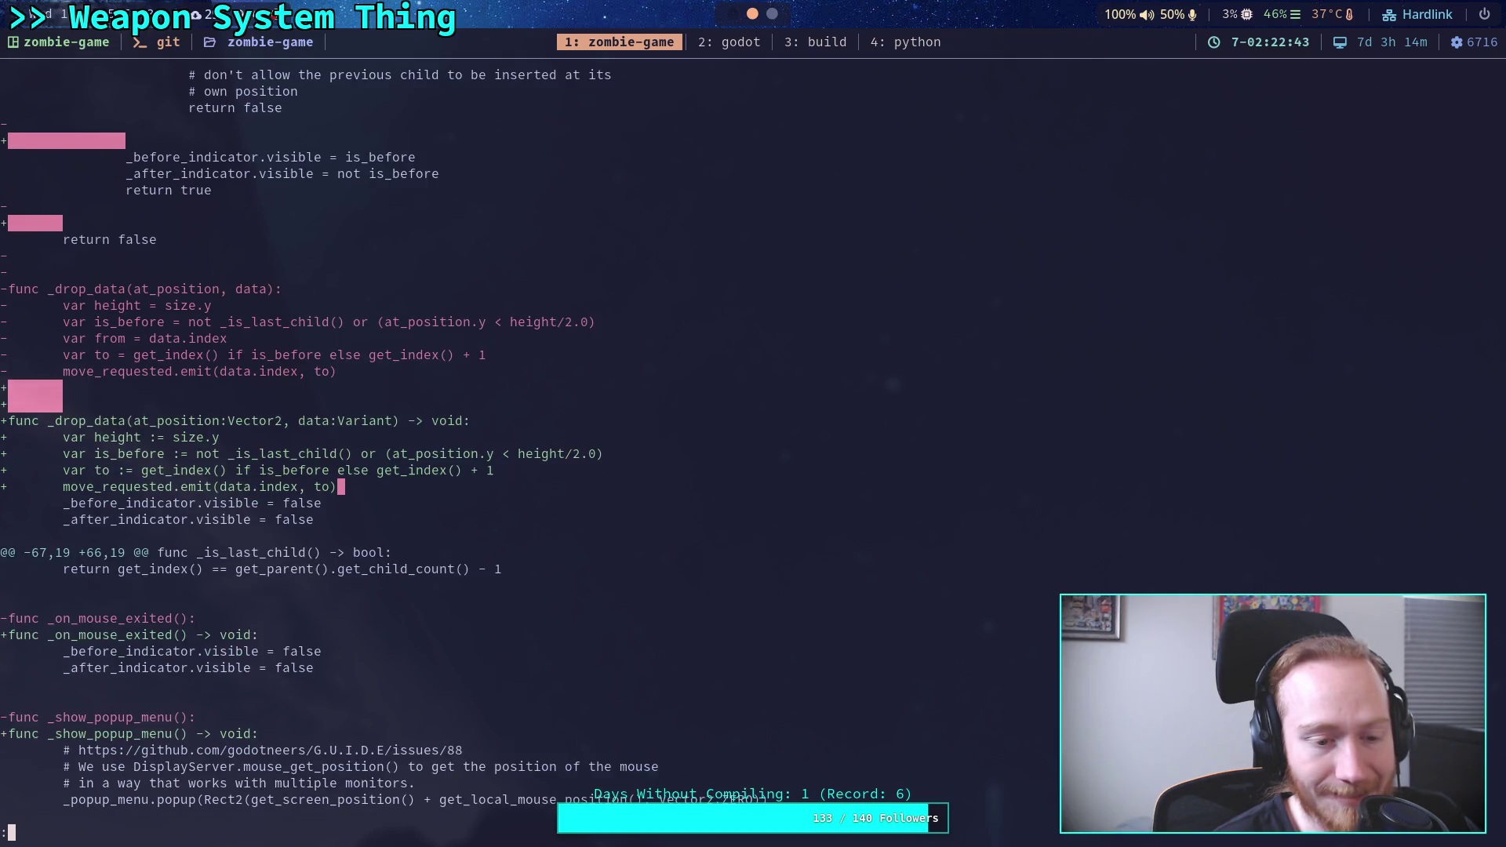
pyautogui.press('Down')
pyautogui.press('Down')
pyautogui.press('Down')
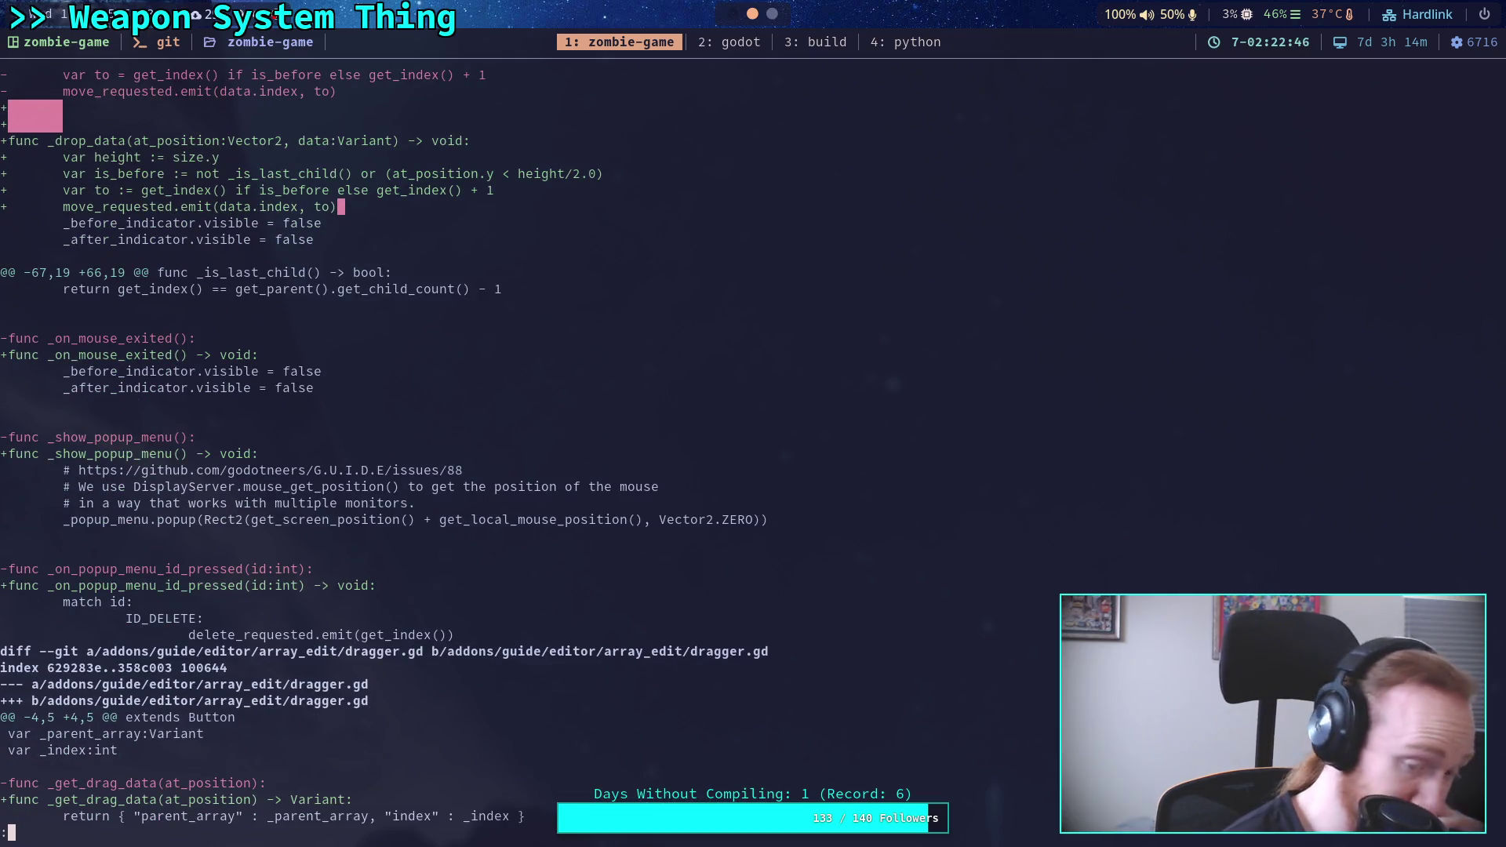
pyautogui.press('Up')
pyautogui.press('Up')
pyautogui.press('Up')
pyautogui.press('Up')
pyautogui.press('Up')
pyautogui.press('Up')
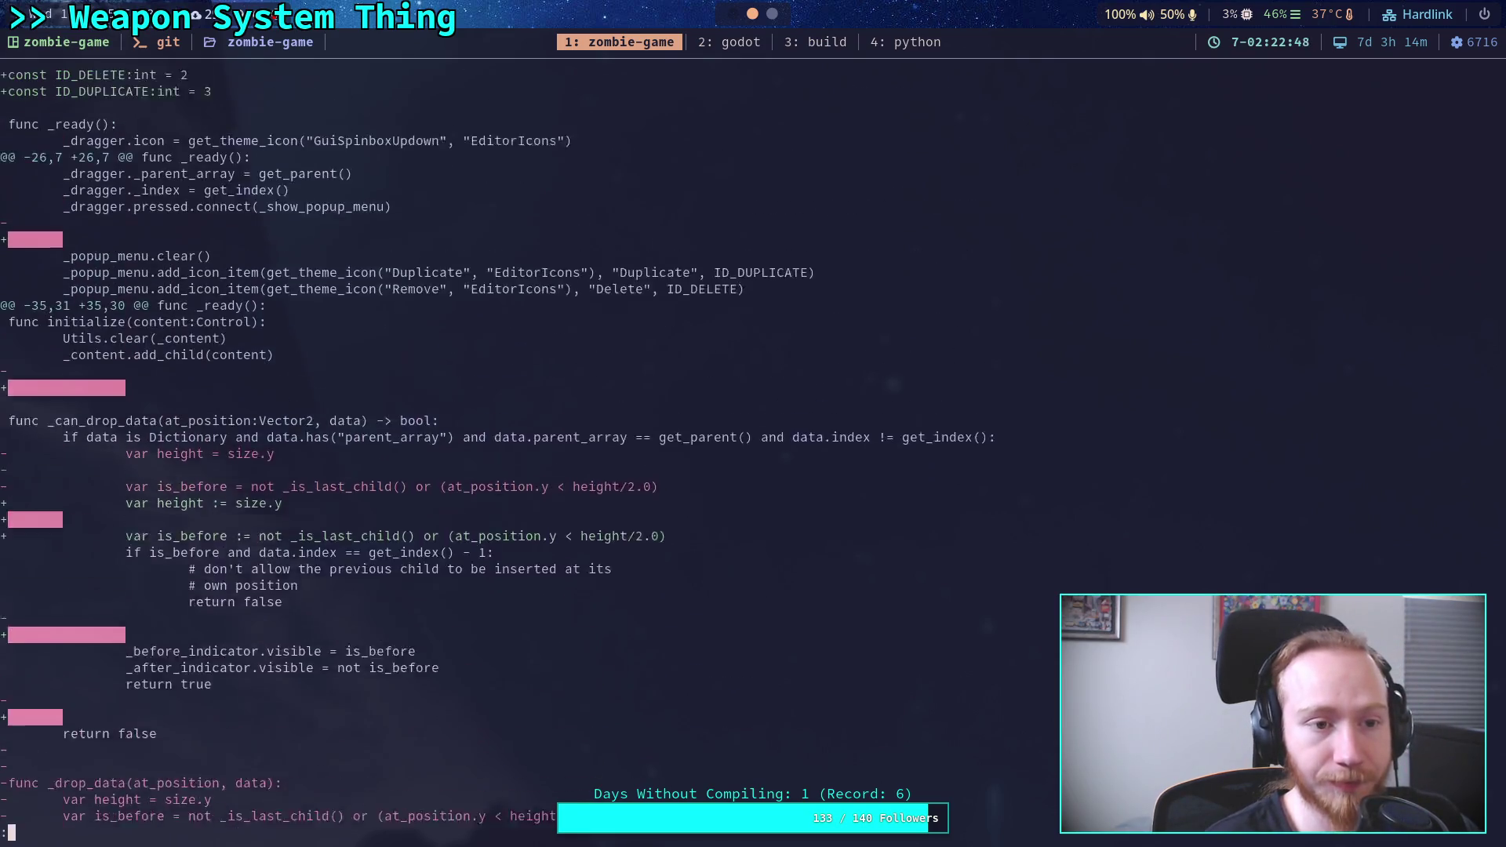
# Stage addons/guide/editor/array_edit/array_edit_item.gd and rerun git diff
pyautogui.write('qgit add addons/guide/')
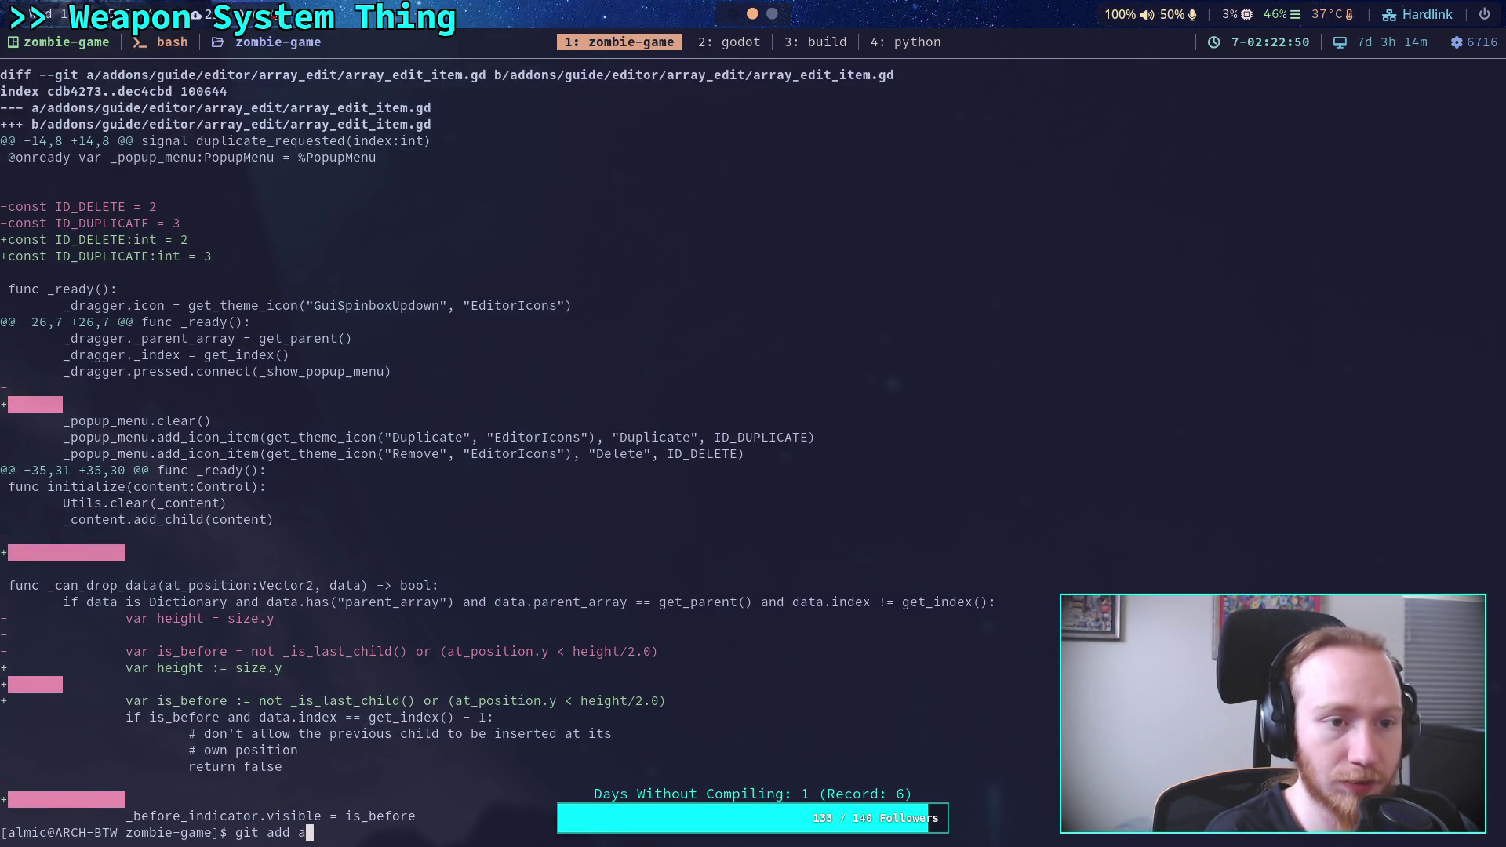
pyautogui.write('editor/array_edit/array_edit')
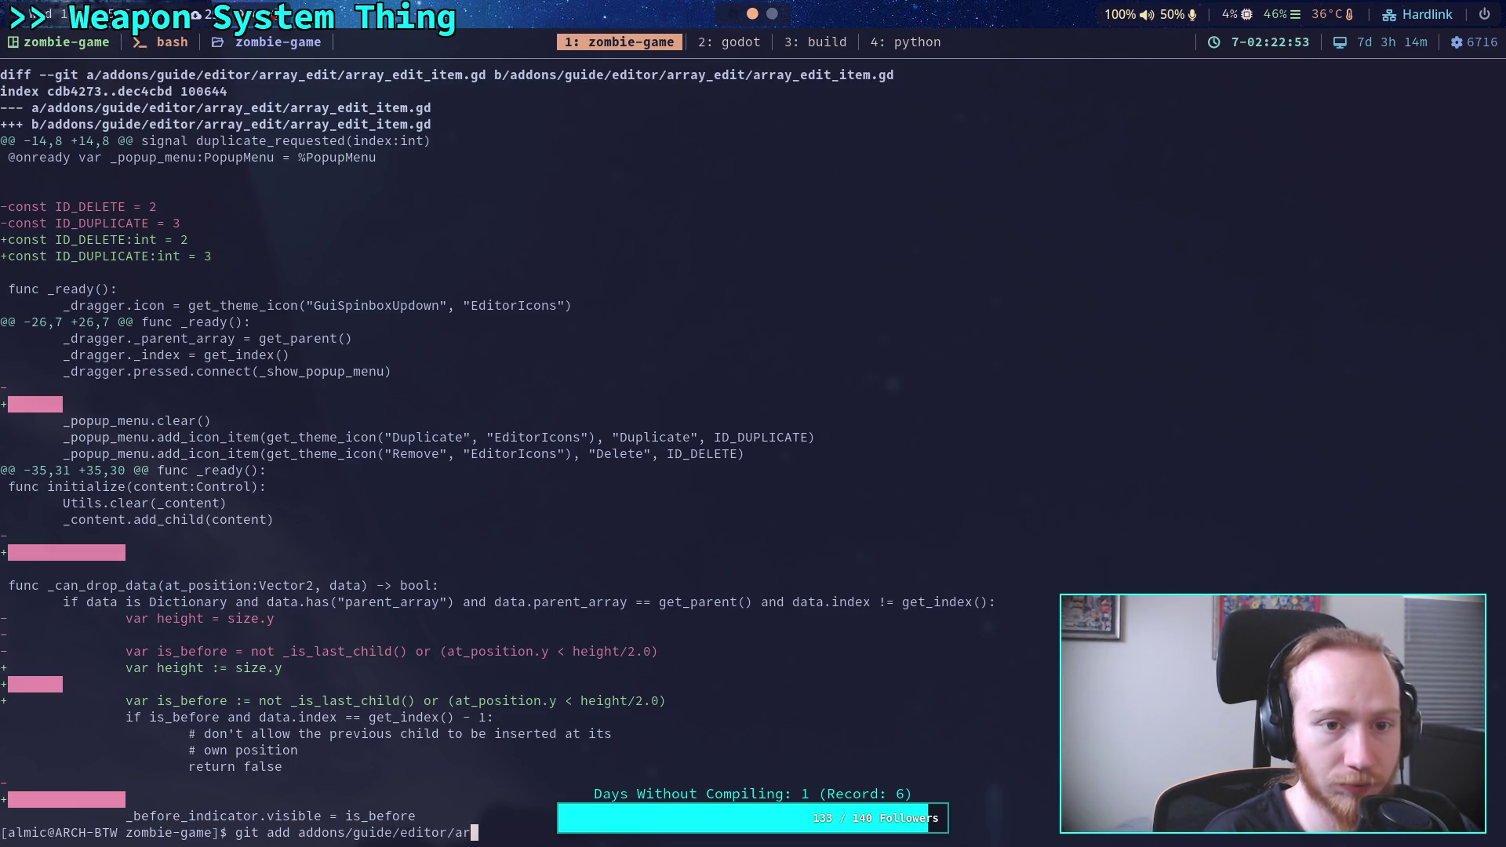
pyautogui.write('_item.gd')
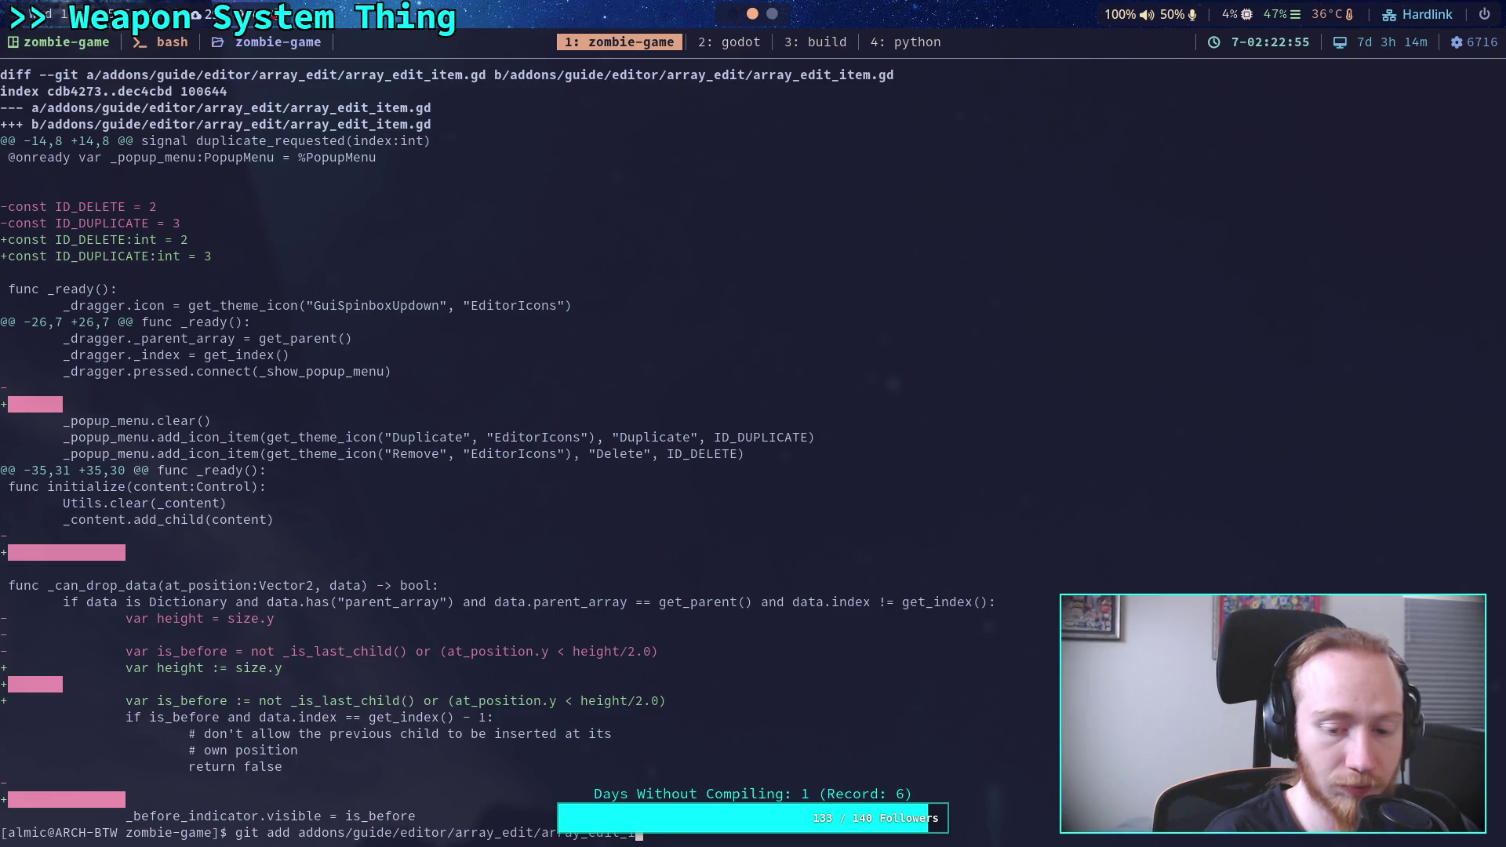
pyautogui.press('Return')
pyautogui.write('git diff')
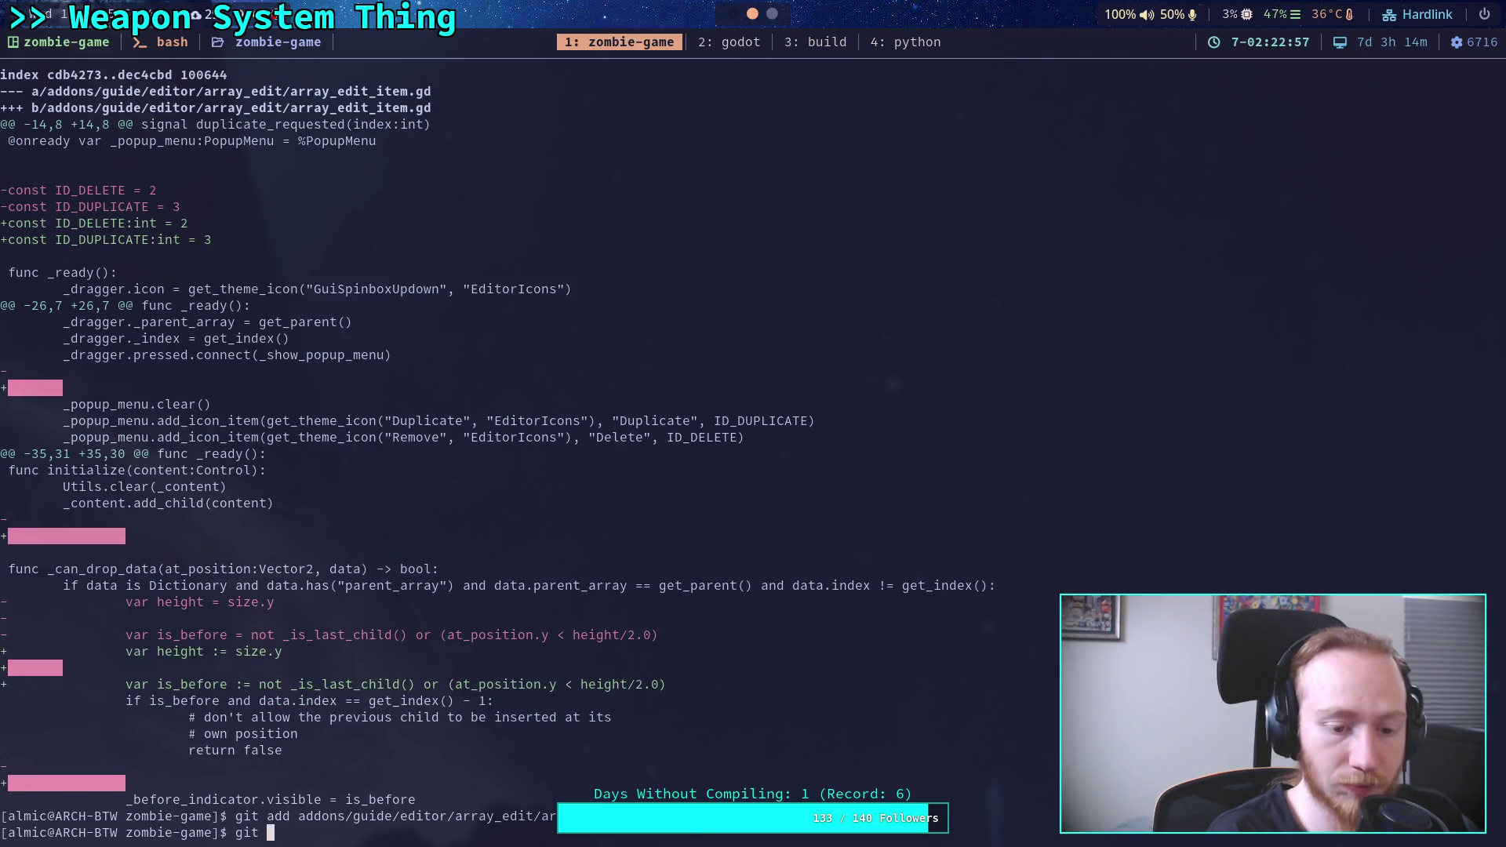
pyautogui.press('Return')
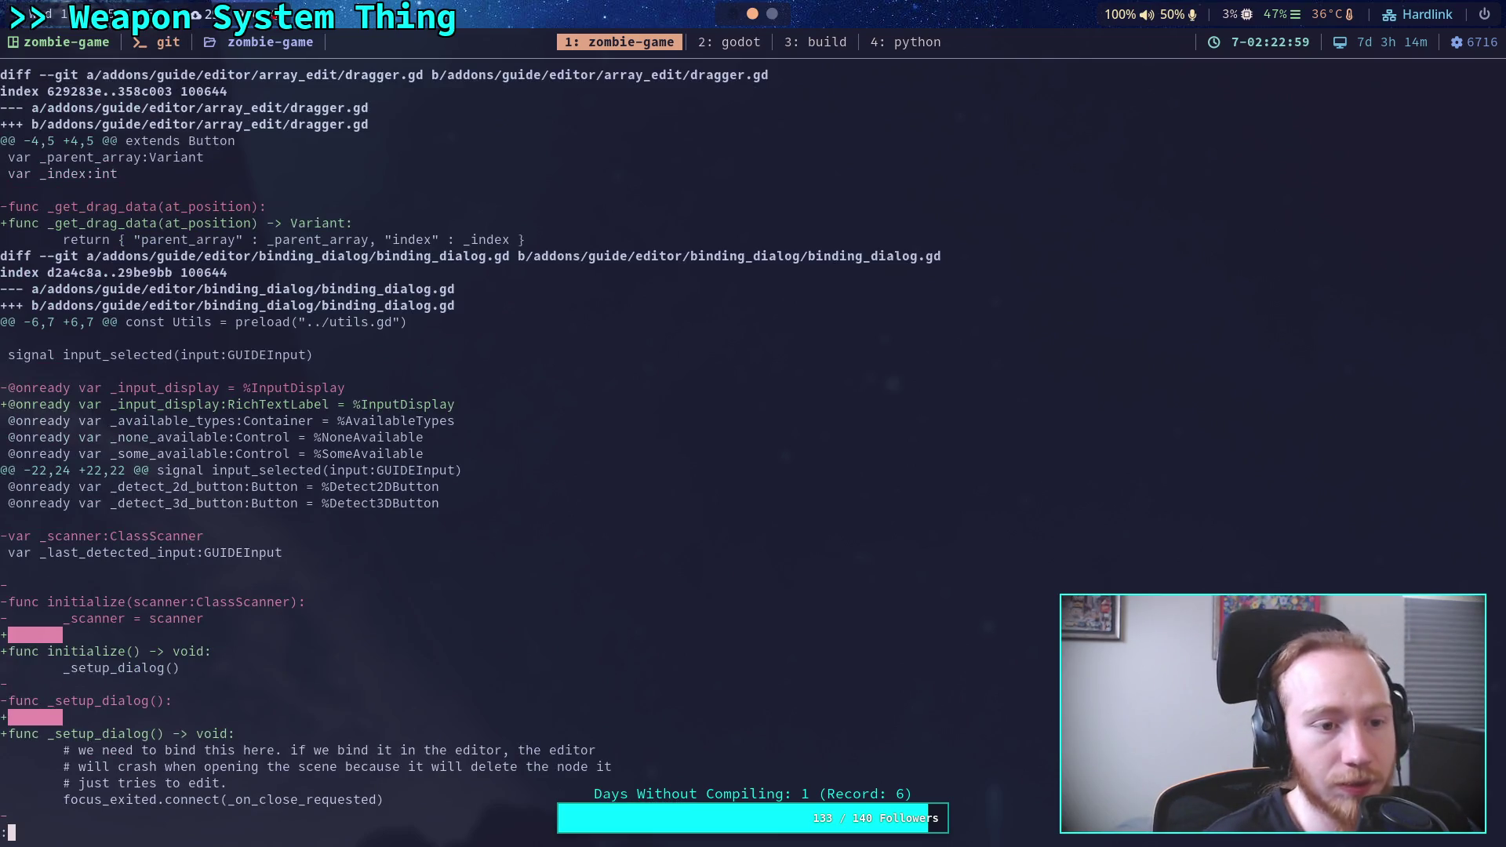
# Stage array_edit's dragger.gd with git add and rerun git diff
pyautogui.write('qgit add addons/gu')
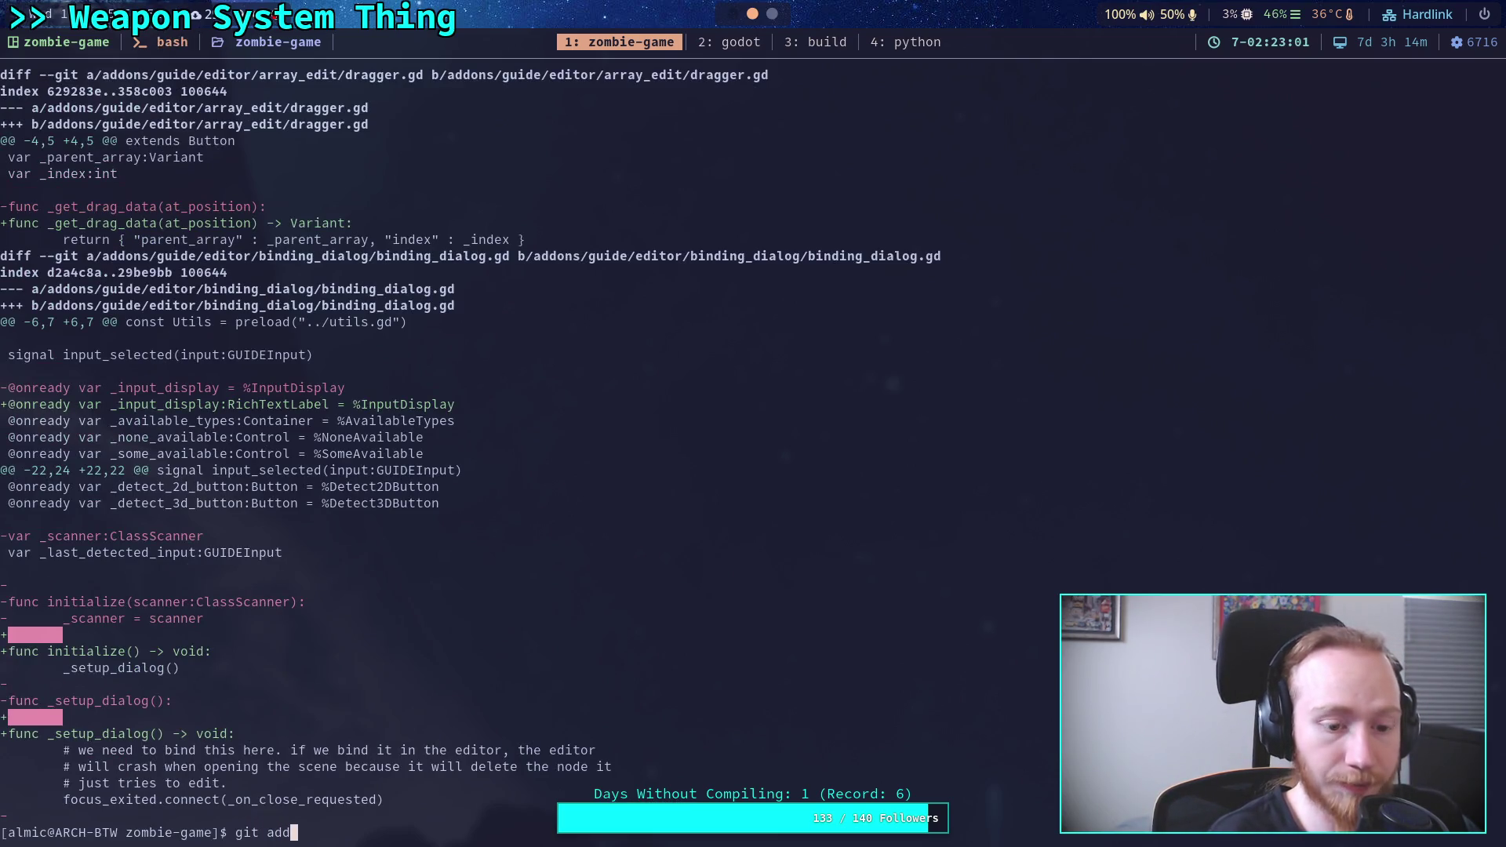
pyautogui.write('ide/editor/')
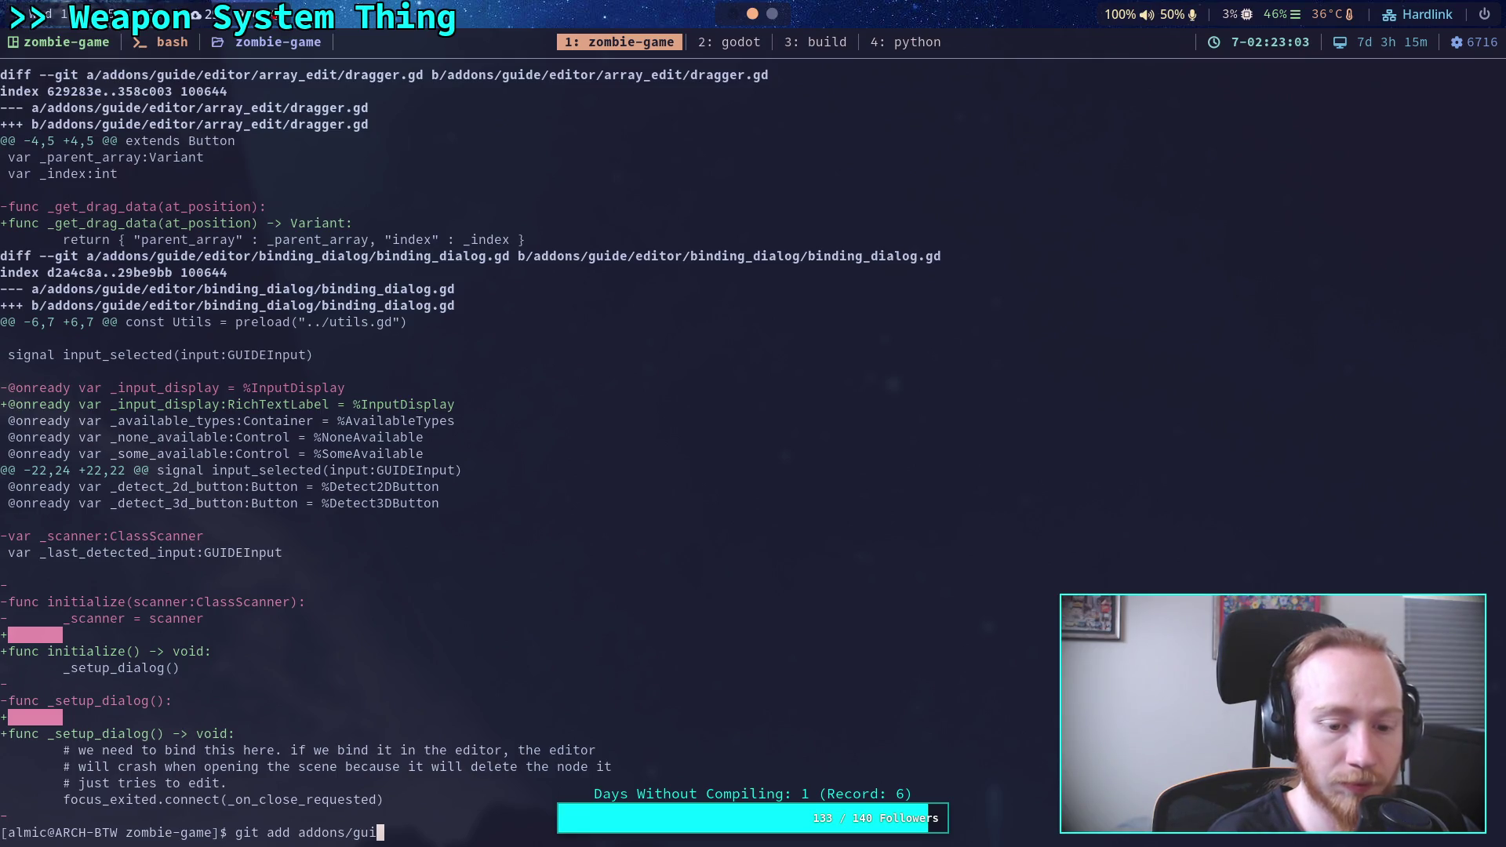
pyautogui.write('ar')
pyautogui.press('Tab')
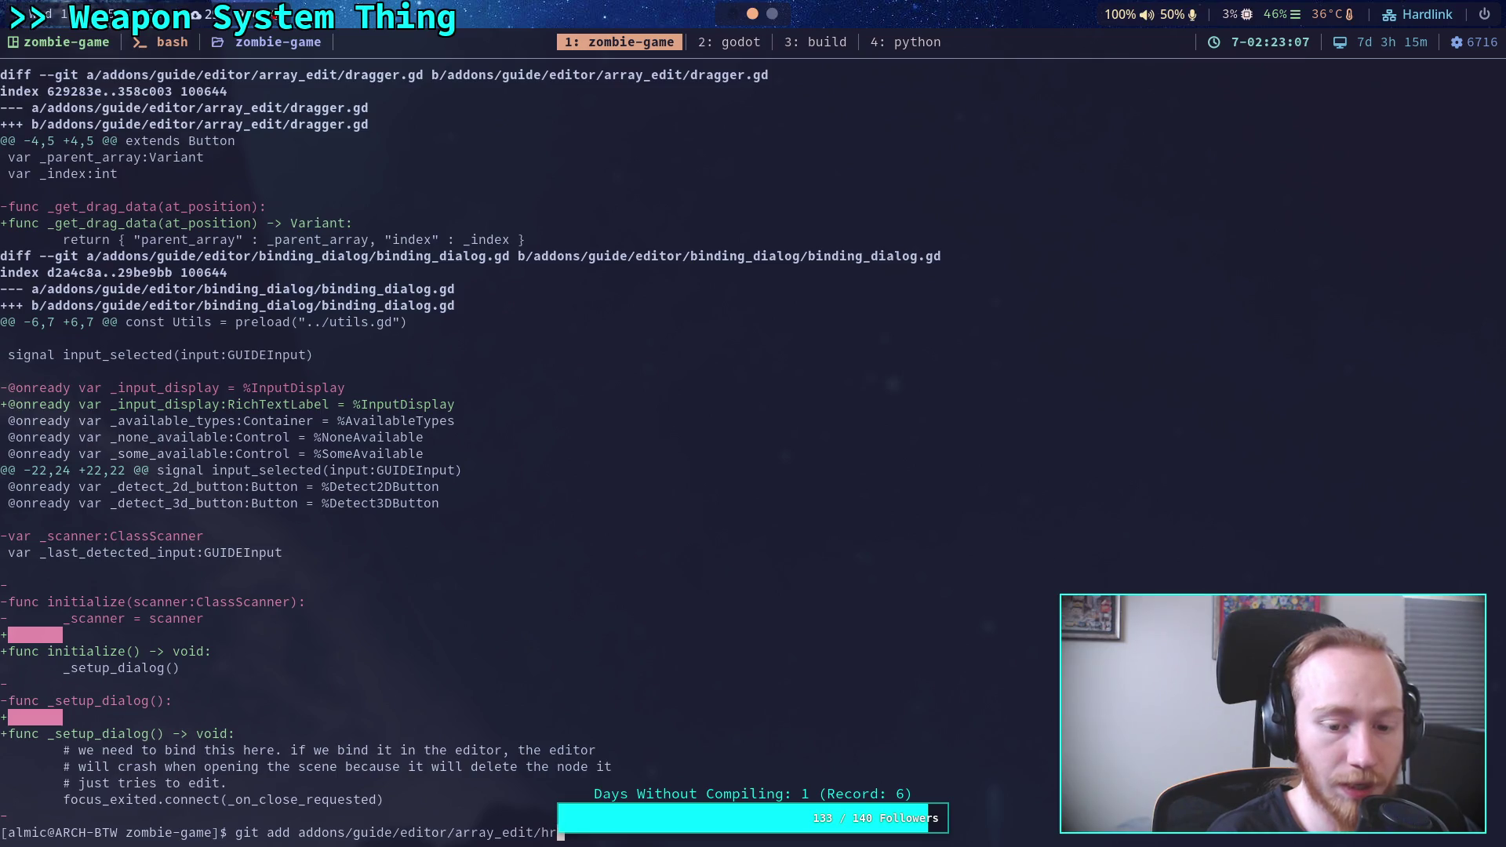
pyautogui.write('dr')
pyautogui.press('Tab')
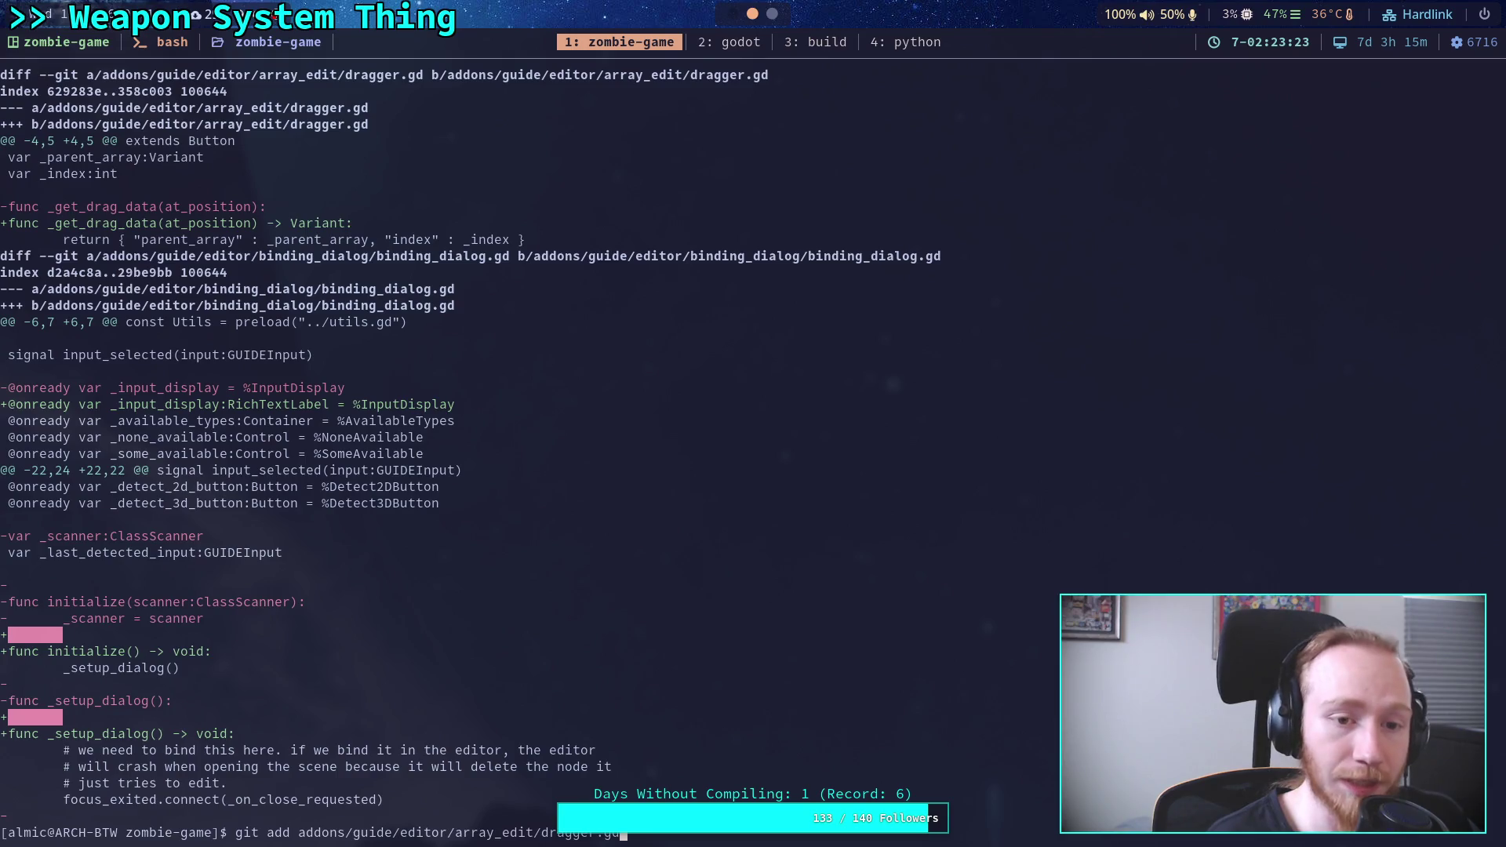
pyautogui.press('Return')
pyautogui.write('git diff')
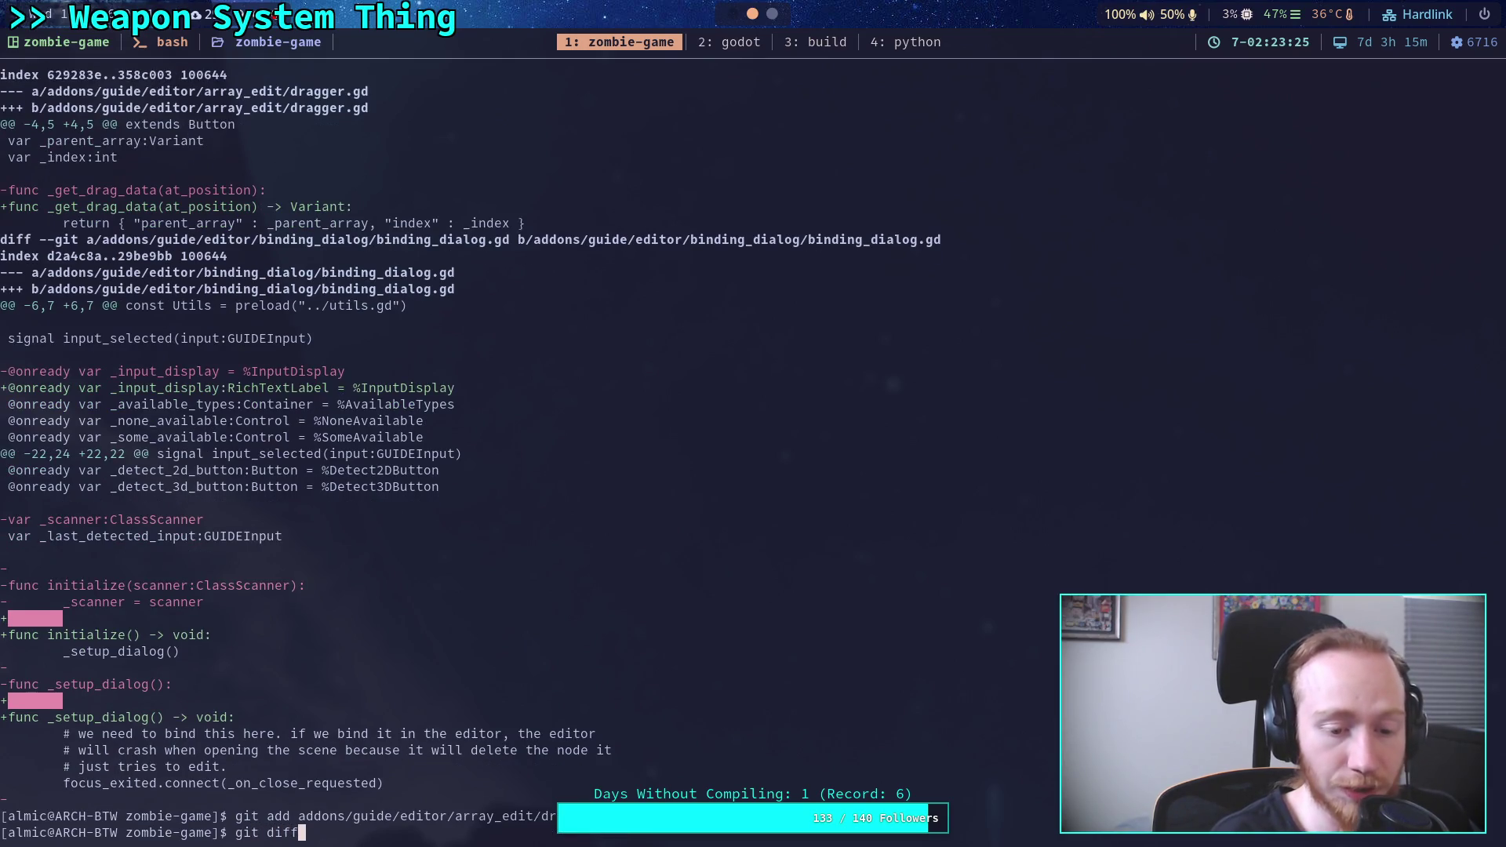
pyautogui.press('Return')
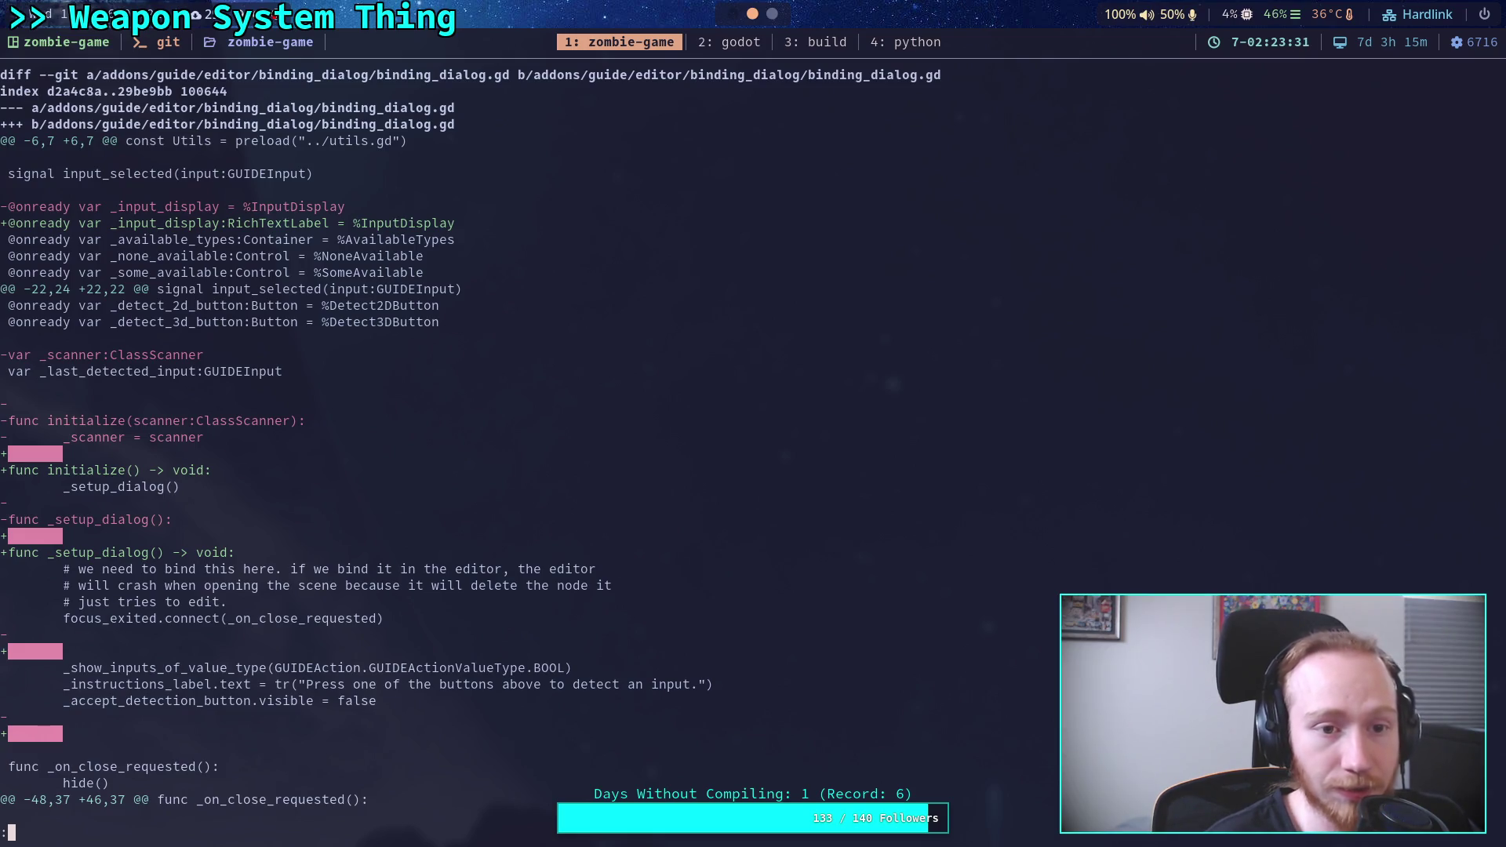
# Read through the binding_dialog.gd diff, from initialize and _setup_dialog to the detect button handlers
pyautogui.press('Down')
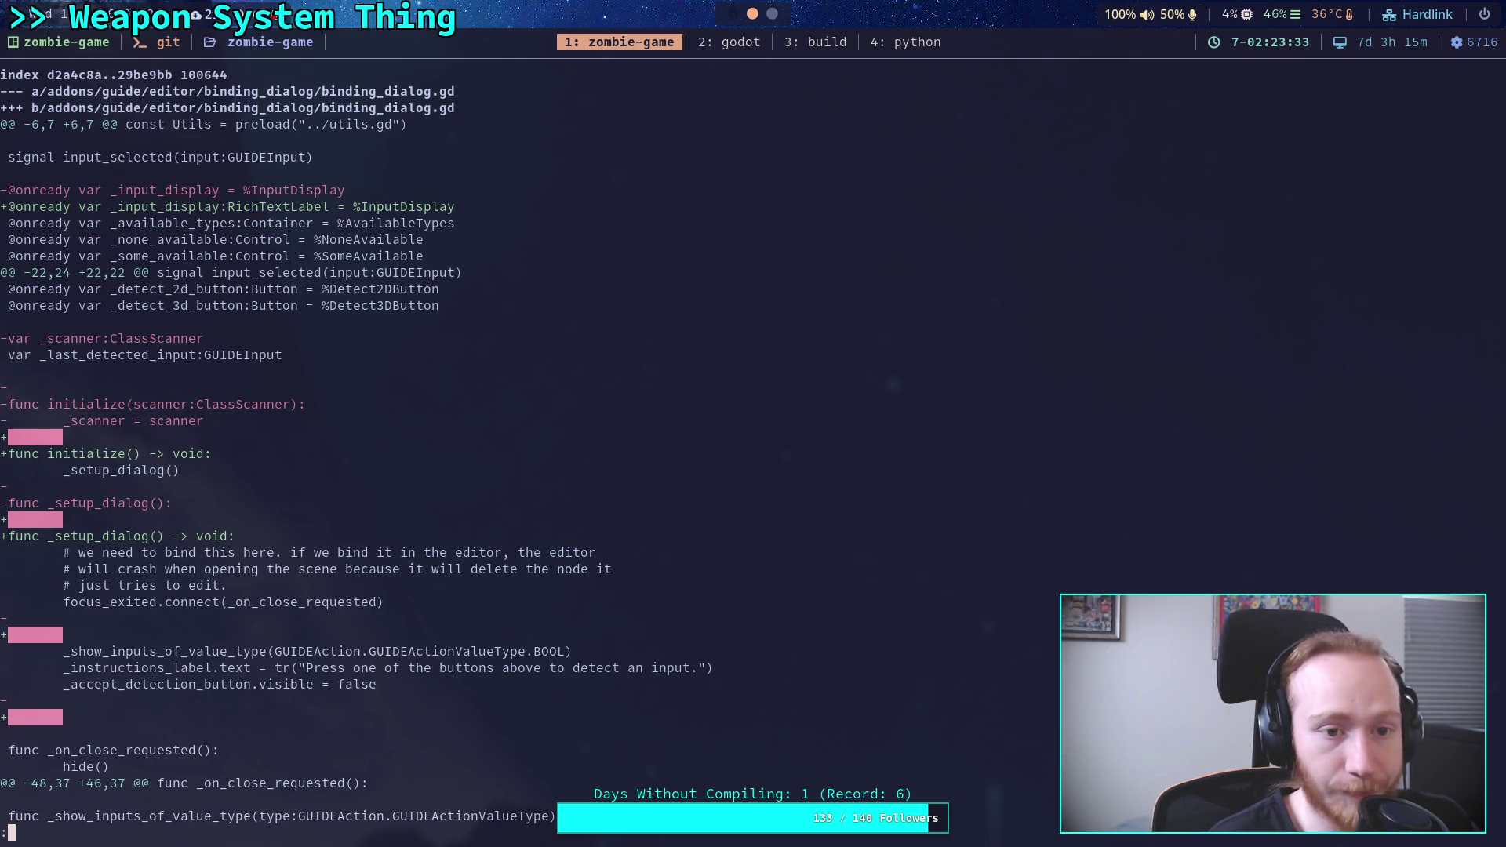
pyautogui.press('Down')
pyautogui.press('Down')
pyautogui.press('Down')
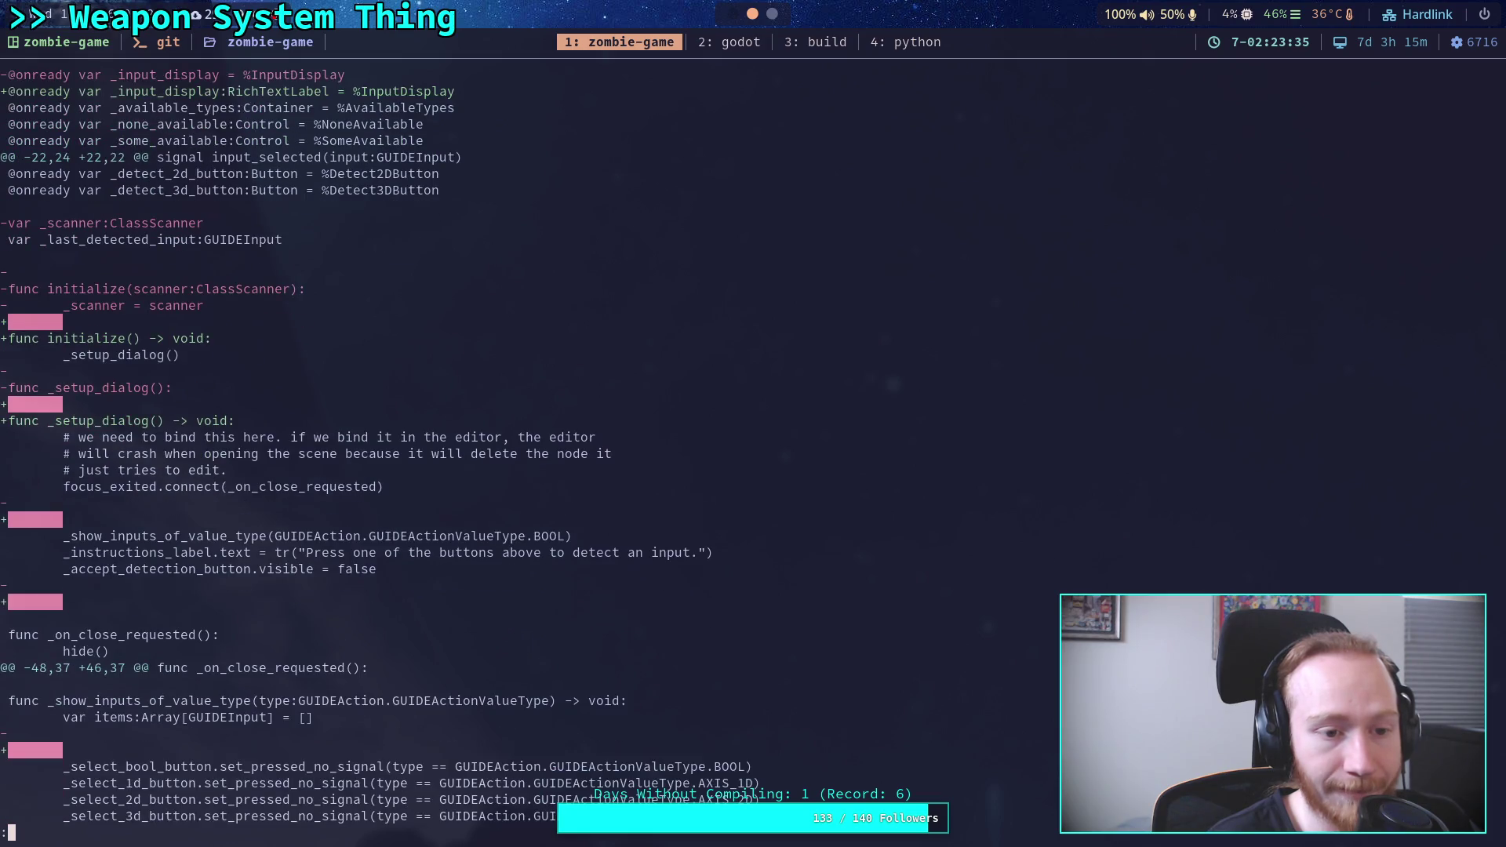
pyautogui.press('Down')
pyautogui.press('Down')
pyautogui.press('Down')
pyautogui.press('Down')
pyautogui.press('Down')
pyautogui.press('Down')
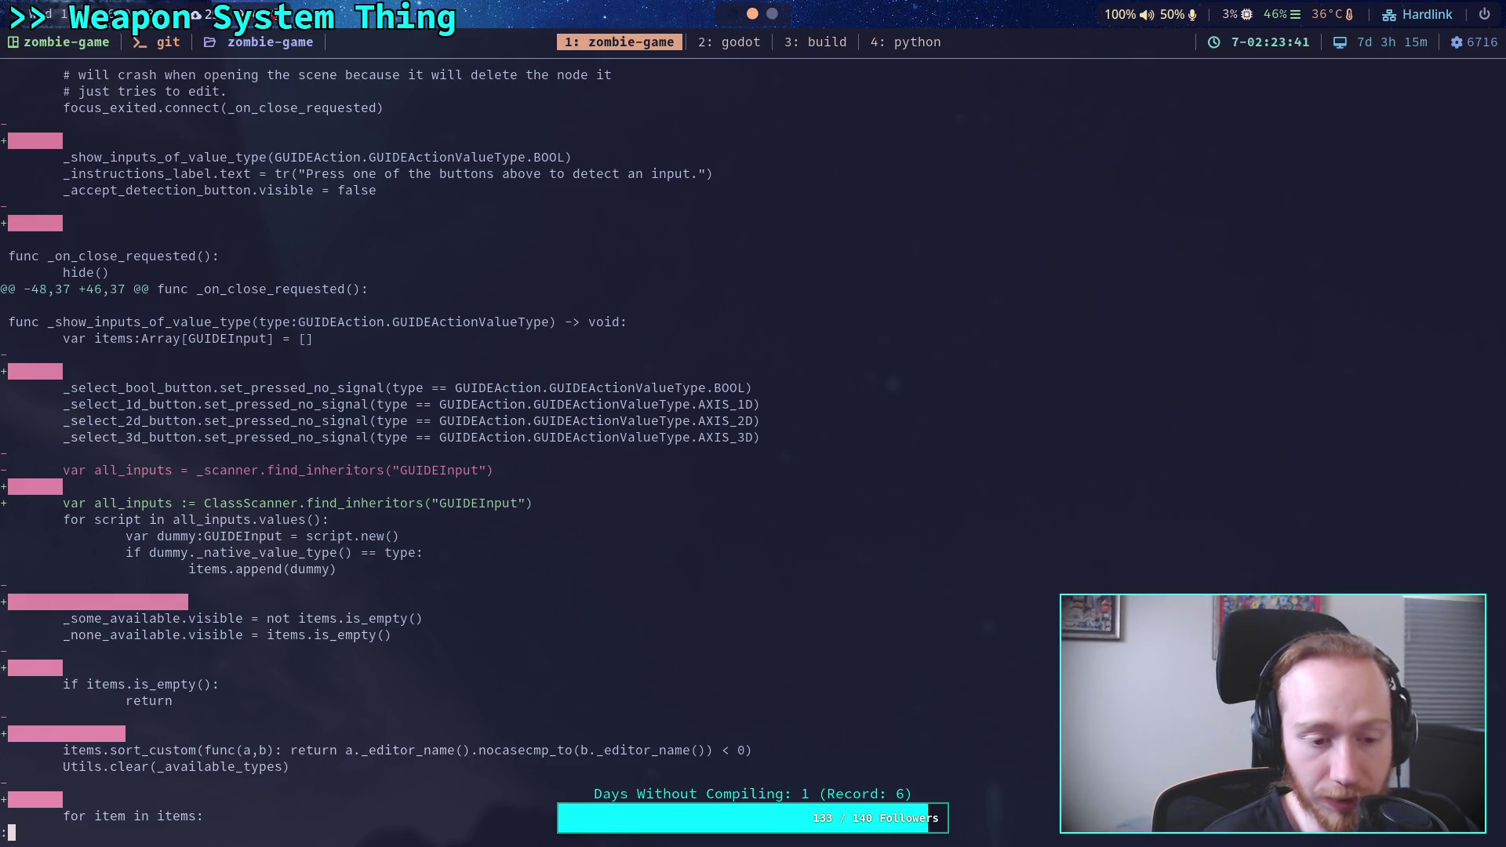
pyautogui.press('Down')
pyautogui.press('Down')
pyautogui.press('Down')
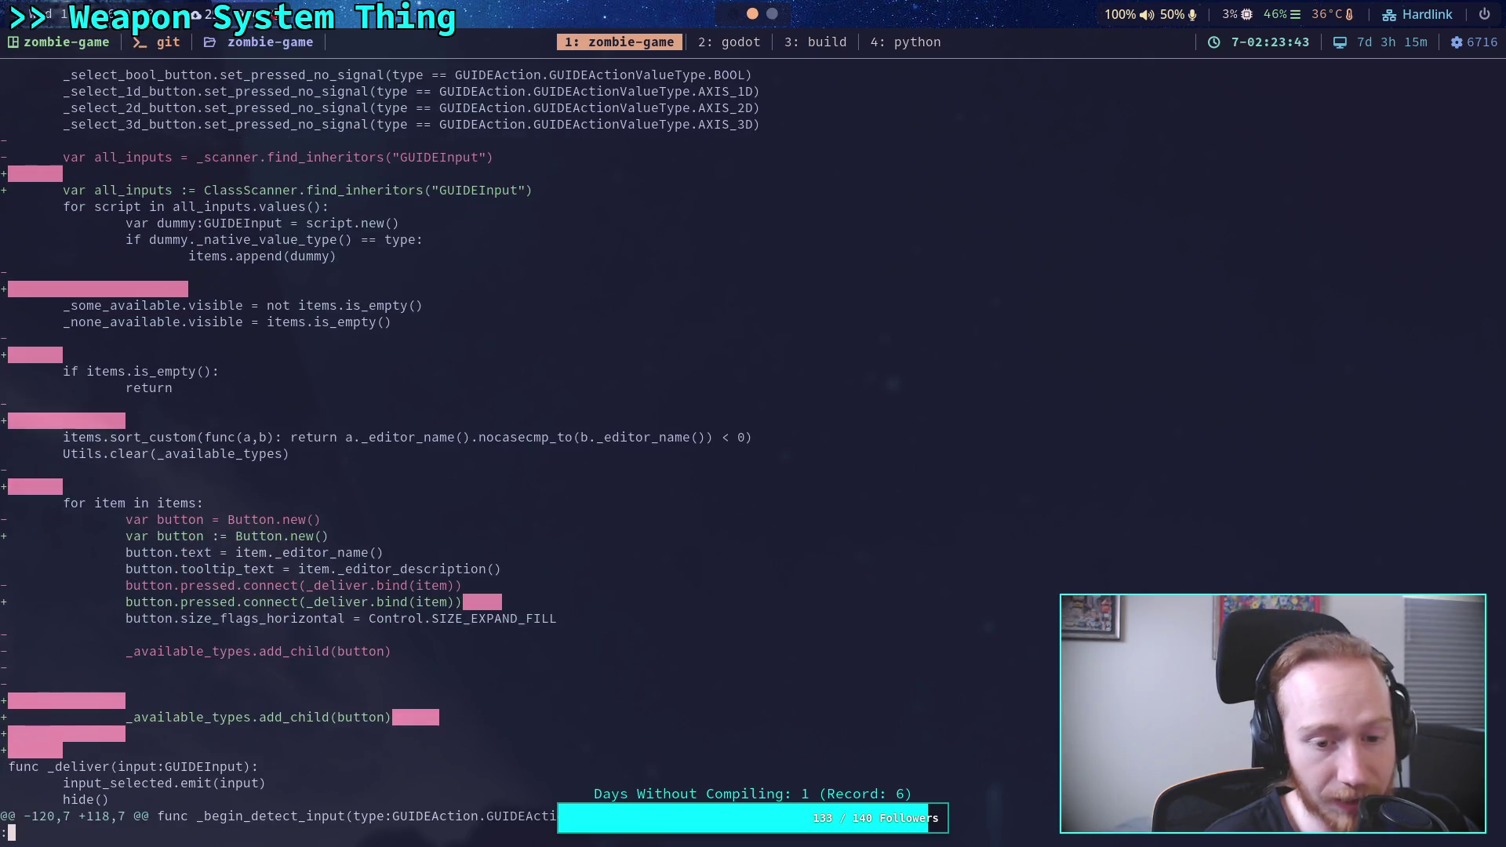
pyautogui.press('Down')
pyautogui.press('Down')
pyautogui.press('Down')
pyautogui.press('Down')
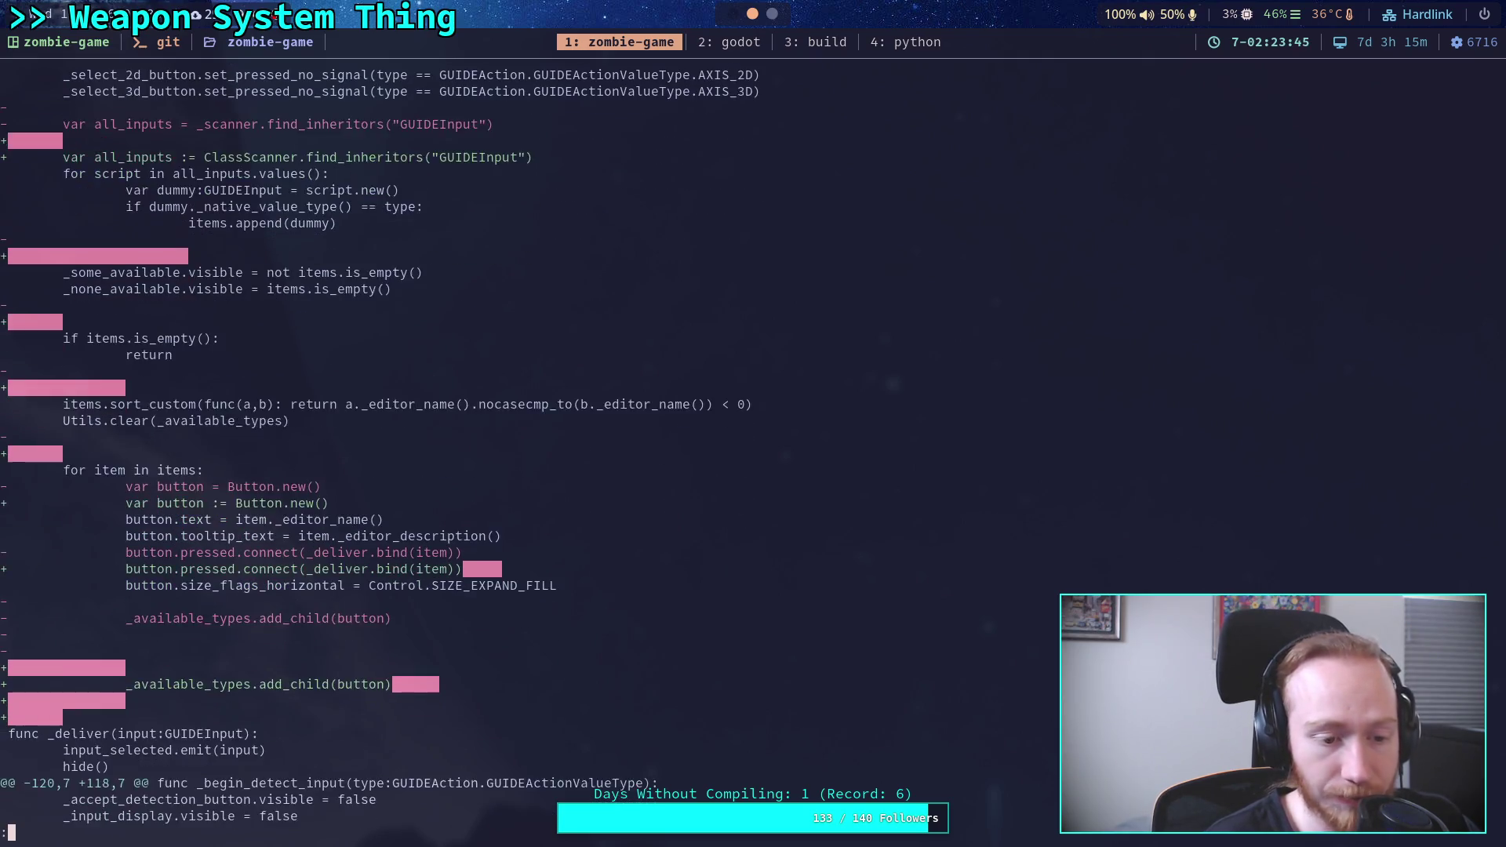
pyautogui.press('Down')
pyautogui.press('Down')
pyautogui.press('Down')
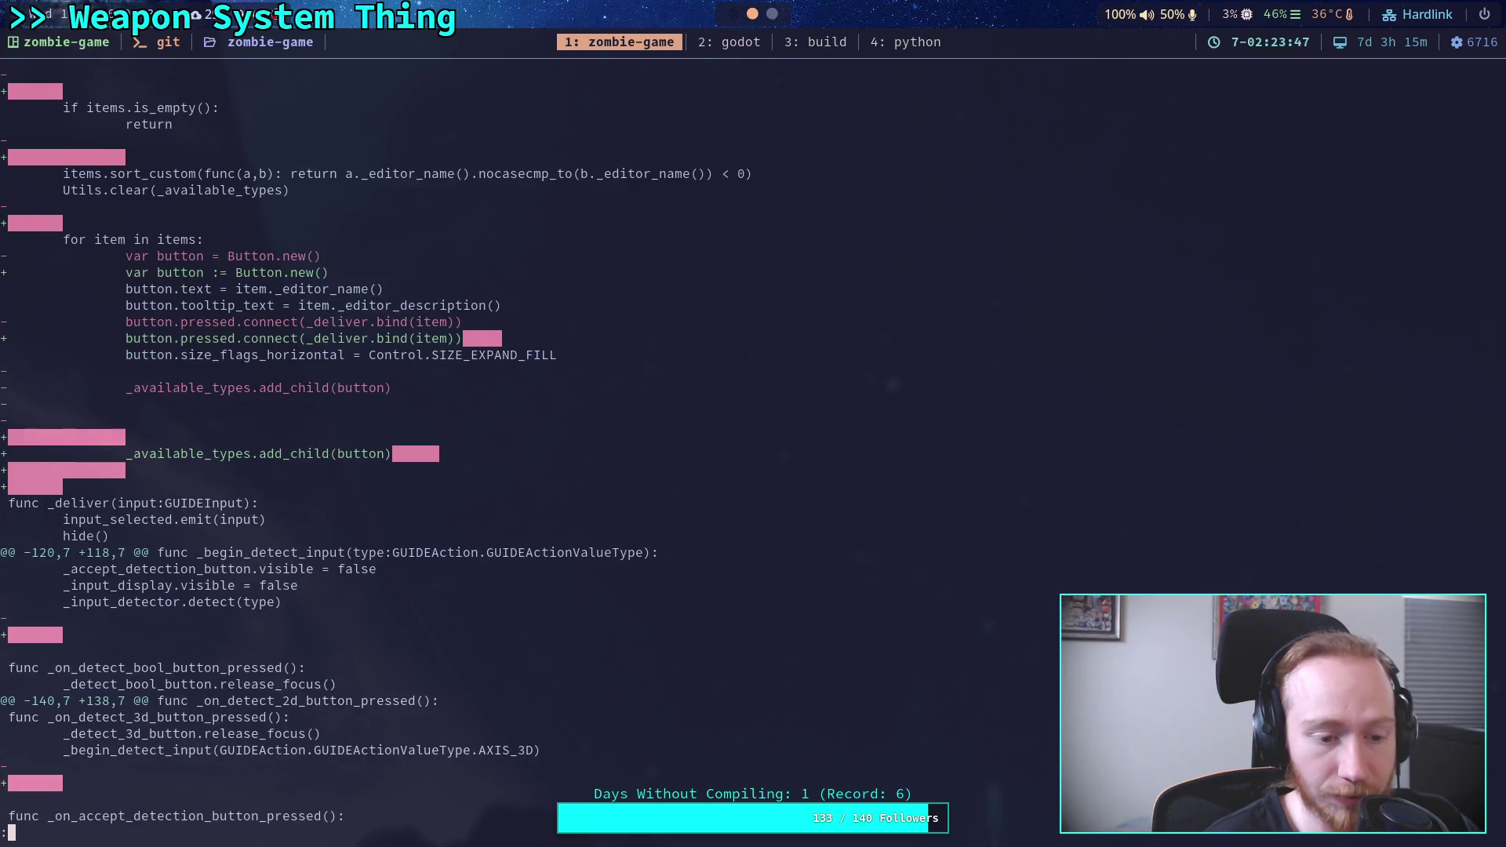
pyautogui.press('Up')
pyautogui.press('Up')
pyautogui.press('Up')
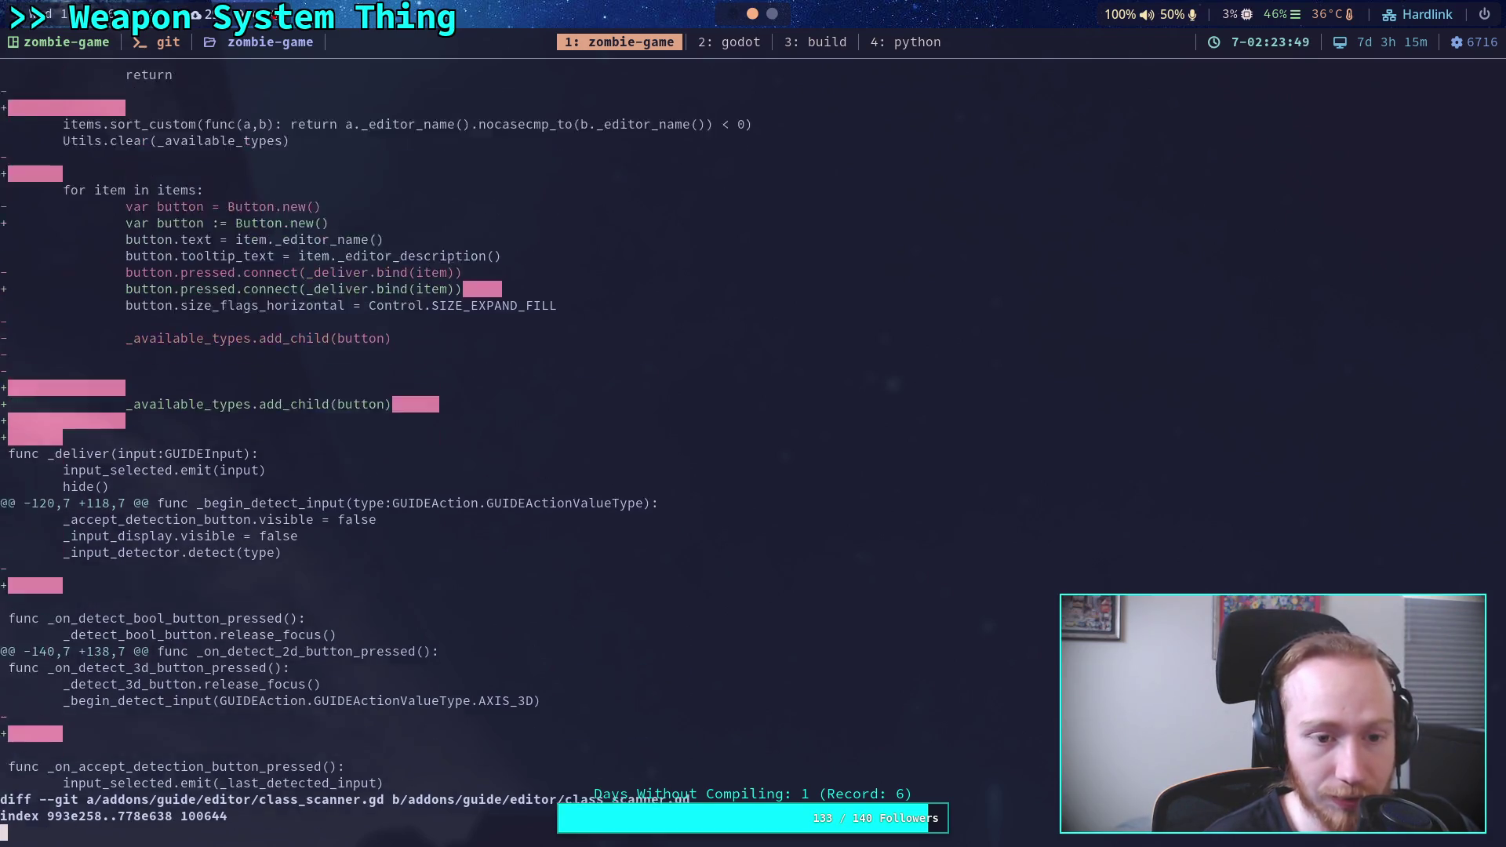
pyautogui.press('Up')
pyautogui.press('Up')
pyautogui.press('Up')
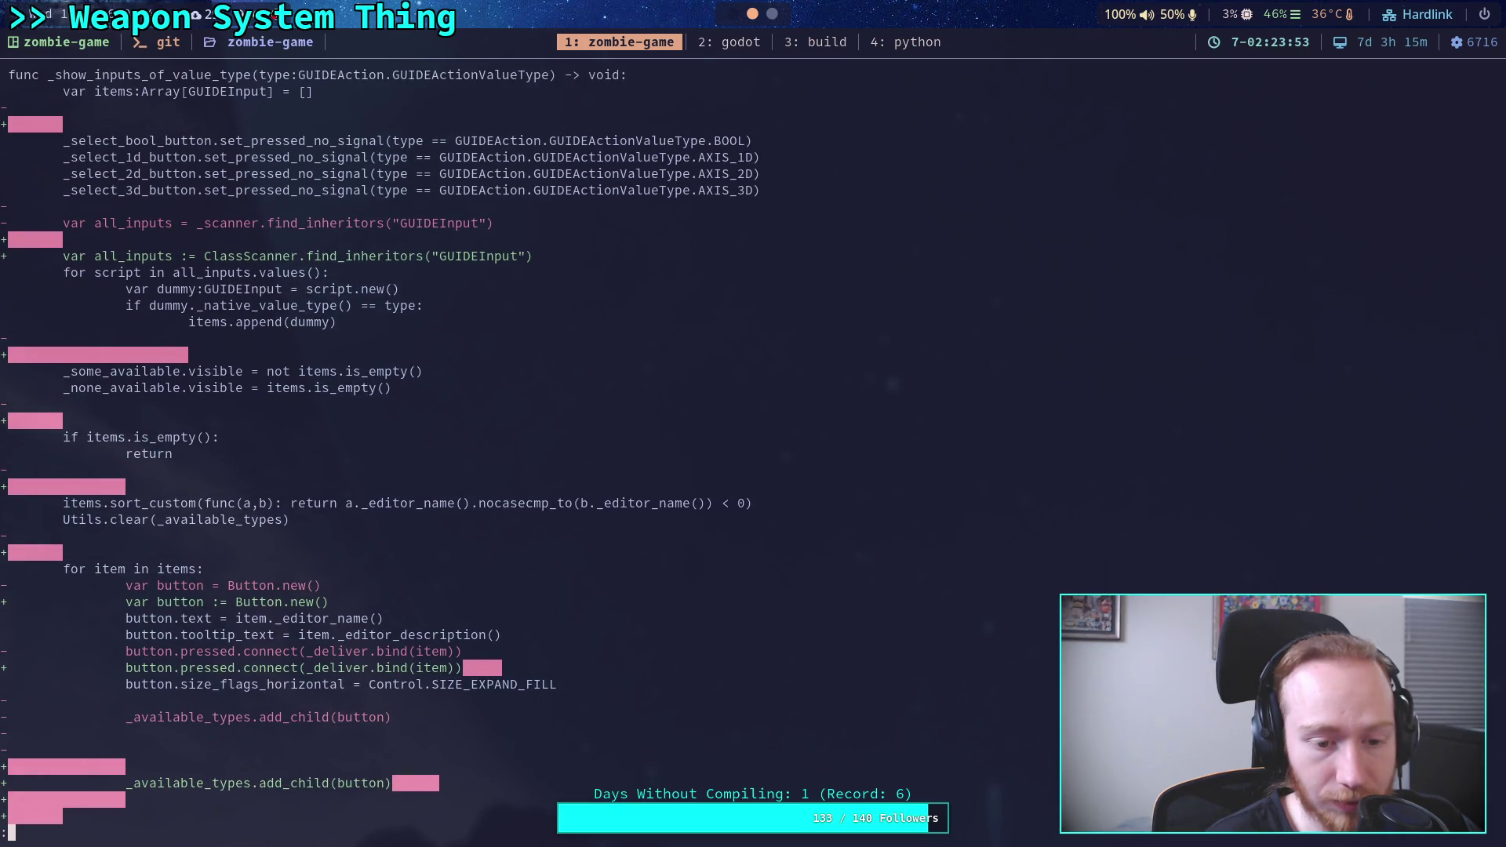
pyautogui.press('Up')
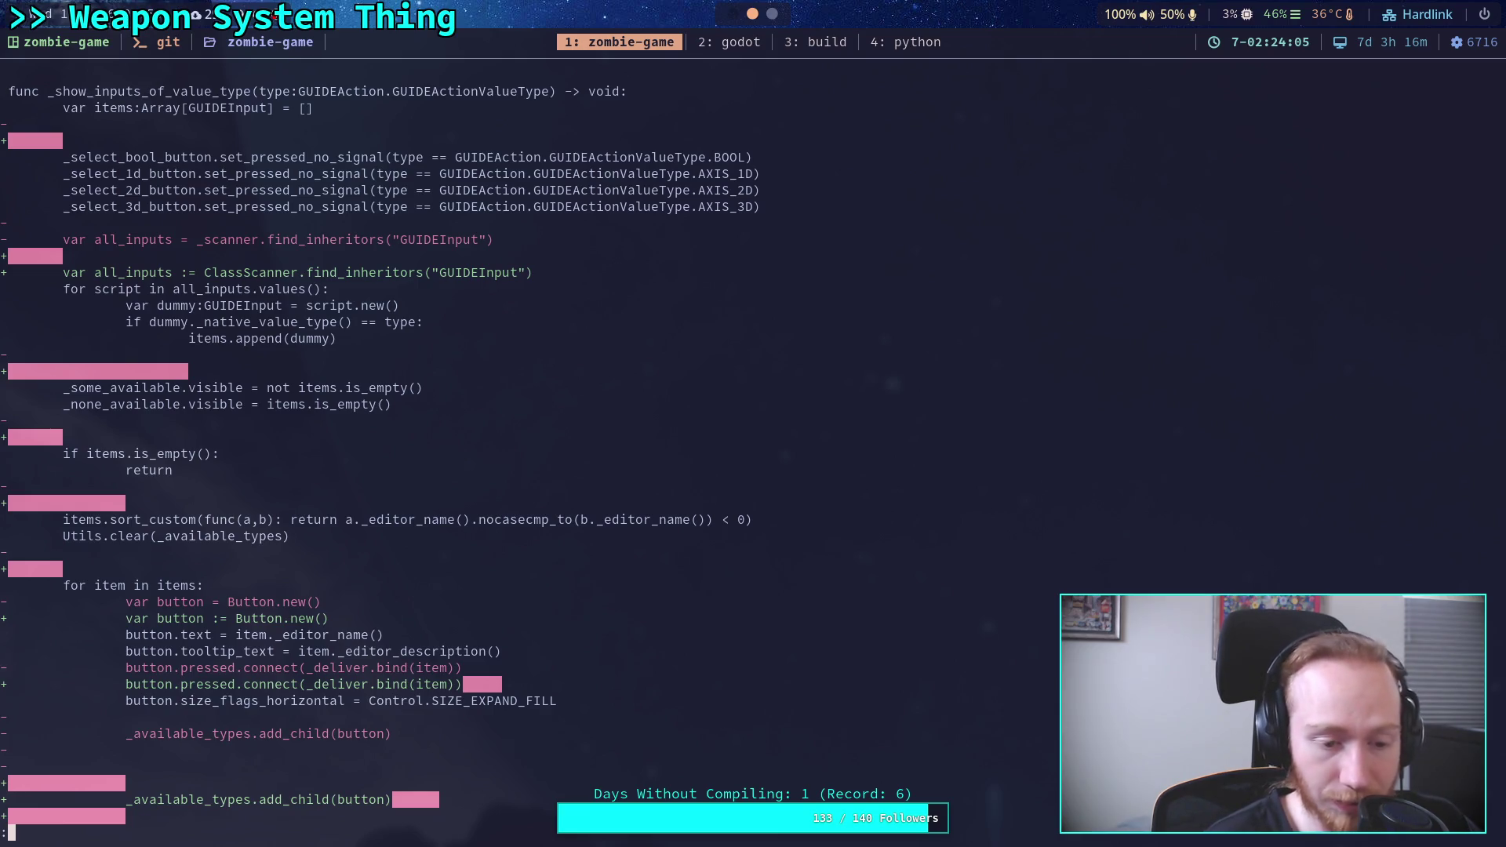
pyautogui.press('Up')
pyautogui.press('Up')
pyautogui.press('Up')
pyautogui.press('Up')
pyautogui.press('Up')
pyautogui.press('Up')
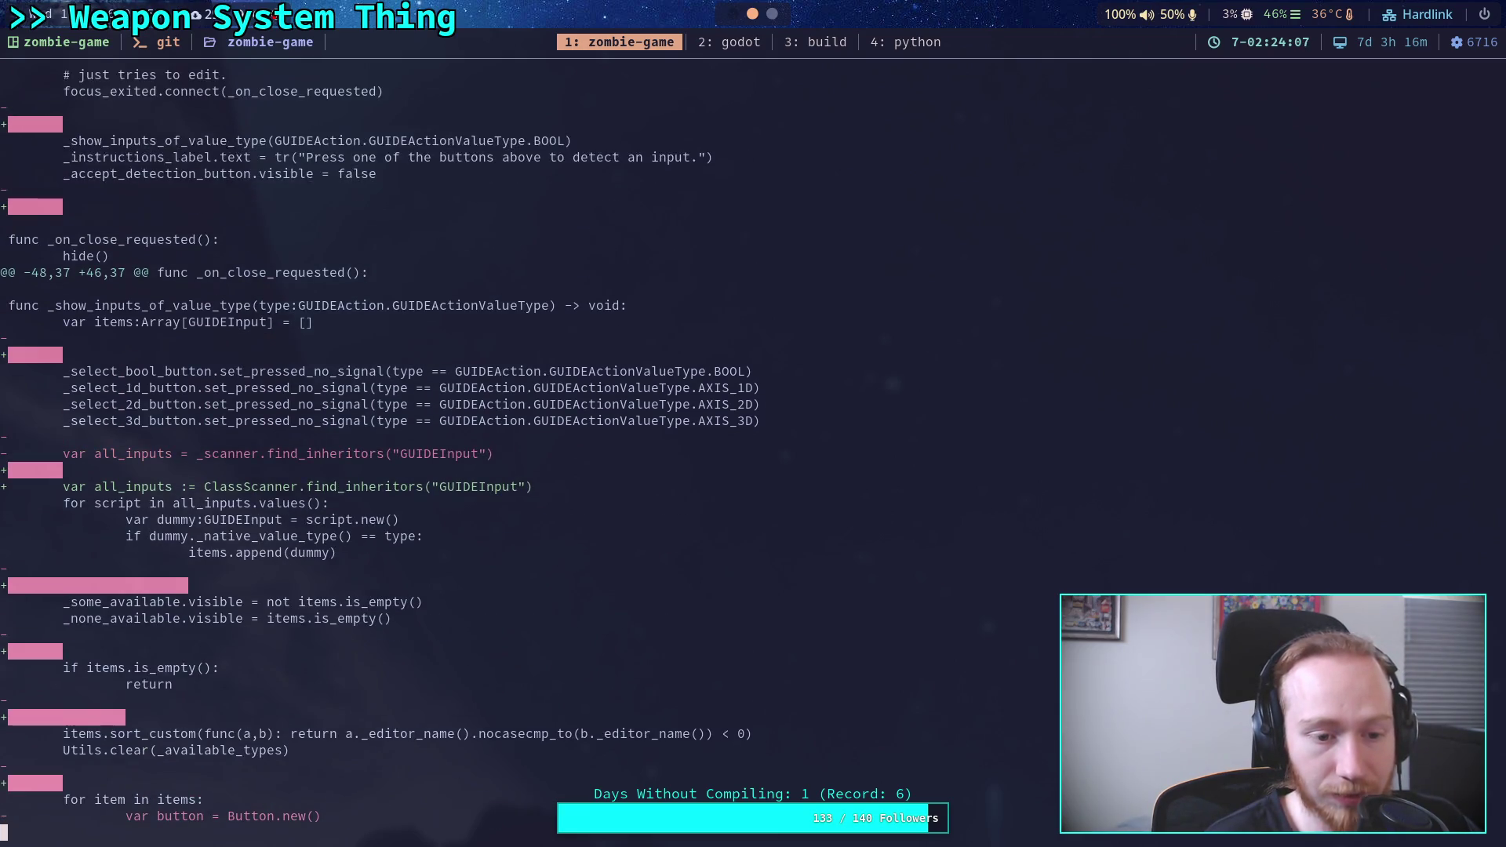
# Stage addons/guide/editor/binding_dialog/binding_dialog.gd and rerun git diff
pyautogui.press('Up')
pyautogui.press('Up')
pyautogui.press('Up')
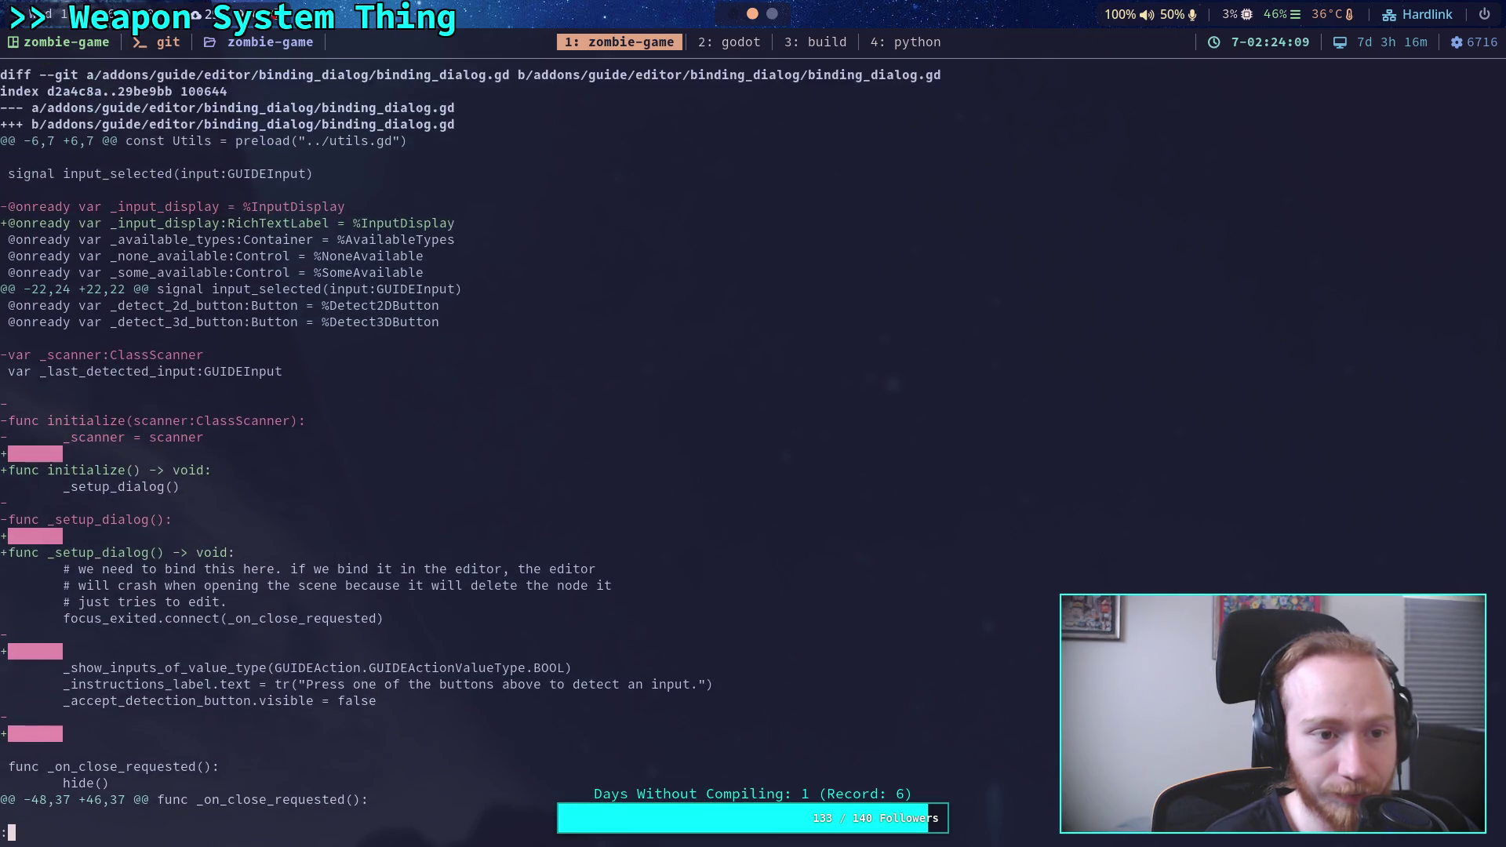
pyautogui.write('qgit add ad')
pyautogui.press('Tab')
pyautogui.write('ge')
pyautogui.press('Tab')
pyautogui.write('e')
pyautogui.press('Tab')
pyautogui.write('bi')
pyautogui.press('Tab')
pyautogui.write('bi')
pyautogui.press('Tab')
pyautogui.write('gd')
pyautogui.press('Return')
pyautogui.press('Up')
pyautogui.press('Up')
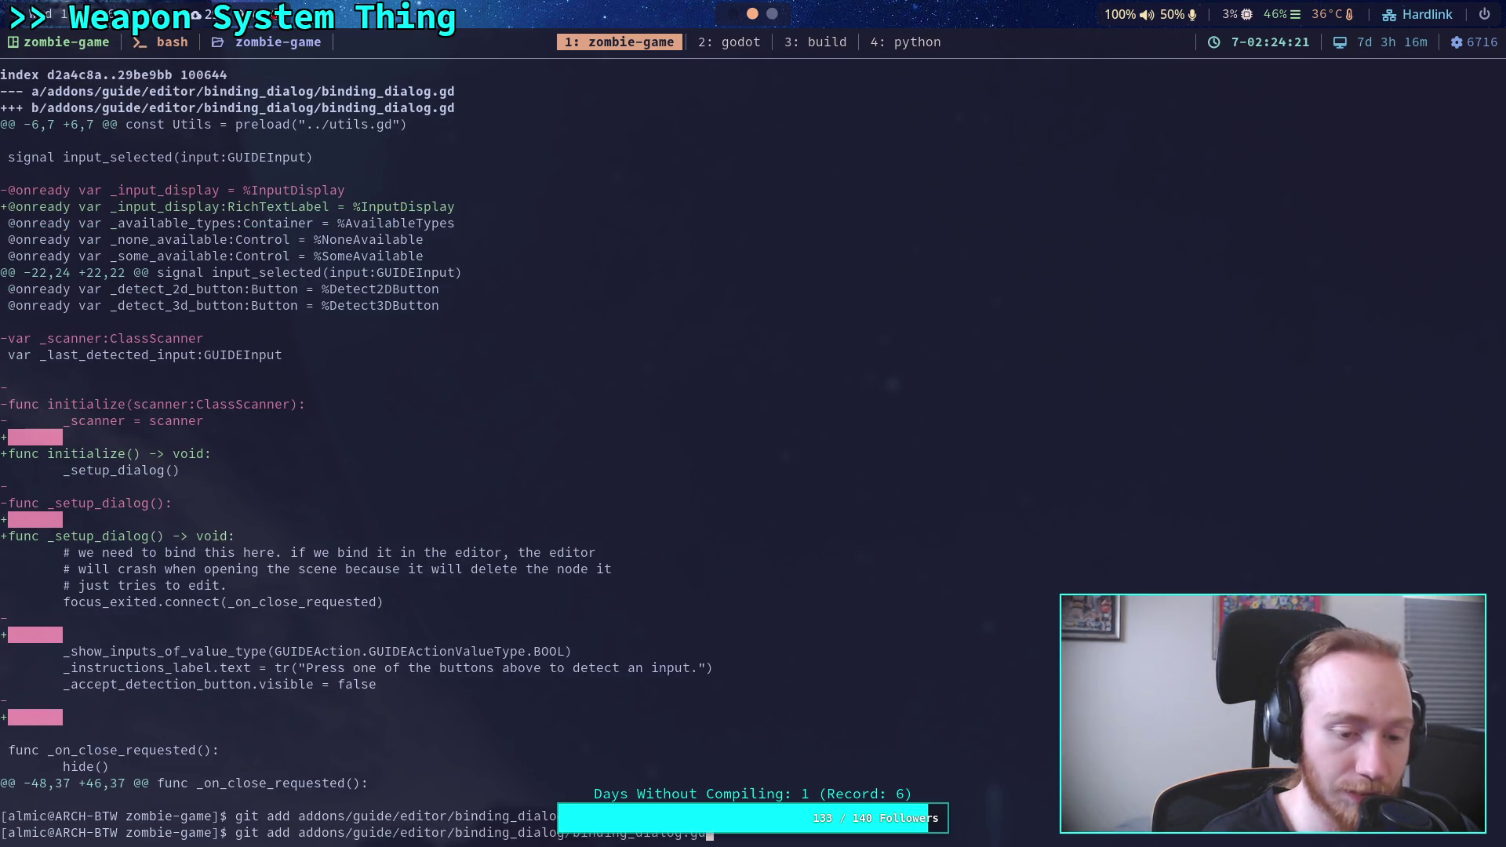
pyautogui.press('Return')
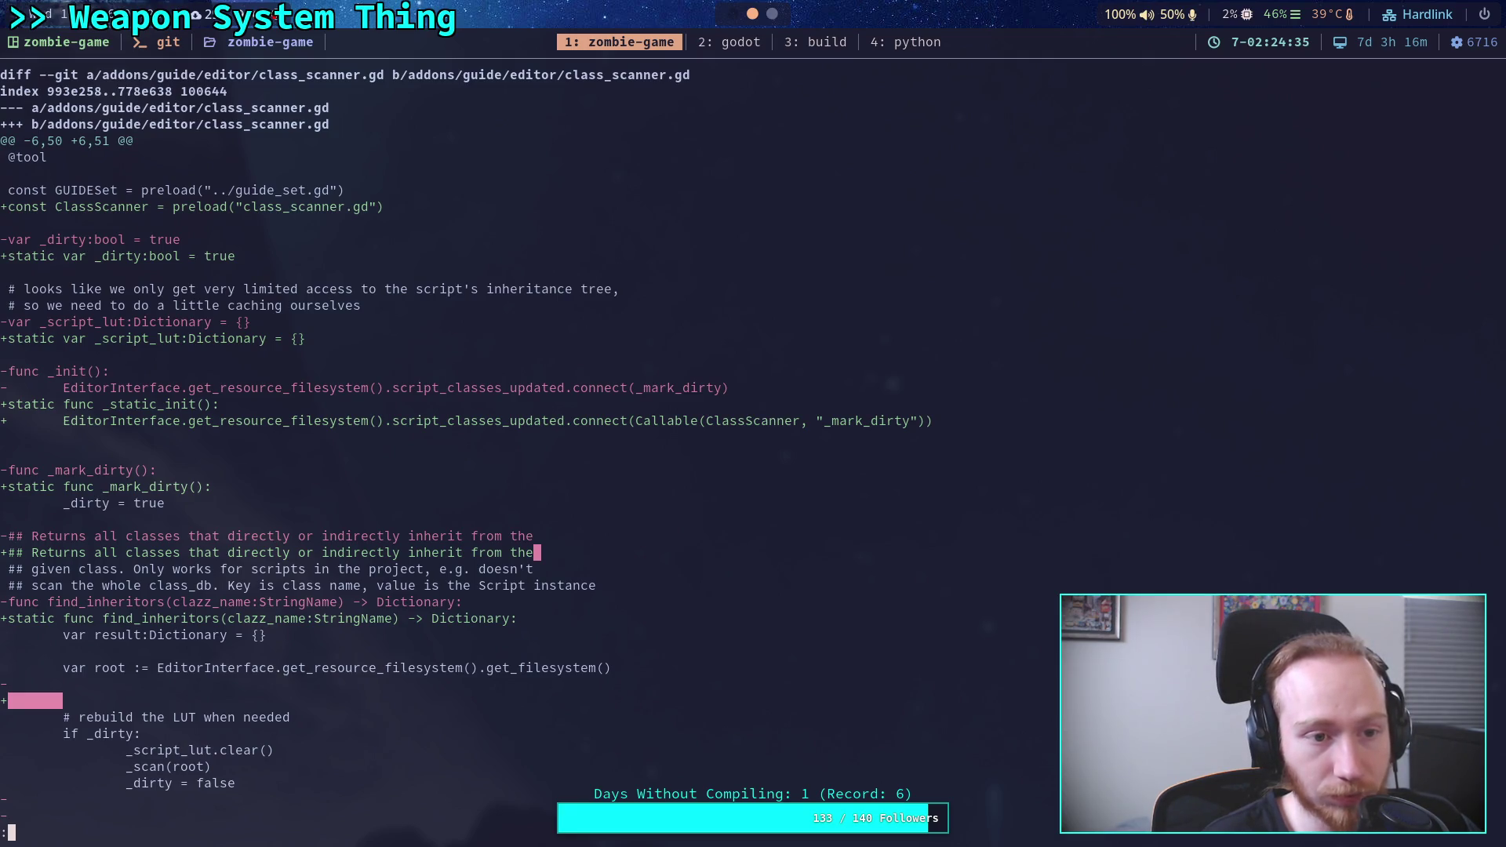
# Scroll through the class_scanner.gd diff converting members to static with a new _static_init
pyautogui.scroll(-9, 462, 447)
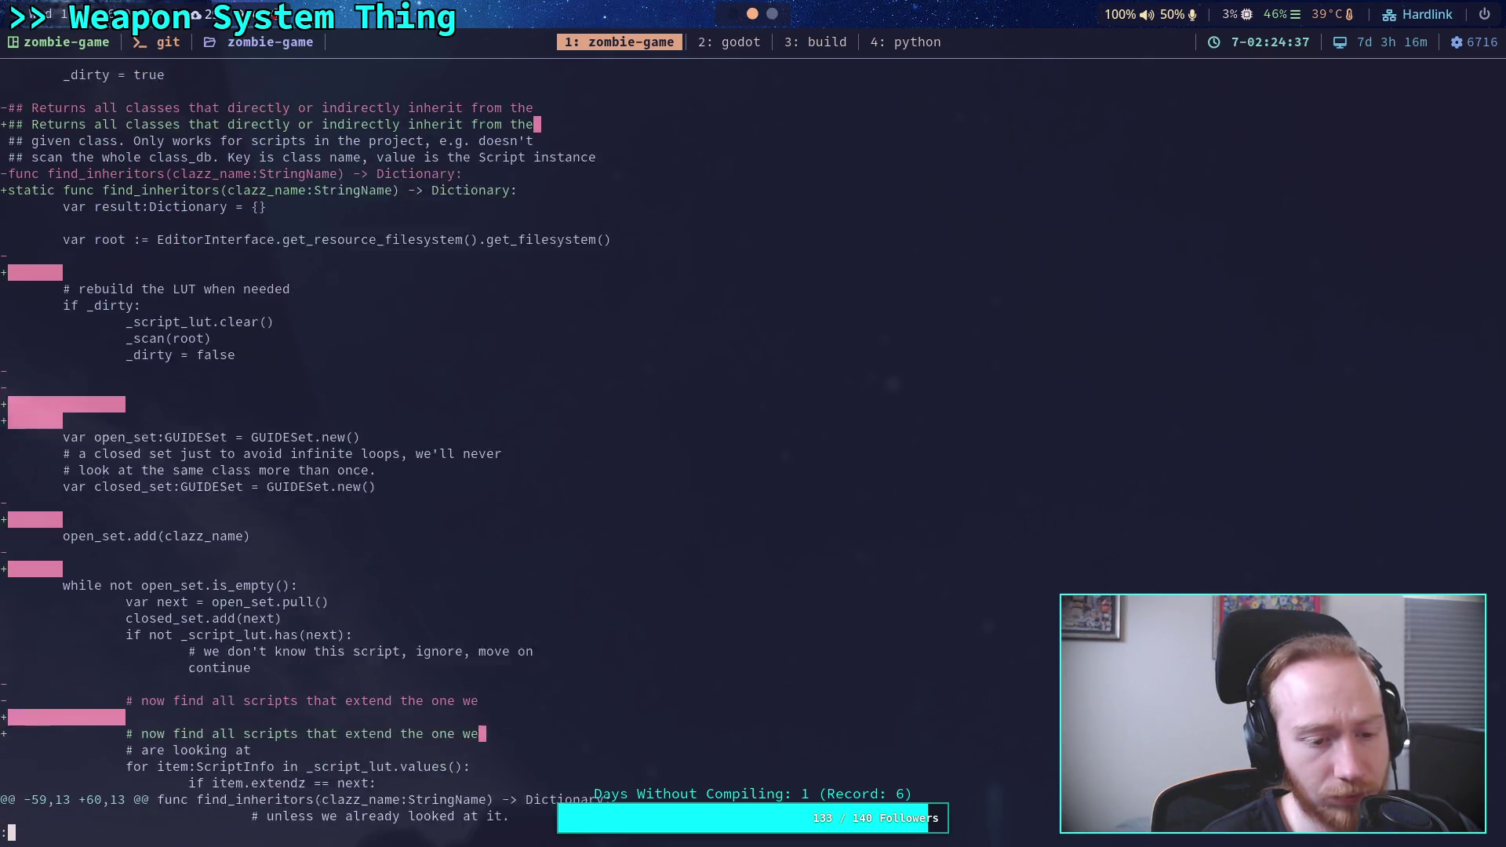
pyautogui.scroll(-8, 462, 448)
pyautogui.scroll(-3, 461, 448)
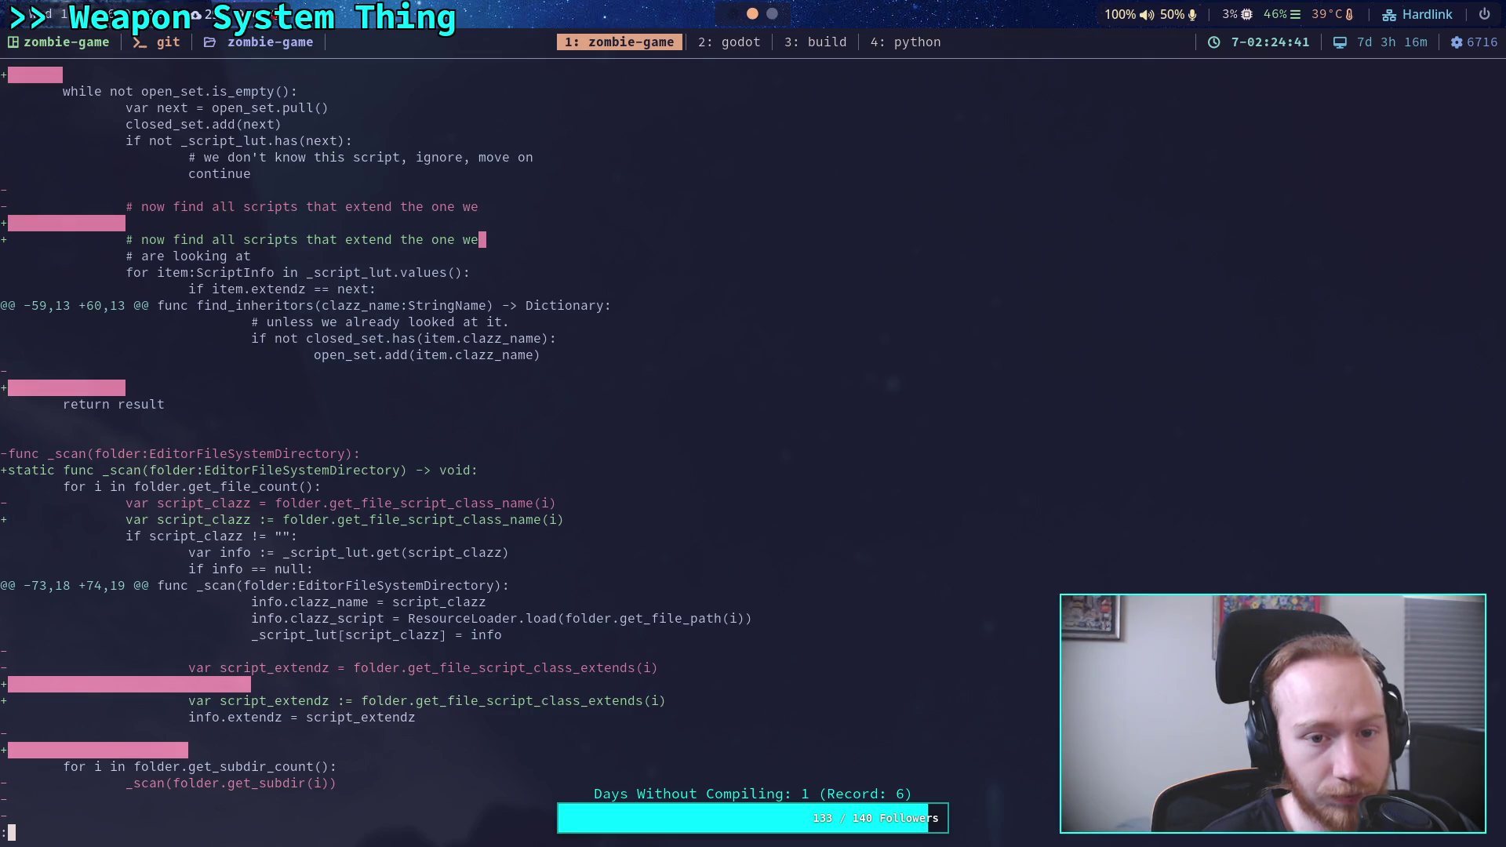
pyautogui.scroll(-5, 462, 447)
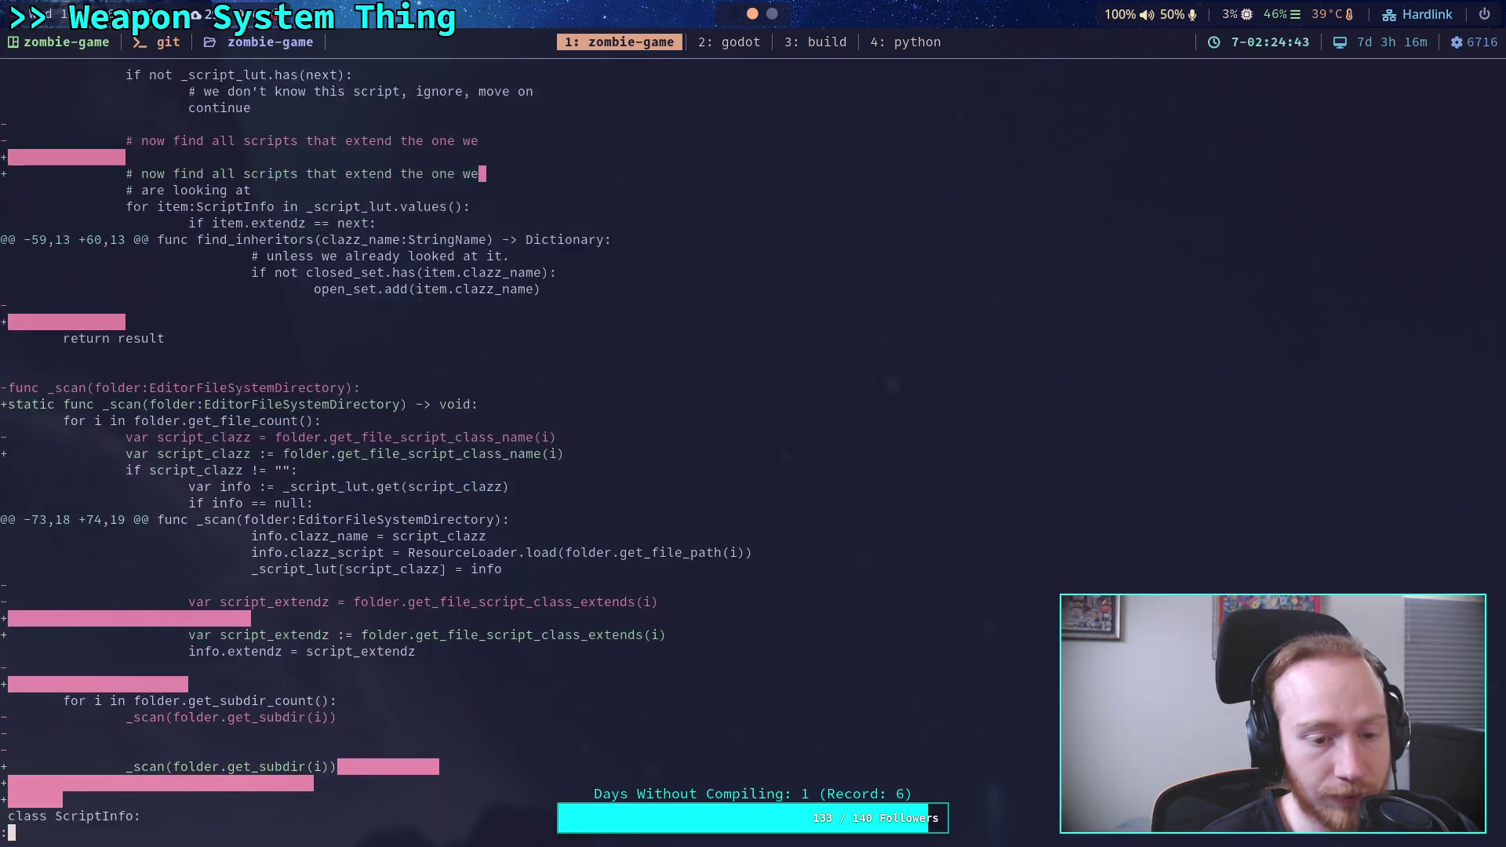
pyautogui.scroll(-2, 461, 448)
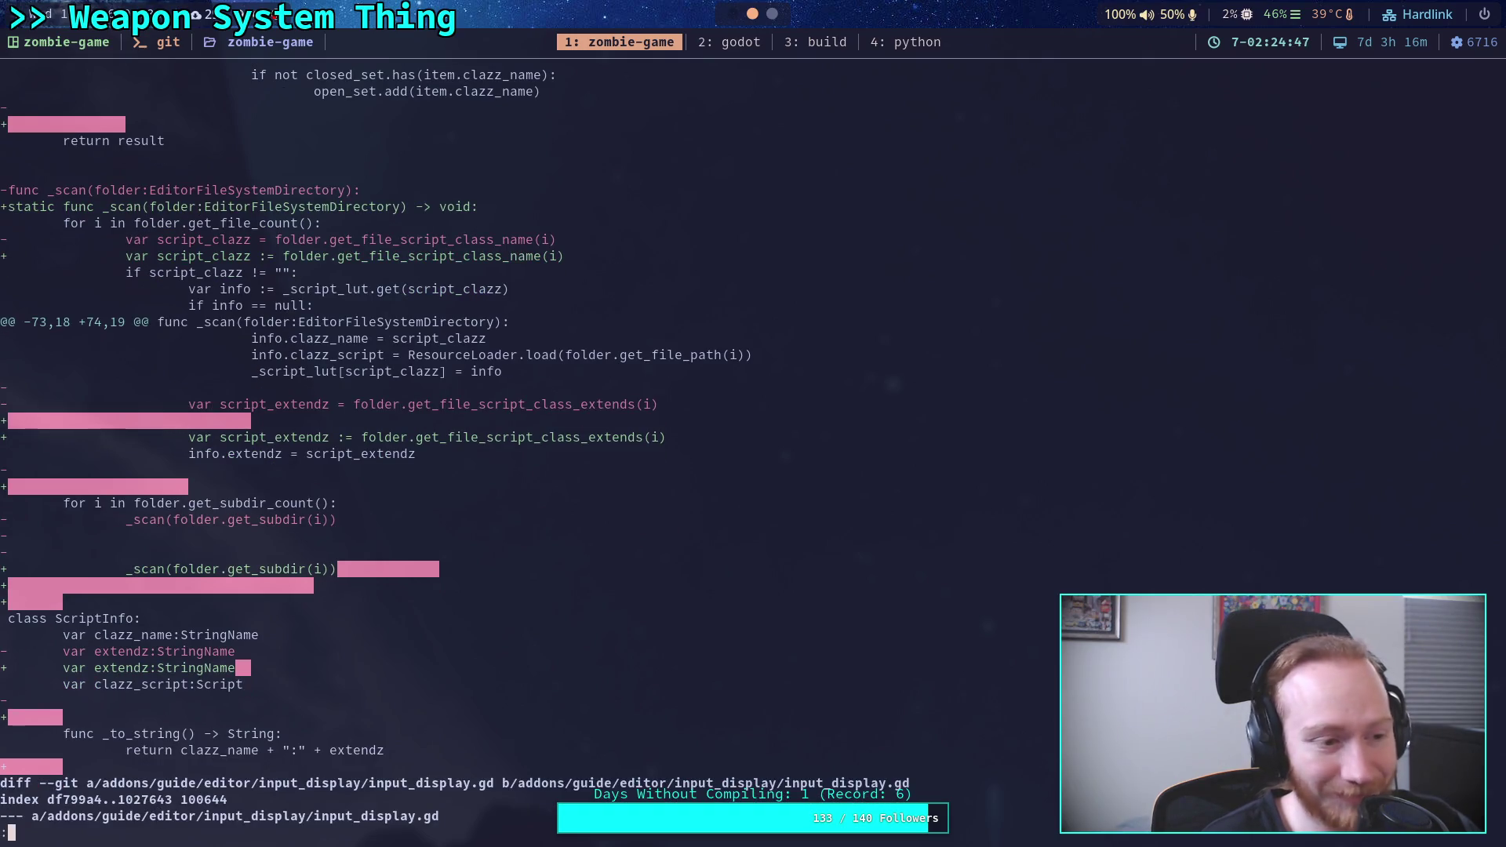
pyautogui.scroll(-1, 462, 448)
pyautogui.scroll(2, 461, 448)
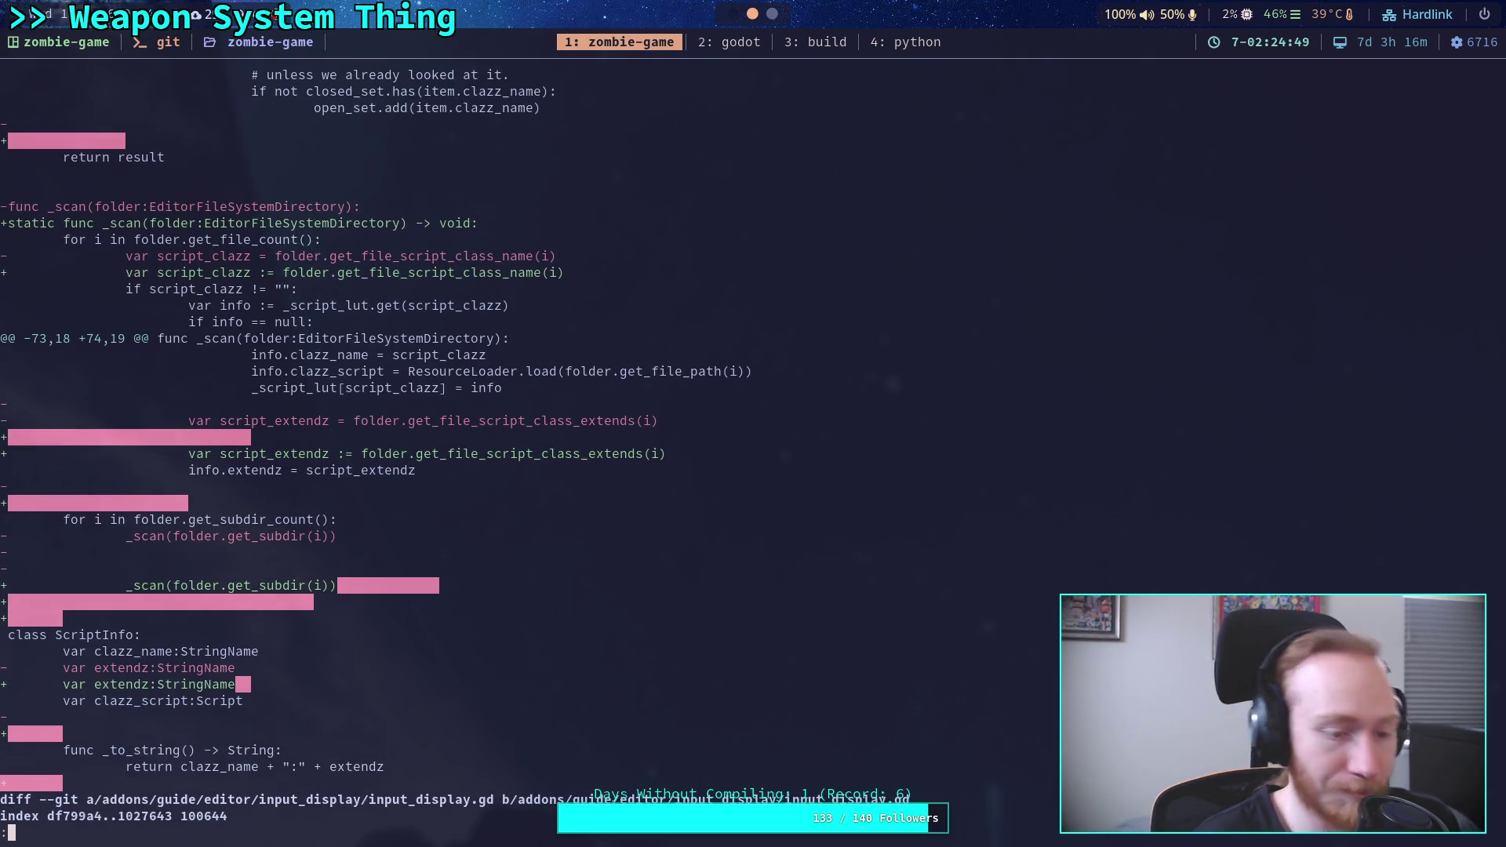
pyautogui.scroll(5, 462, 447)
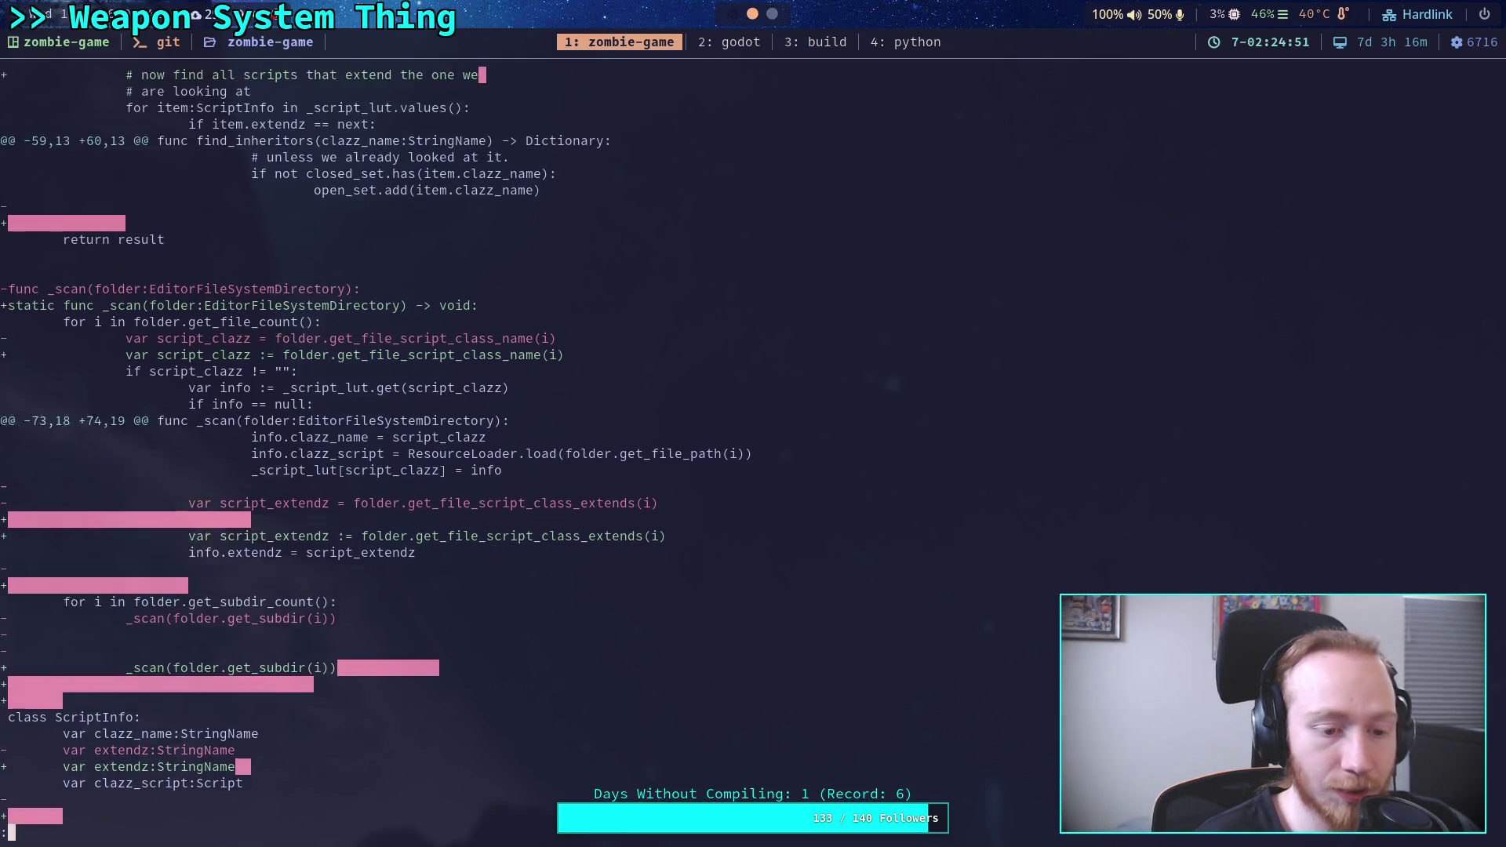
pyautogui.scroll(16, 462, 448)
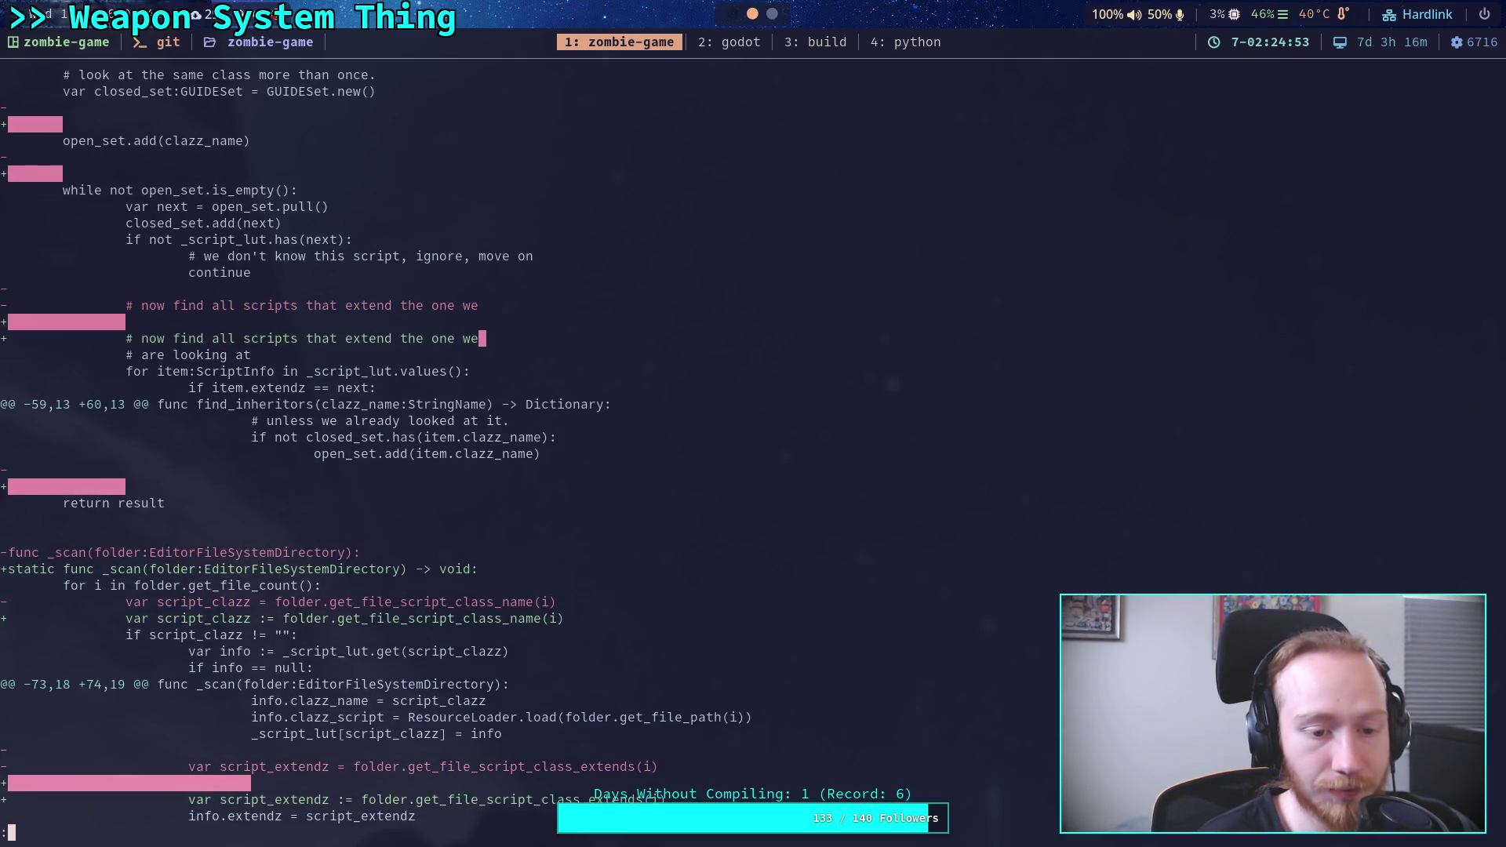
pyautogui.scroll(10, 461, 448)
# Quit the pager, discard the half-typed git add, and rerun git diff
pyautogui.write('qgit add')
pyautogui.press('Tab')
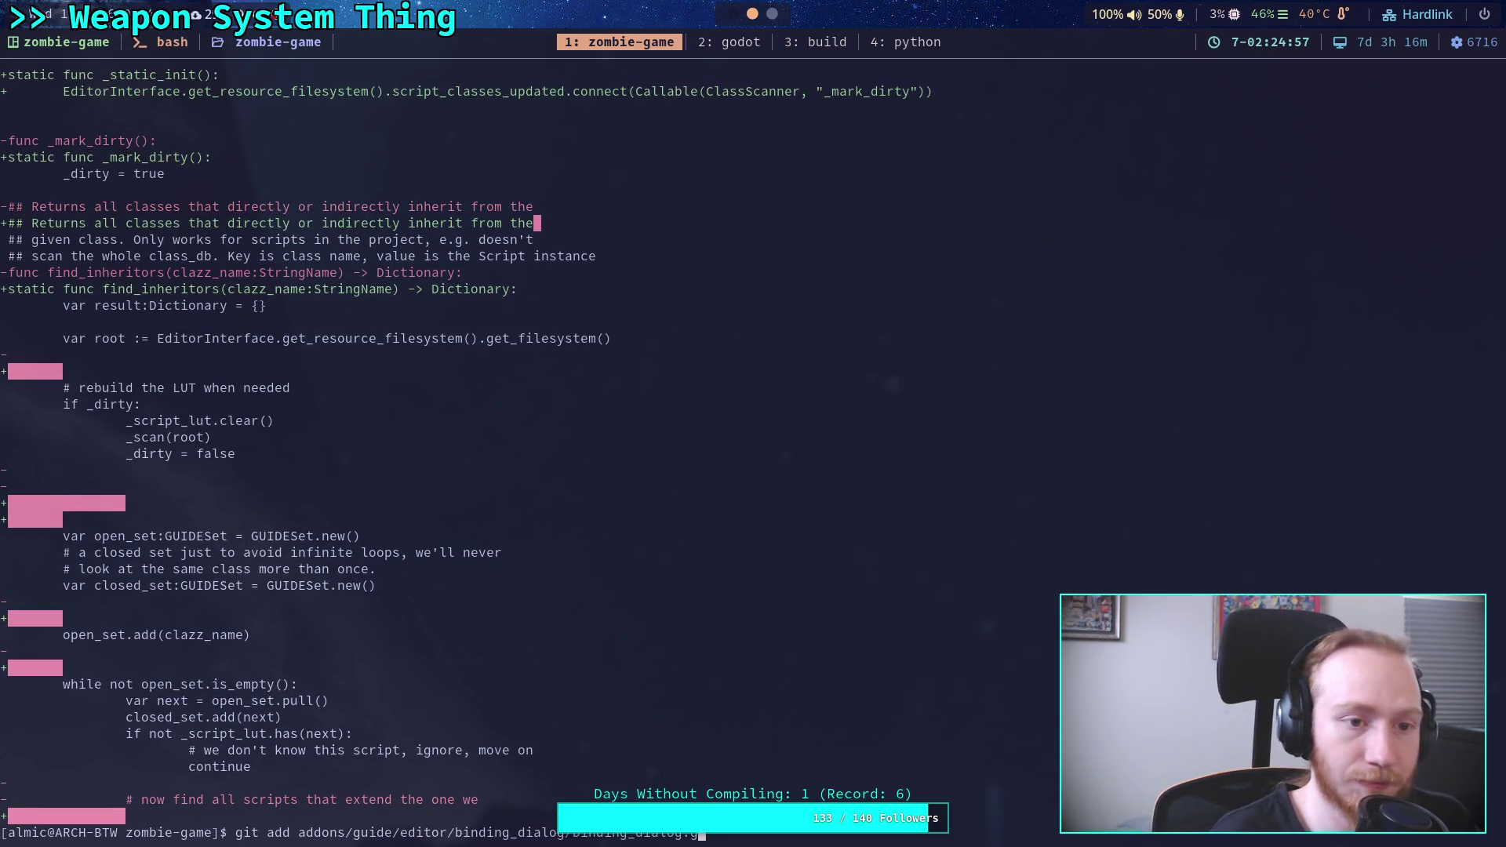
pyautogui.scroll(5, 696, 616)
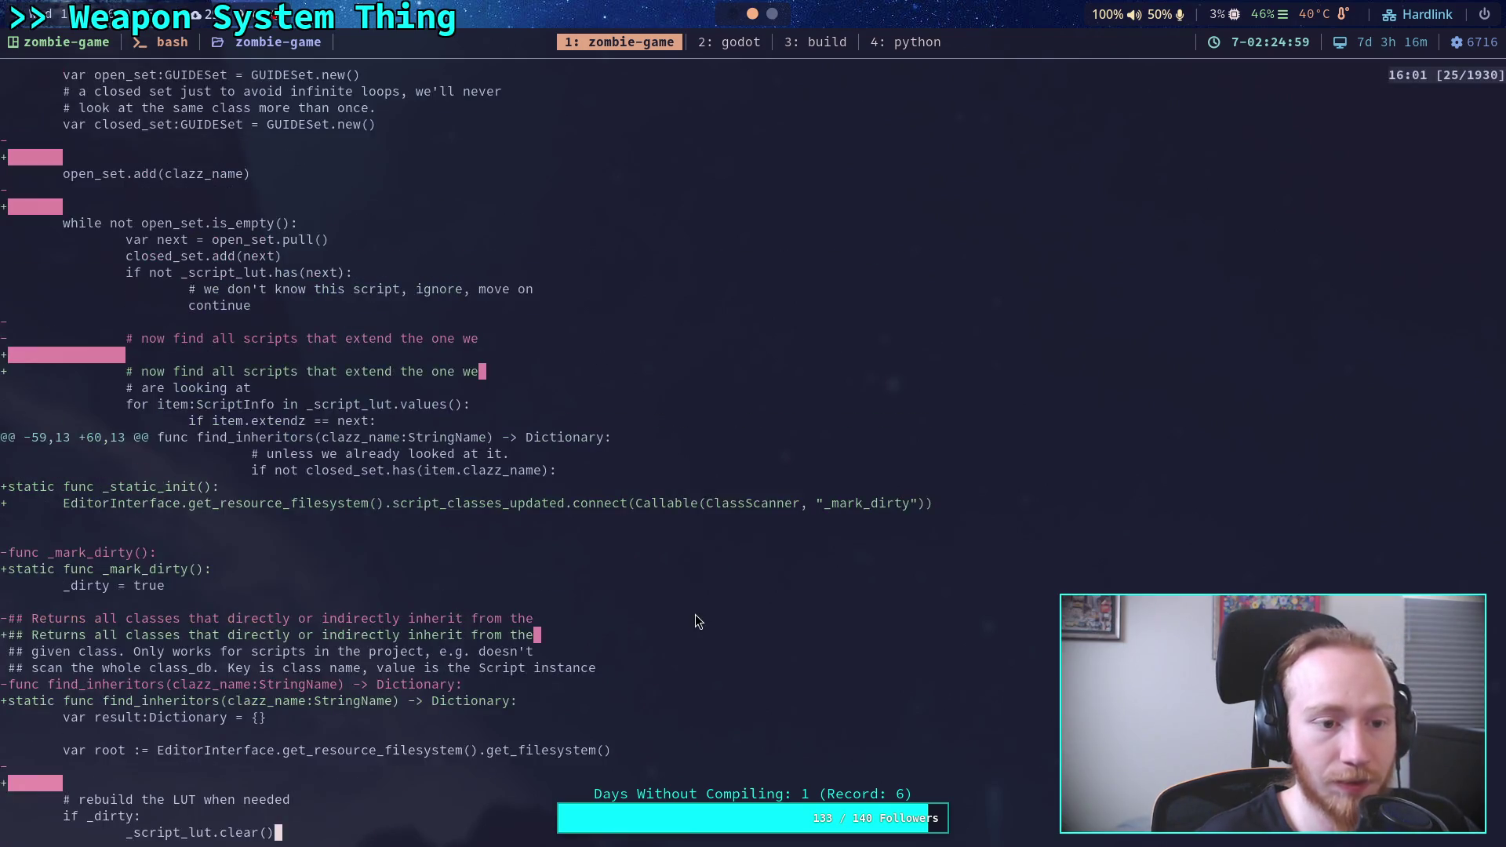
pyautogui.write('qqq')
pyautogui.press('BackSpace')
pyautogui.press('BackSpace')
pyautogui.press('BackSpace')
pyautogui.write('diff')
pyautogui.press('Return')
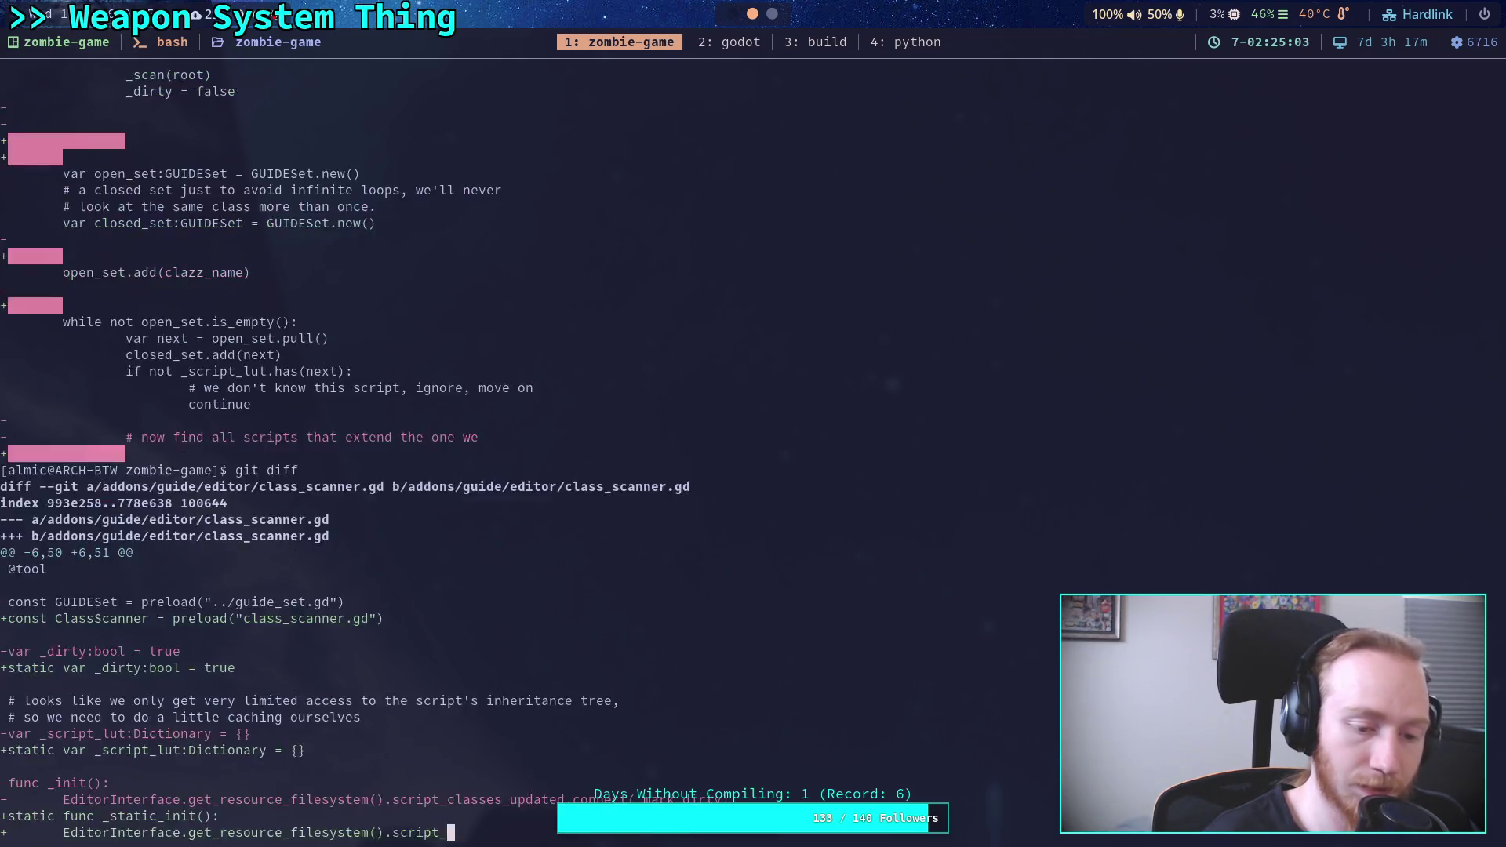
# Stage addons/guide/editor/class_scanner.gd and show the remaining unstaged diff
pyautogui.press('Up')
pyautogui.press('BackSpace')
pyautogui.press('BackSpace')
pyautogui.press('BackSpace')
pyautogui.write('add addons/ge')
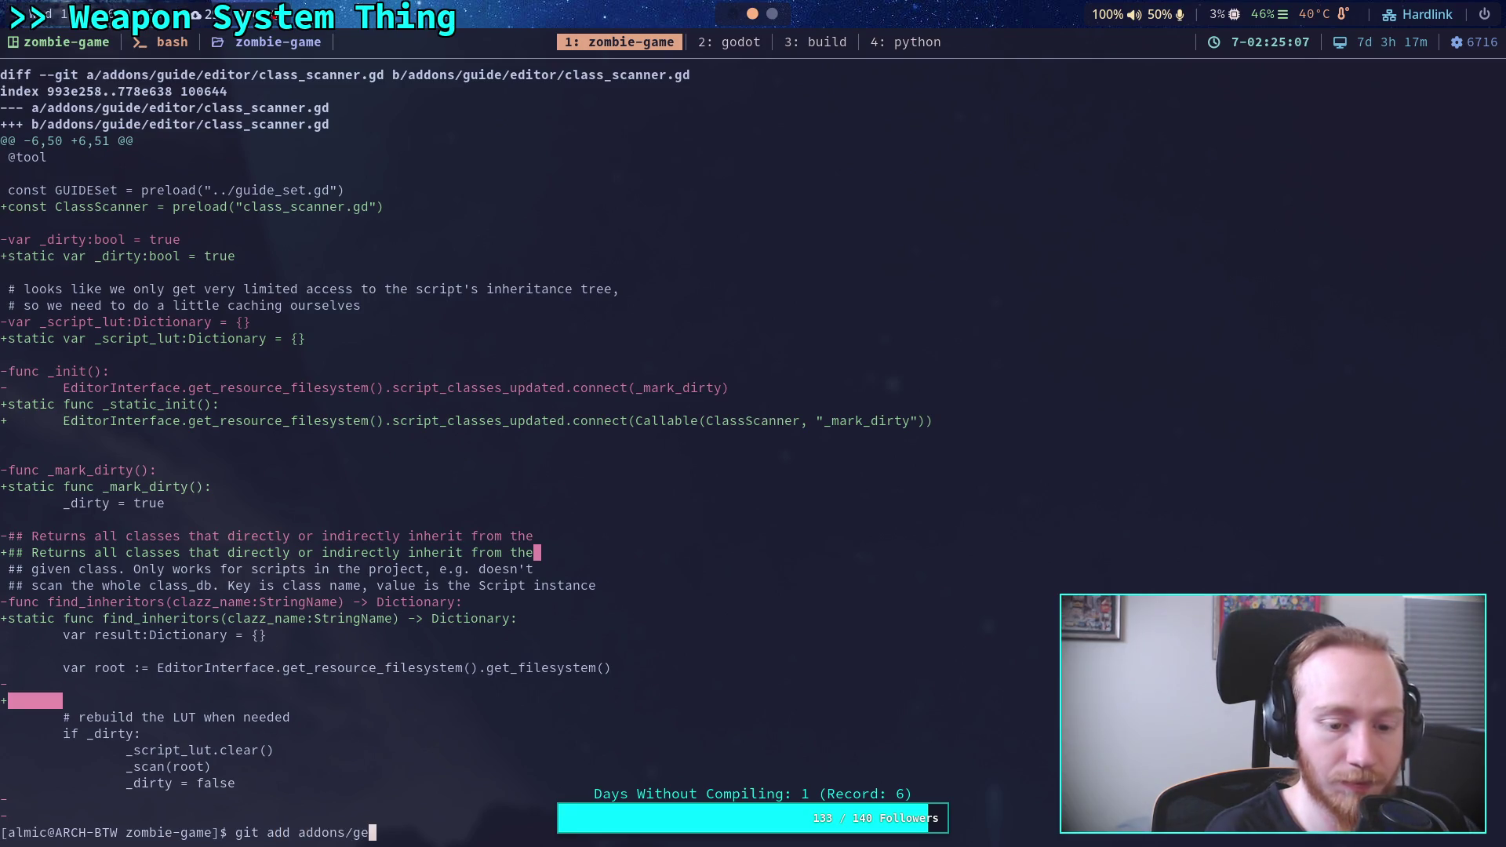
pyautogui.press('Tab')
pyautogui.write('e')
pyautogui.press('Tab')
pyautogui.write('c')
pyautogui.press('Tab')
pyautogui.press('Return')
pyautogui.write('git diff')
pyautogui.press('Return')
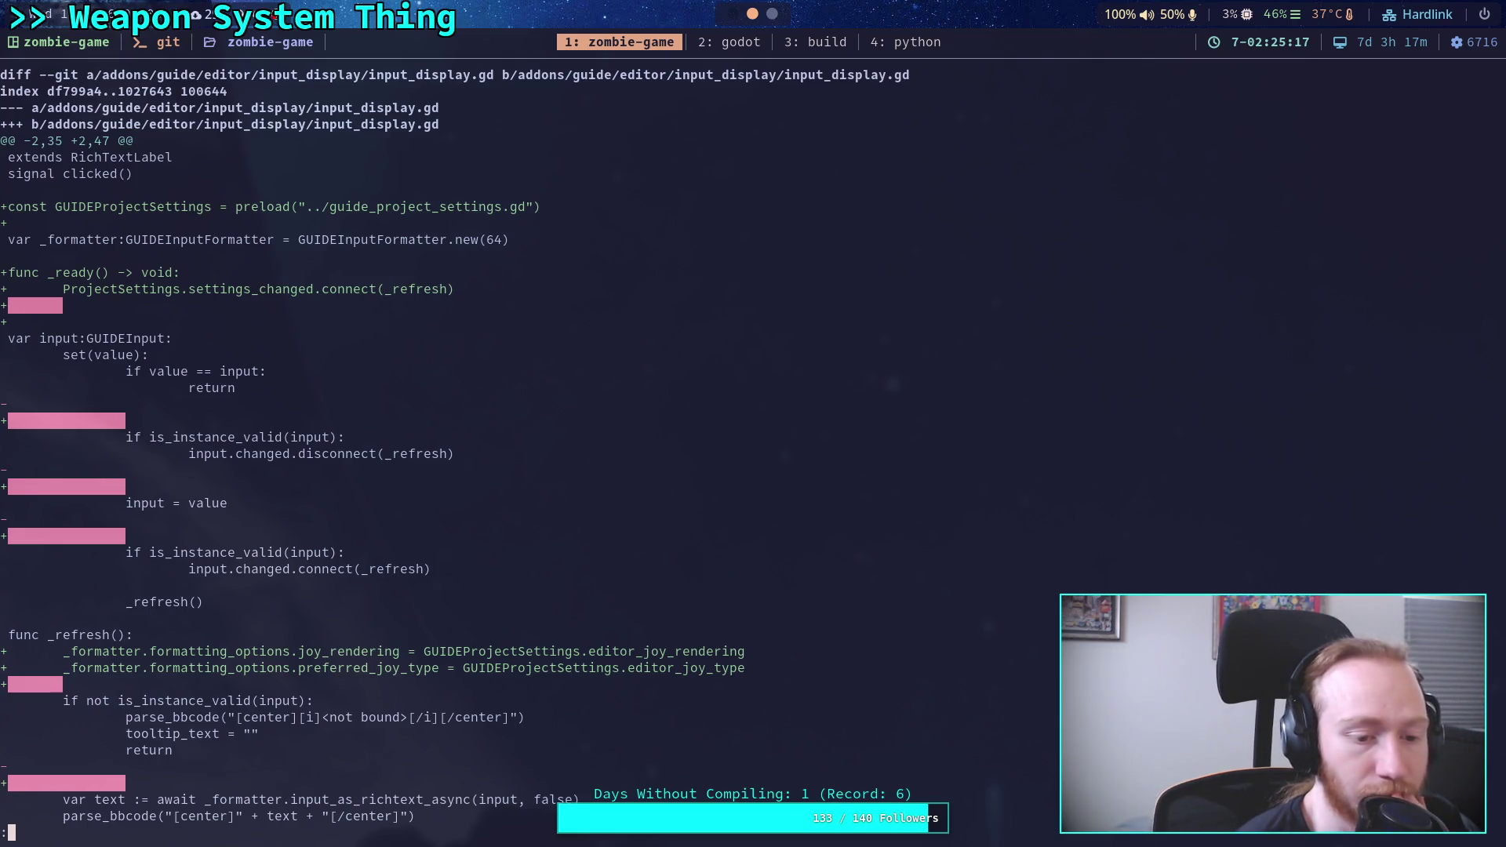
# Scroll through the input_display.gd diff preloading GUIDEProjectSettings
pyautogui.scroll(-7, 530, 471)
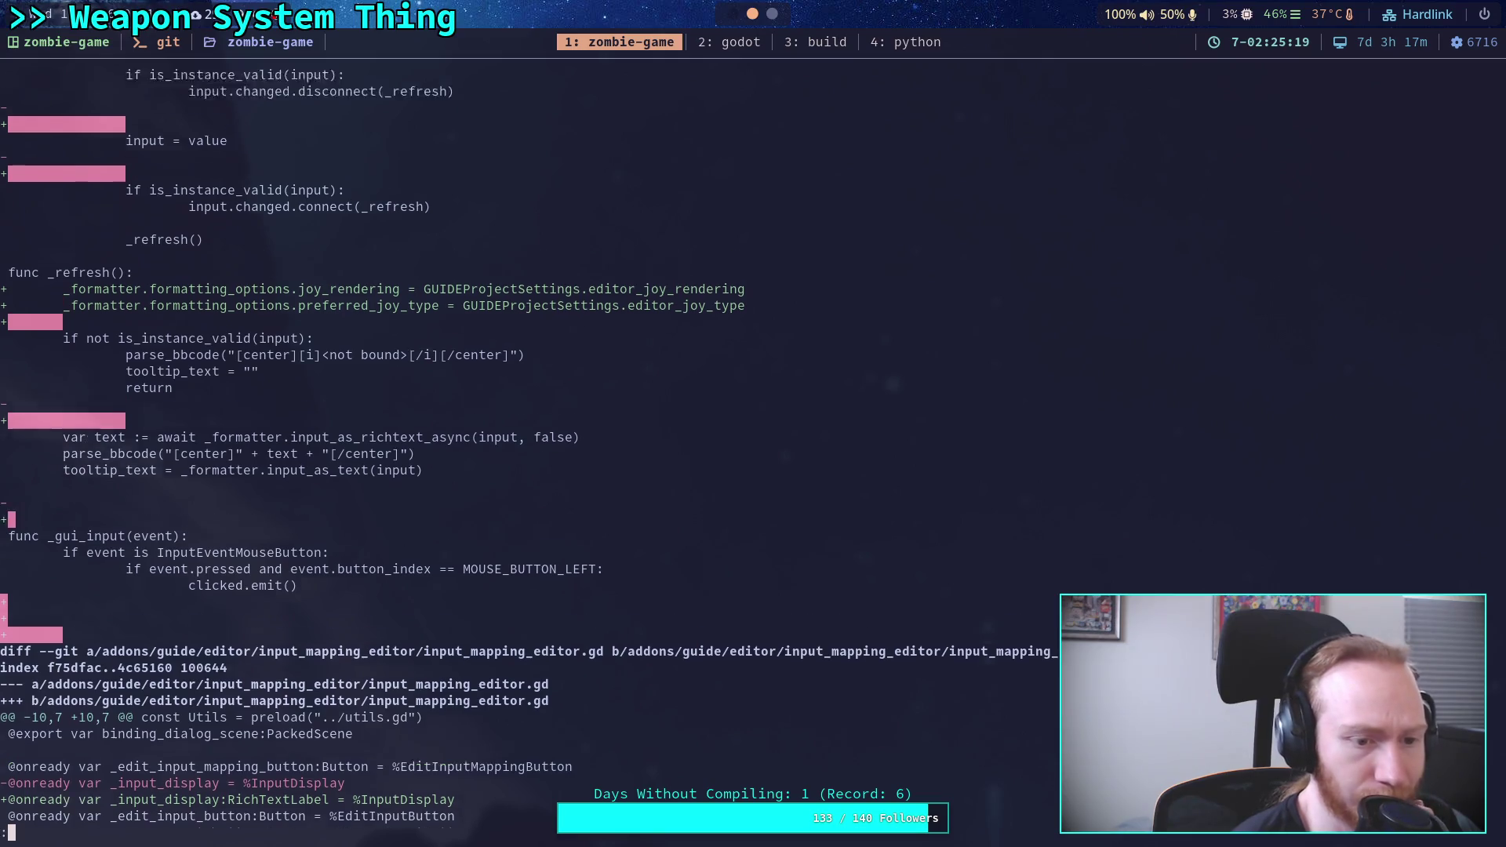
pyautogui.scroll(3, 530, 438)
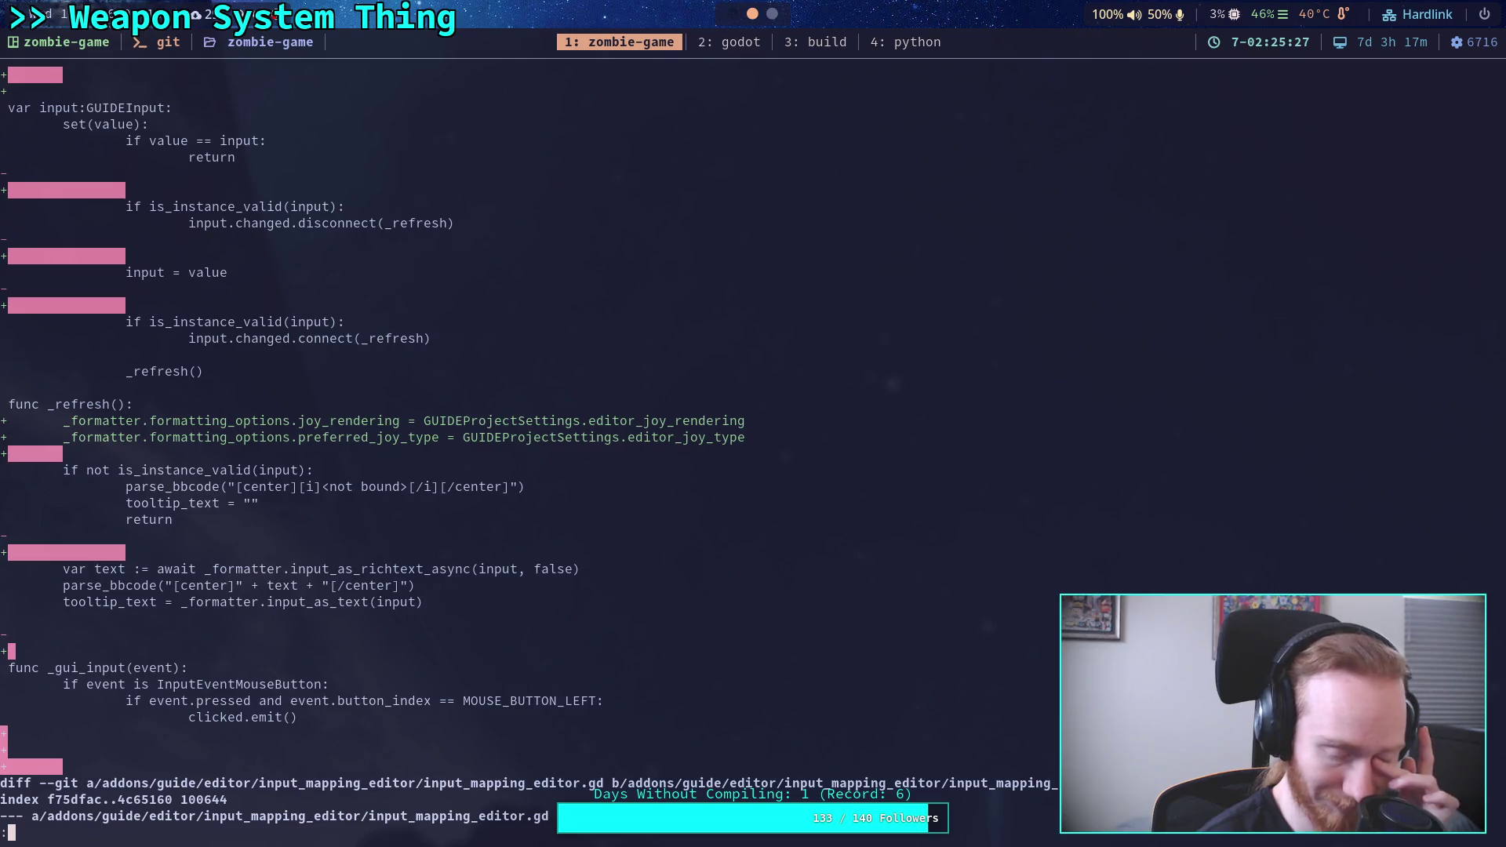
pyautogui.scroll(4, 530, 439)
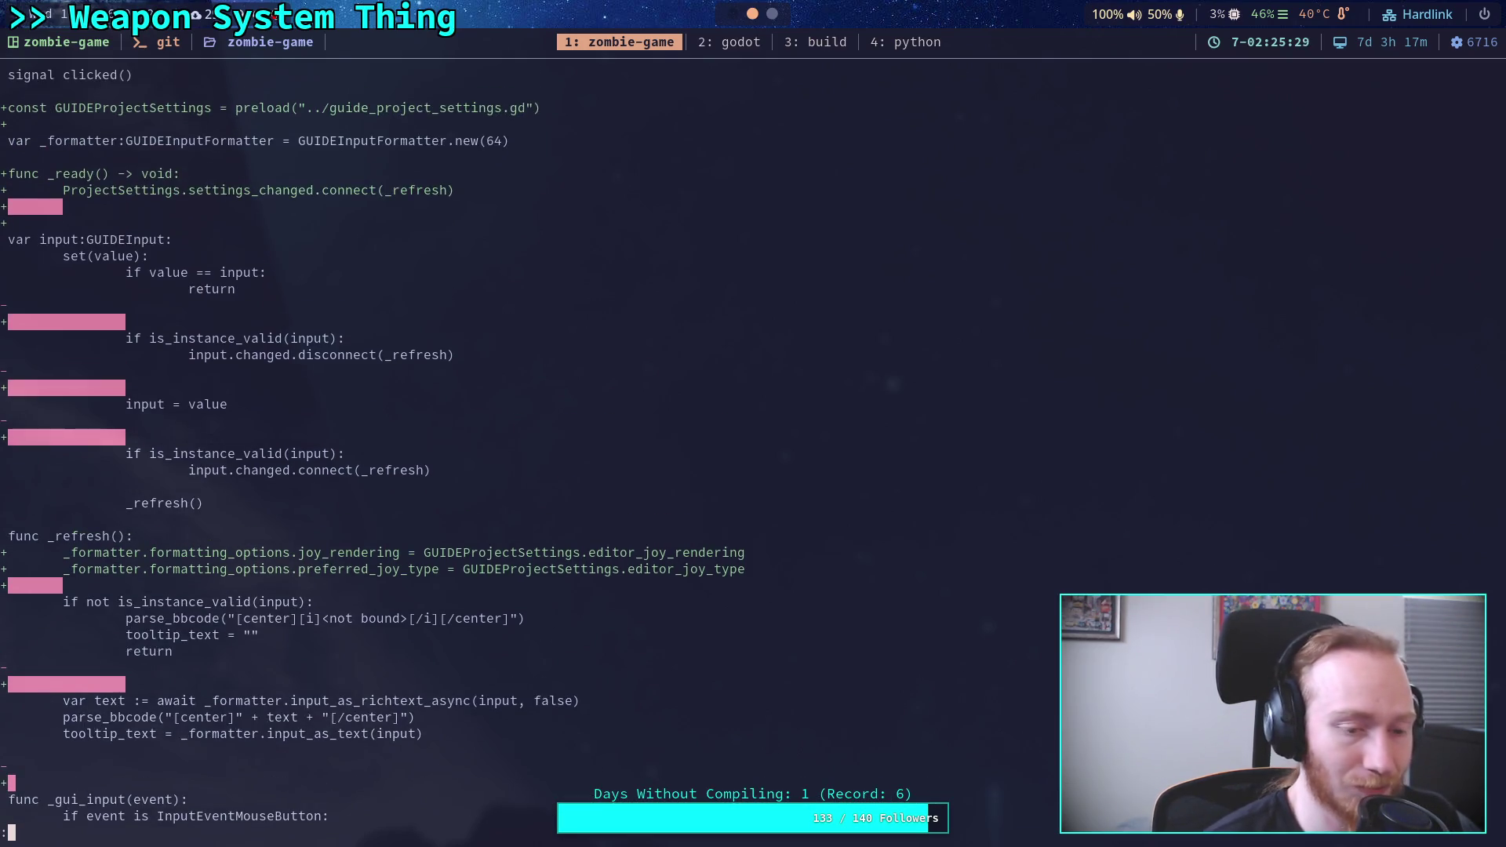
# Stage addons/guide/editor/input_display/input_display.gd and rerun git diff
pyautogui.write('qgit add ad')
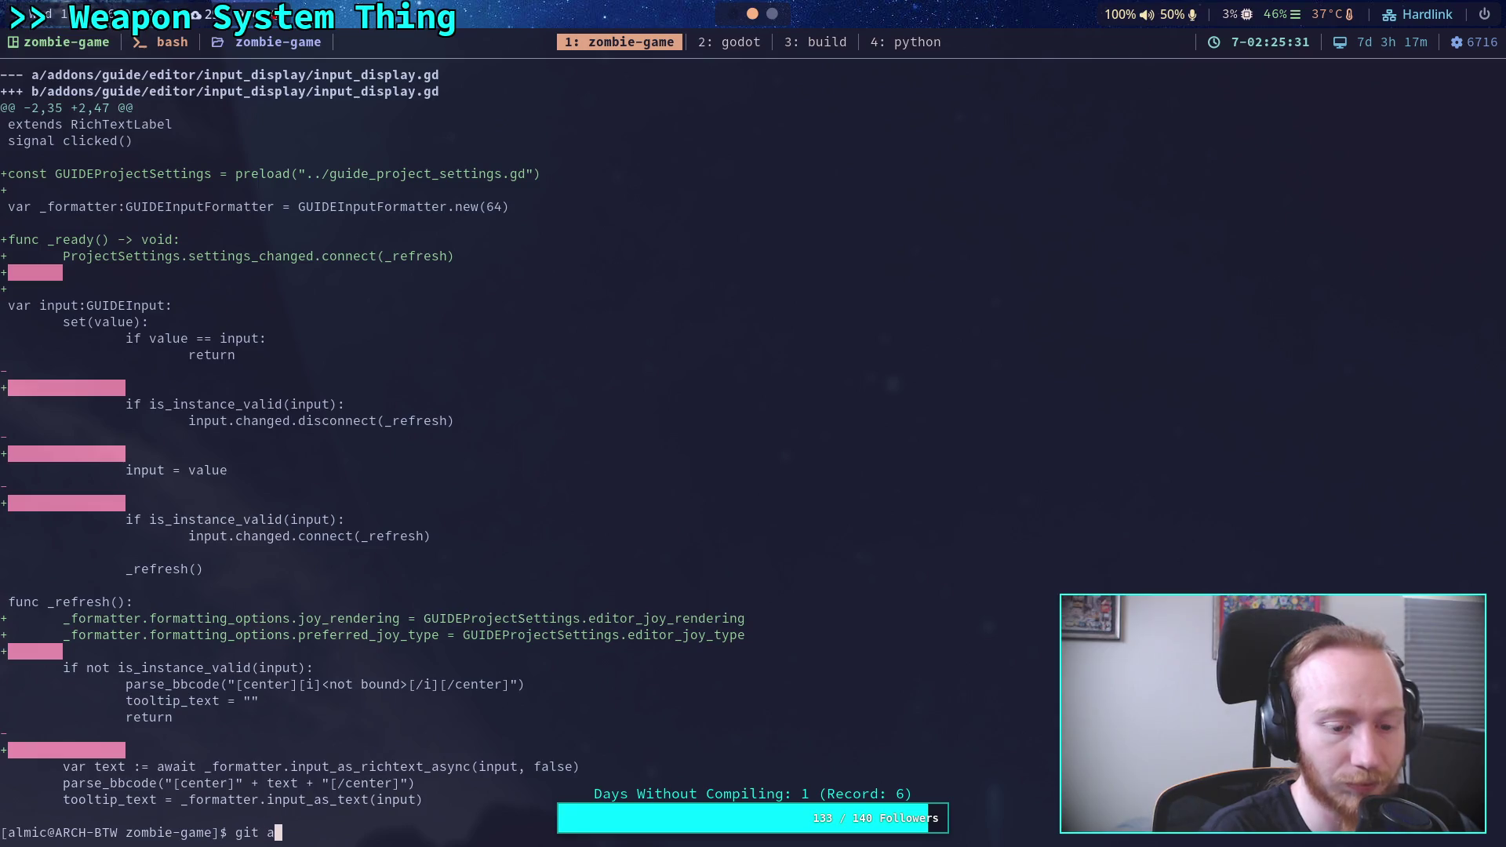
pyautogui.press('Tab')
pyautogui.write('ide/editor/input_')
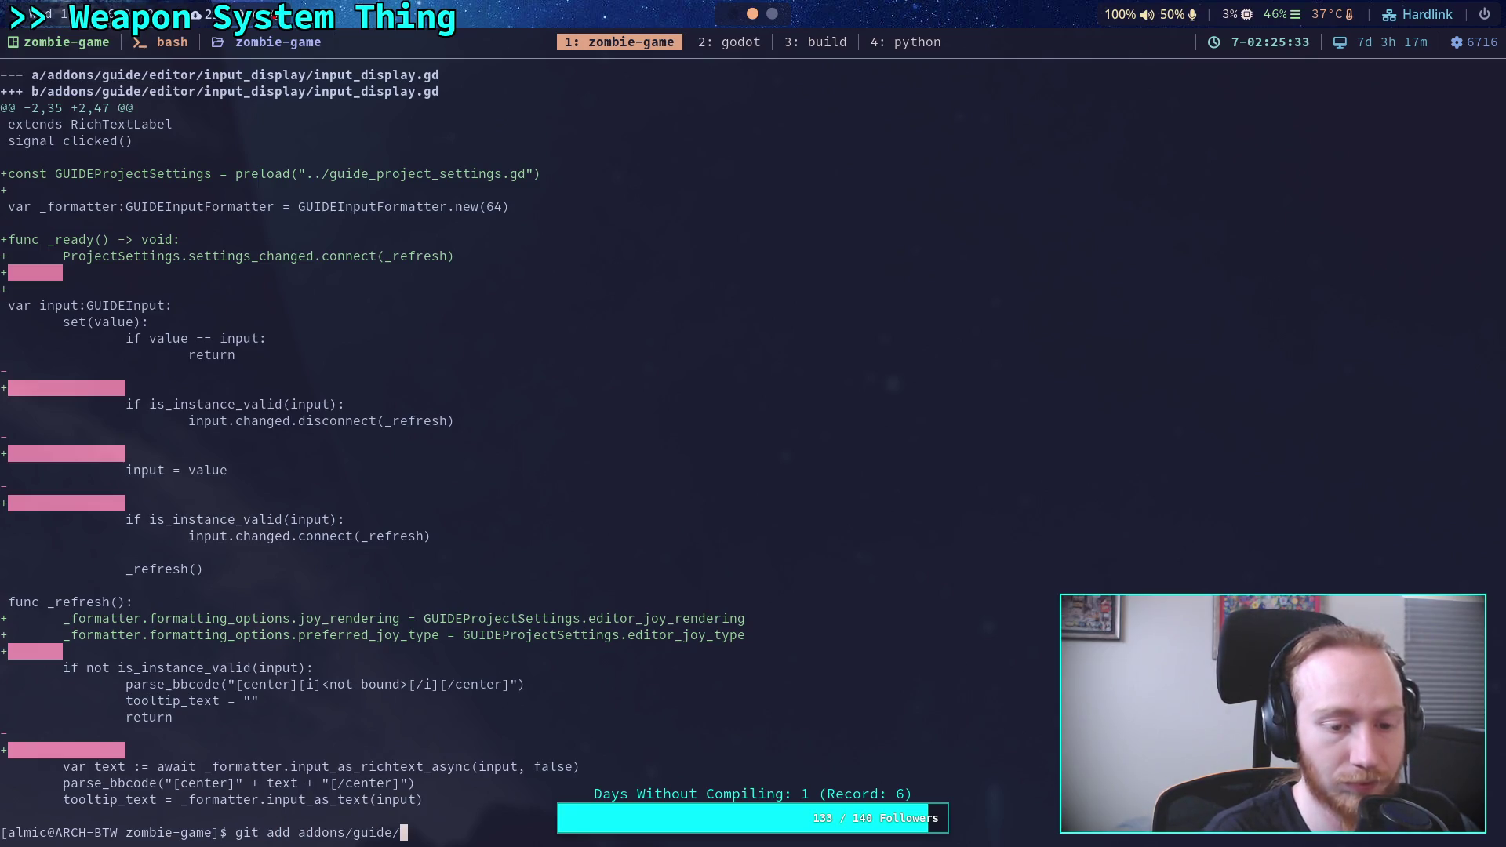
pyautogui.press('Tab')
pyautogui.write('inp')
pyautogui.press('Tab')
pyautogui.write('gd')
pyautogui.press('Return')
pyautogui.write('git diff')
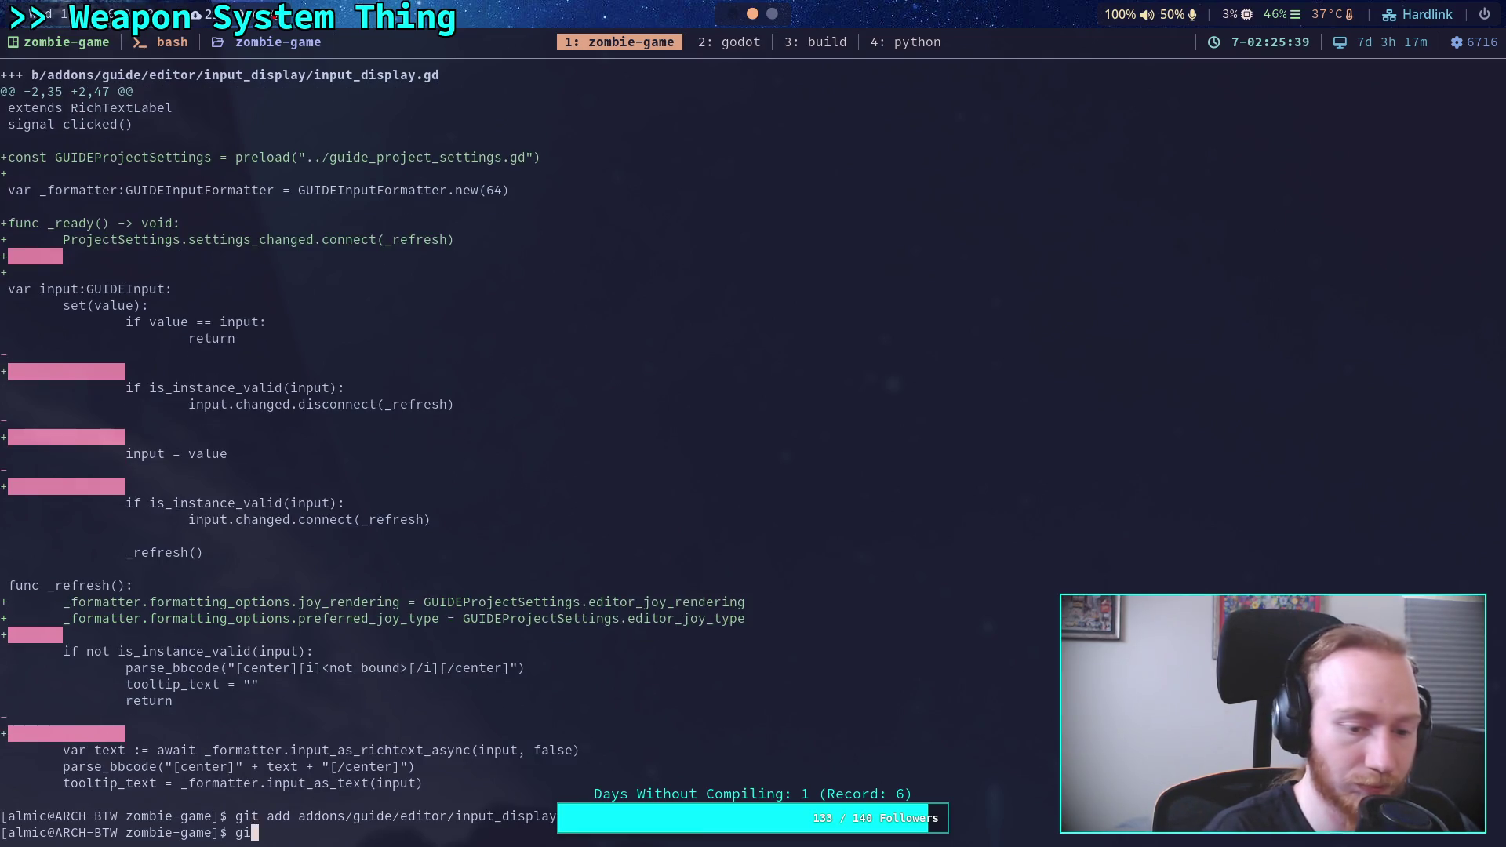
pyautogui.press('Return')
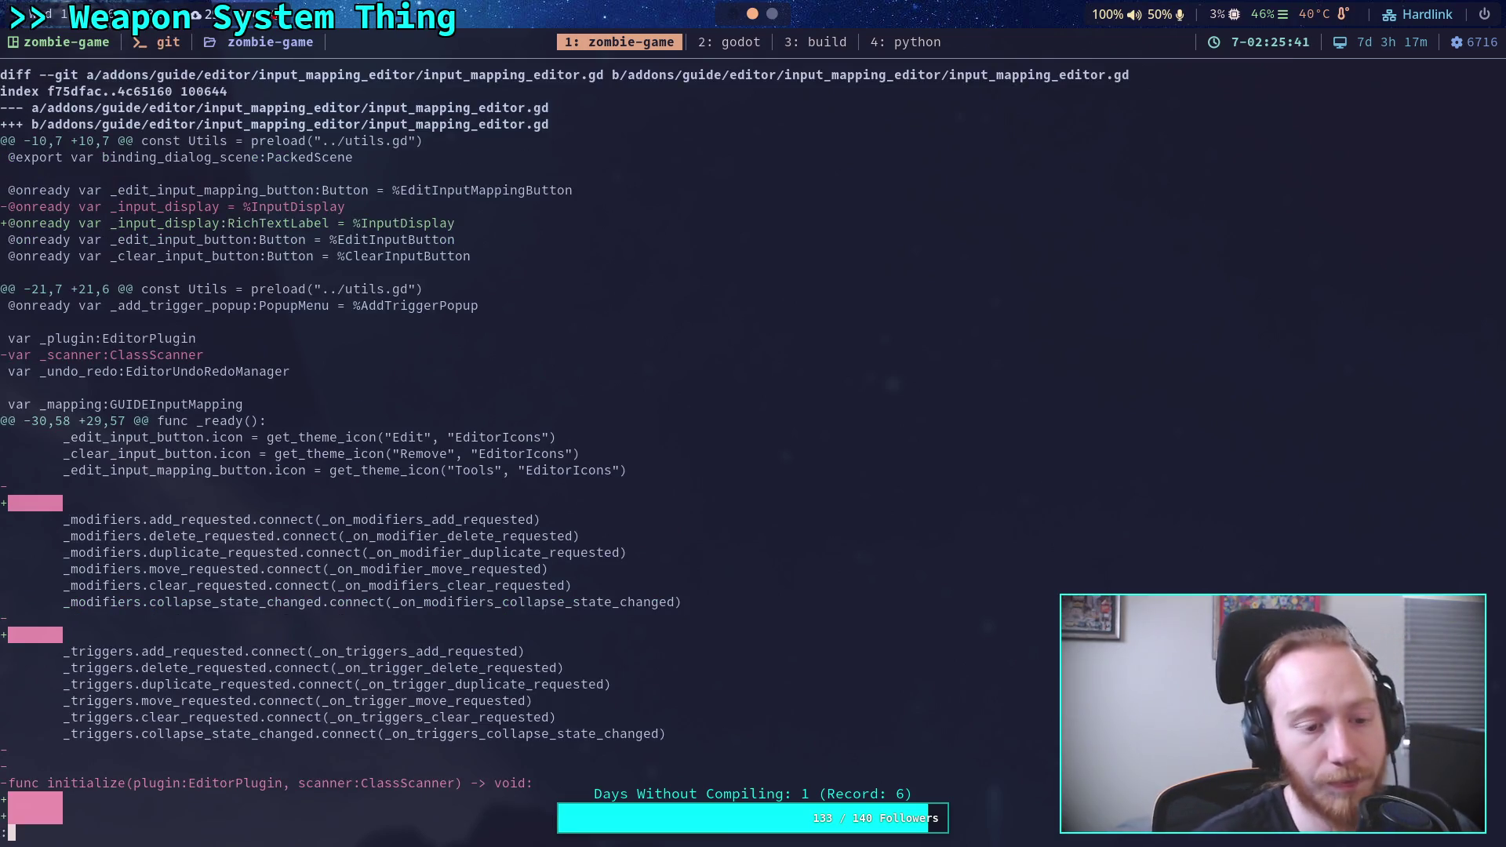
# Scroll through the input_mapping_editor.gd diff typing _input_display as RichTextLabel and removing _scanner
pyautogui.press('j')
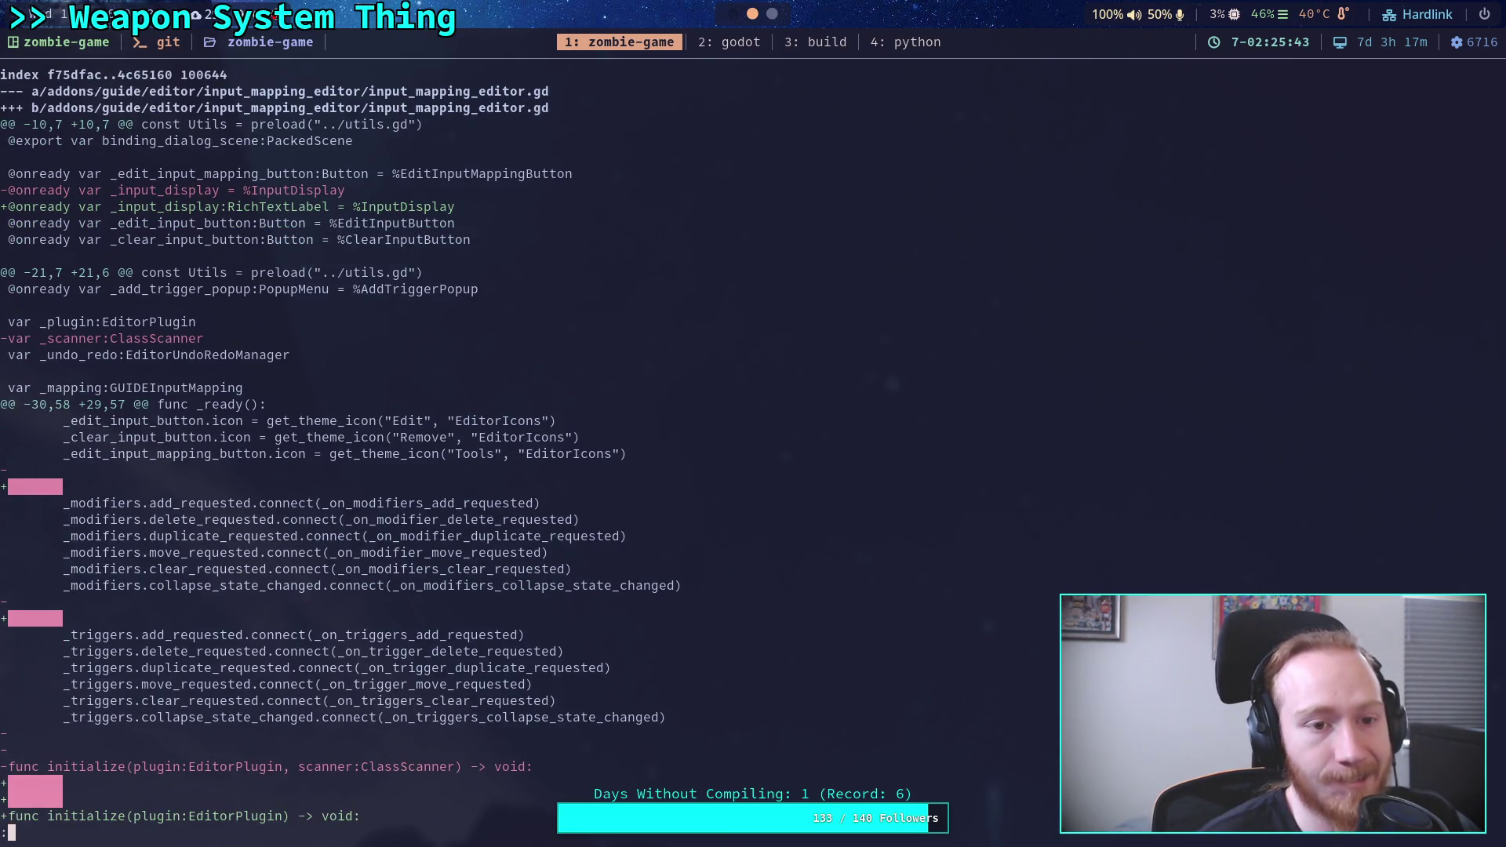
pyautogui.scroll(-11, 340, 447)
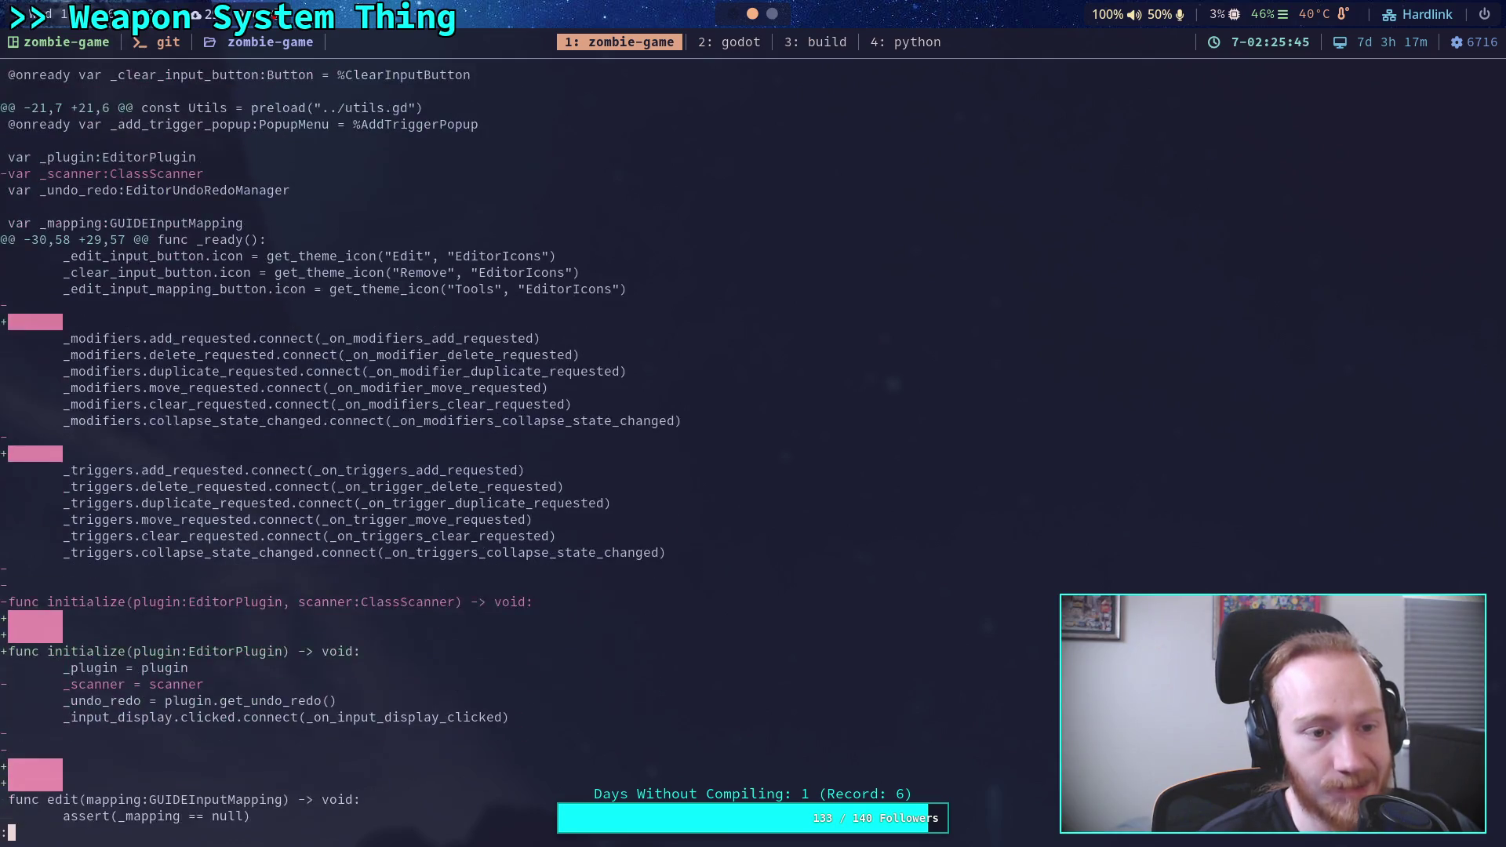
pyautogui.scroll(-10, 656, 440)
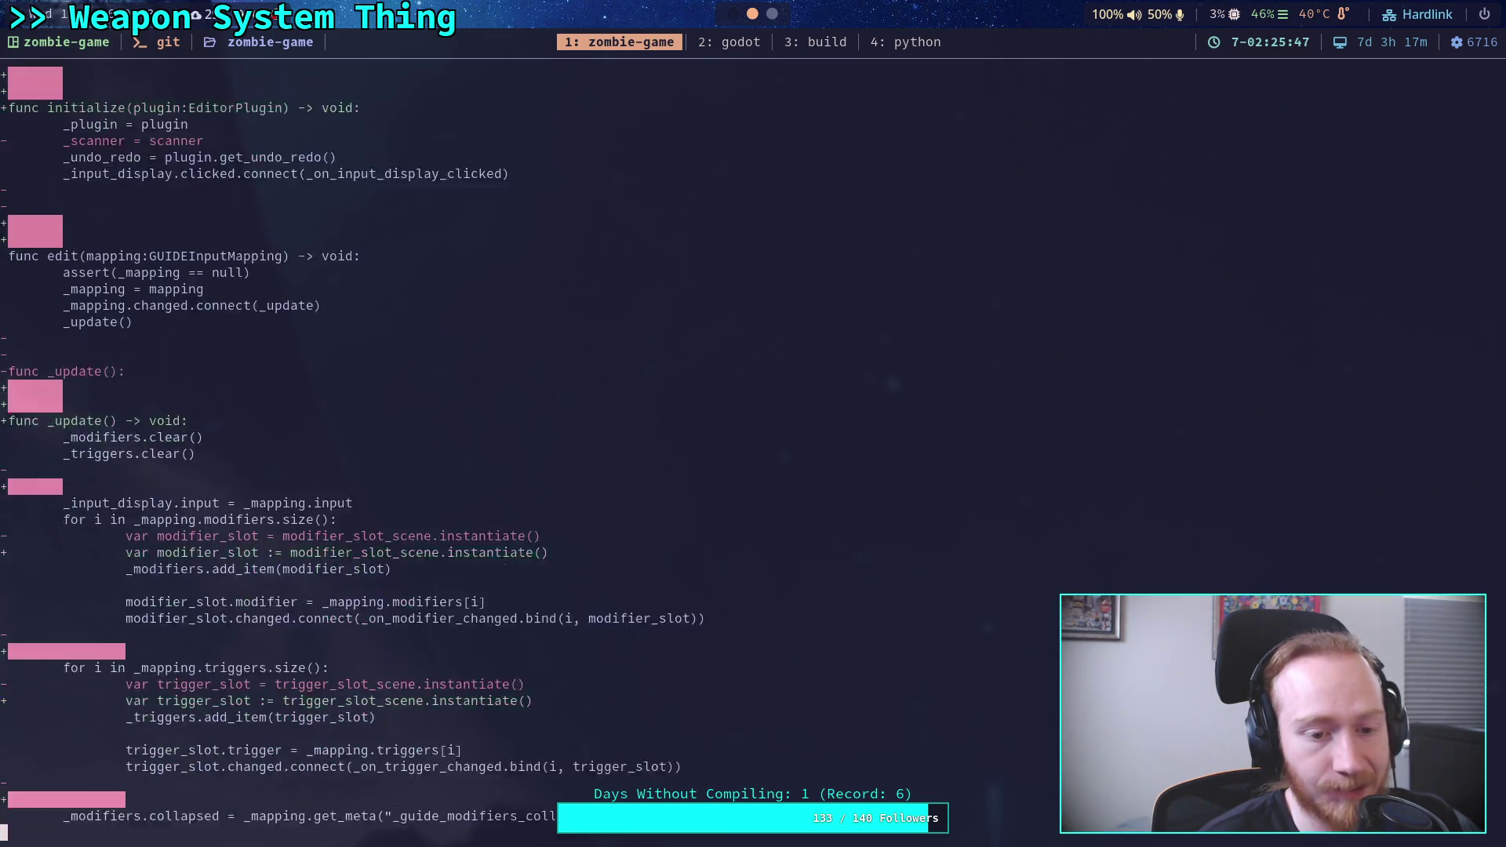
pyautogui.scroll(-7, 404, 445)
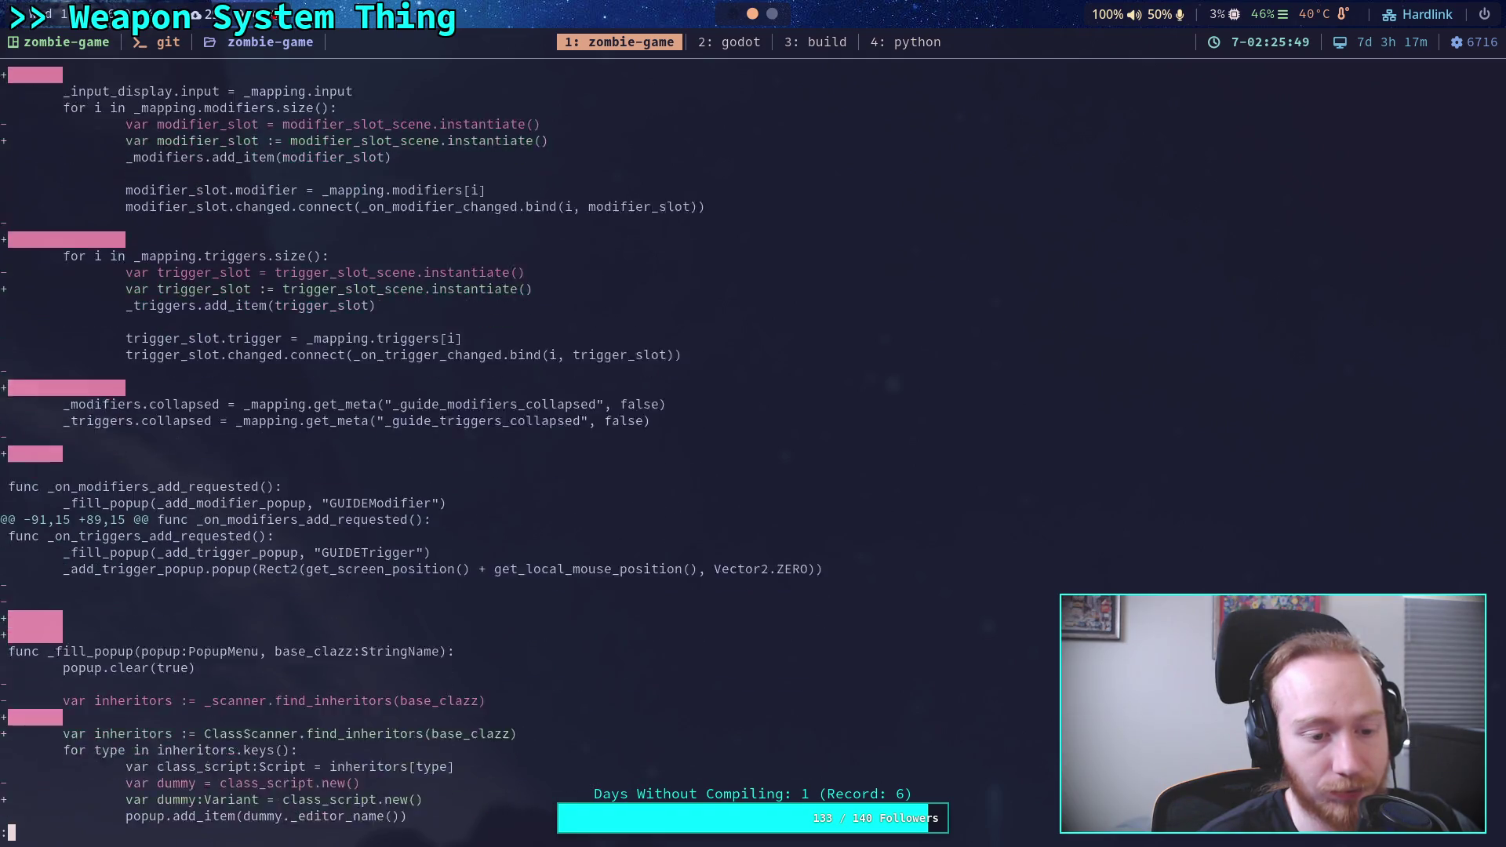
pyautogui.scroll(-9, 334, 445)
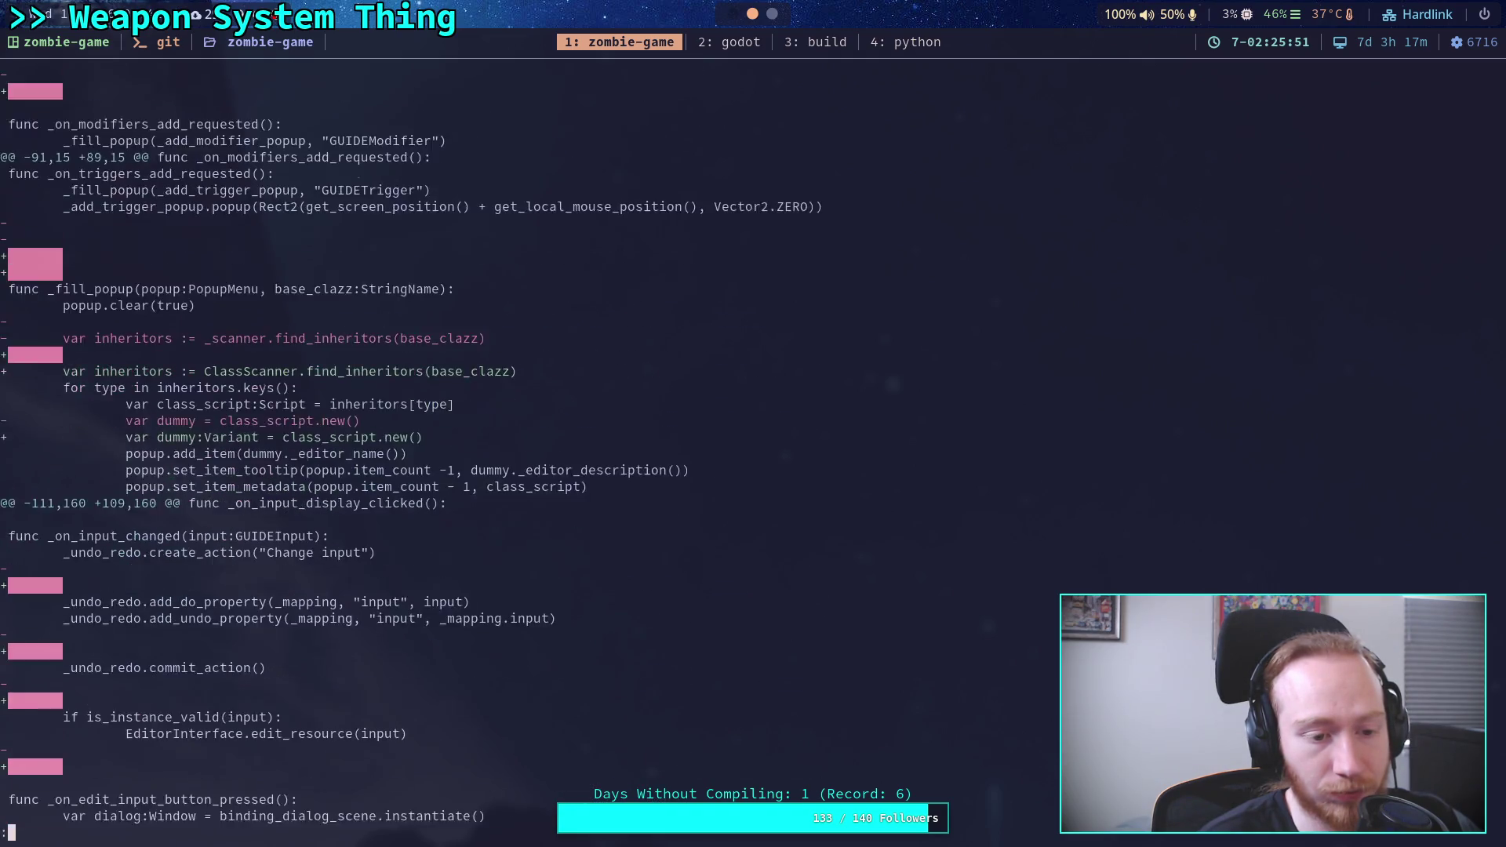
pyautogui.scroll(-7, 334, 445)
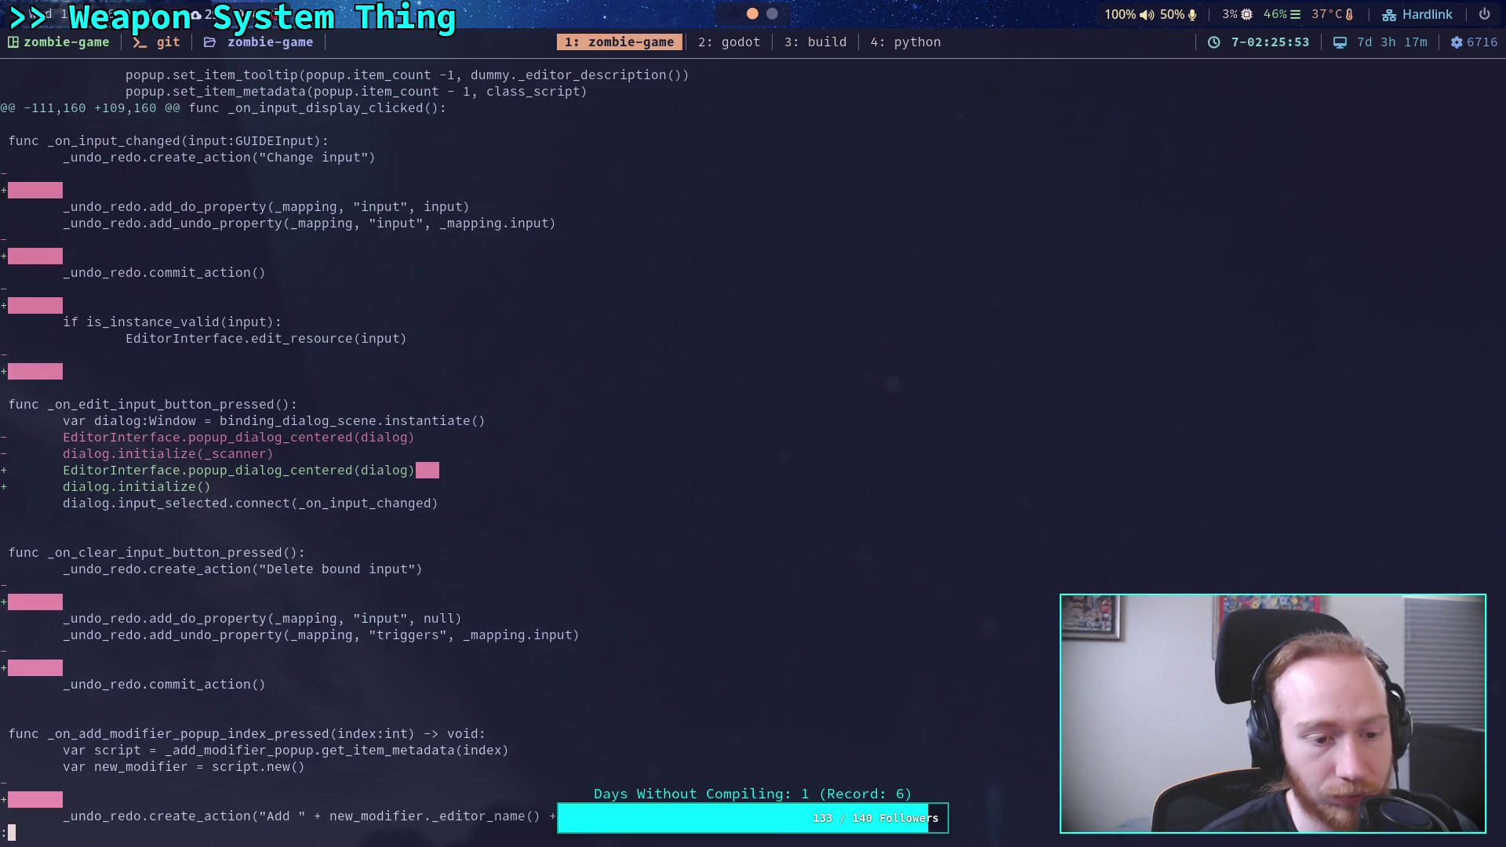
pyautogui.scroll(-9, 332, 445)
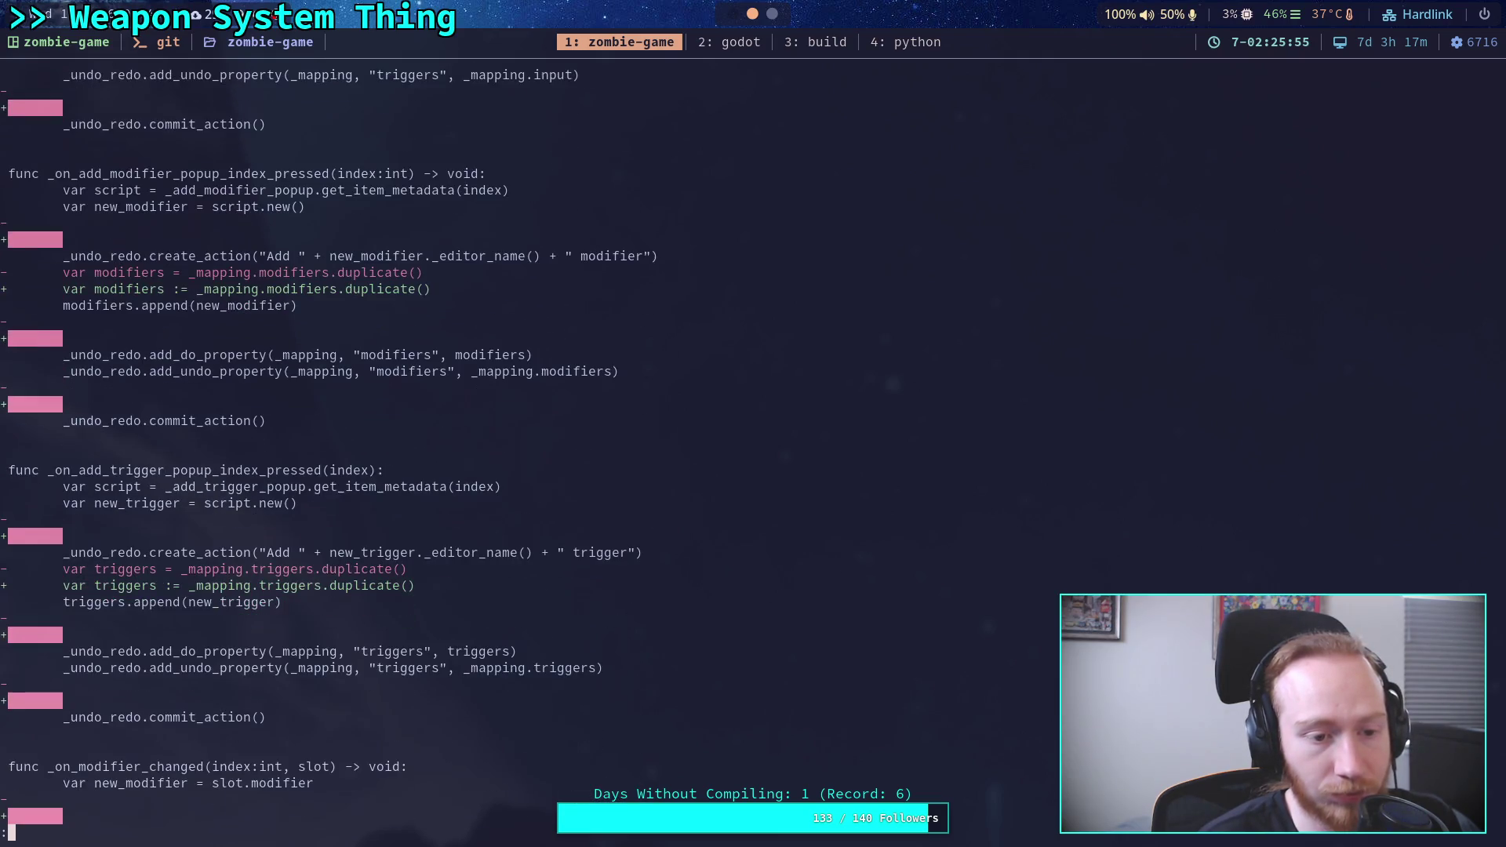
pyautogui.scroll(-13, 333, 445)
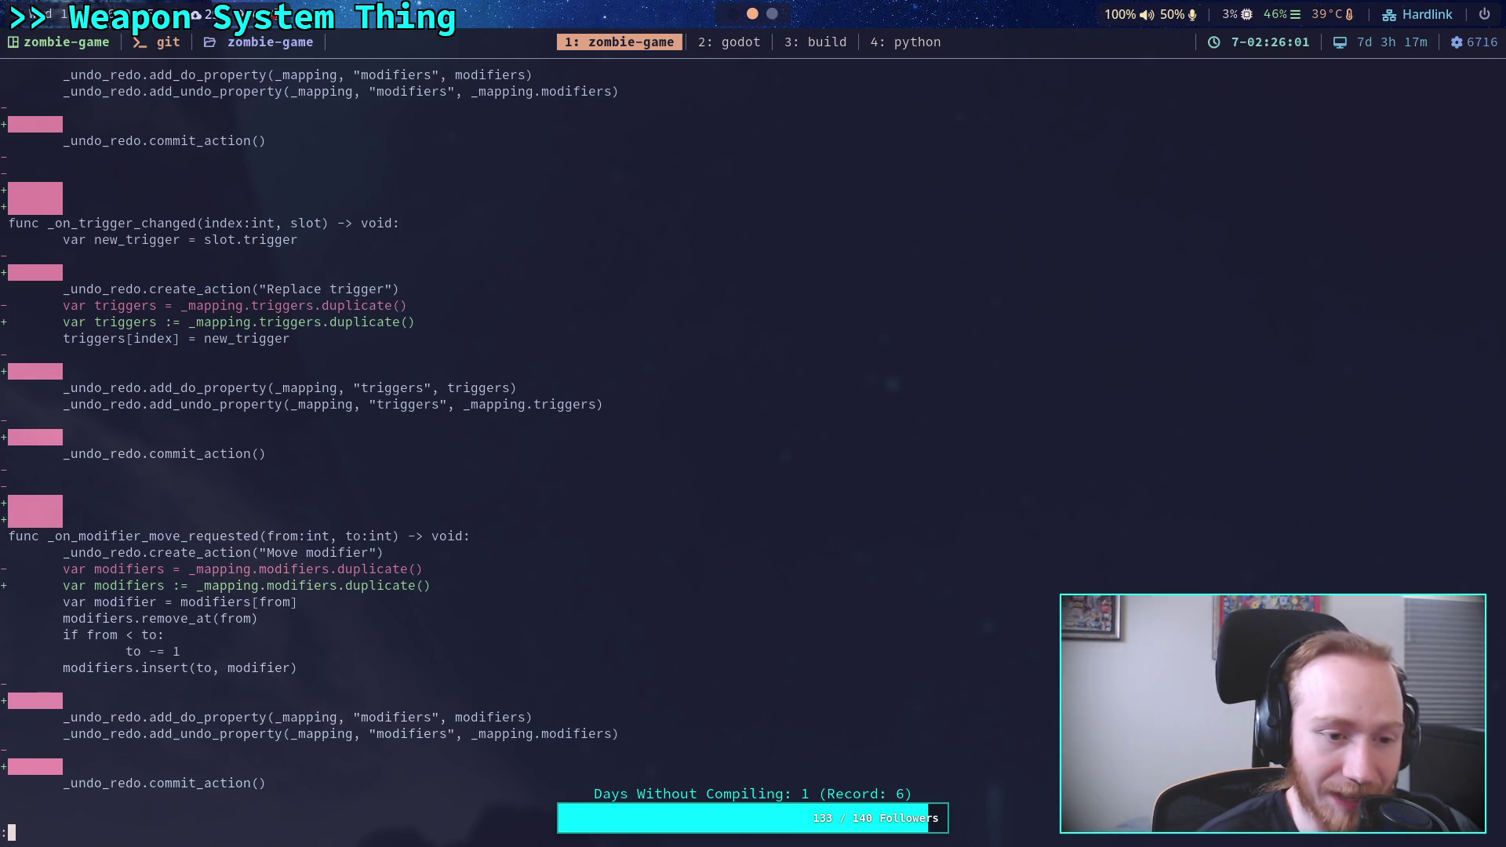
pyautogui.scroll(-4, 332, 445)
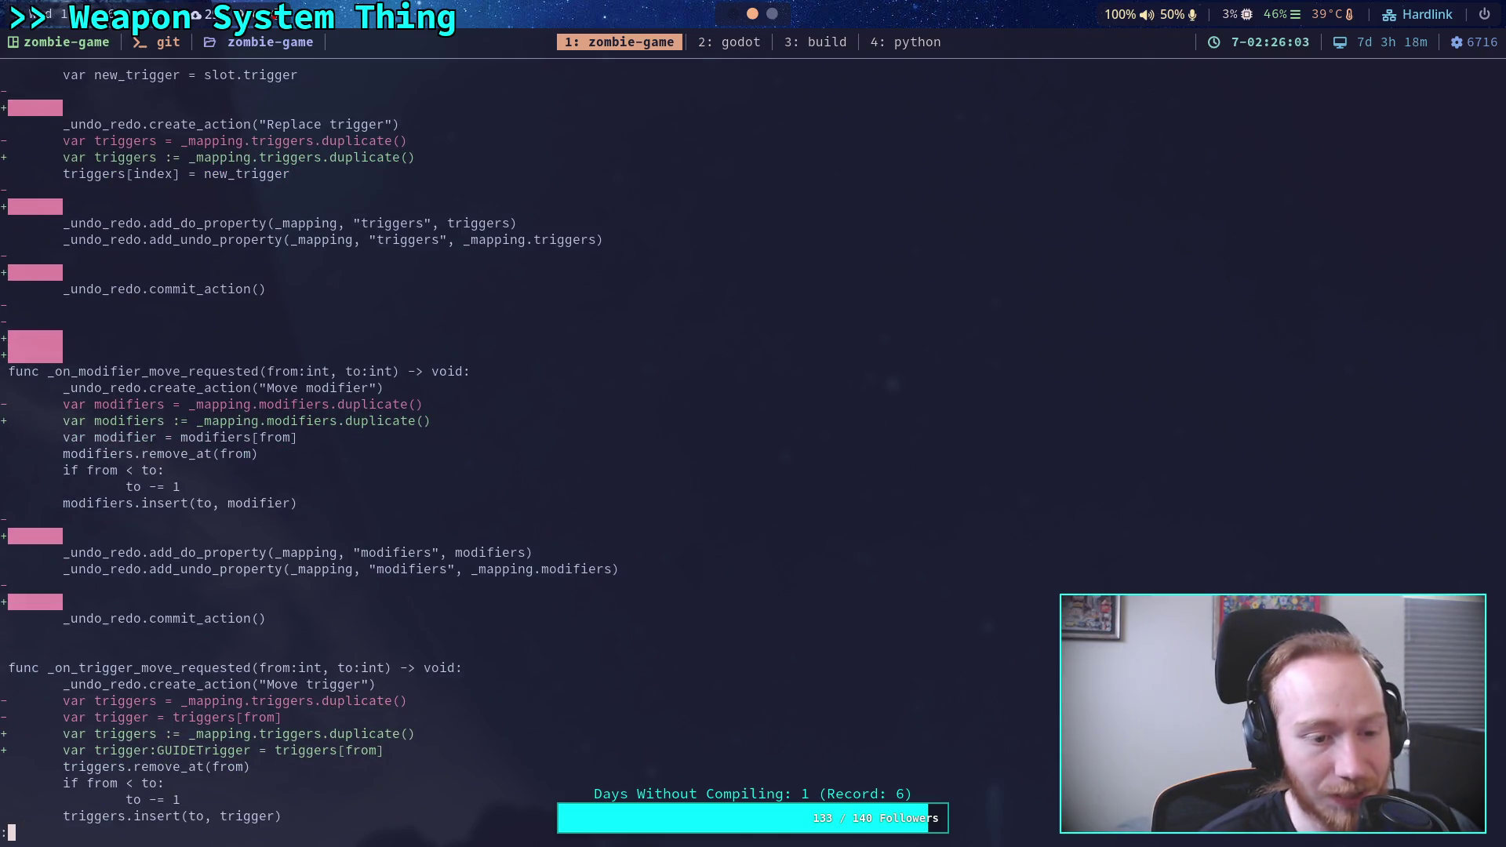
pyautogui.scroll(-2, 655, 430)
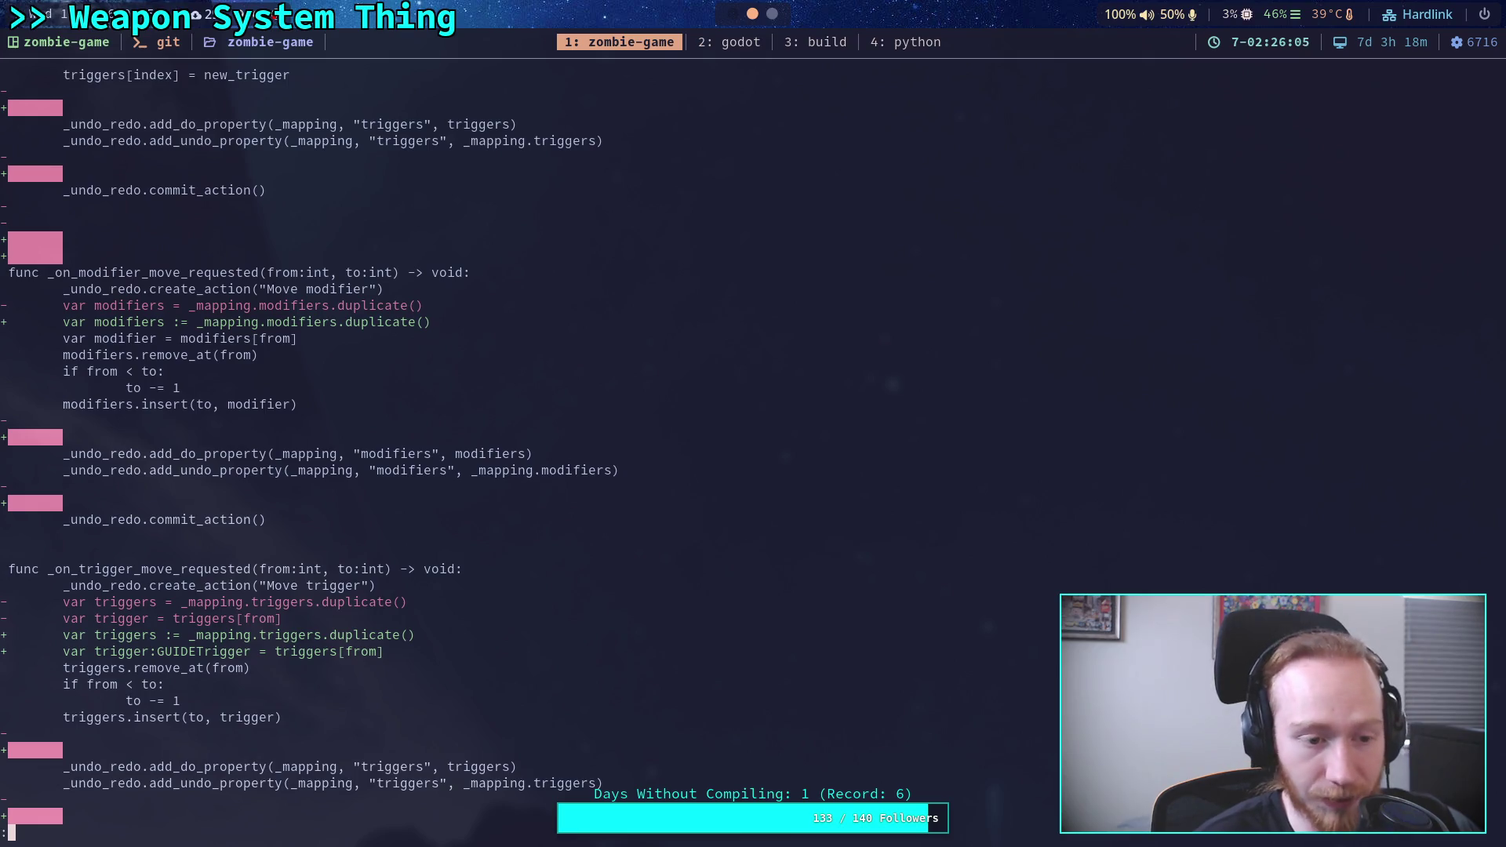
pyautogui.scroll(-4, 583, 451)
pyautogui.scroll(-1, 309, 455)
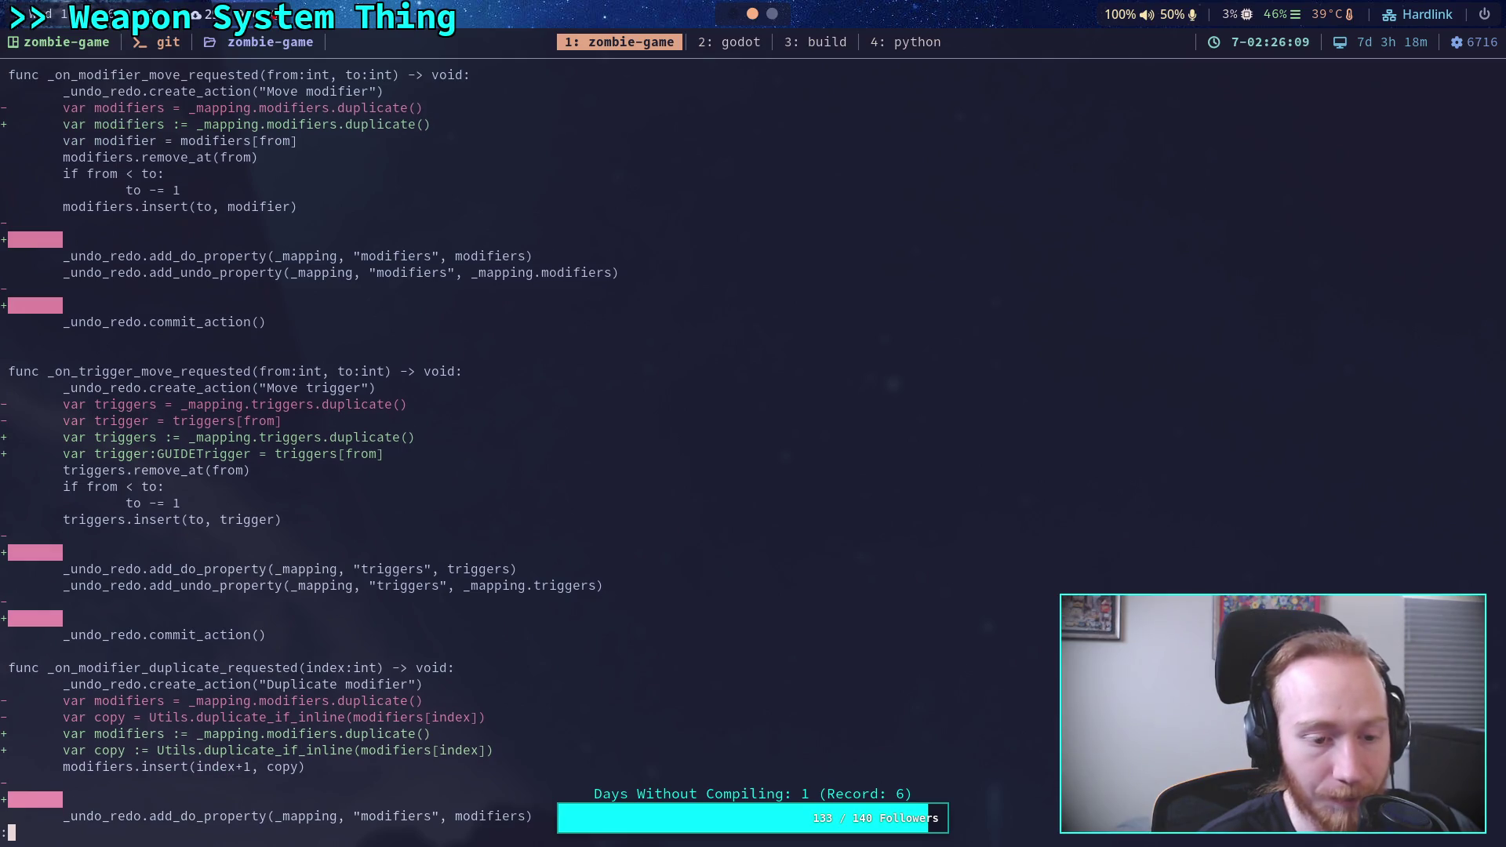
pyautogui.scroll(-8, 655, 430)
pyautogui.scroll(-3, 308, 439)
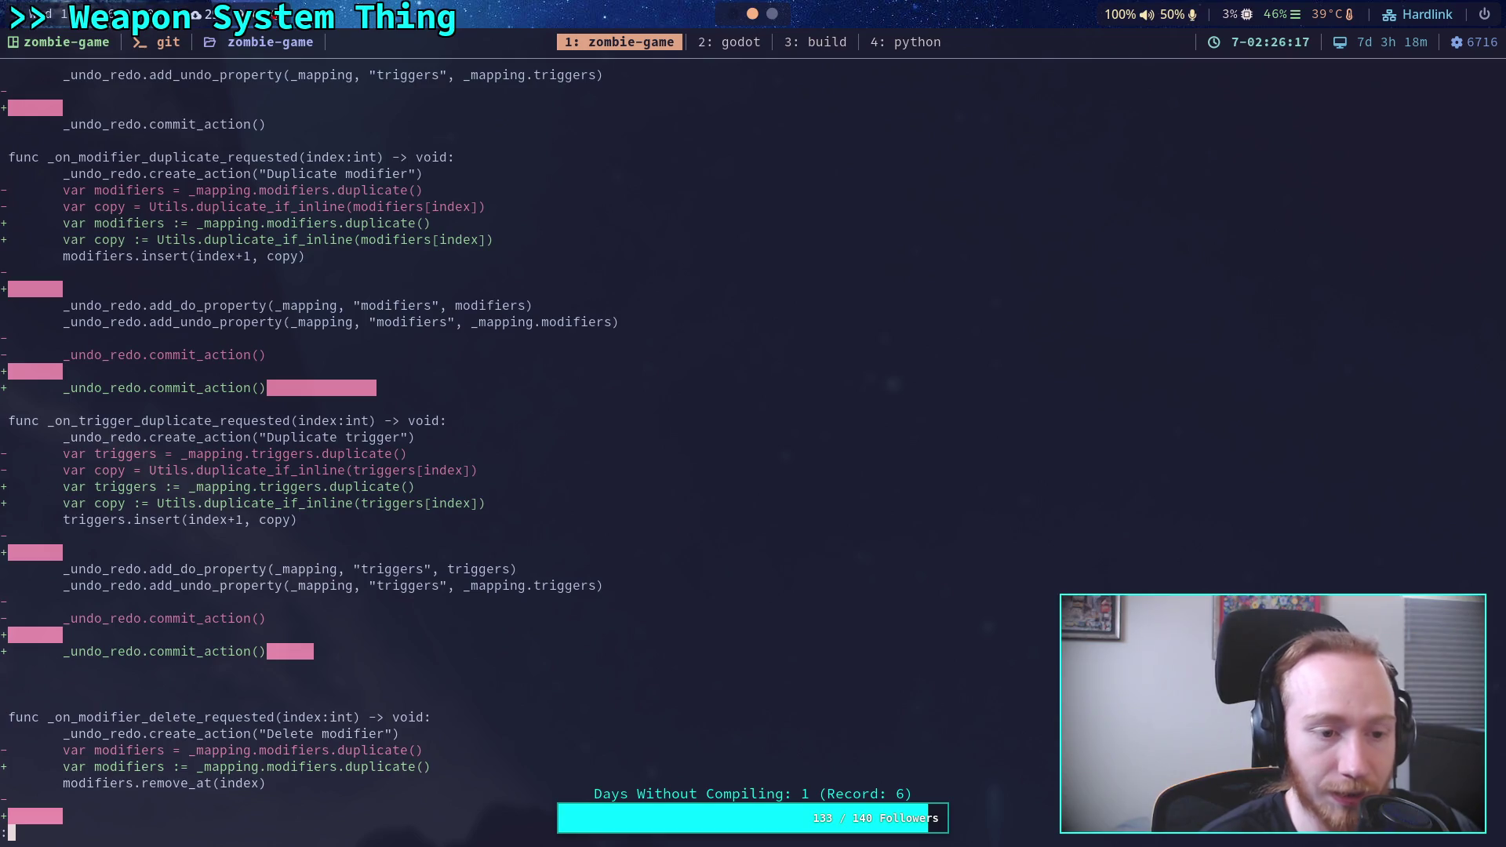
pyautogui.scroll(-5, 308, 447)
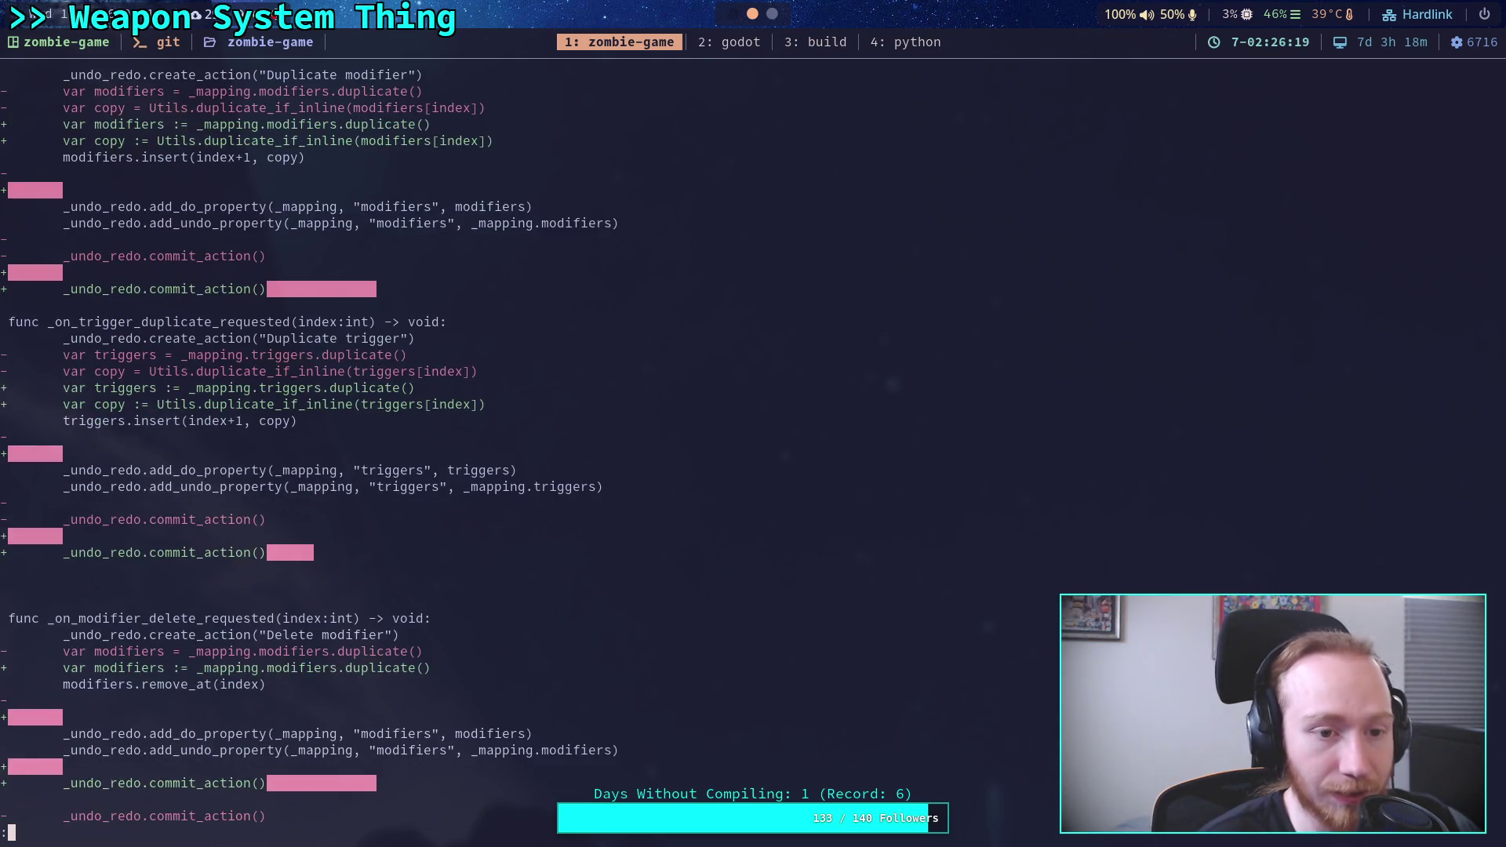
pyautogui.scroll(-6, 309, 447)
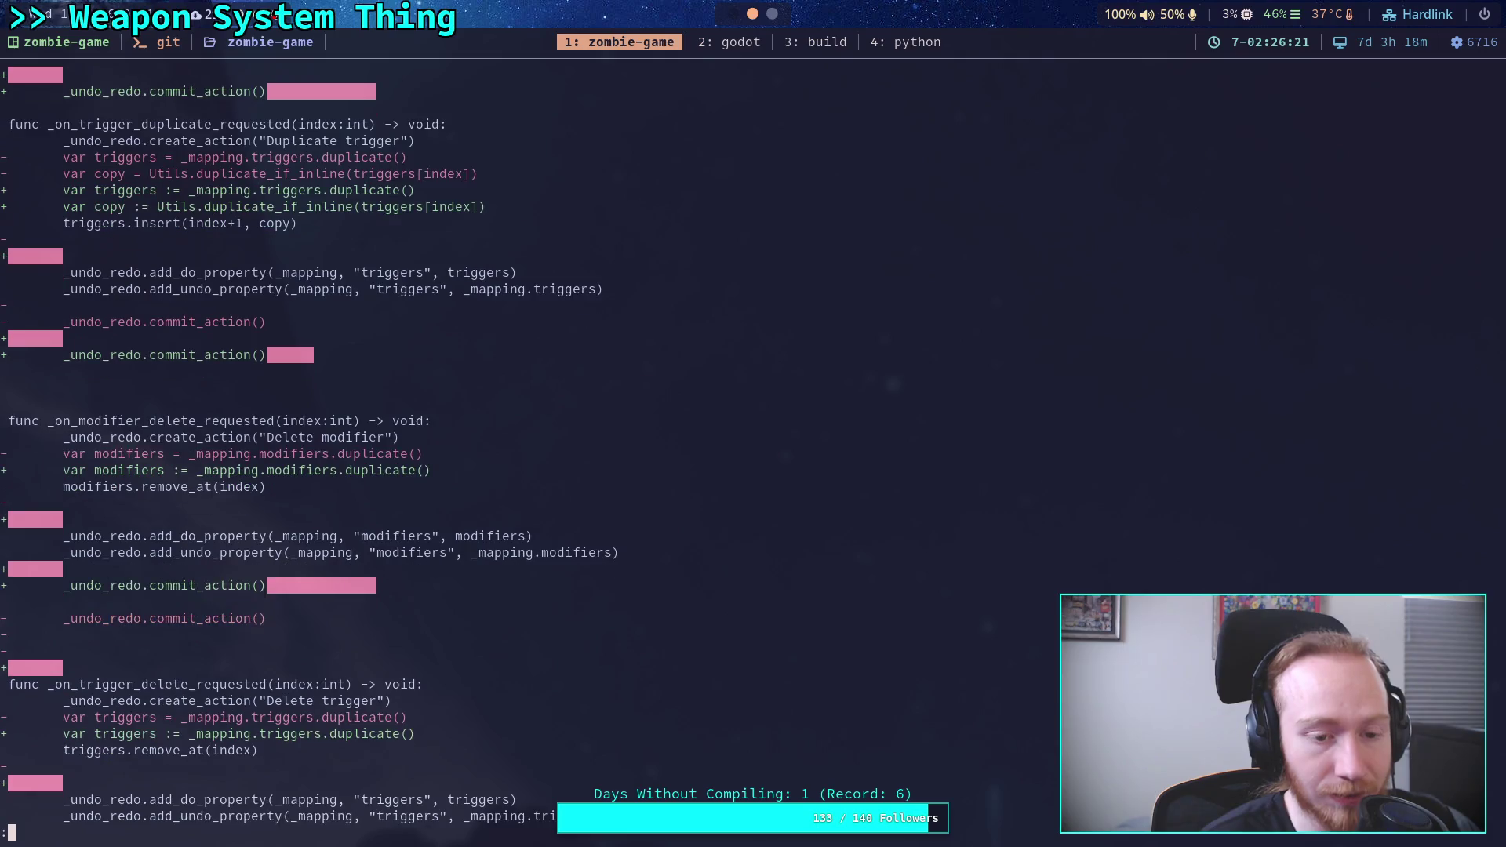
pyautogui.scroll(-5, 308, 447)
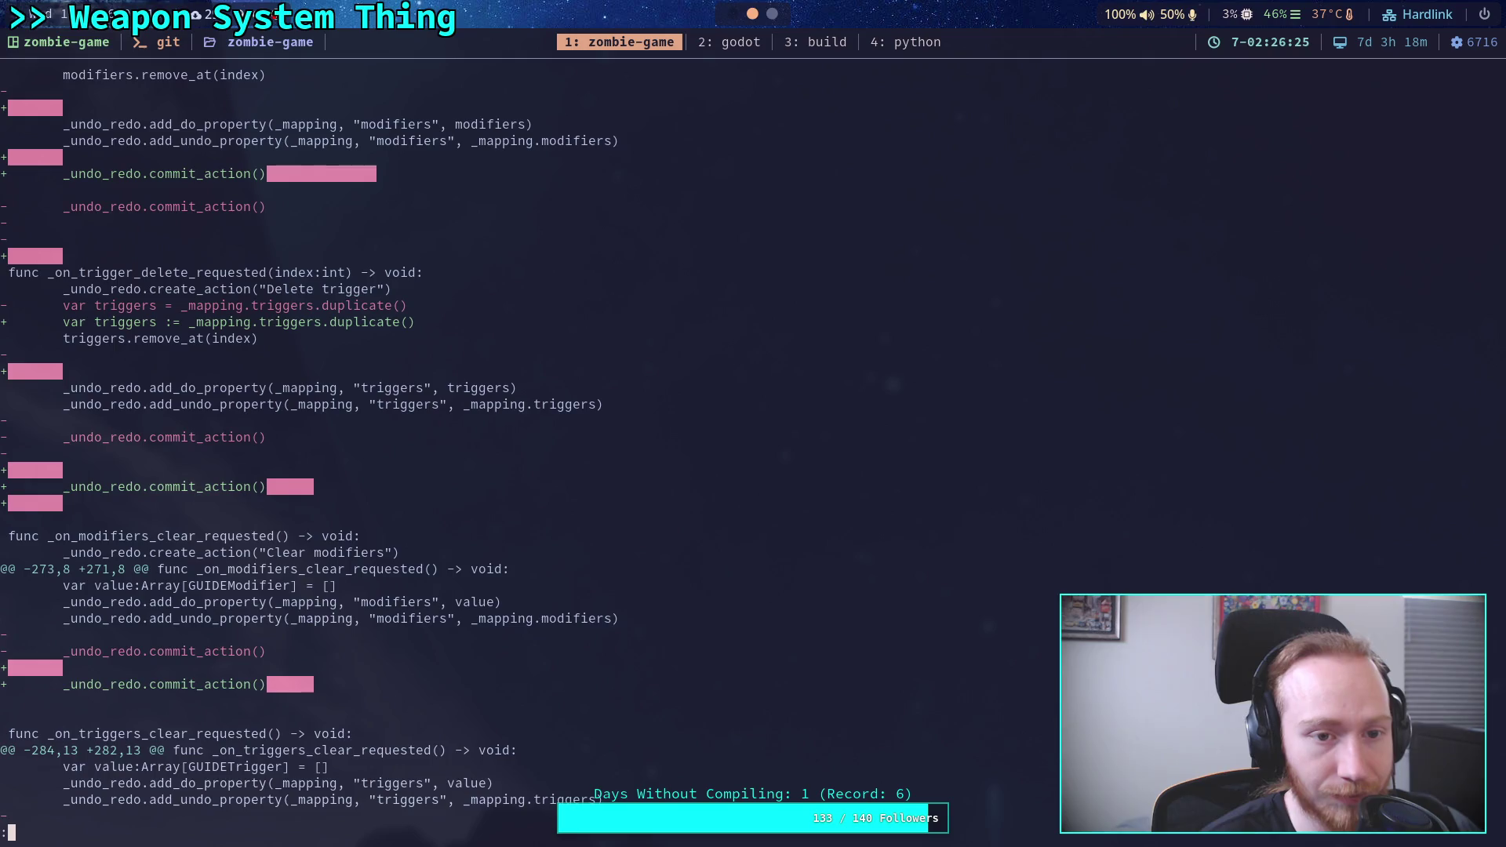
pyautogui.scroll(-6, 309, 447)
pyautogui.scroll(-4, 309, 447)
pyautogui.scroll(6, 309, 447)
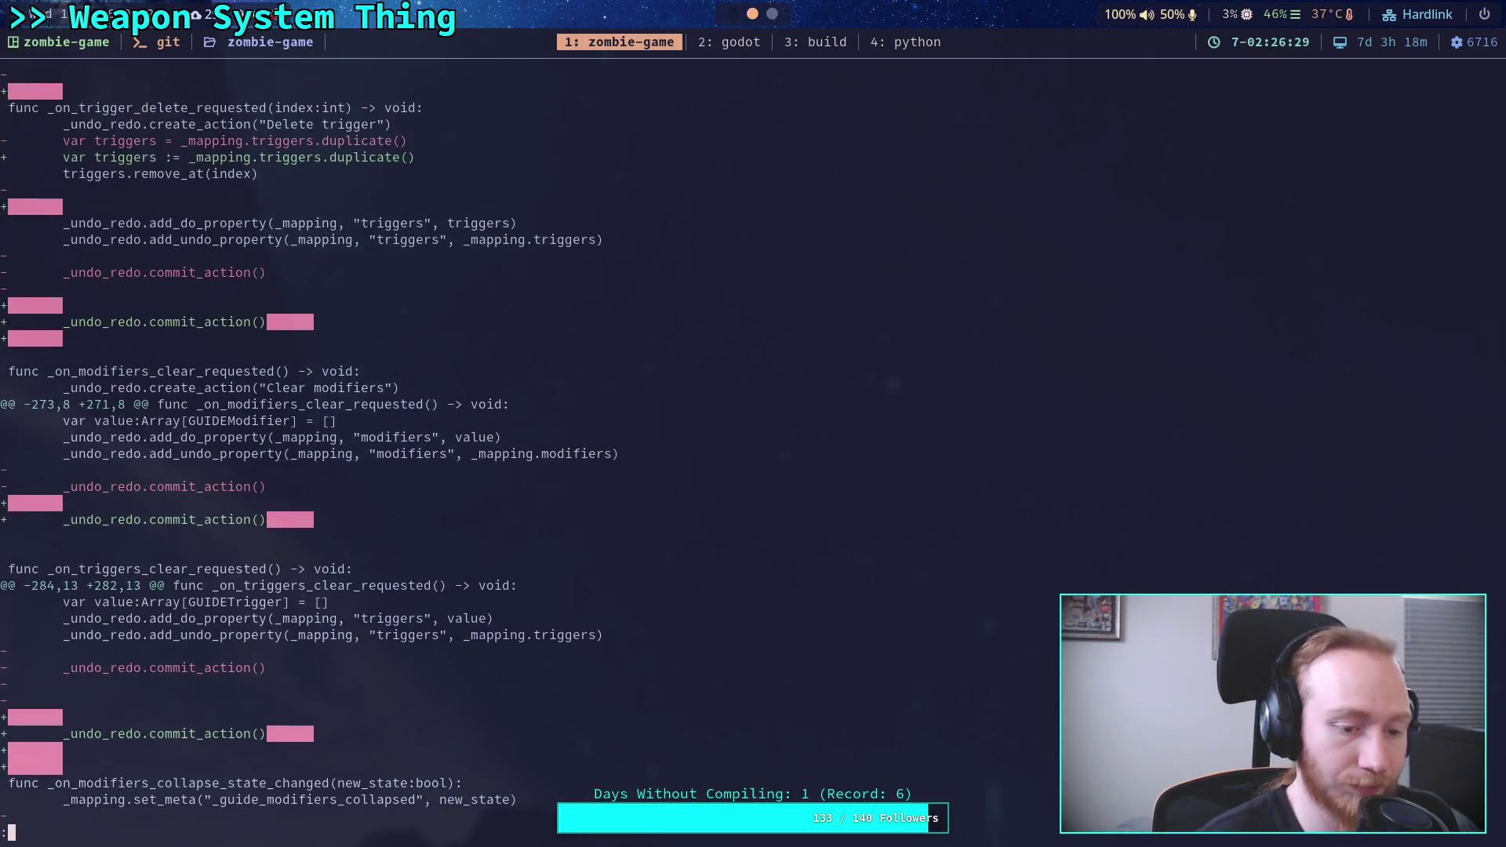
pyautogui.scroll(20, 310, 447)
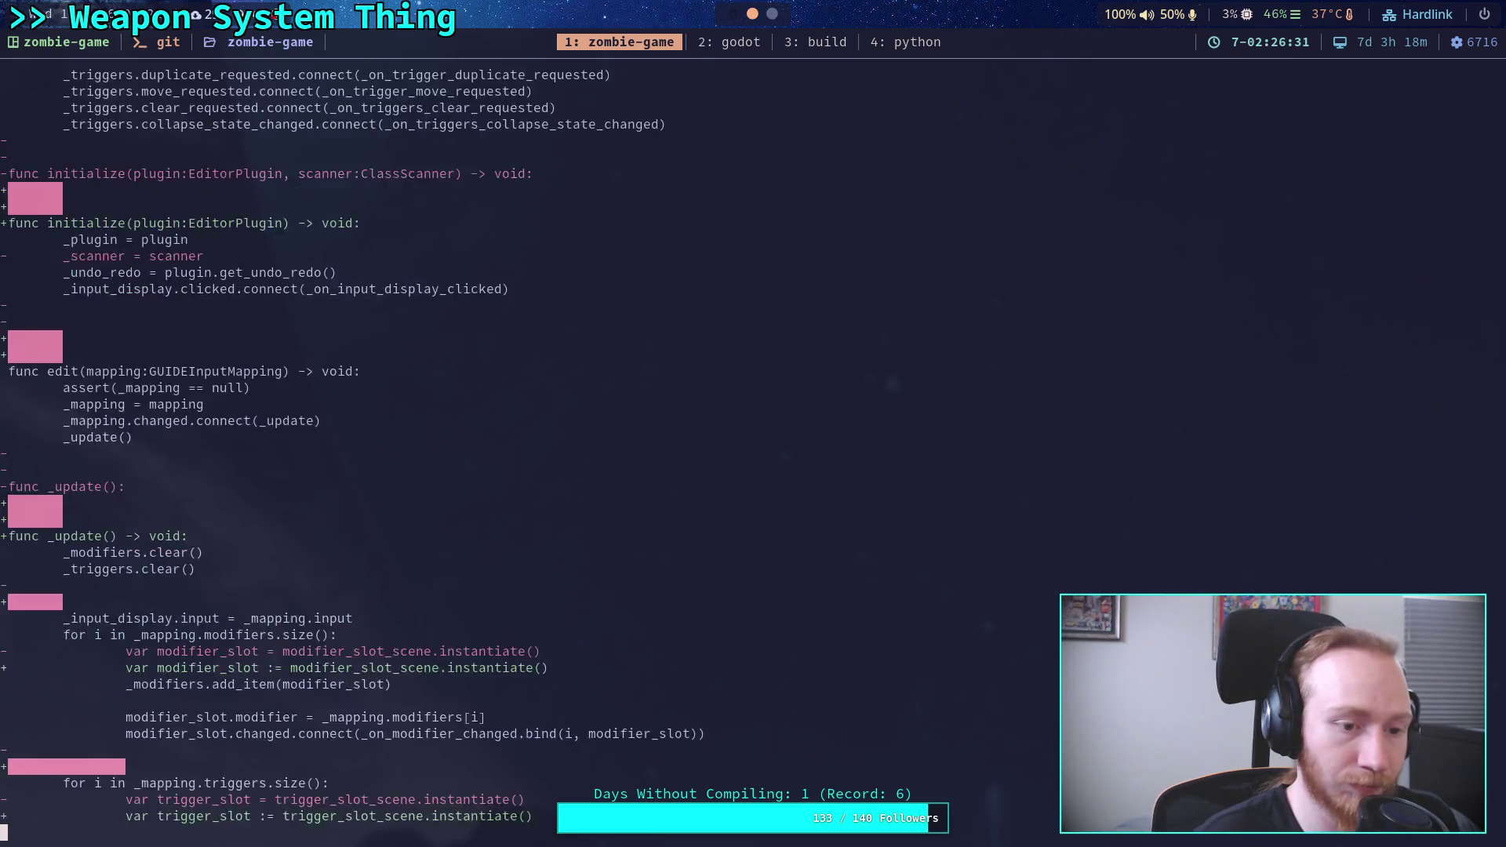
pyautogui.scroll(12, 308, 448)
# Stage input_mapping_editor.gd and rerun git diff, now opening on logo_editor_small.svg.import
pyautogui.write('qgit add addons/guide/editor/input_mapping_editor/')
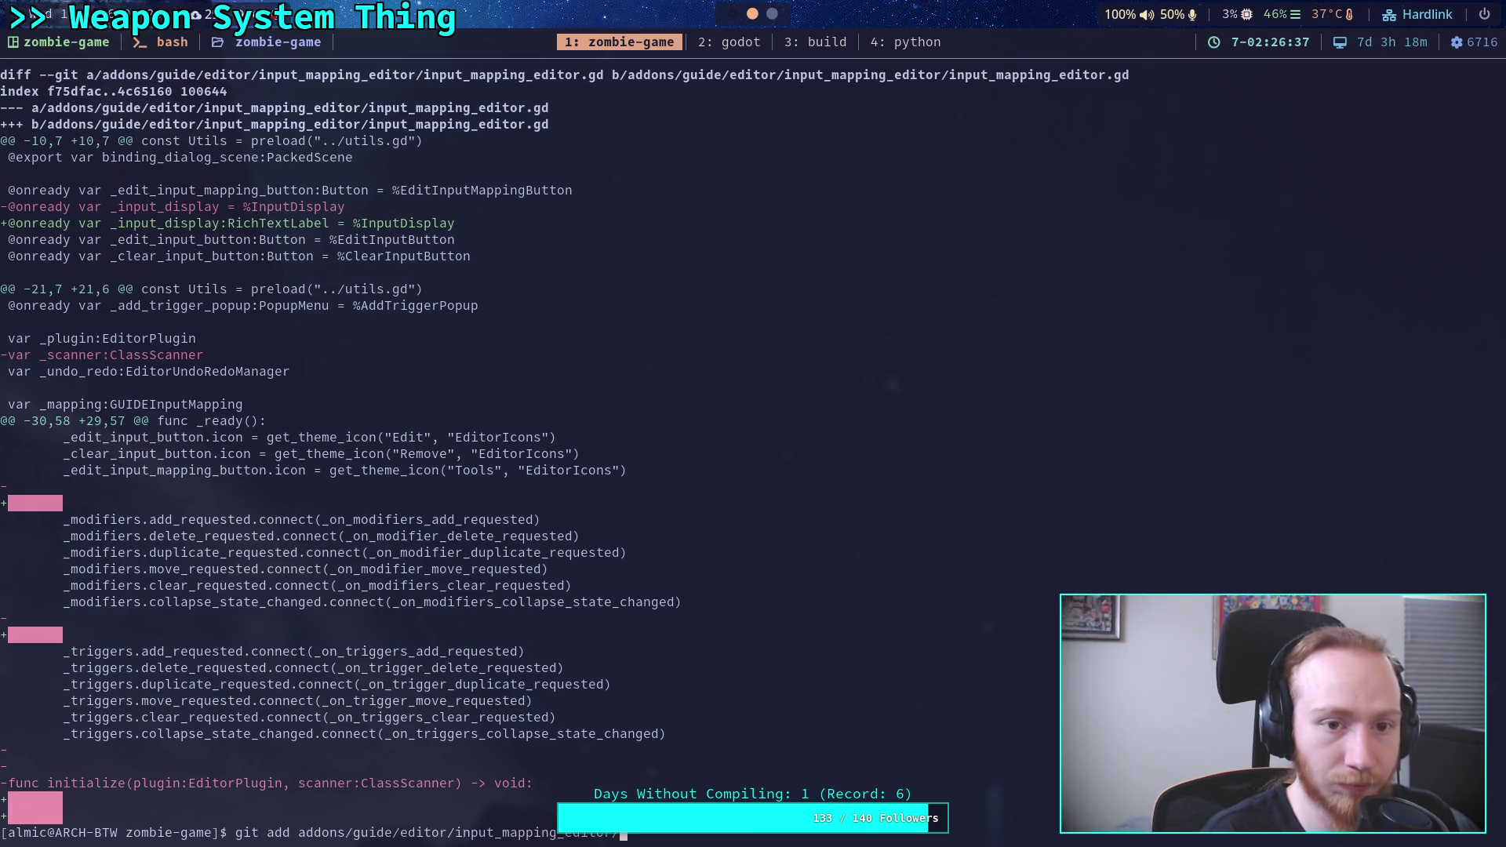
pyautogui.press('Tab')
pyautogui.write('gd')
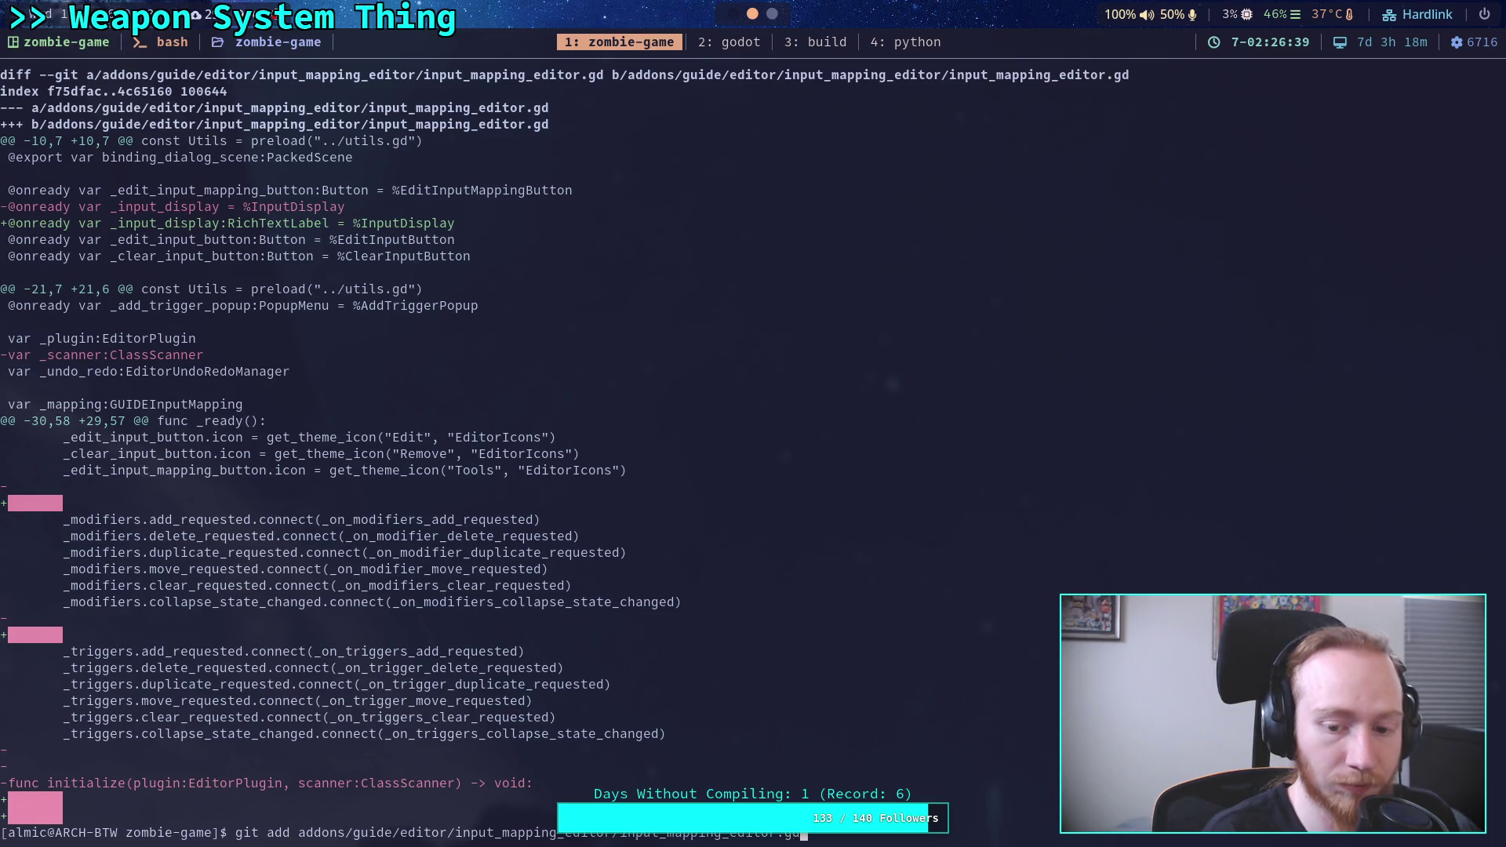
pyautogui.press('Return')
pyautogui.write('git diff')
pyautogui.press('Return')
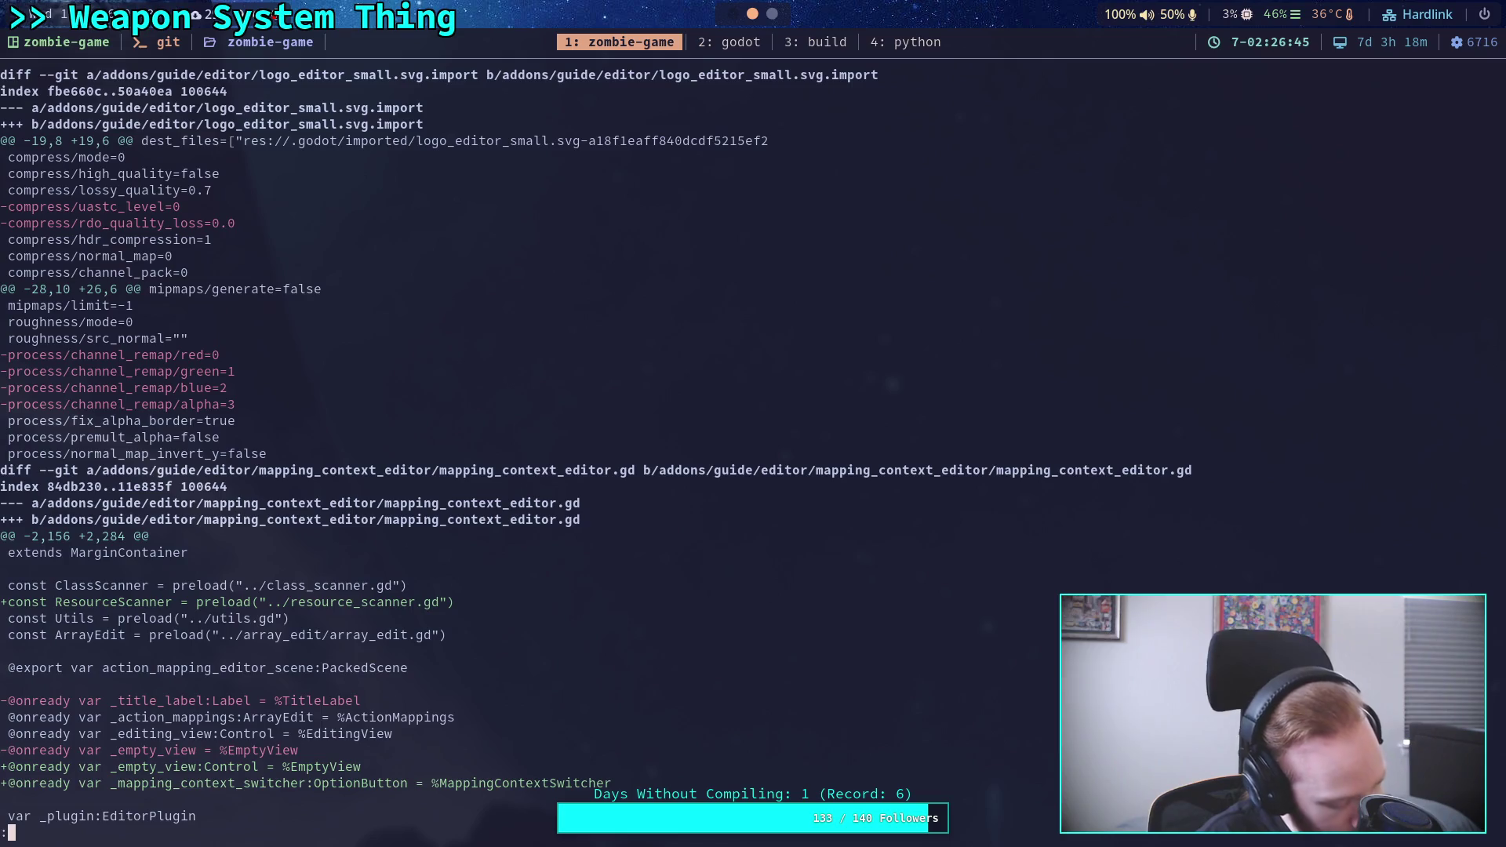
# Read the rest of the mapping_context_editor.gd diff down to the duplicate action mapping function
pyautogui.scroll(-10, 403, 462)
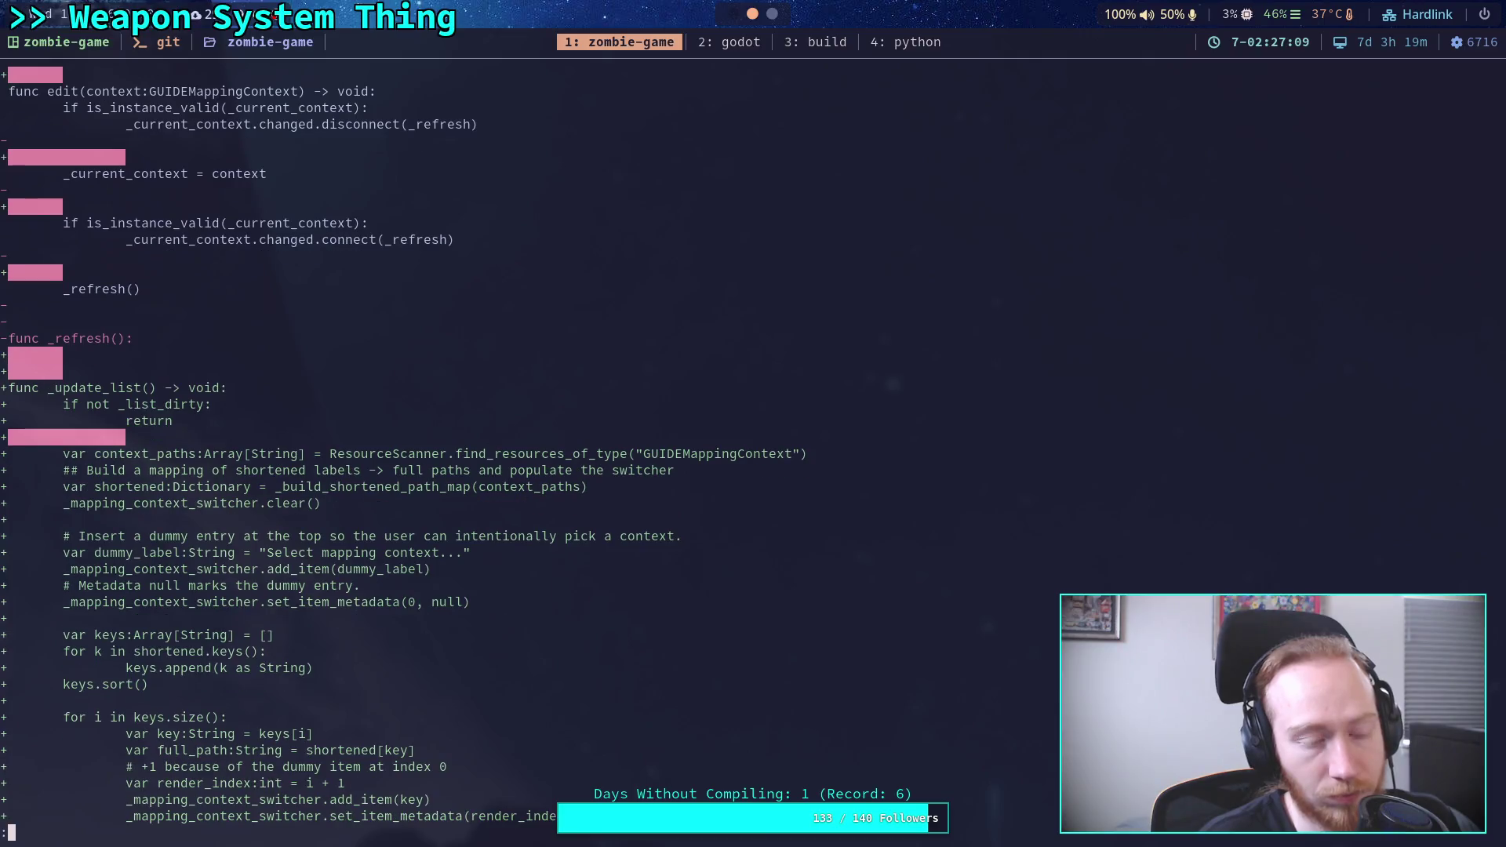
pyautogui.scroll(-2, 743, 436)
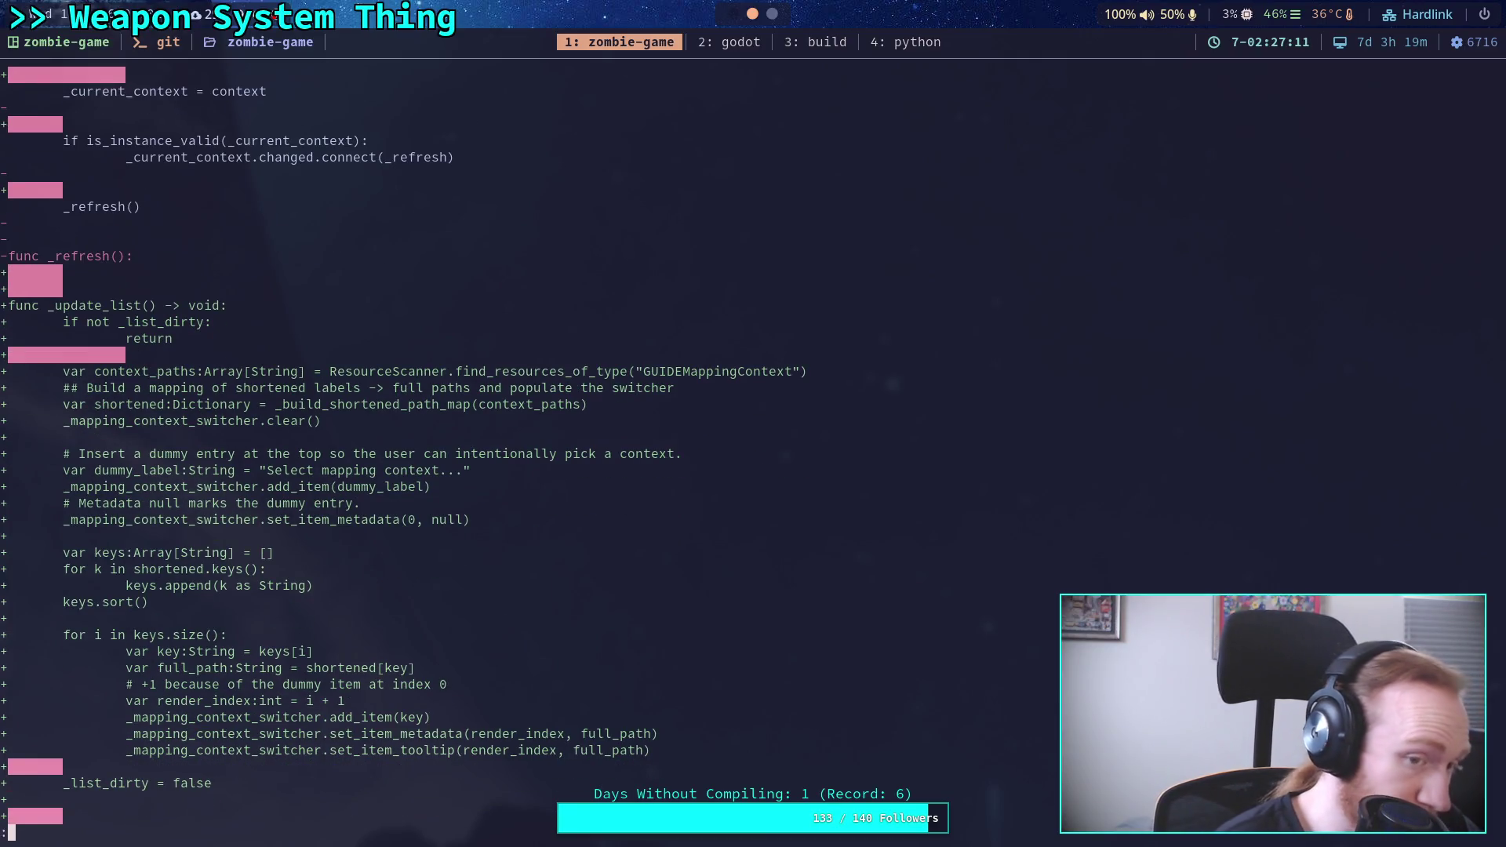
pyautogui.scroll(10, 437, 446)
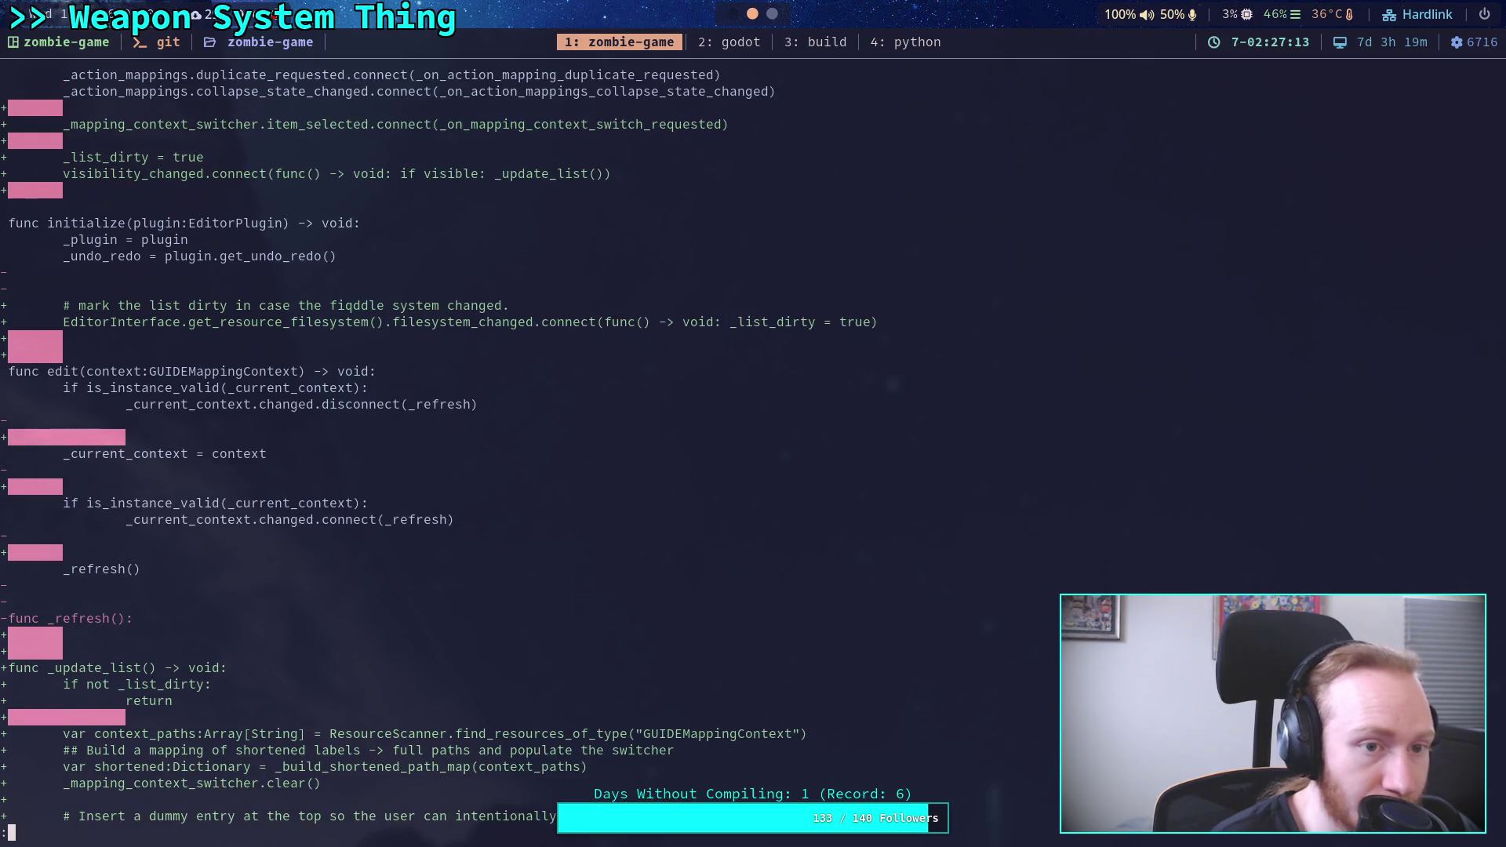
pyautogui.scroll(-7, 438, 446)
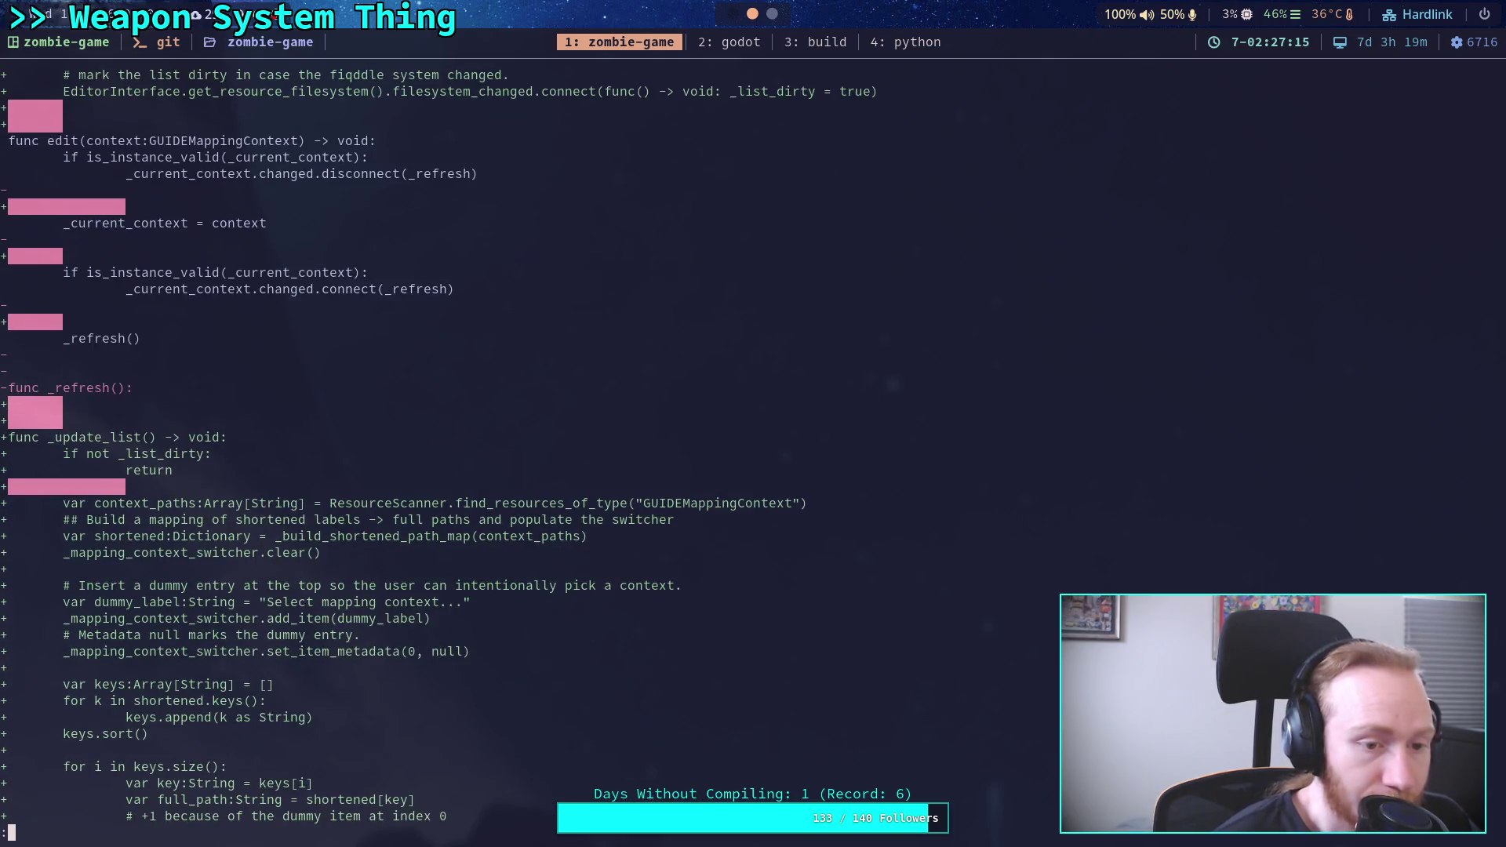
pyautogui.scroll(-6, 437, 446)
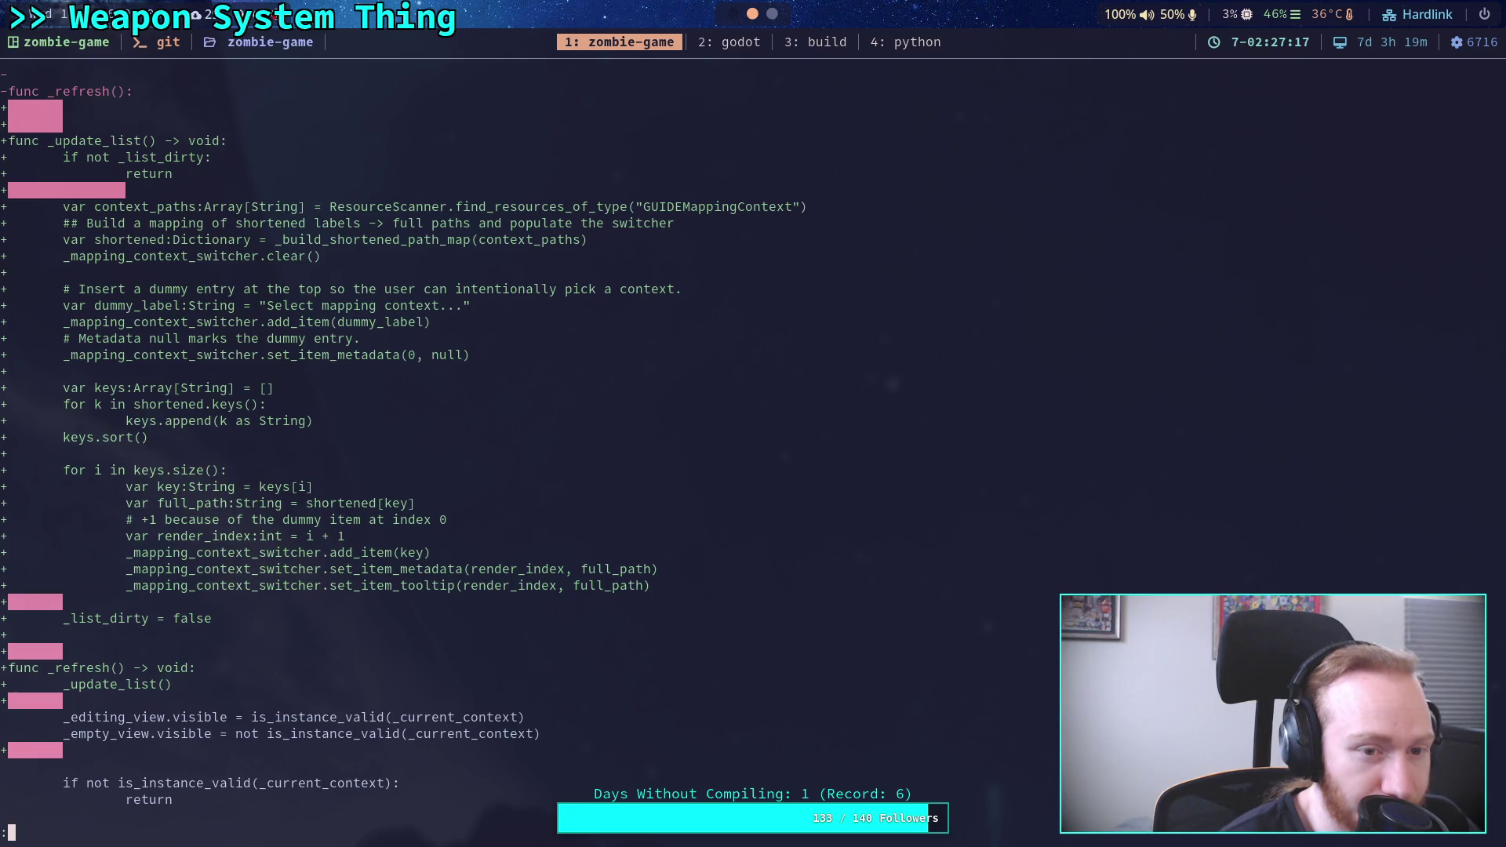
pyautogui.scroll(-2, 438, 446)
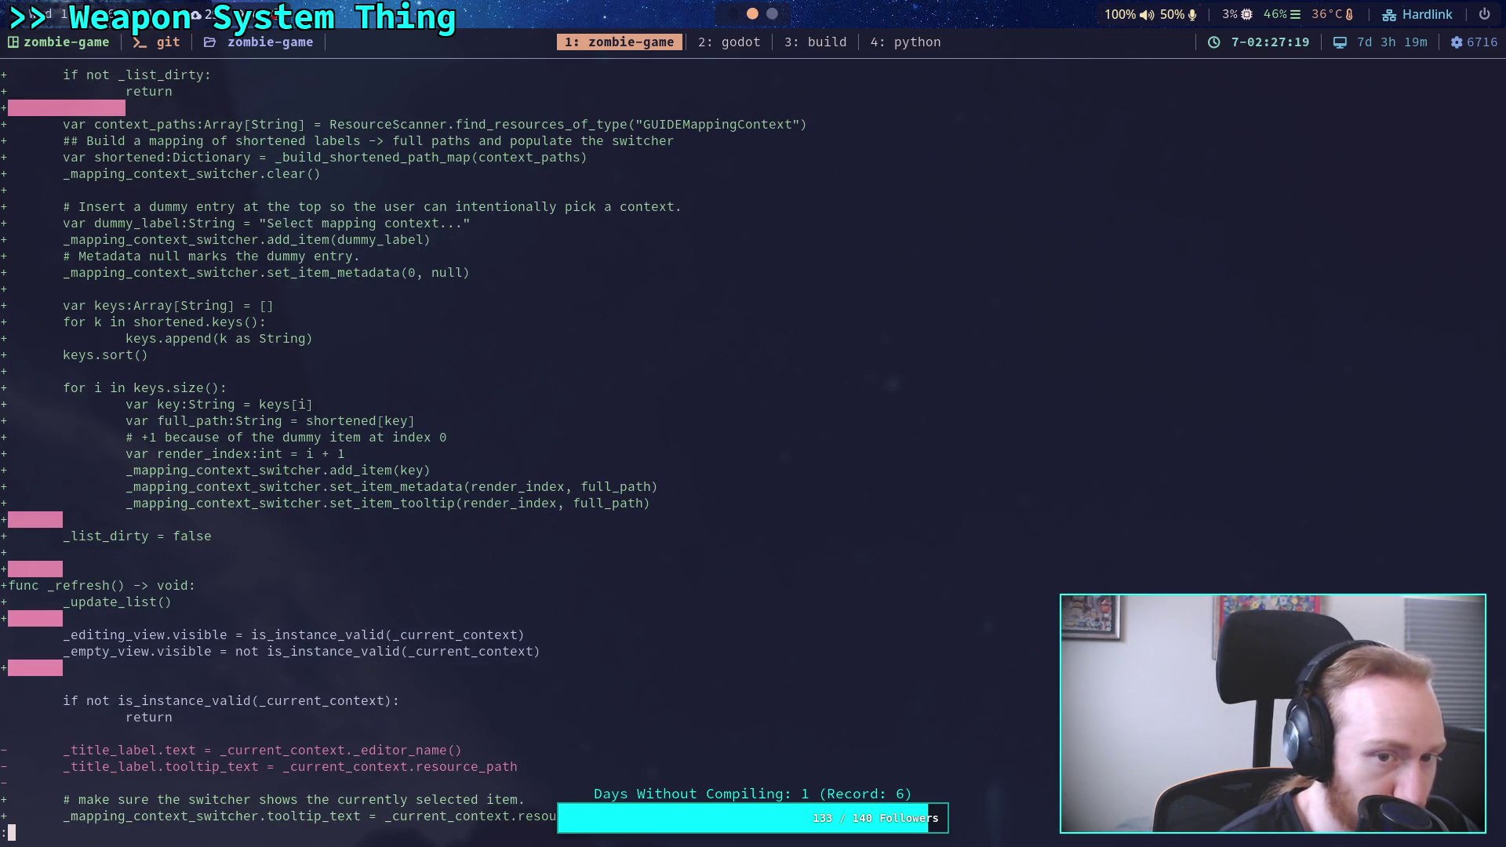
pyautogui.scroll(-4, 438, 446)
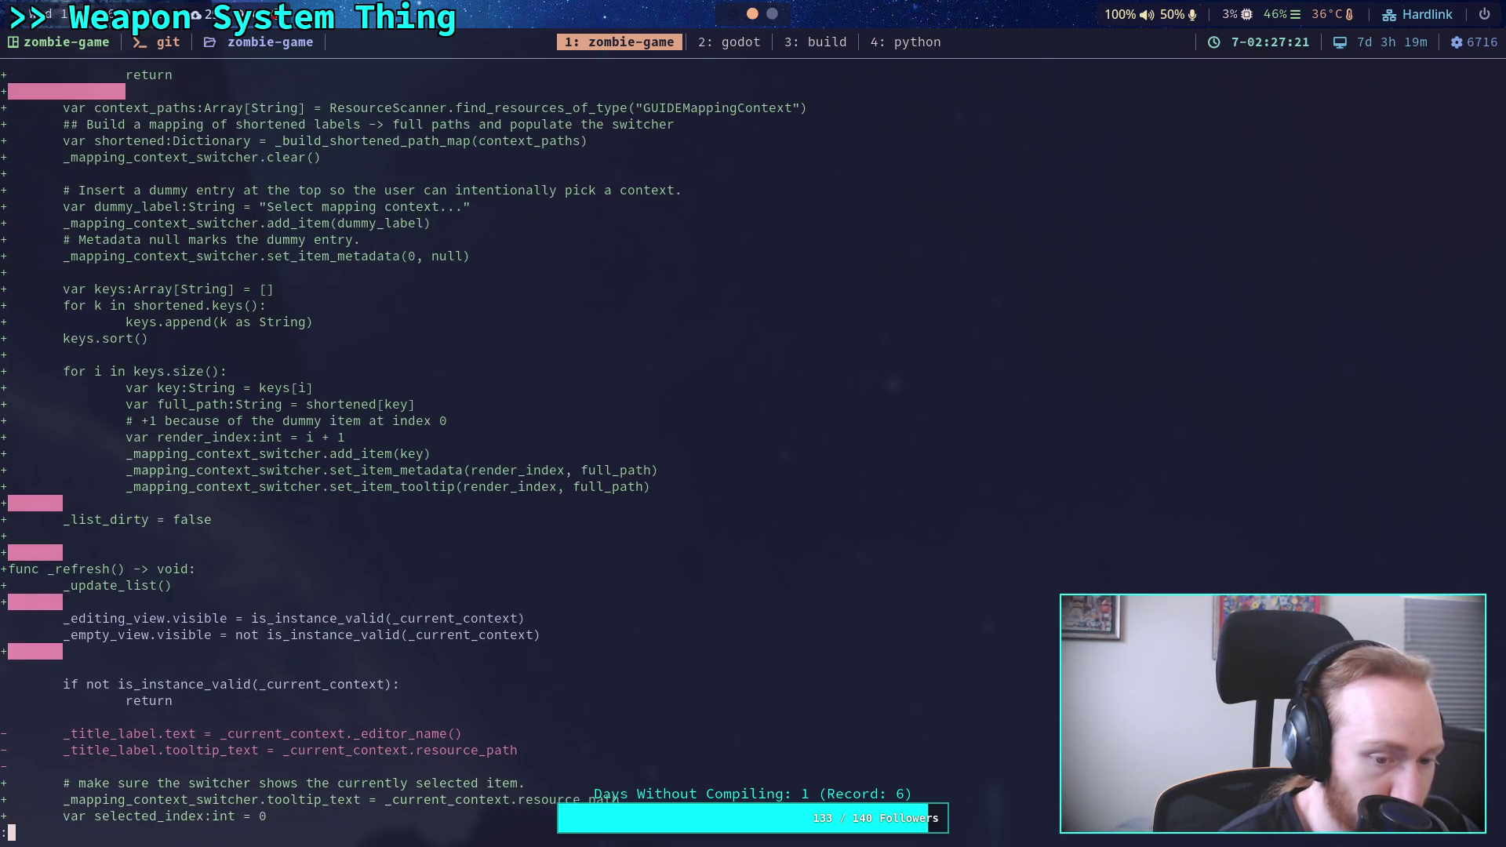
pyautogui.scroll(-2, 438, 447)
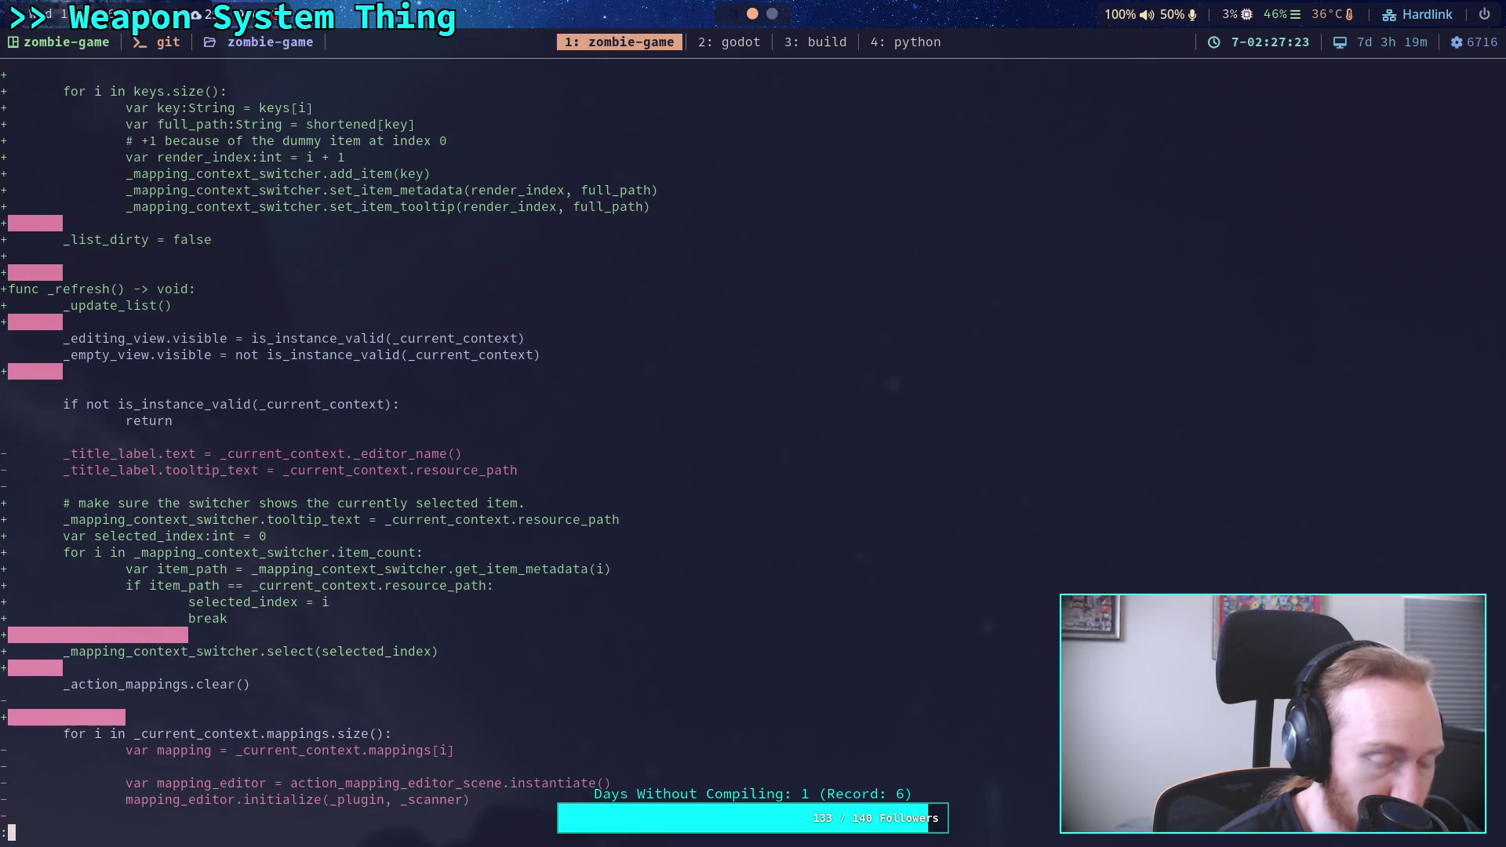
pyautogui.scroll(-8, 437, 446)
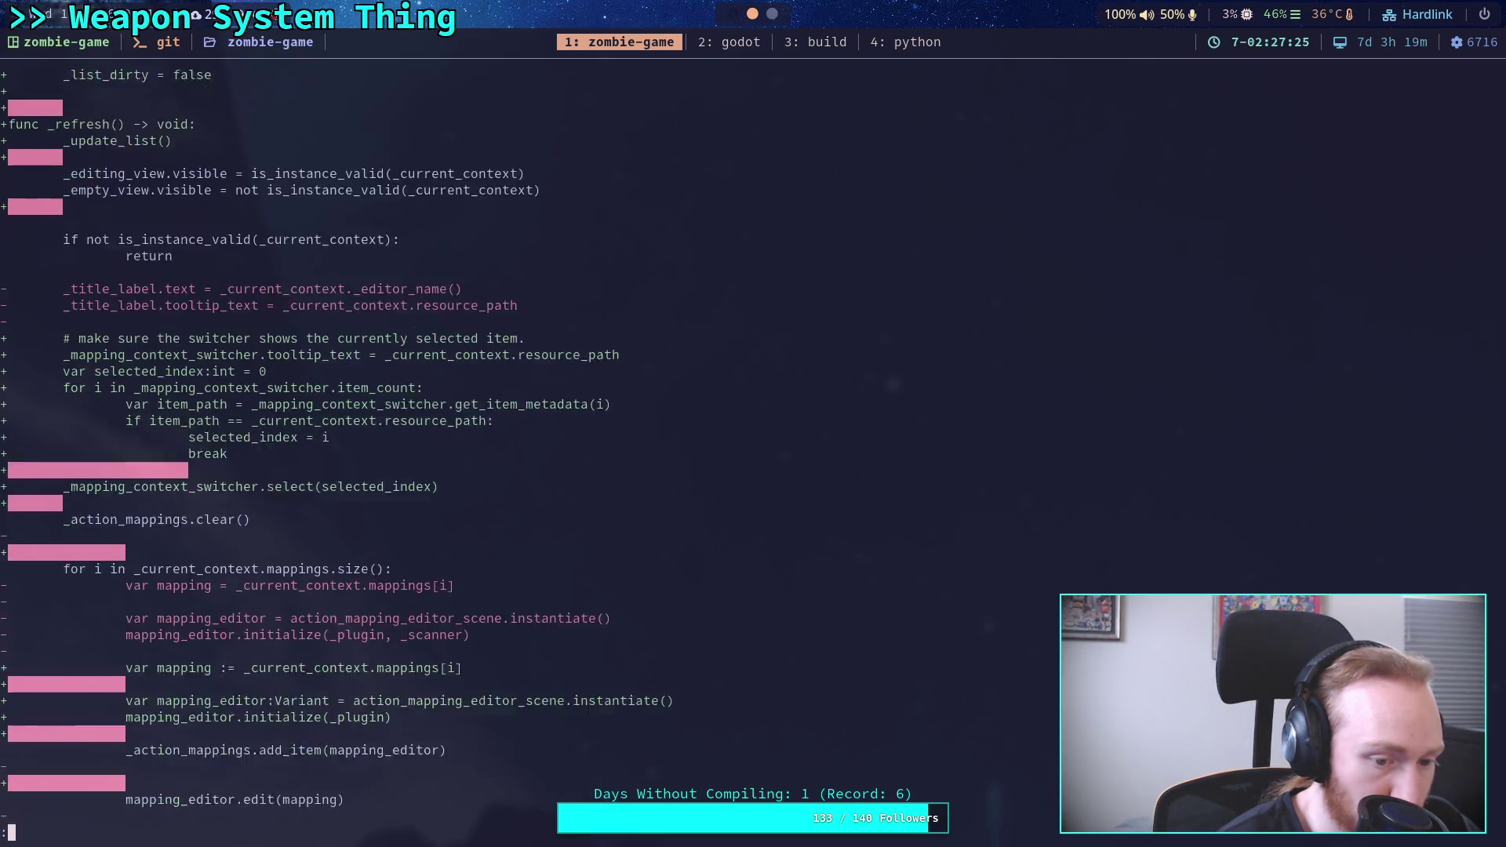
pyautogui.scroll(-6, 438, 447)
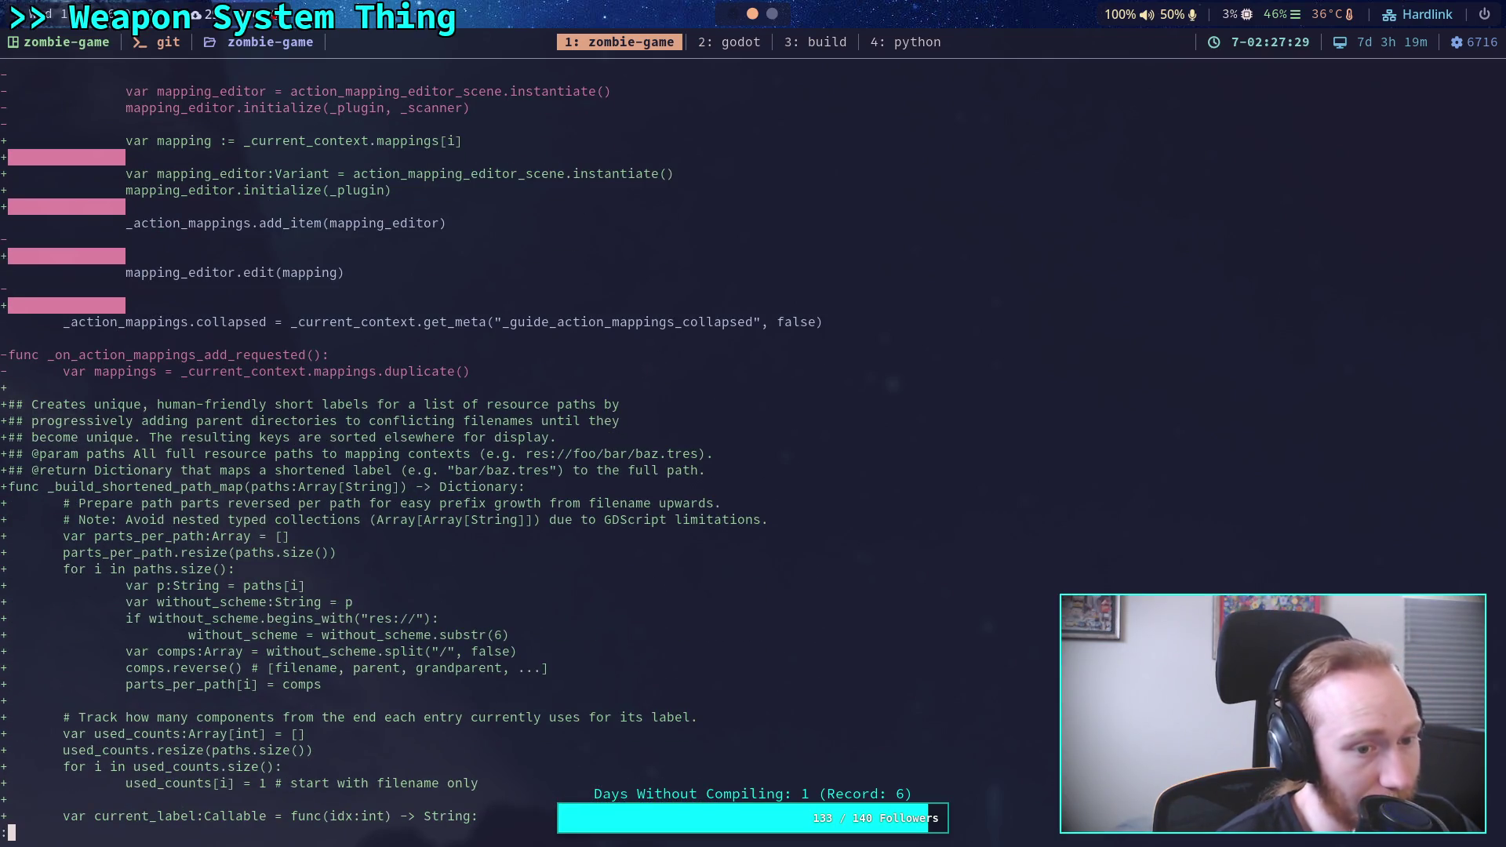
pyautogui.scroll(-3, 438, 446)
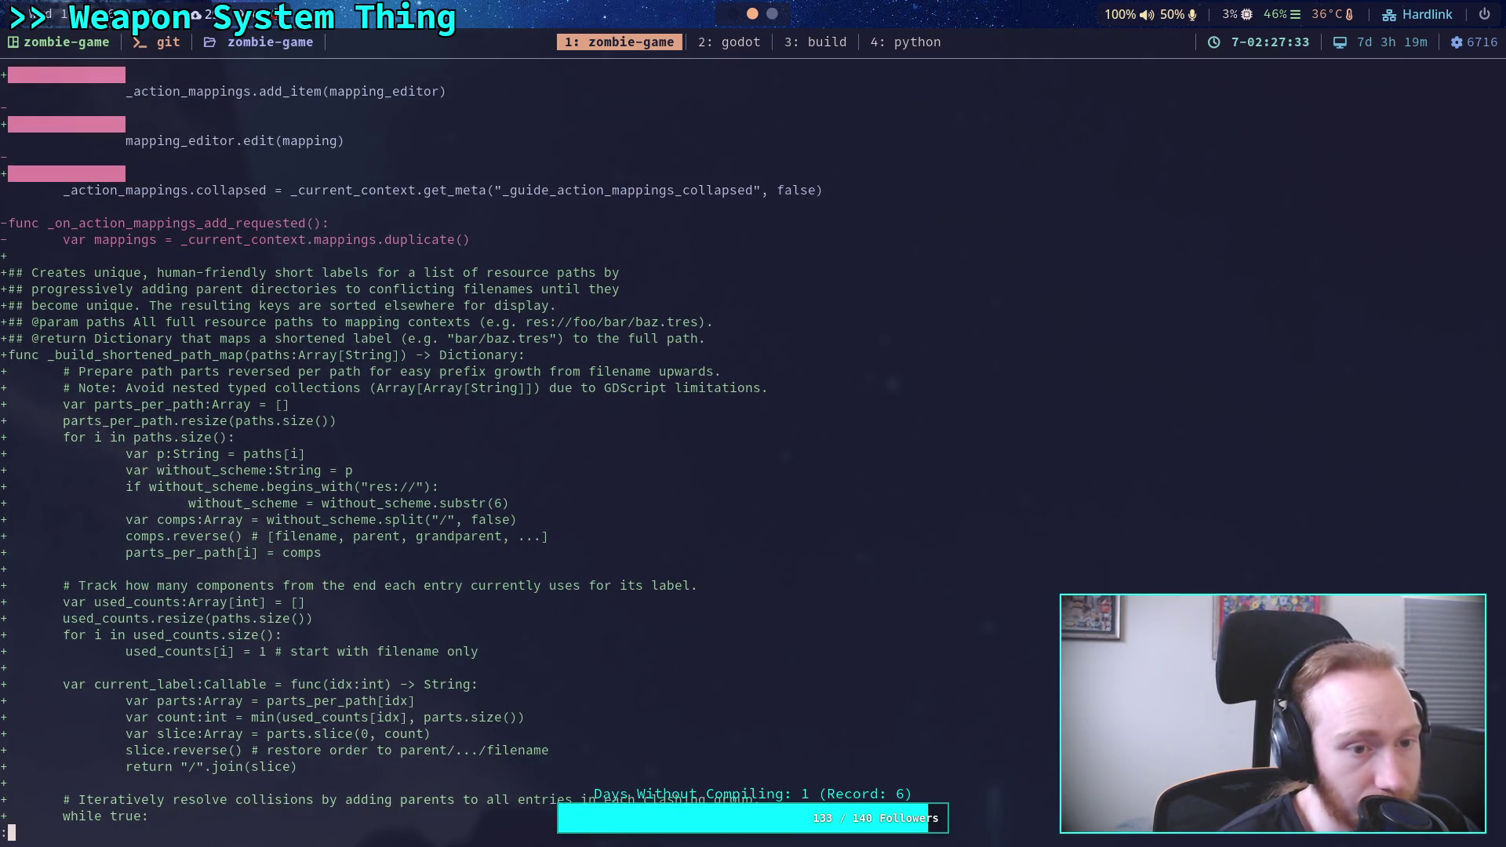
pyautogui.scroll(-5, 438, 446)
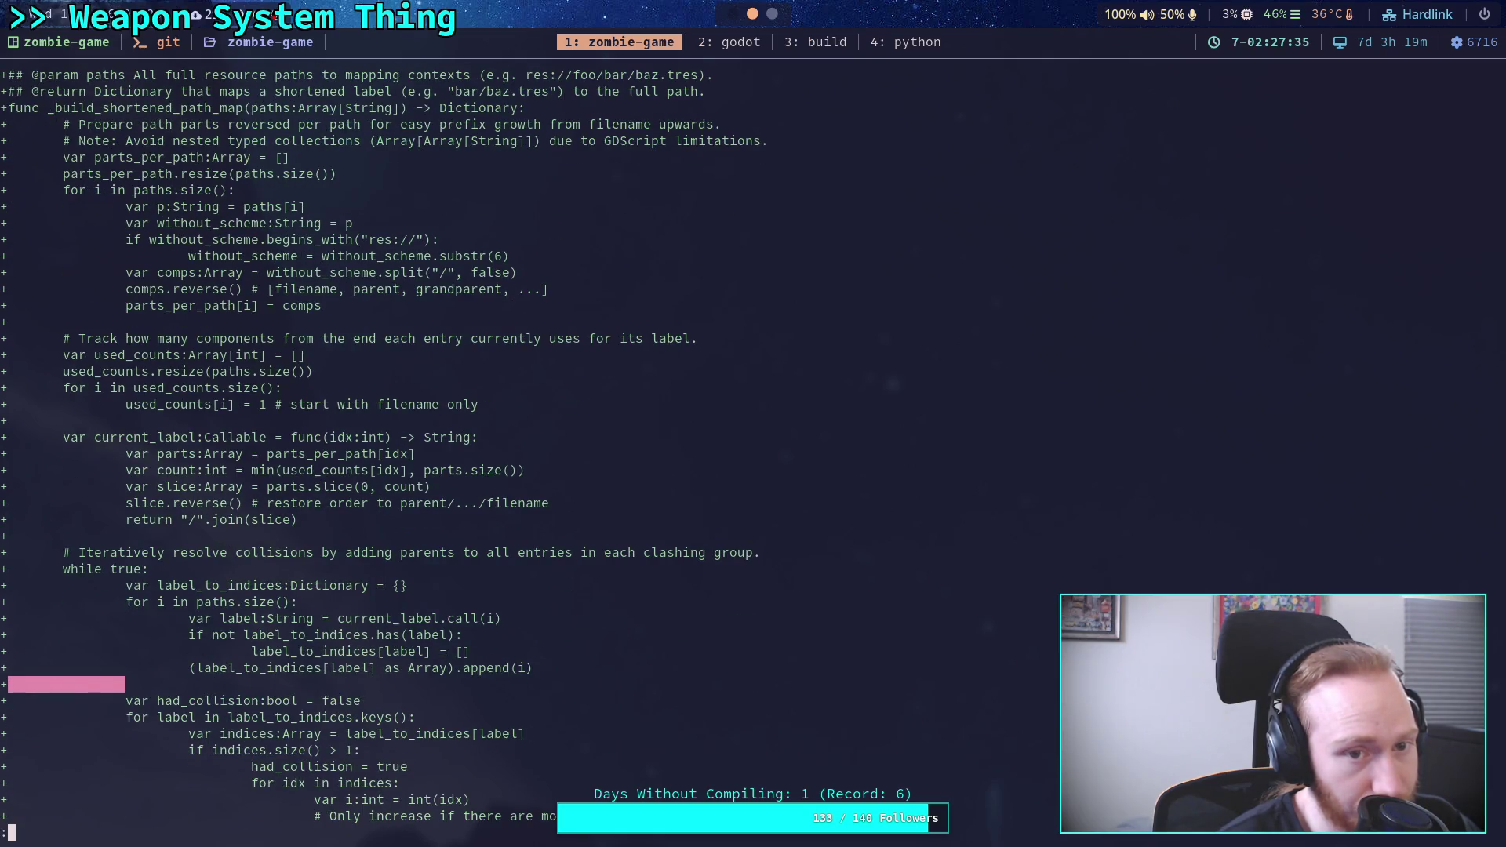
pyautogui.scroll(-9, 438, 447)
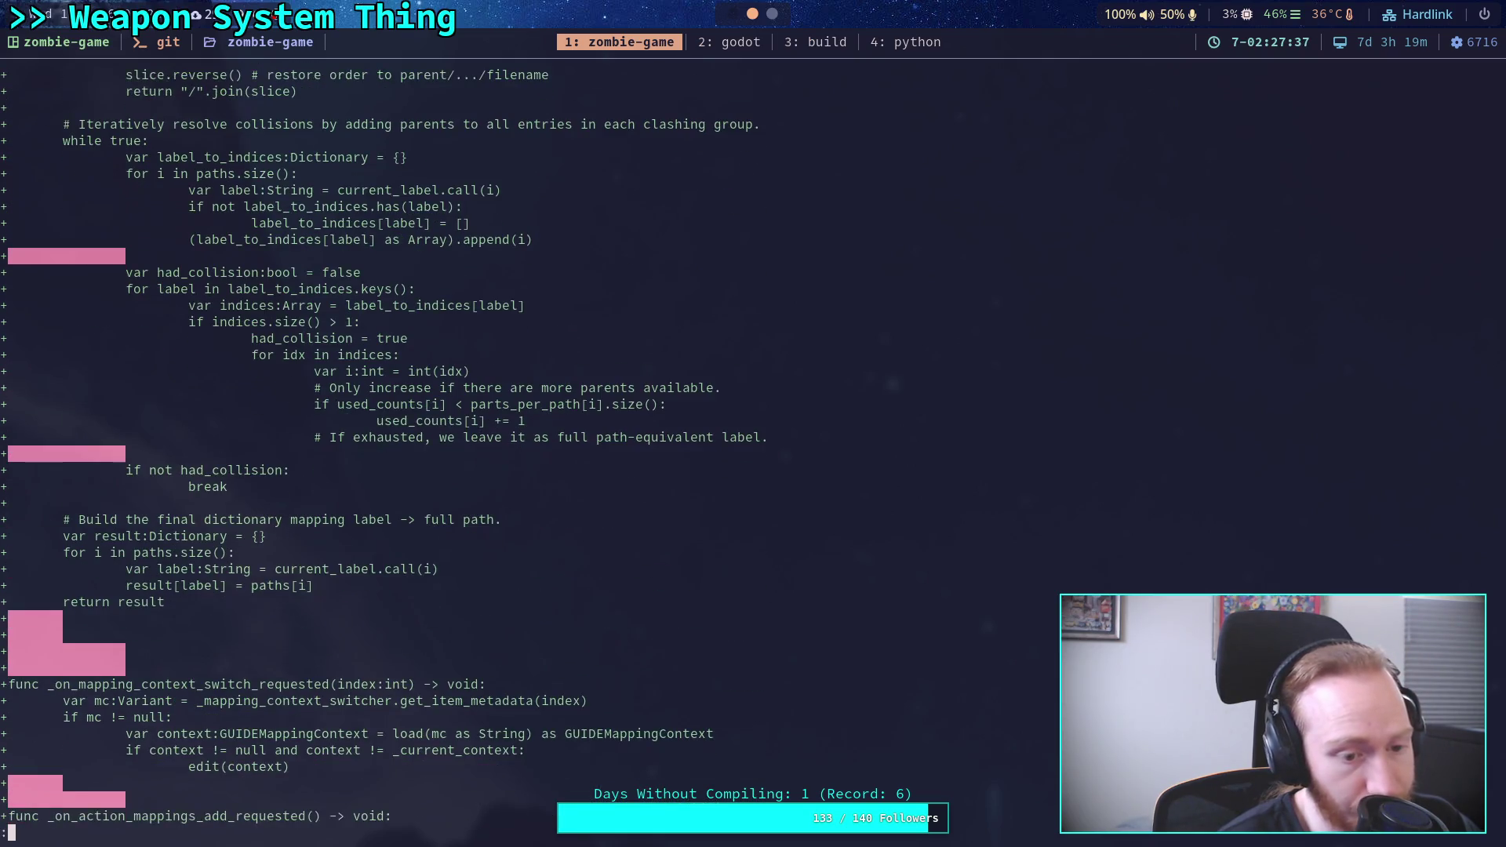
pyautogui.scroll(-10, 438, 446)
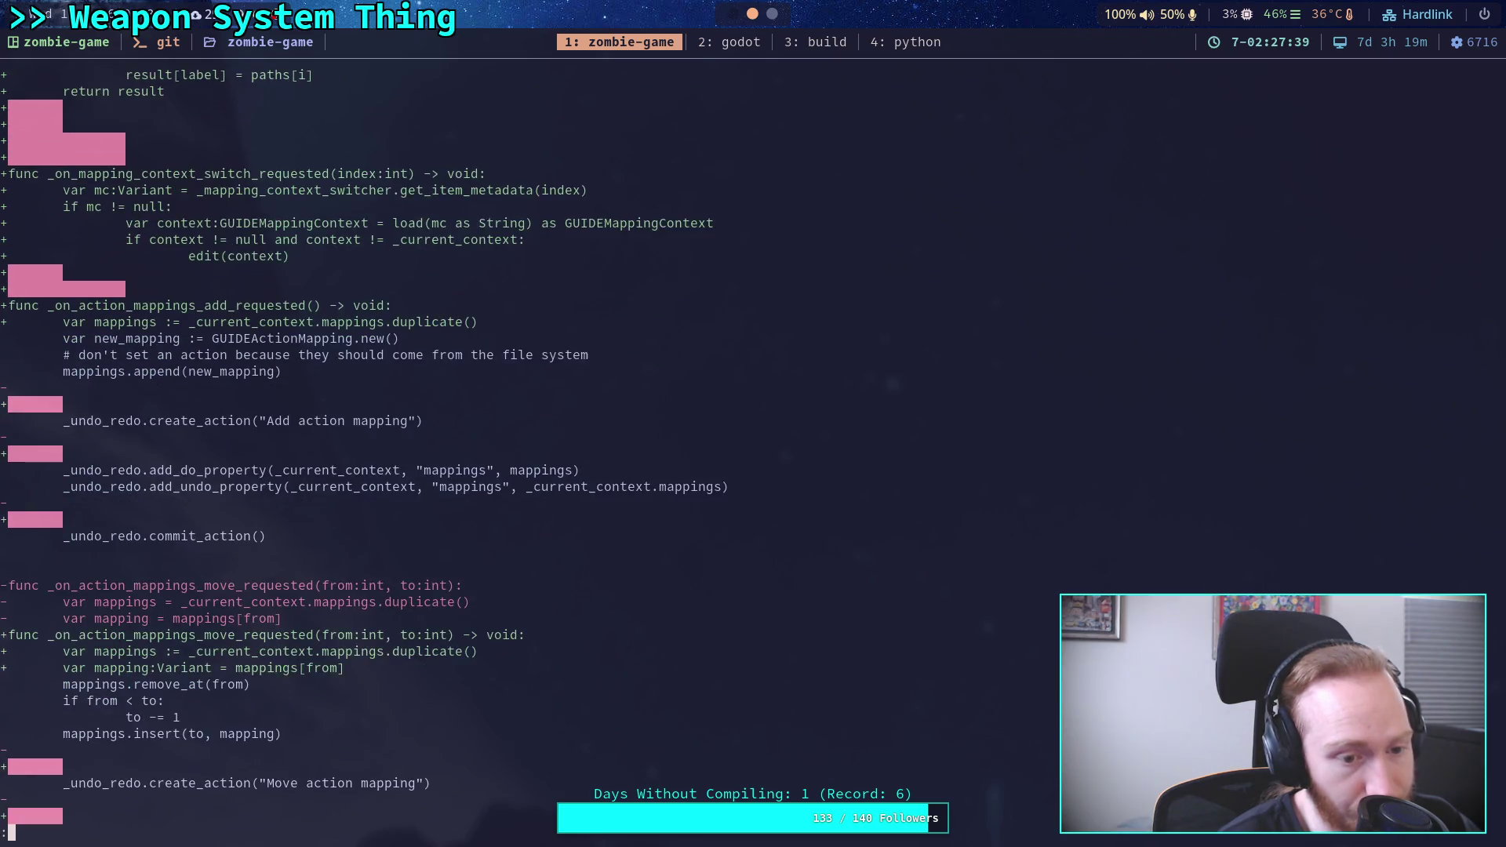
pyautogui.scroll(-14, 439, 447)
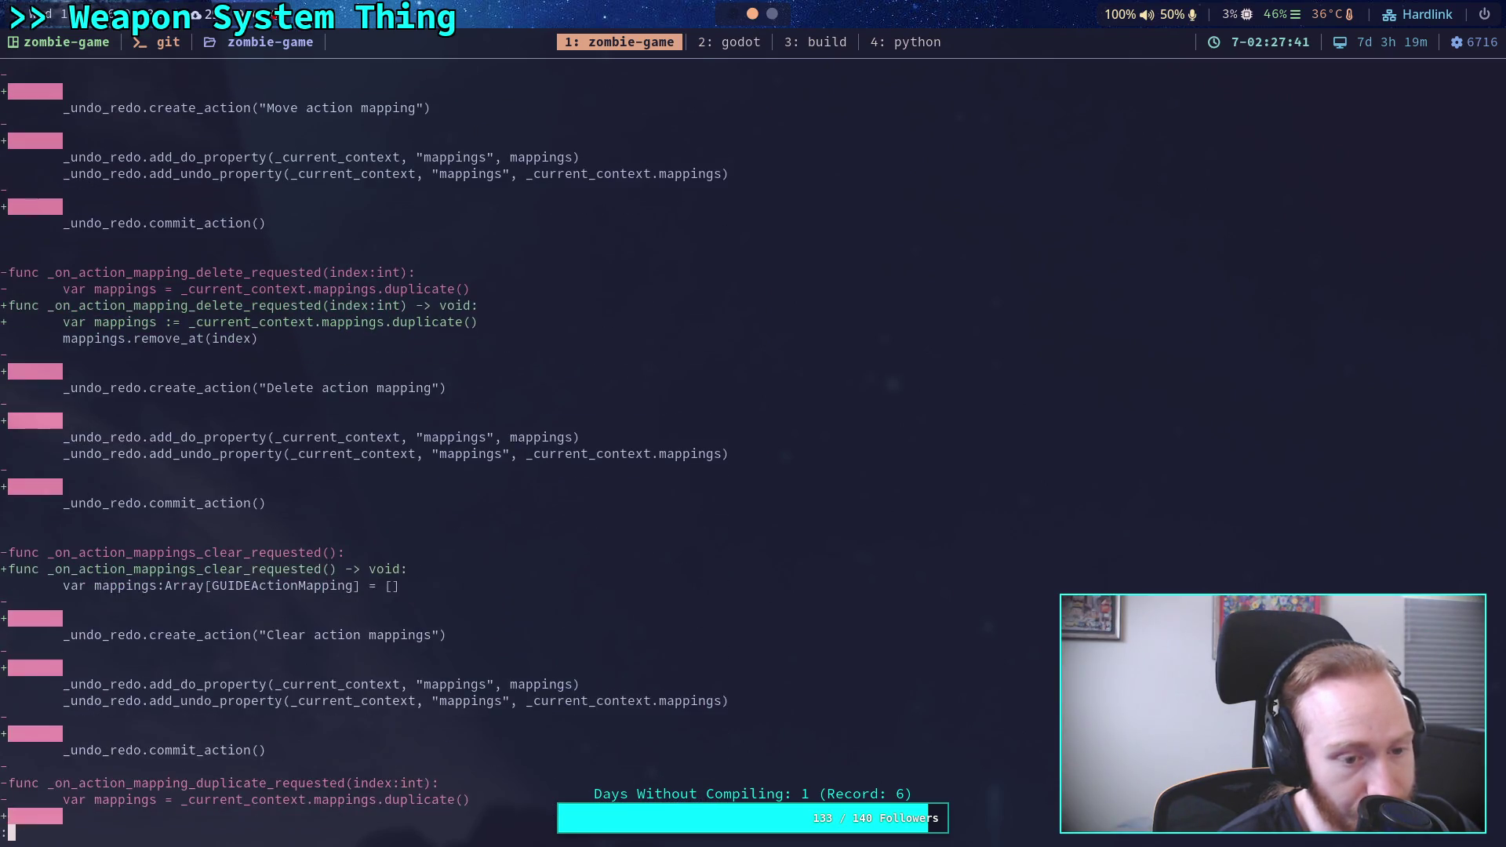
pyautogui.scroll(-2, 438, 446)
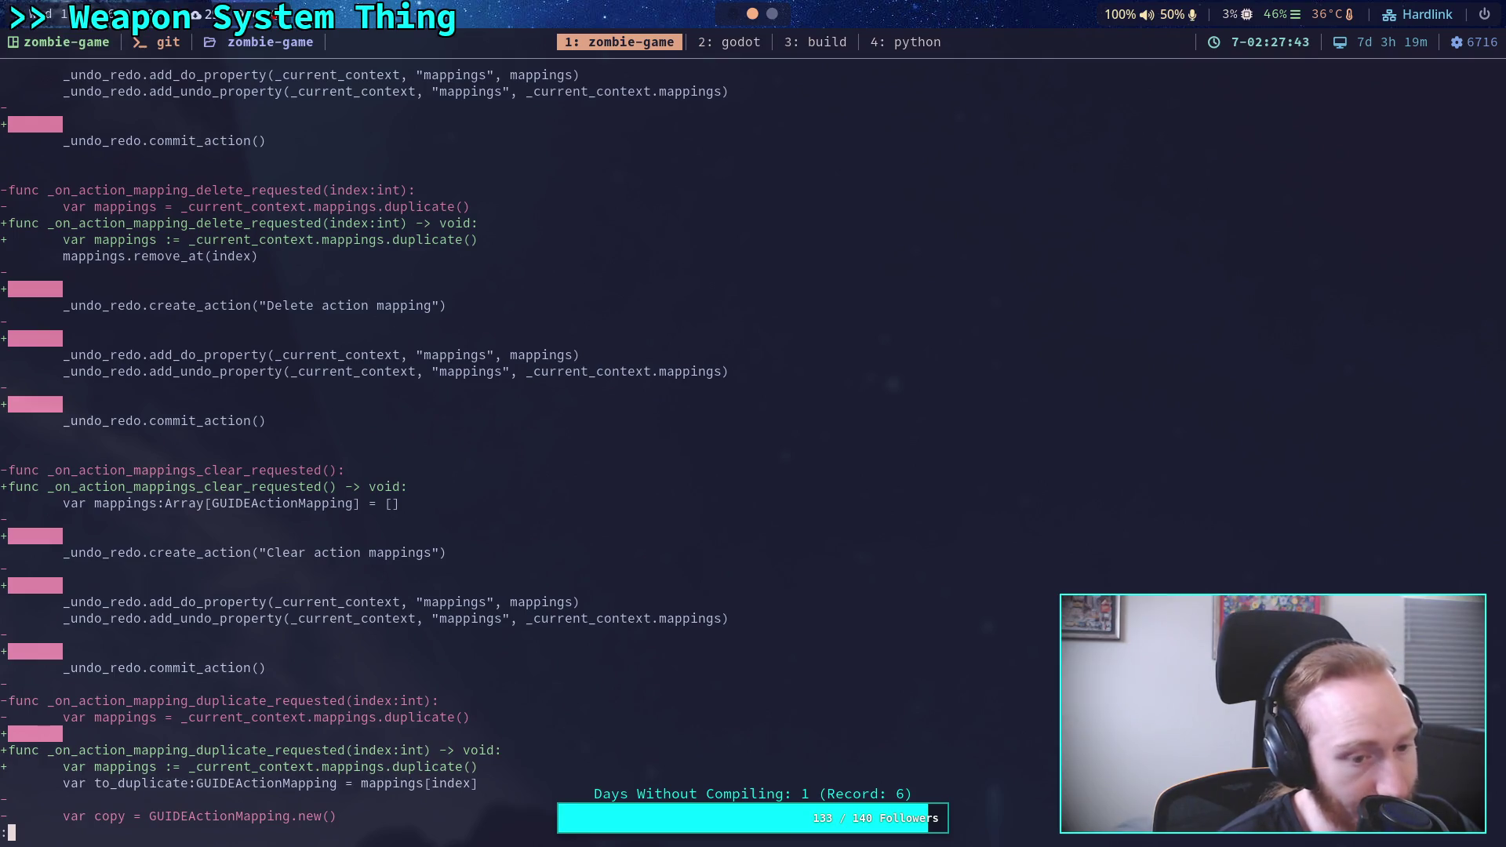
pyautogui.scroll(-7, 437, 446)
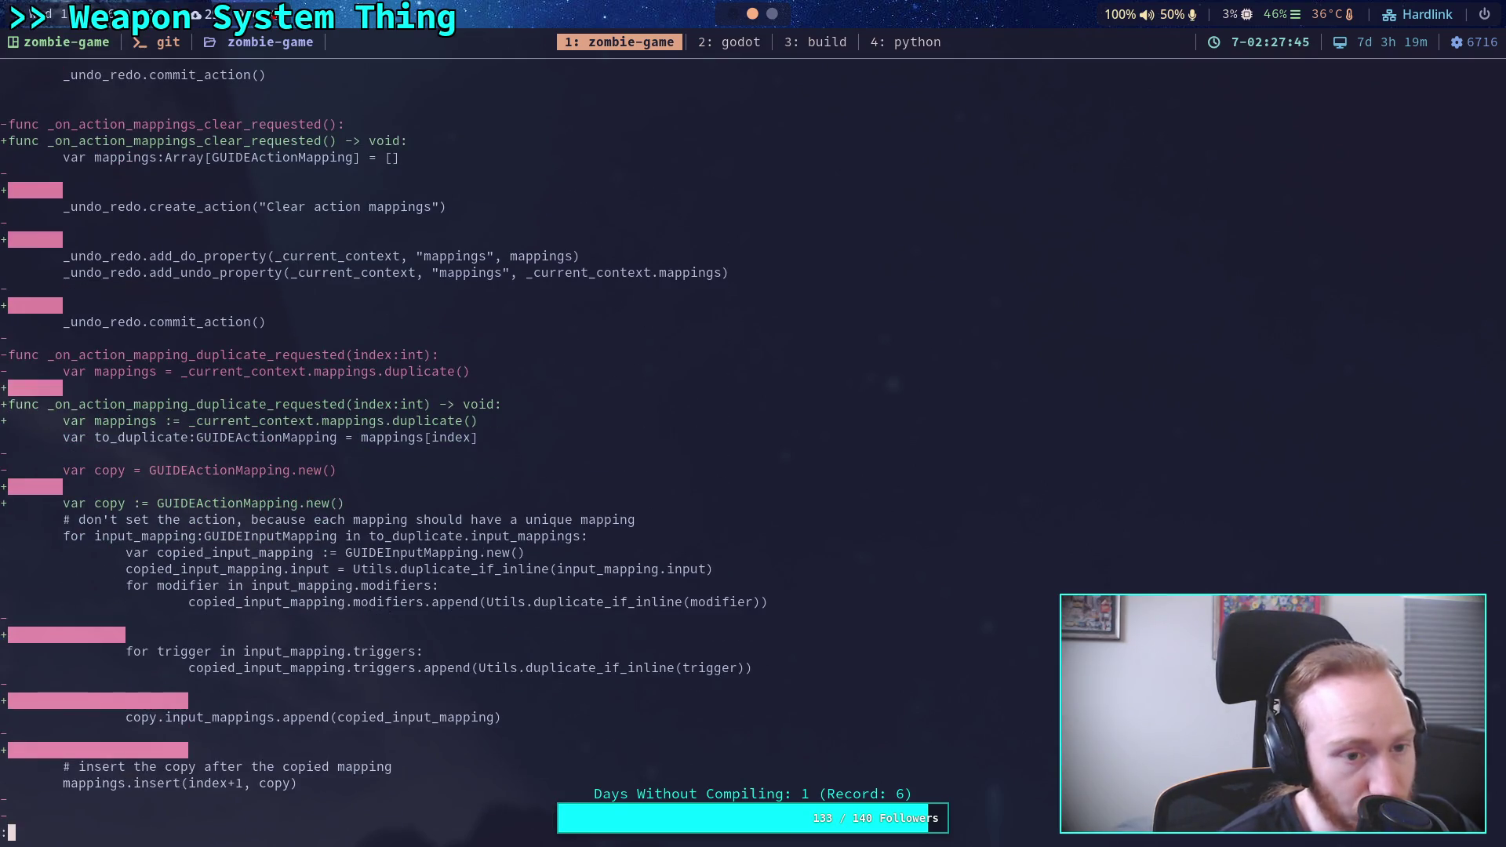
pyautogui.scroll(-2, 438, 447)
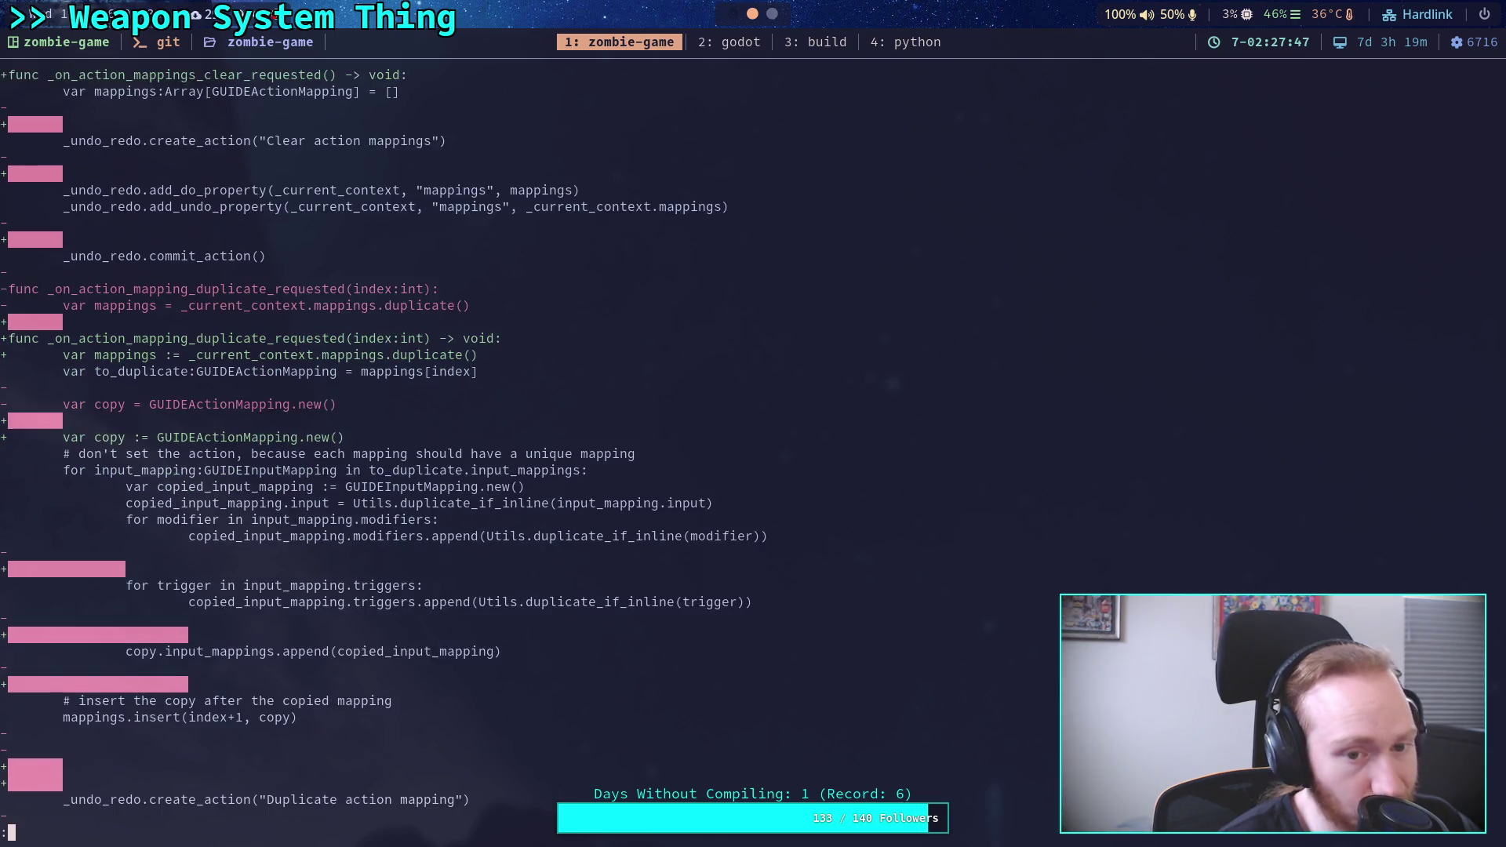
pyautogui.scroll(-7, 437, 446)
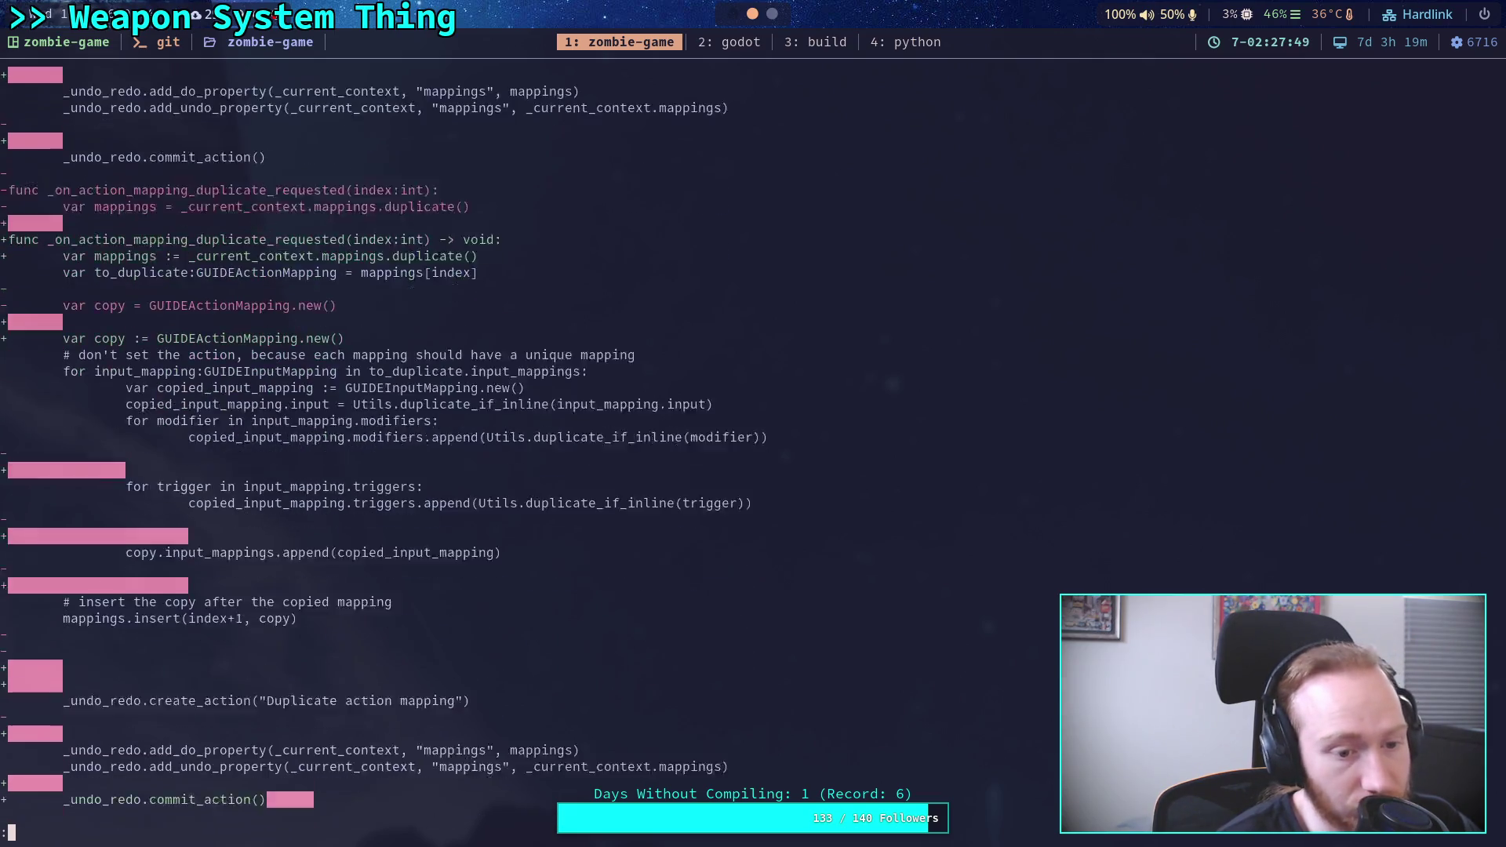
pyautogui.scroll(-6, 612, 454)
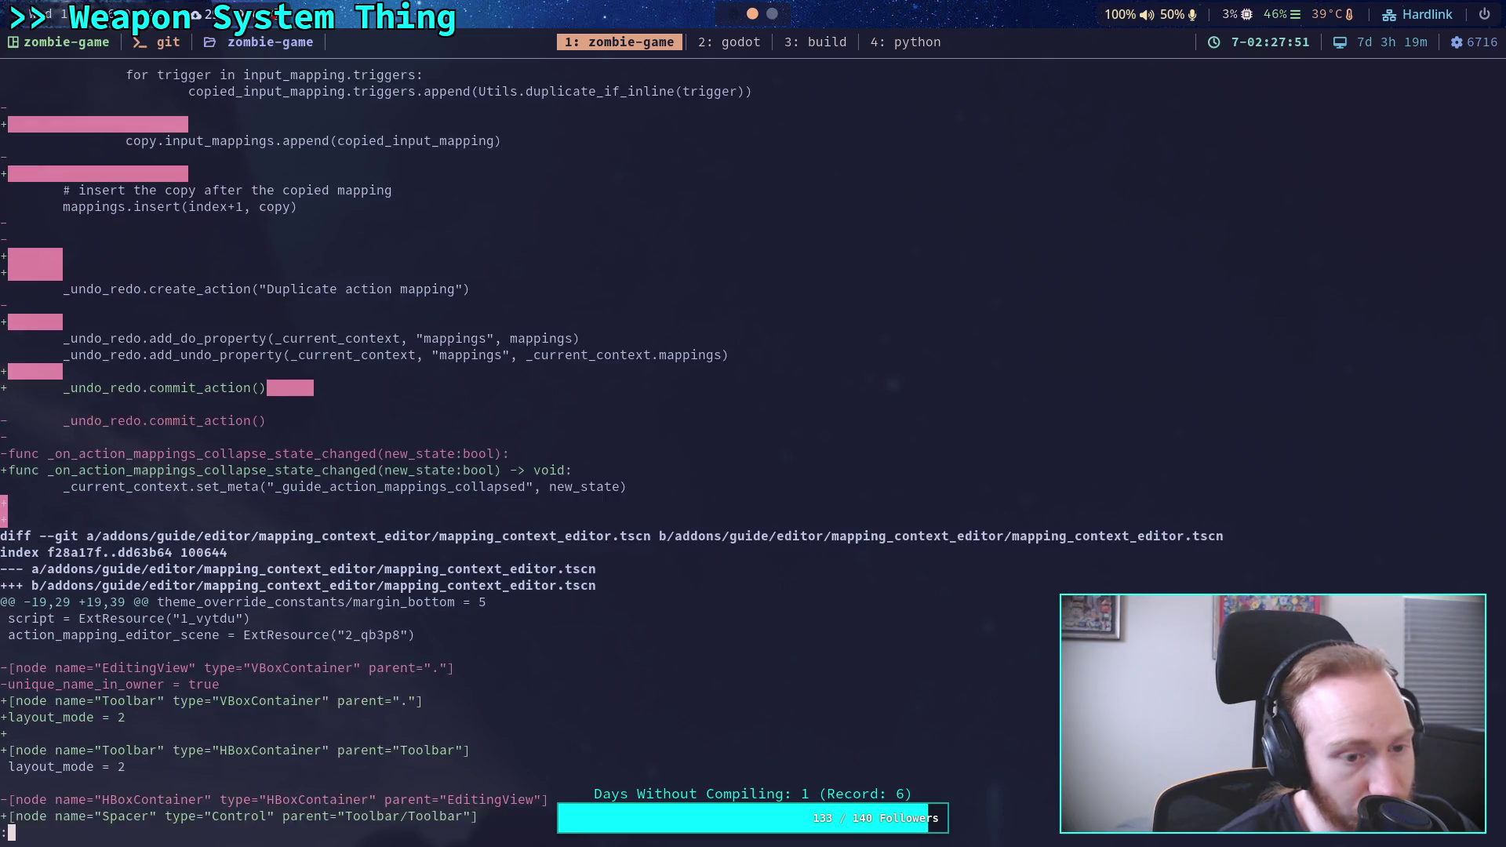
pyautogui.scroll(20, 612, 453)
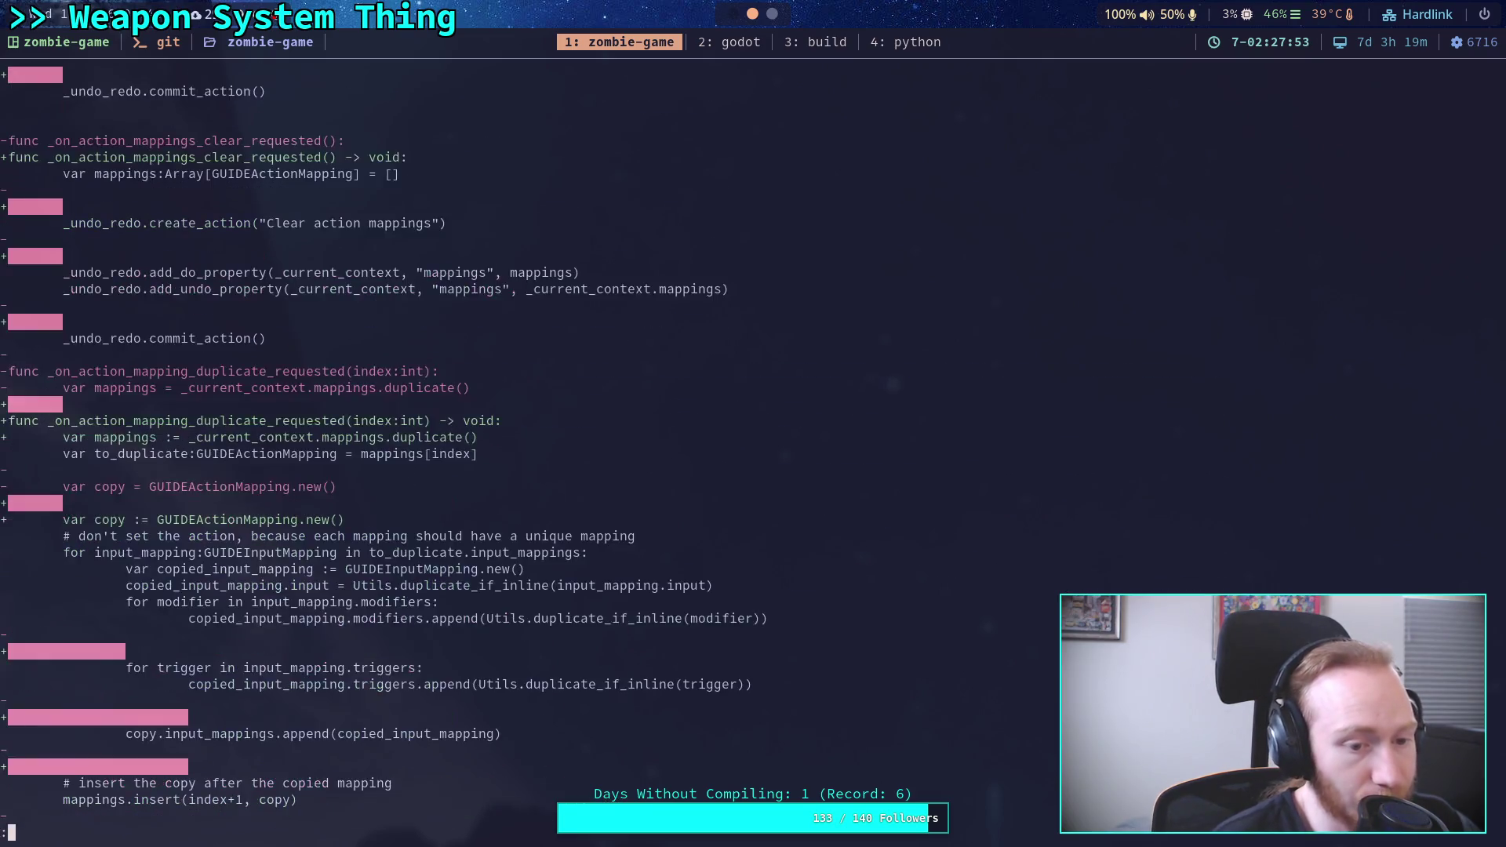
# Quit the pager and git add addons/guide/editor/mapping_context_editor/mapping_context_editor.gd
pyautogui.write('qgit add ad')
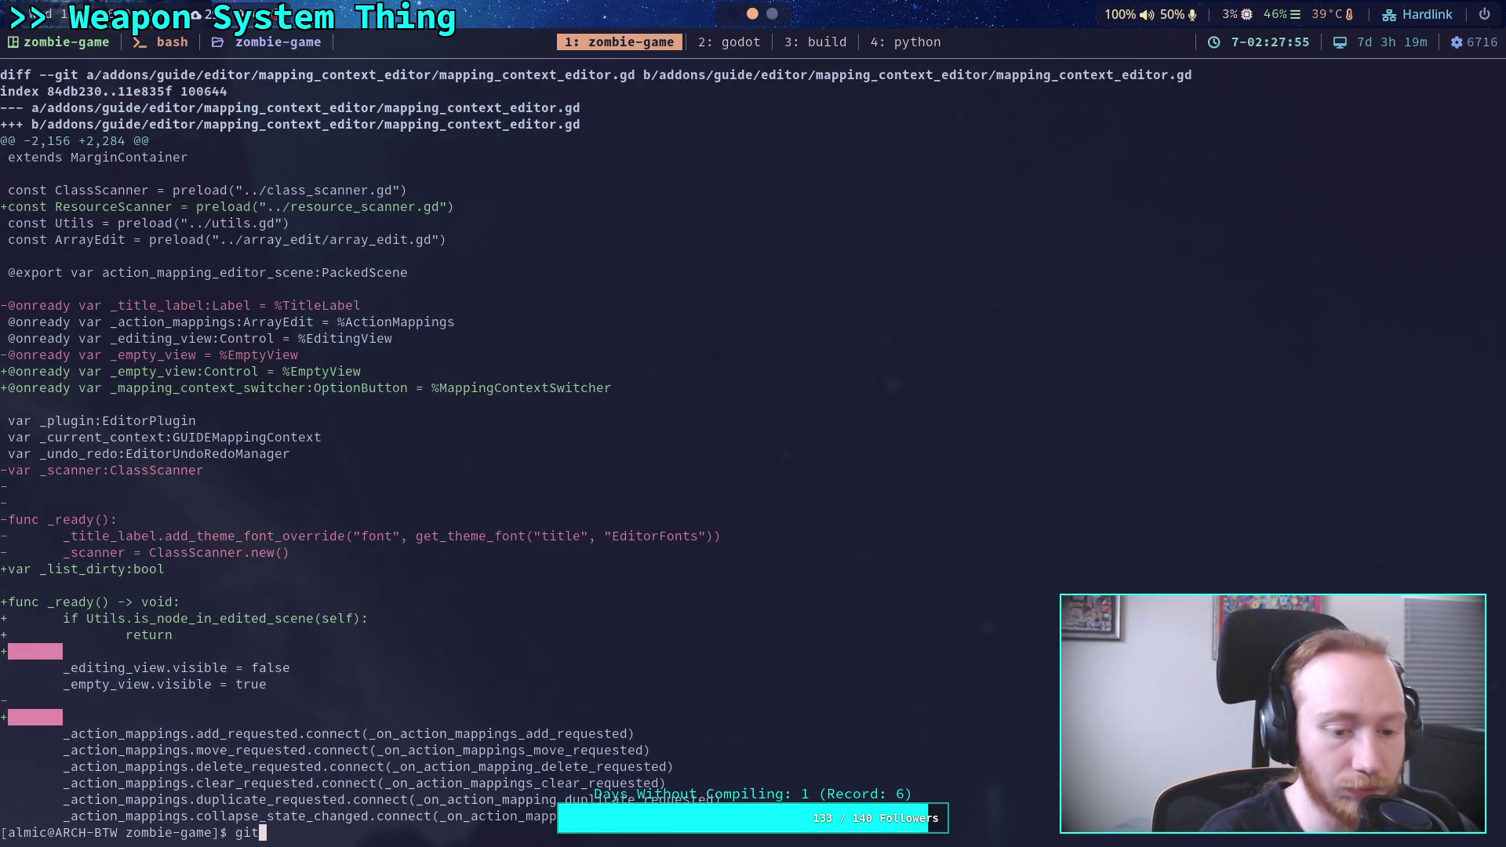
pyautogui.press('Tab')
pyautogui.write('gu')
pyautogui.press('Tab')
pyautogui.write('ed')
pyautogui.press('Tab')
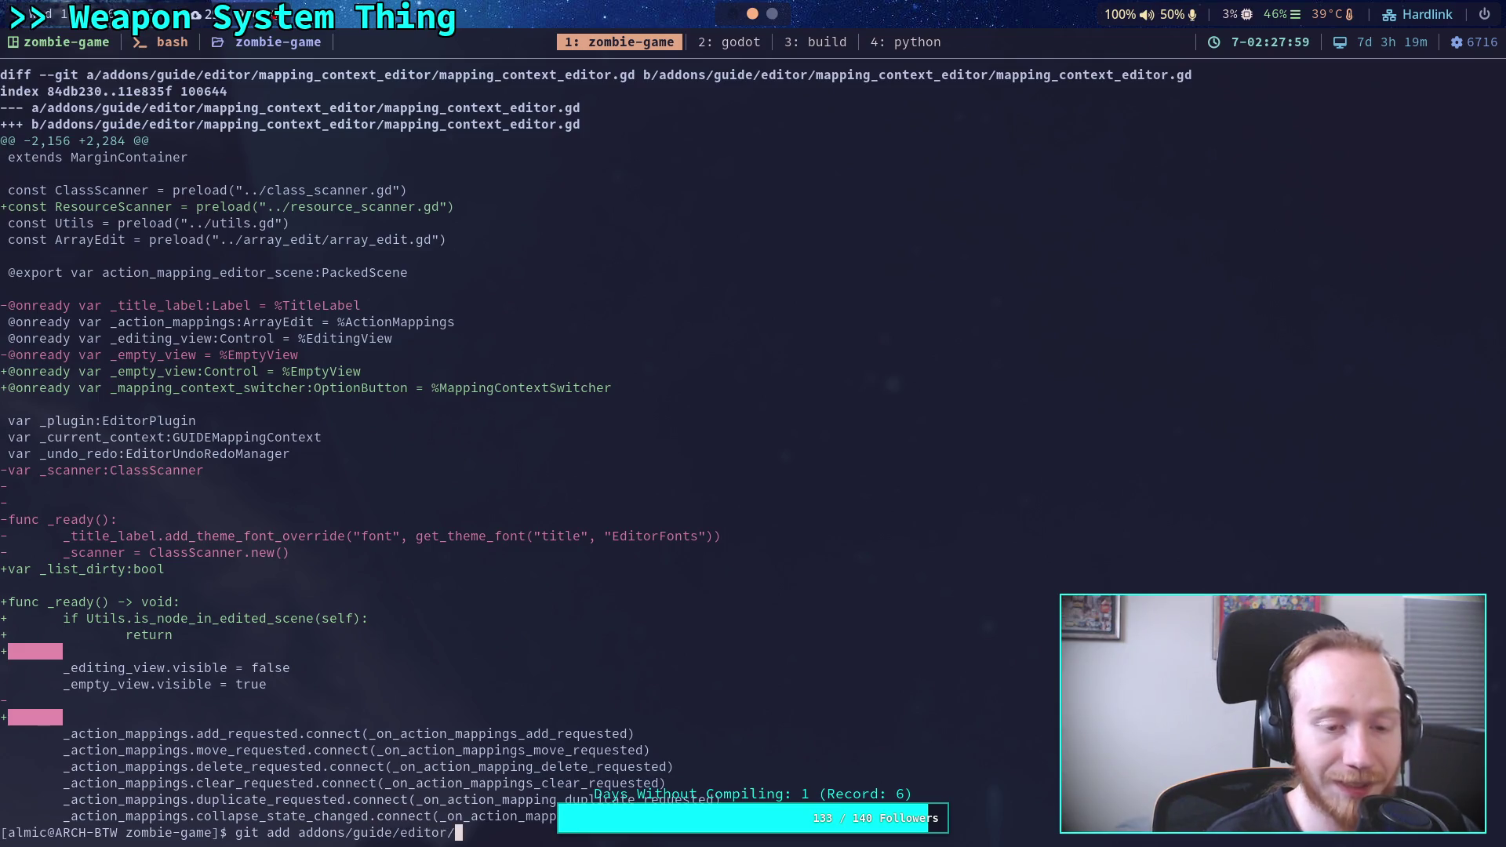
pyautogui.write('ma')
pyautogui.press('Tab')
pyautogui.write('ma')
pyautogui.press('Tab')
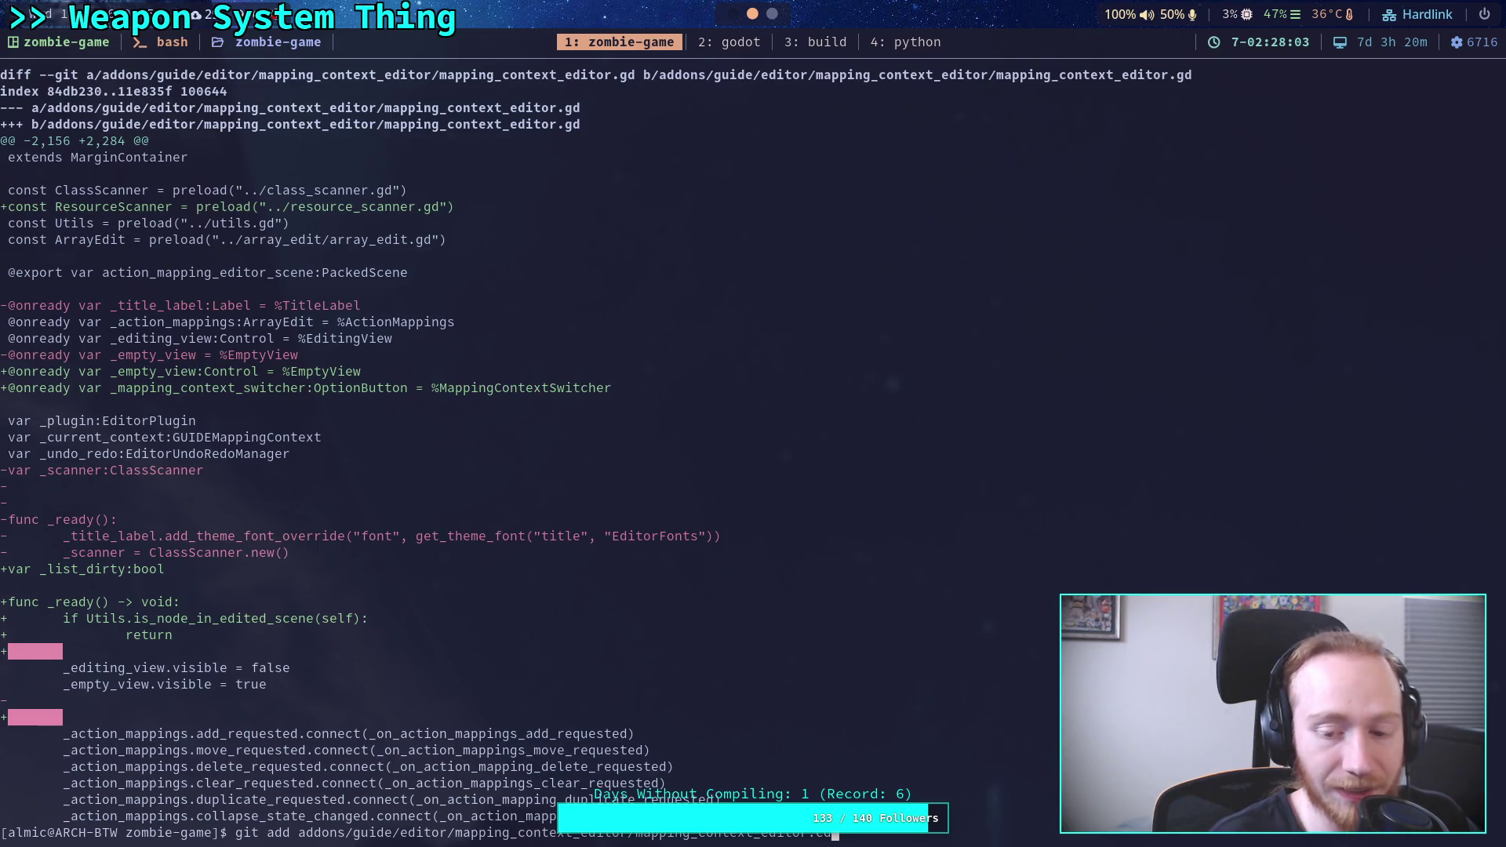
pyautogui.write('gd')
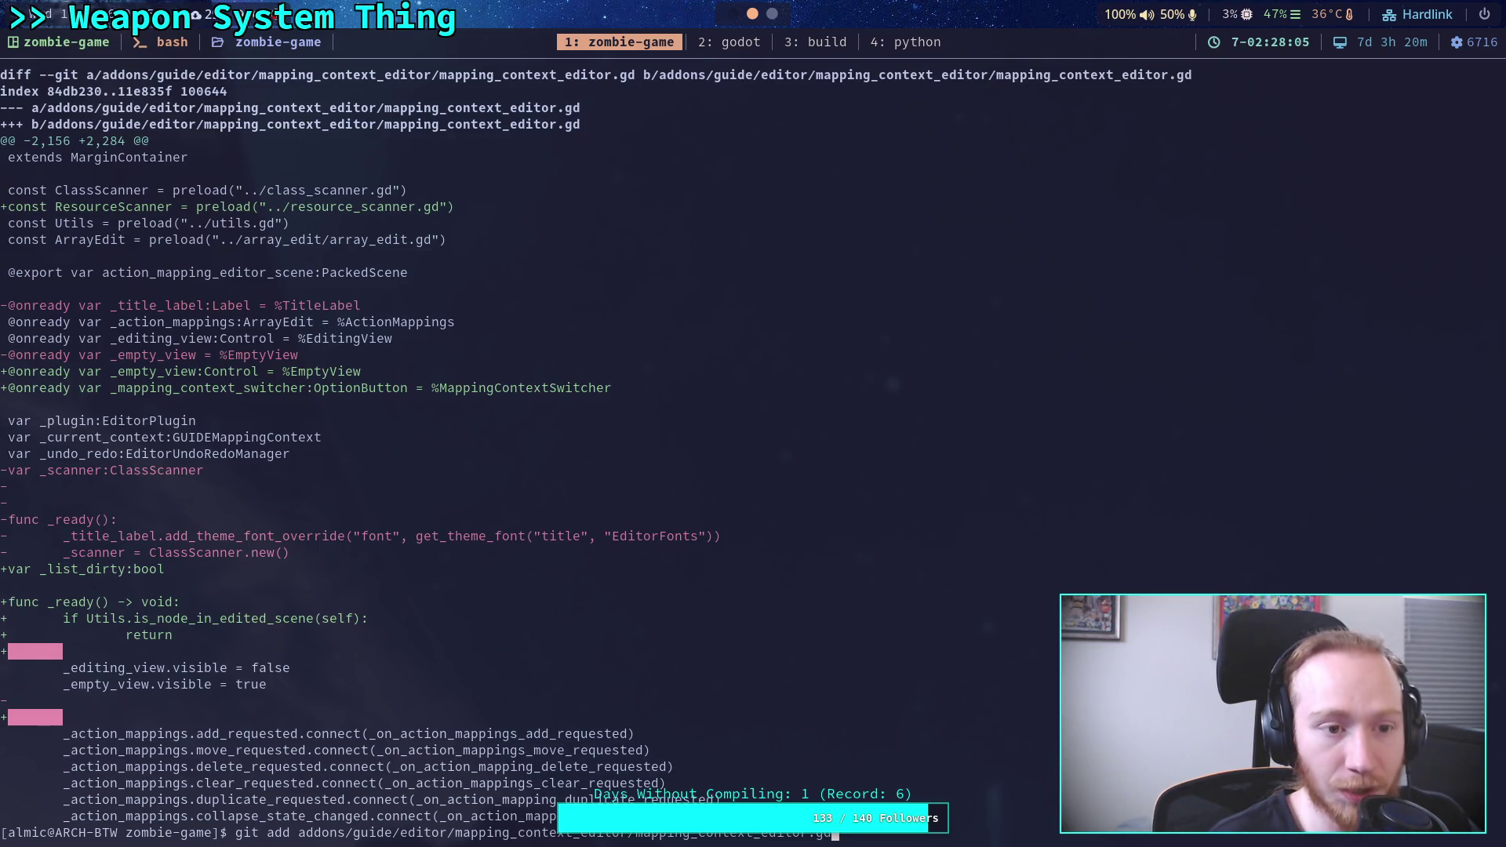
pyautogui.press('Return')
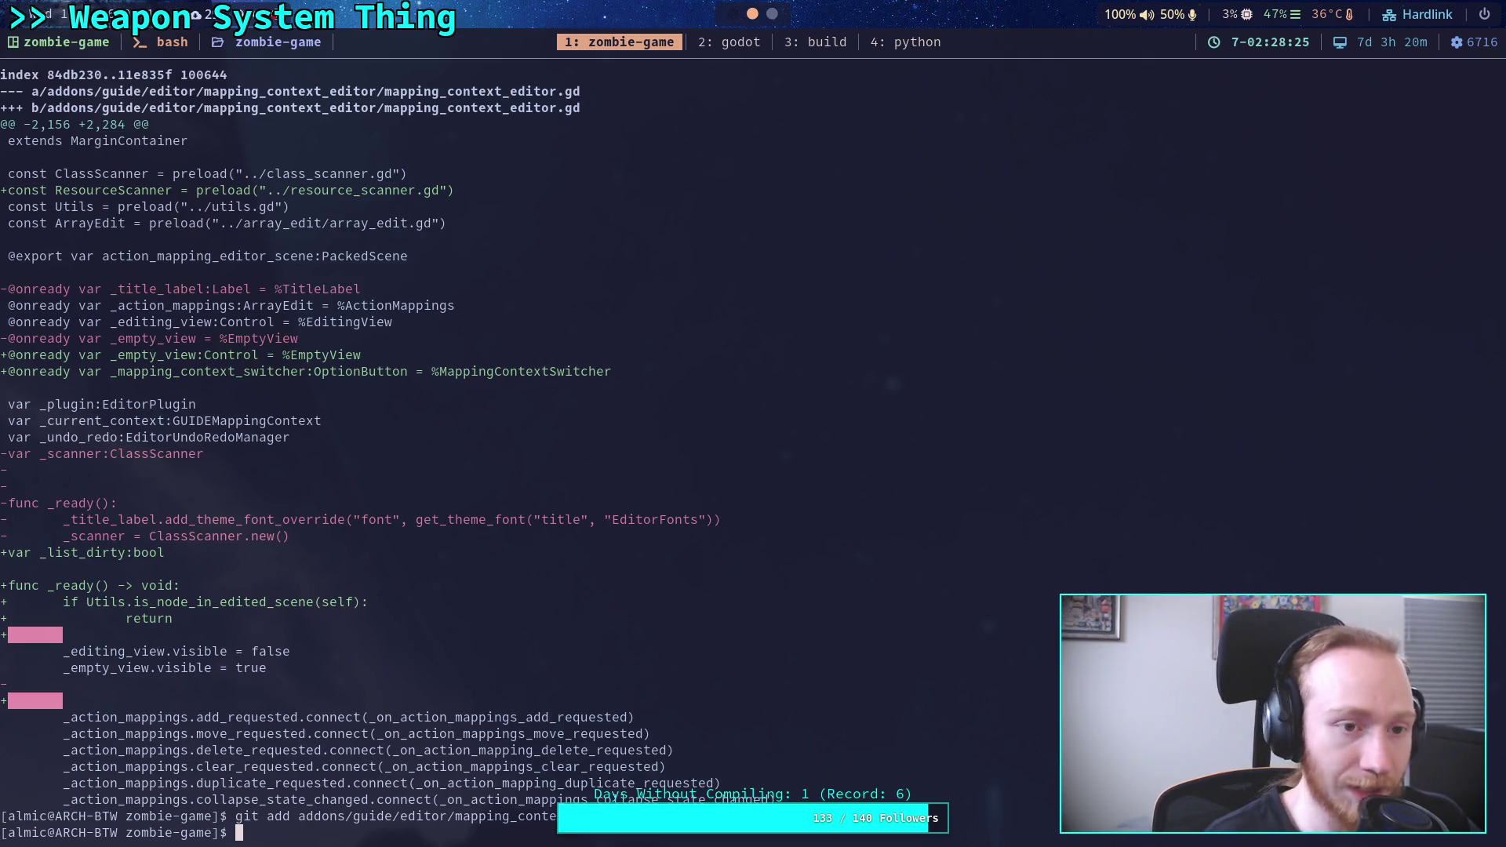
# Run git diff and read the .tscn, modifier_slot.gd and resource_slot.gd changes, then quit
pyautogui.write('git diff')
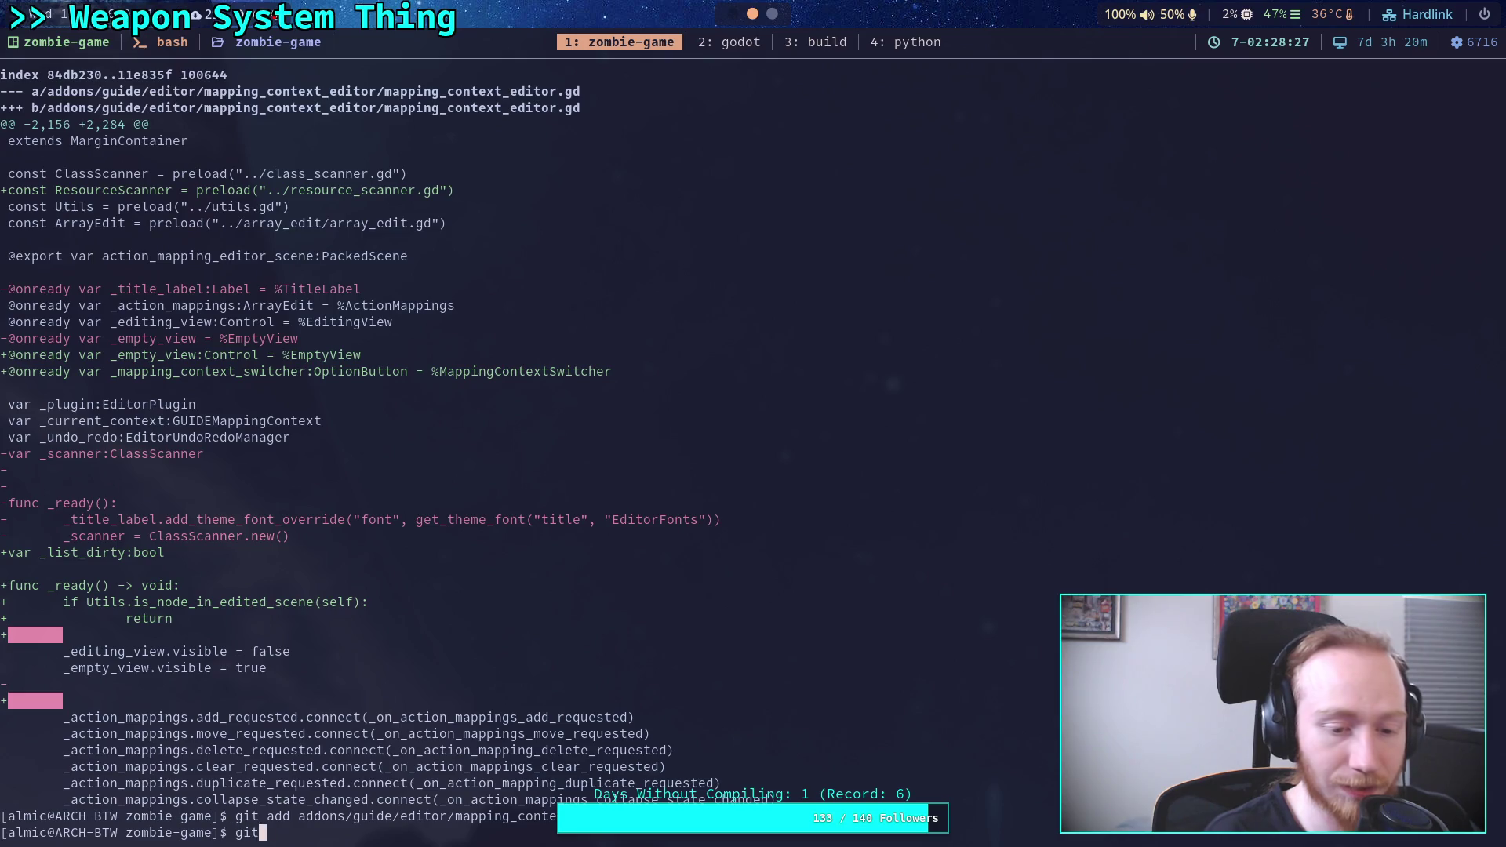
pyautogui.press('Return')
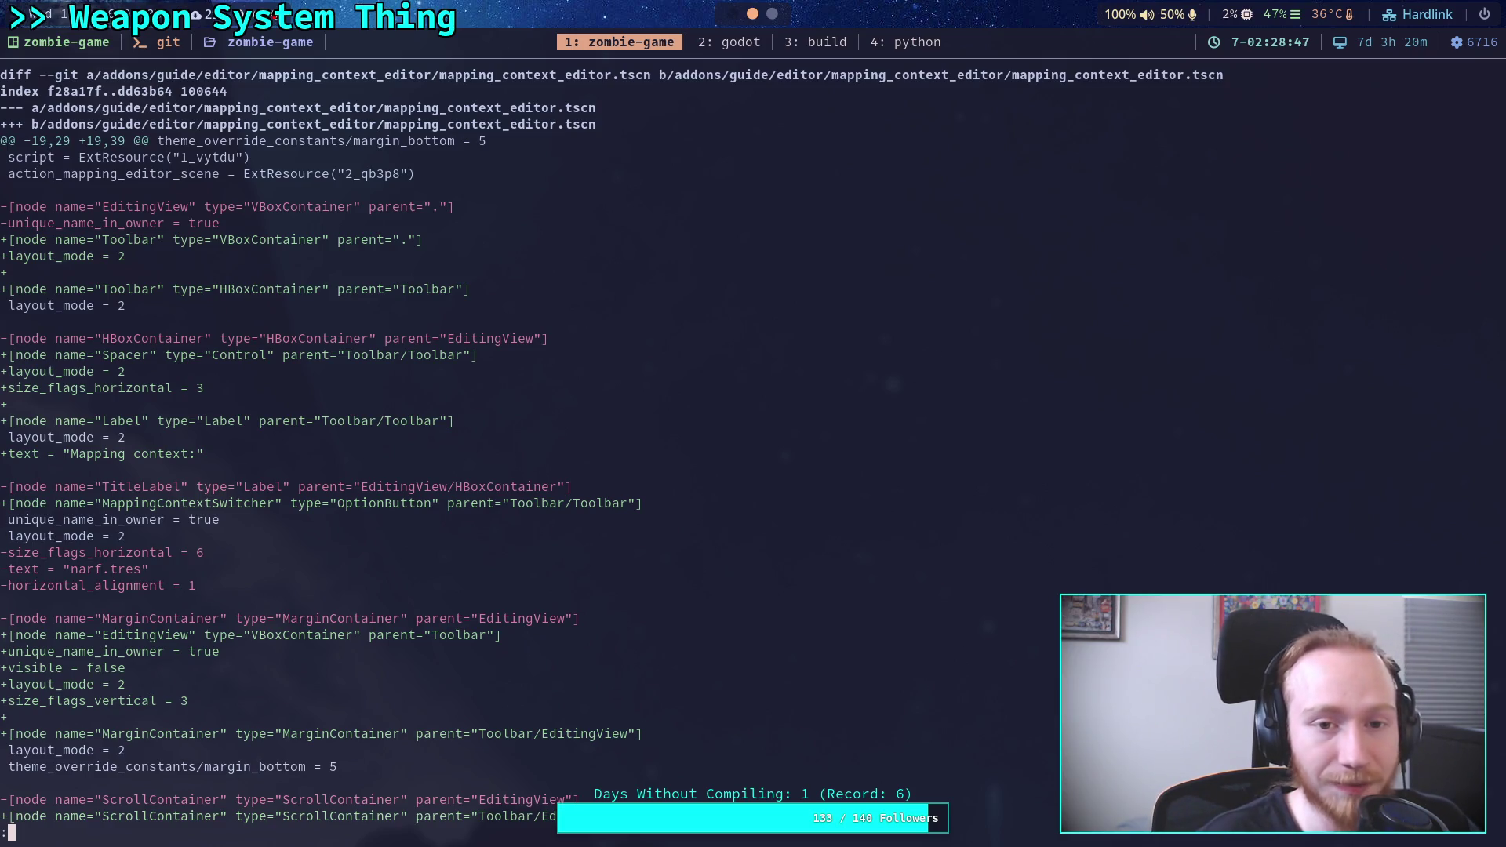
pyautogui.press('j')
pyautogui.press('j')
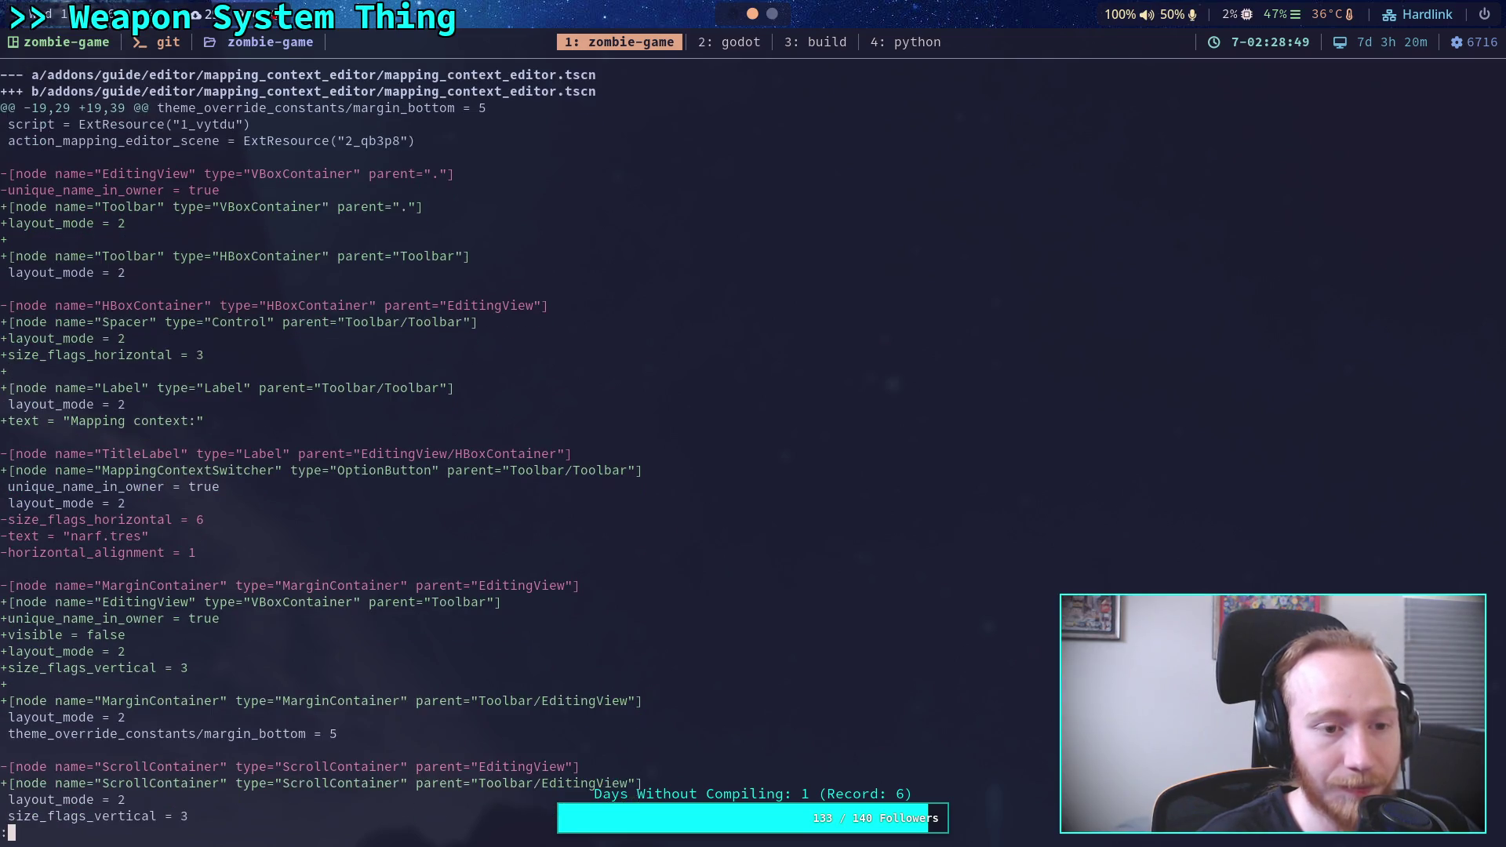
pyautogui.press('k')
pyautogui.press('k')
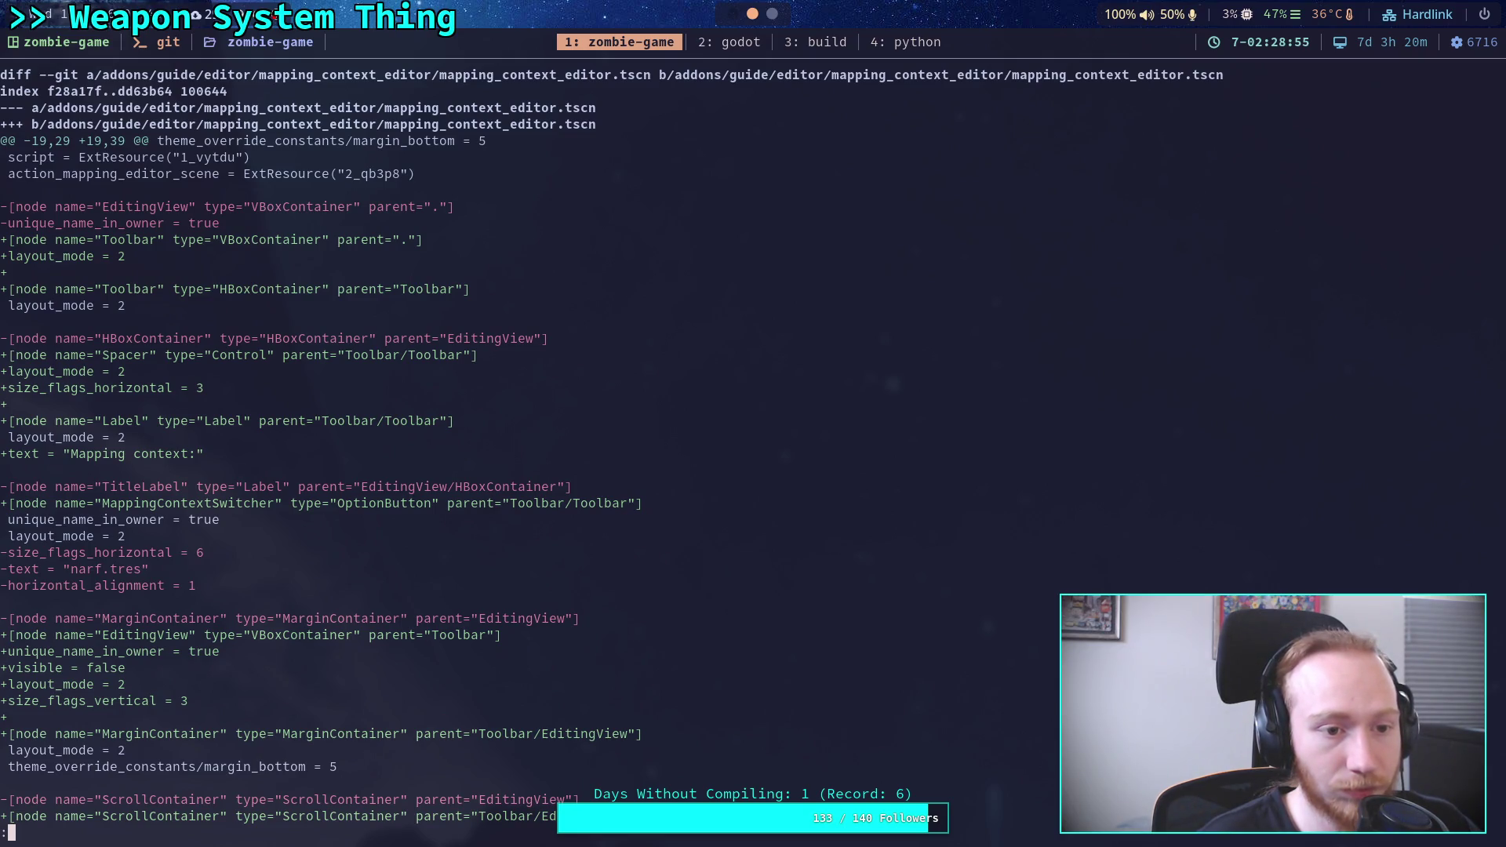
pyautogui.press('j')
pyautogui.press('j')
pyautogui.press('j')
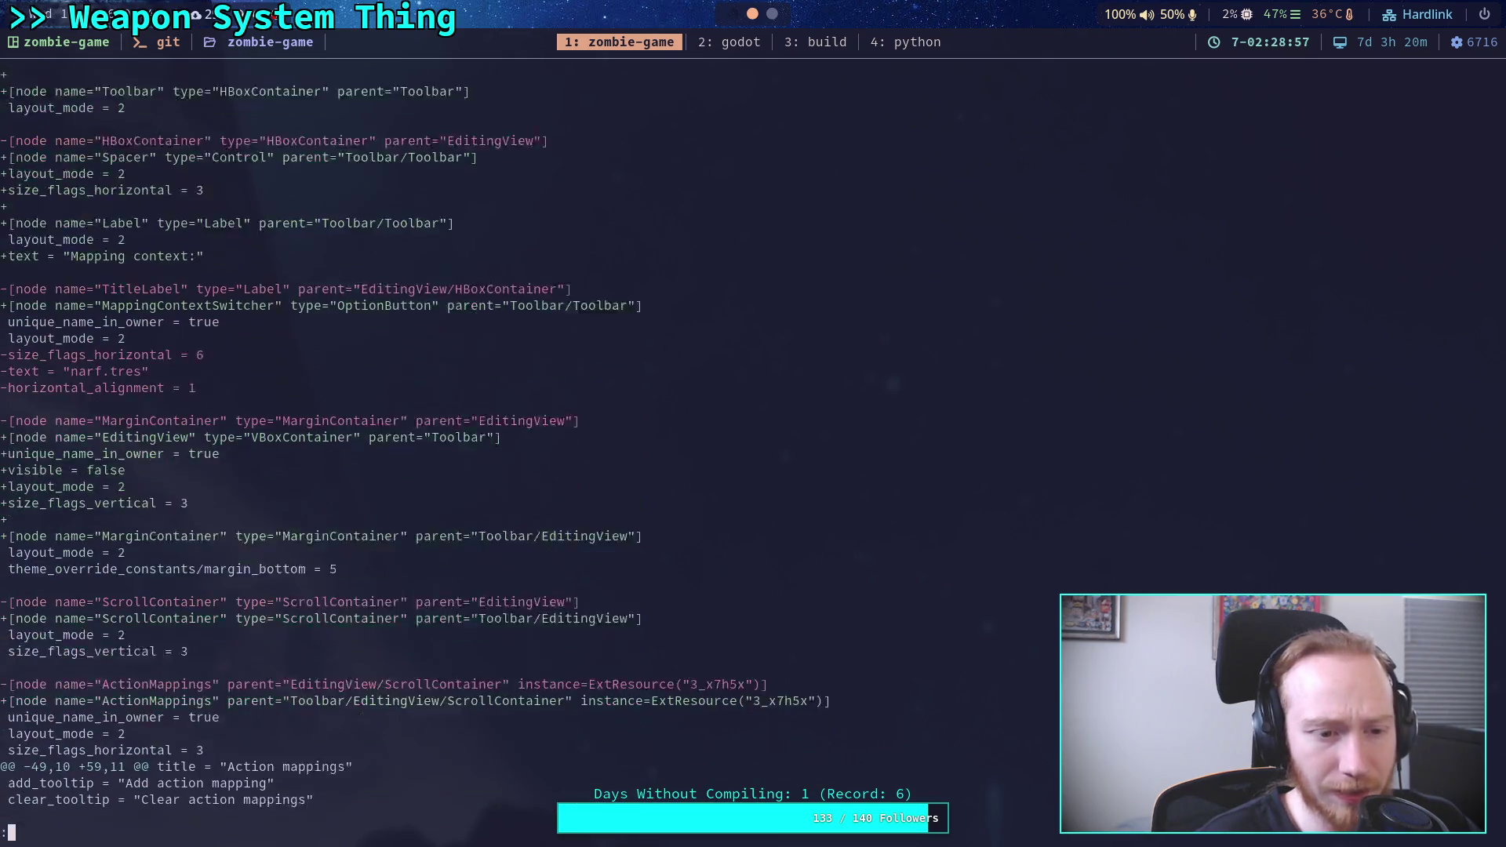
pyautogui.press('j')
pyautogui.press('j')
pyautogui.press('j')
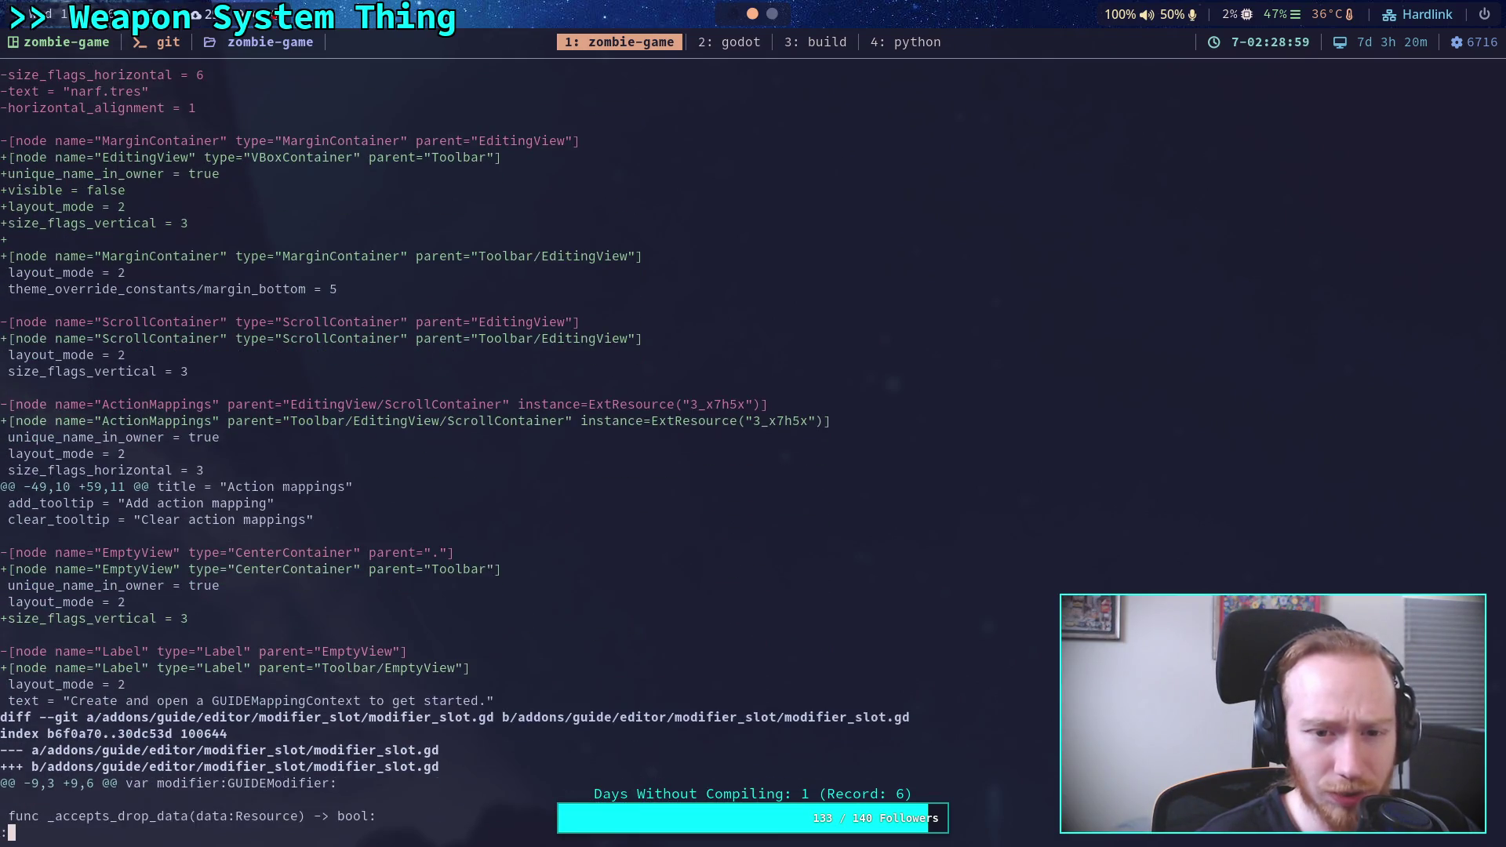
pyautogui.press('j')
pyautogui.press('j')
pyautogui.press('j')
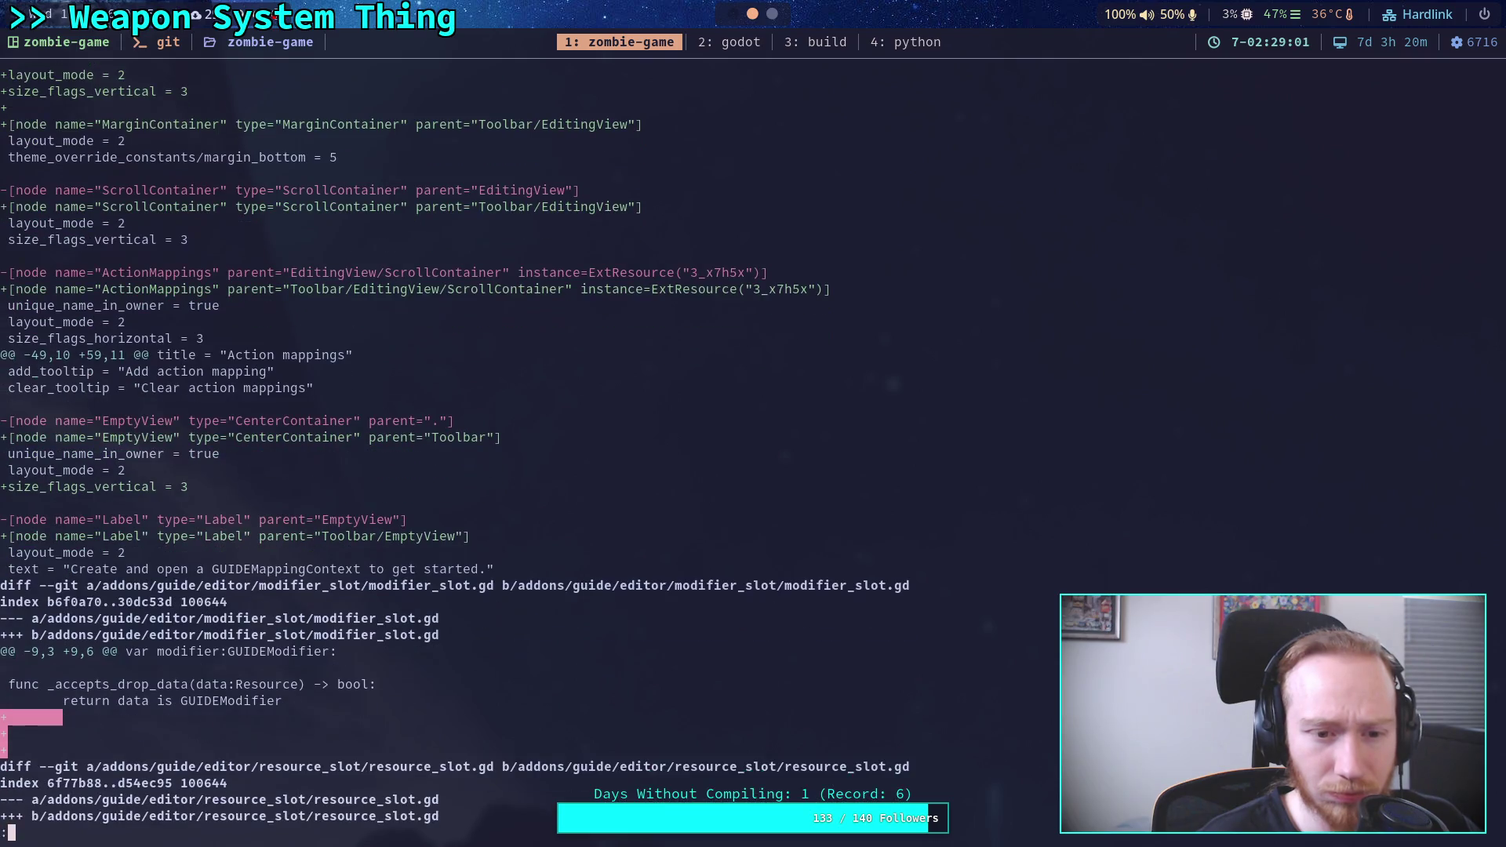
pyautogui.press('k')
pyautogui.press('k')
pyautogui.press('k')
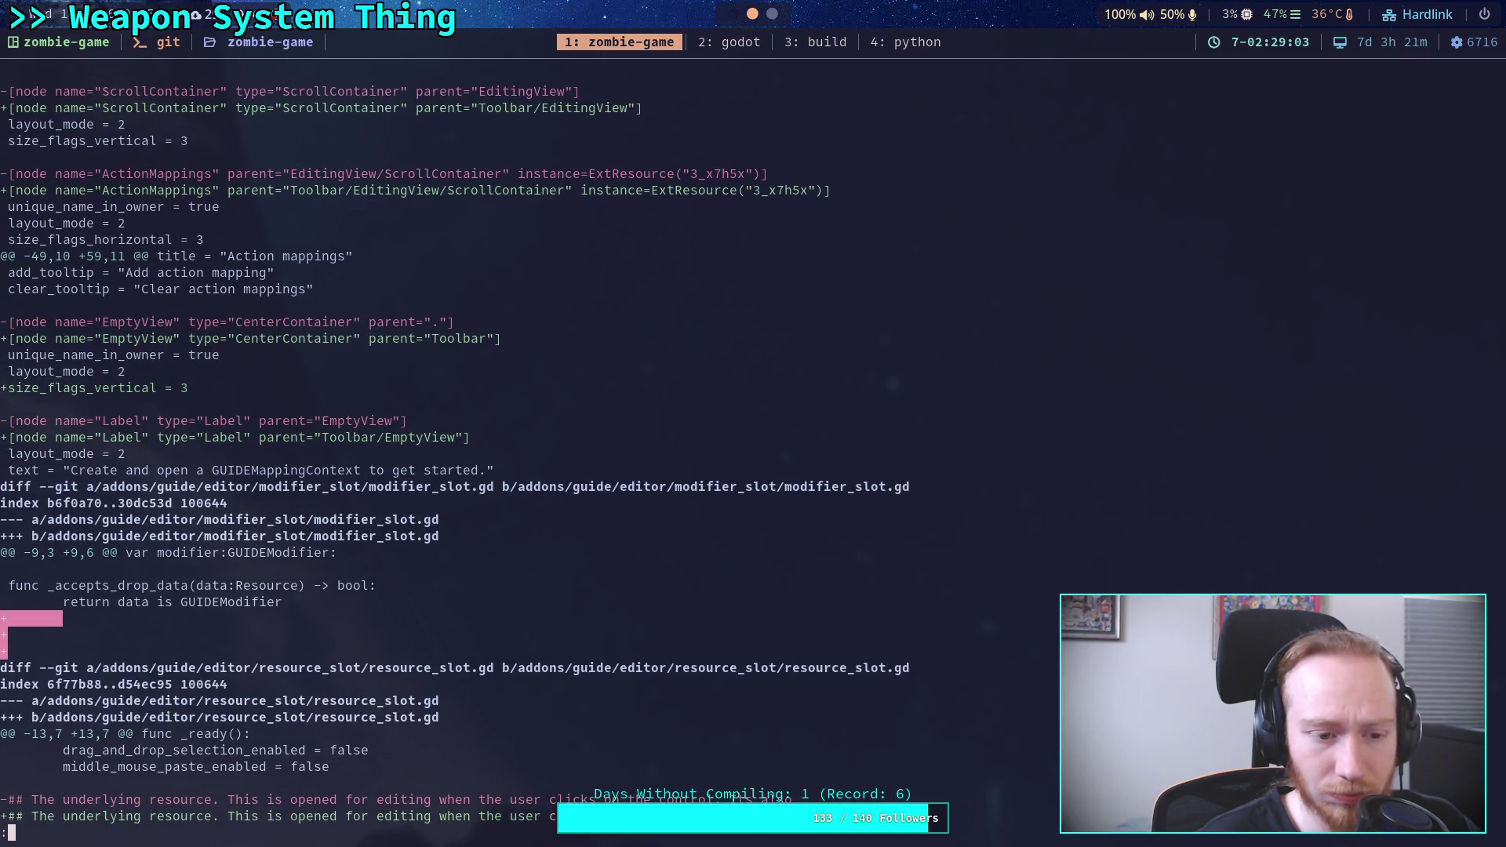
pyautogui.press('k')
pyautogui.press('k')
pyautogui.press('k')
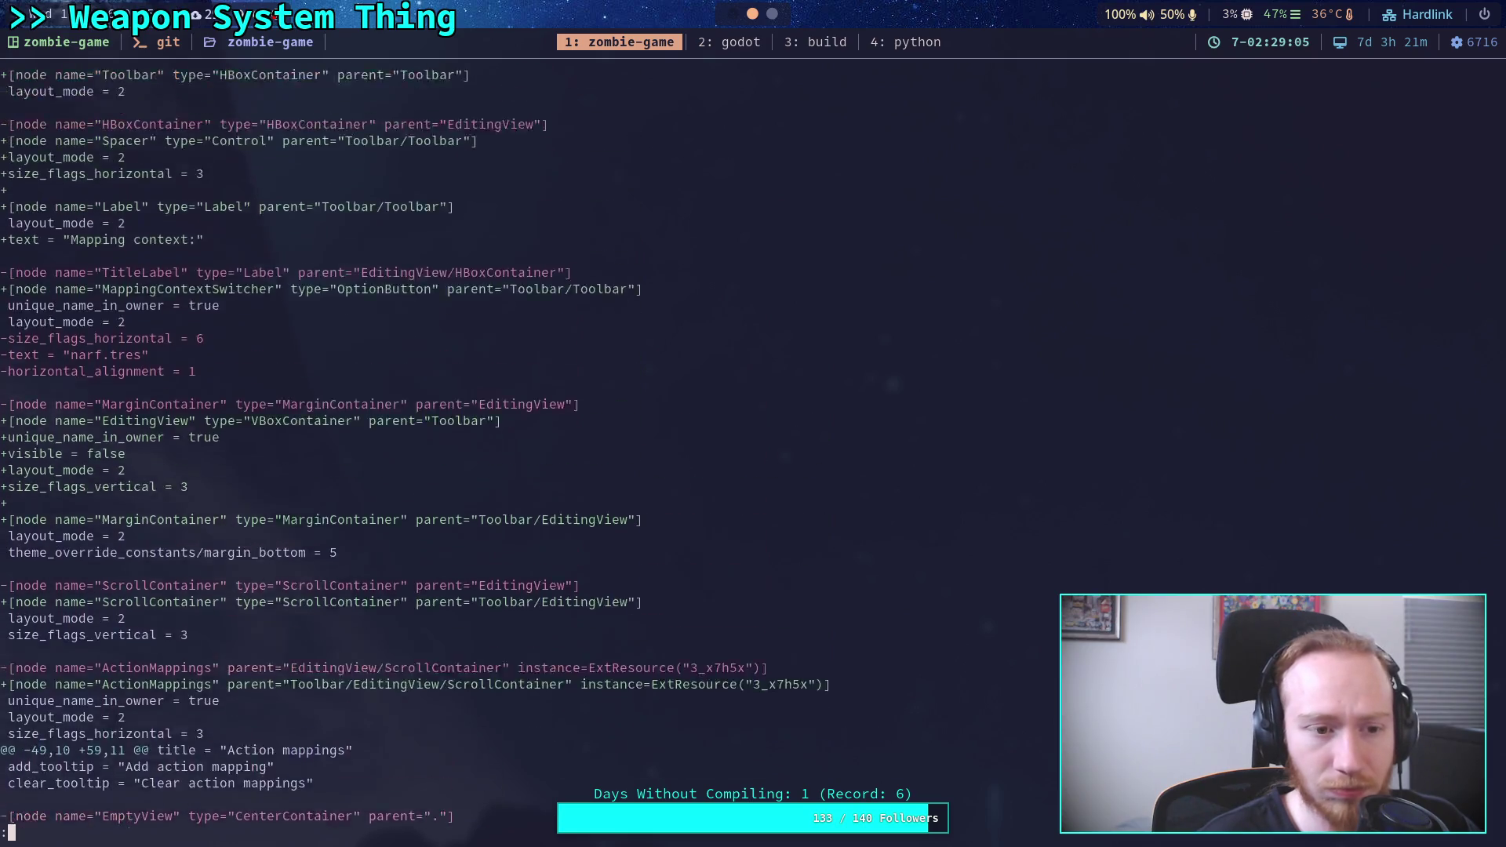
pyautogui.write('qgit ')
pyautogui.write('addon')
pyautogui.press('BackSpace')
pyautogui.press('BackSpace')
# Stage addons/guide/editor/mapping_context_editor/mapping_context_editor.tscn with git add
pyautogui.write('addons/gi')
pyautogui.press('Tab')
pyautogui.write('ed')
pyautogui.press('Tab')
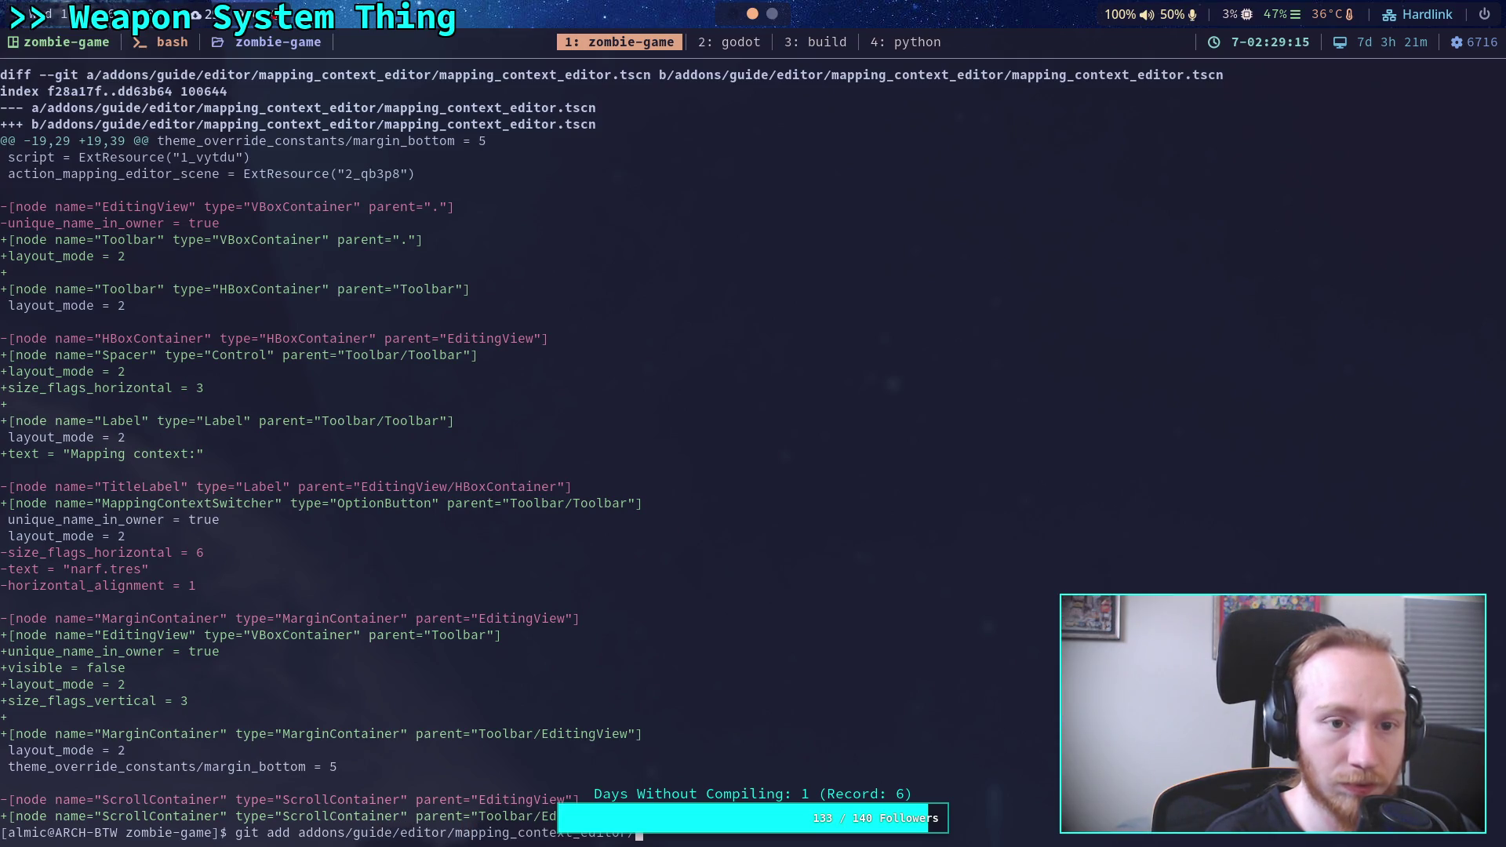
pyautogui.write('ma')
pyautogui.press('Tab')
pyautogui.write('t')
pyautogui.press('Tab')
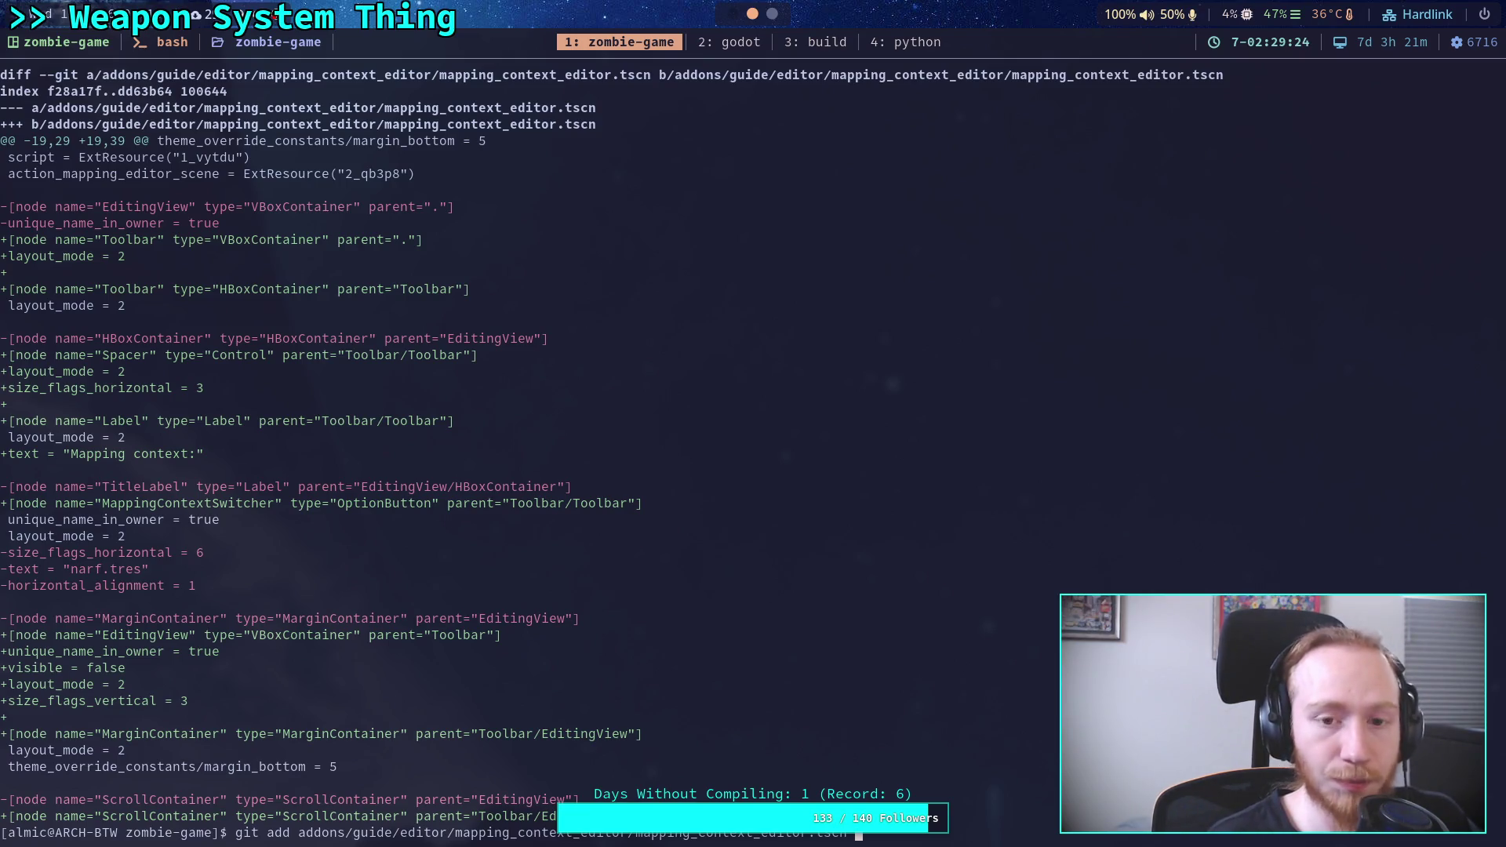
pyautogui.press('Return')
# Check git status and view the remaining unstaged diff
pyautogui.write('git status')
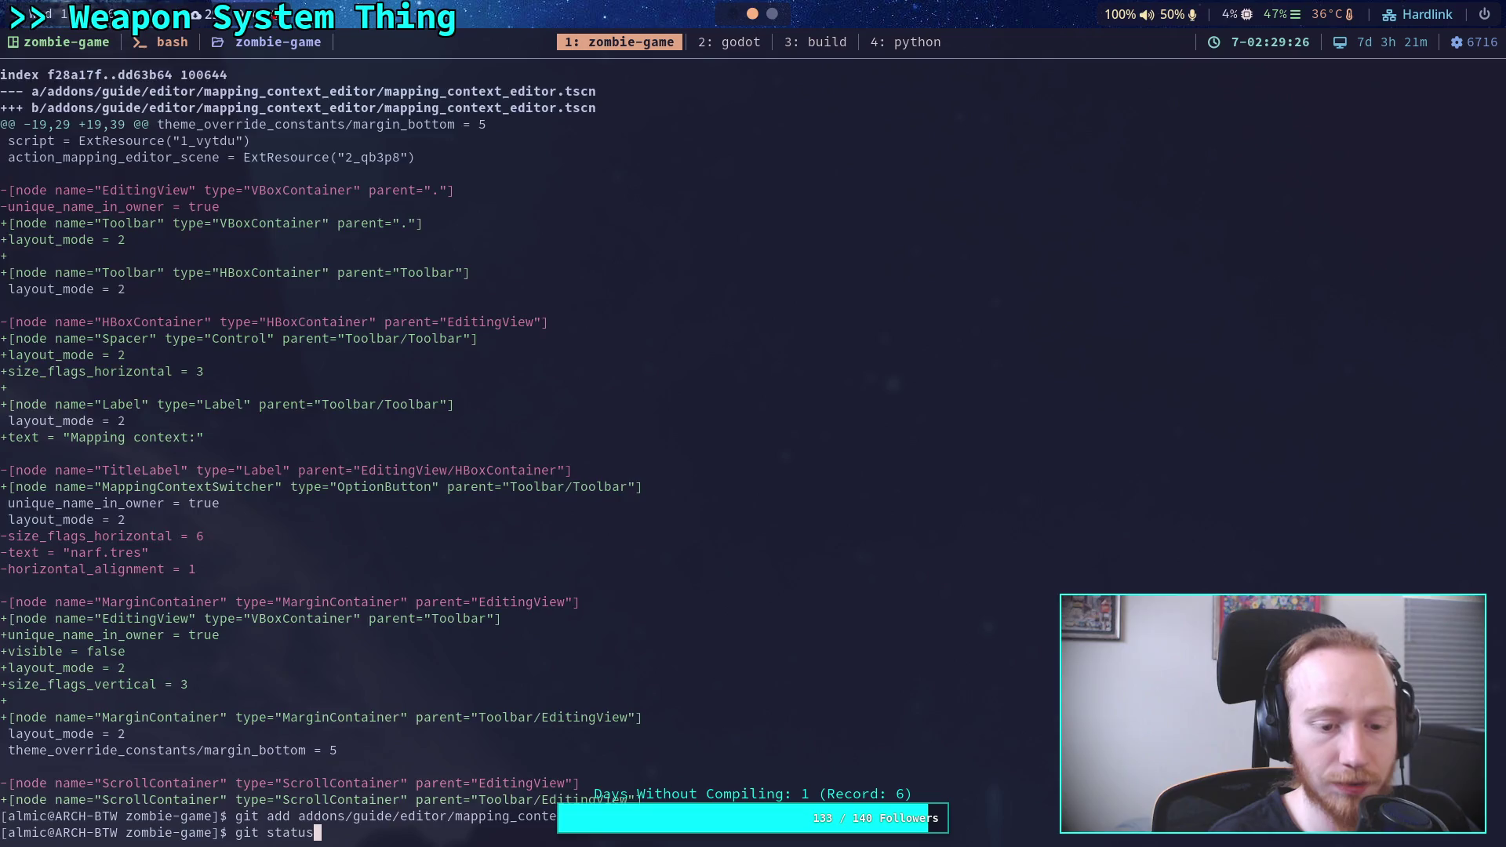
pyautogui.press('Return')
pyautogui.write('git diff')
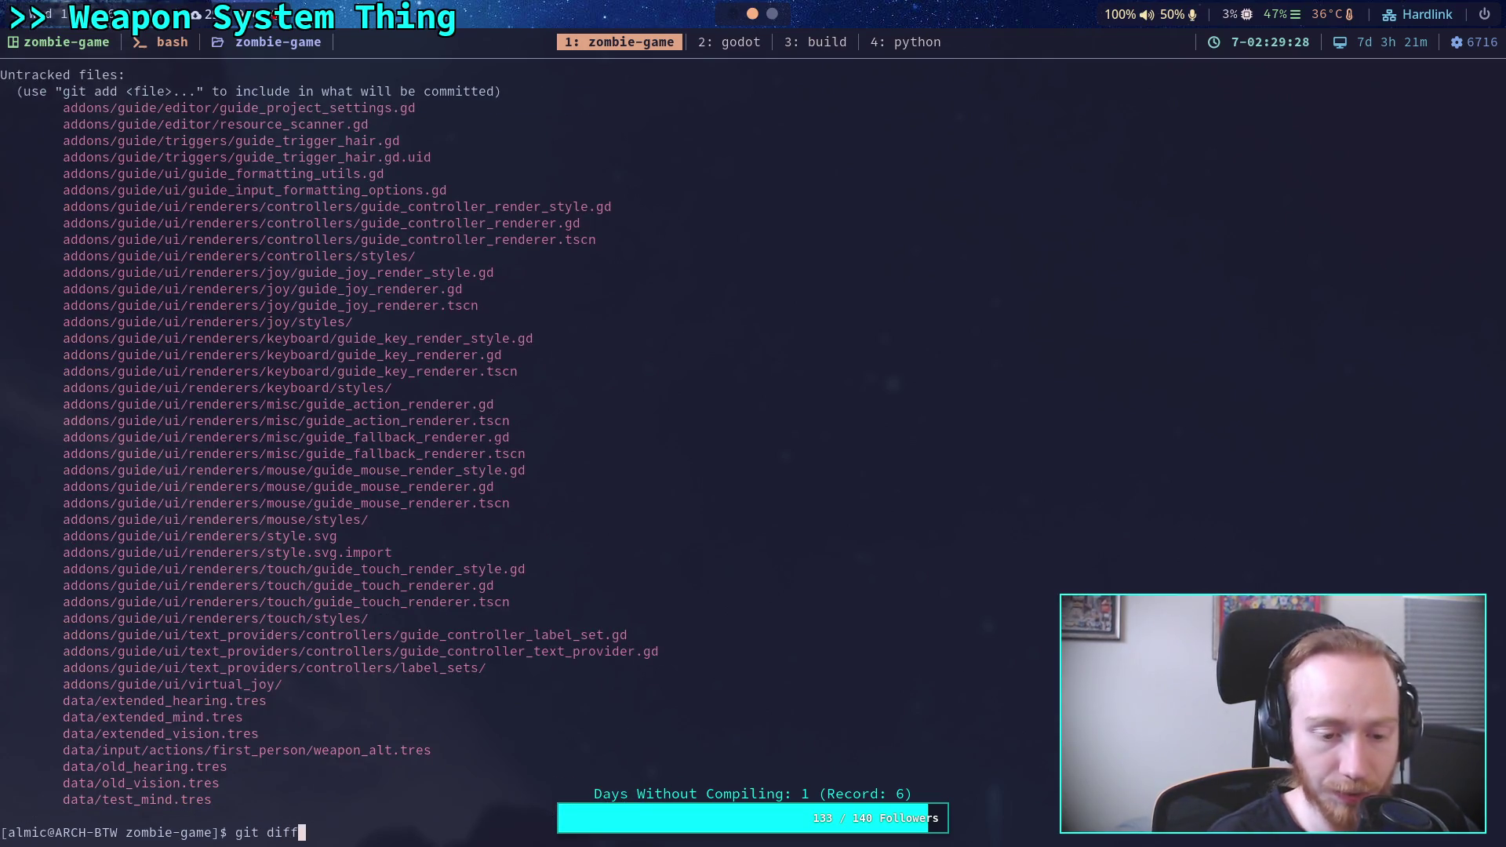
pyautogui.press('Return')
# Stage addons/guide/editor/modifier_slot/modifier_slot.gd with git add
pyautogui.write('qgit add addons/')
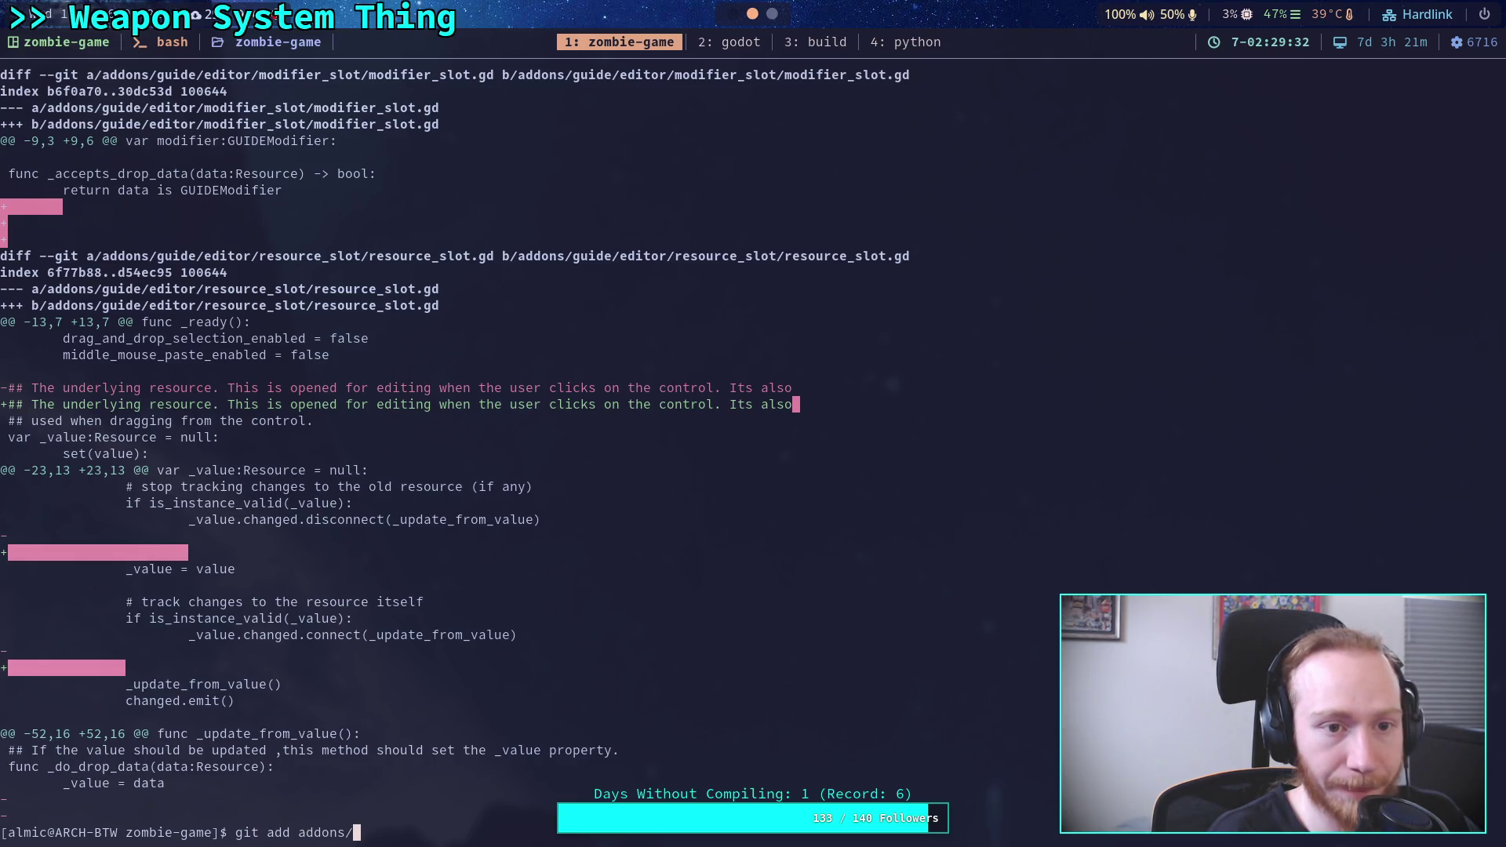
pyautogui.write('gu')
pyautogui.press('Tab')
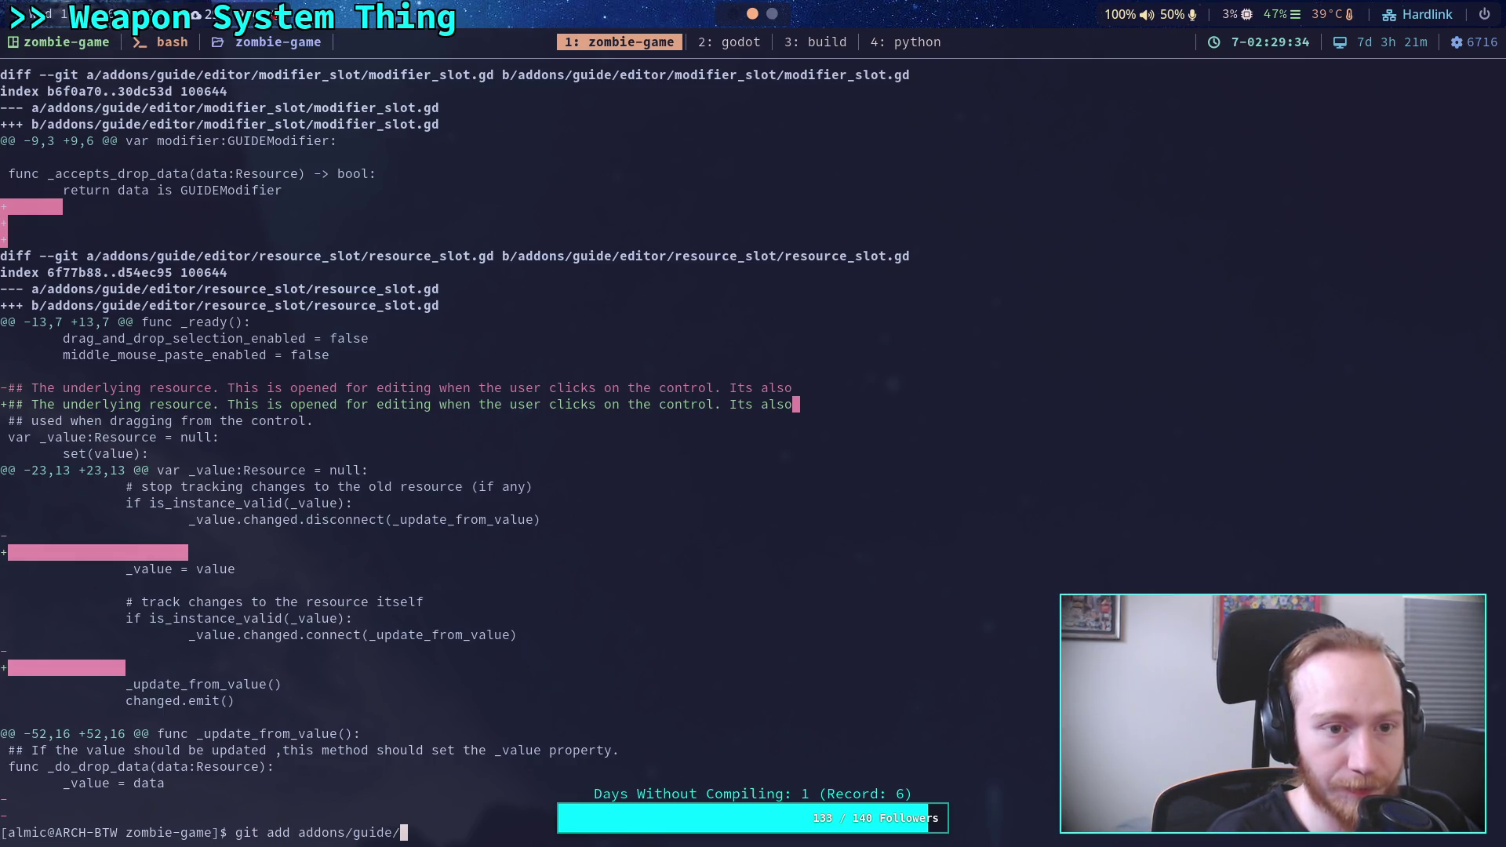
pyautogui.write('ed')
pyautogui.press('Tab')
pyautogui.write('mo')
pyautogui.press('Tab')
pyautogui.write('mo')
pyautogui.press('Tab')
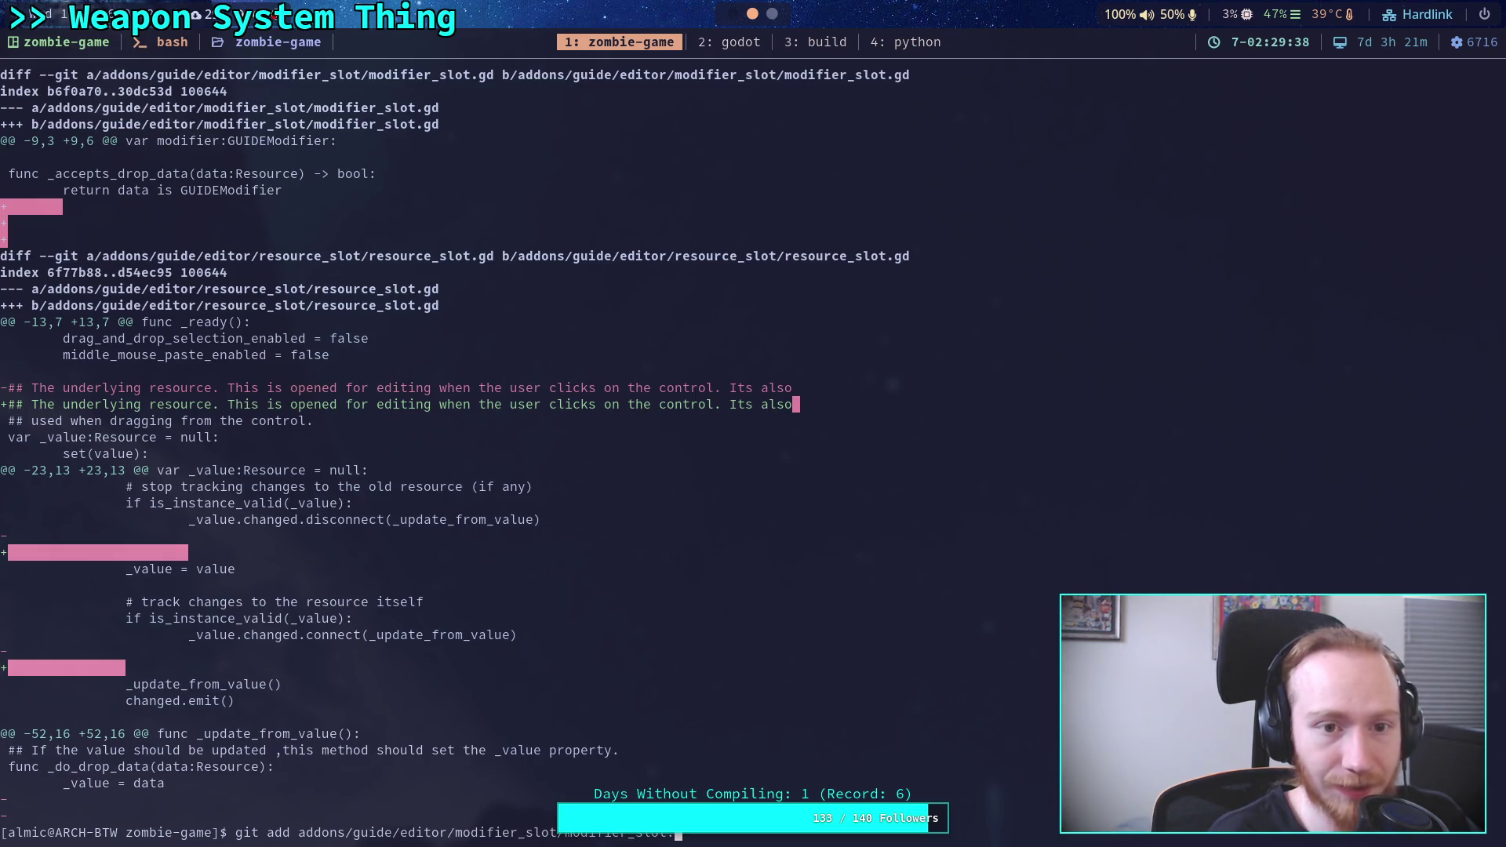
pyautogui.write('gd')
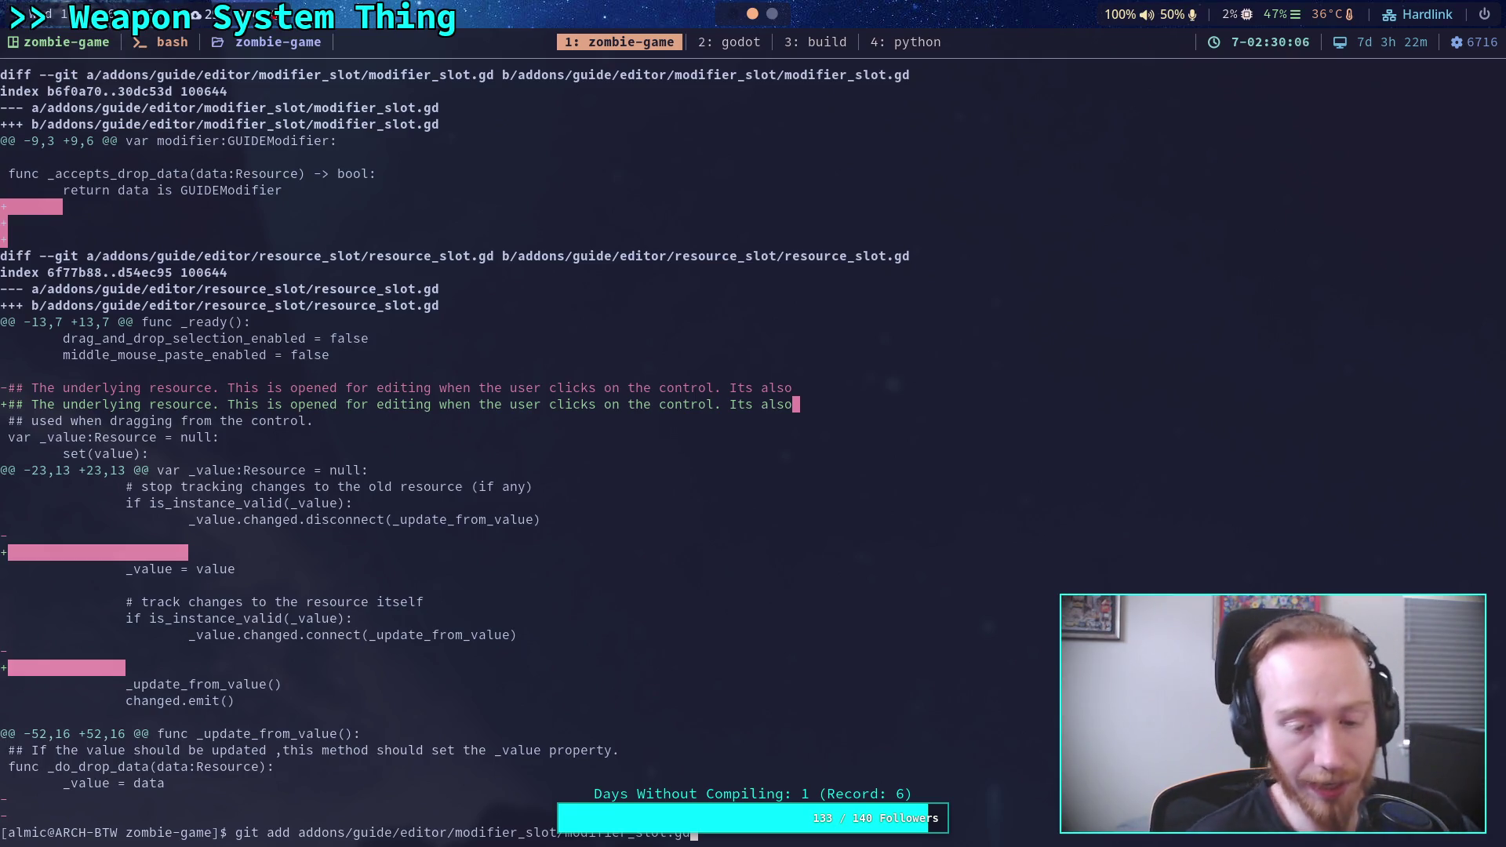
pyautogui.press('Return')
pyautogui.write('git')
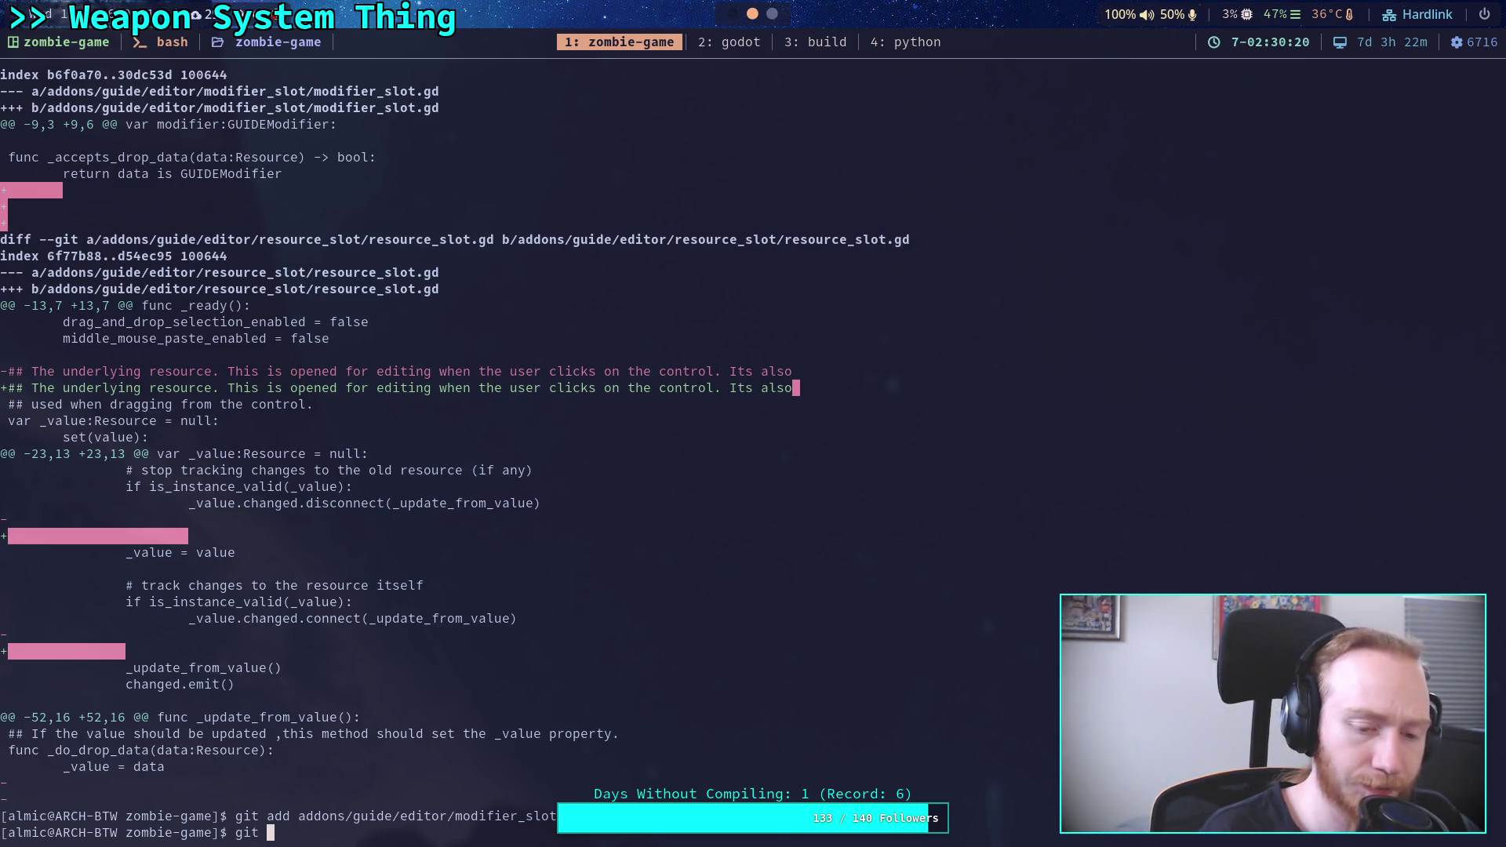
# Recheck the remaining unstaged changes with git diff
pyautogui.write('diff')
pyautogui.press('Return')
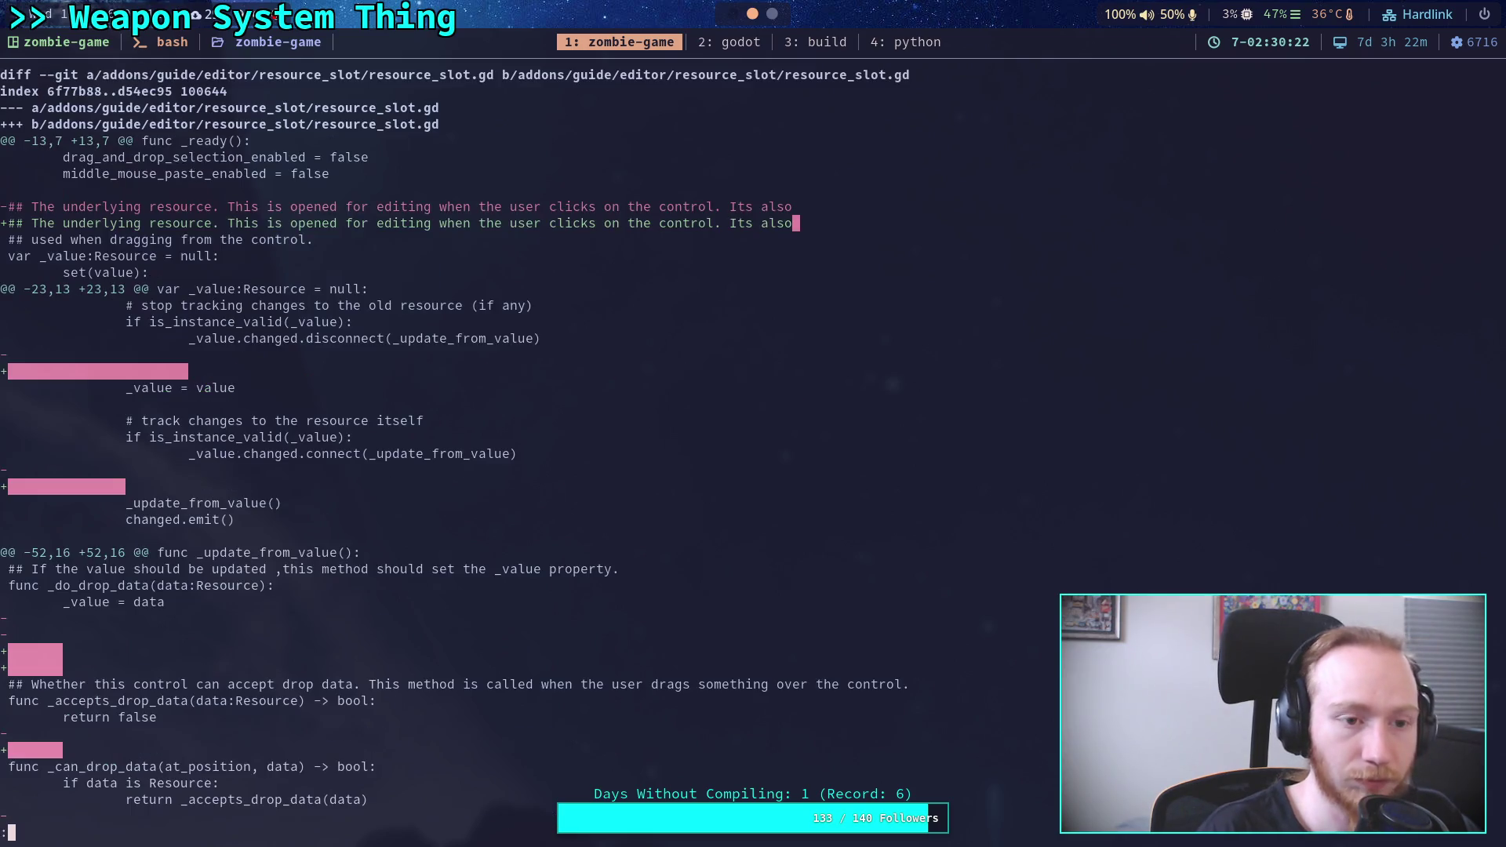
pyautogui.scroll(-14, 754, 440)
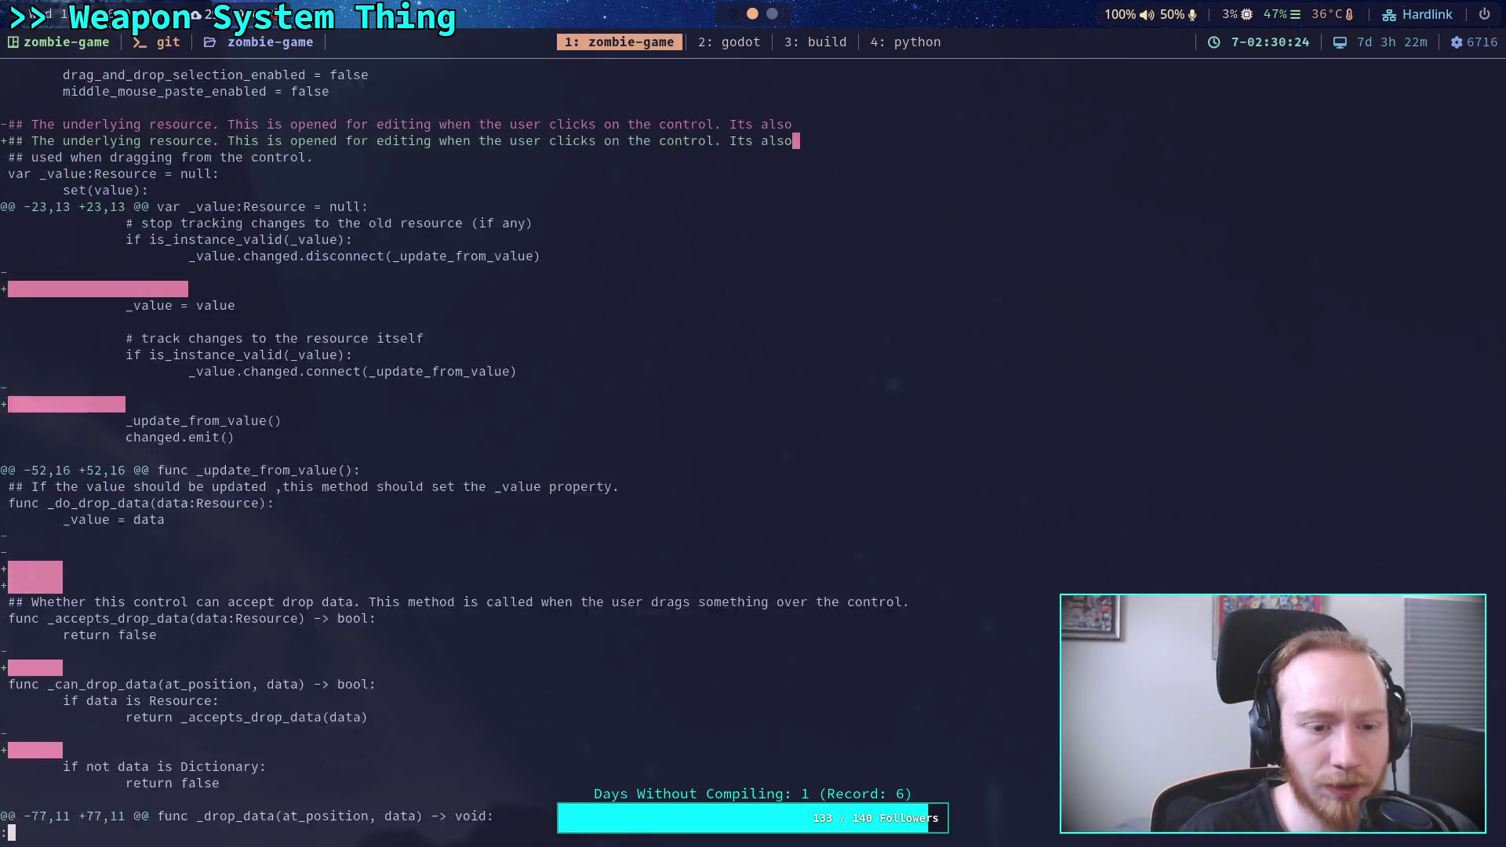
pyautogui.scroll(14, 439, 455)
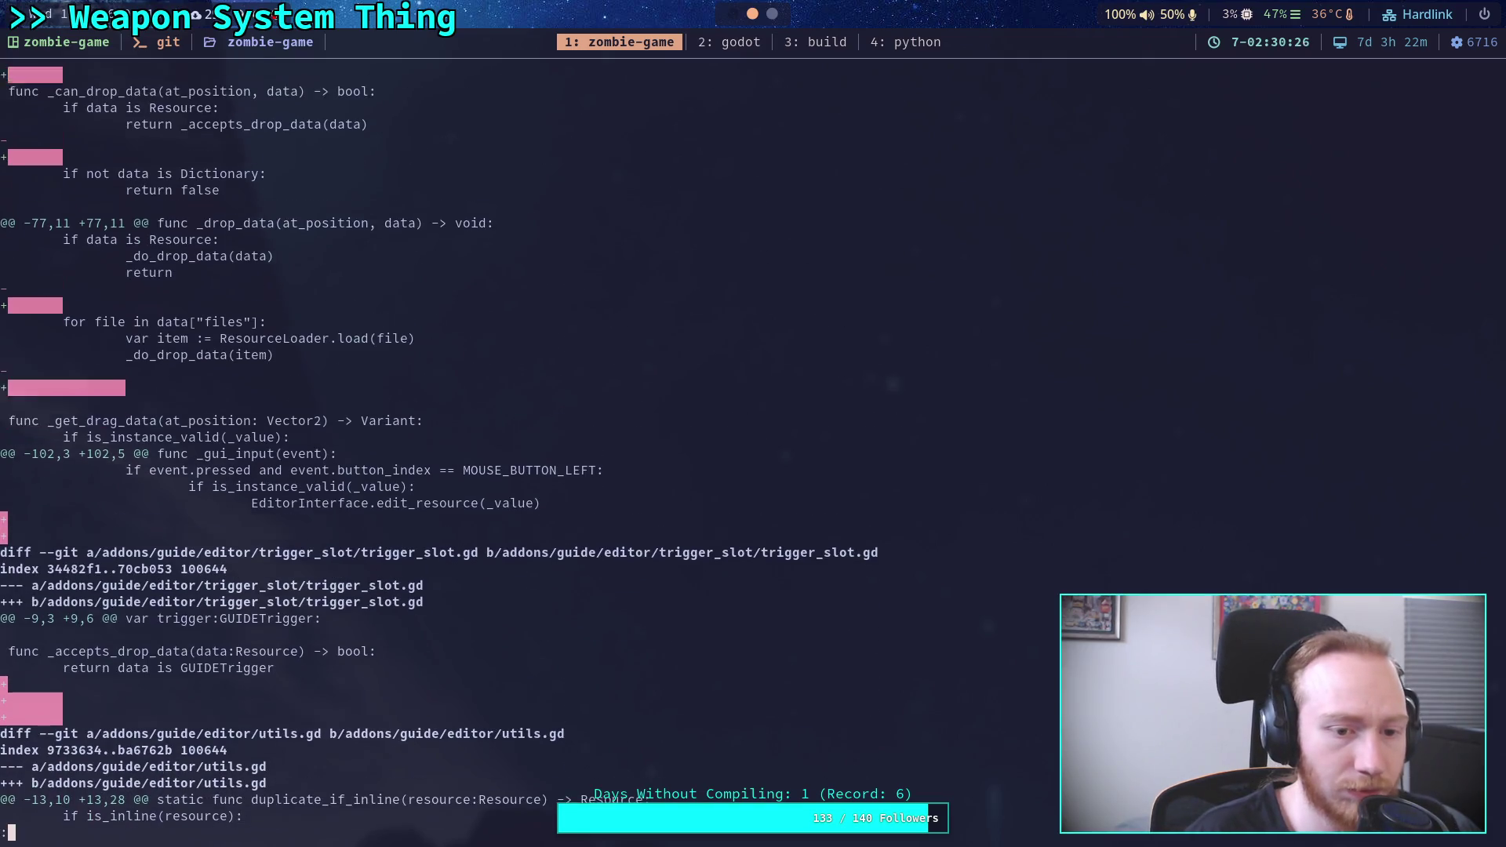
pyautogui.scroll(1, 439, 455)
# Stage addons/guide/editor/resource_slot/resource_slot.gd with git add
pyautogui.write('qgit add addons/guide/')
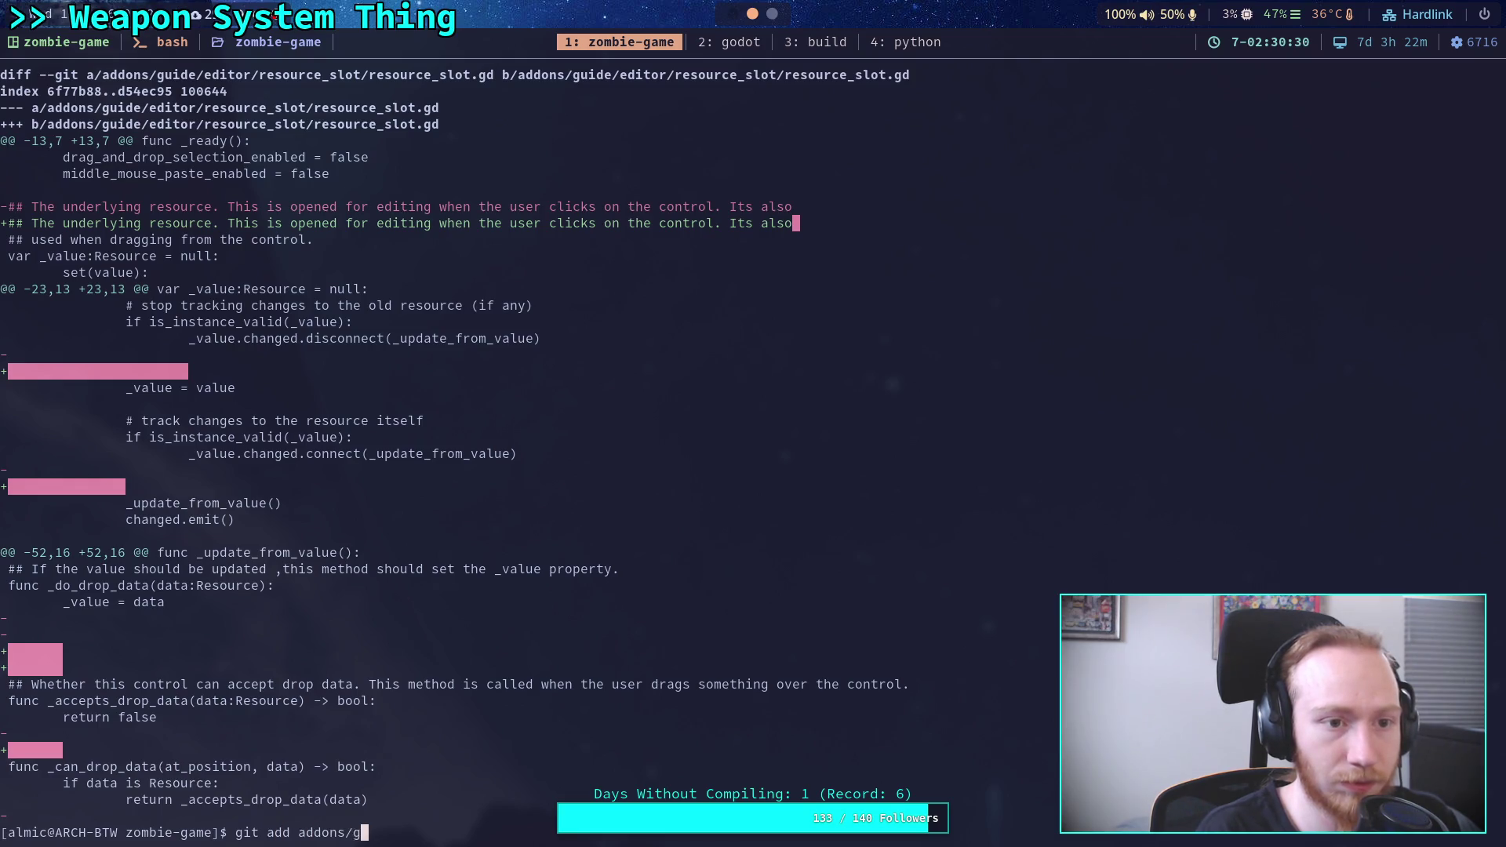
pyautogui.write('e')
pyautogui.press('Tab')
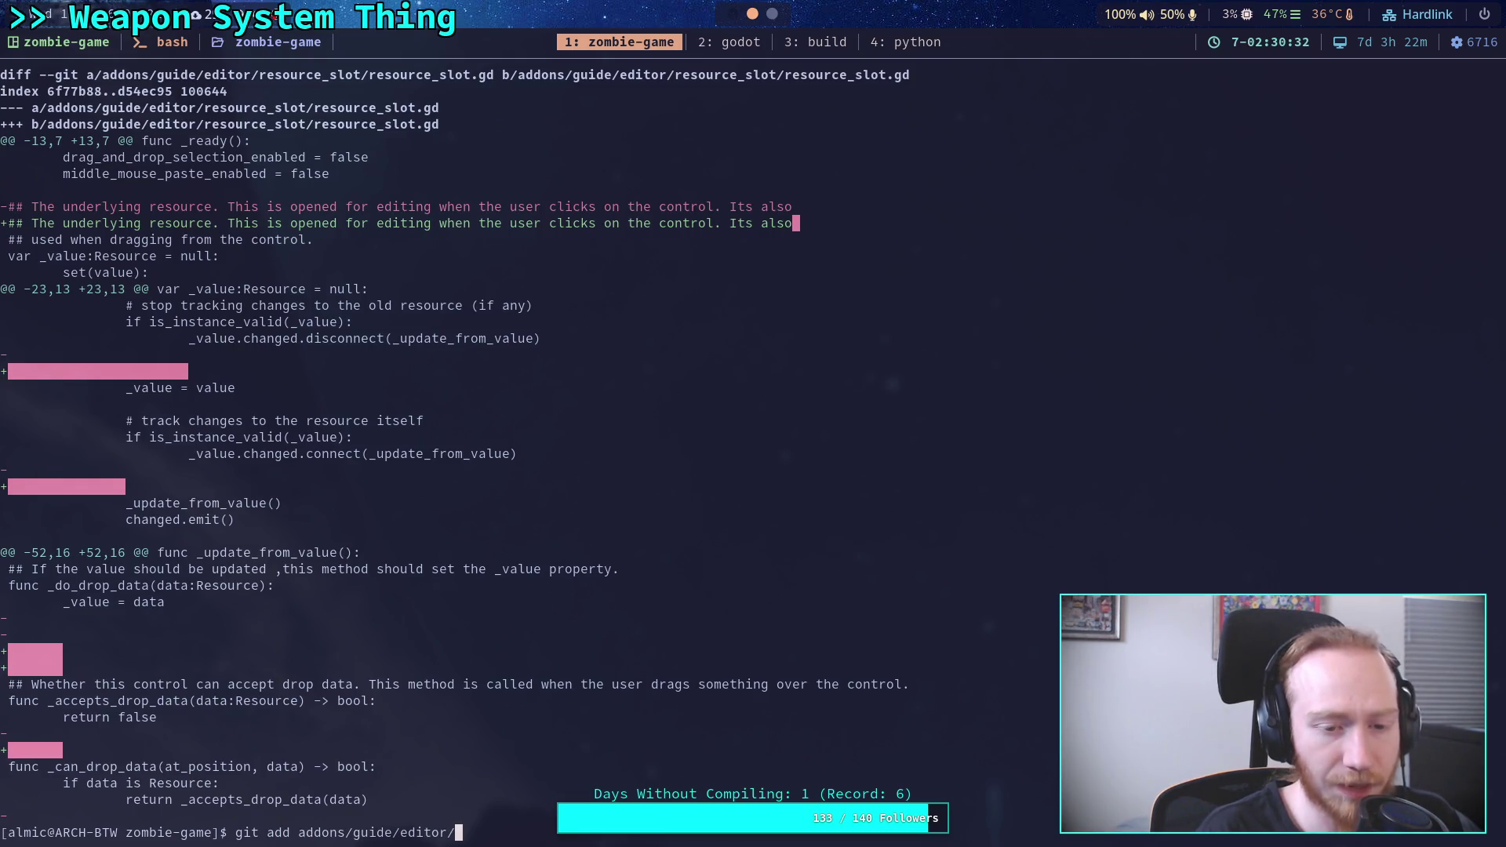
pyautogui.write('r')
pyautogui.press('Tab')
pyautogui.write('s')
pyautogui.press('Tab')
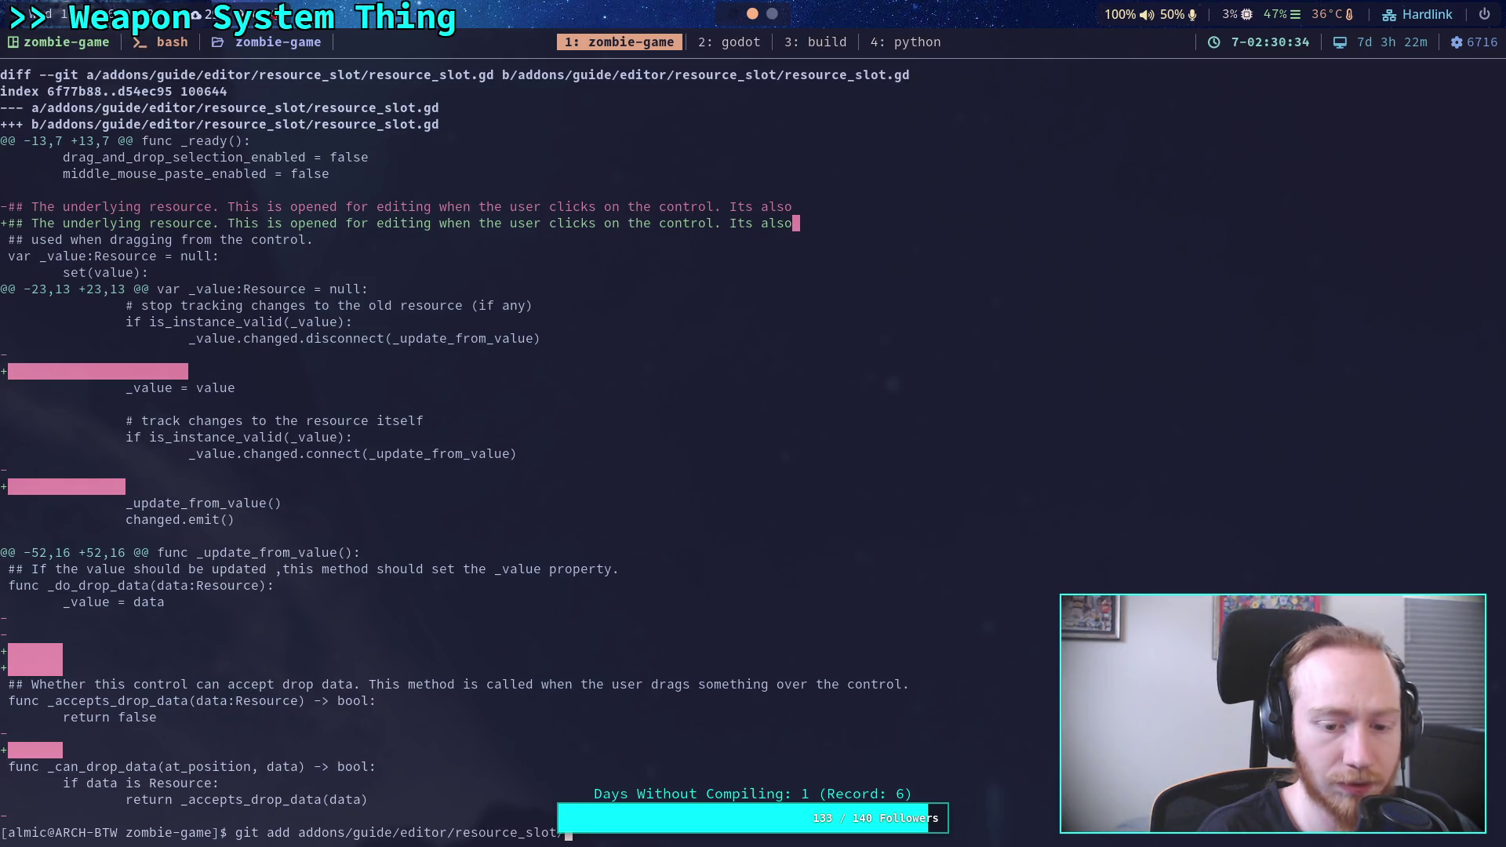
pyautogui.write('r')
pyautogui.press('Tab')
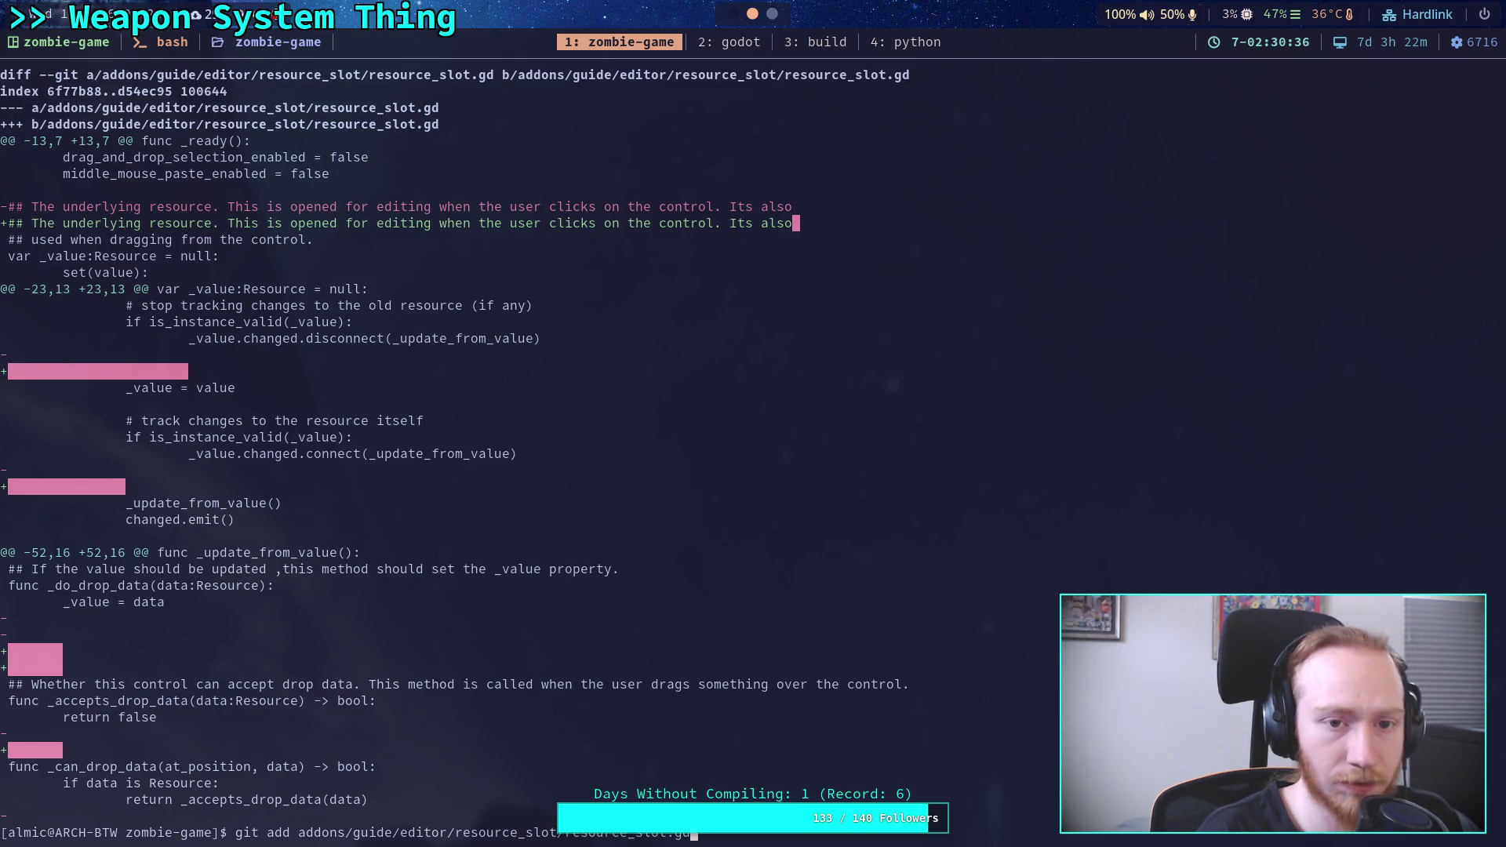
pyautogui.press('Return')
# View the diff again, then stage trigger_slot/trigger_slot.gd by editing the previous git add
pyautogui.write('git sta')
pyautogui.press('BackSpace')
pyautogui.press('BackSpace')
pyautogui.press('BackSpace')
pyautogui.write('diff')
pyautogui.press('Return')
pyautogui.press('q')
pyautogui.press('Up')
pyautogui.press('Up')
pyautogui.press('BackSpace')
pyautogui.press('BackSpace')
pyautogui.press('BackSpace')
pyautogui.write('tri')
pyautogui.press('Tab')
pyautogui.write('tri')
pyautogui.press('Tab')
pyautogui.press('Return')
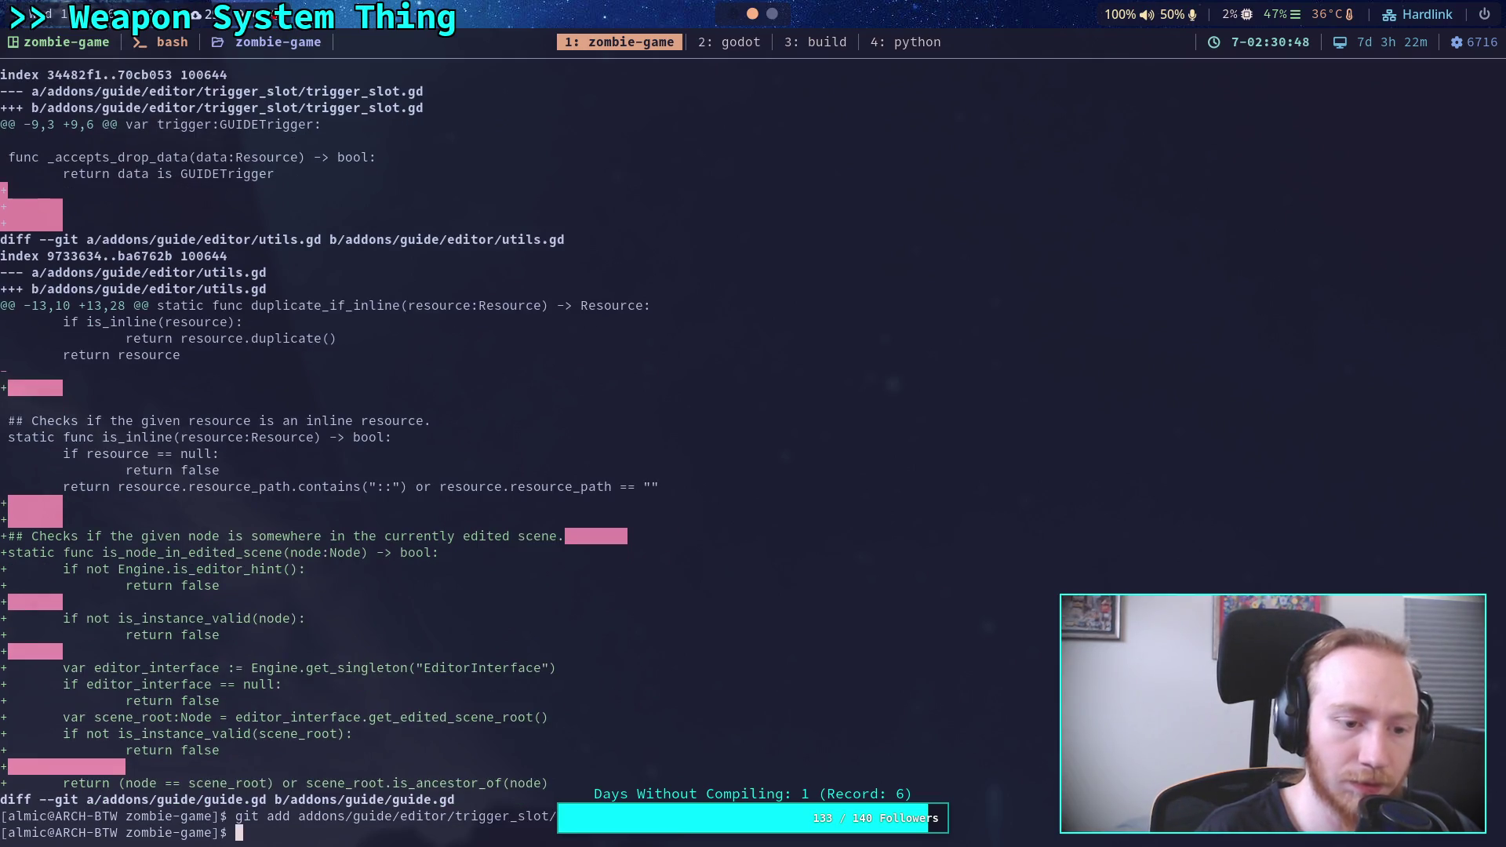
# Check the diff and stage addons/guide/editor/utils.gd
pyautogui.write('git diff')
pyautogui.press('Return')
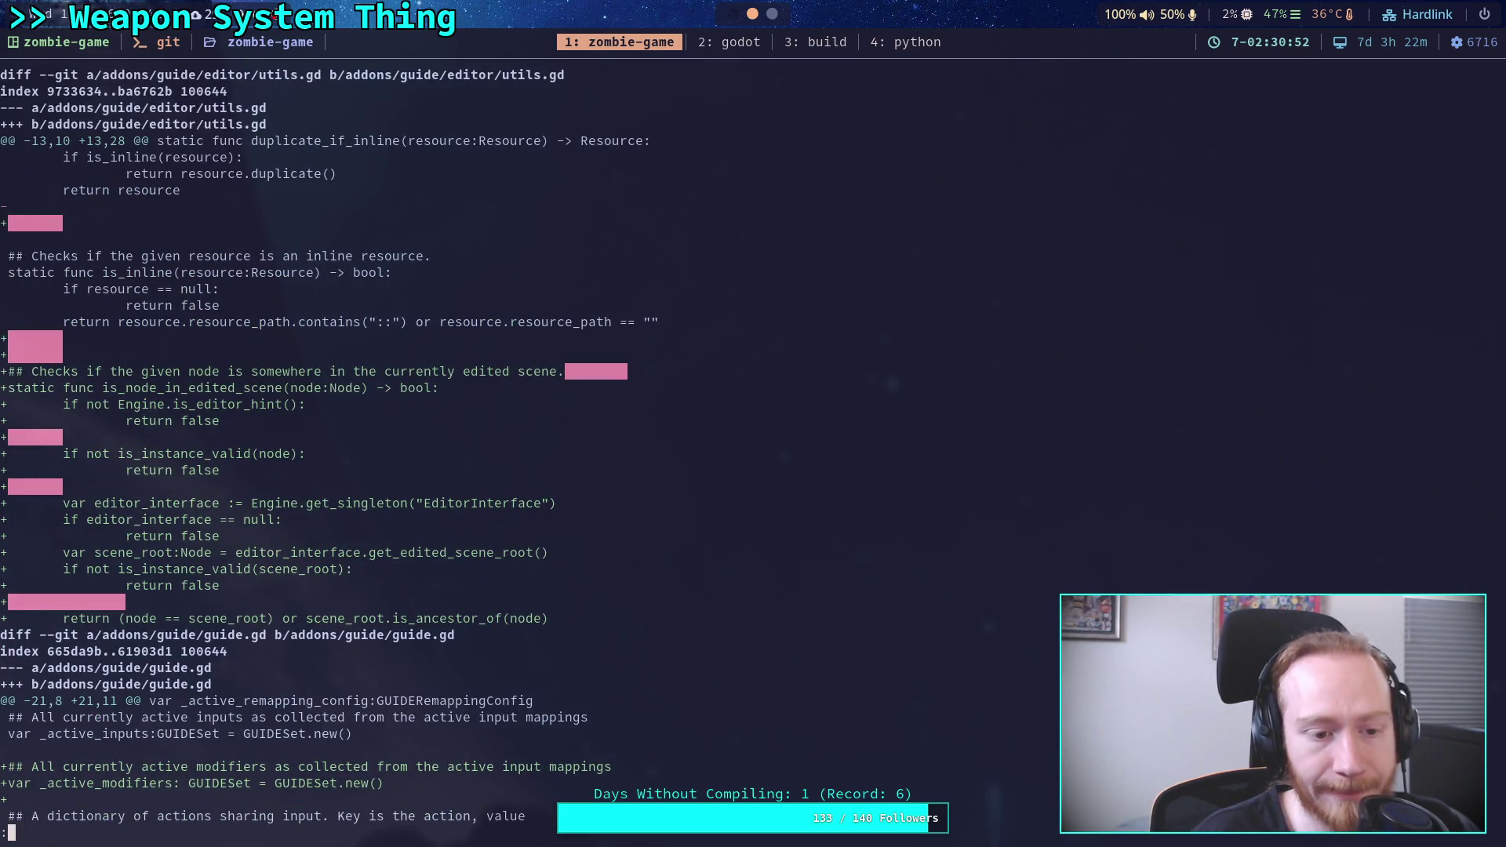
pyautogui.write('qgit adda ')
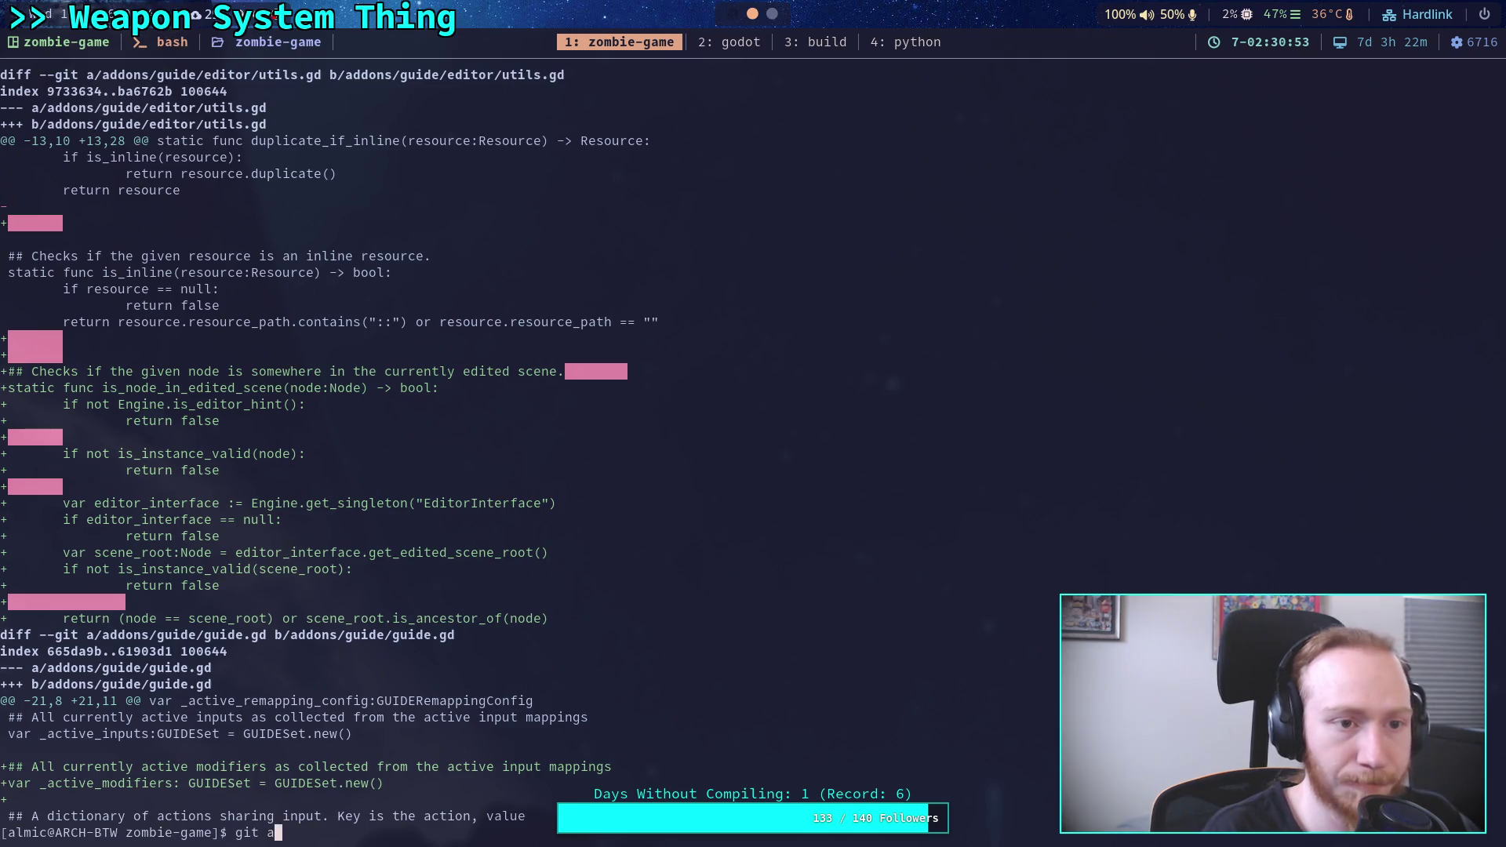
pyautogui.write('ddons/gu')
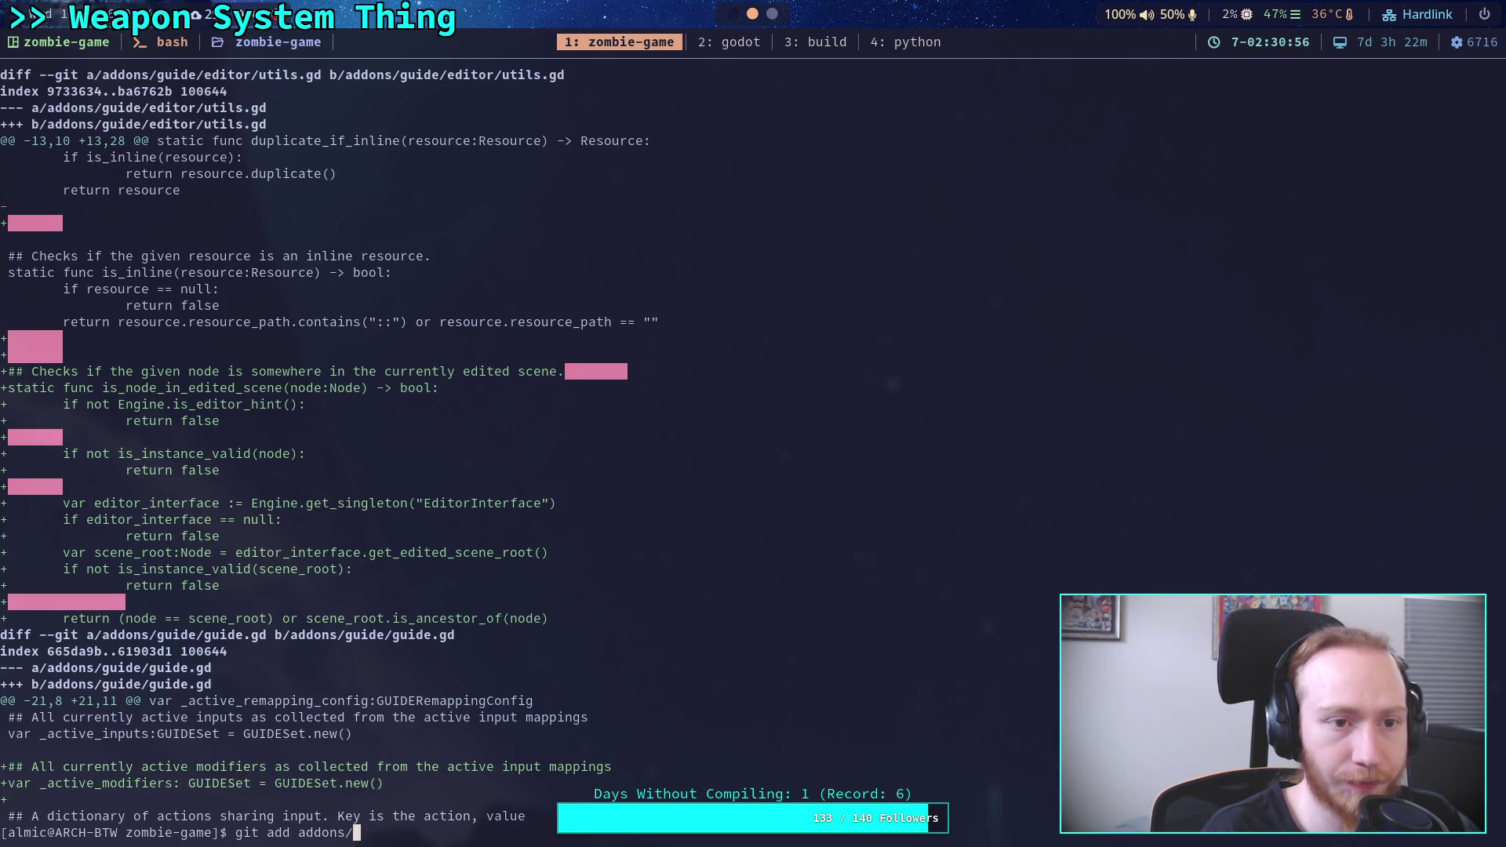
pyautogui.write('ide/editor/utils.gd')
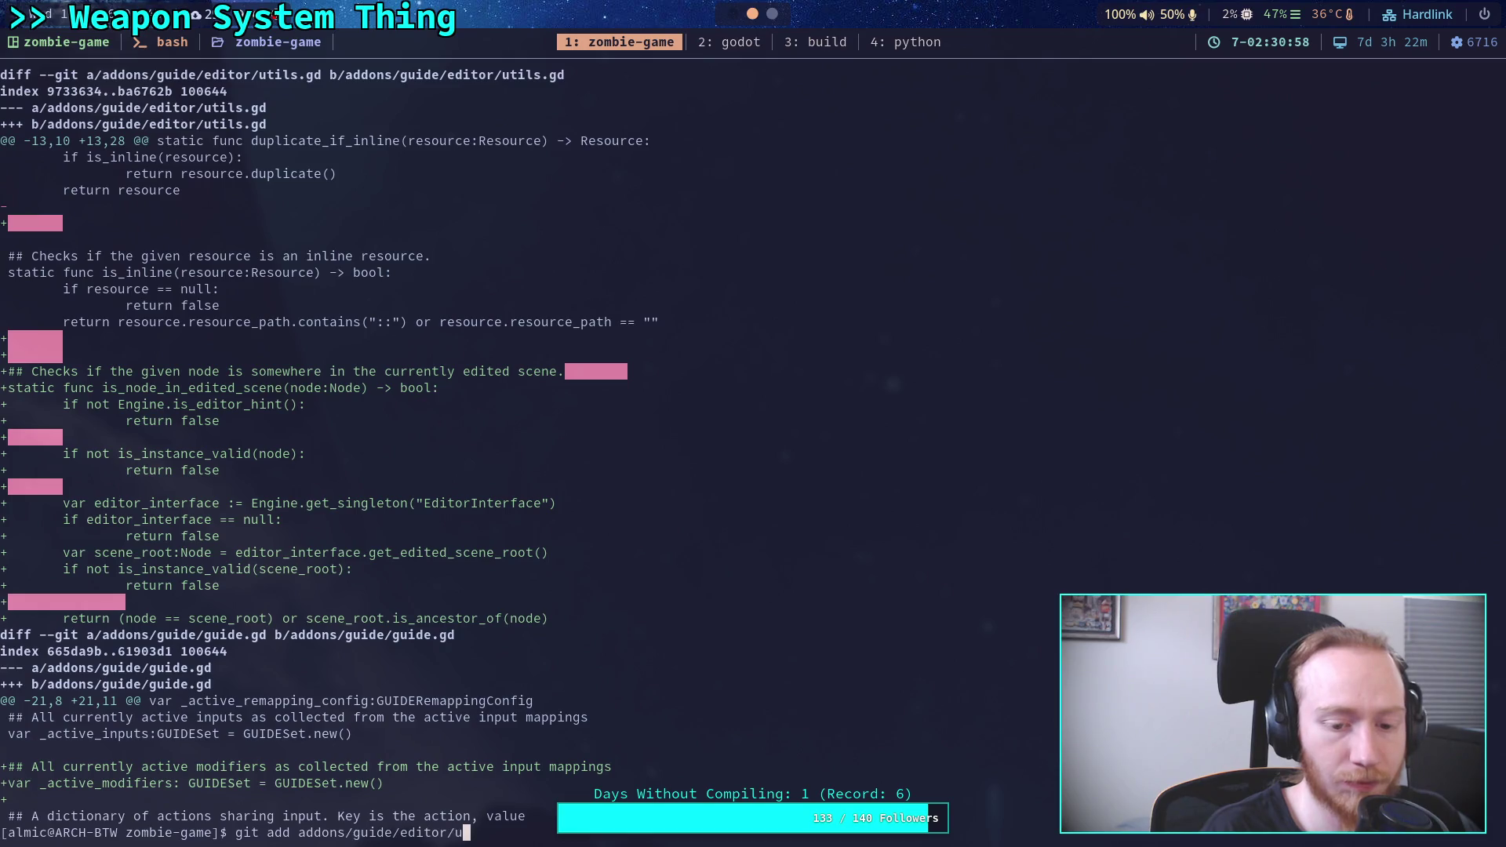
pyautogui.press('Return')
# Read the guide.gd diff through the _update_caches effective_mapping changes
pyautogui.write('git dif')
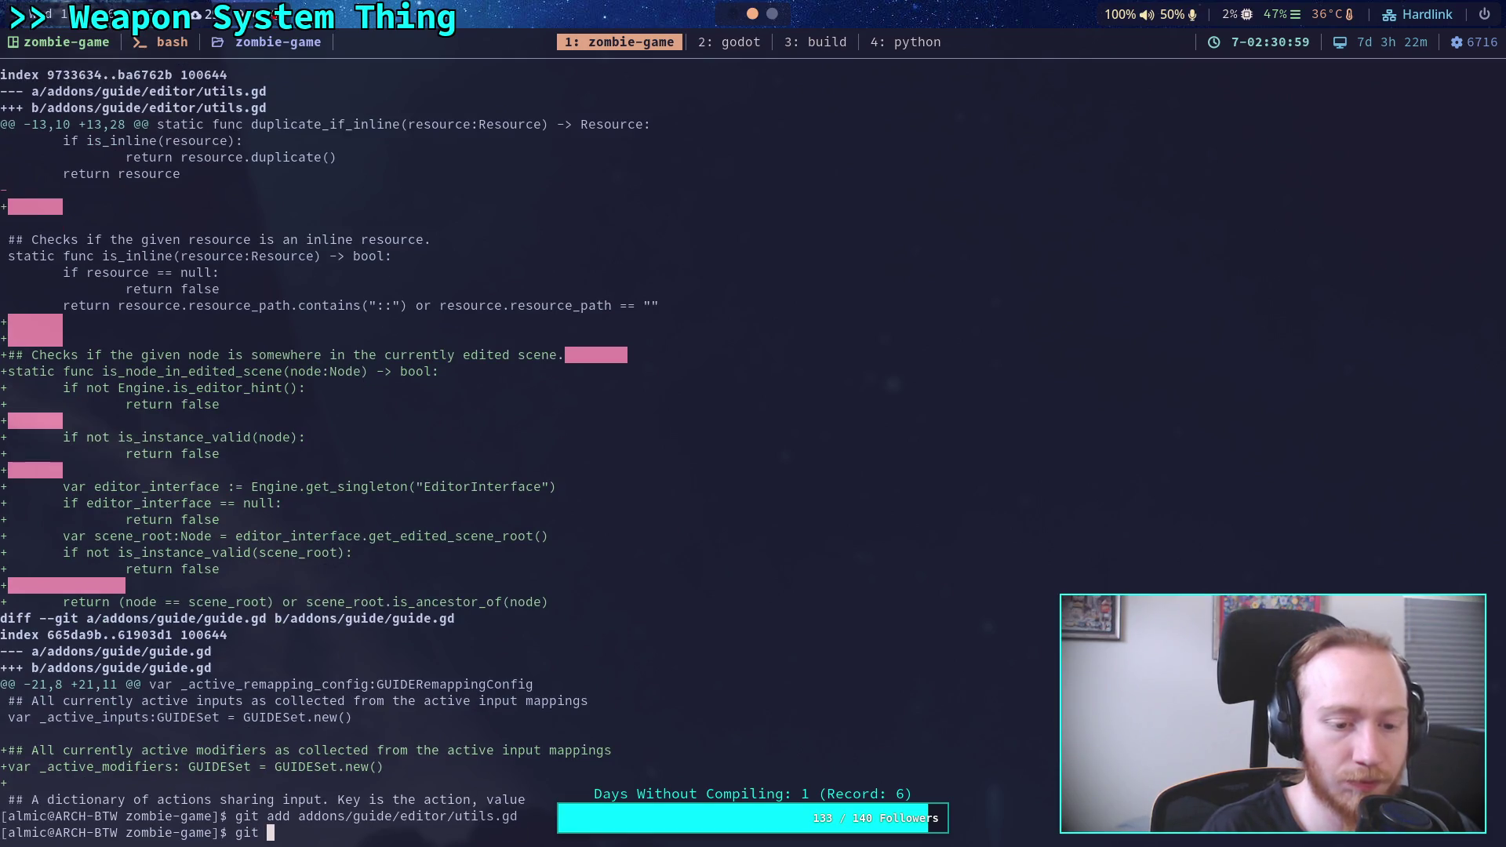
pyautogui.write('f')
pyautogui.press('Return')
pyautogui.scroll(-7, 341, 448)
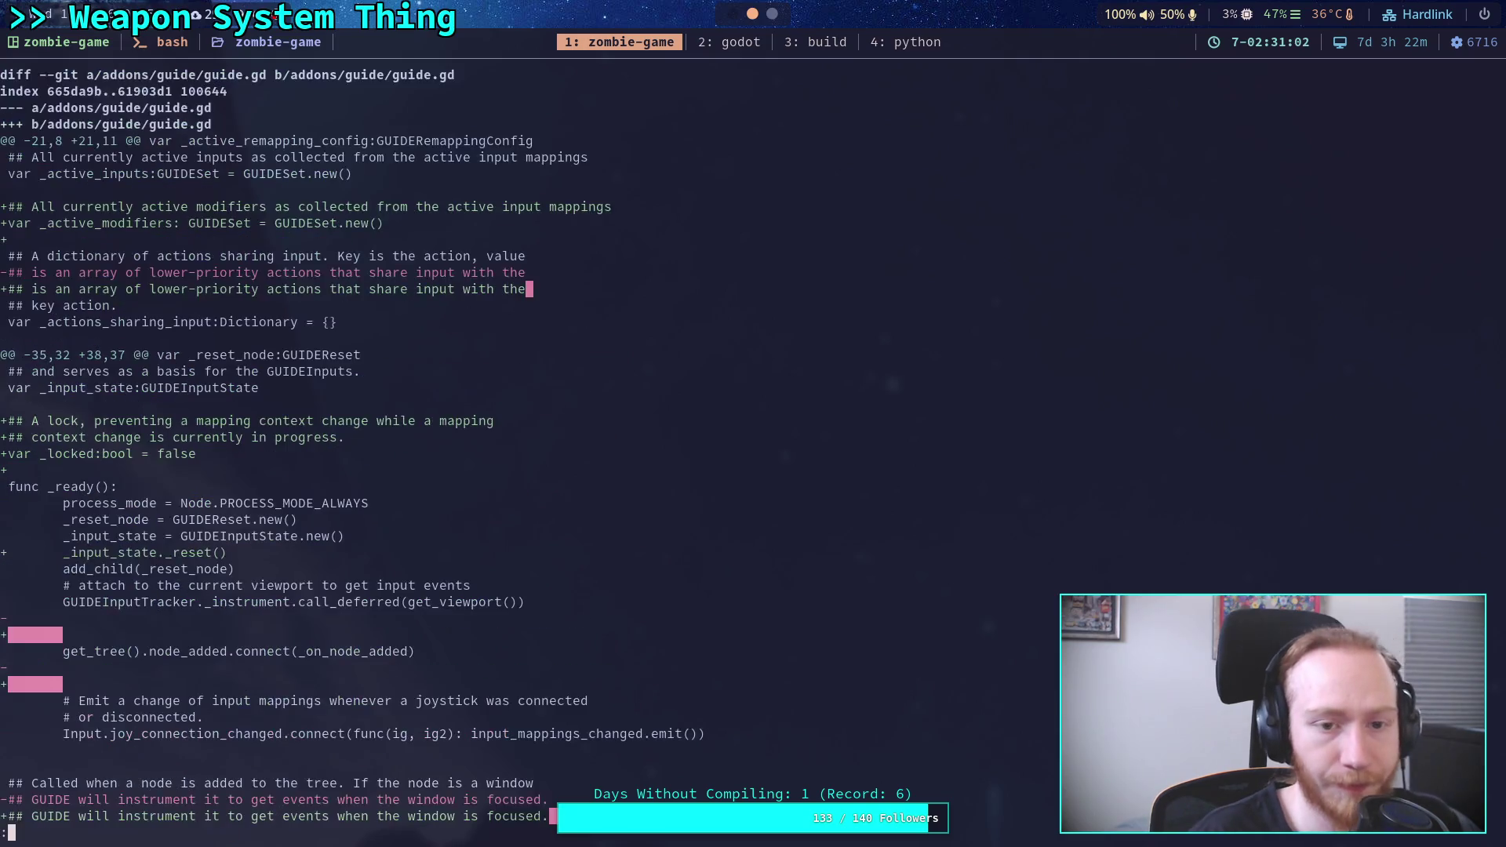
pyautogui.scroll(-3, 341, 447)
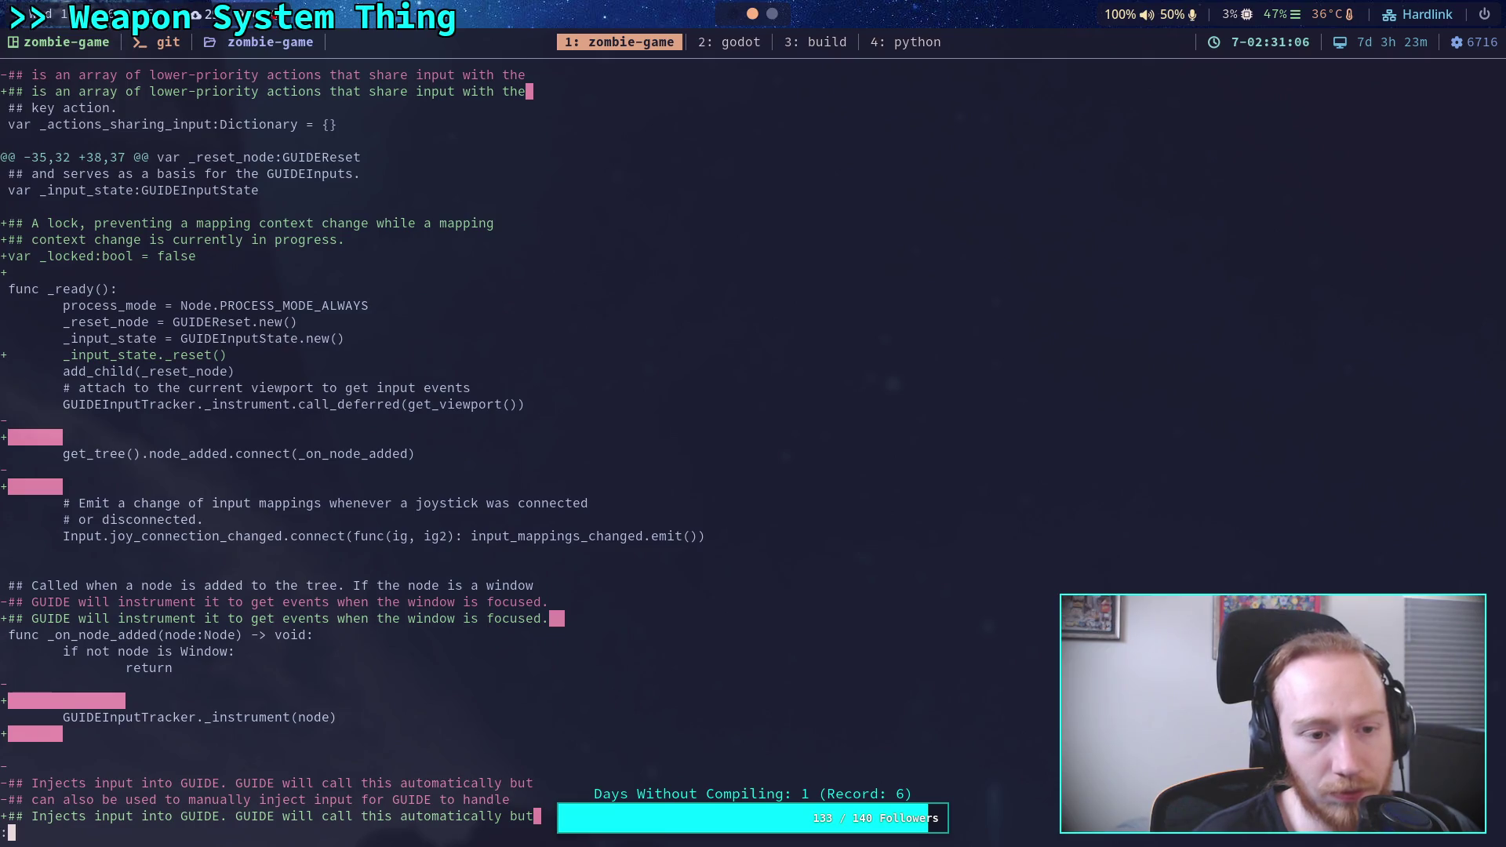
pyautogui.scroll(-7, 343, 448)
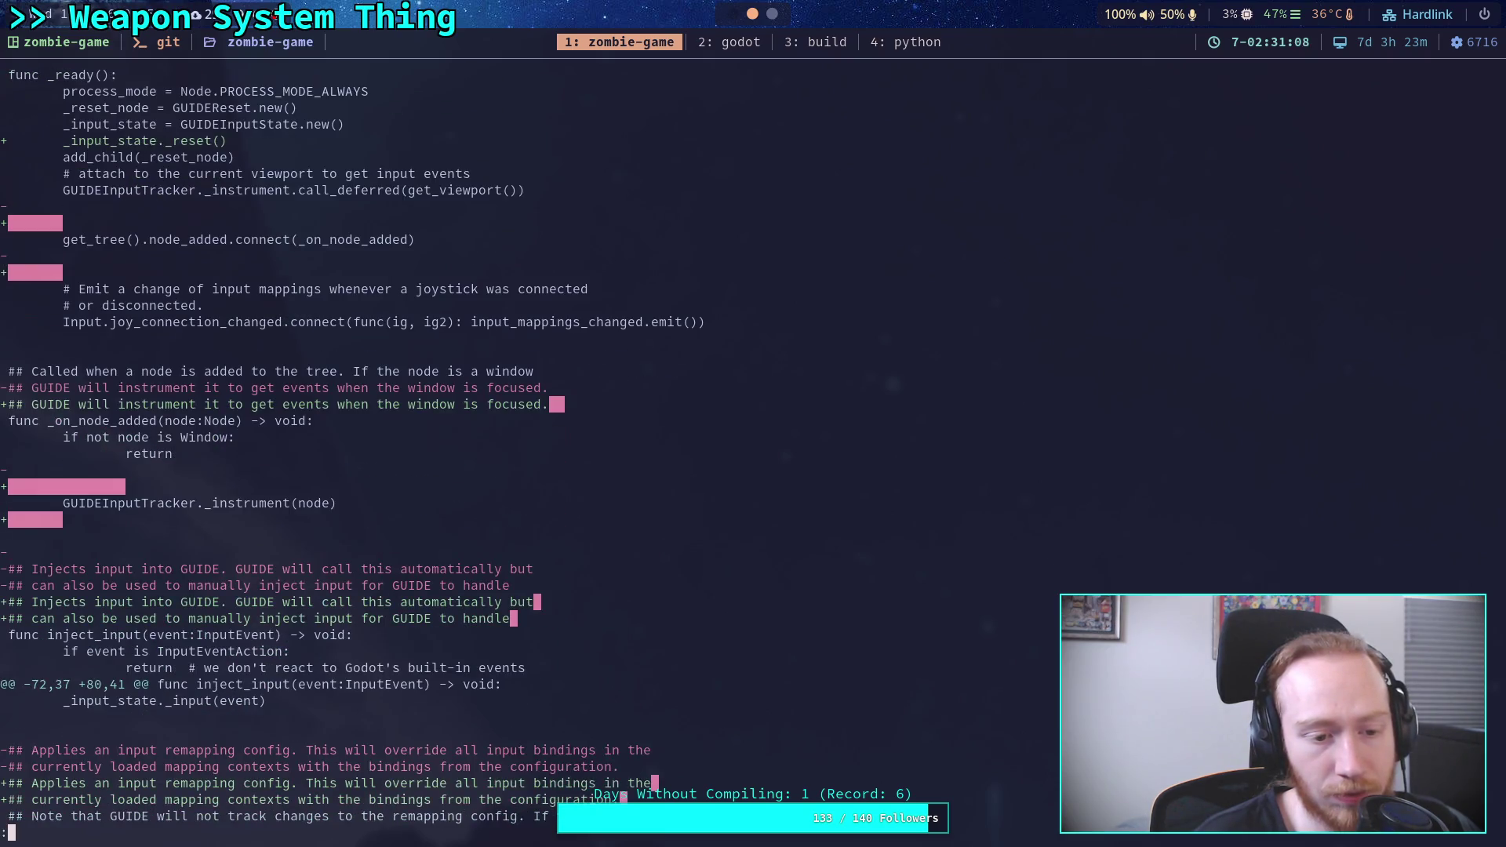
pyautogui.scroll(-8, 341, 448)
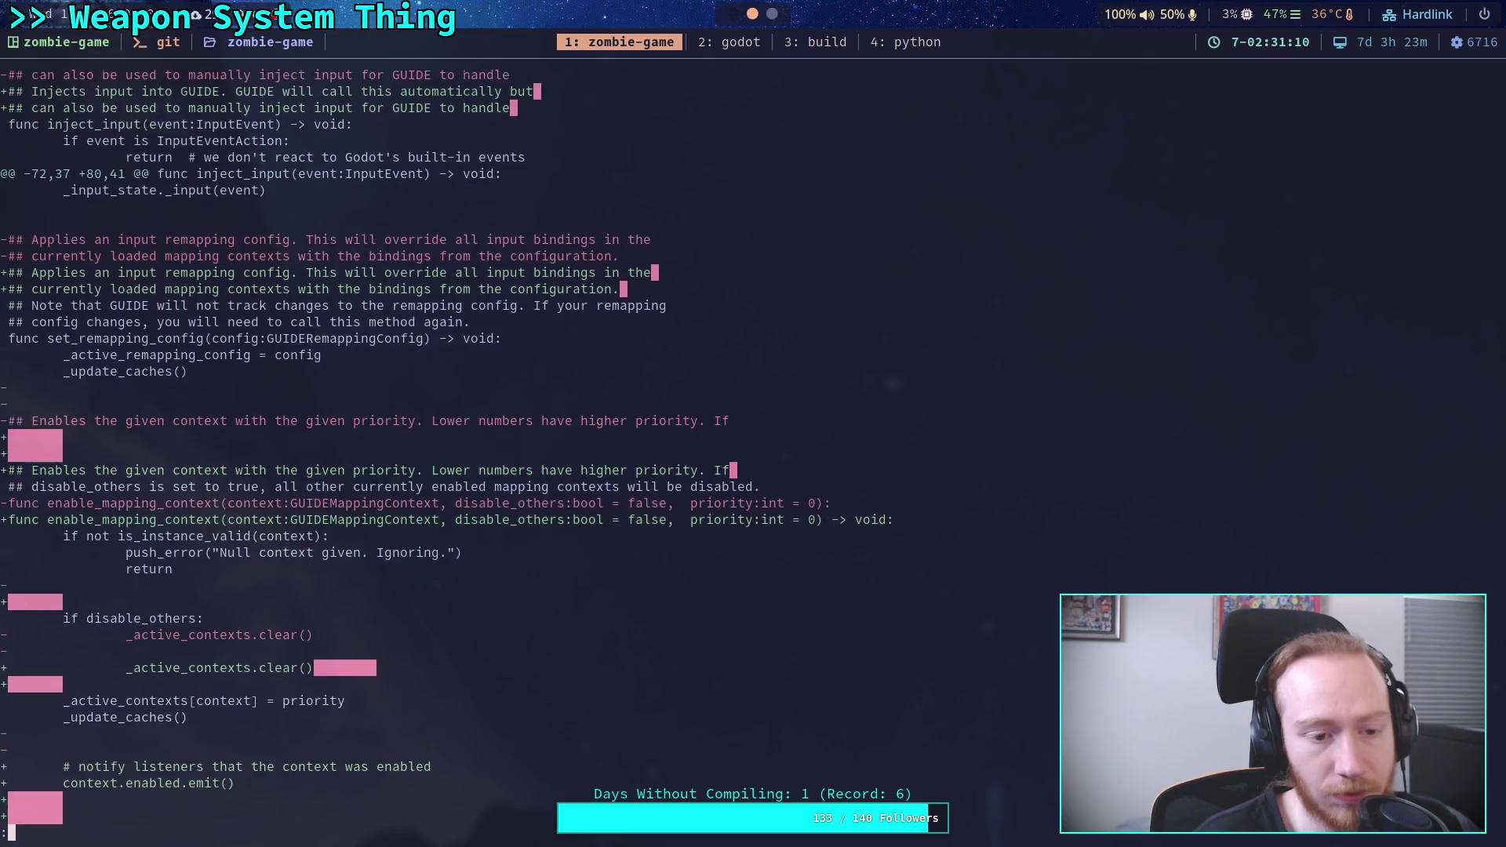
pyautogui.scroll(-3, 341, 448)
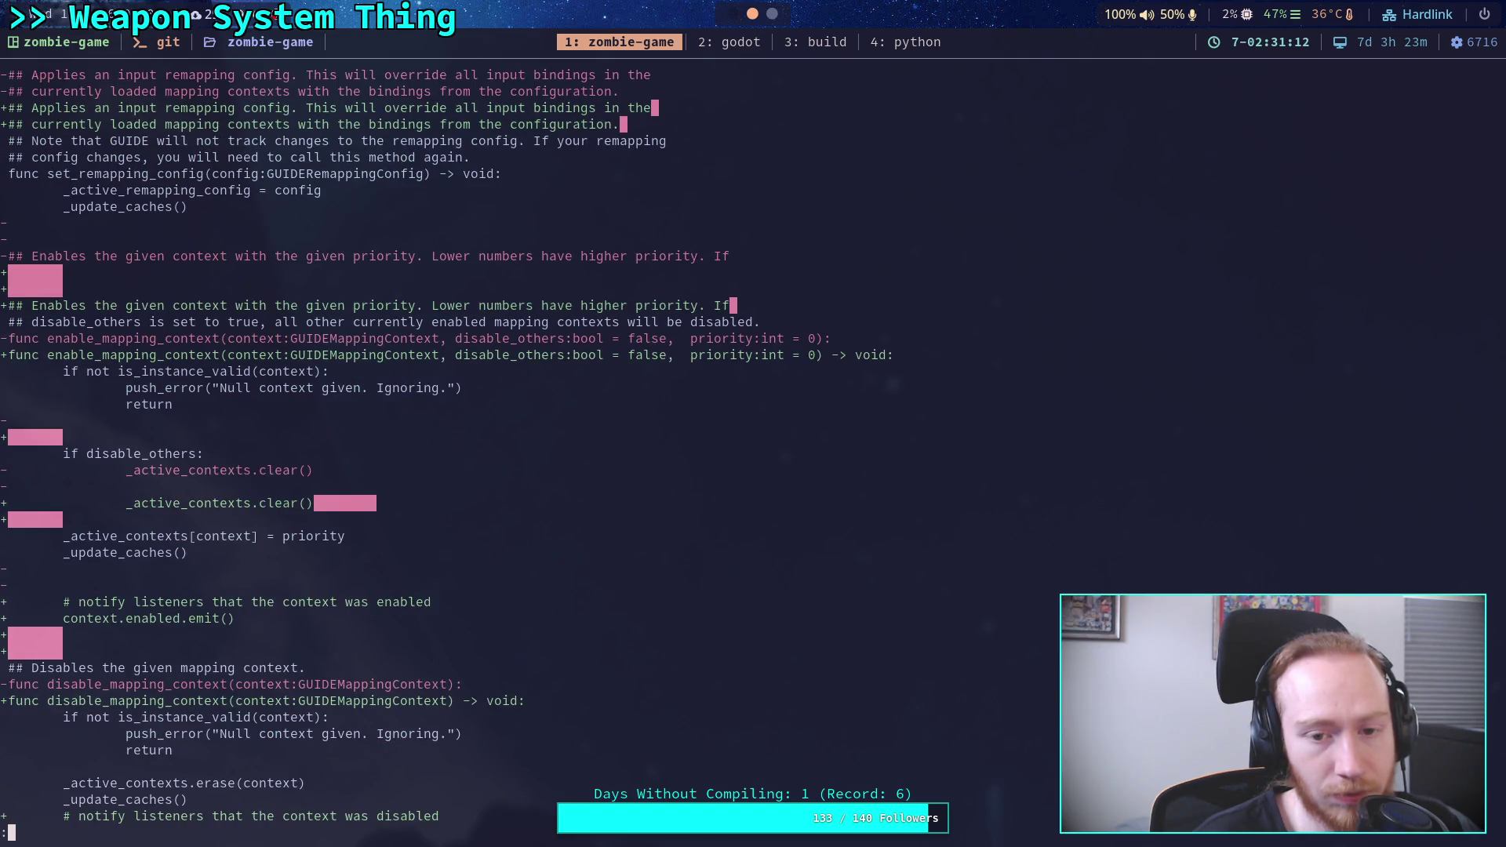
pyautogui.scroll(-5, 443, 446)
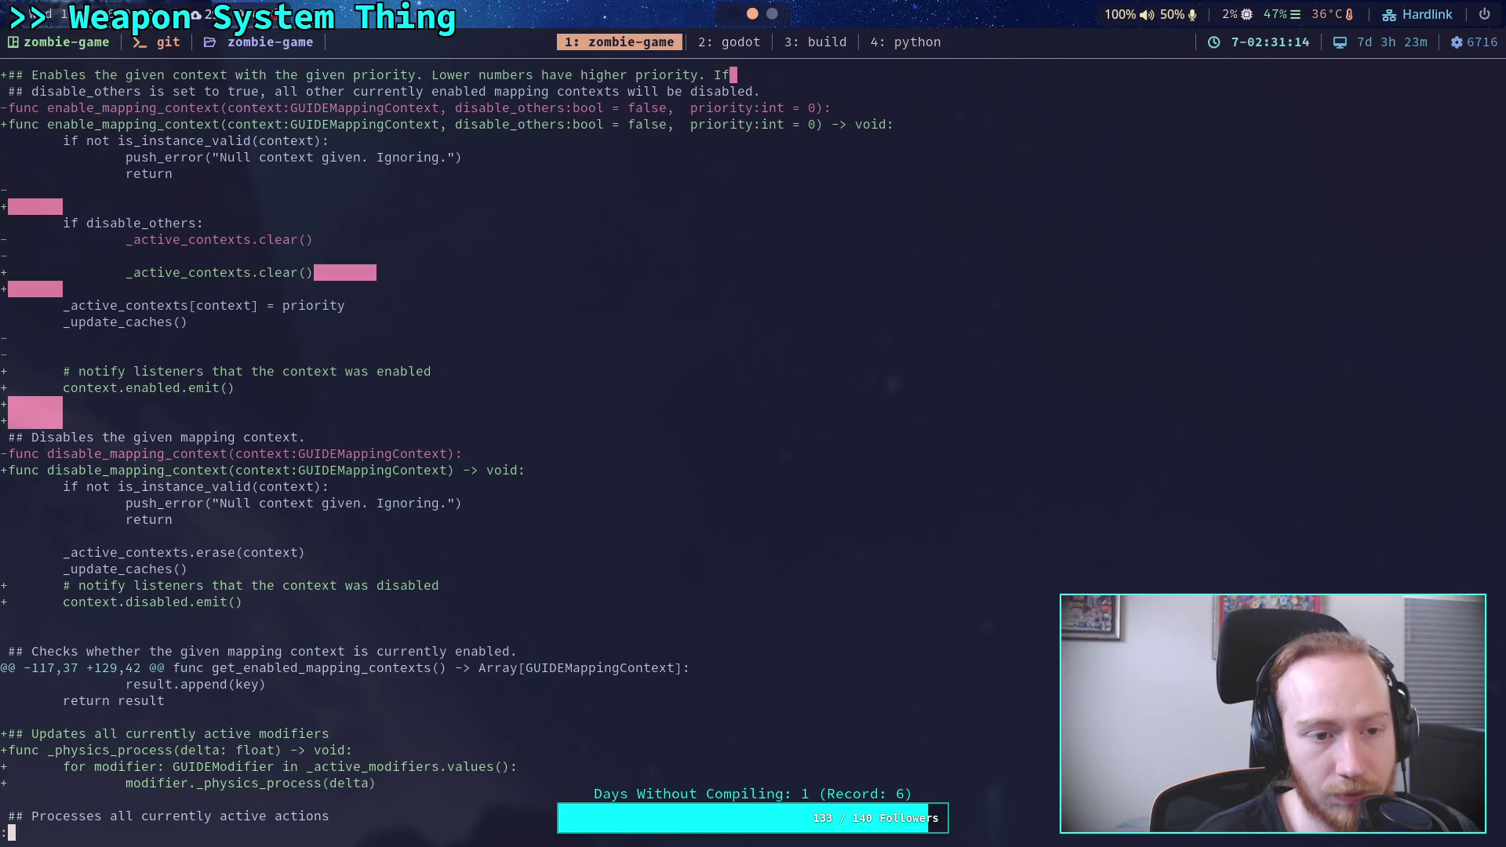
pyautogui.scroll(-2, 442, 447)
pyautogui.scroll(-5, 340, 445)
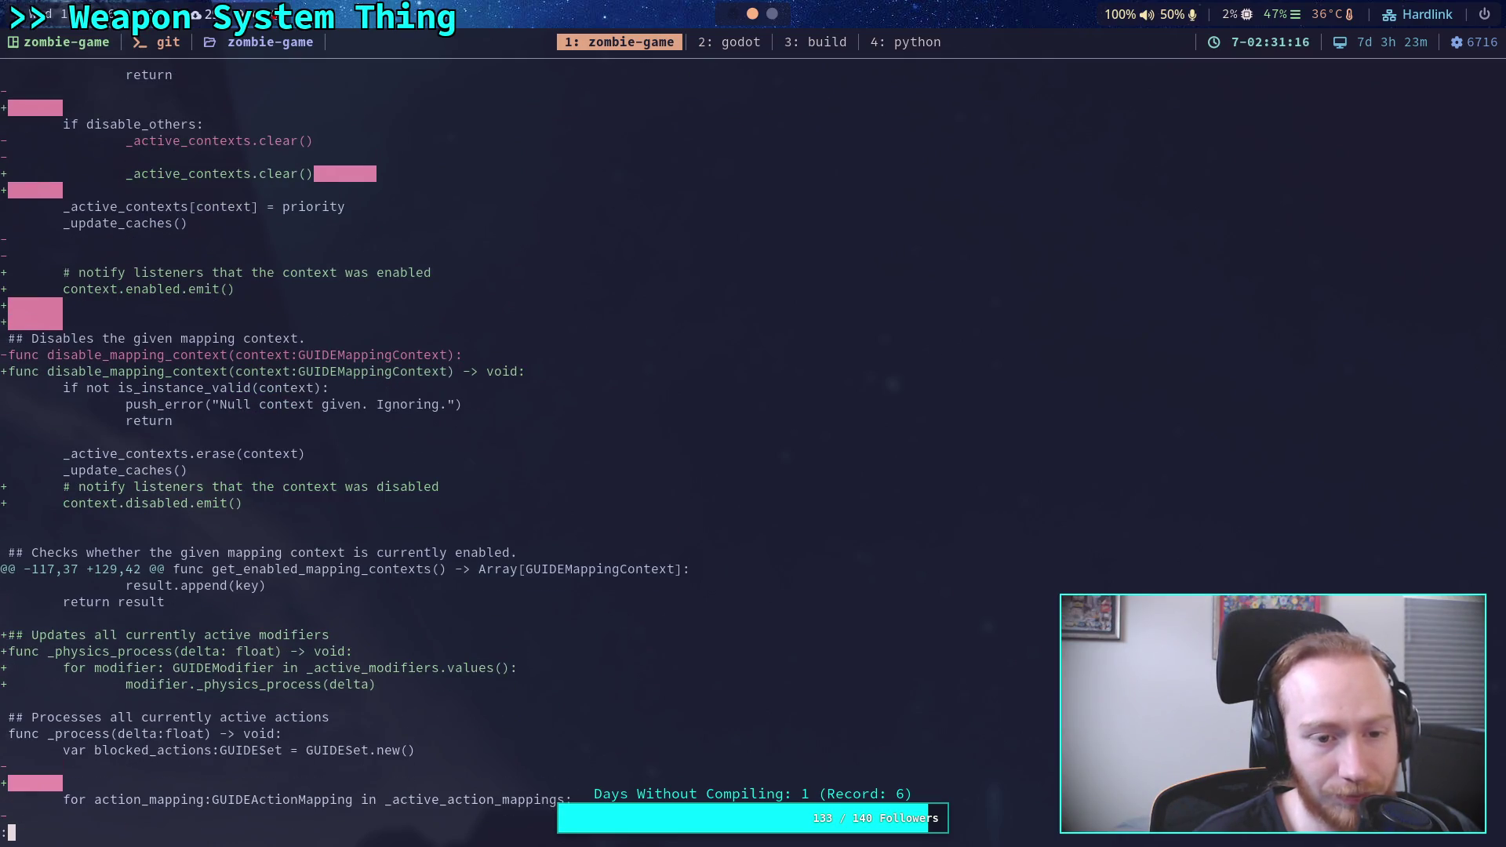
pyautogui.scroll(-8, 497, 446)
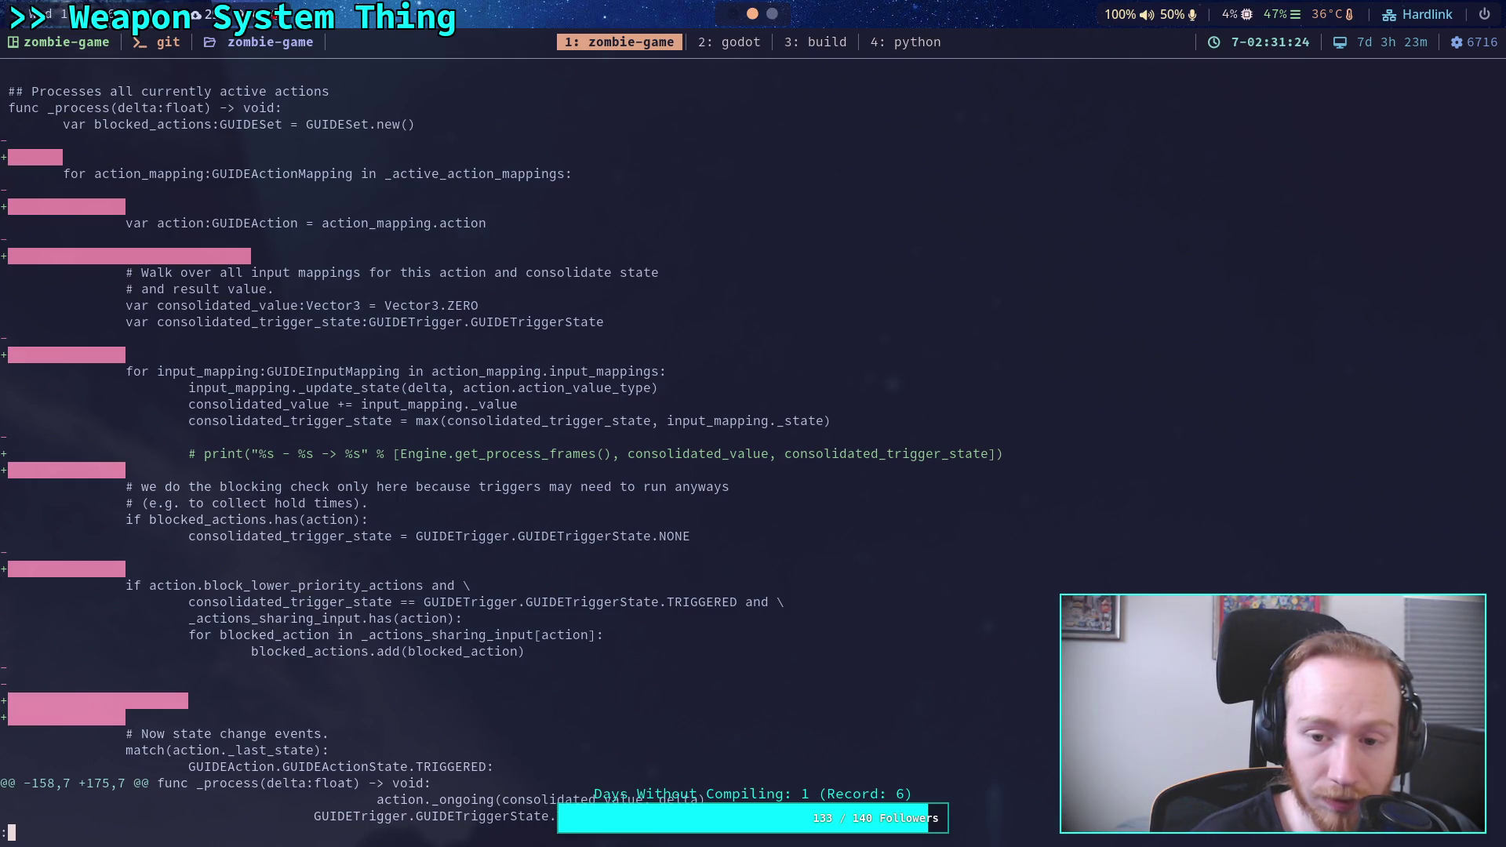
pyautogui.scroll(-8, 496, 446)
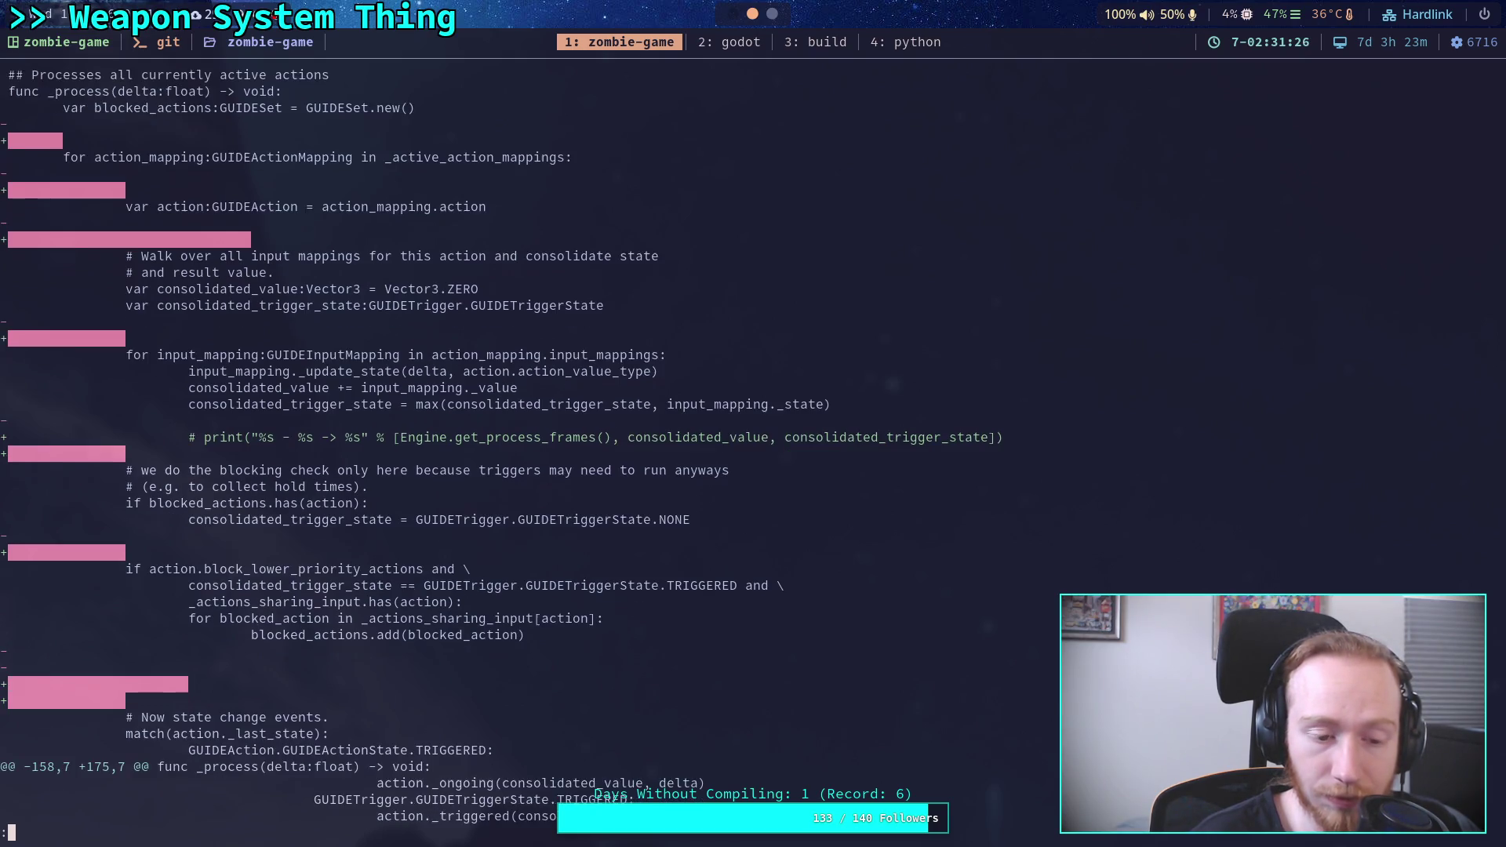
pyautogui.scroll(-12, 503, 447)
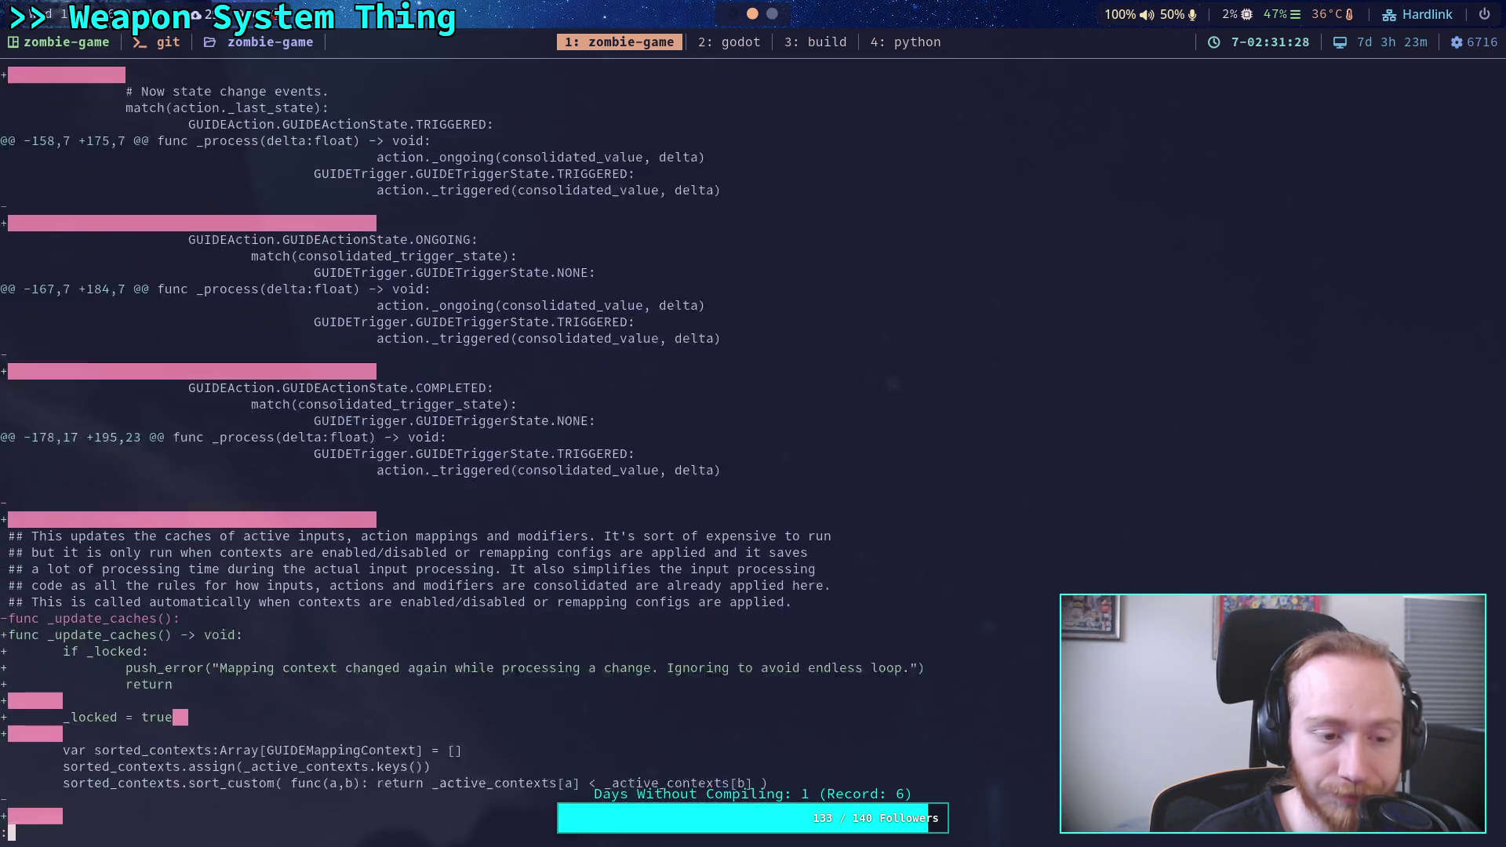
pyautogui.scroll(-8, 503, 446)
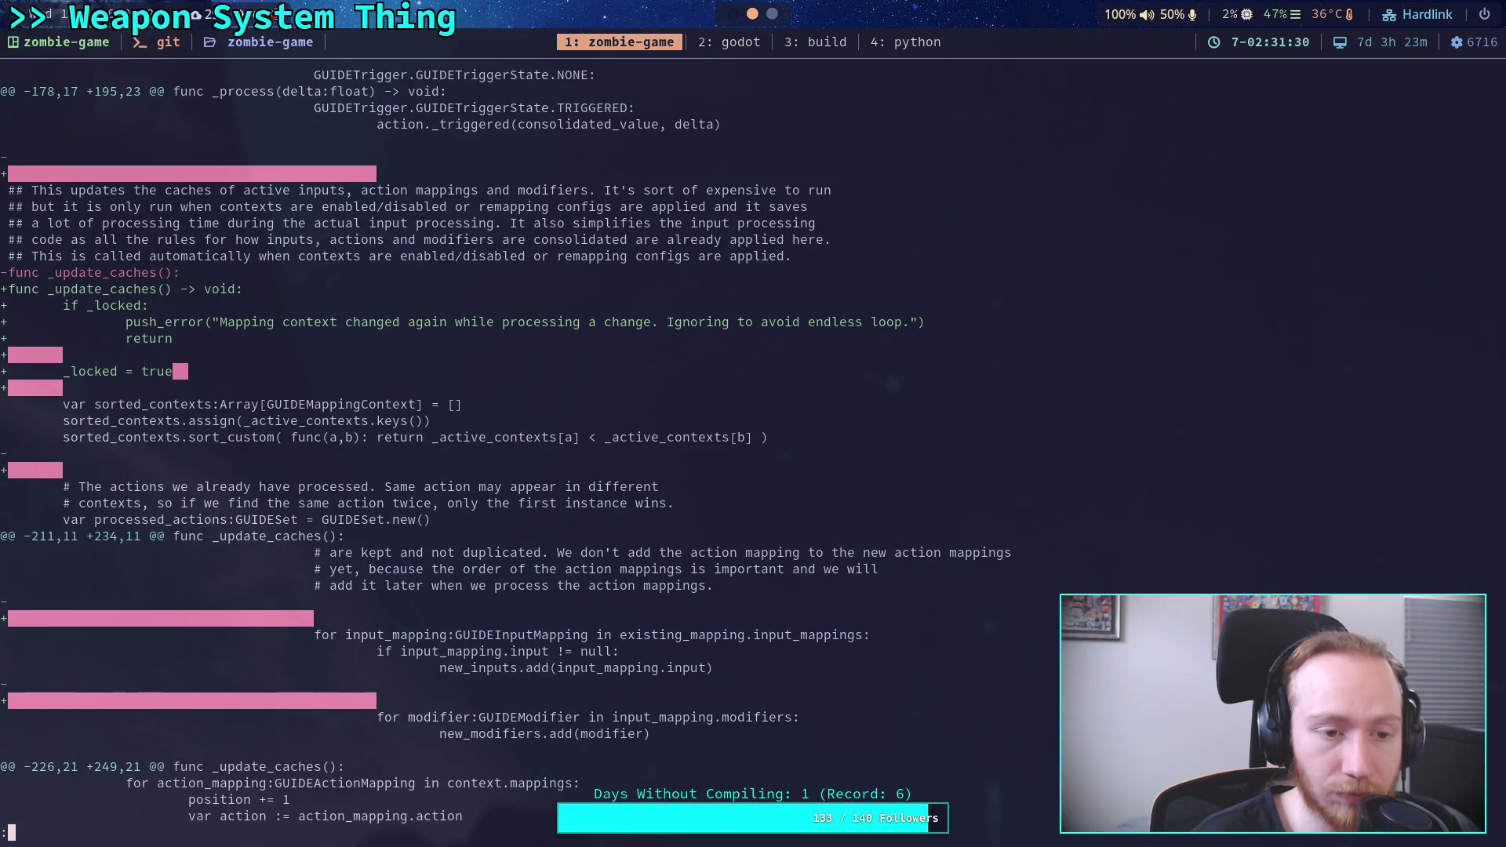
pyautogui.scroll(-10, 502, 447)
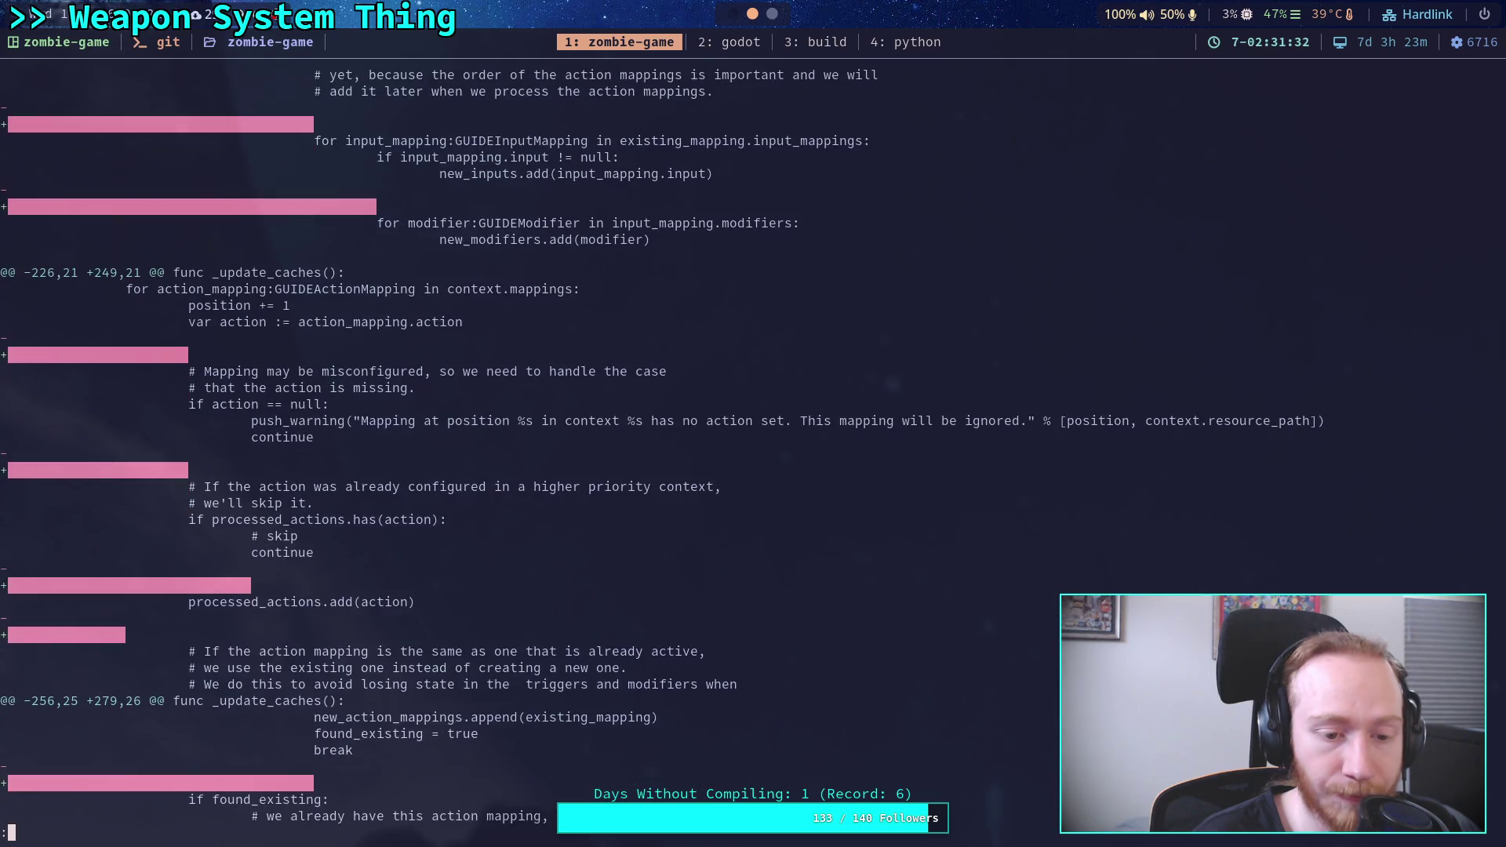
pyautogui.scroll(-4, 503, 447)
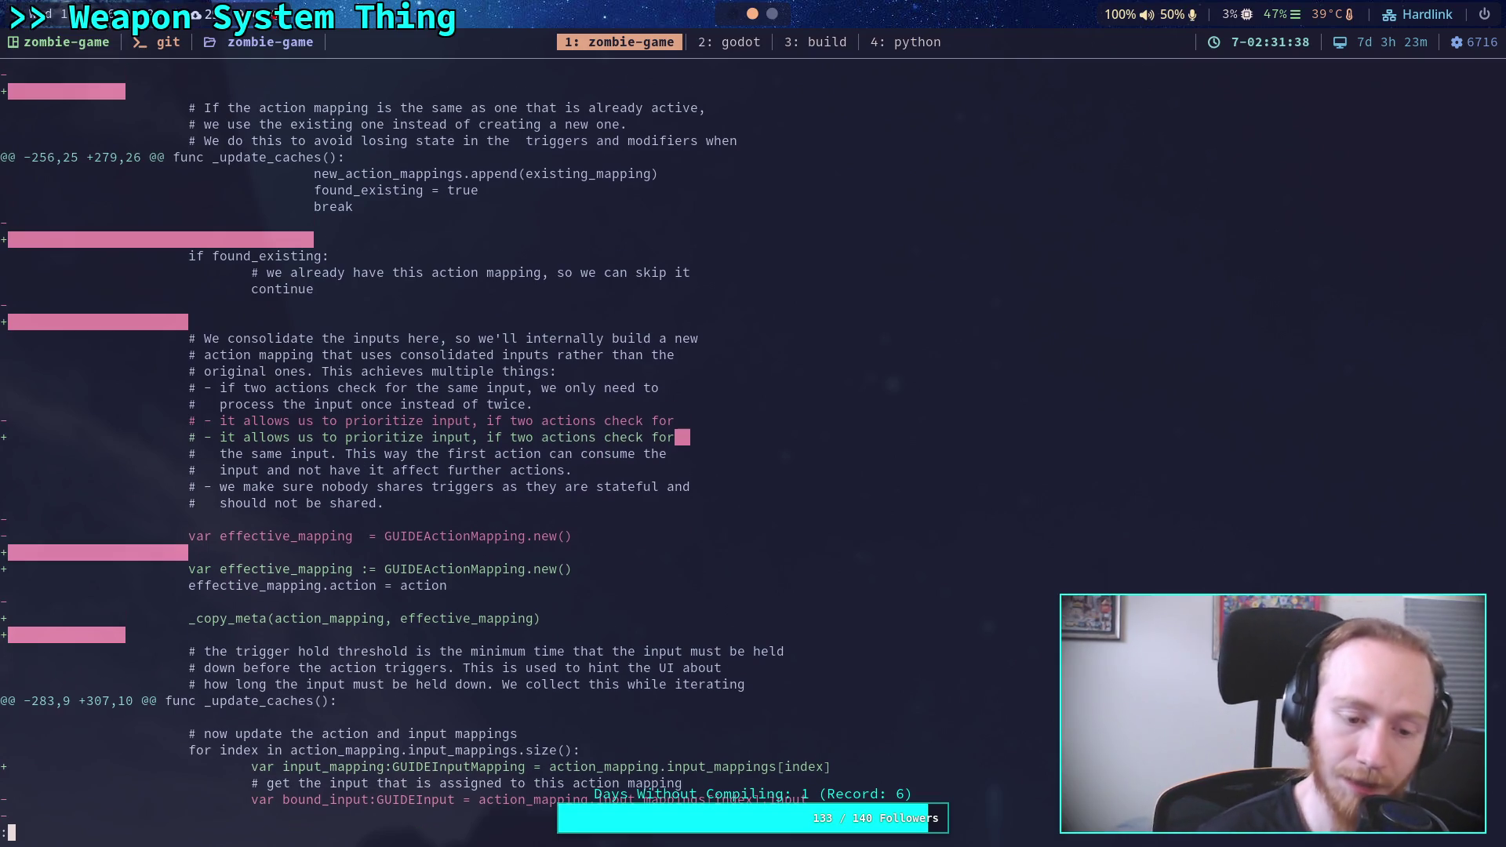
pyautogui.scroll(-5, 502, 447)
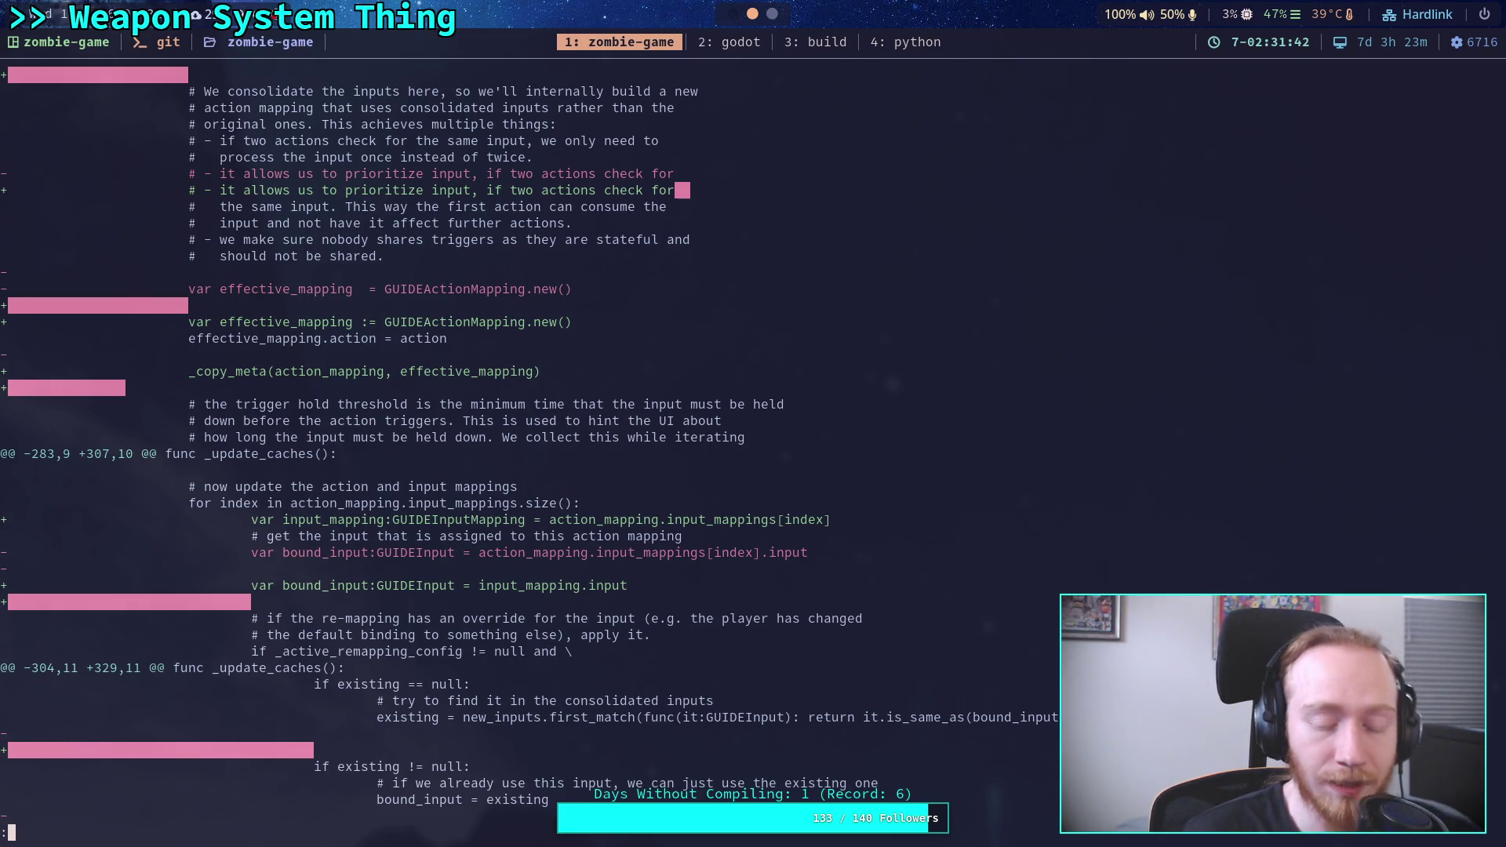
pyautogui.scroll(-2, 525, 447)
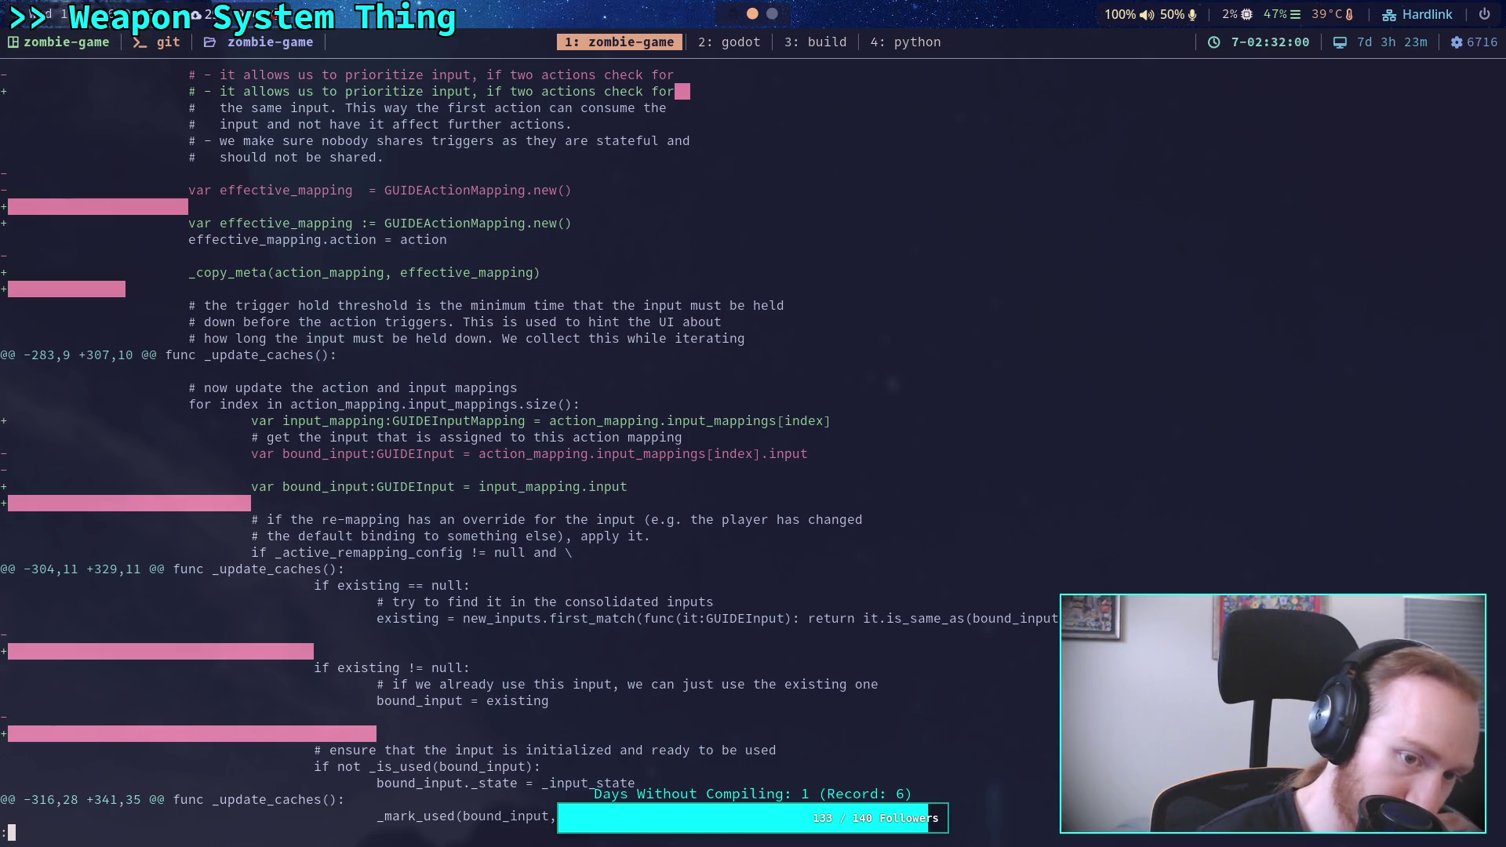
pyautogui.press('j')
pyautogui.press('j')
pyautogui.press('j')
pyautogui.press('j')
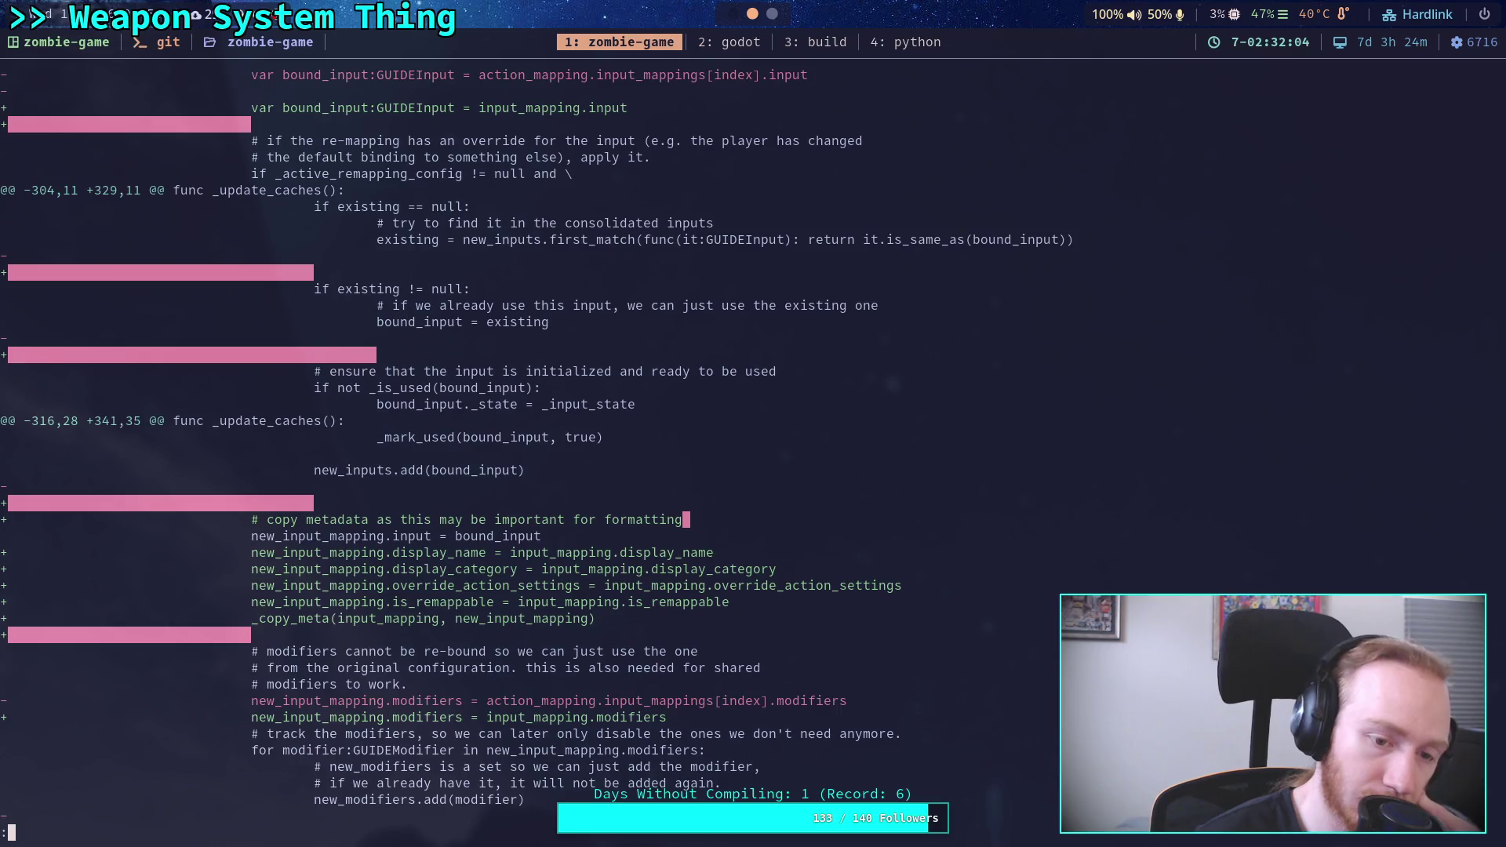
# Read guide.gd's metadata copying, active modifier, input sharing and _is_same_action_mapping changes
pyautogui.press('j')
pyautogui.press('j')
pyautogui.press('j')
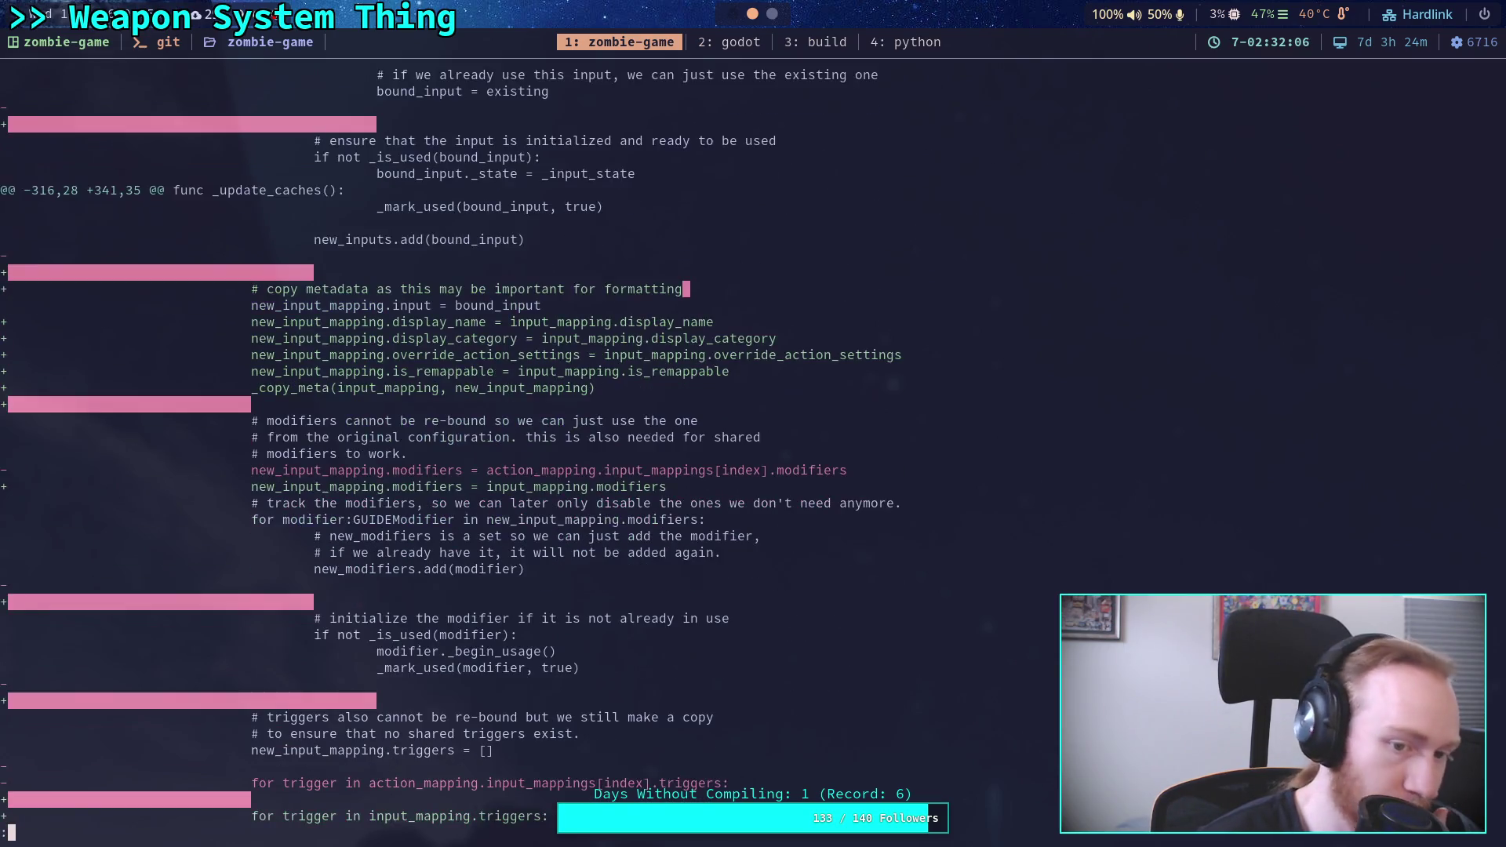
pyautogui.press('j')
pyautogui.press('j')
pyautogui.press('j')
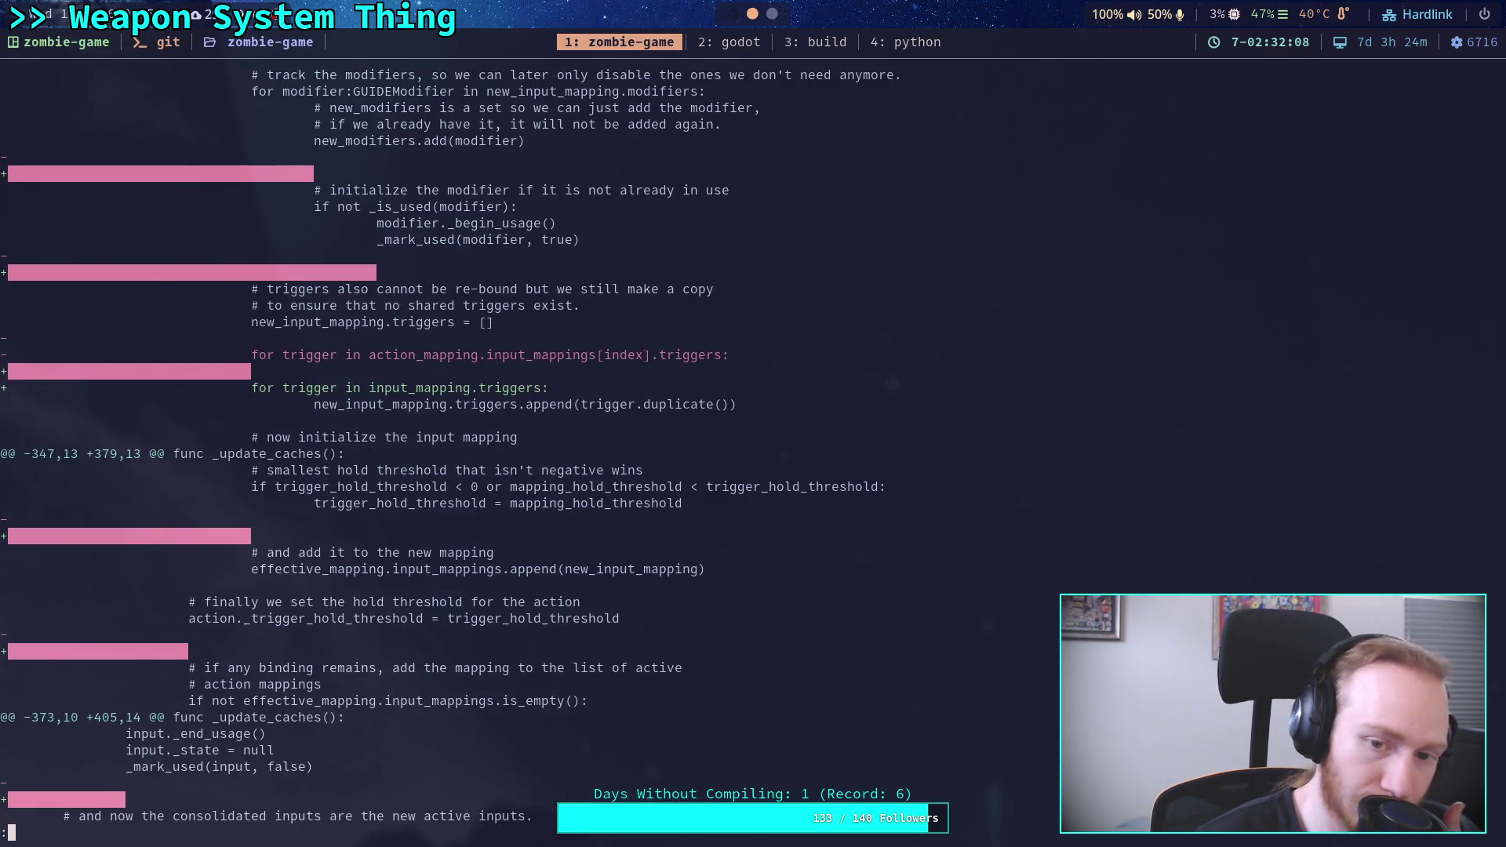
pyautogui.press('j')
pyautogui.press('j')
pyautogui.press('j')
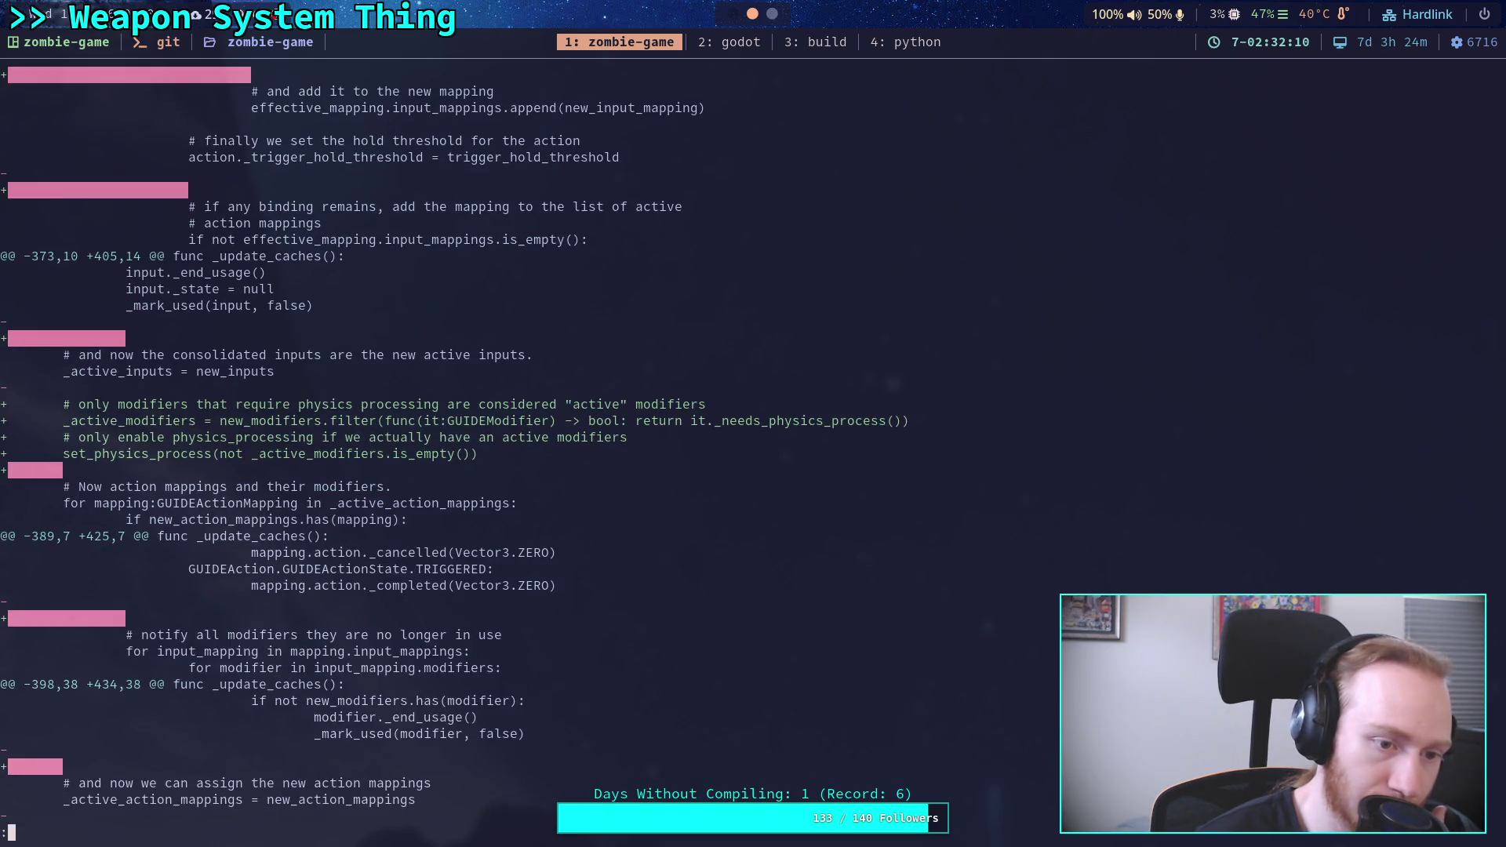
pyautogui.press('j')
pyautogui.press('j')
pyautogui.press('j')
pyautogui.press('j')
pyautogui.press('j')
pyautogui.press('j')
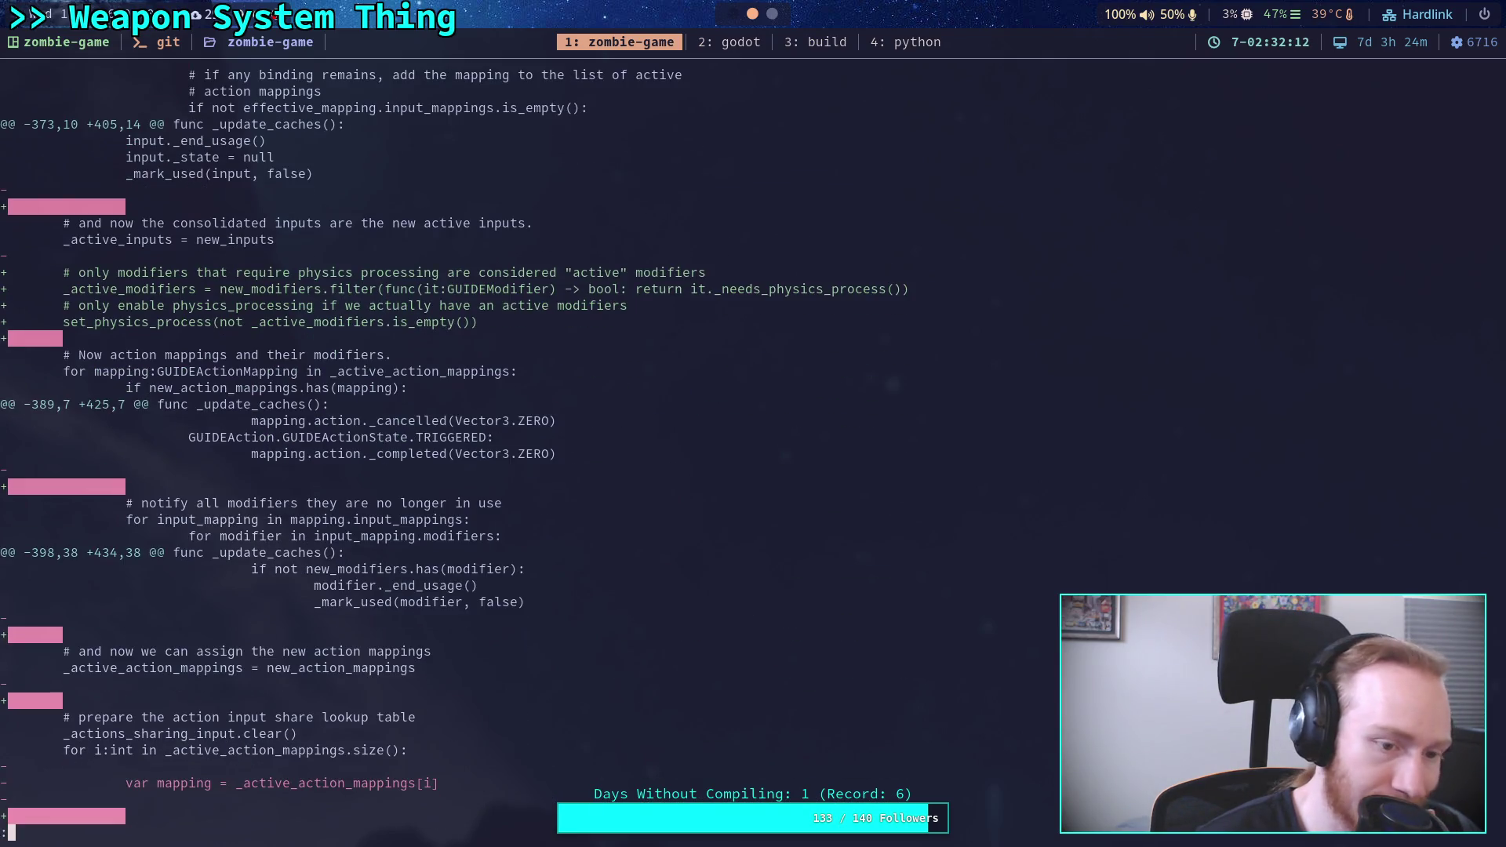
pyautogui.press('j')
pyautogui.press('j')
pyautogui.press('j')
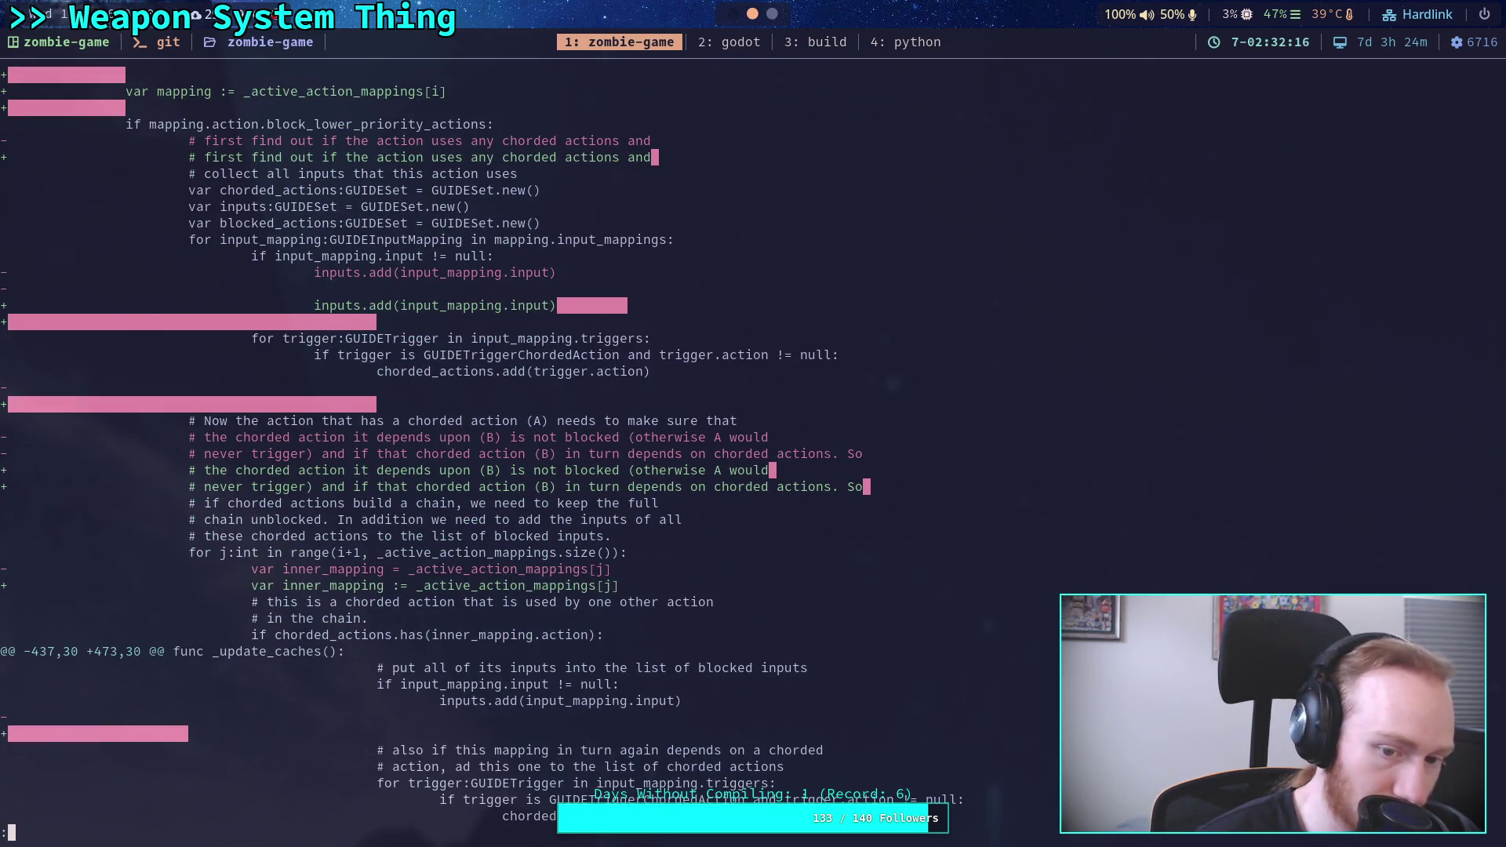
pyautogui.press('j')
pyautogui.press('j')
pyautogui.press('j')
pyautogui.press('j')
pyautogui.press('j')
pyautogui.press('j')
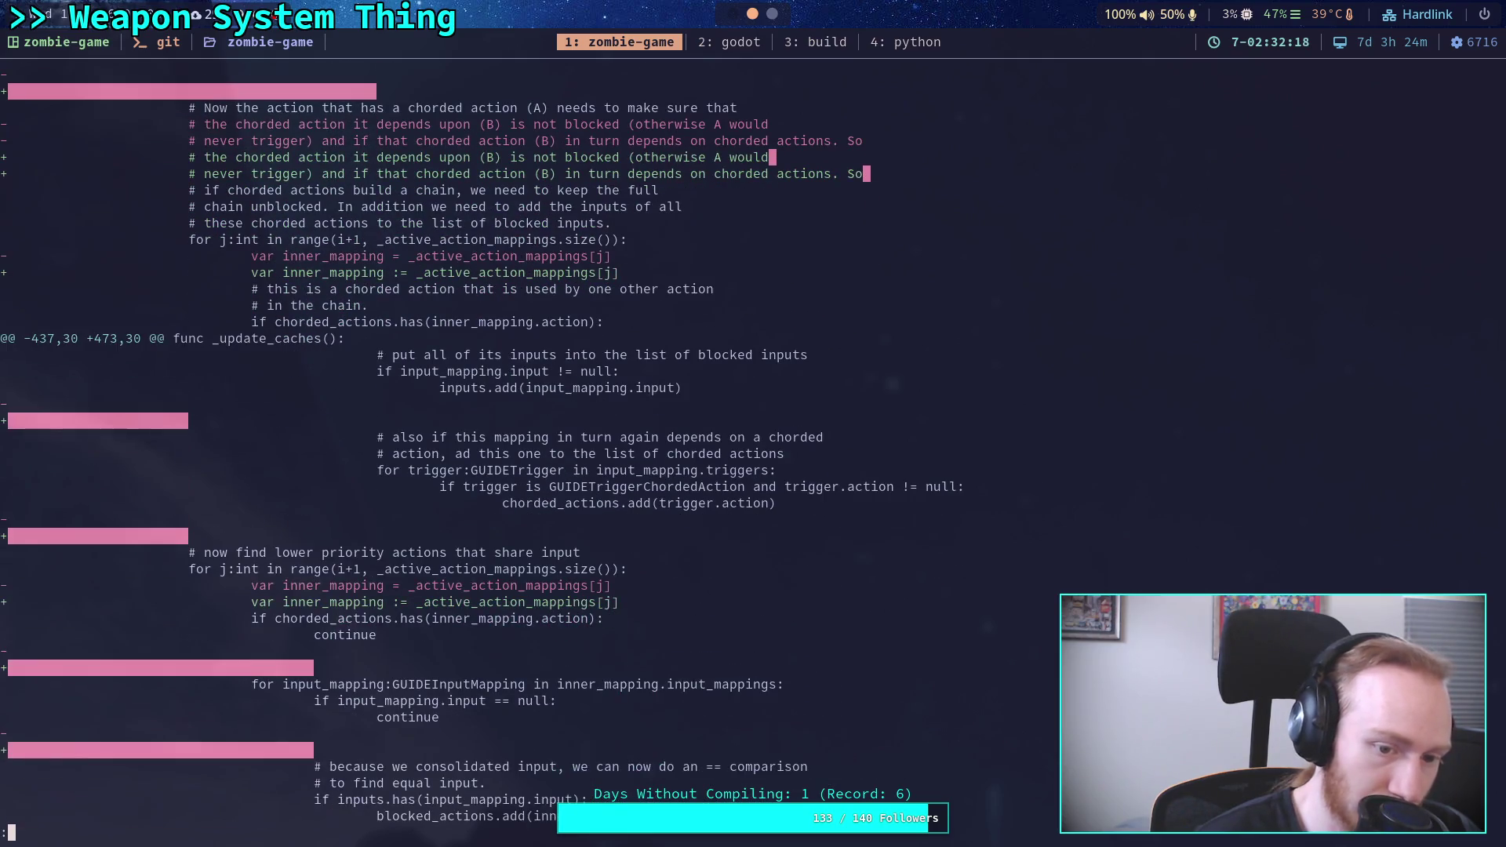
pyautogui.press('j')
pyautogui.press('j')
pyautogui.press('j')
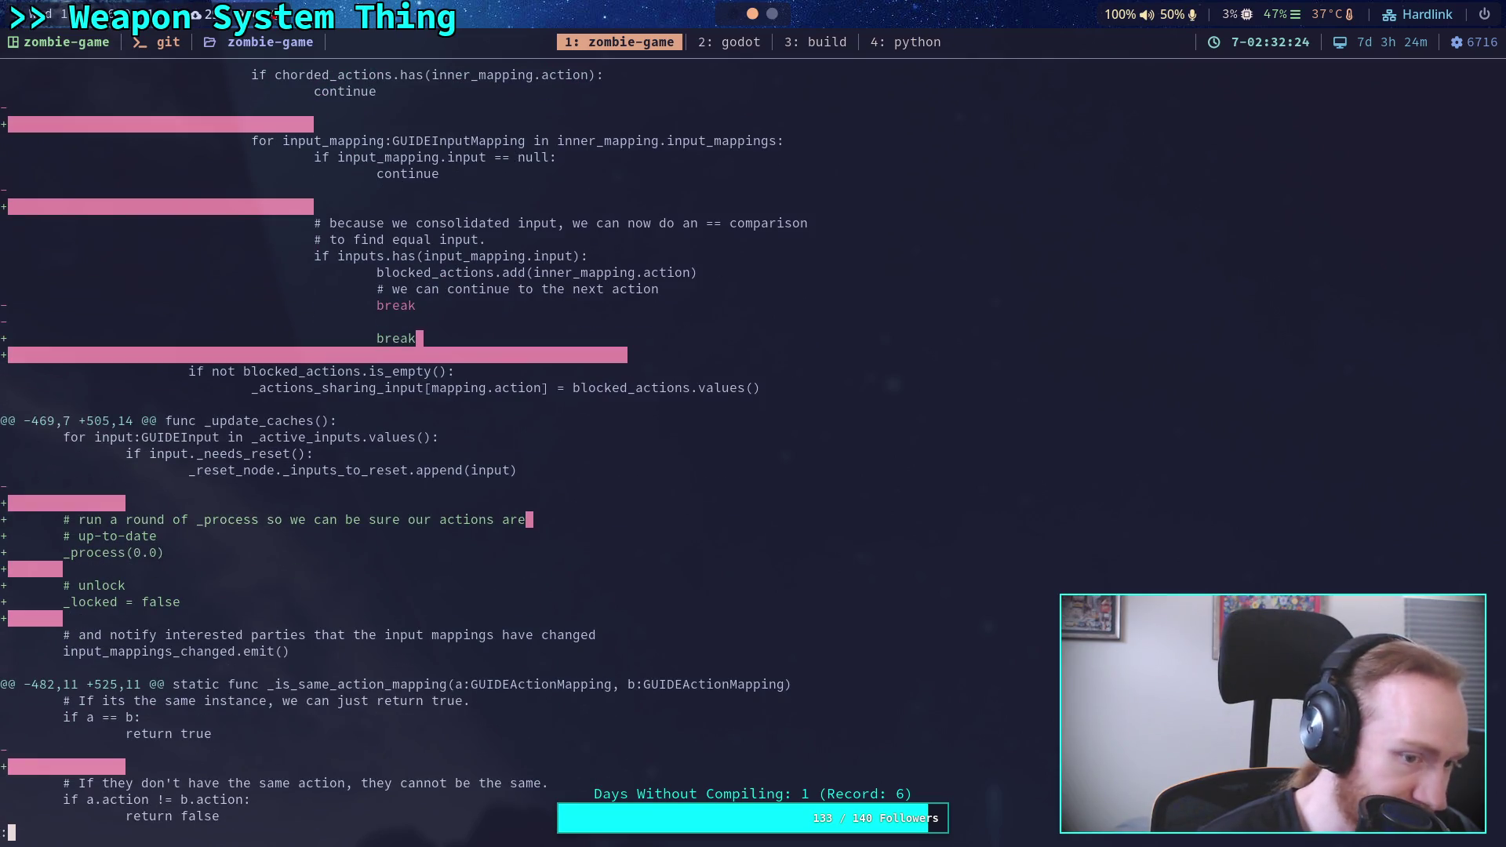
pyautogui.press('j')
pyautogui.press('j')
pyautogui.press('j')
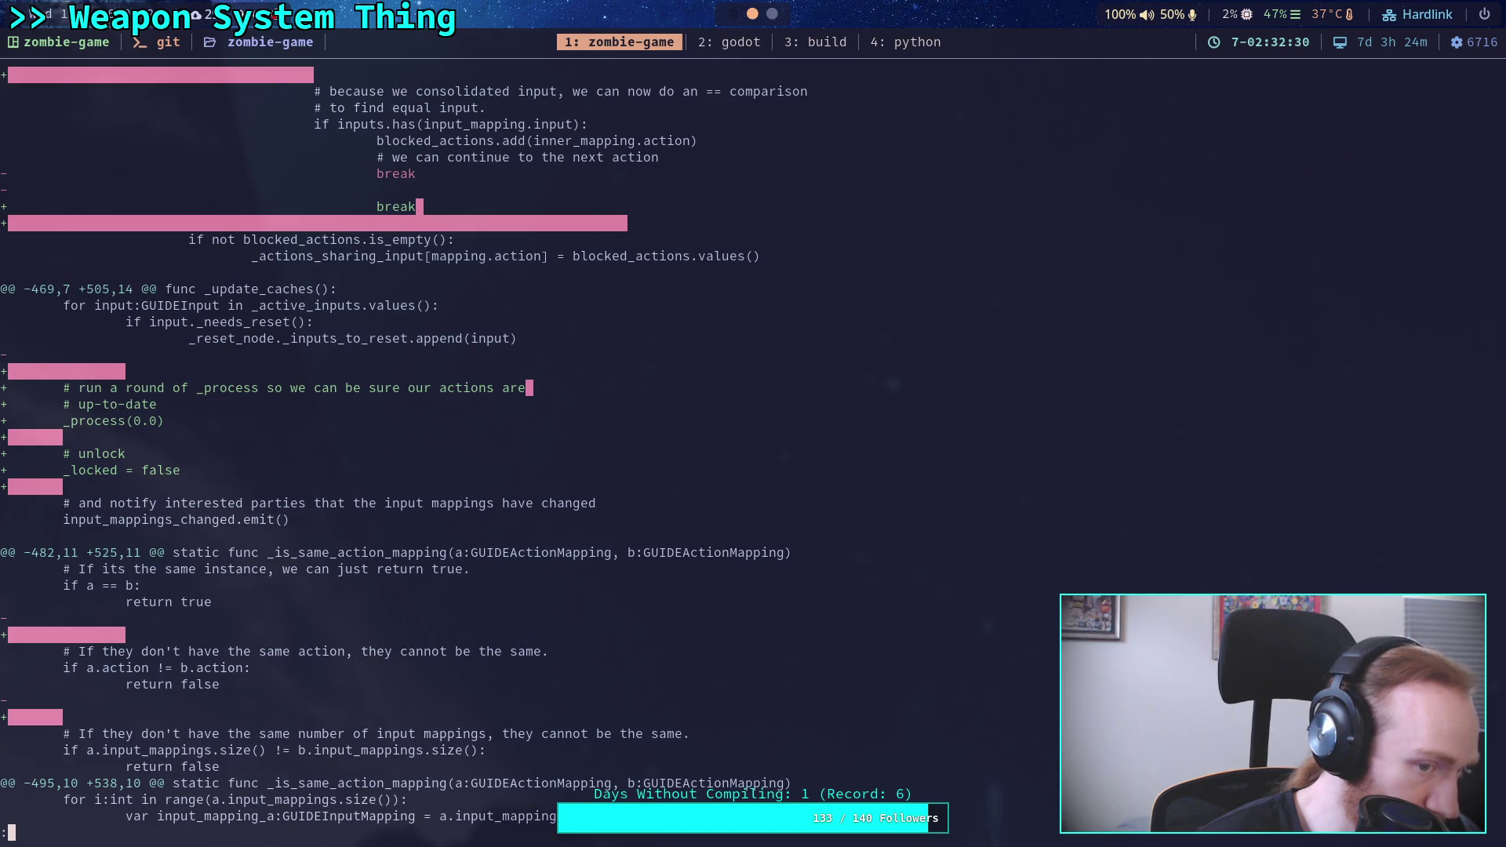
pyautogui.press('j')
pyautogui.press('j')
pyautogui.press('j')
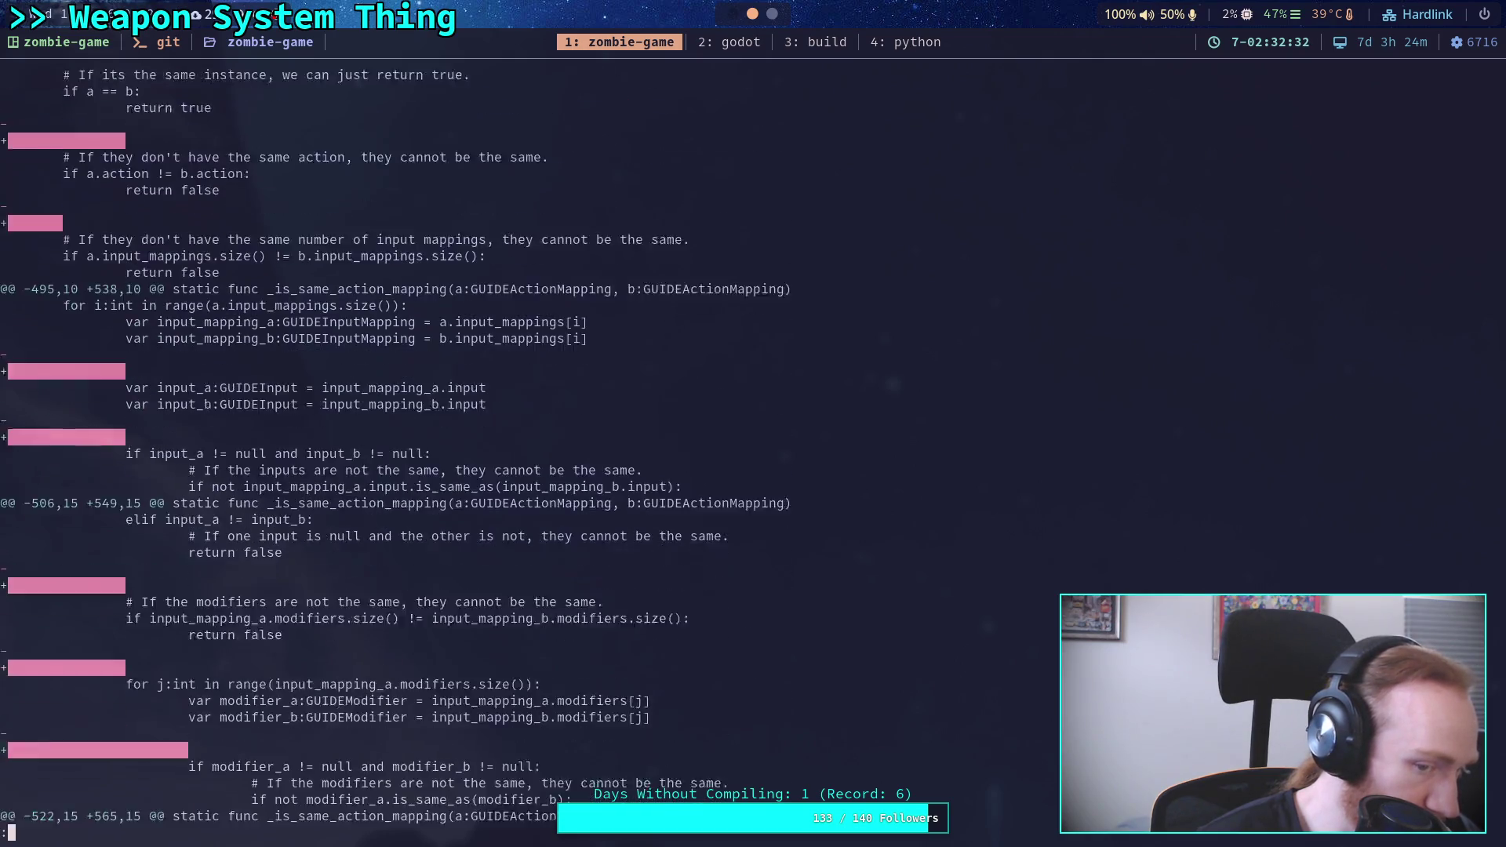
pyautogui.press('j')
pyautogui.press('j')
pyautogui.press('j')
pyautogui.press('k')
pyautogui.press('k')
pyautogui.press('k')
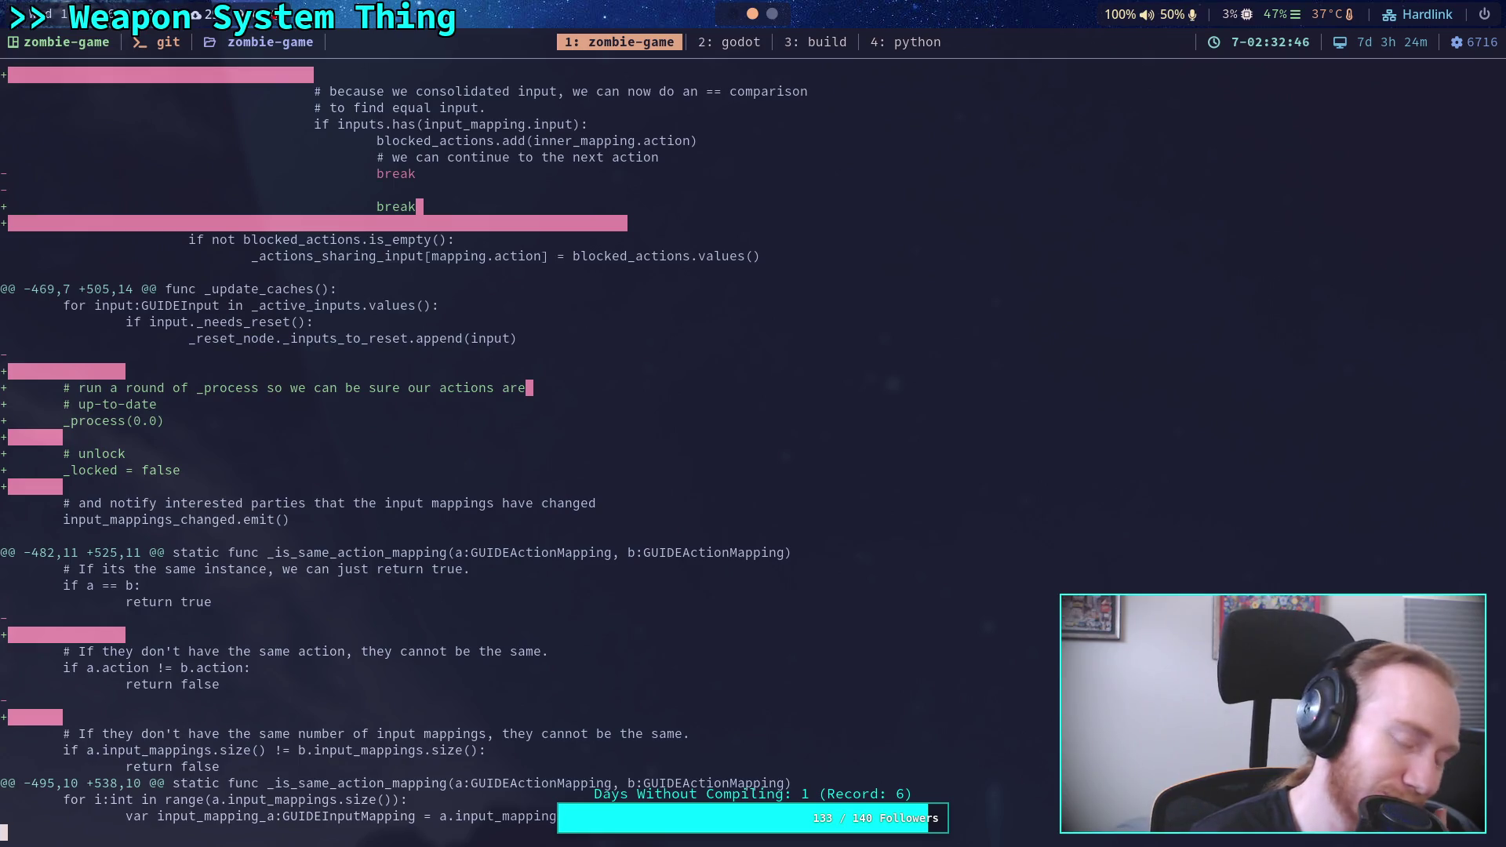
# Read the new _copy_meta helper and the start of guide_action.gd's changes
pyautogui.scroll(-6, 404, 455)
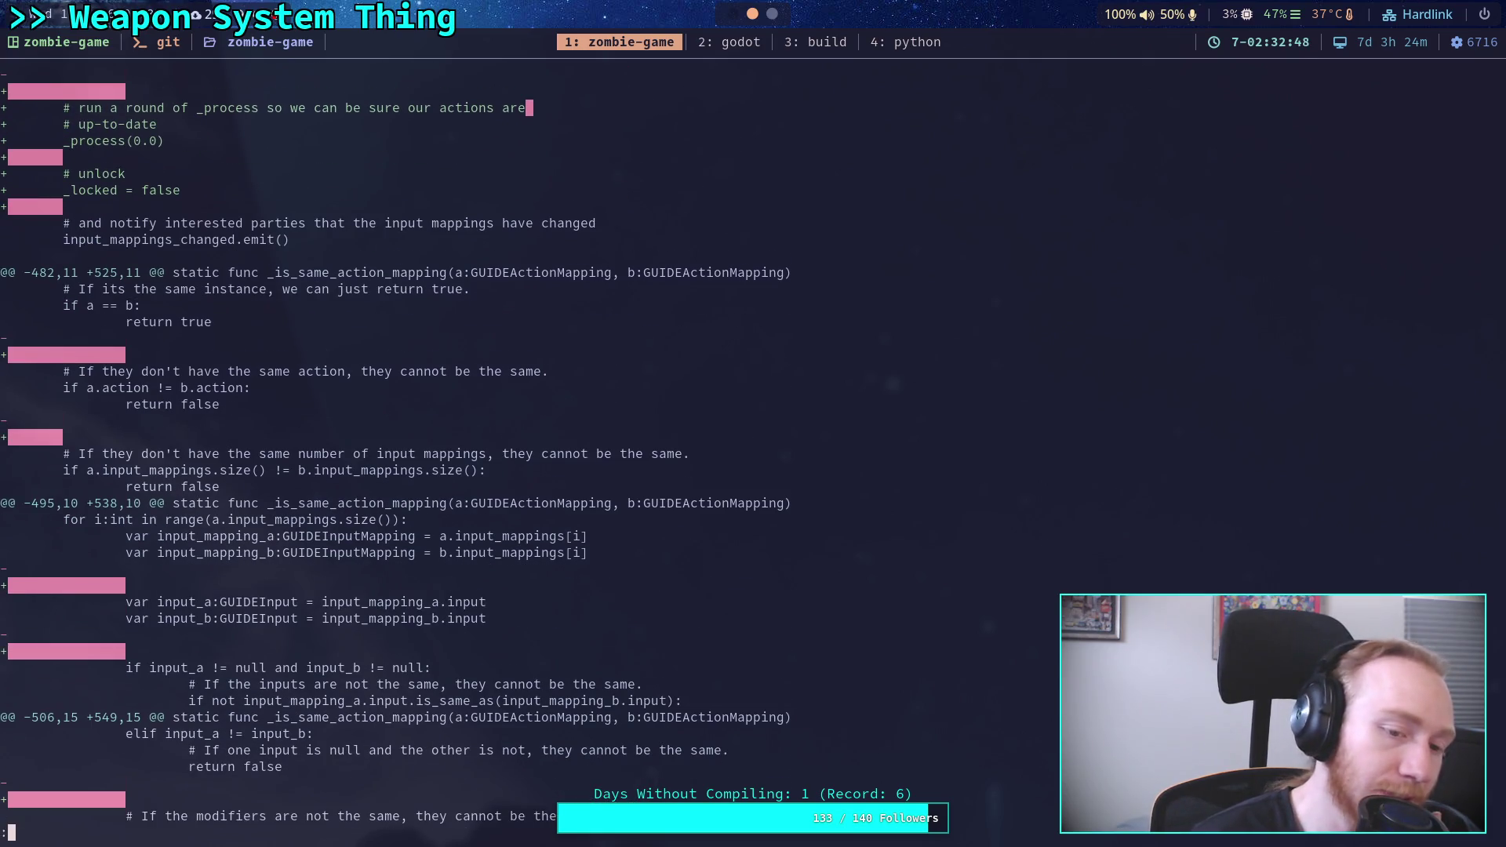
pyautogui.scroll(-10, 403, 455)
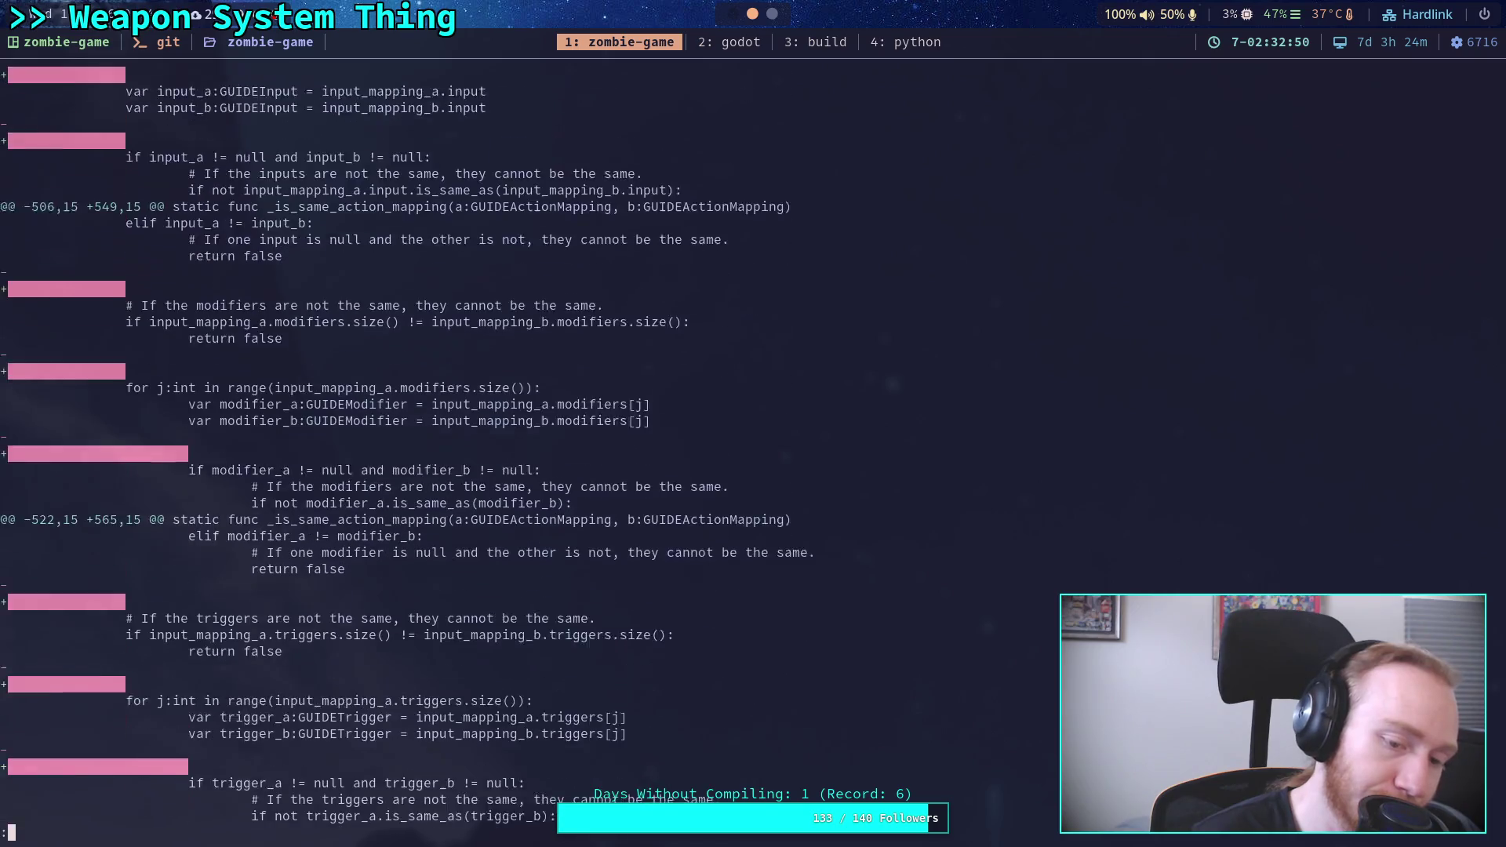
pyautogui.scroll(-9, 404, 455)
pyautogui.scroll(-1, 404, 454)
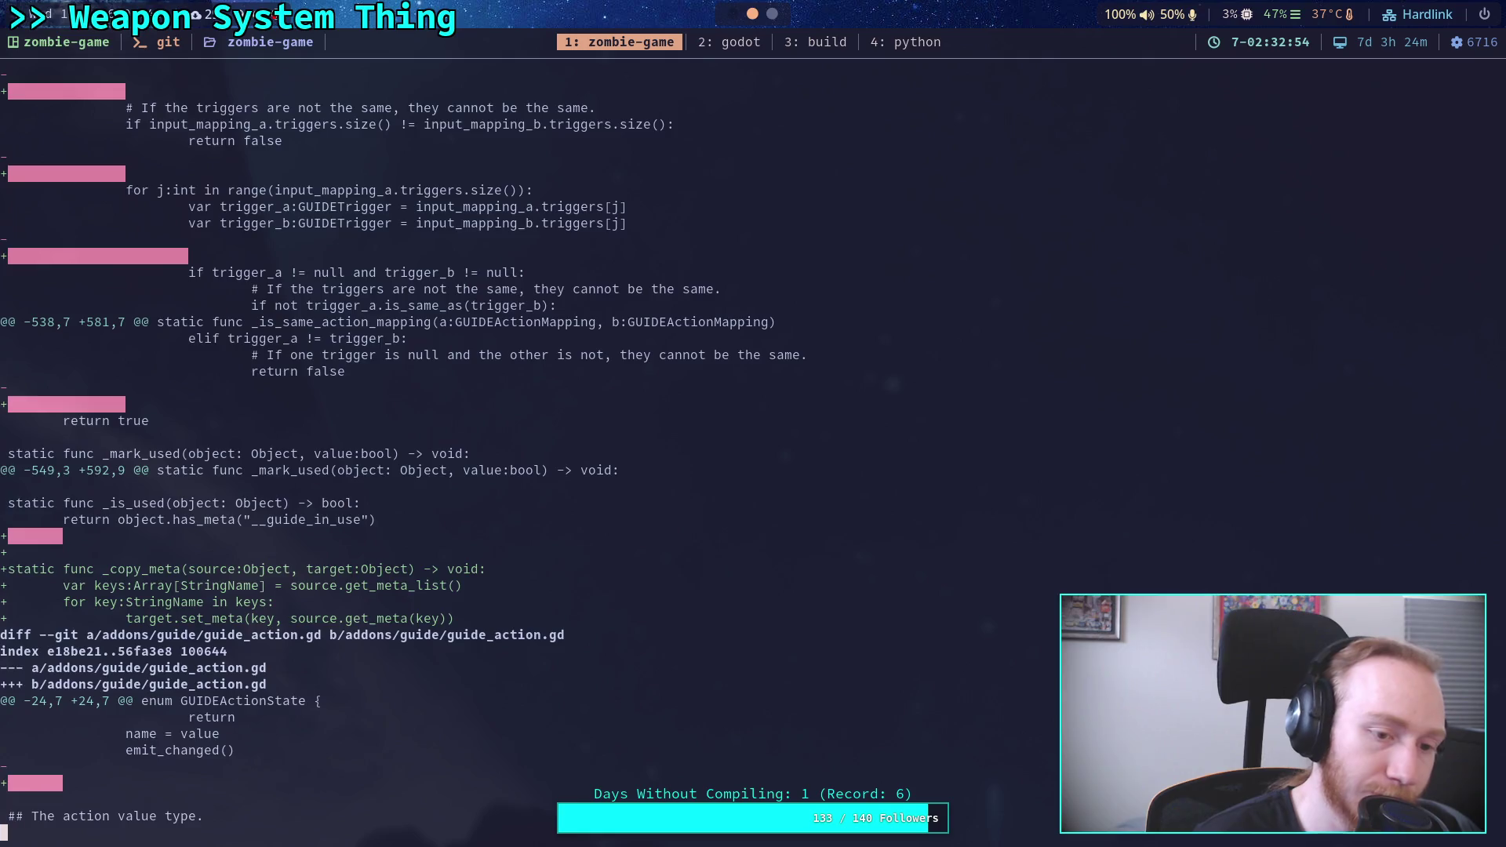
# Stage addons/guide/guide.gd, then rerun git diff, which now opens on guide_action.gd
pyautogui.scroll(20, 403, 455)
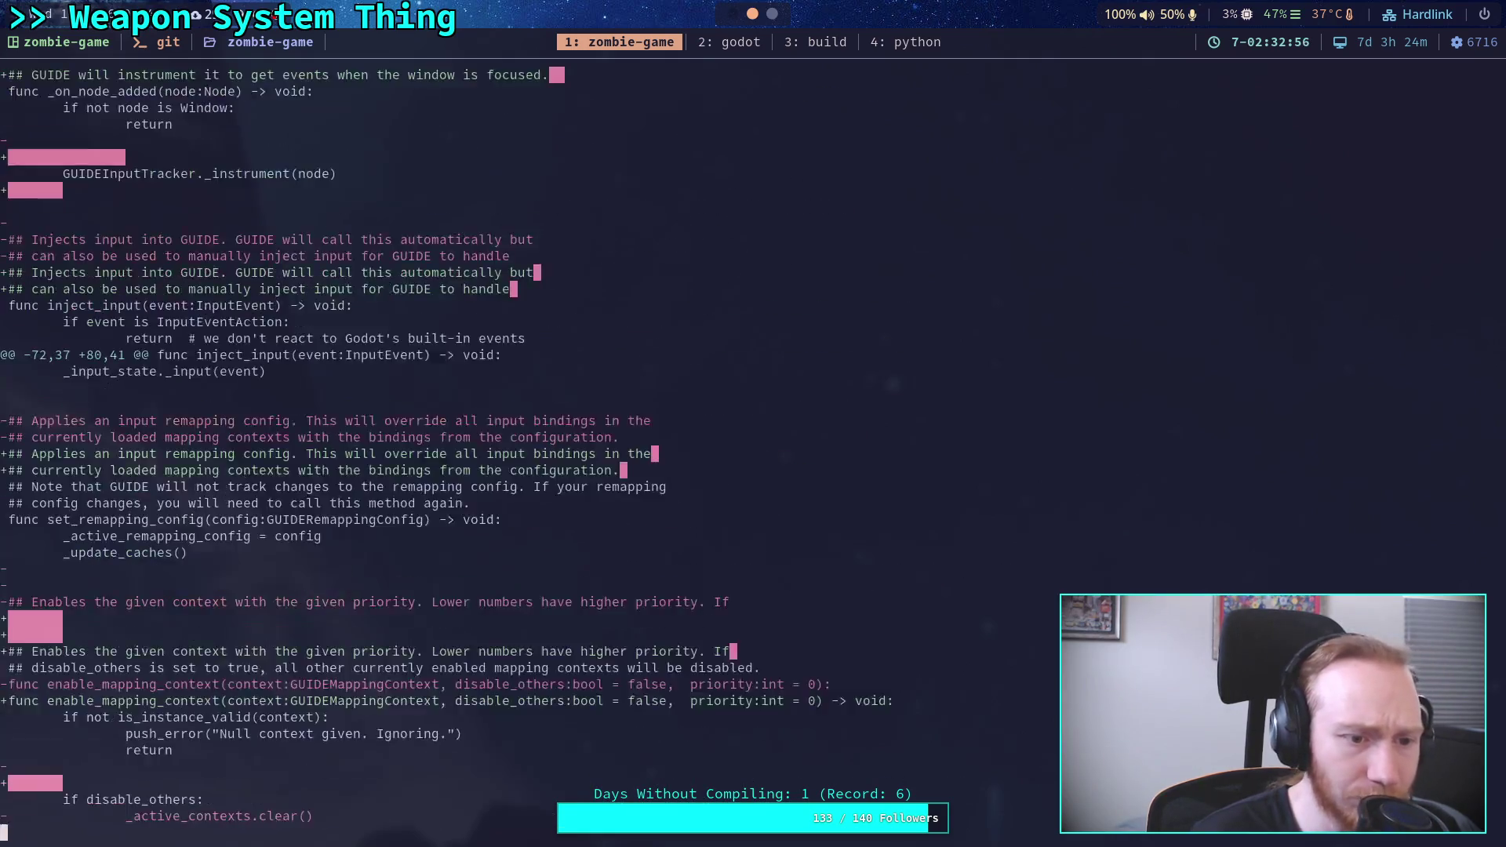
pyautogui.scroll(15, 403, 455)
pyautogui.write('q')
pyautogui.write('it add a')
pyautogui.press('Tab')
pyautogui.write('ge')
pyautogui.press('BackSpace')
pyautogui.write('u')
pyautogui.press('Tab')
pyautogui.write('uide.gd')
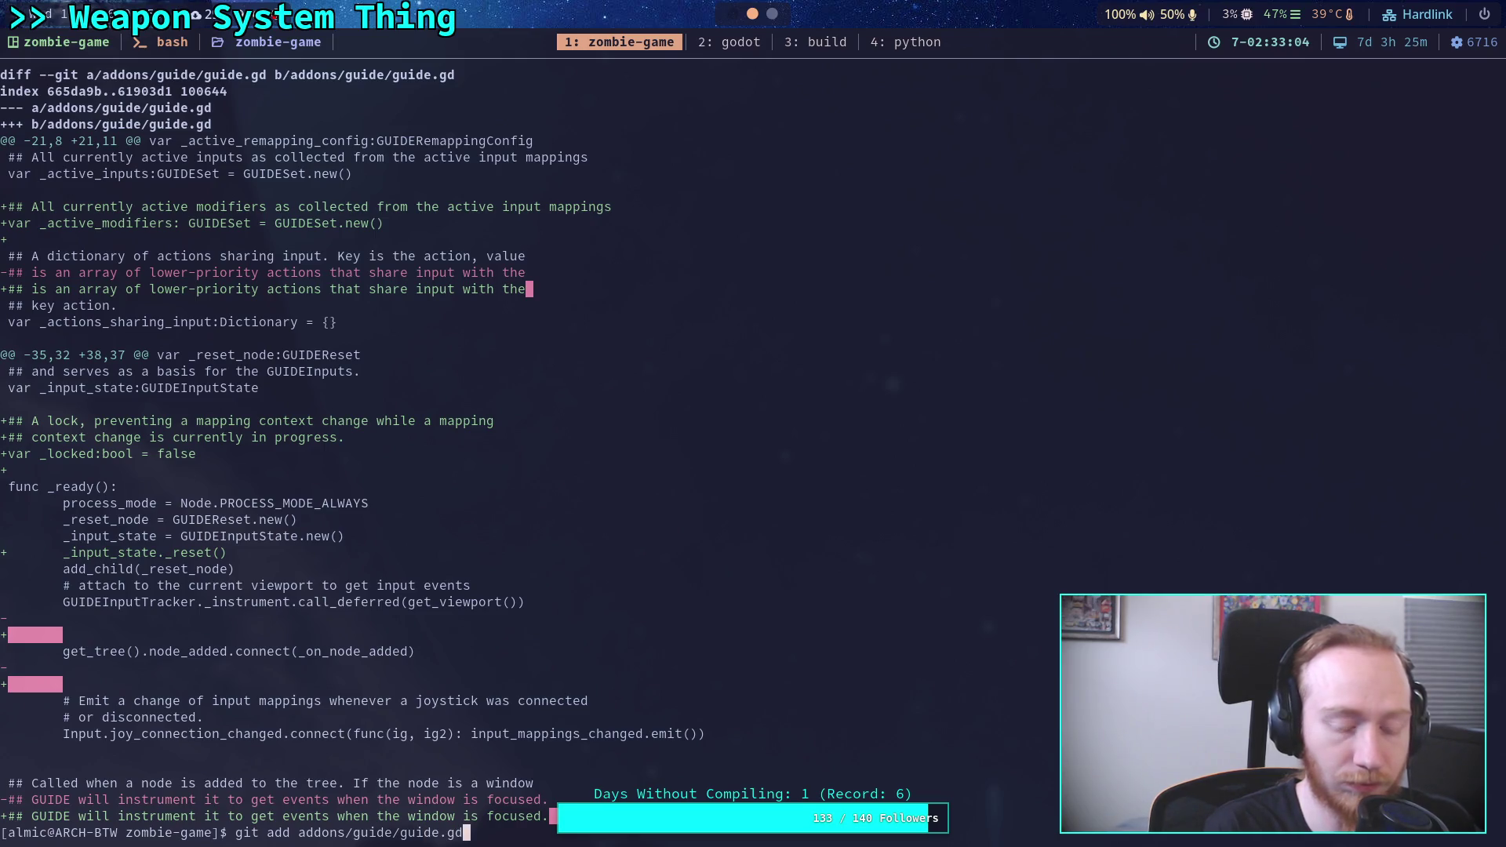
pyautogui.press('Return')
pyautogui.write('git diff')
pyautogui.press('Return')
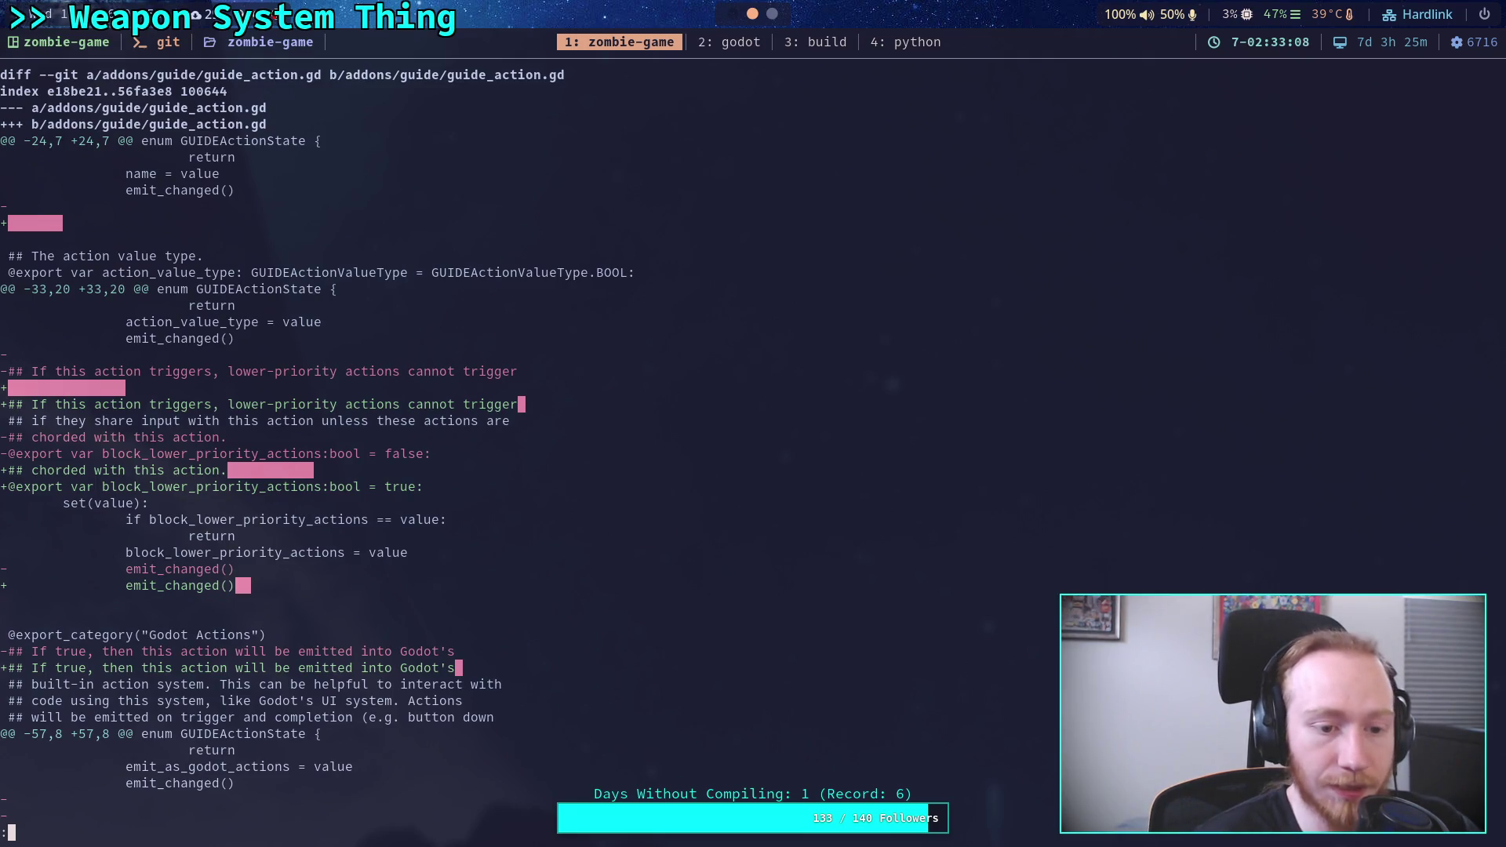
pyautogui.scroll(-10, 317, 448)
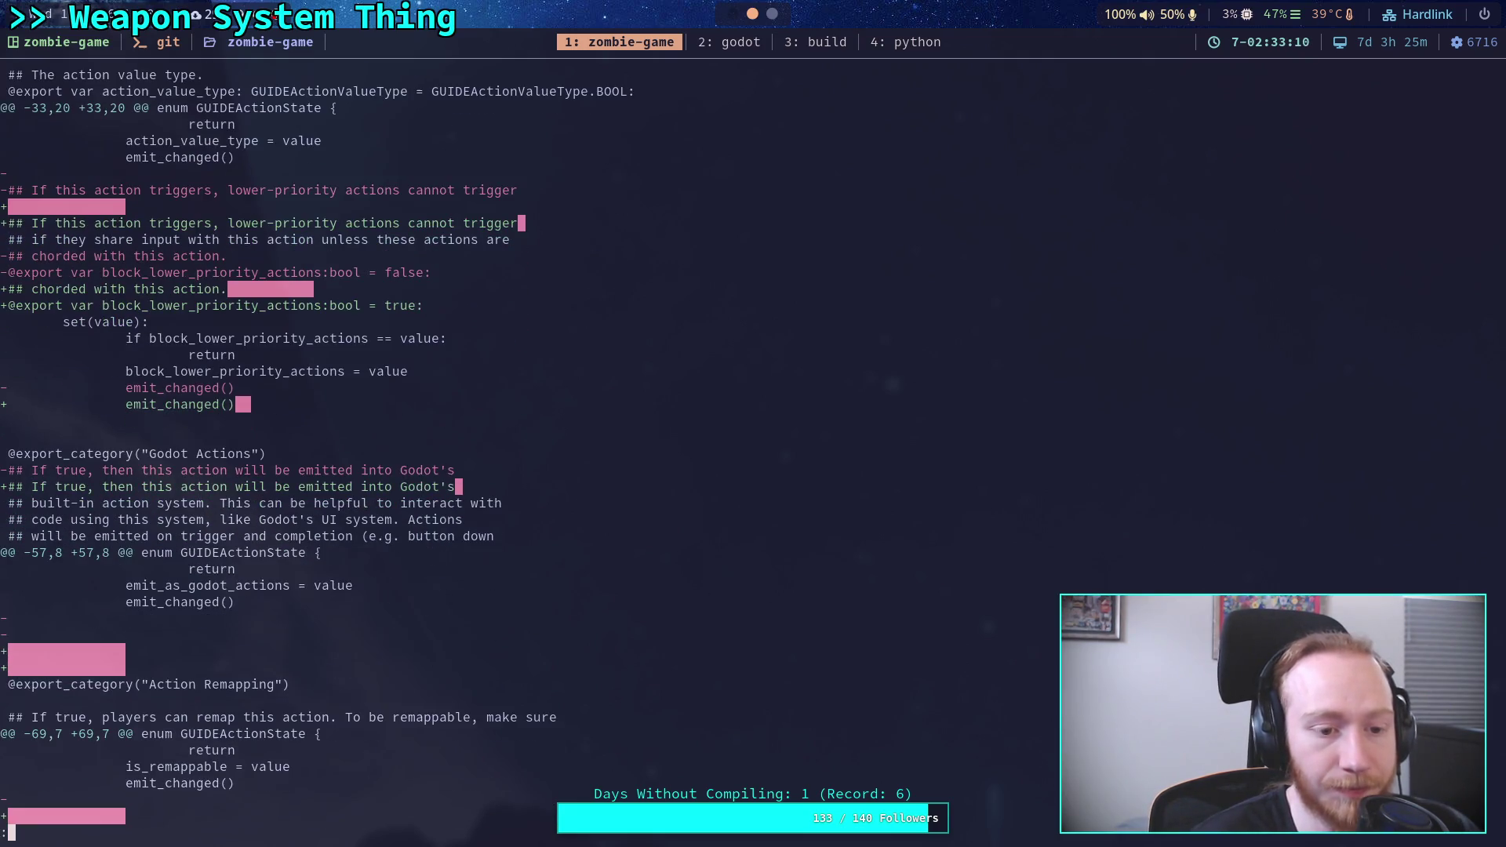
pyautogui.scroll(-8, 317, 447)
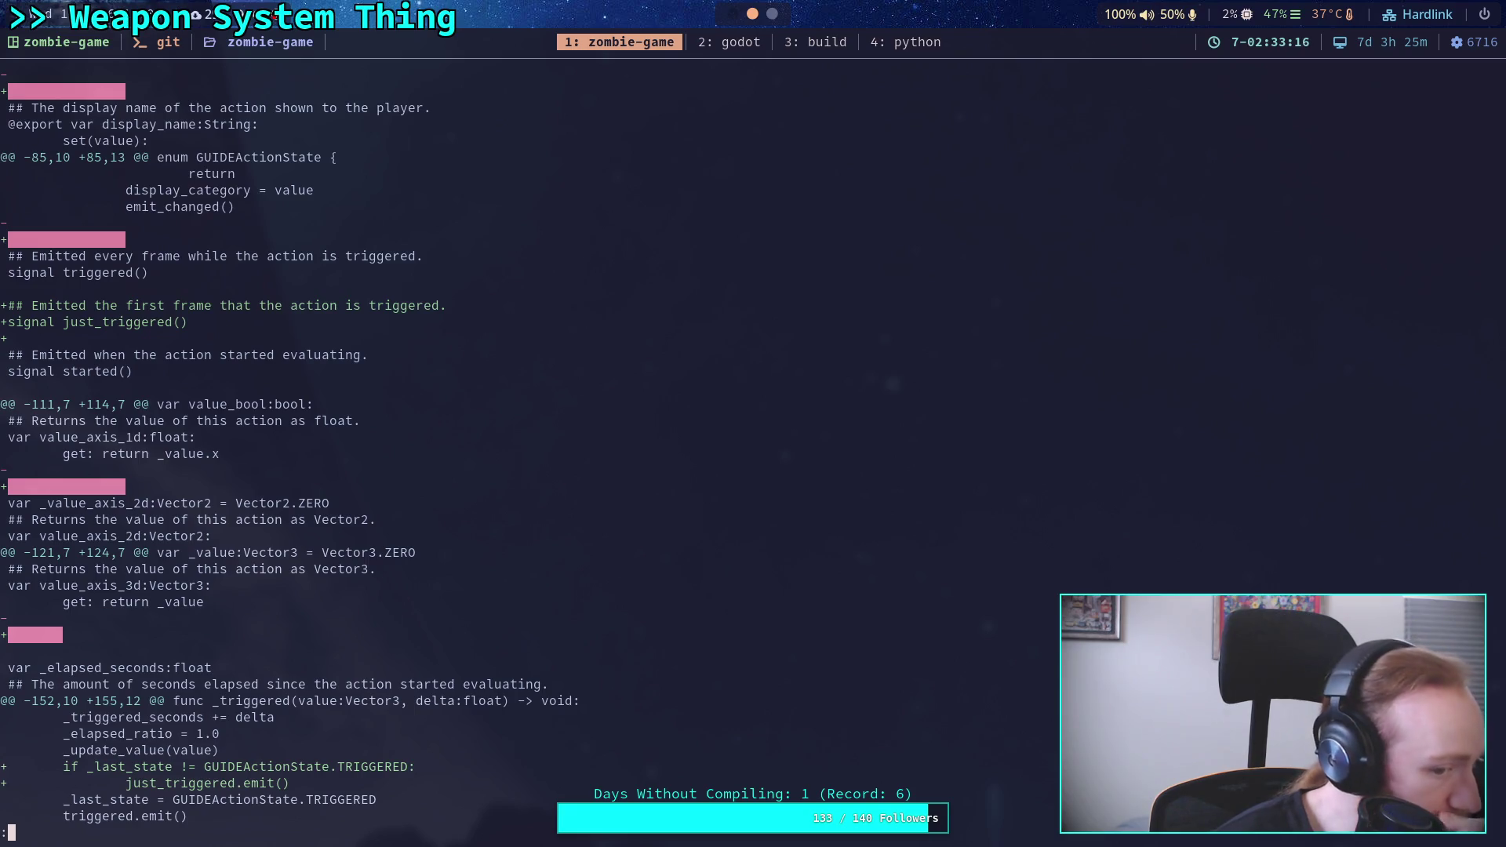
pyautogui.scroll(-5, 602, 455)
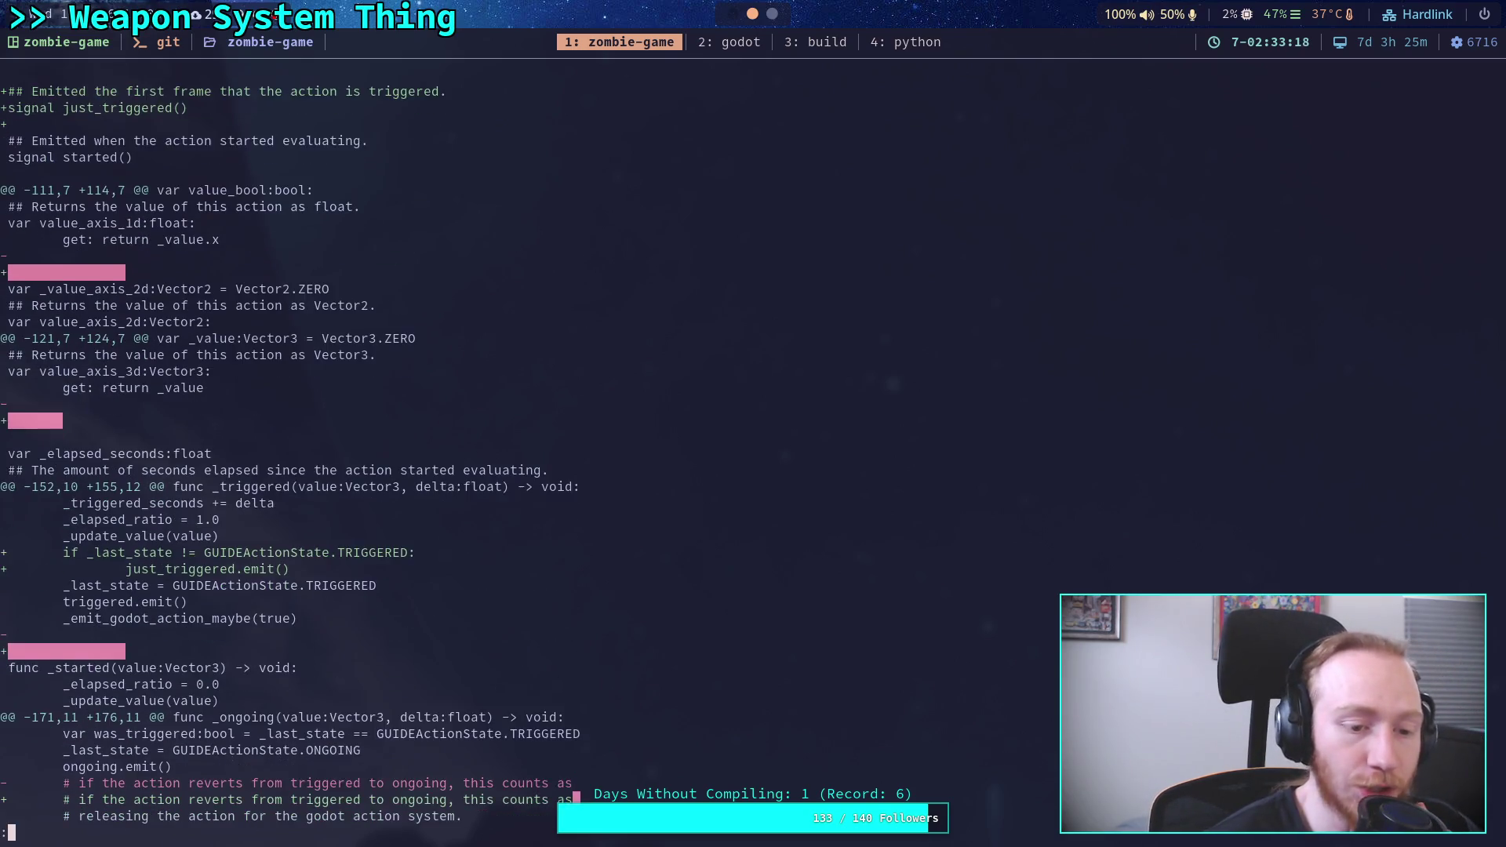
pyautogui.scroll(-10, 603, 455)
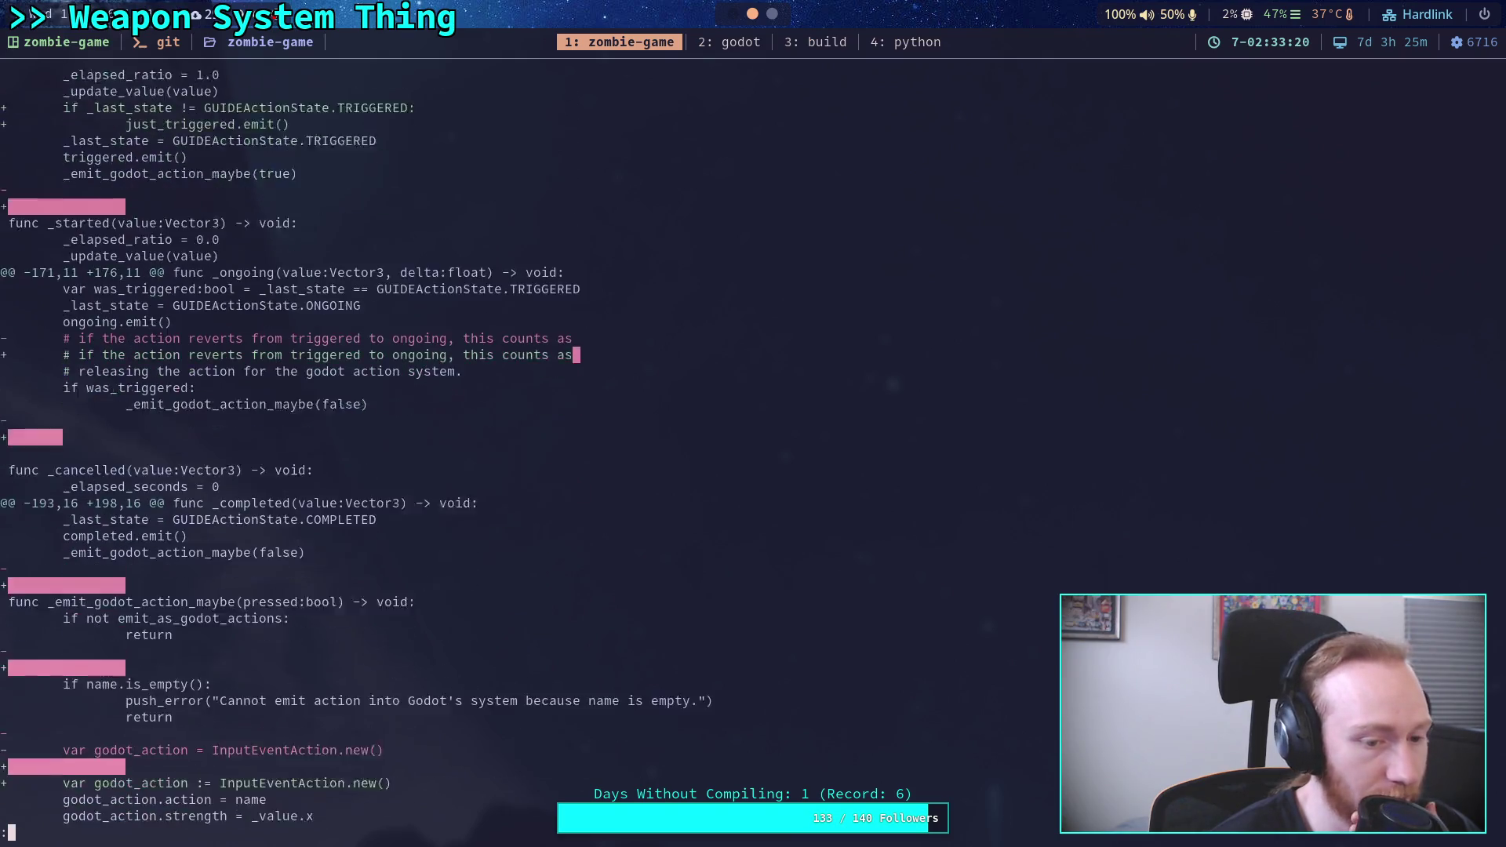
pyautogui.scroll(-7, 603, 456)
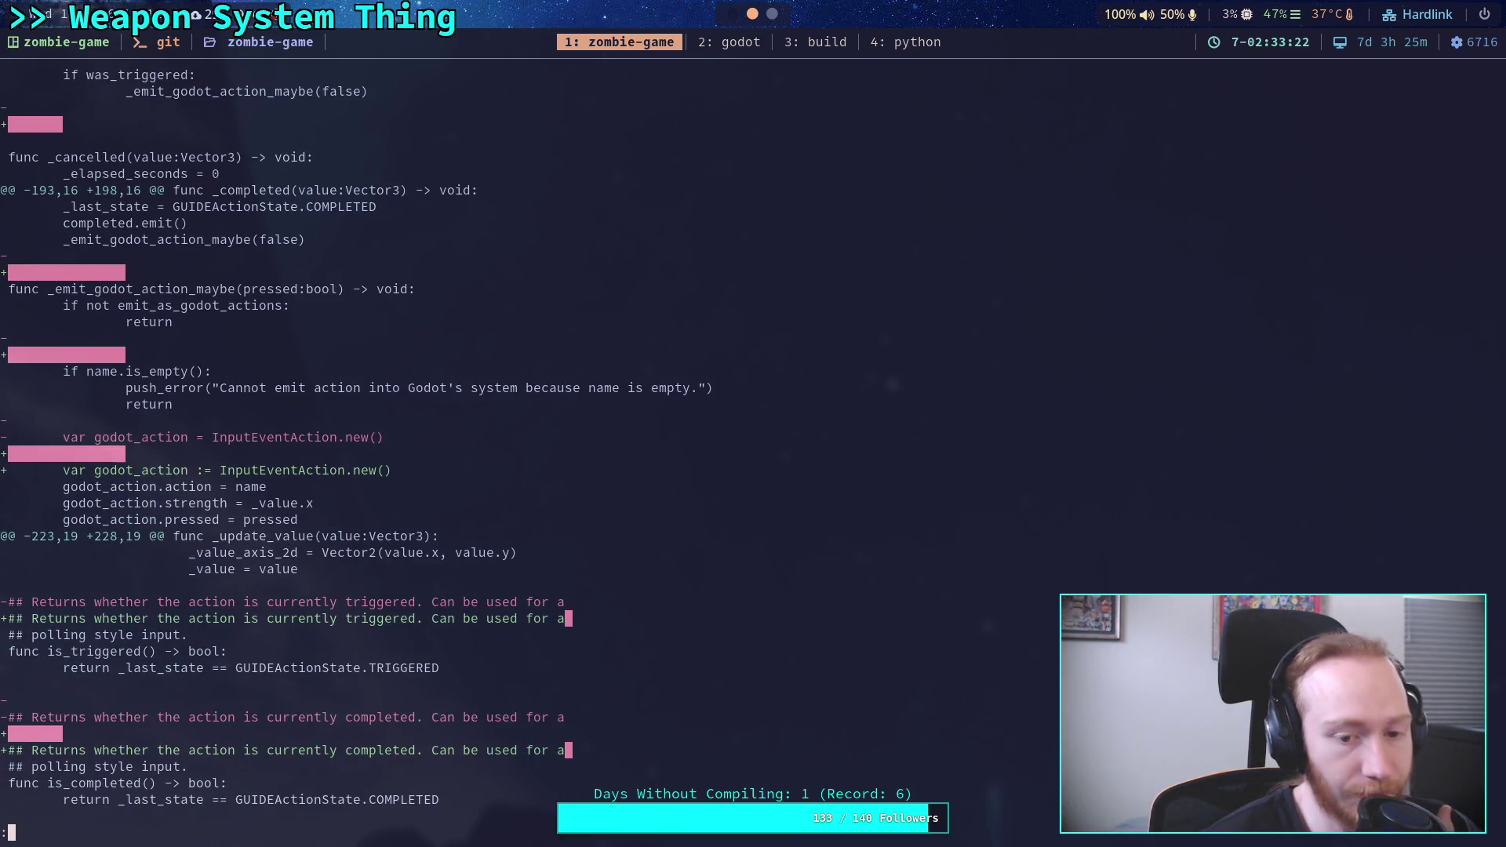
pyautogui.scroll(-6, 603, 456)
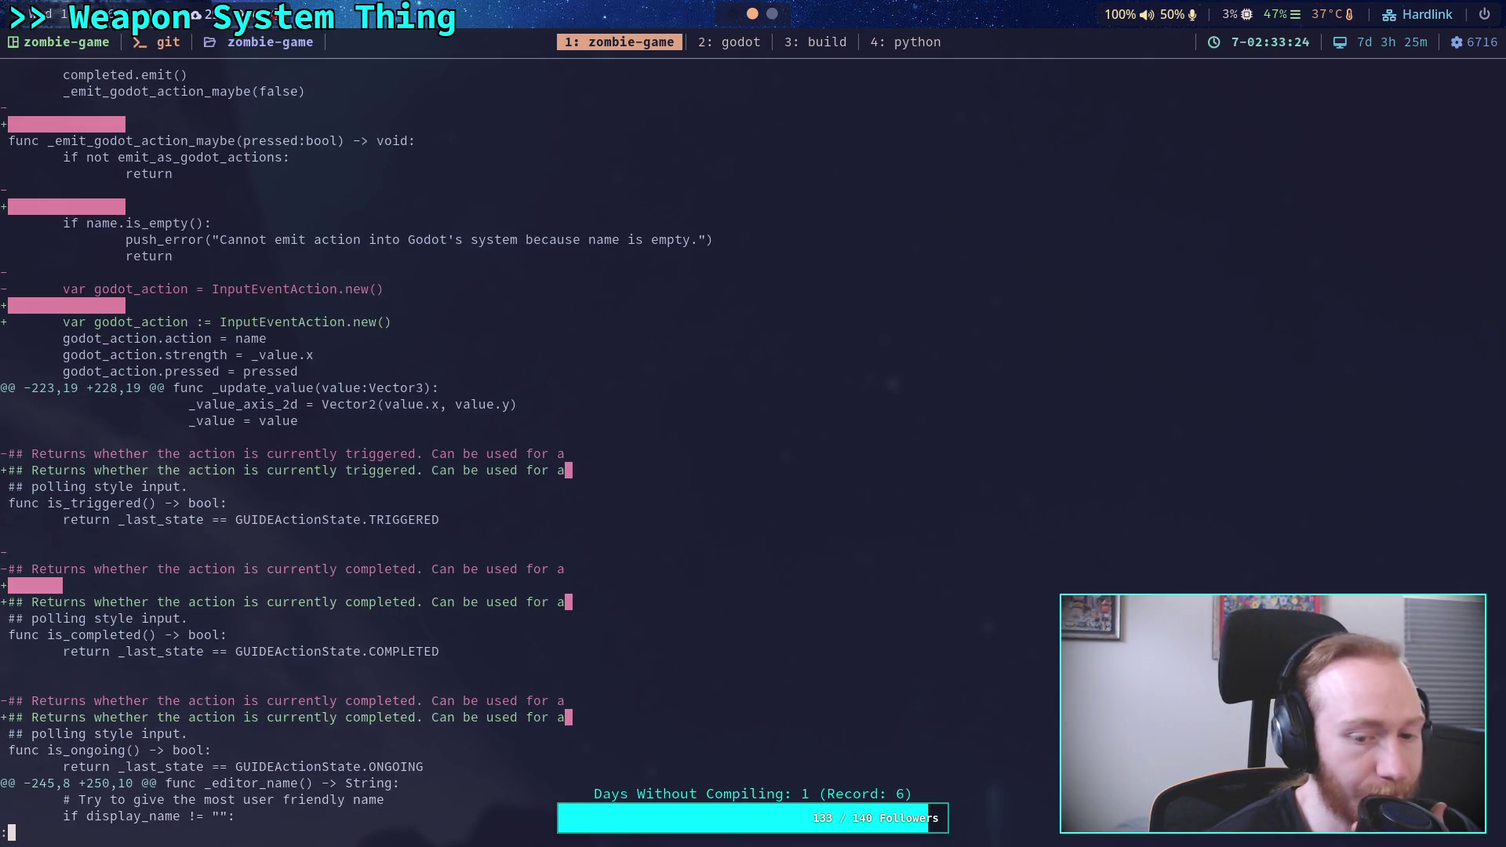
pyautogui.scroll(-2, 603, 456)
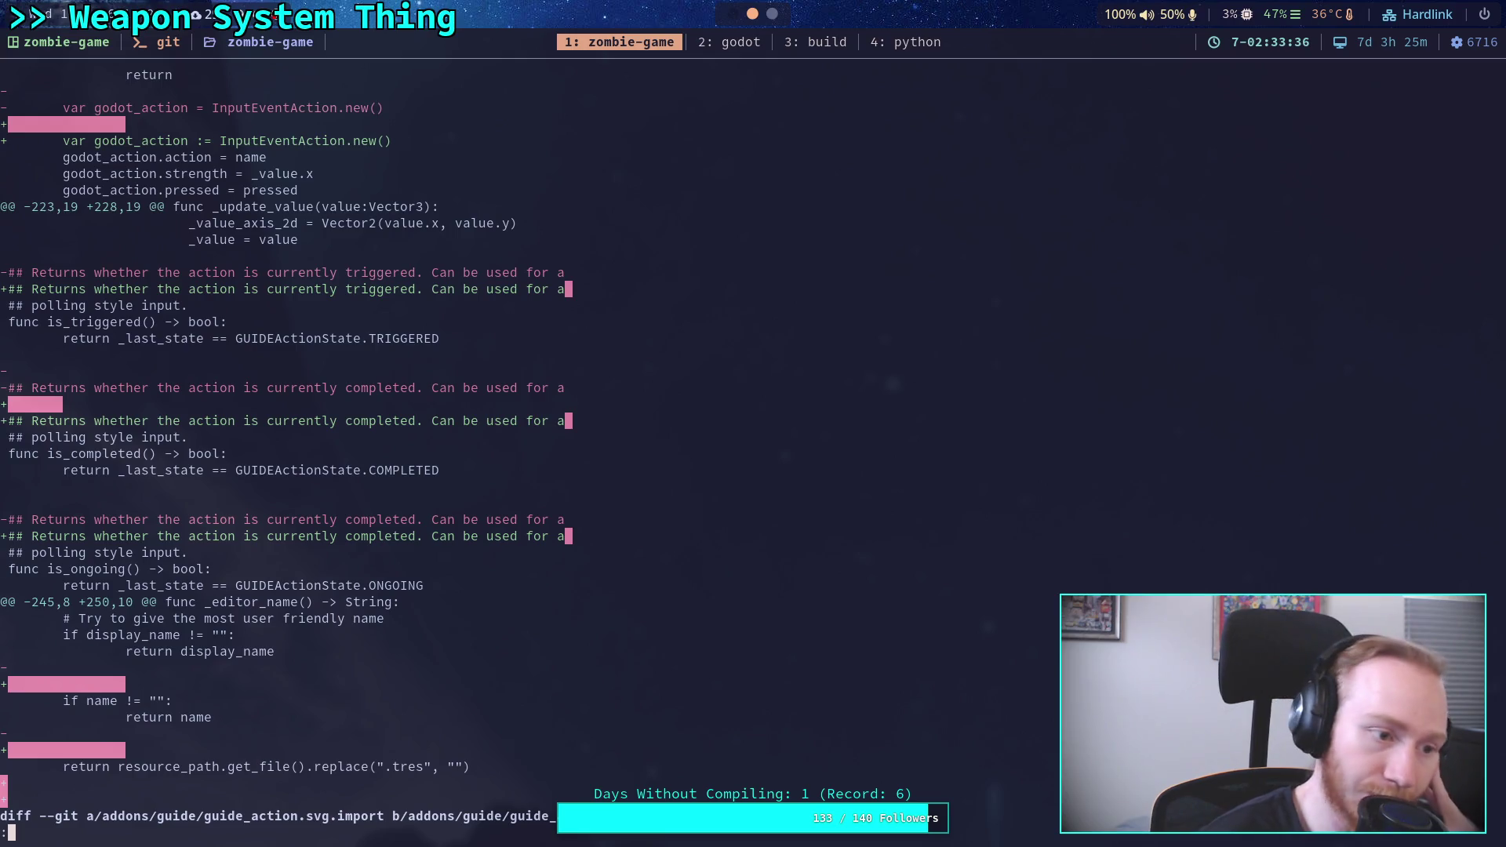
pyautogui.scroll(-3, 344, 448)
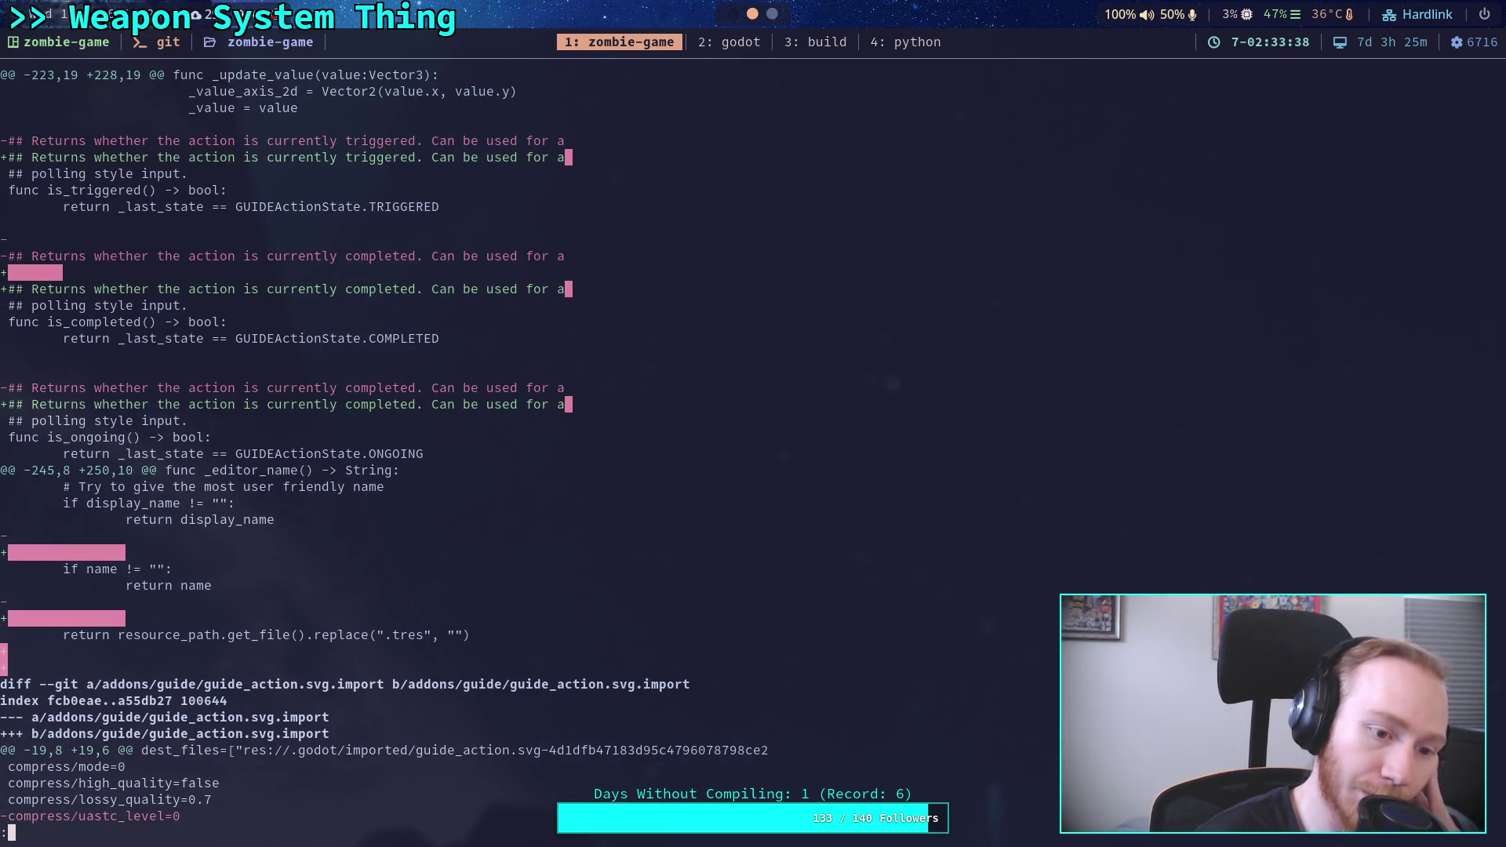
pyautogui.scroll(2, 655, 439)
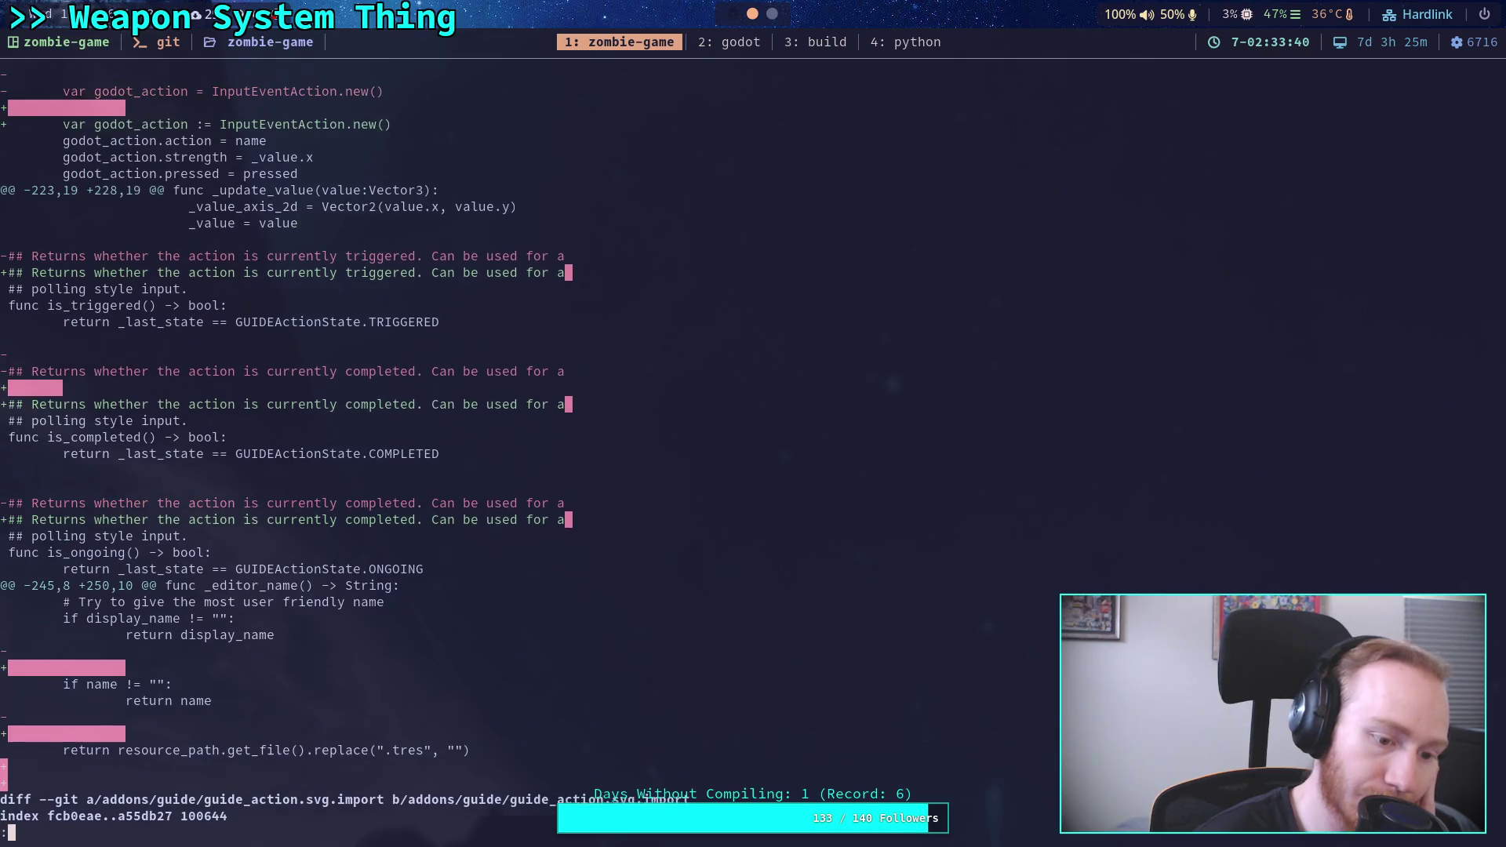
pyautogui.scroll(-7, 655, 439)
pyautogui.scroll(-2, 382, 510)
pyautogui.scroll(12, 383, 508)
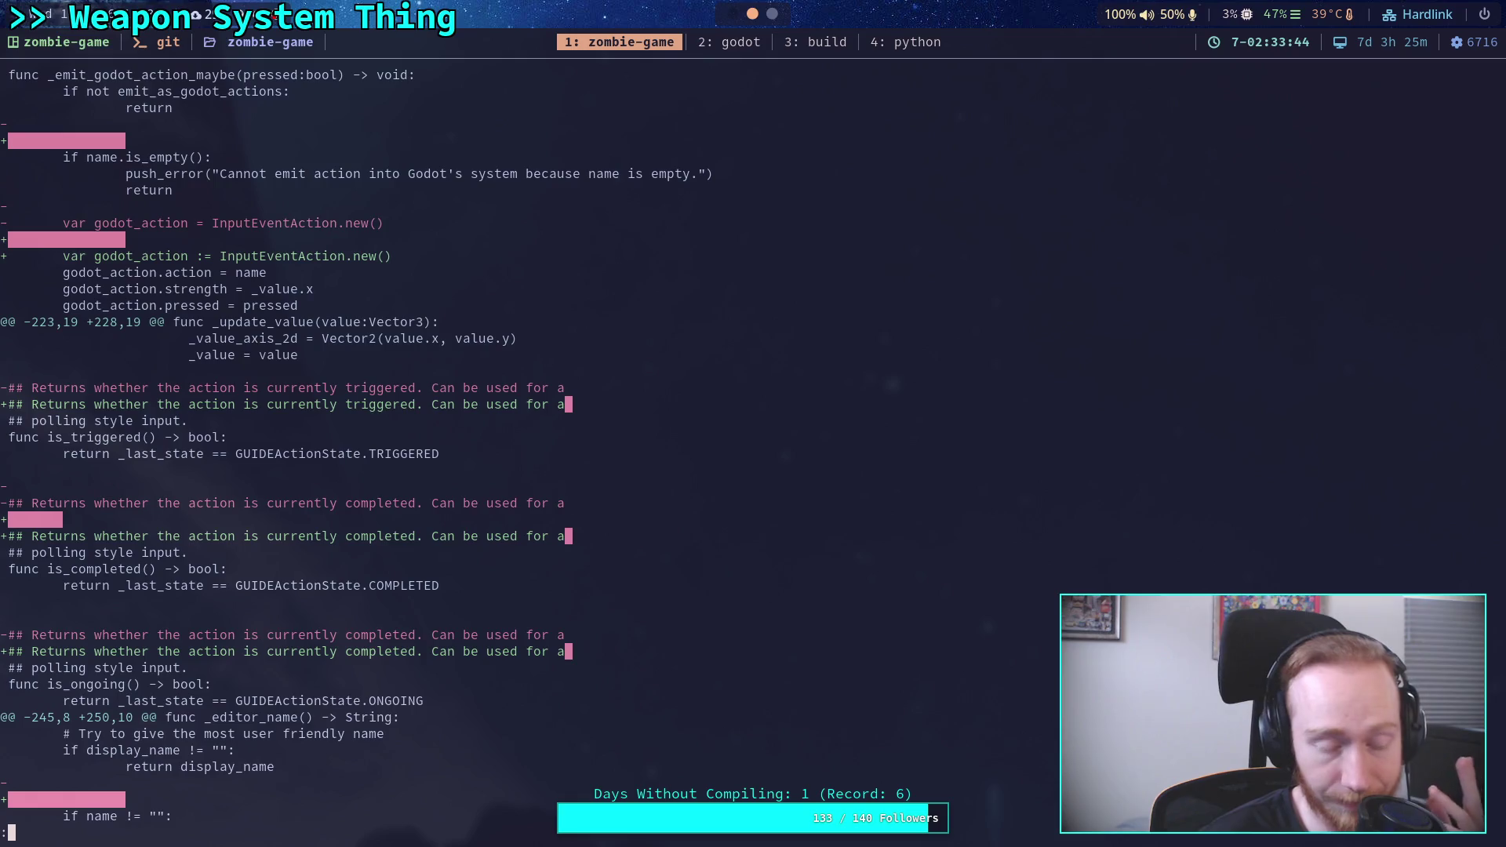
pyautogui.scroll(10, 356, 447)
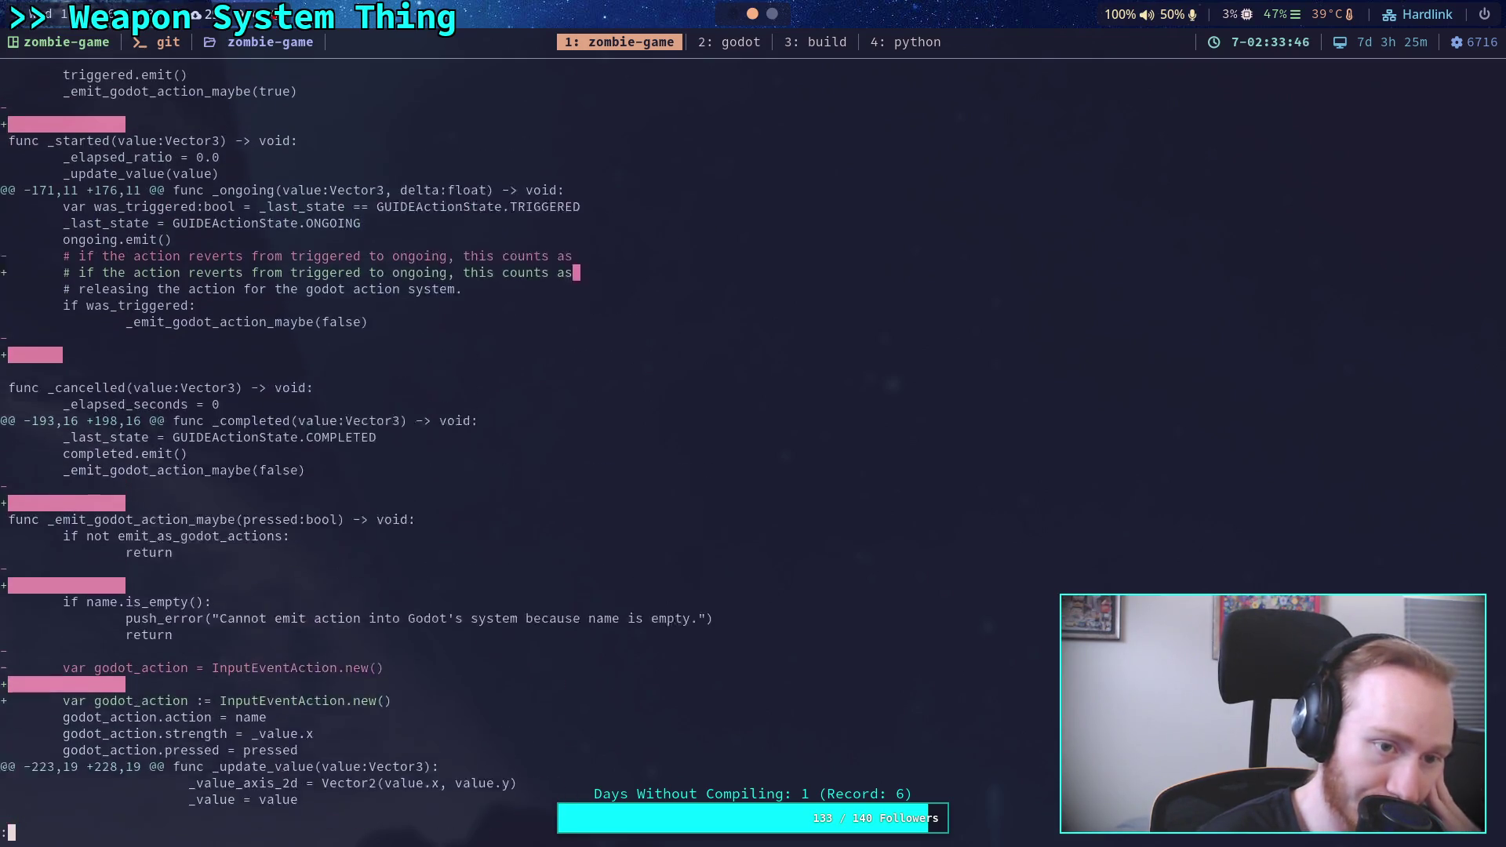
pyautogui.scroll(11, 291, 448)
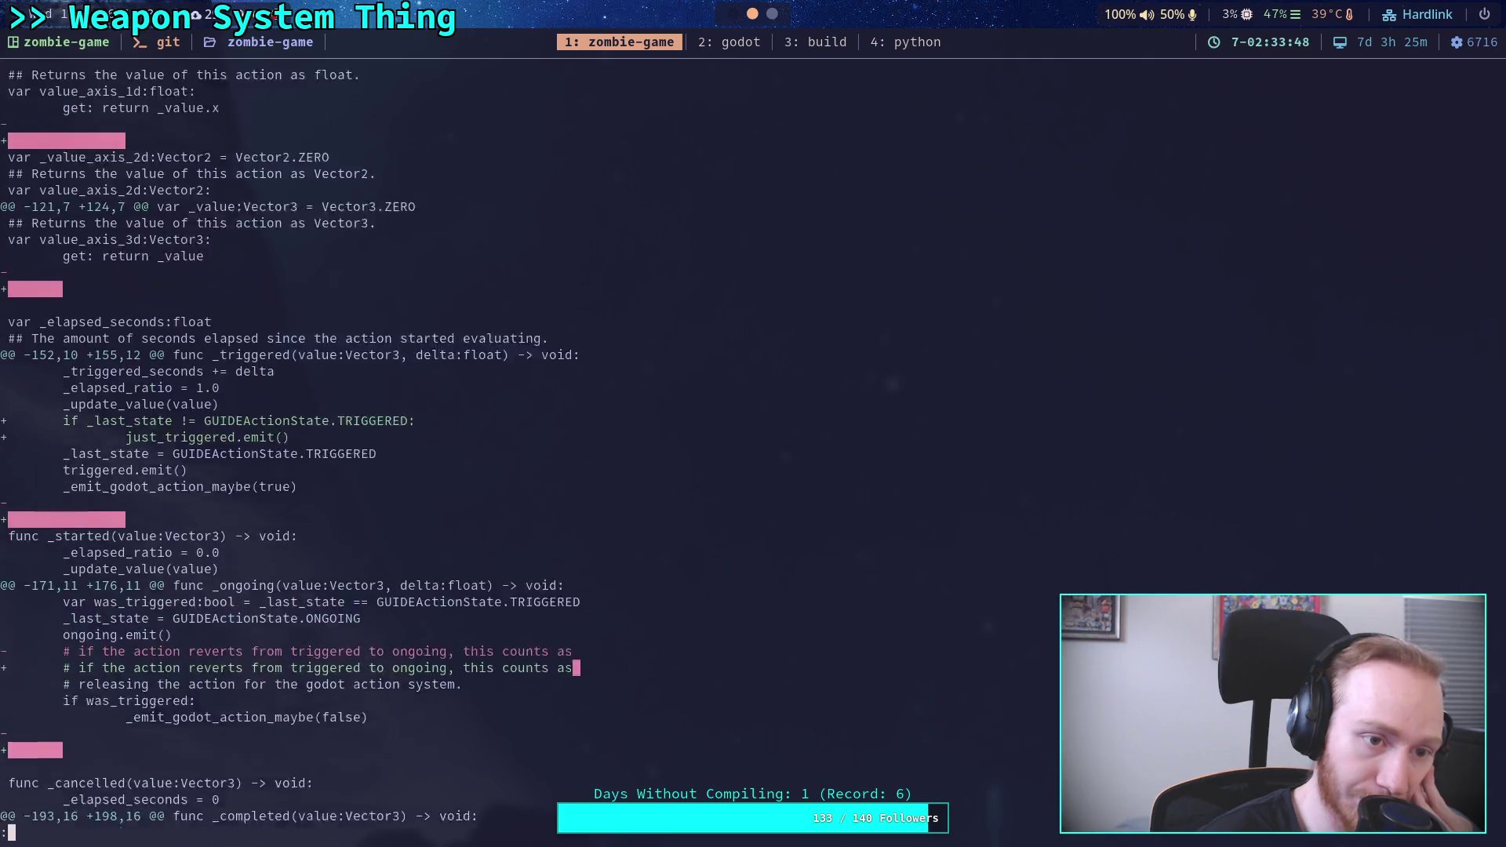
pyautogui.scroll(7, 291, 447)
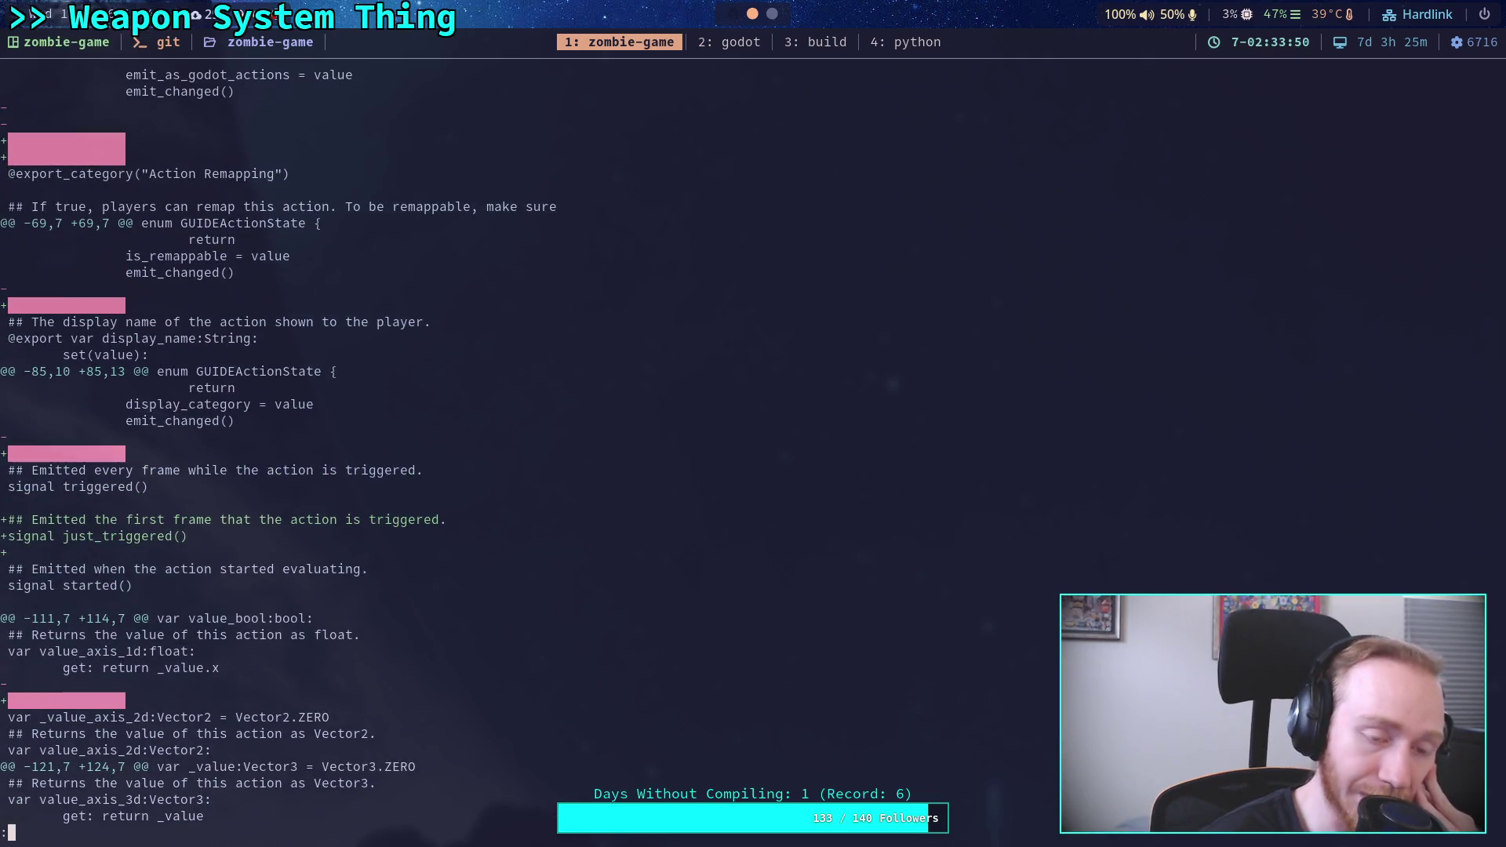
pyautogui.scroll(7, 291, 446)
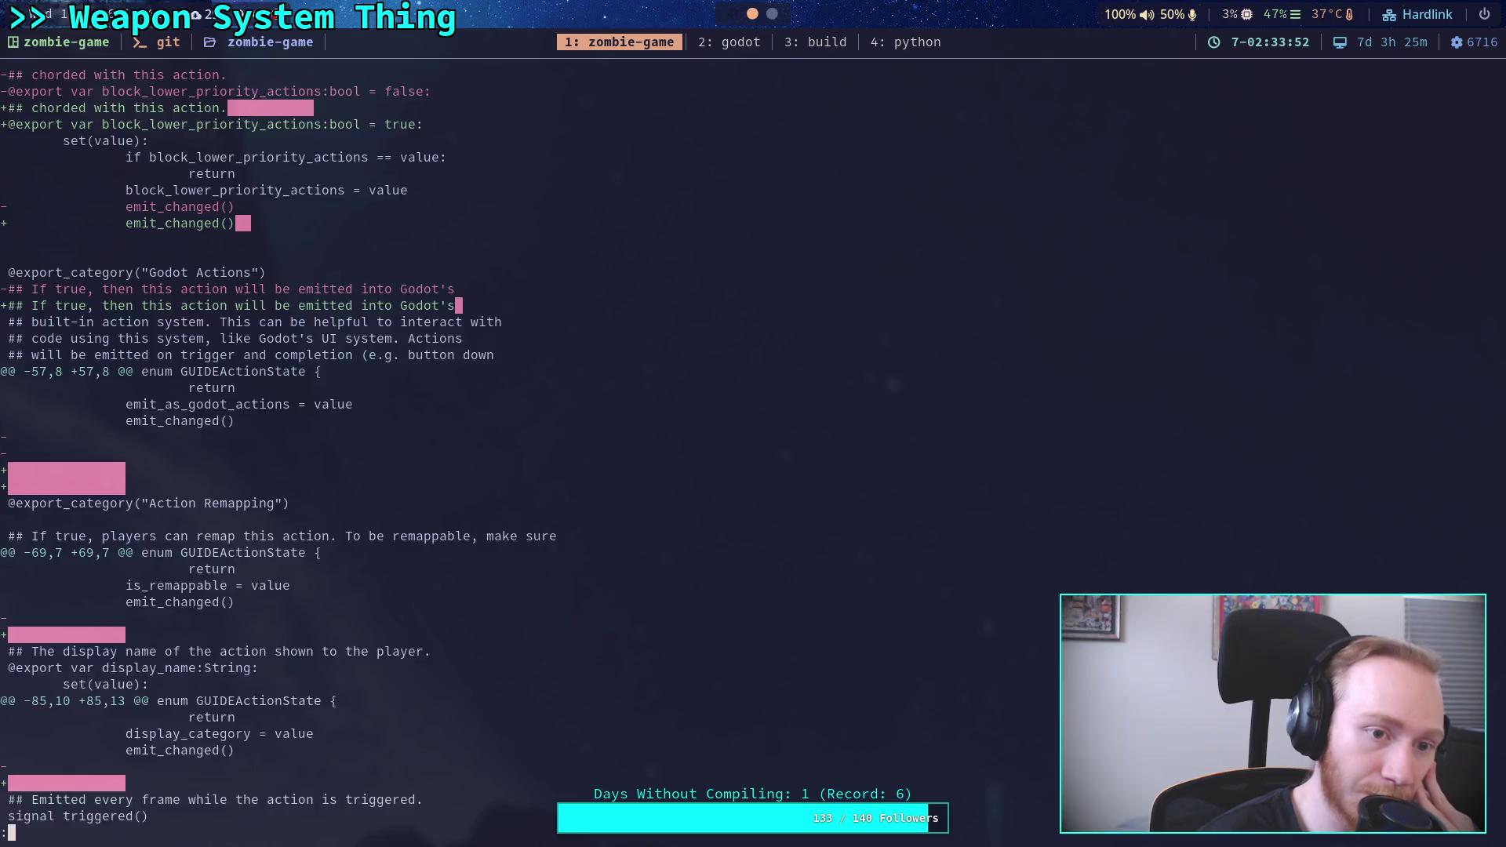
pyautogui.scroll(5, 291, 446)
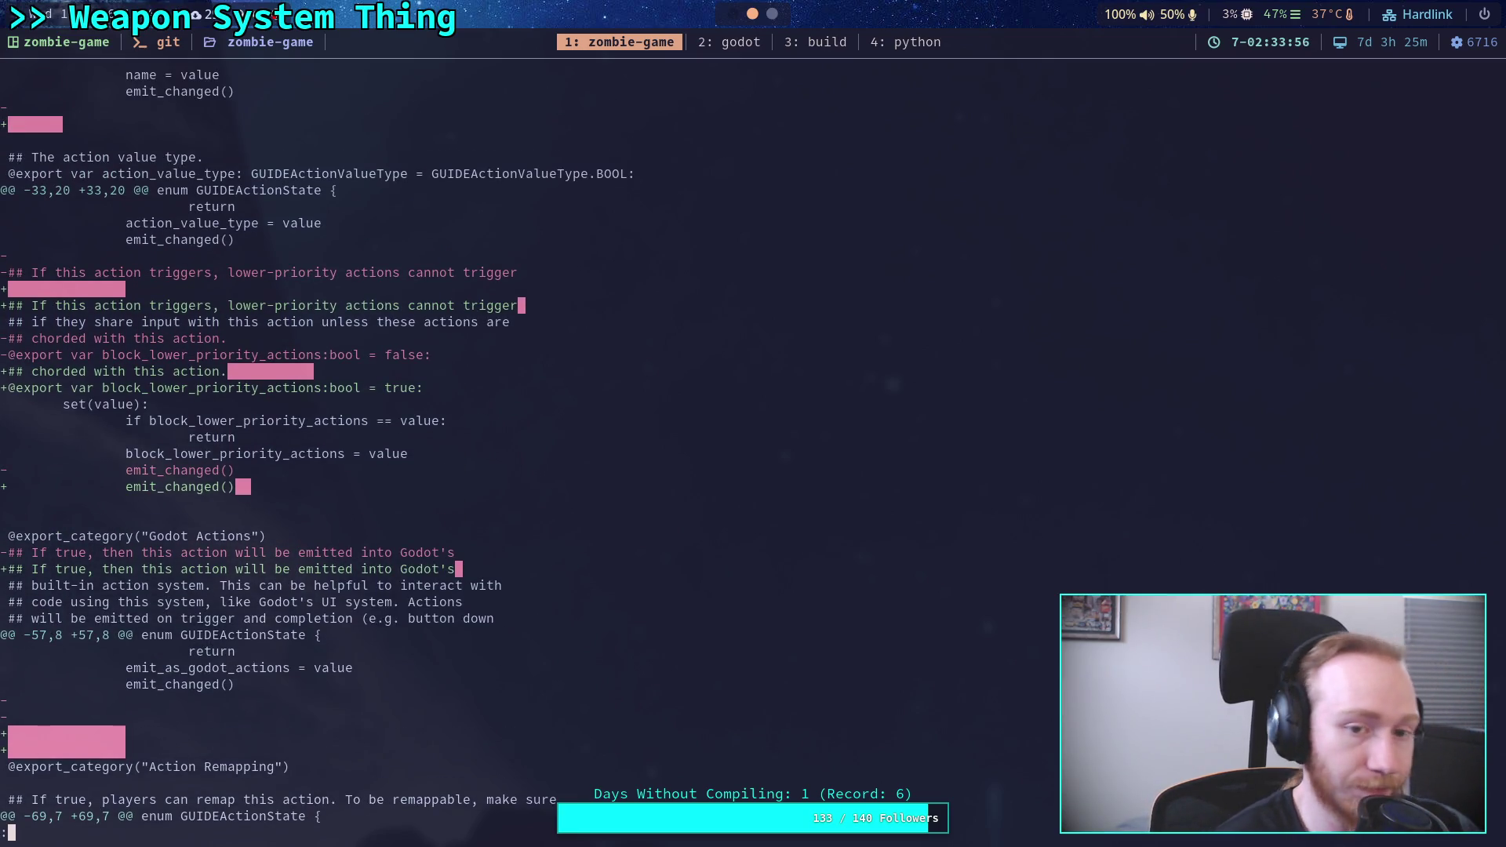
pyautogui.scroll(-9, 291, 446)
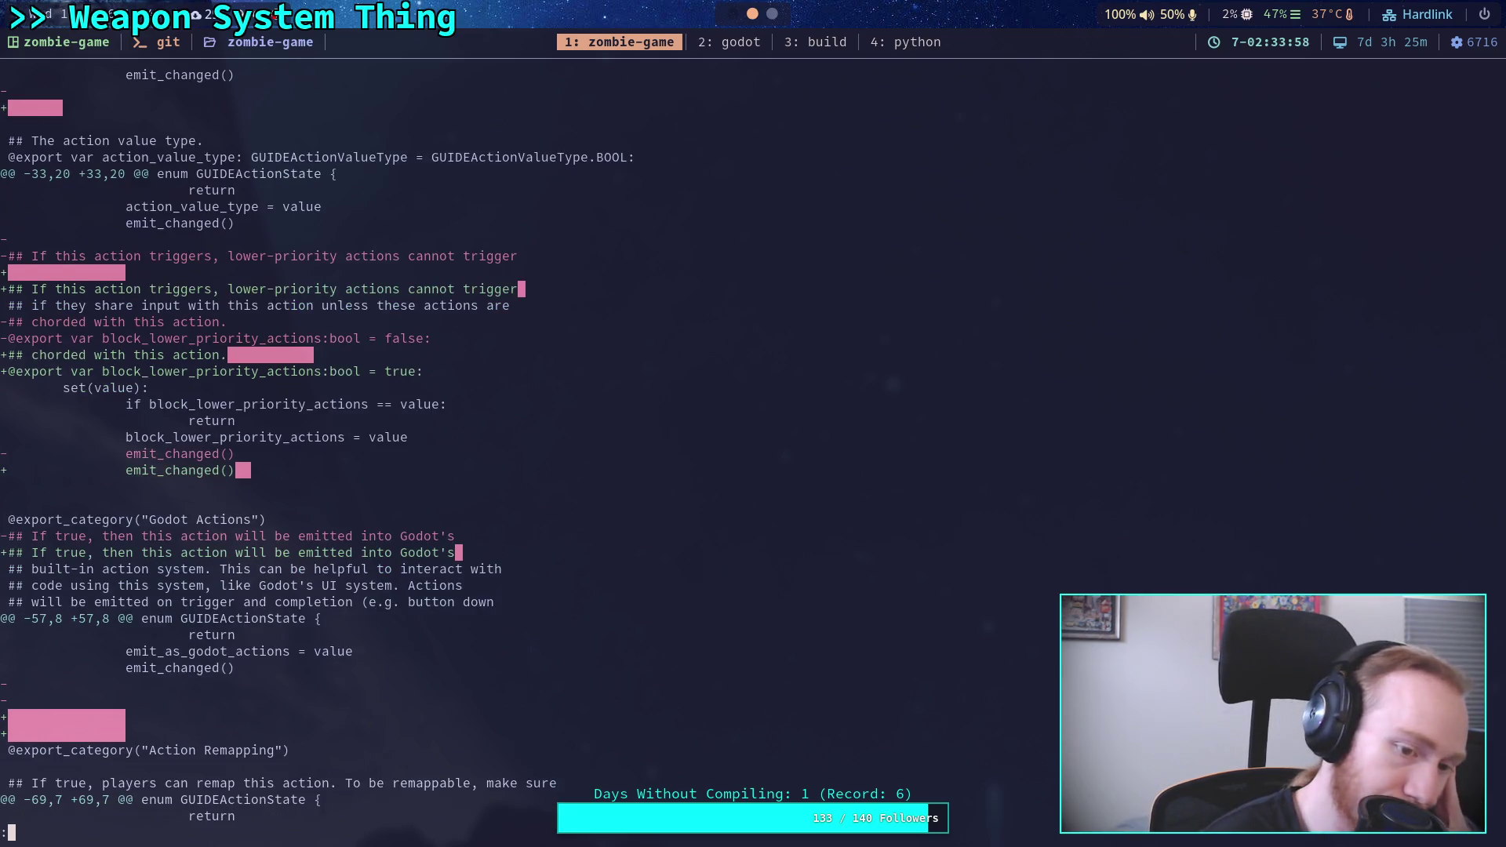
pyautogui.scroll(-8, 291, 447)
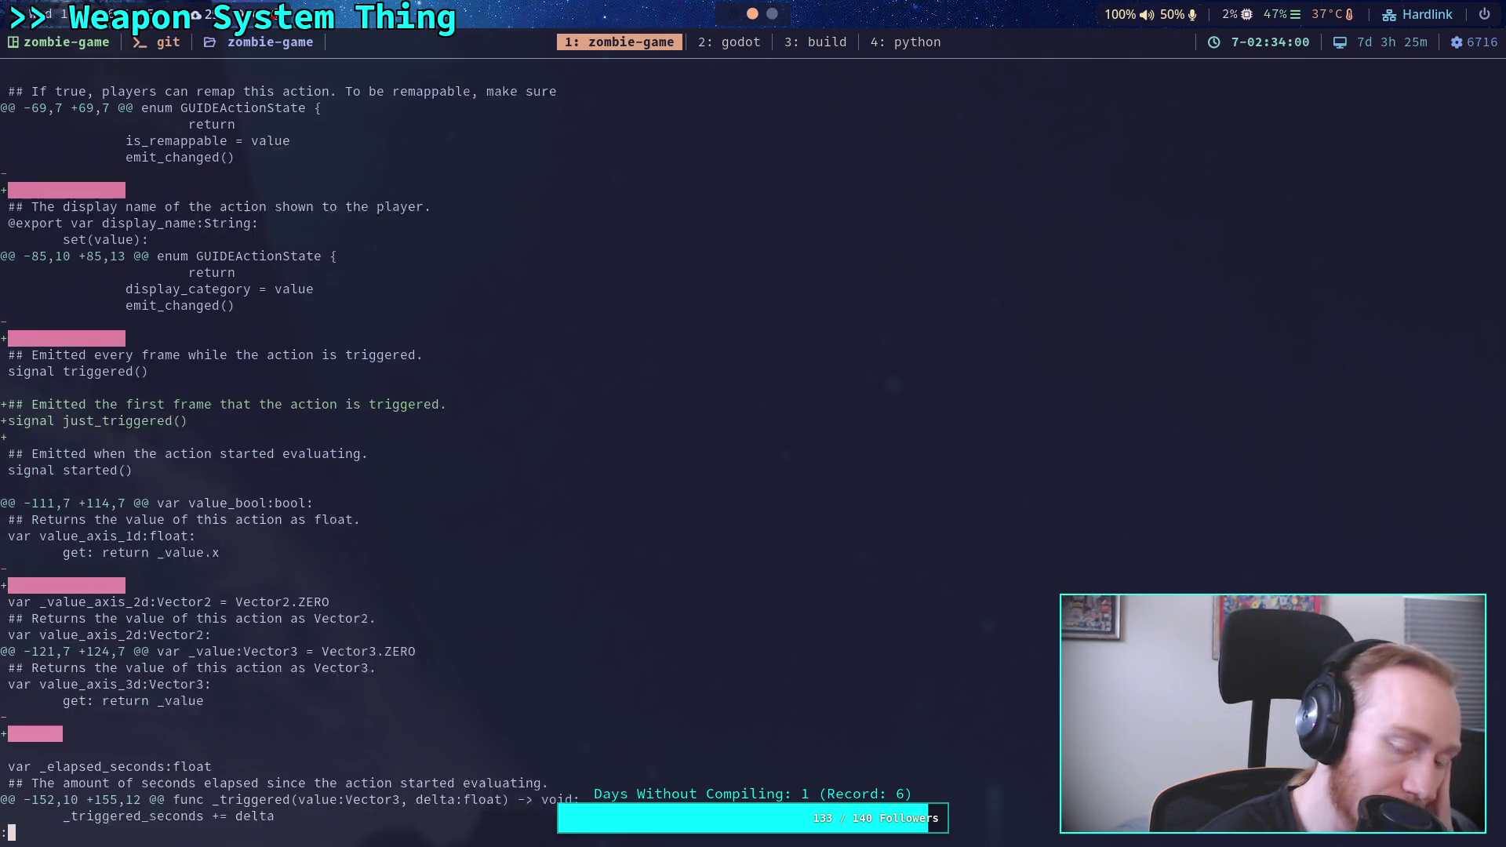
pyautogui.scroll(-7, 291, 447)
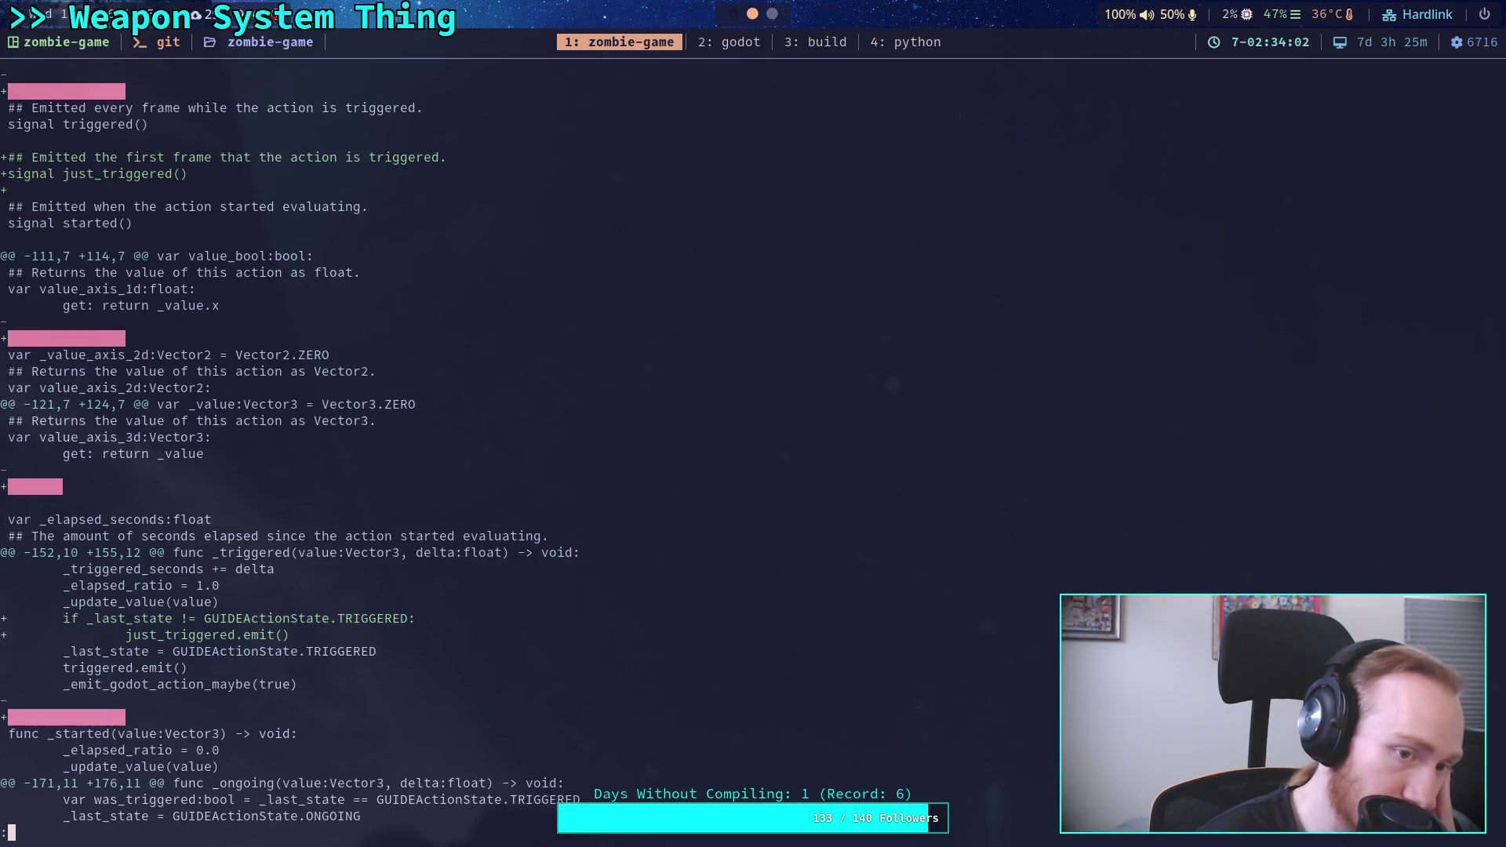
pyautogui.scroll(-2, 291, 445)
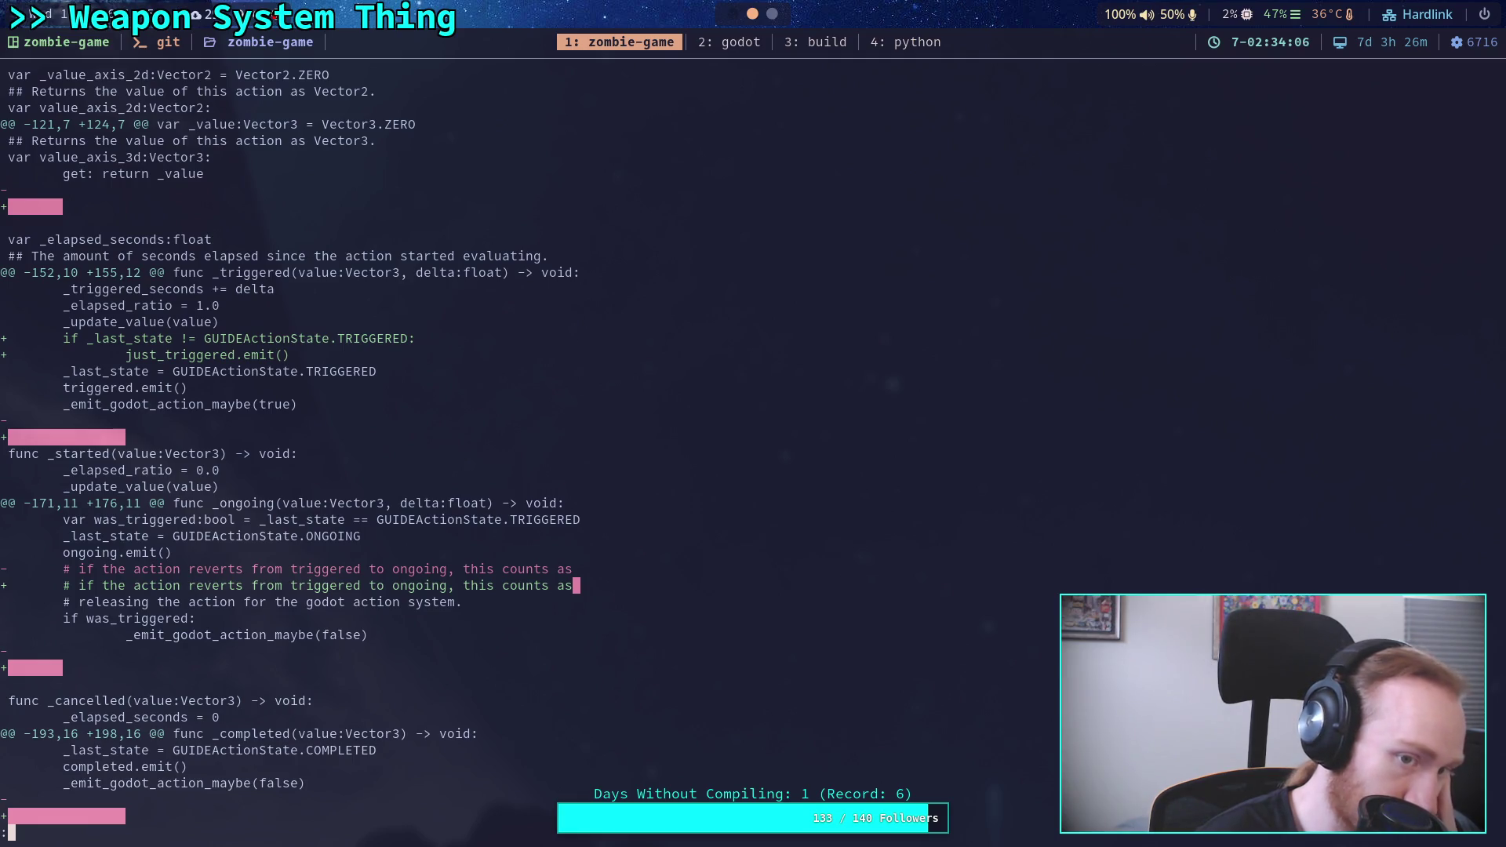
pyautogui.scroll(5, 291, 446)
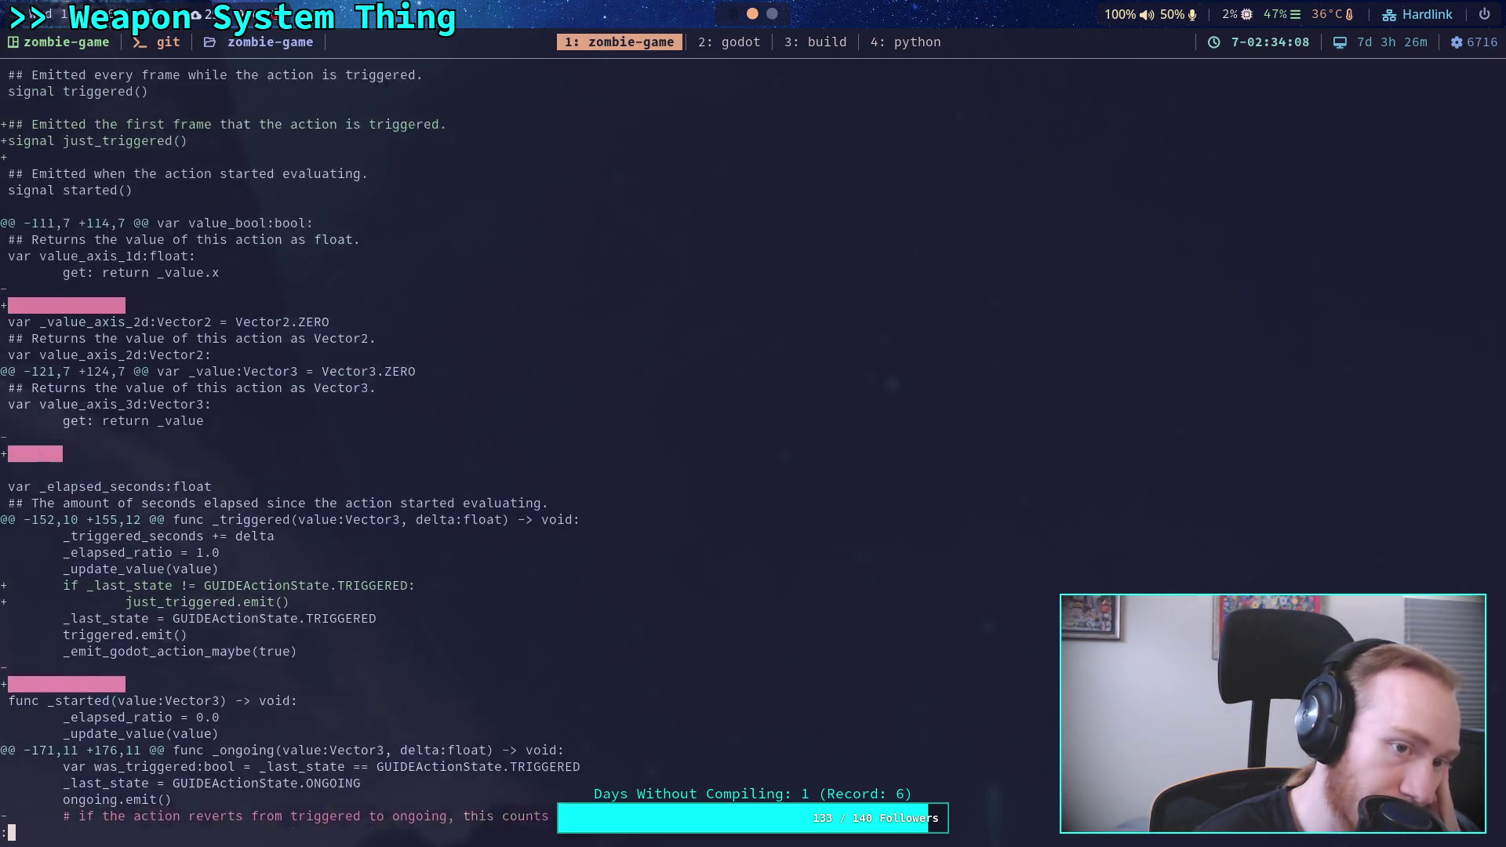
pyautogui.scroll(17, 290, 446)
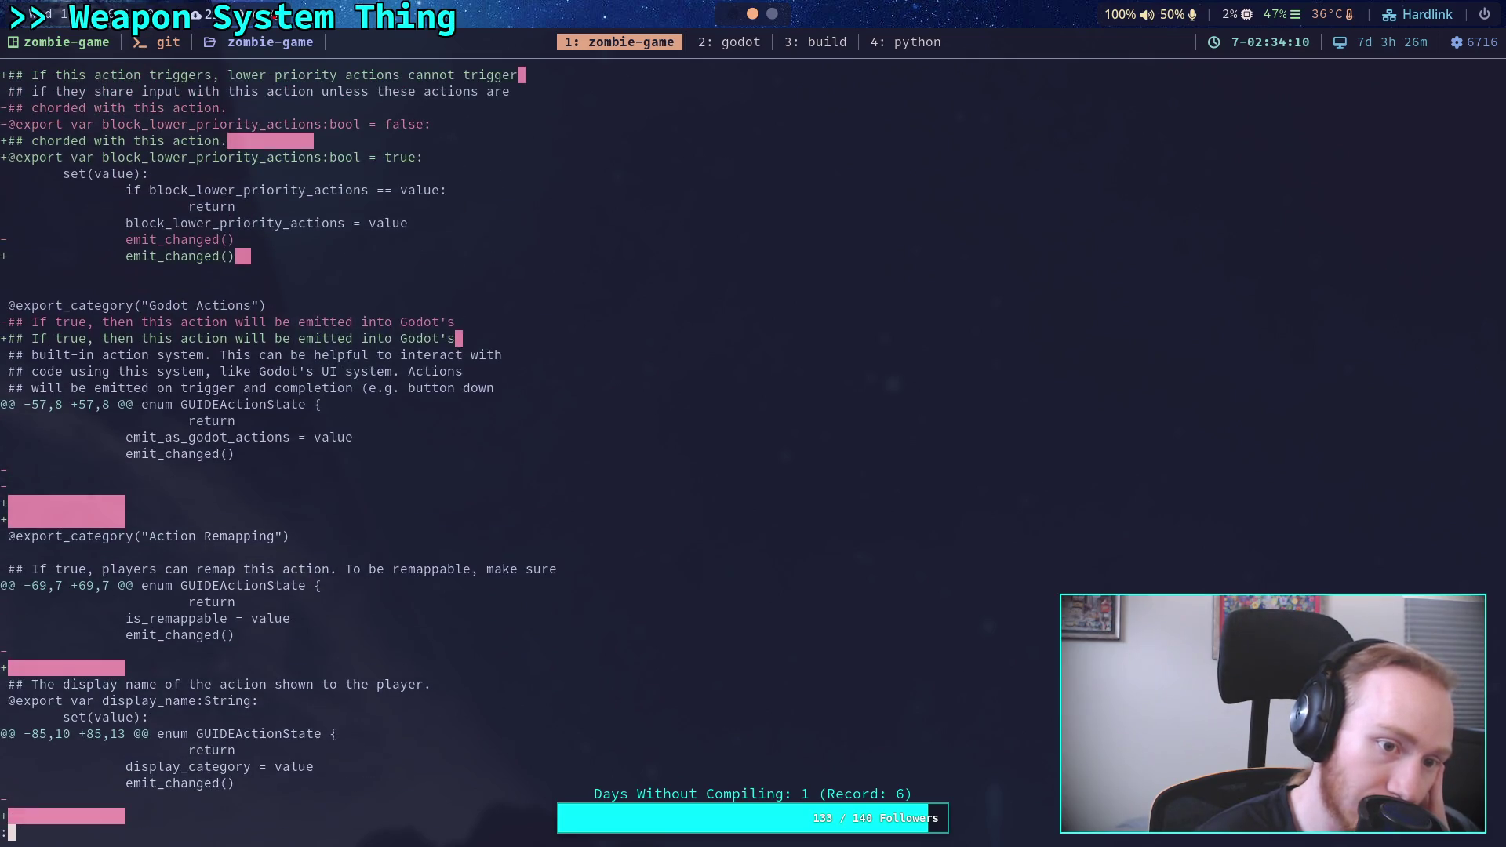
pyautogui.scroll(6, 292, 446)
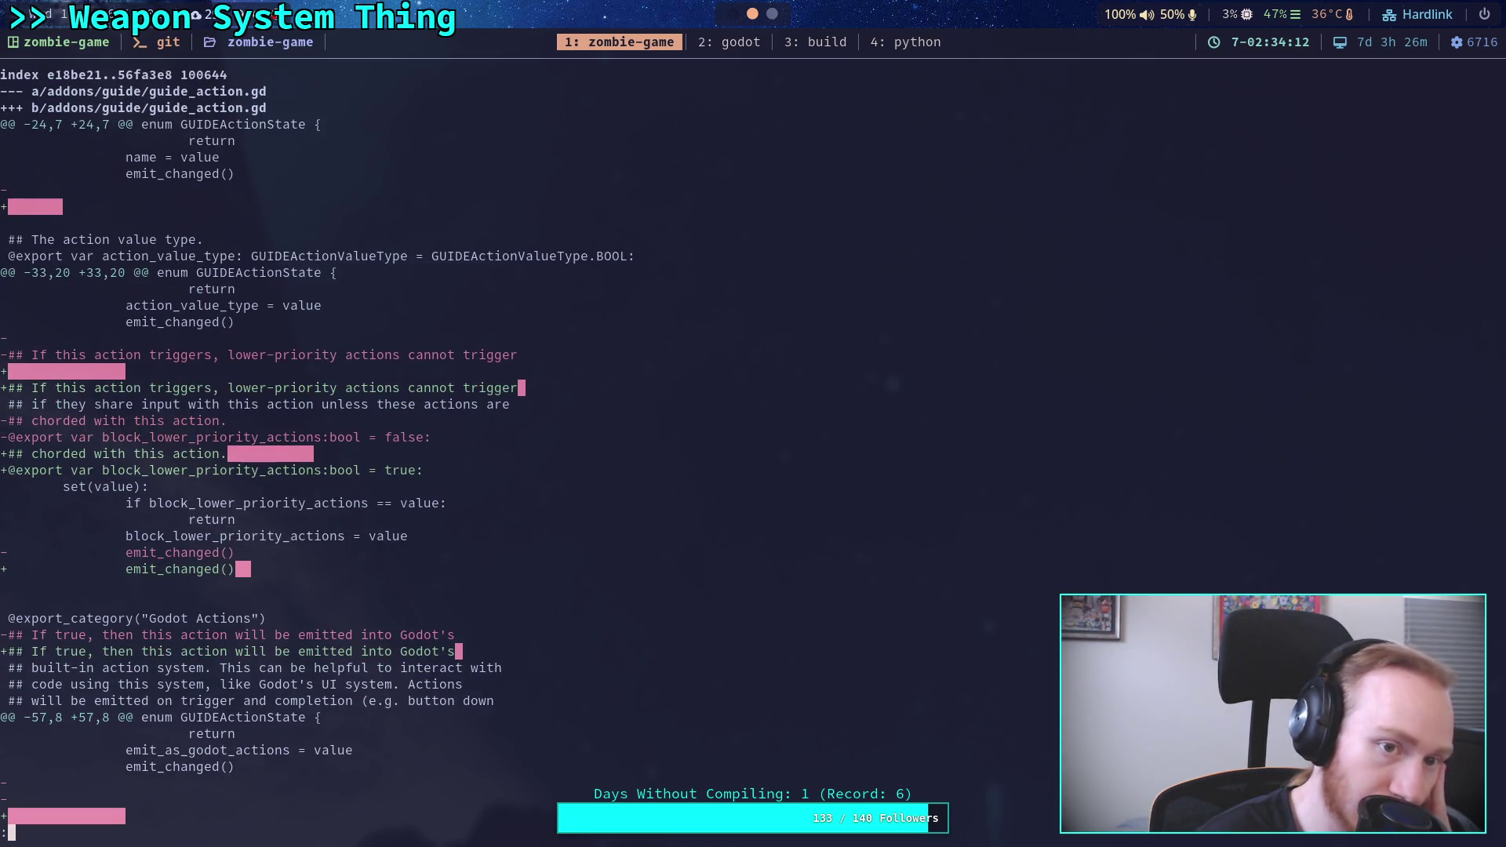
pyautogui.scroll(-10, 291, 445)
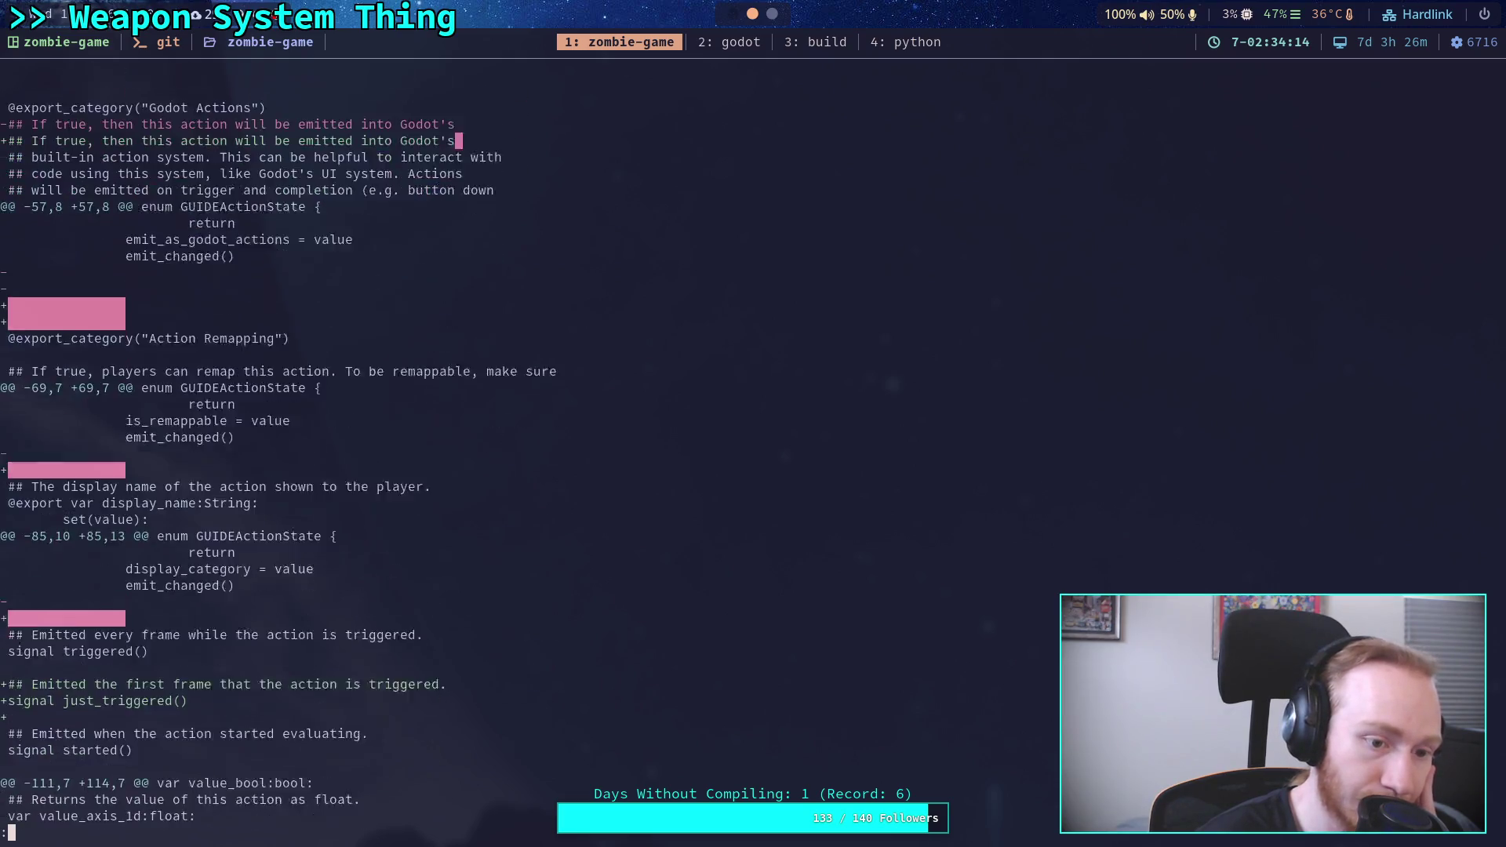
pyautogui.scroll(-6, 291, 447)
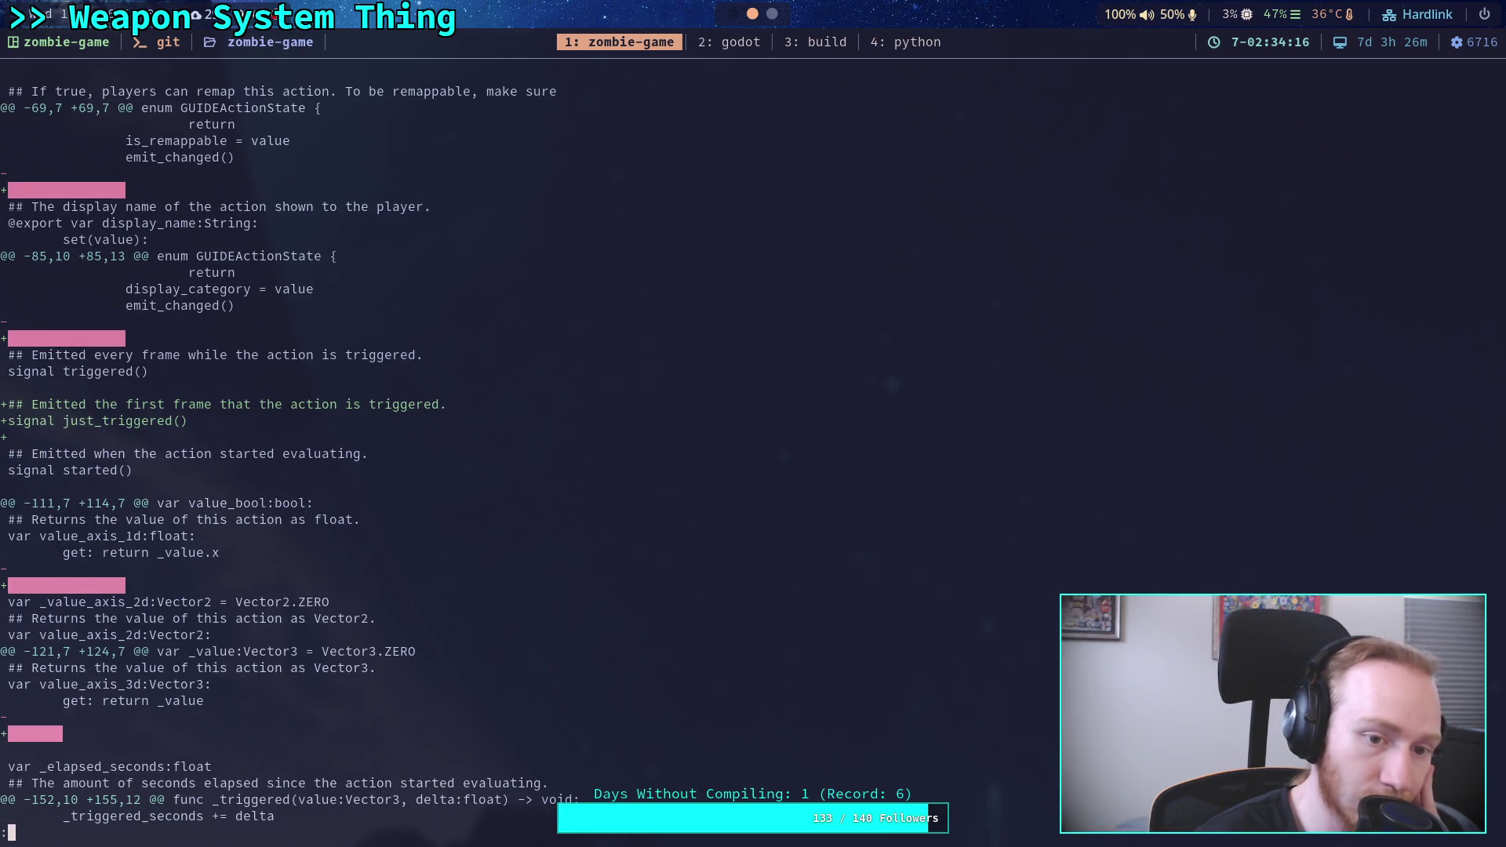
pyautogui.scroll(-11, 286, 446)
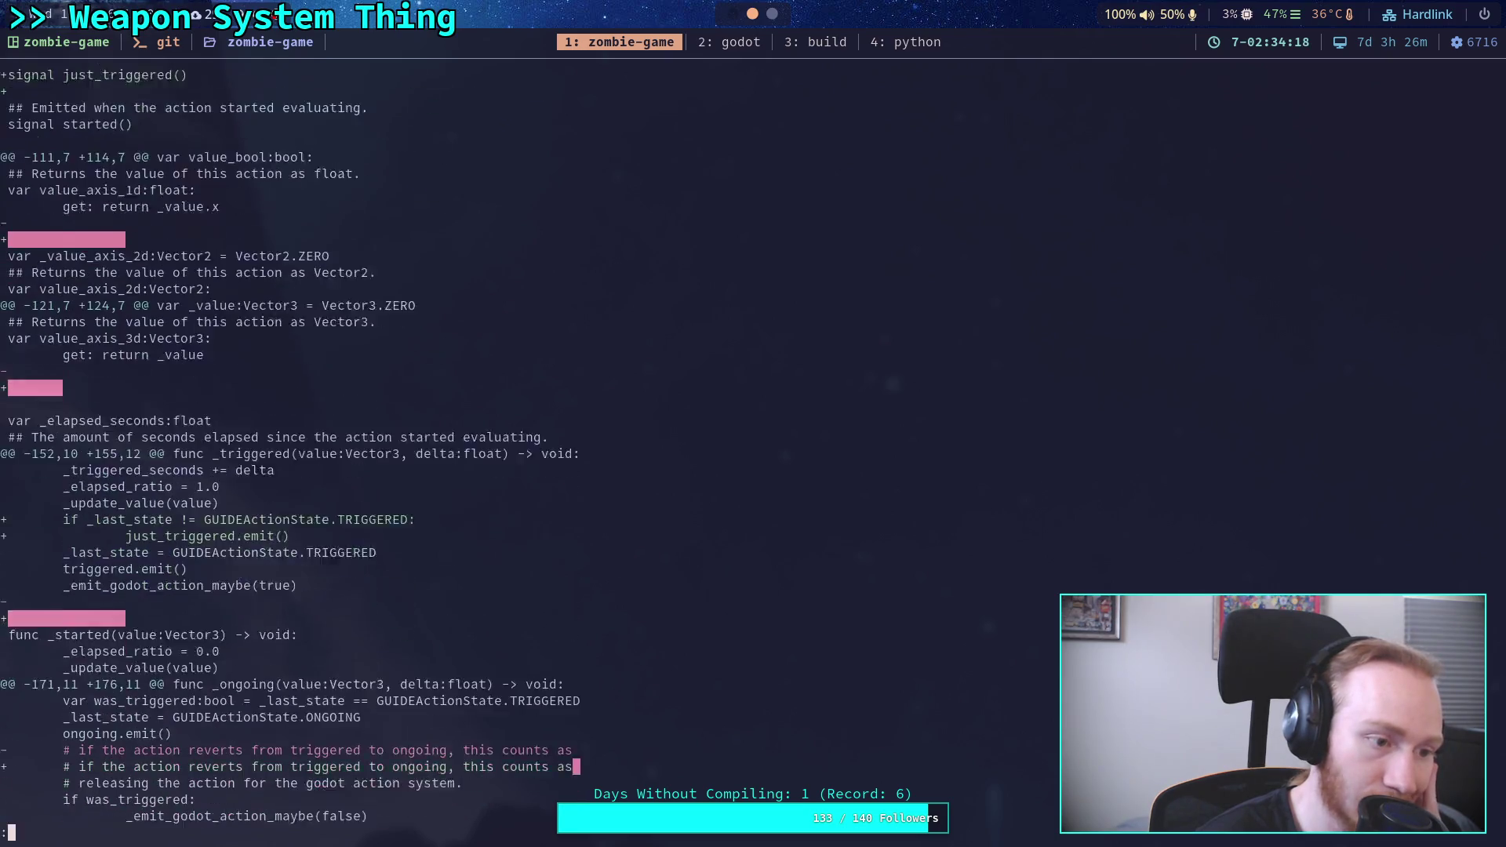
pyautogui.scroll(-5, 286, 447)
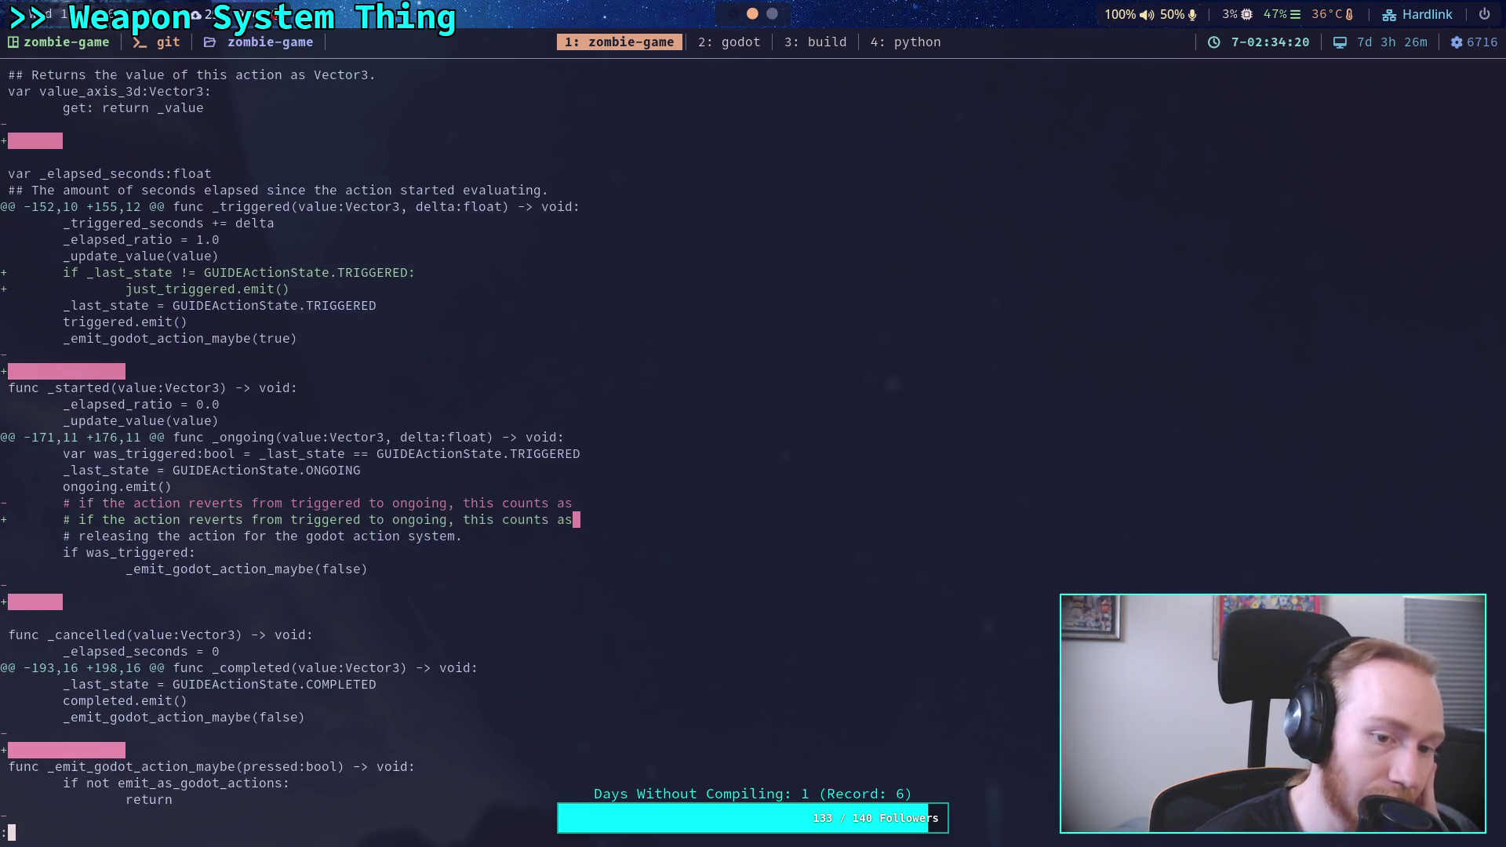
pyautogui.scroll(-5, 286, 447)
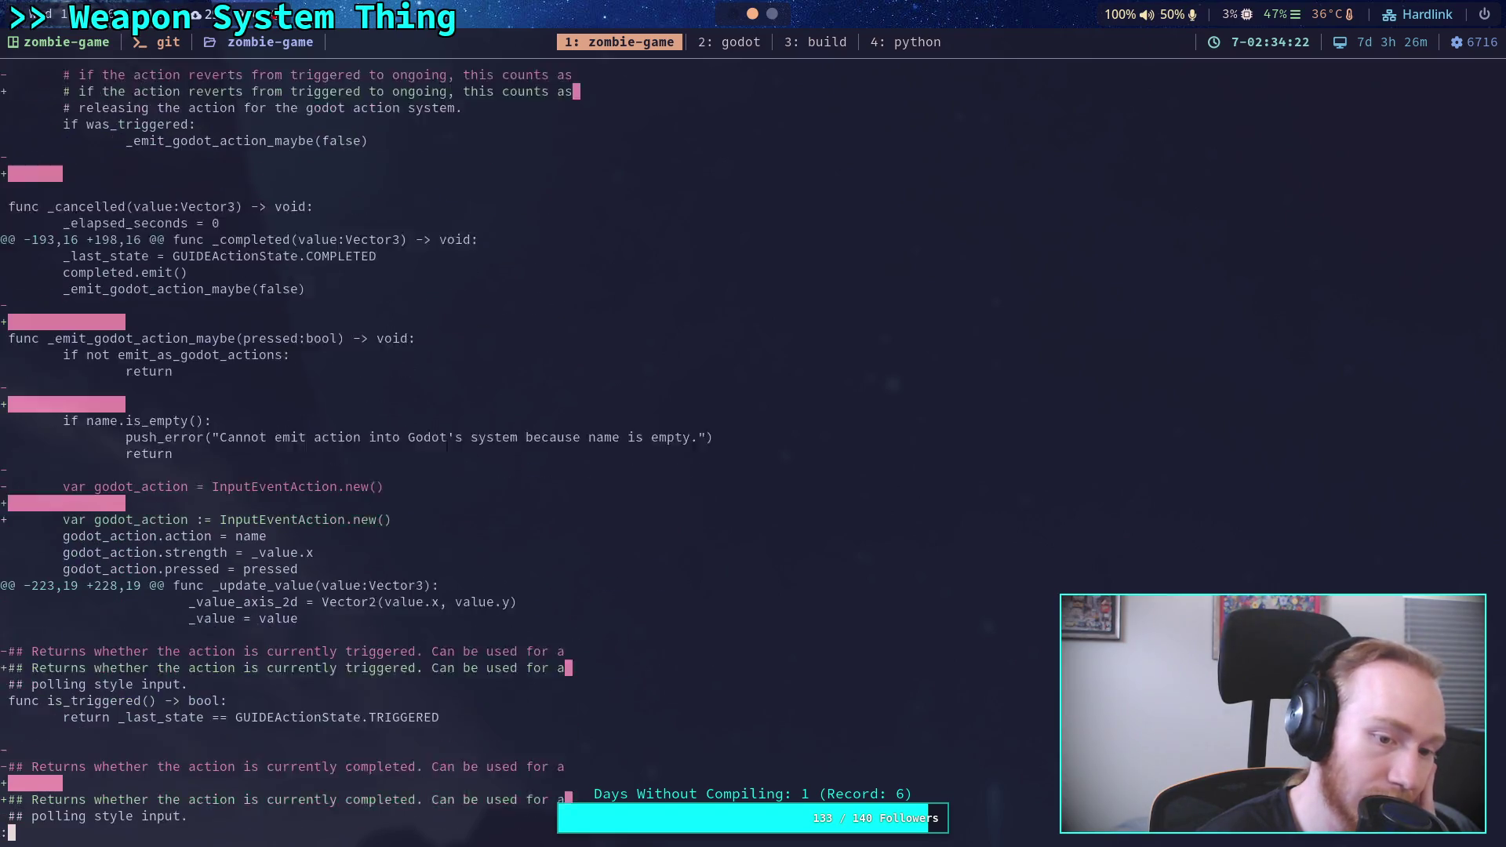
pyautogui.scroll(-7, 355, 439)
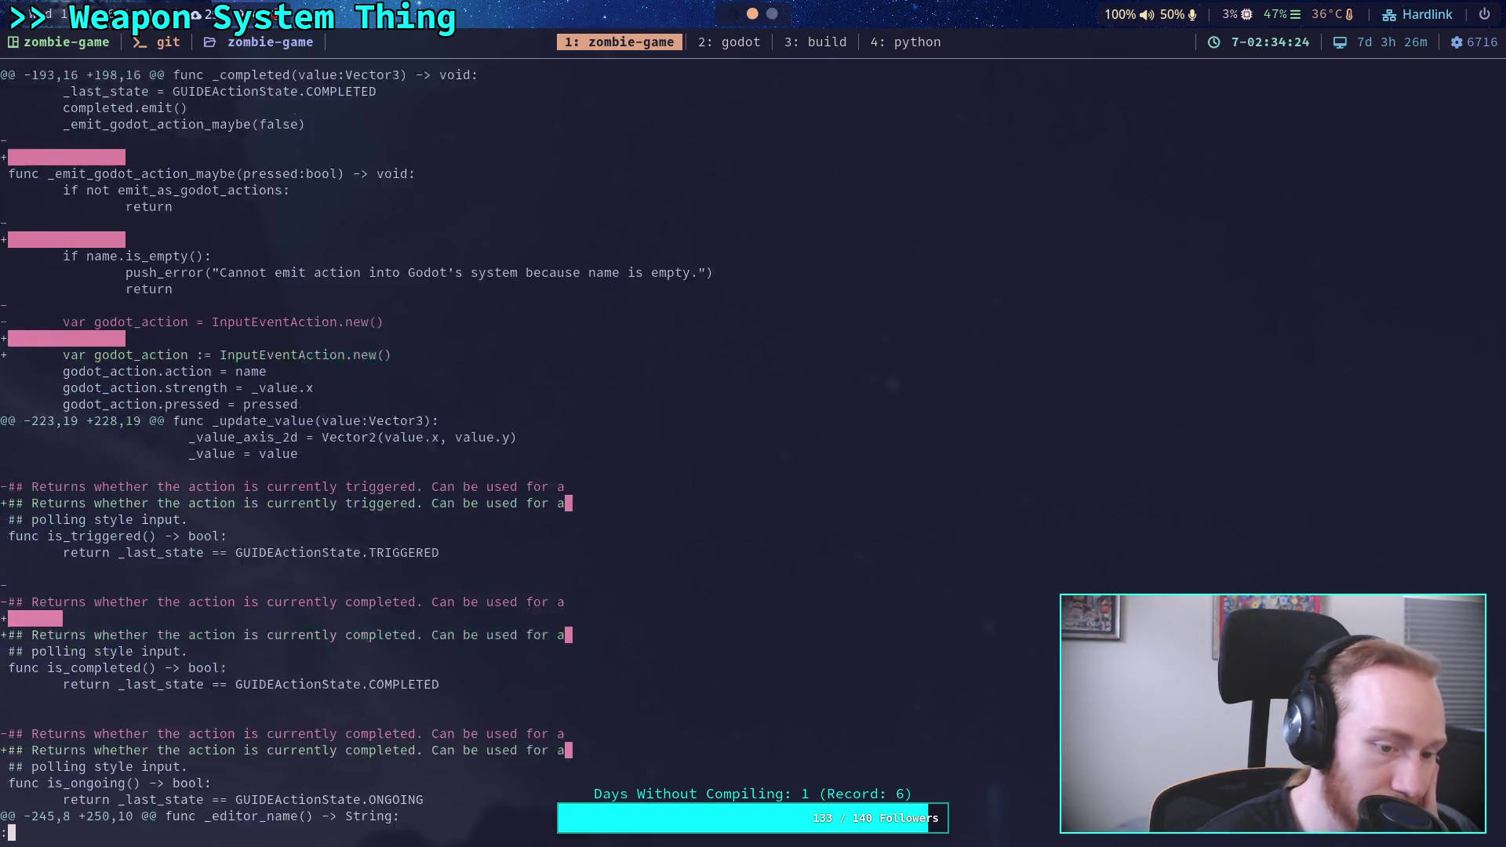
pyautogui.scroll(-5, 753, 439)
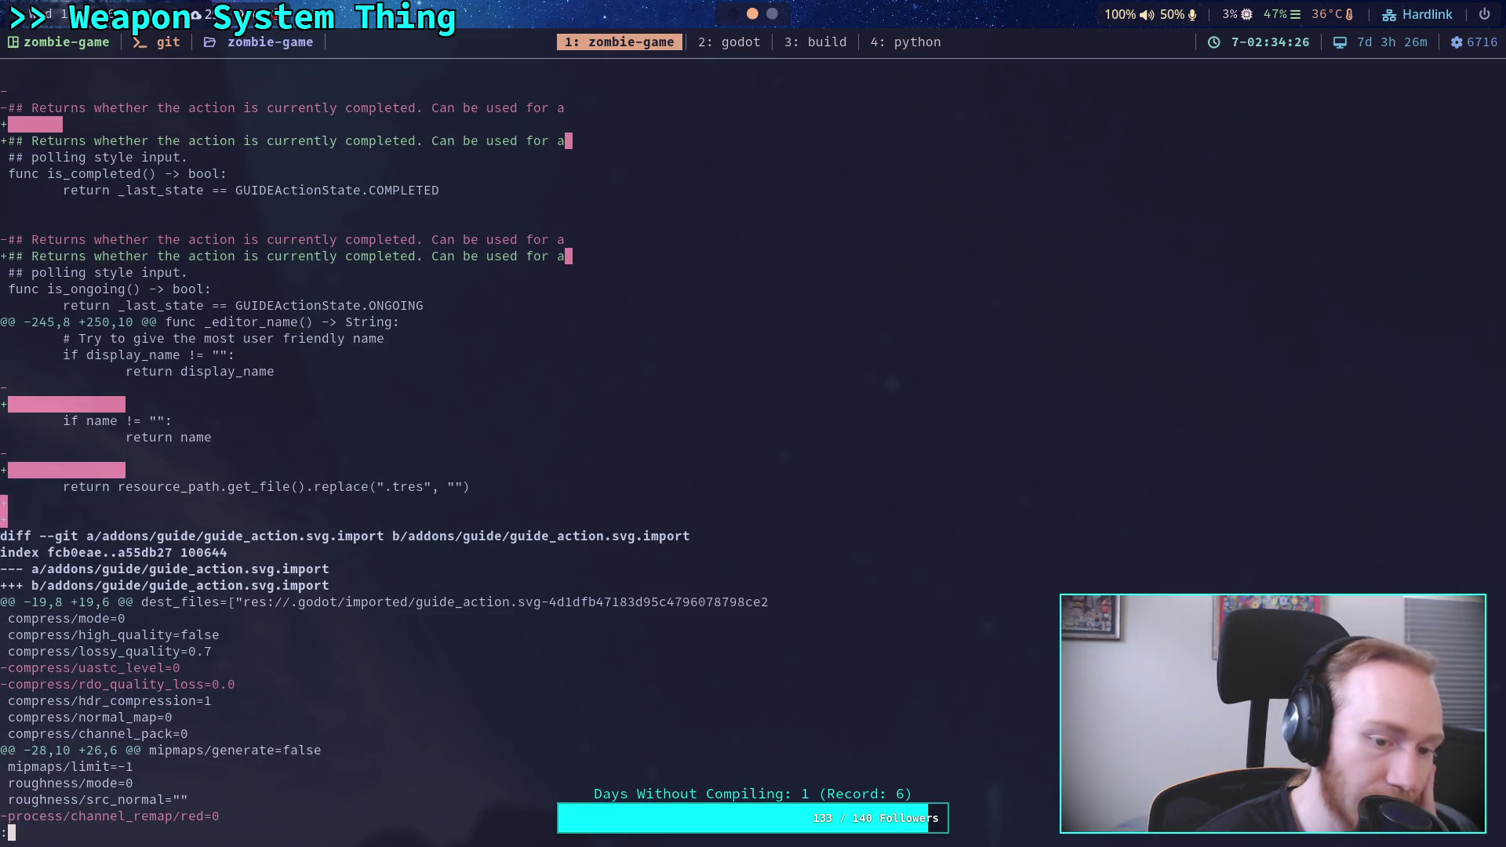
pyautogui.scroll(20, 753, 439)
# Leave the diff pager and stage addons/guide/guide_action.gd
pyautogui.write('qgit ')
pyautogui.write('add')
pyautogui.press('Tab')
pyautogui.press('BackSpace')
pyautogui.press('BackSpace')
pyautogui.press('BackSpace')
pyautogui.write('addons/')
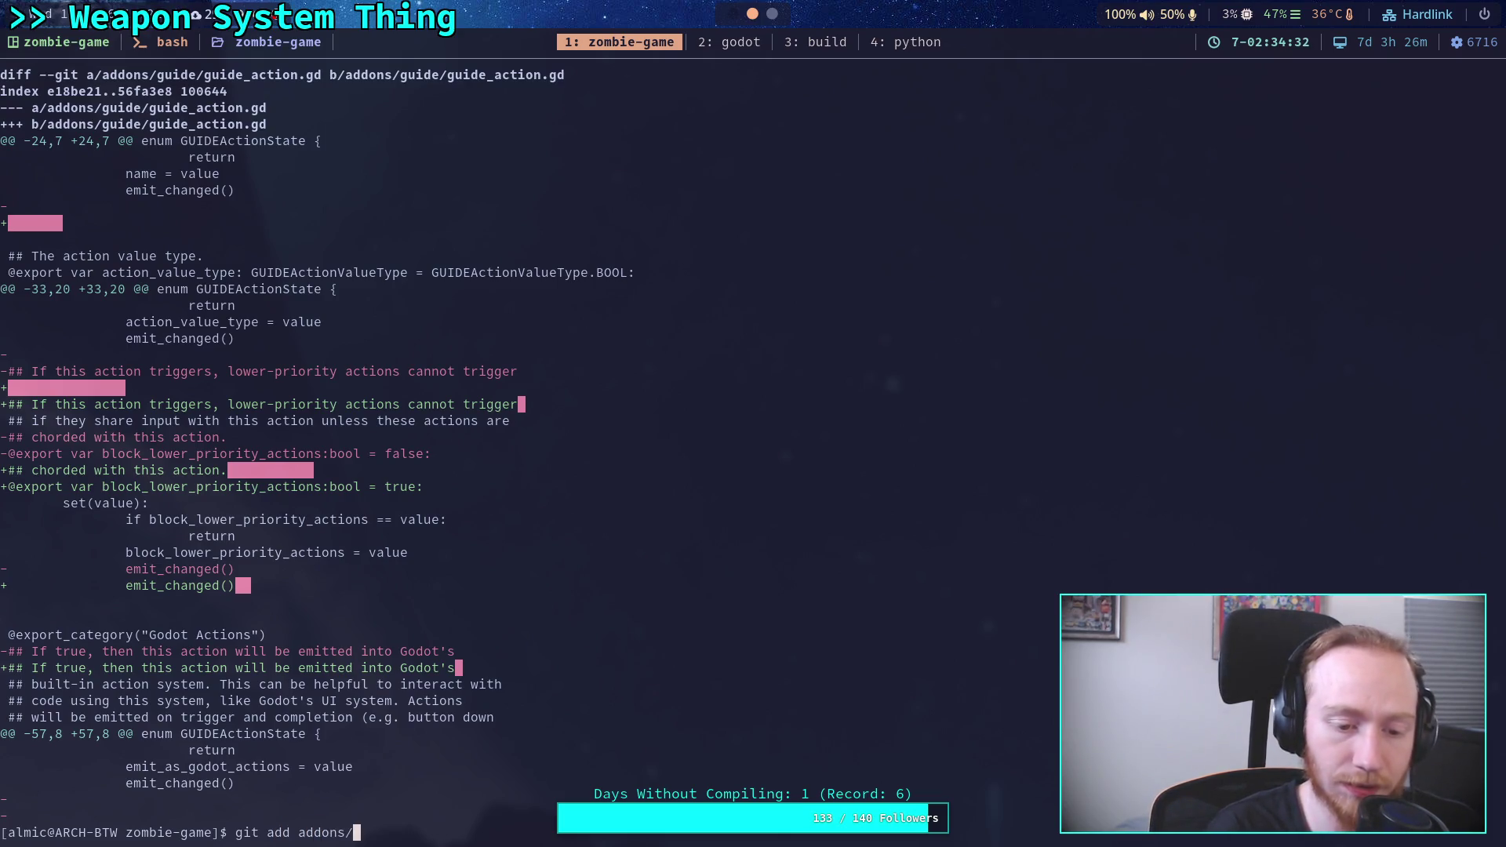
pyautogui.write('gu')
pyautogui.press('Tab')
pyautogui.write('uide_action.')
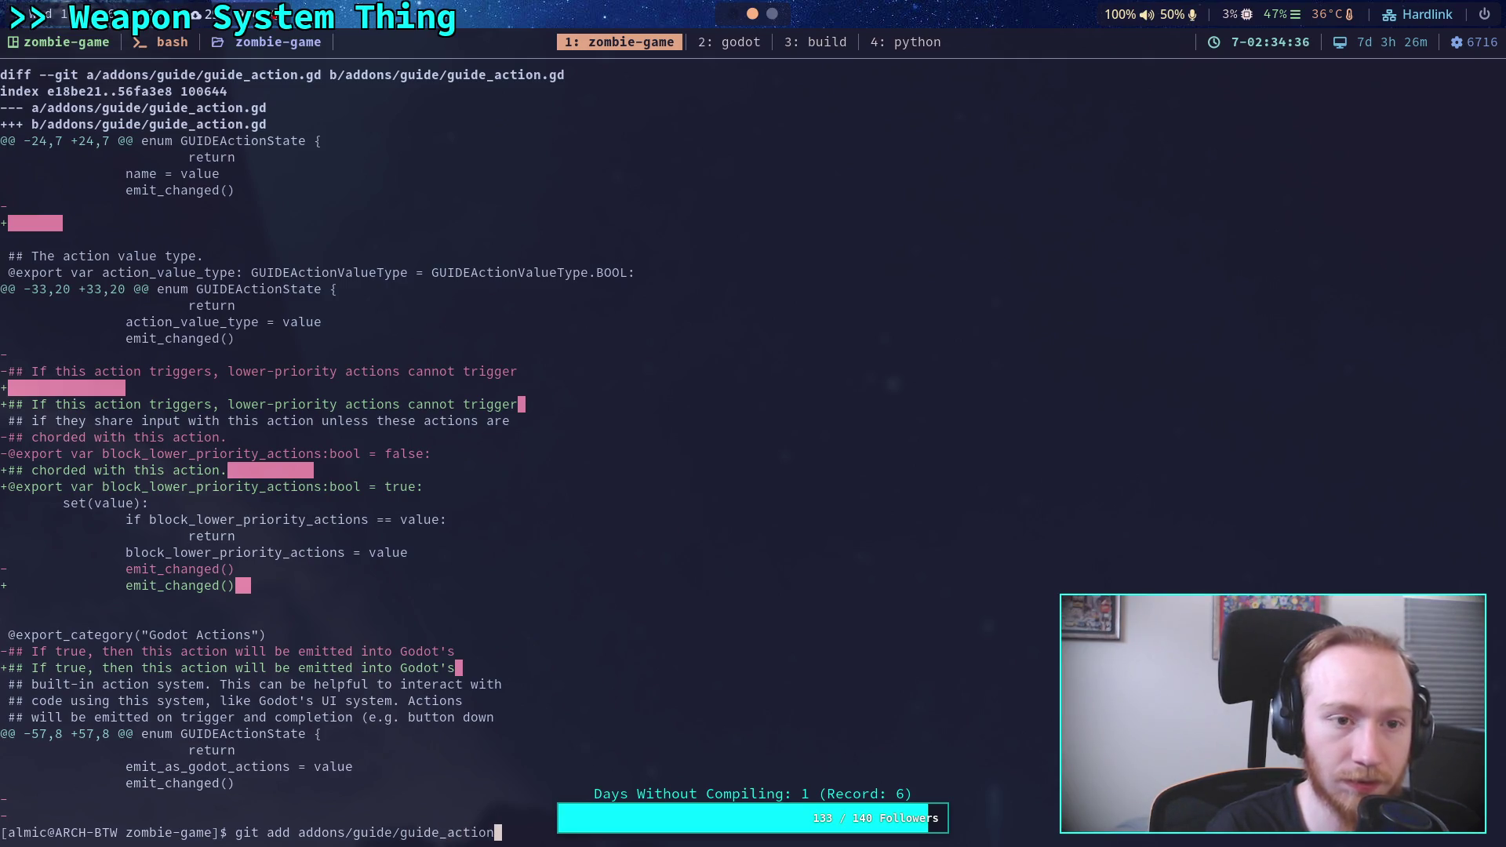
pyautogui.write('gd')
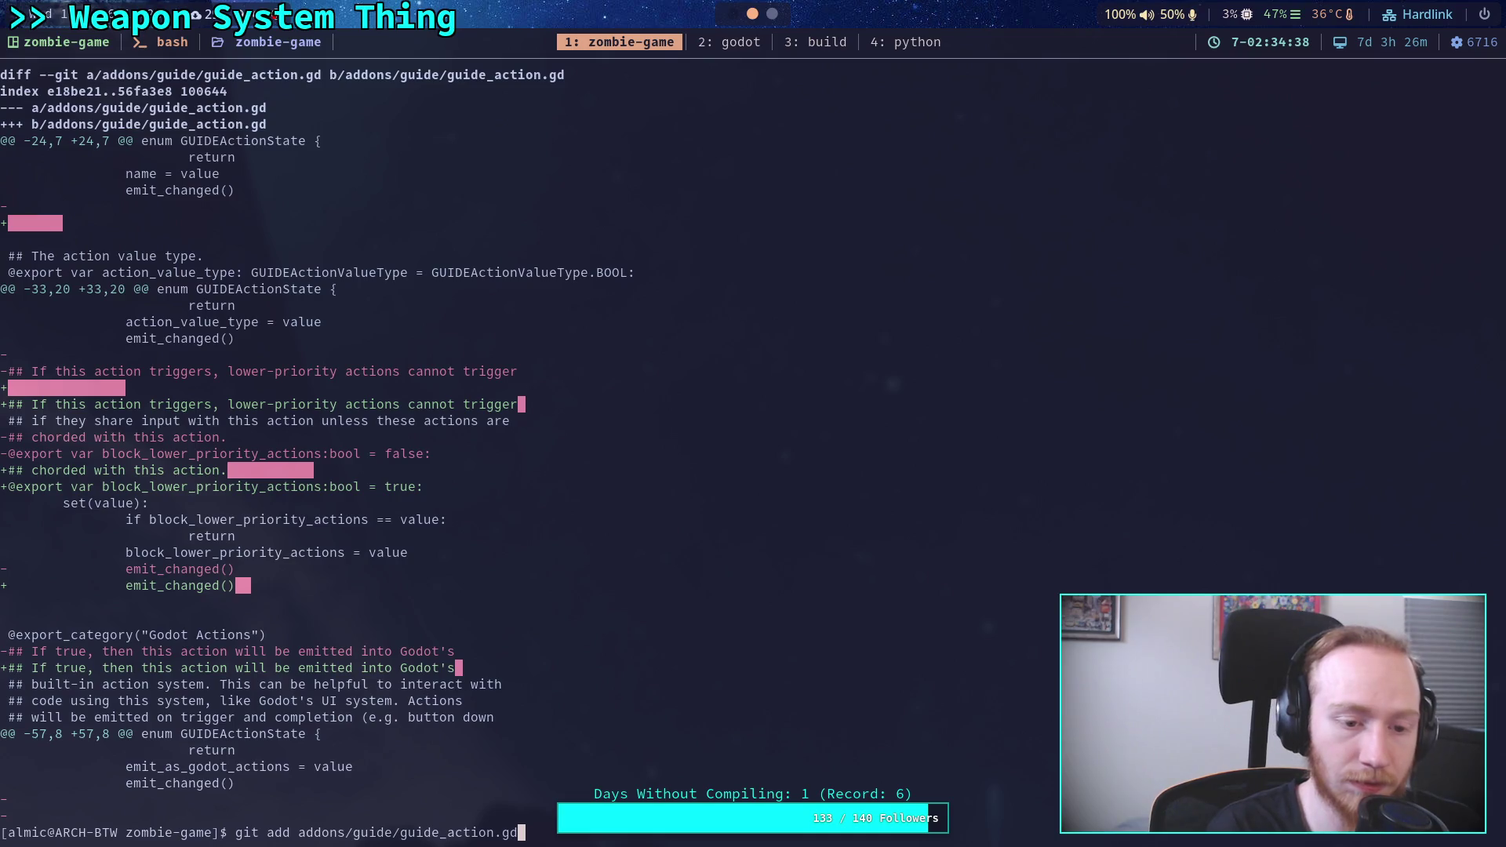
pyautogui.press('Return')
# Rerun git diff, then stage guide_action.svg.import
pyautogui.write('git diff')
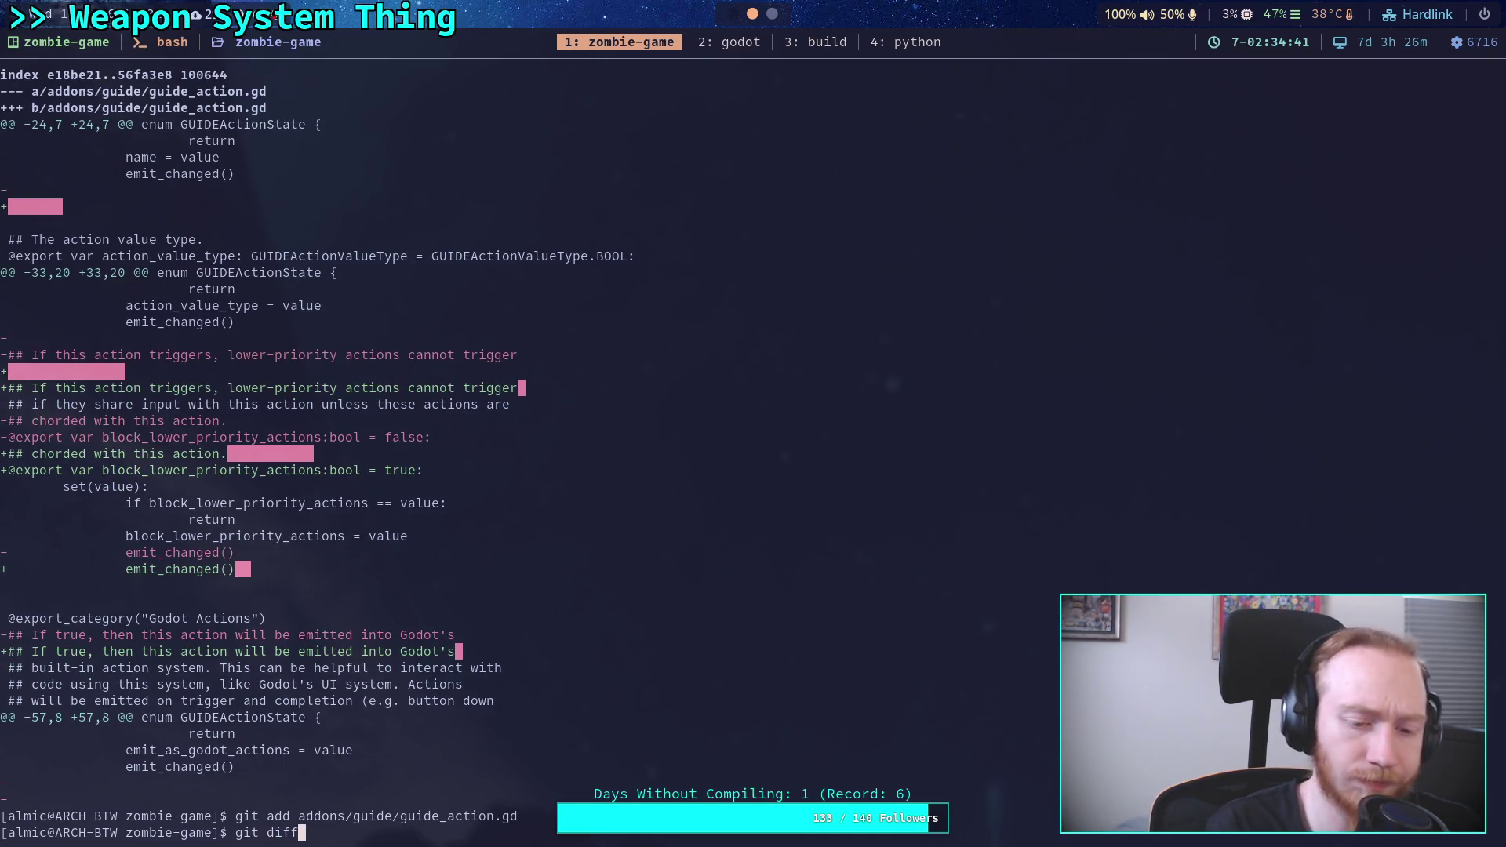
pyautogui.press('Return')
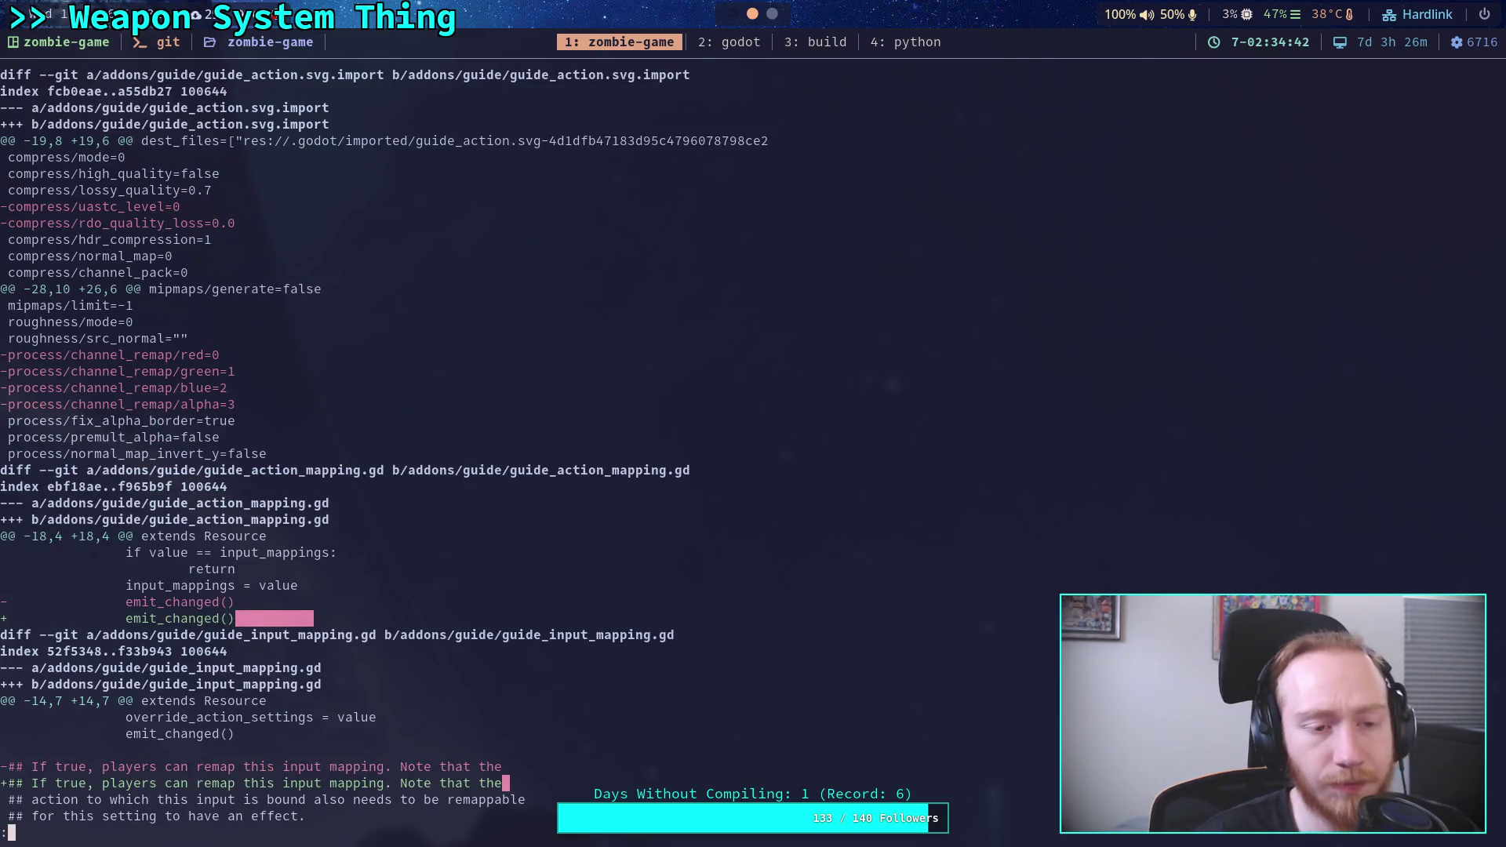
pyautogui.write('q')
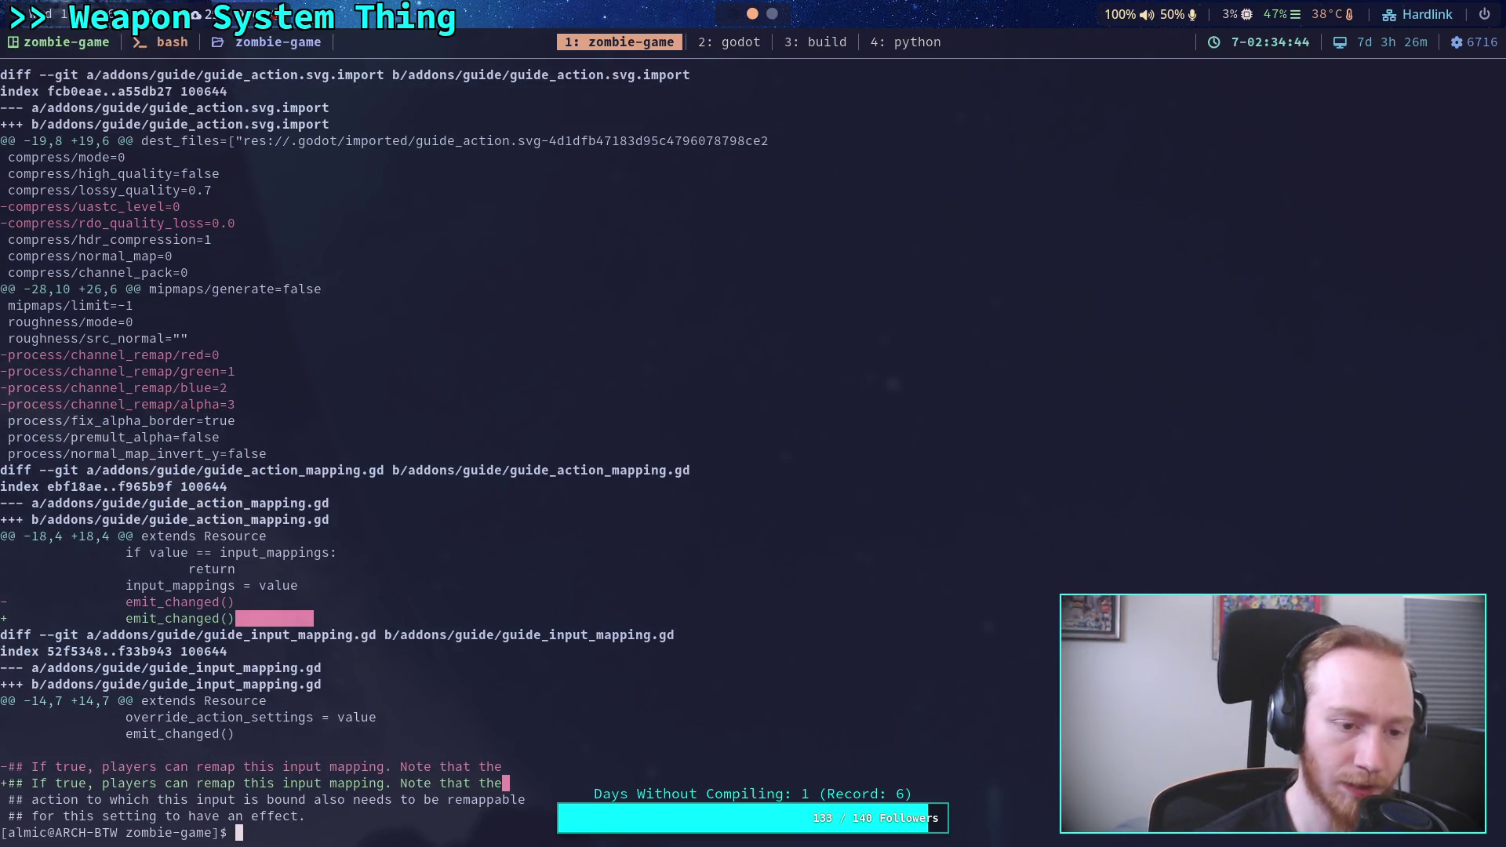
pyautogui.write('git add addons/guide/')
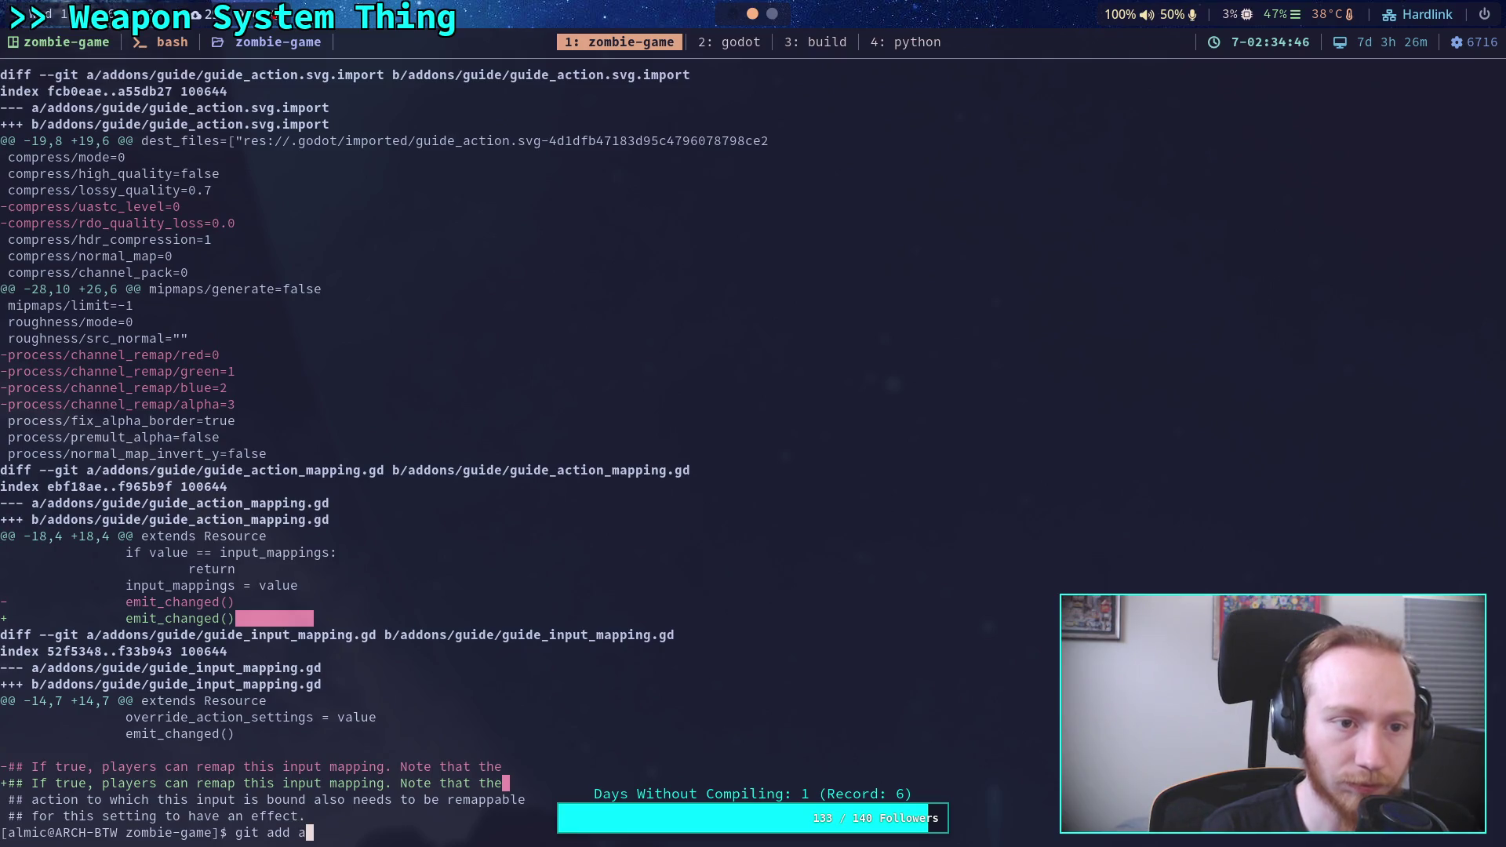
pyautogui.write('guide_action.')
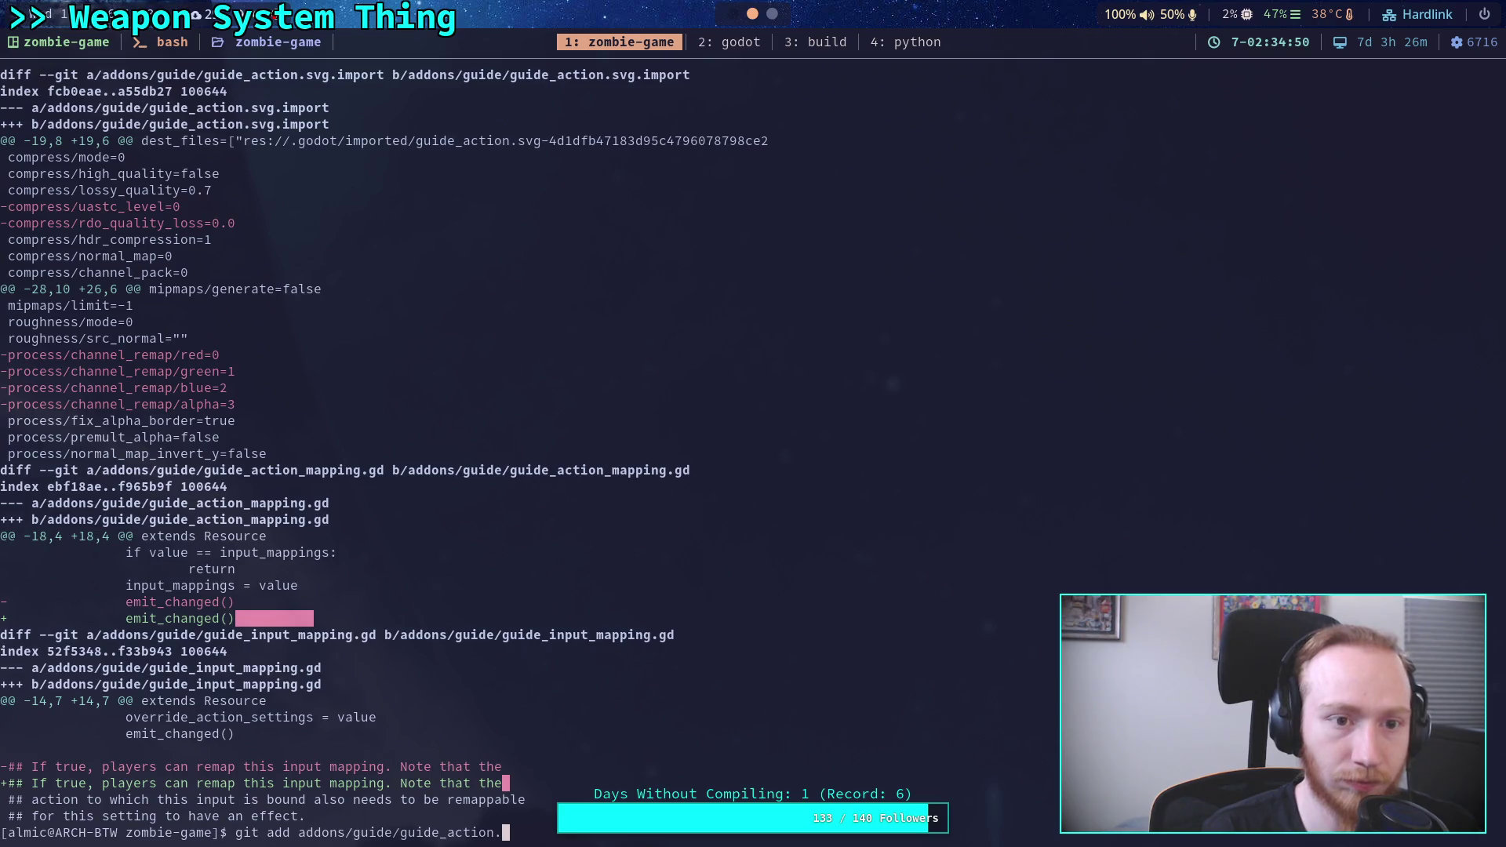
pyautogui.write('vg.')
pyautogui.press('Tab')
pyautogui.press('Return')
# Stage addons/guide/guide_action_mapping.gd
pyautogui.write('git add ')
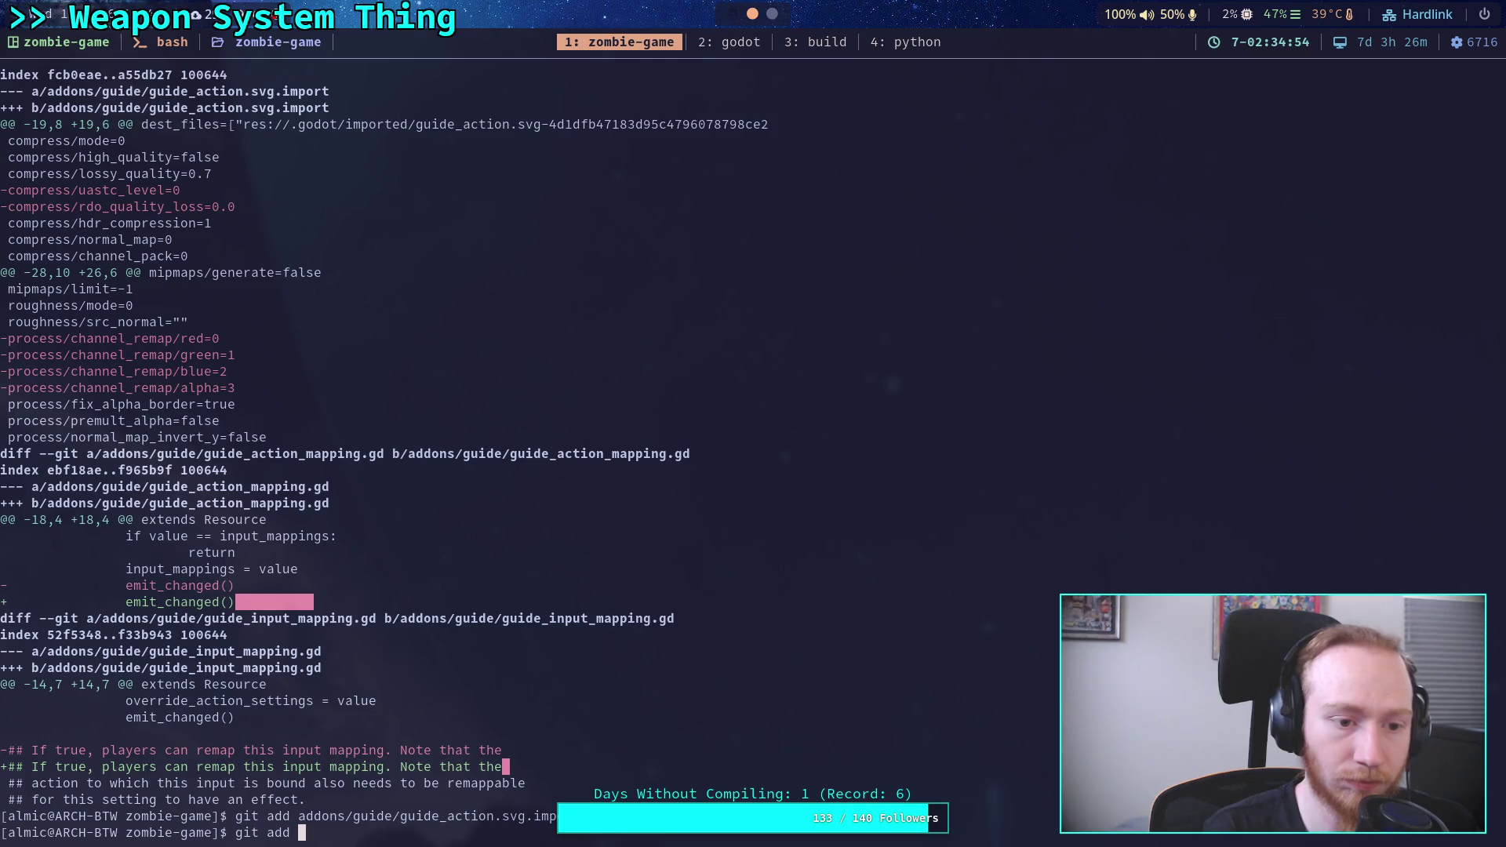
pyautogui.write('ad')
pyautogui.press('Tab')
pyautogui.write('u')
pyautogui.press('Tab')
pyautogui.write('guide_a')
pyautogui.press('Tab')
pyautogui.write('_')
pyautogui.press('Tab')
pyautogui.press('Return')
# Review the guide_input_mapping.gd diff (_initialize, _update_state), then stage the file
pyautogui.write('git diff')
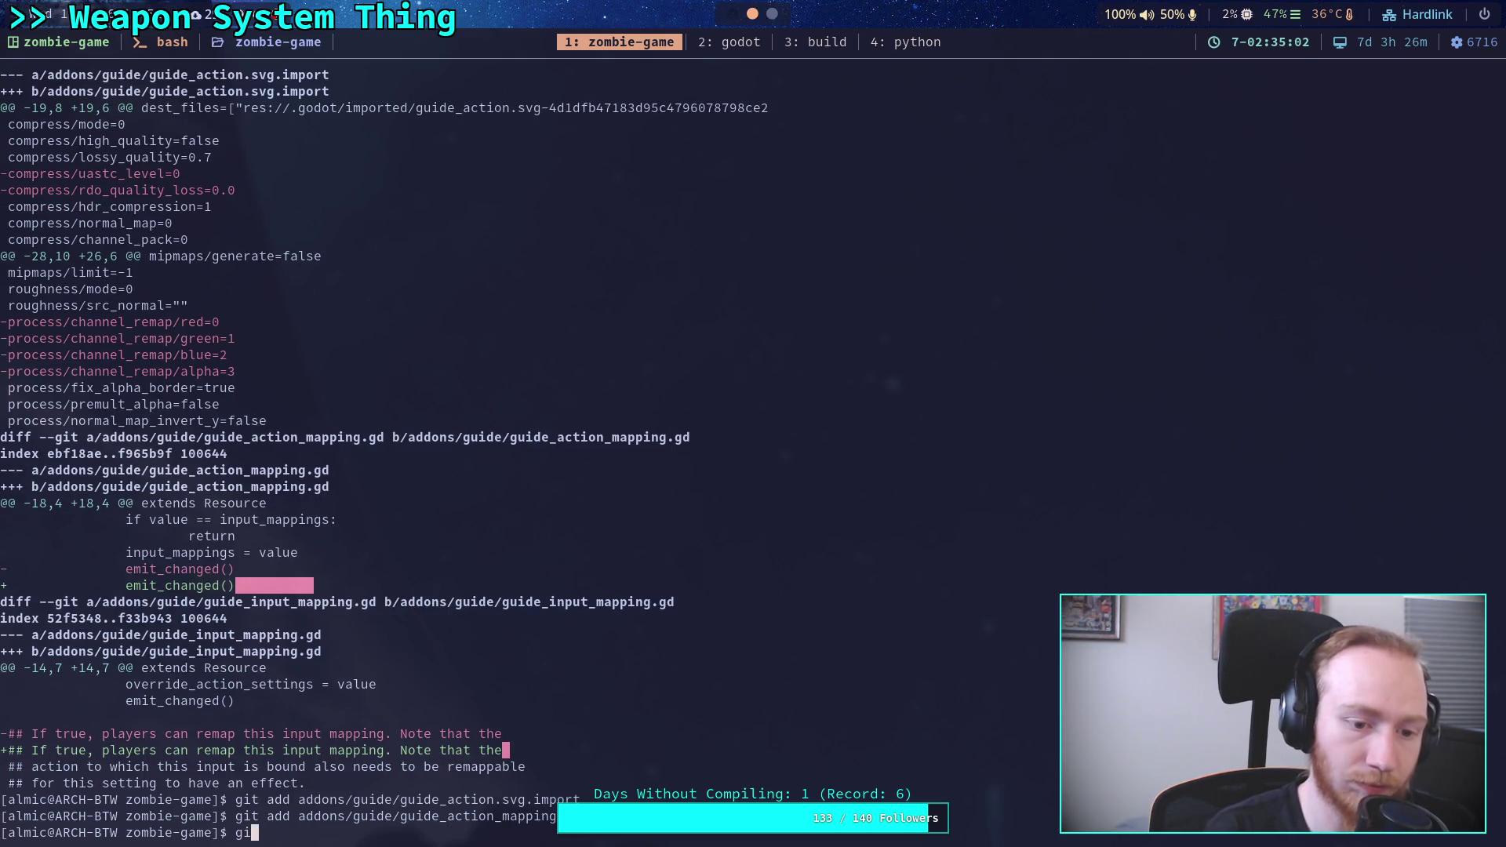
pyautogui.press('Return')
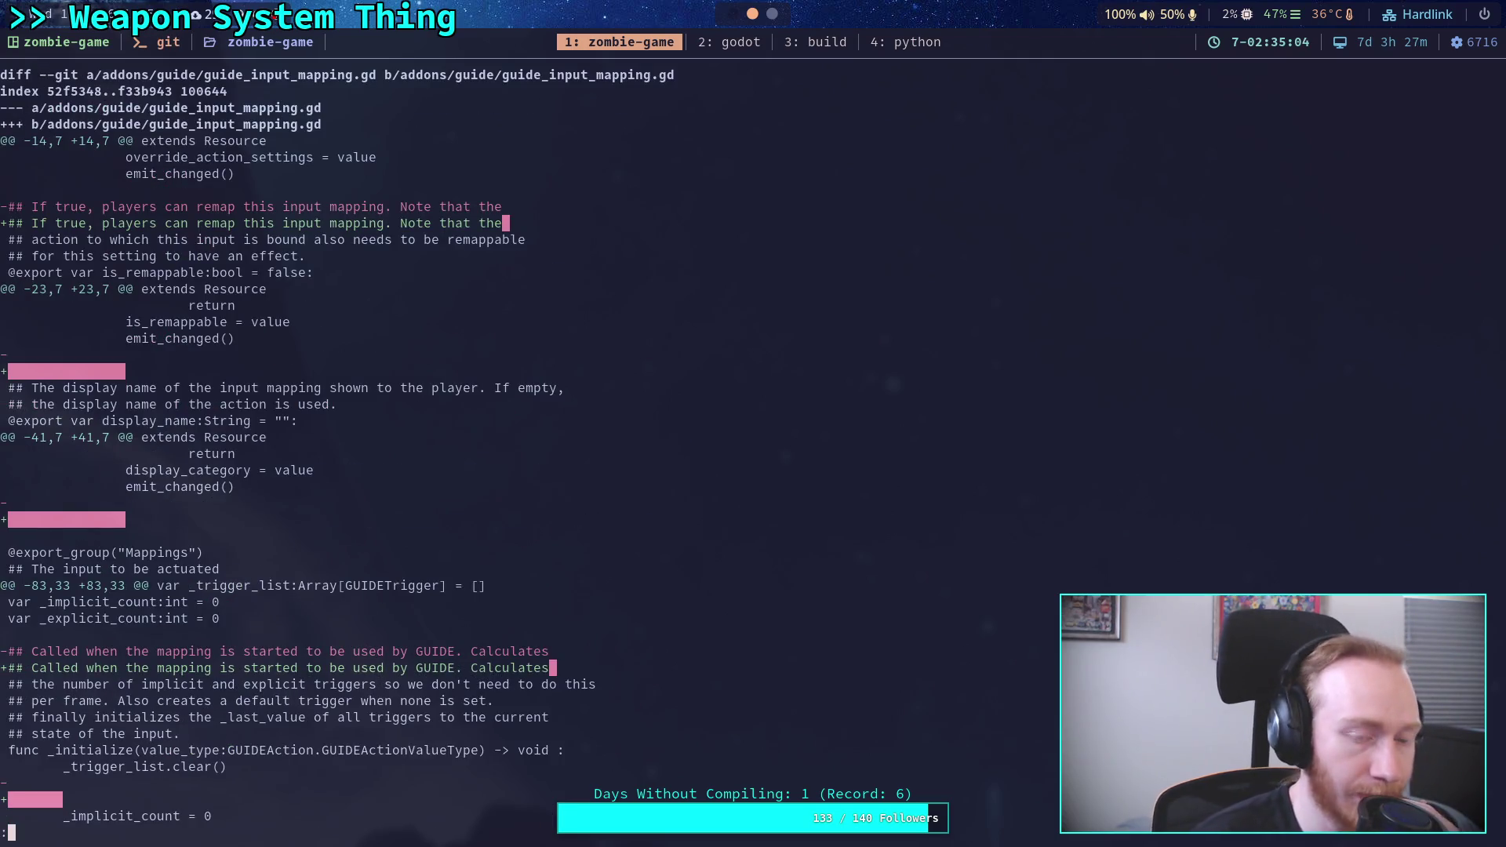
pyautogui.press('j')
pyautogui.press('j')
pyautogui.press('j')
pyautogui.press('j')
pyautogui.press('j')
pyautogui.press('j')
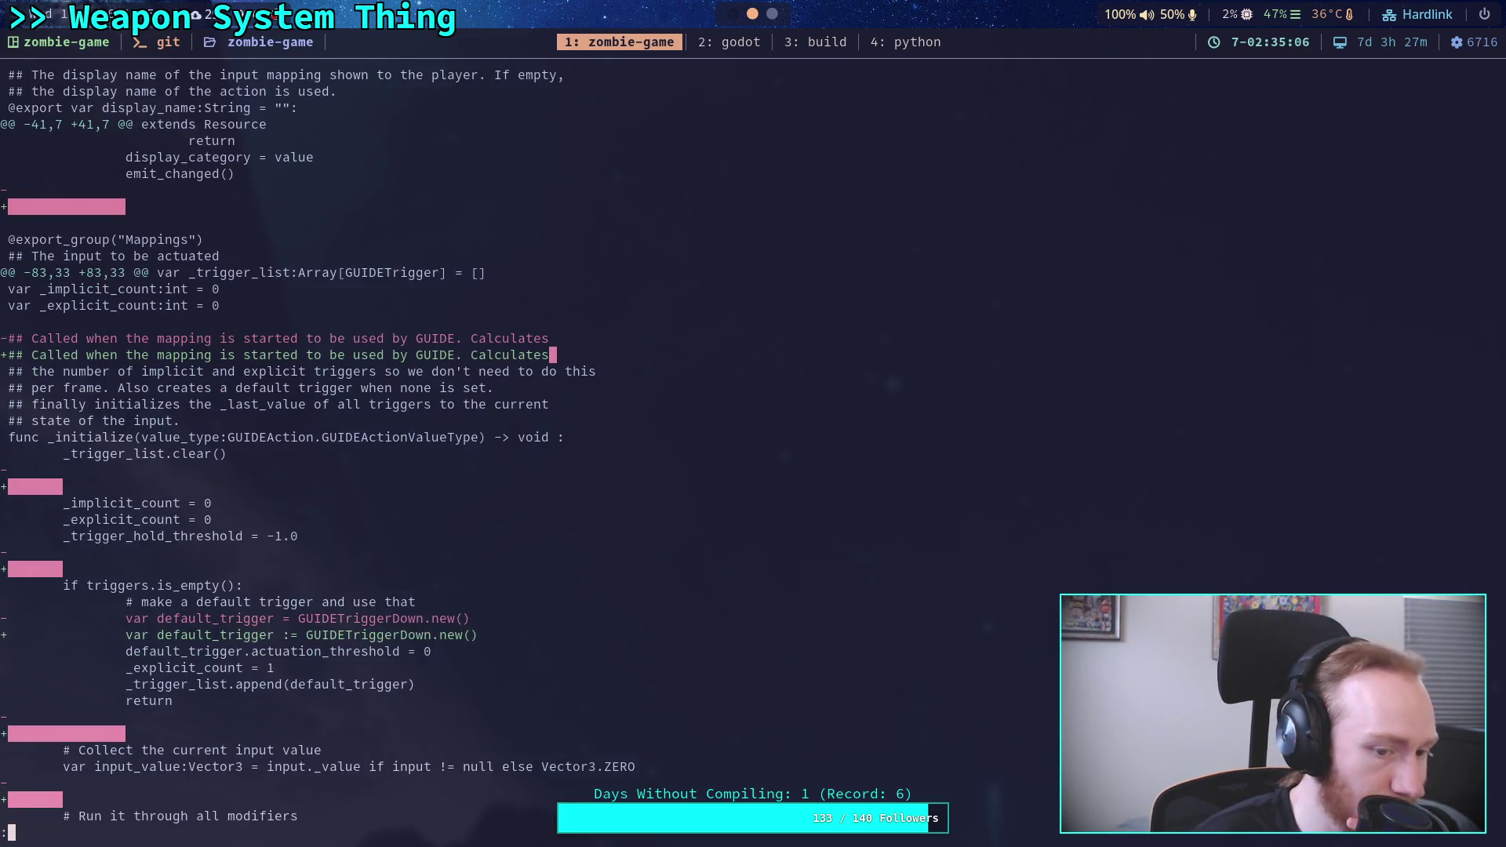
pyautogui.press('j')
pyautogui.press('j')
pyautogui.press('j')
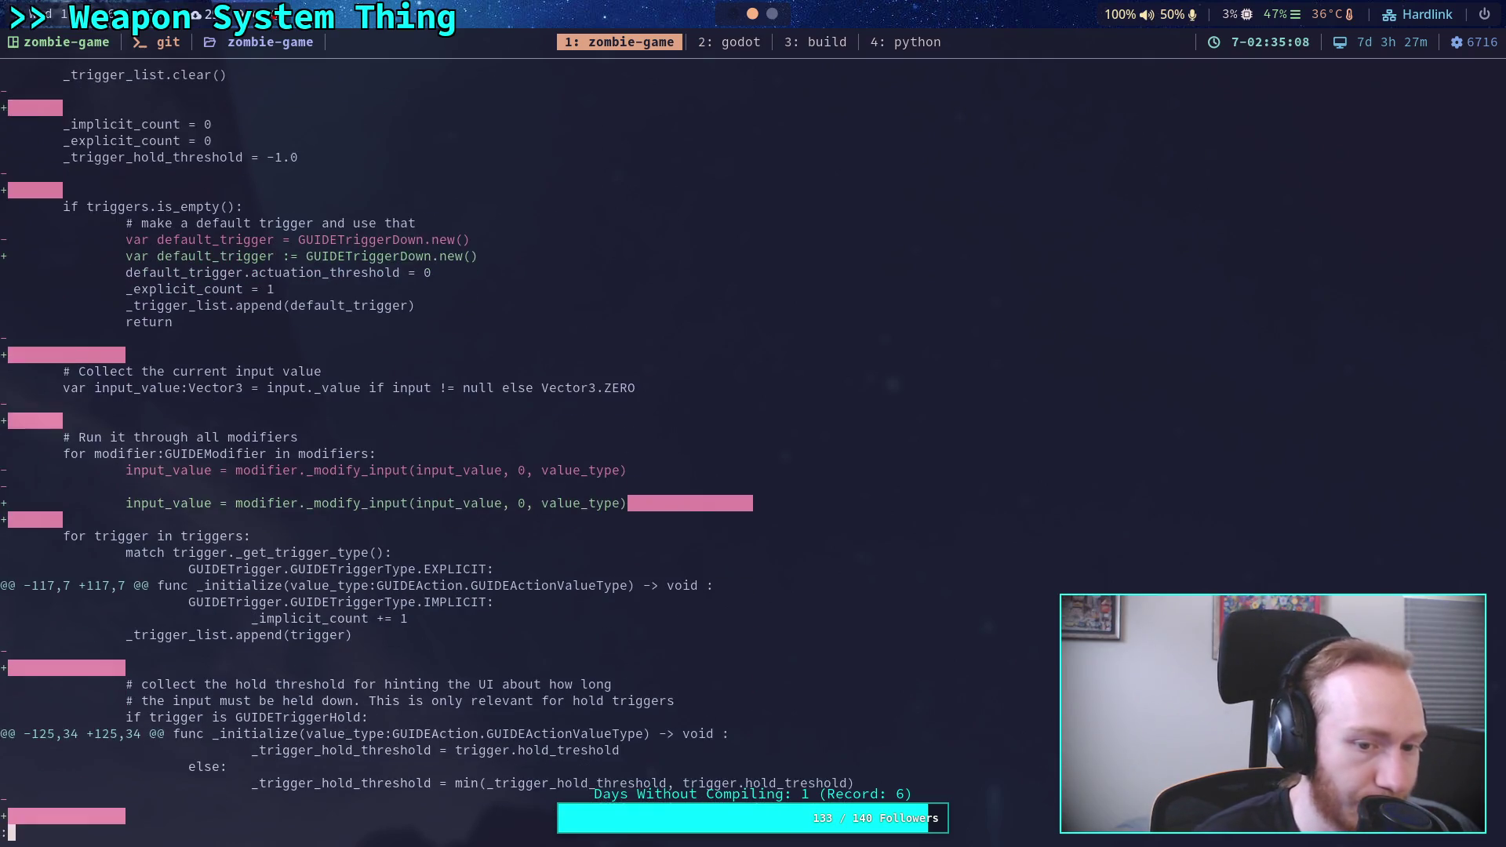
pyautogui.press('j')
pyautogui.press('j')
pyautogui.press('j')
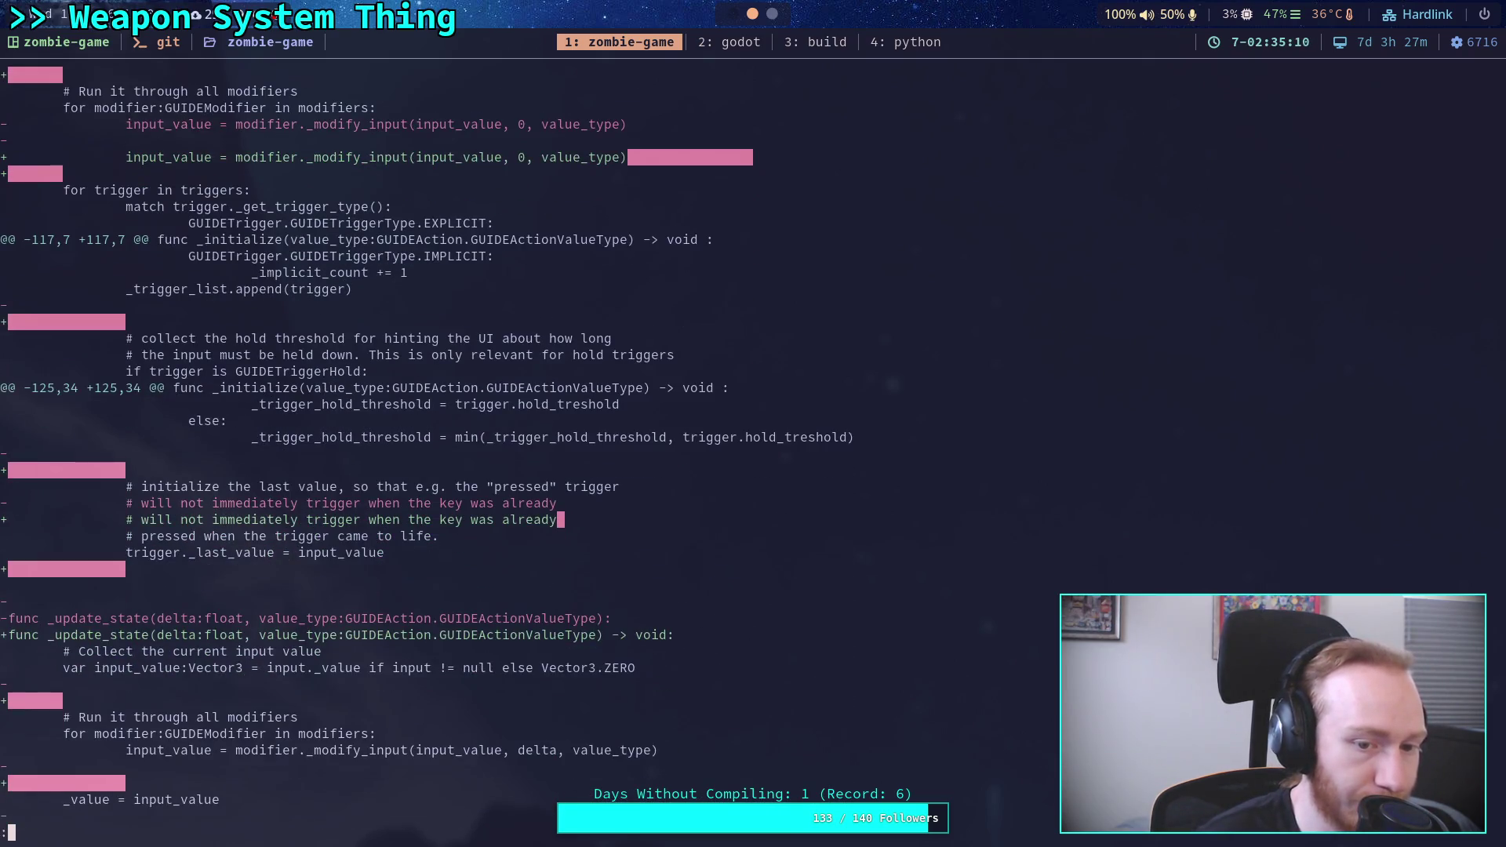
pyautogui.press('j')
pyautogui.press('j')
pyautogui.press('j')
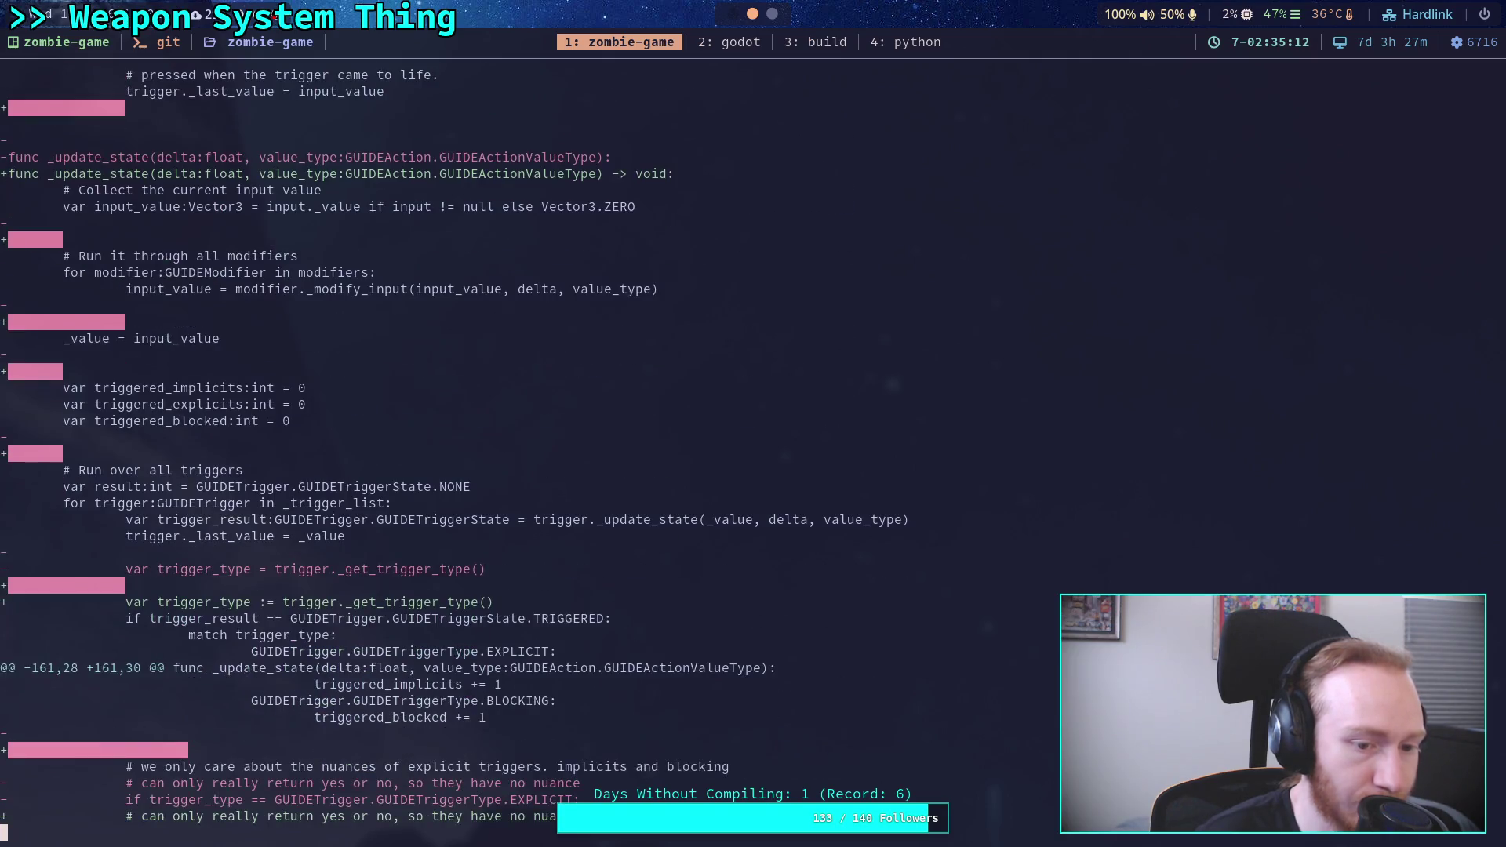
pyautogui.press('j')
pyautogui.press('j')
pyautogui.press('j')
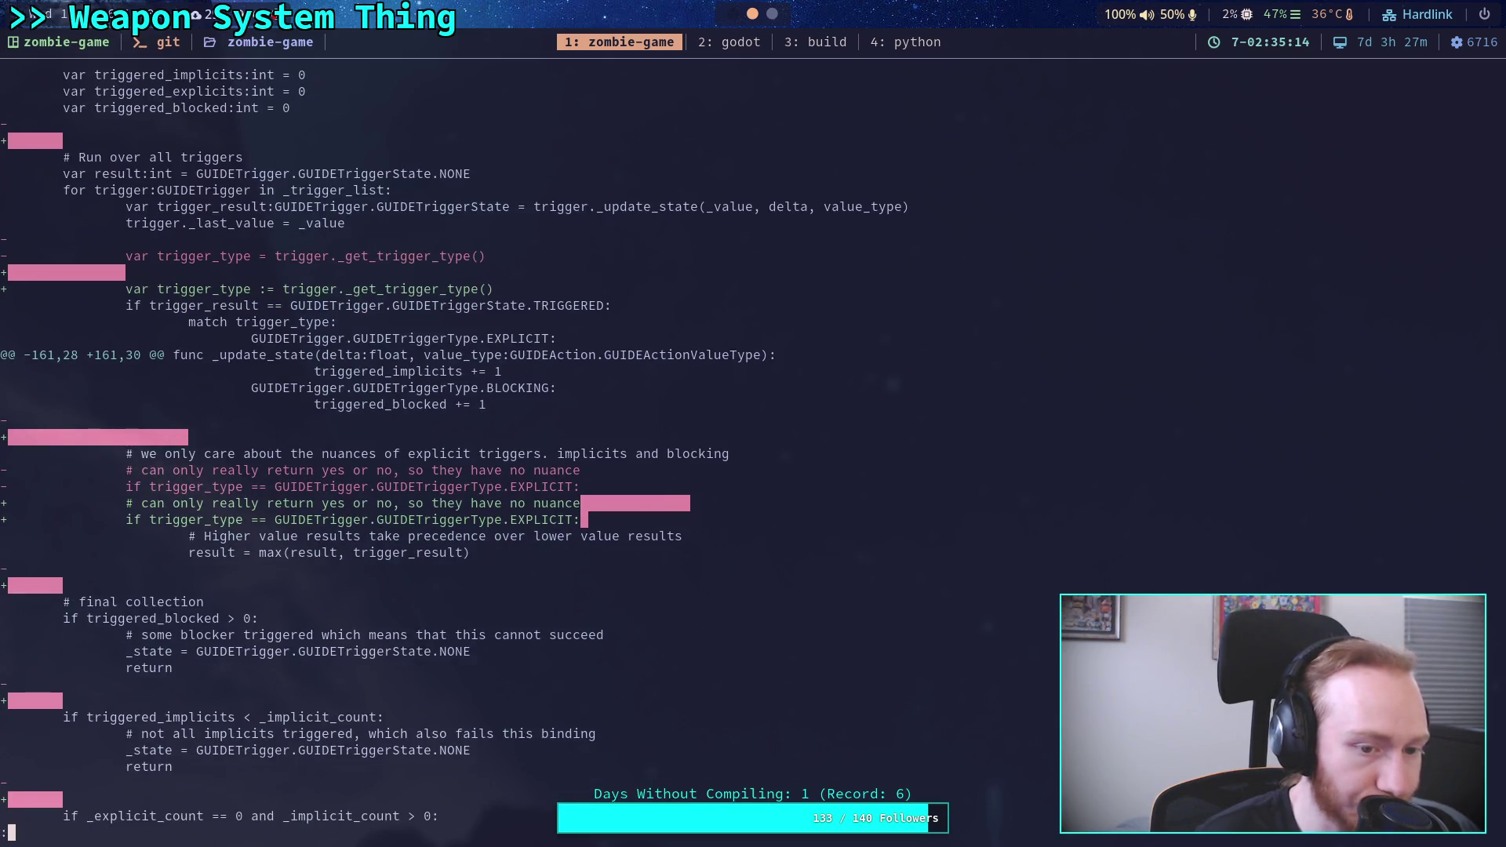
pyautogui.press('k')
pyautogui.press('k')
pyautogui.press('k')
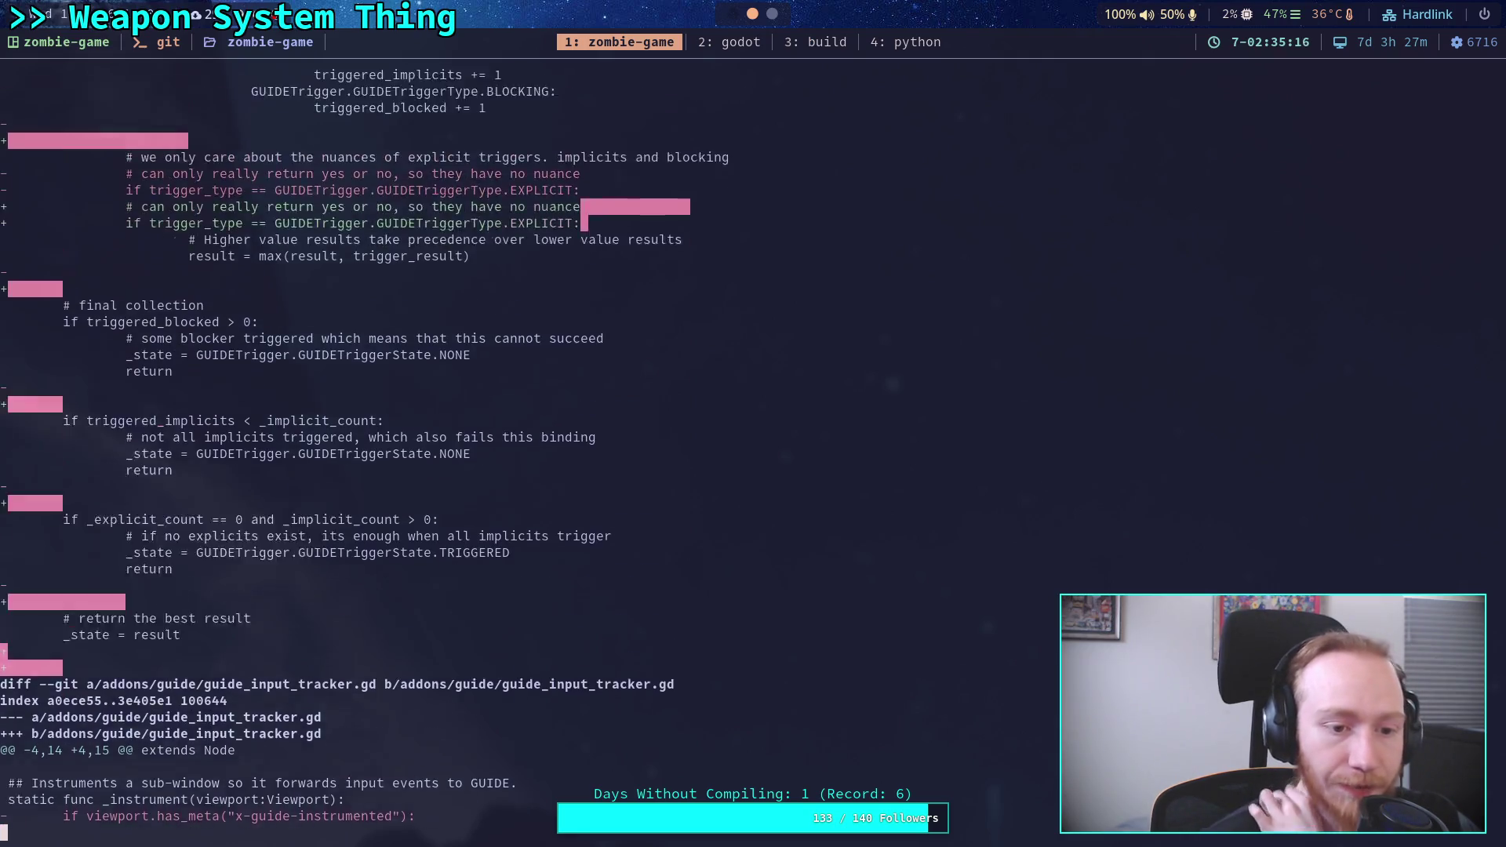
pyautogui.press('k')
pyautogui.press('k')
pyautogui.press('k')
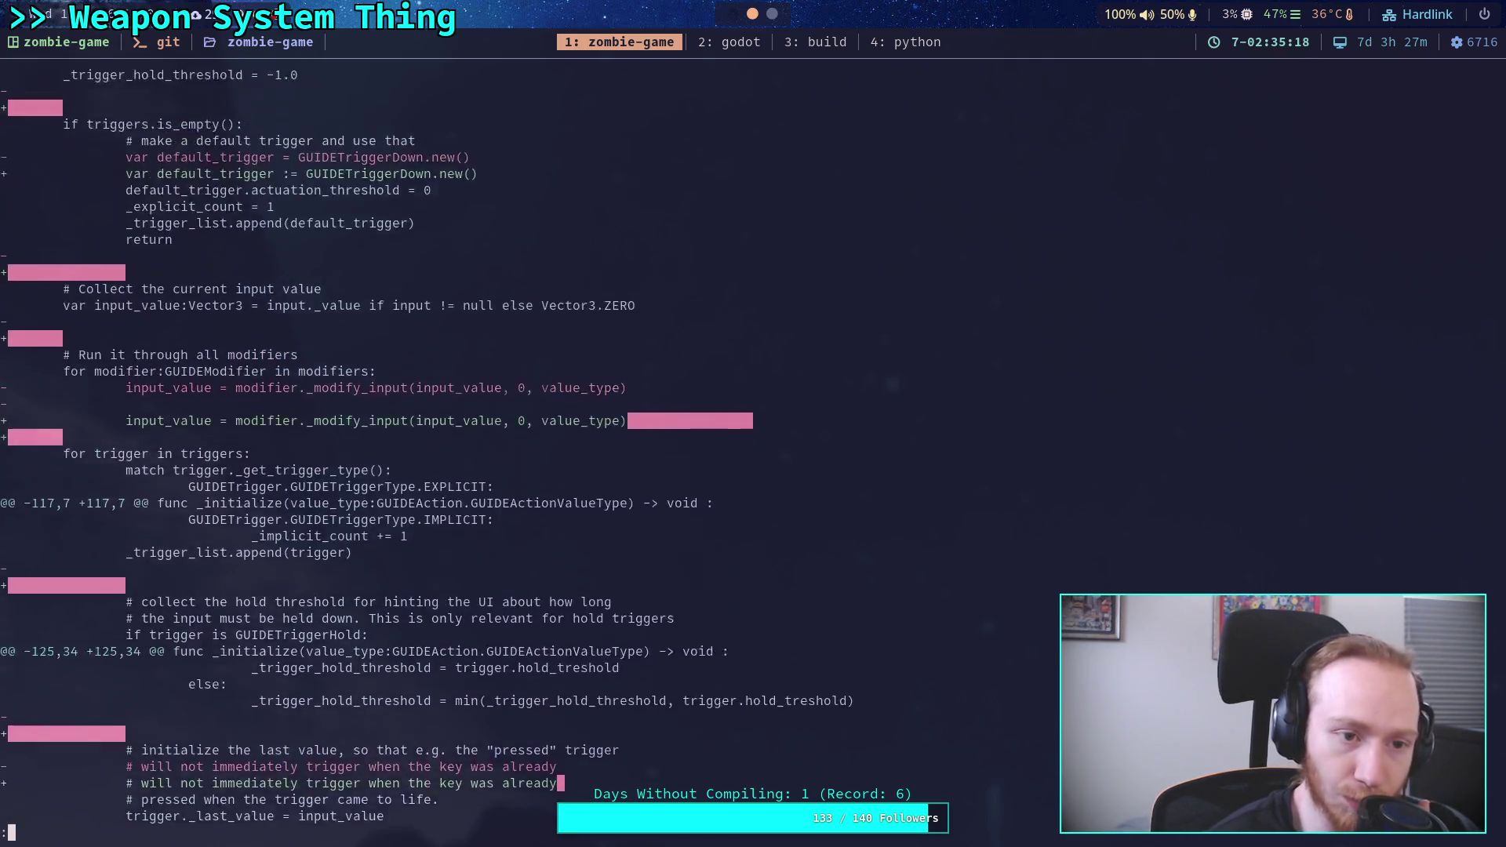
pyautogui.write('qgit add addons/guide/')
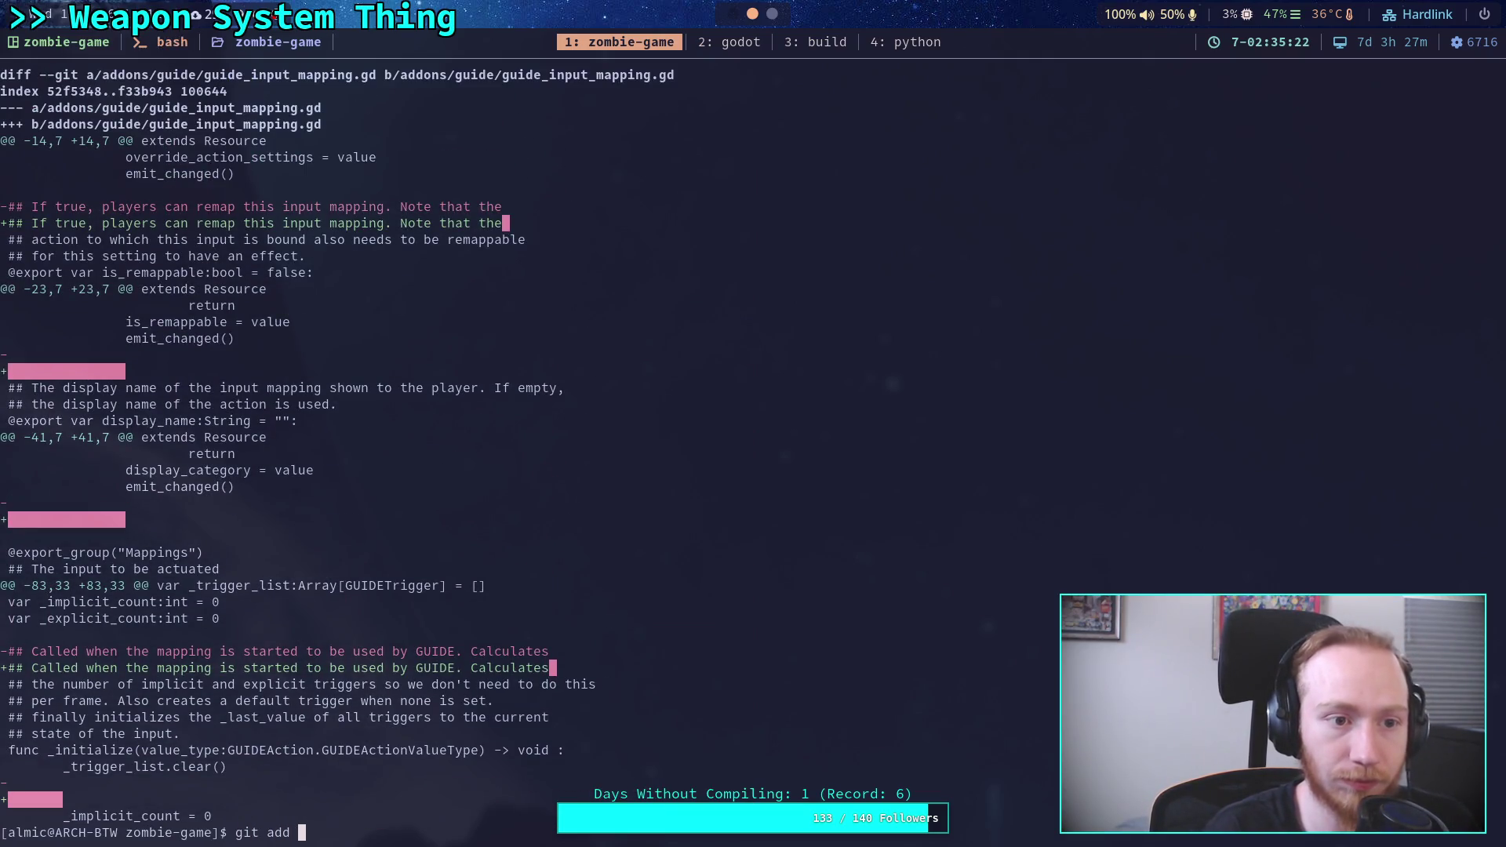
pyautogui.write('guide_in')
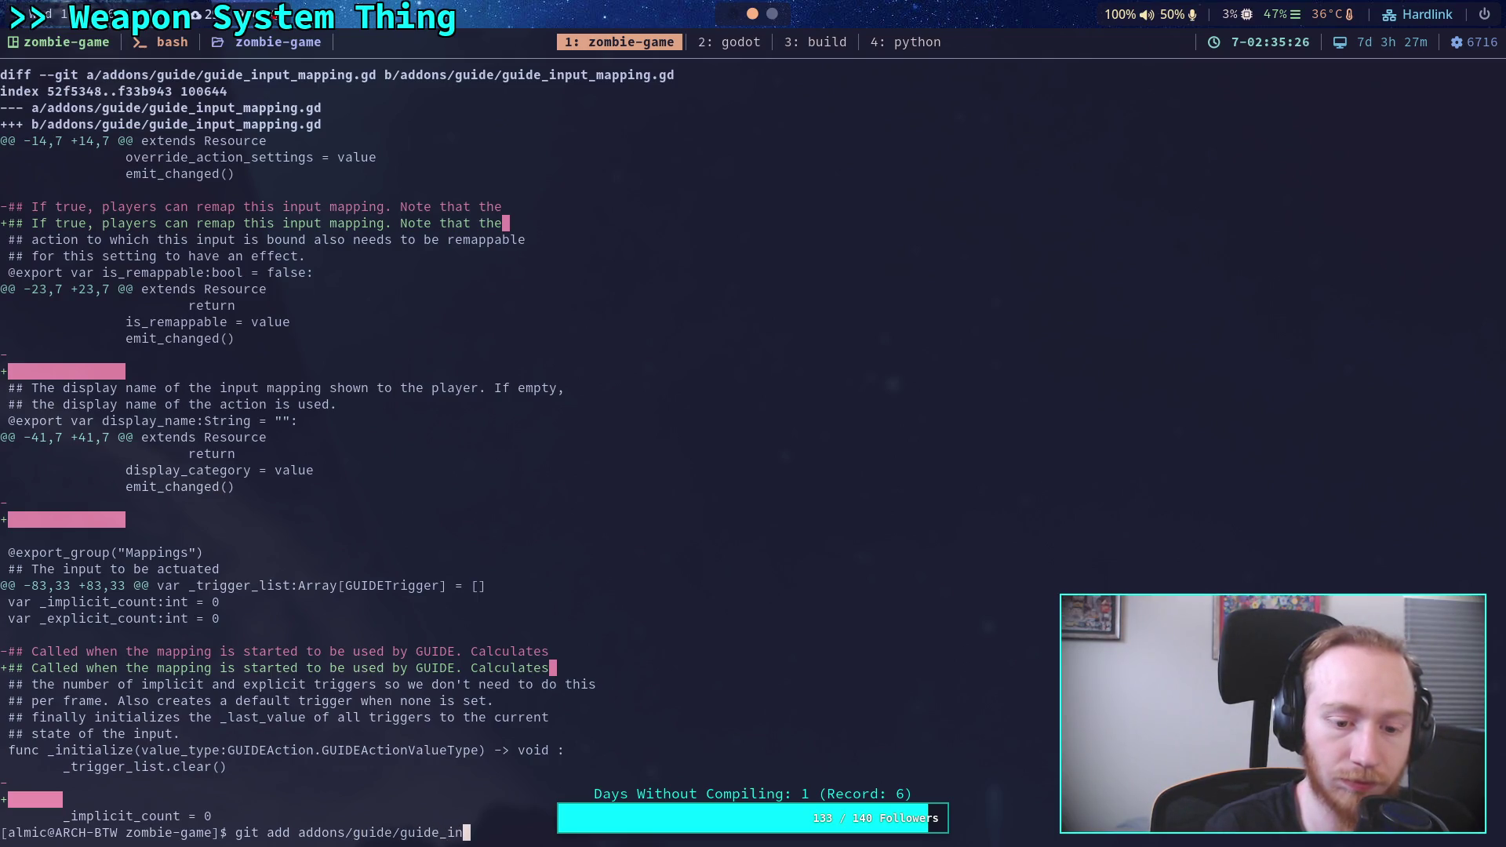
pyautogui.write('put_ma')
pyautogui.press('Tab')
pyautogui.press('Return')
# Rerun git diff, then stage guide_input_tracker.gd
pyautogui.write('git diff')
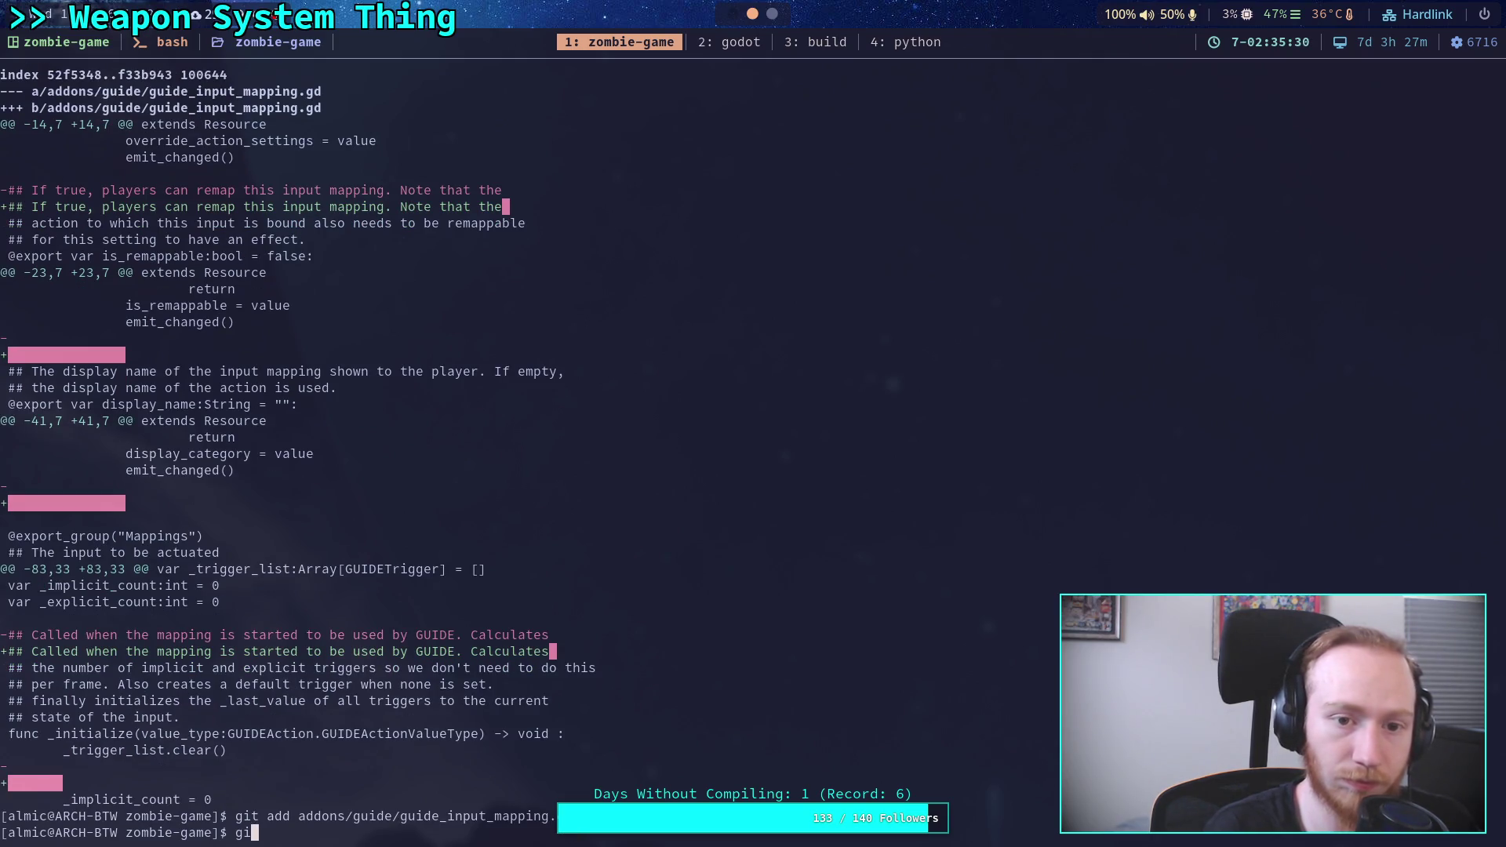
pyautogui.press('Return')
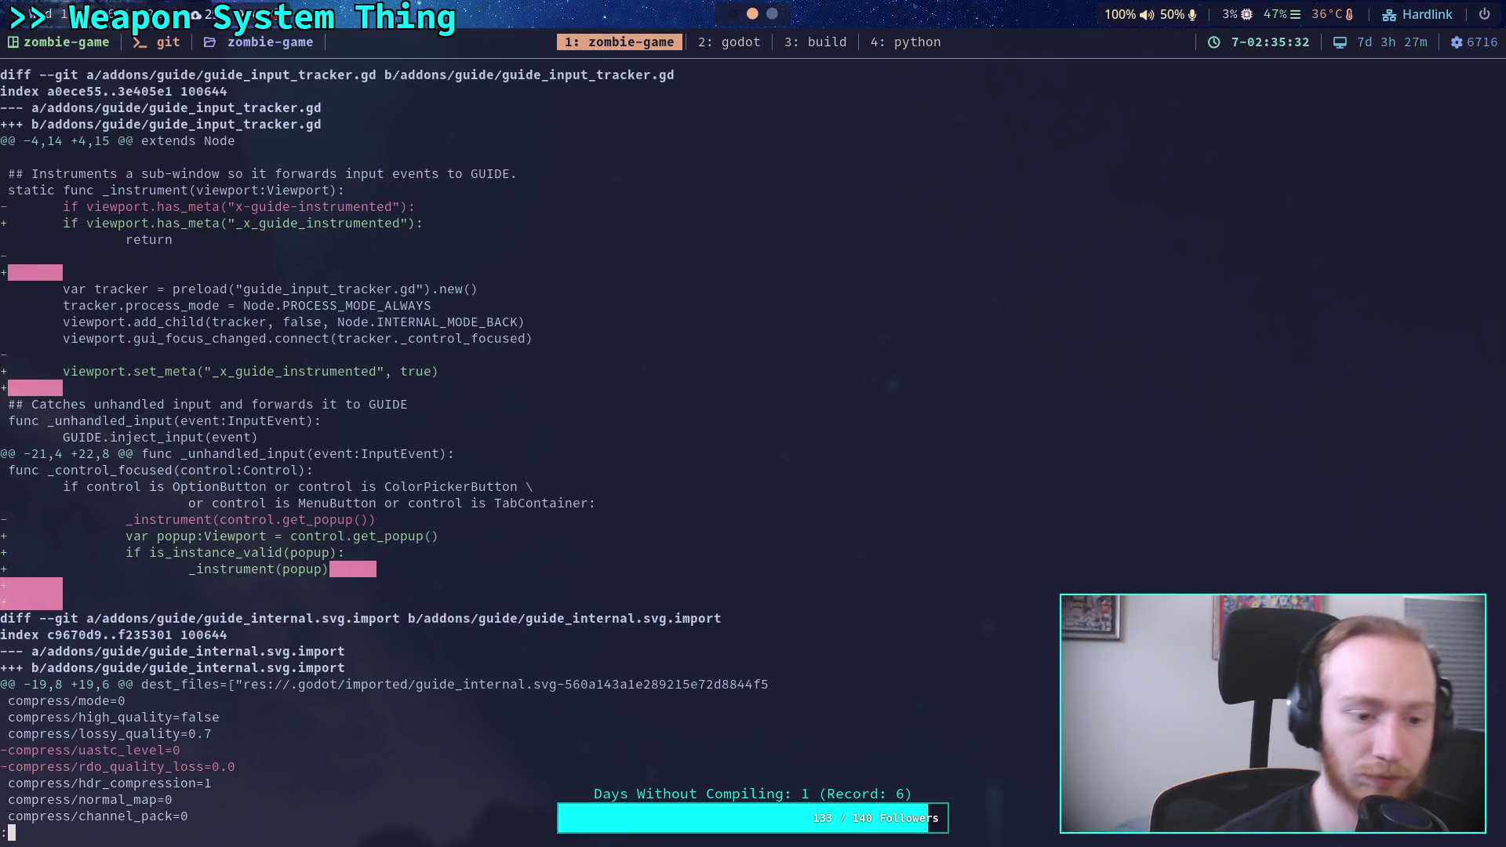
pyautogui.write('qgit add')
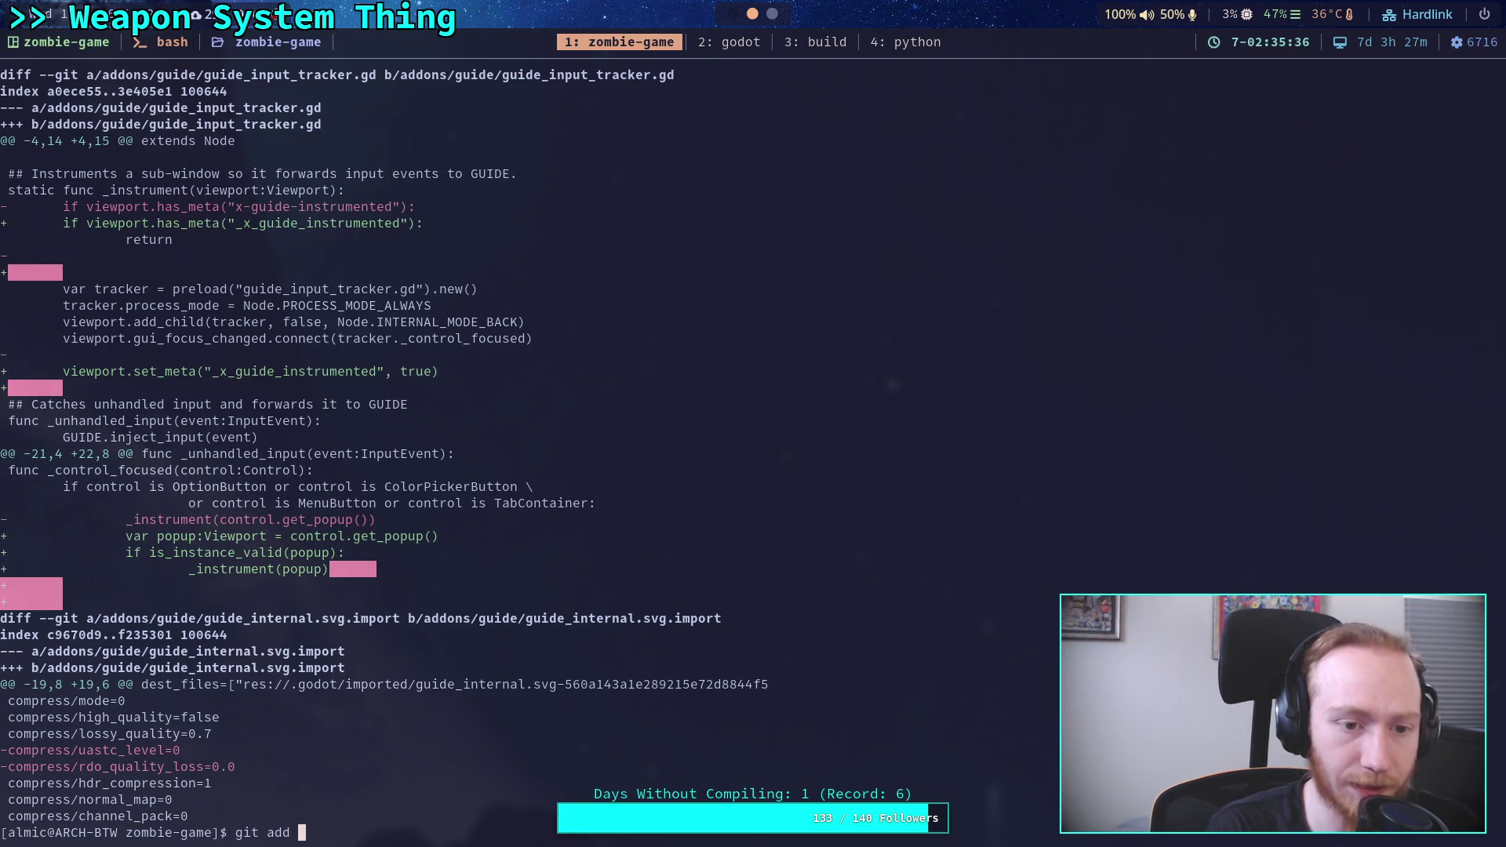
pyautogui.write('a')
pyautogui.press('Tab')
pyautogui.write('gu')
pyautogui.press('Tab')
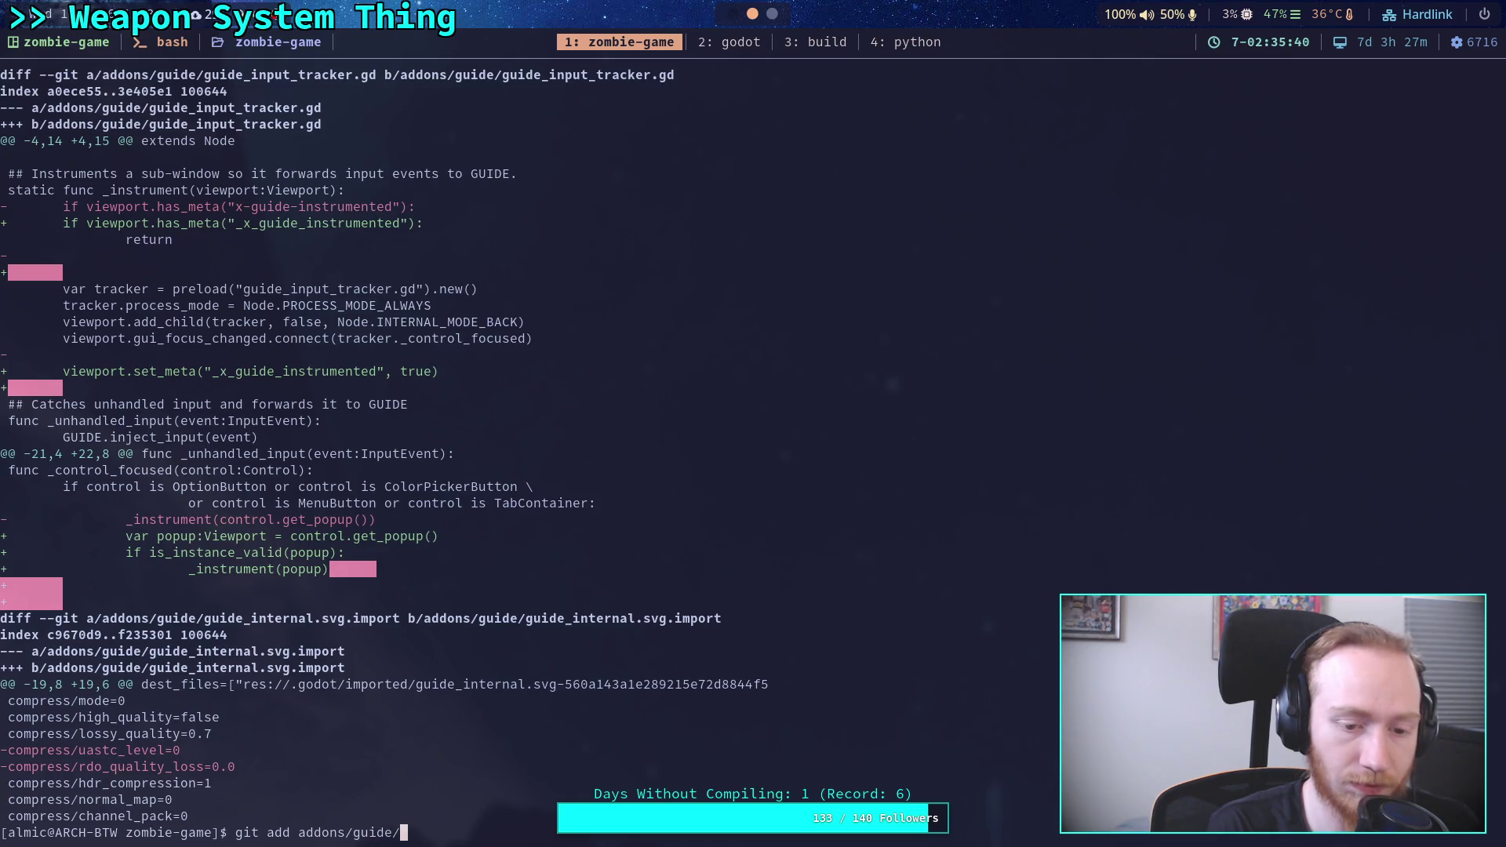
pyautogui.press('Tab')
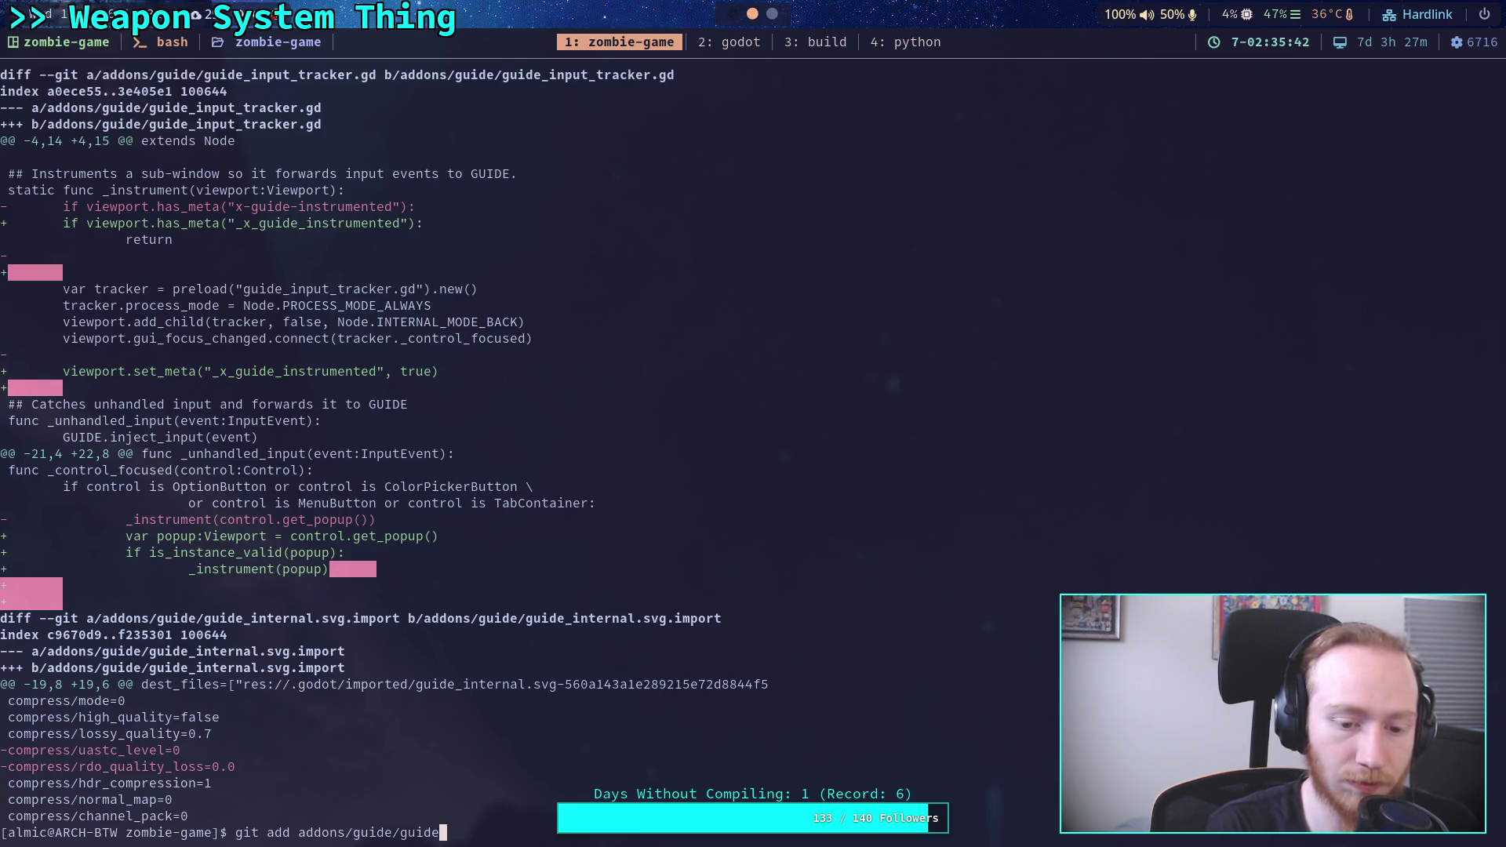
pyautogui.write('_input_')
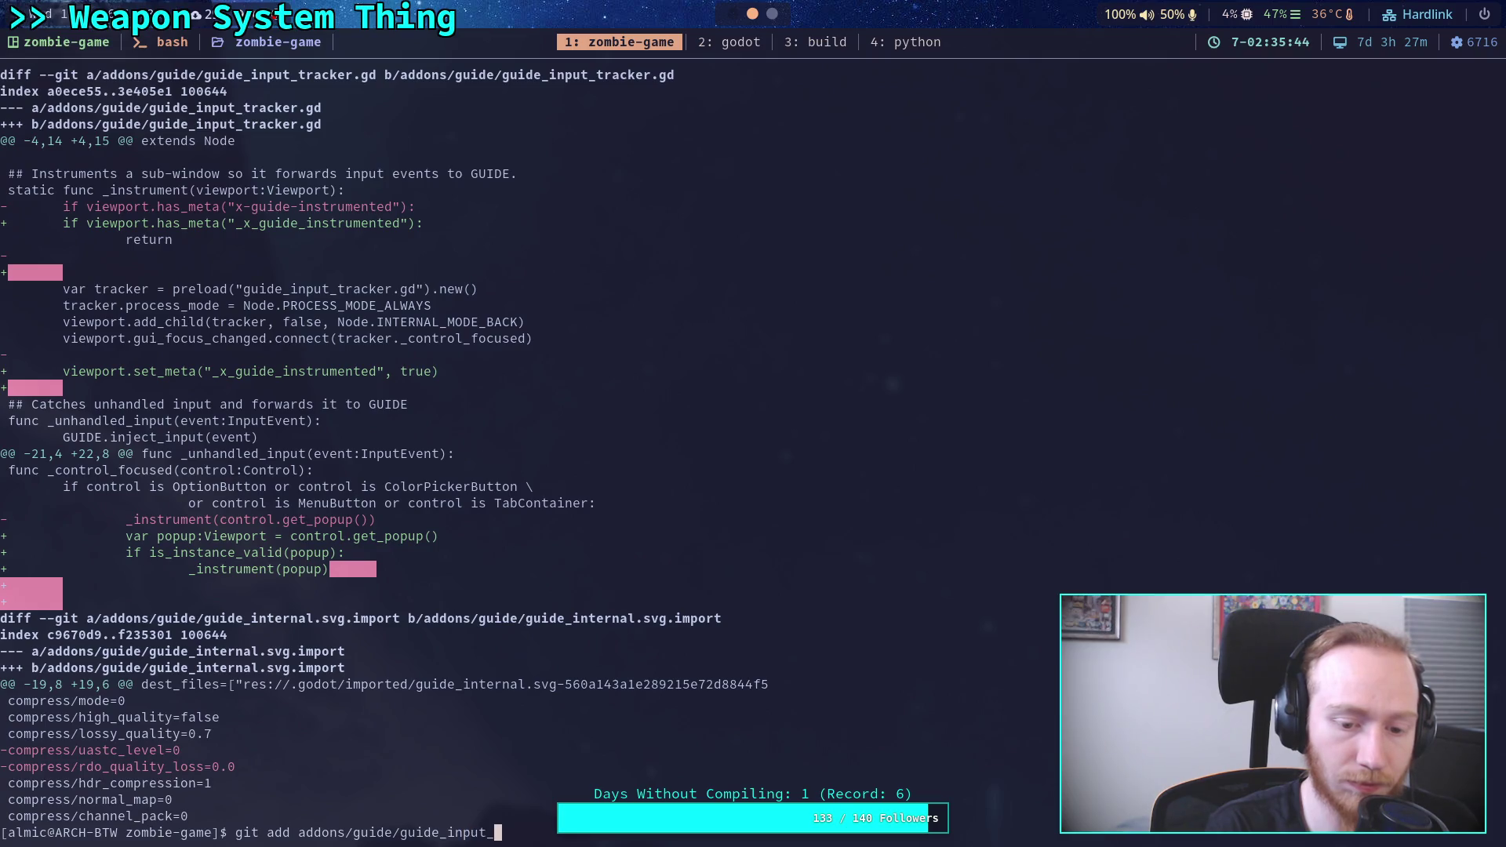
pyautogui.write('t')
pyautogui.press('Tab')
pyautogui.press('Return')
# Rerun git diff, then stage guide_internal.svg.import
pyautogui.write('git diff')
pyautogui.press('Return')
pyautogui.write('qgit add addons/gu')
pyautogui.press('Tab')
pyautogui.write('guidei')
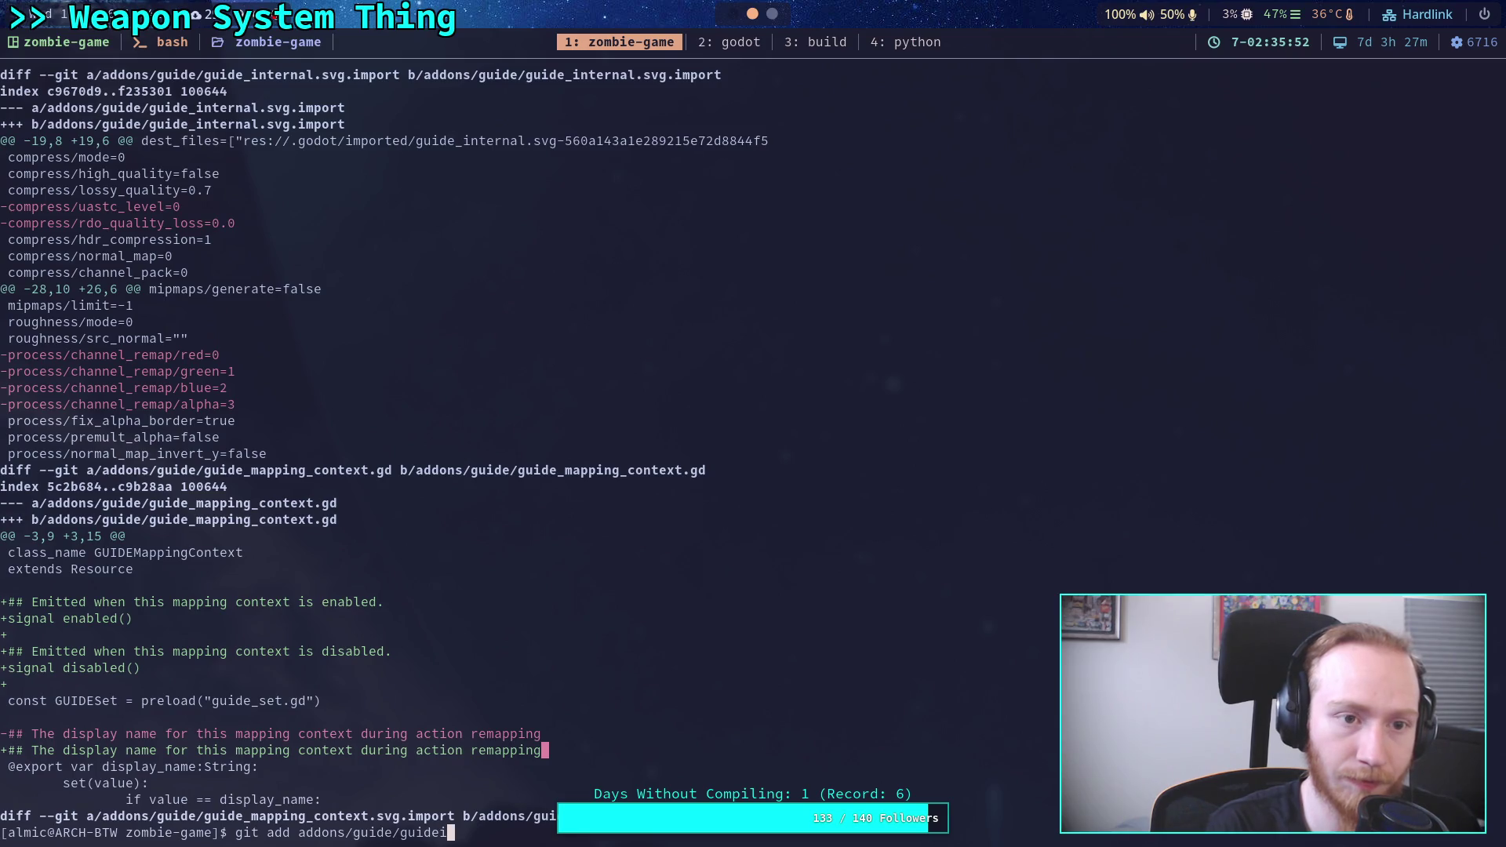
pyautogui.press('BackSpace')
pyautogui.write('int')
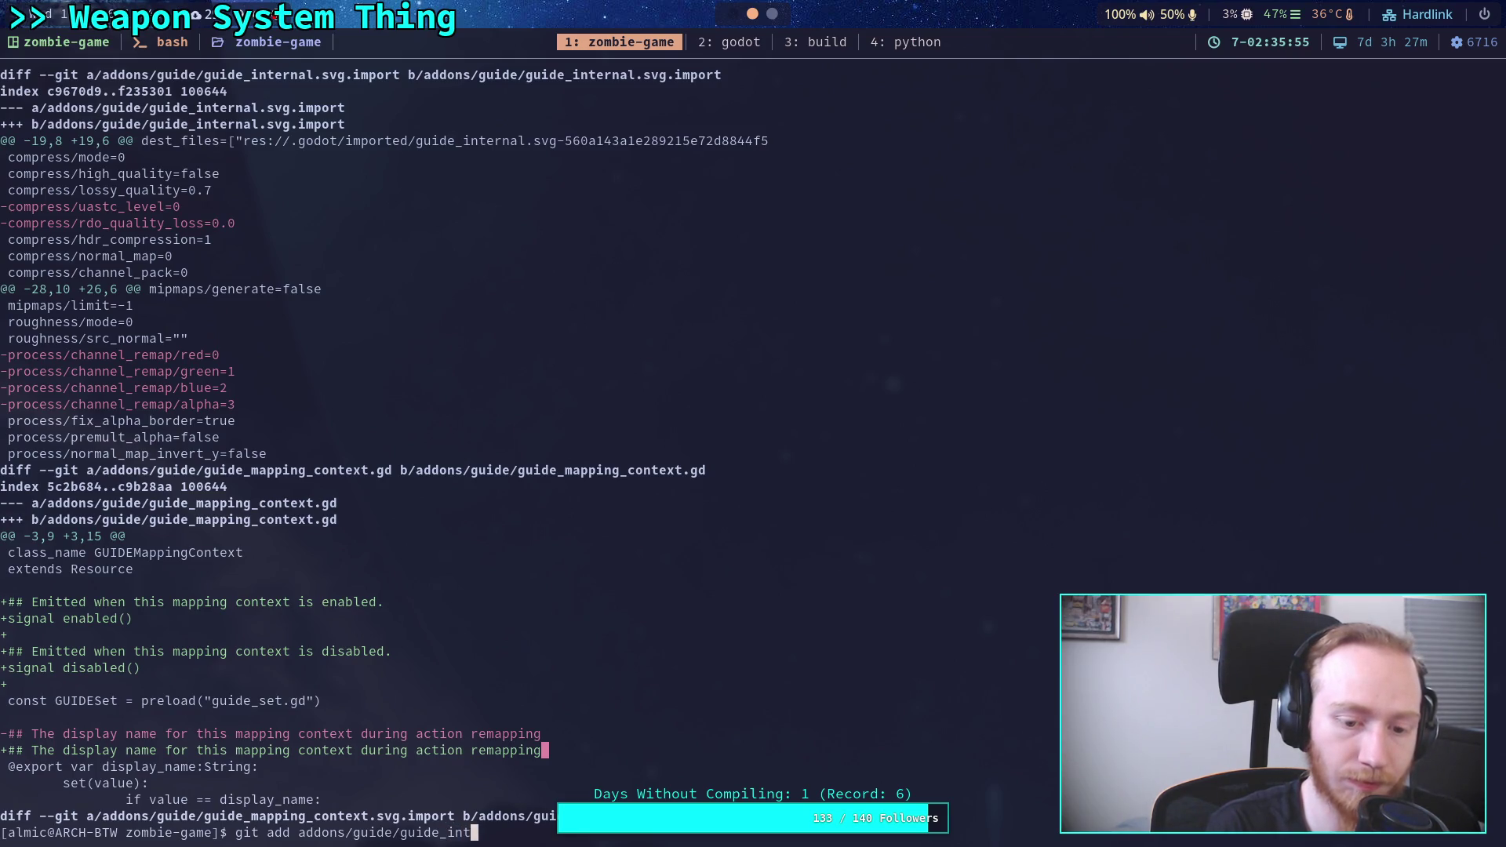
pyautogui.press('Tab')
pyautogui.press('Tab')
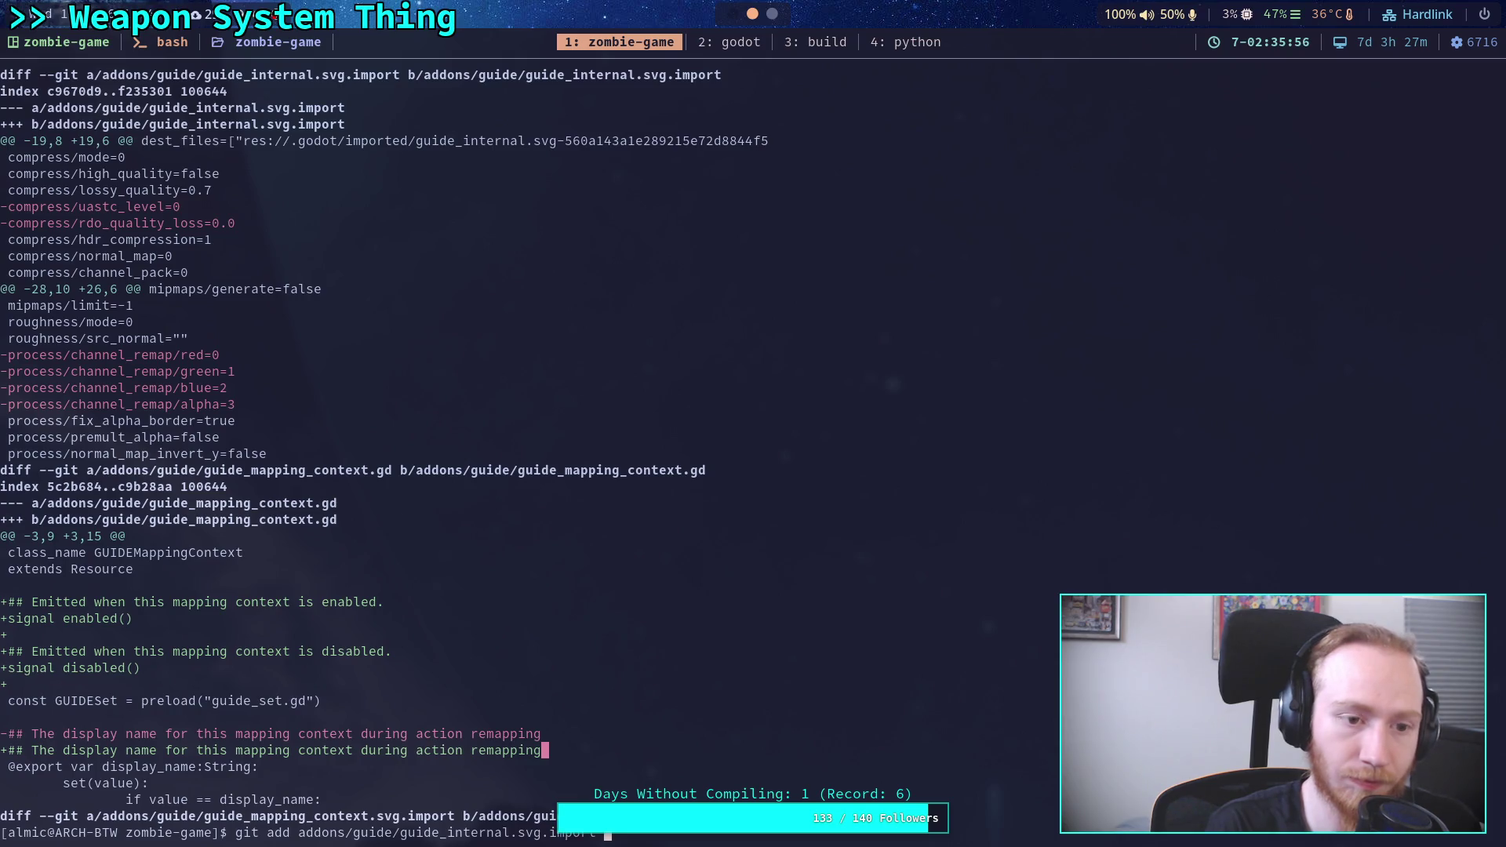
pyautogui.press('Return')
# Check the diff, then stage addons/guide/guide_mapping_context.gd
pyautogui.write('git diff')
pyautogui.press('Return')
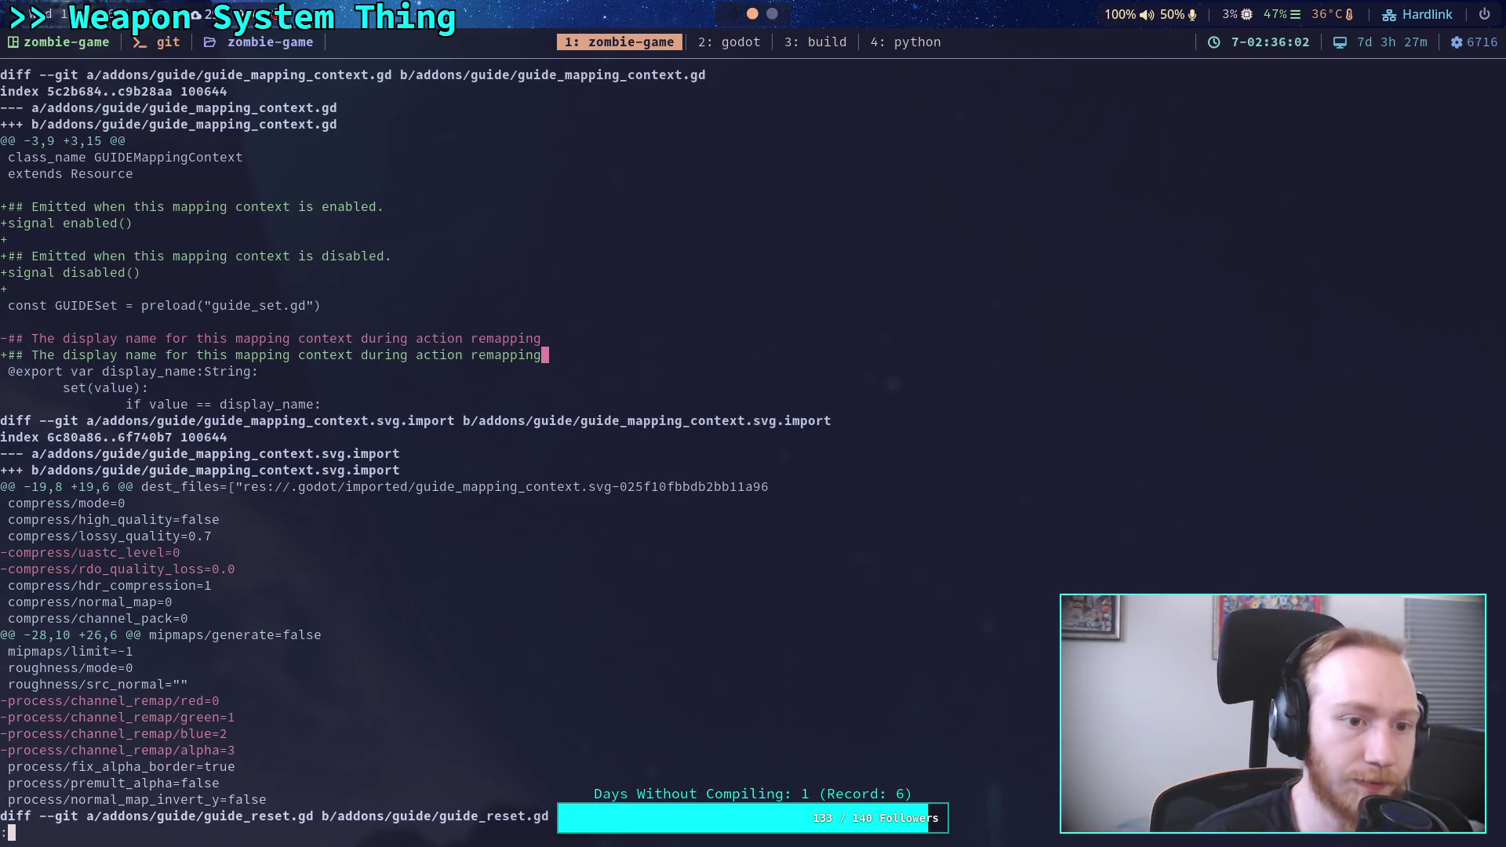
pyautogui.press('q')
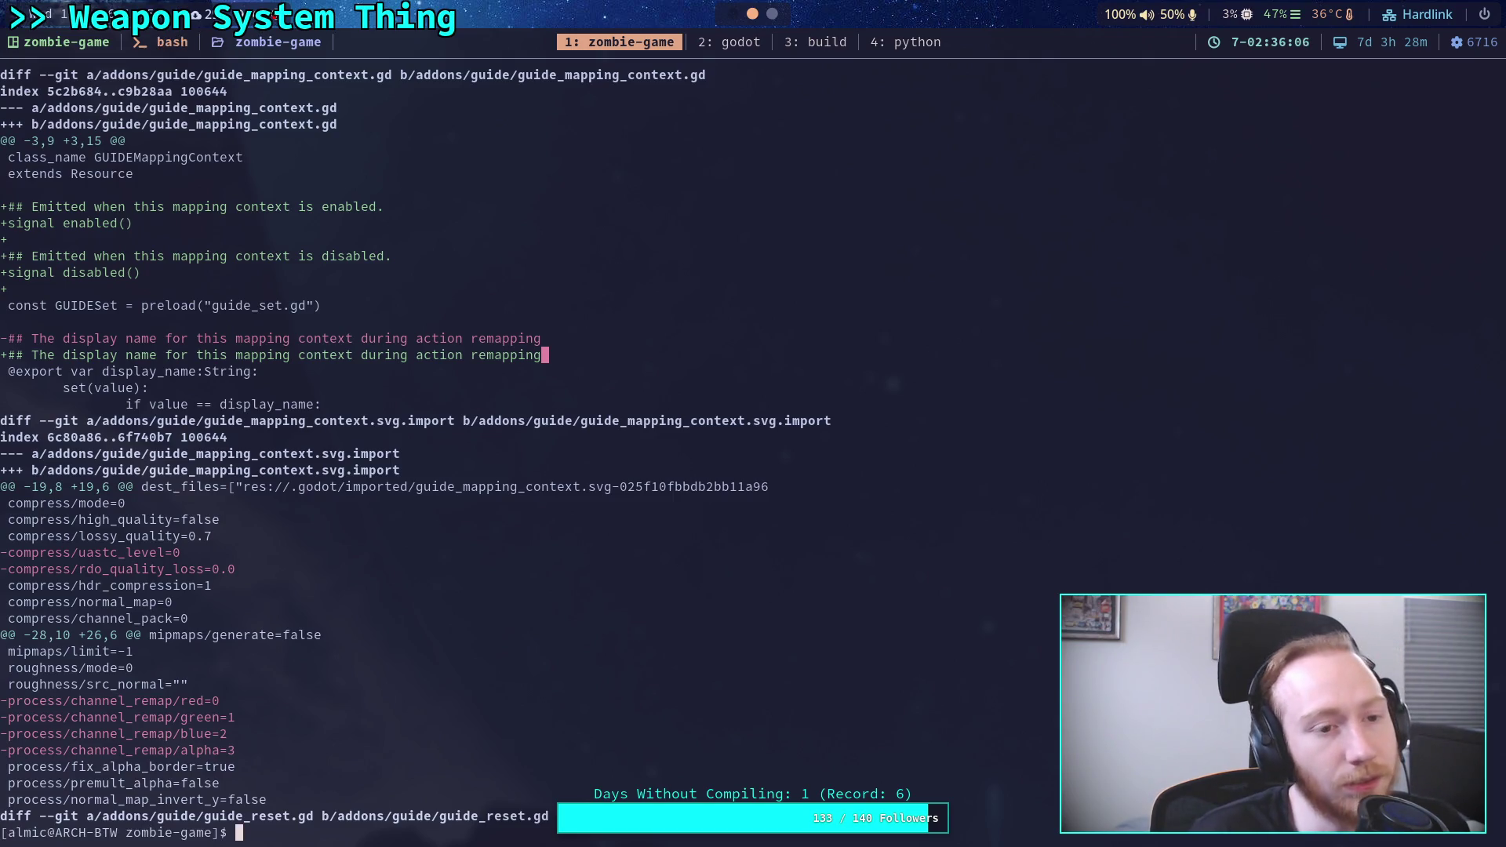
pyautogui.write('git add addons/guide/guide_ma')
pyautogui.press('Tab')
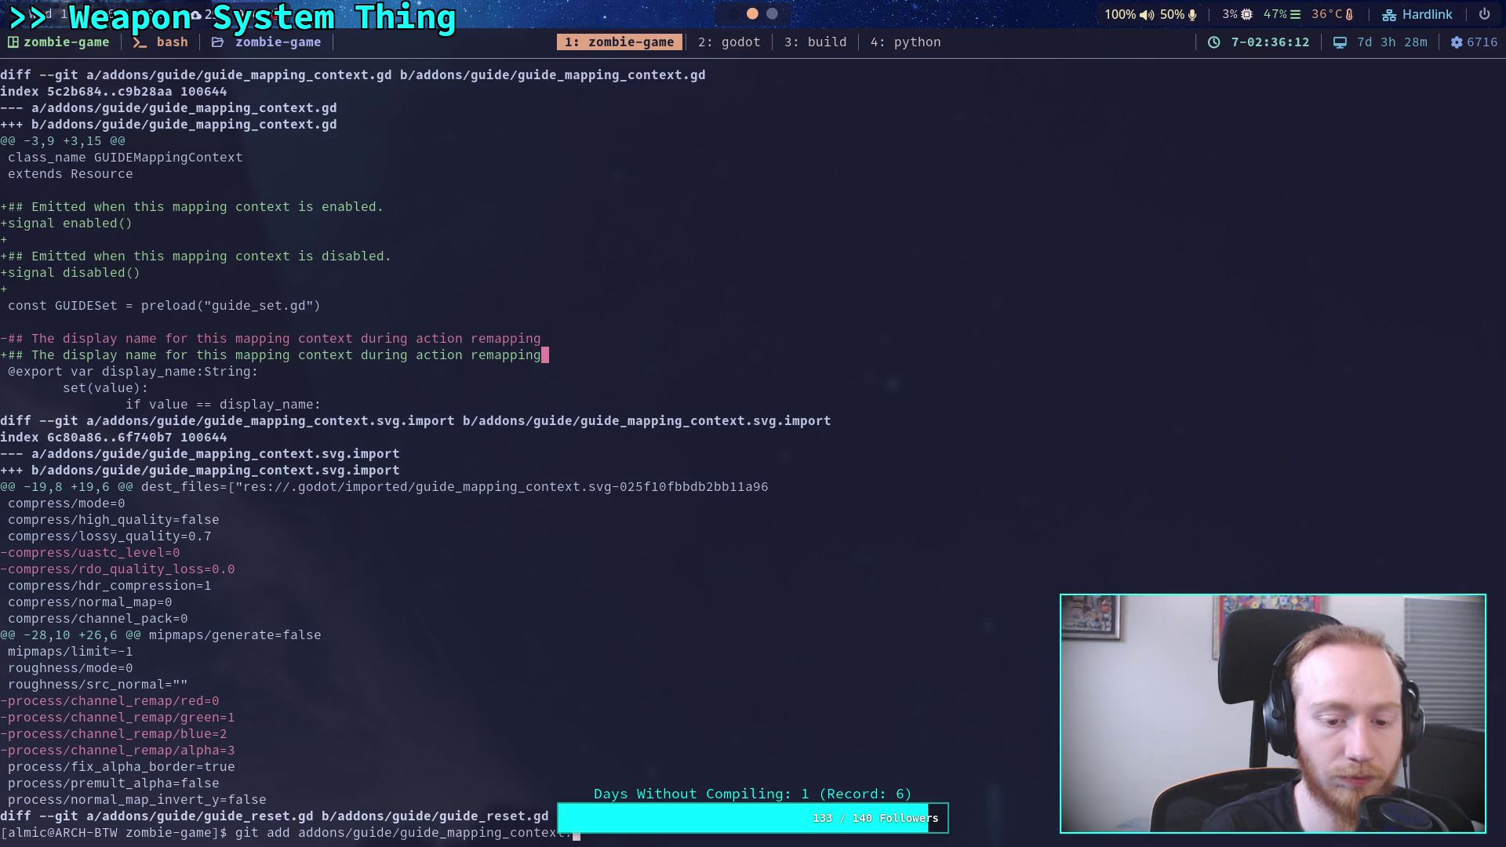
pyautogui.write('gd')
pyautogui.press('Return')
# Rerun git diff, then stage guide_mapping_context.svg.import
pyautogui.write('git id')
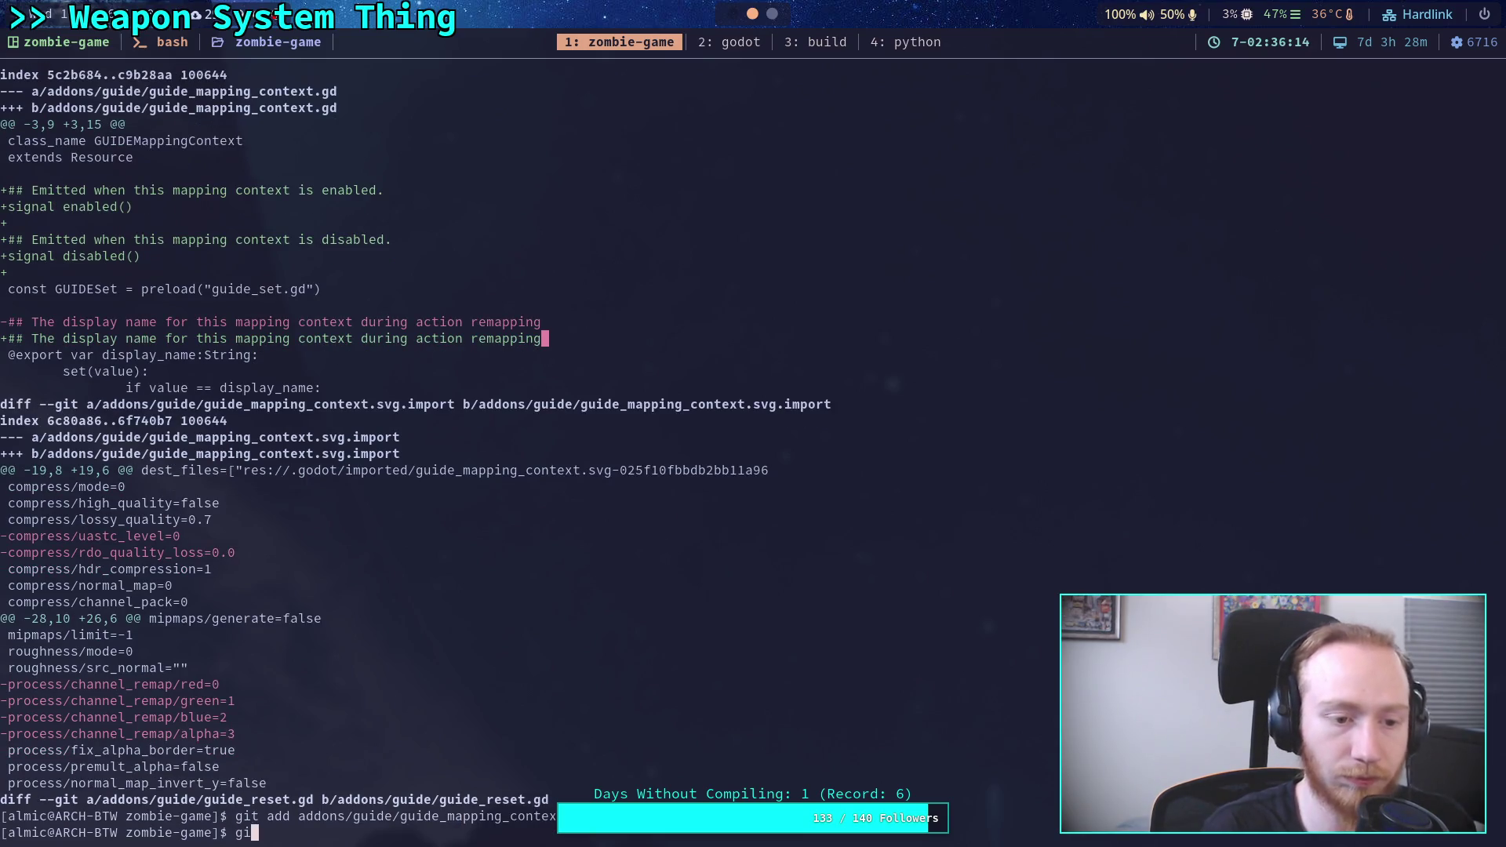
pyautogui.press('BackSpace')
pyautogui.press('BackSpace')
pyautogui.write('diff')
pyautogui.press('Return')
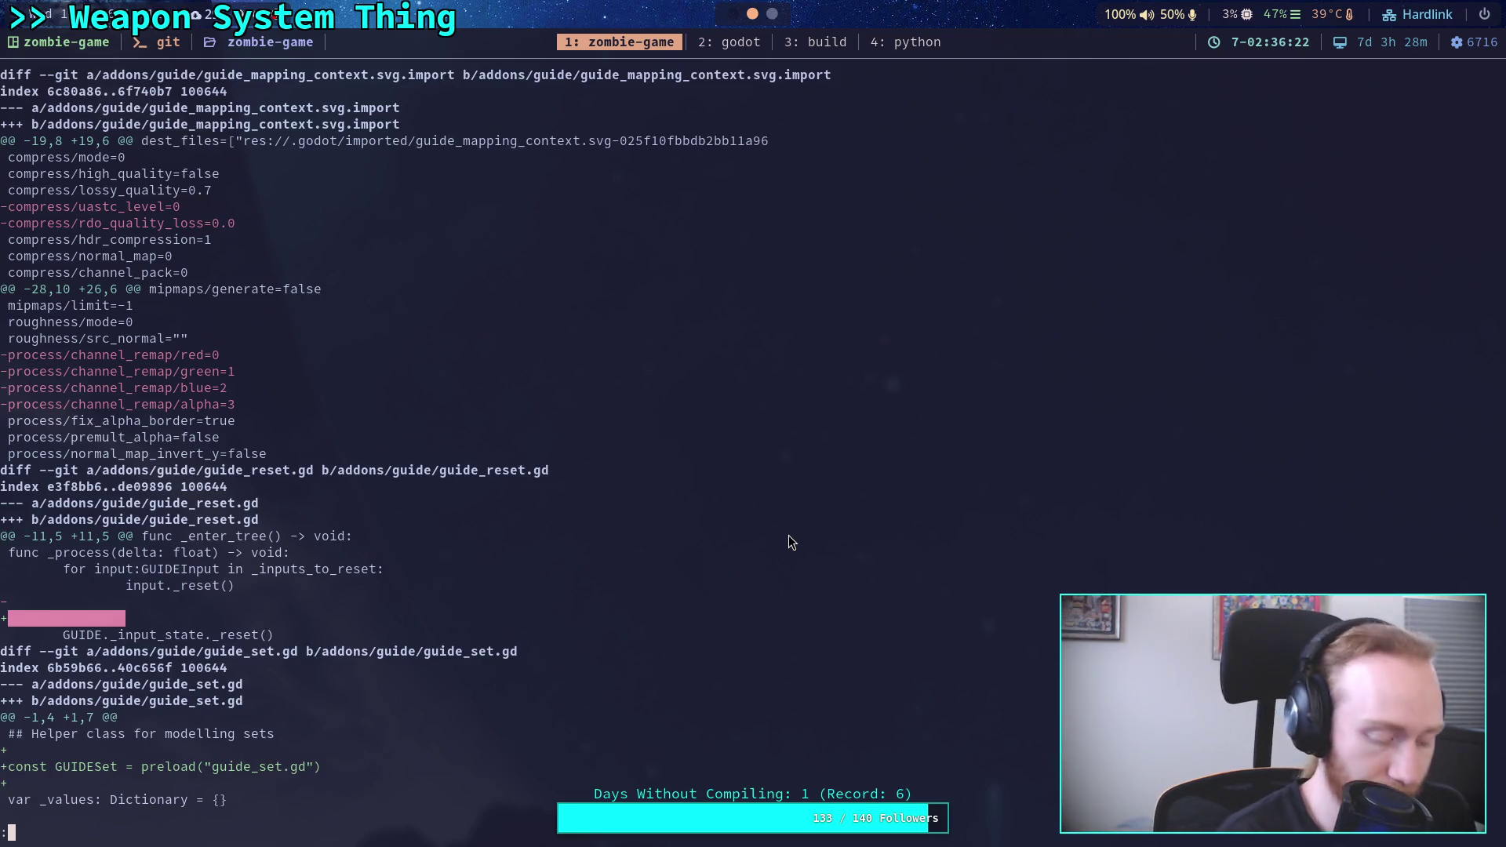
pyautogui.write('qgit add addons/')
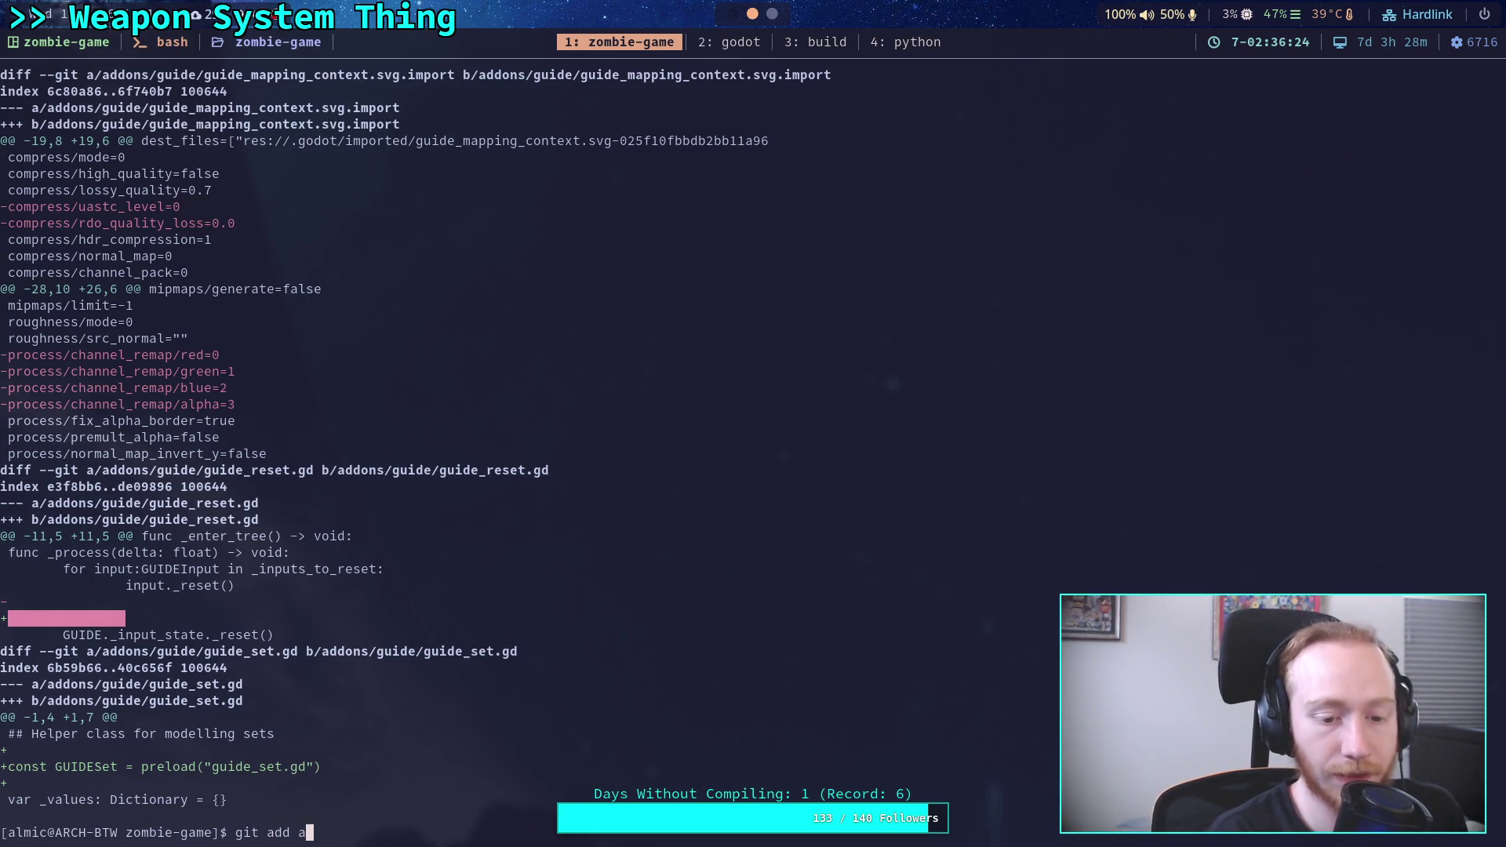
pyautogui.write('guide/guidema')
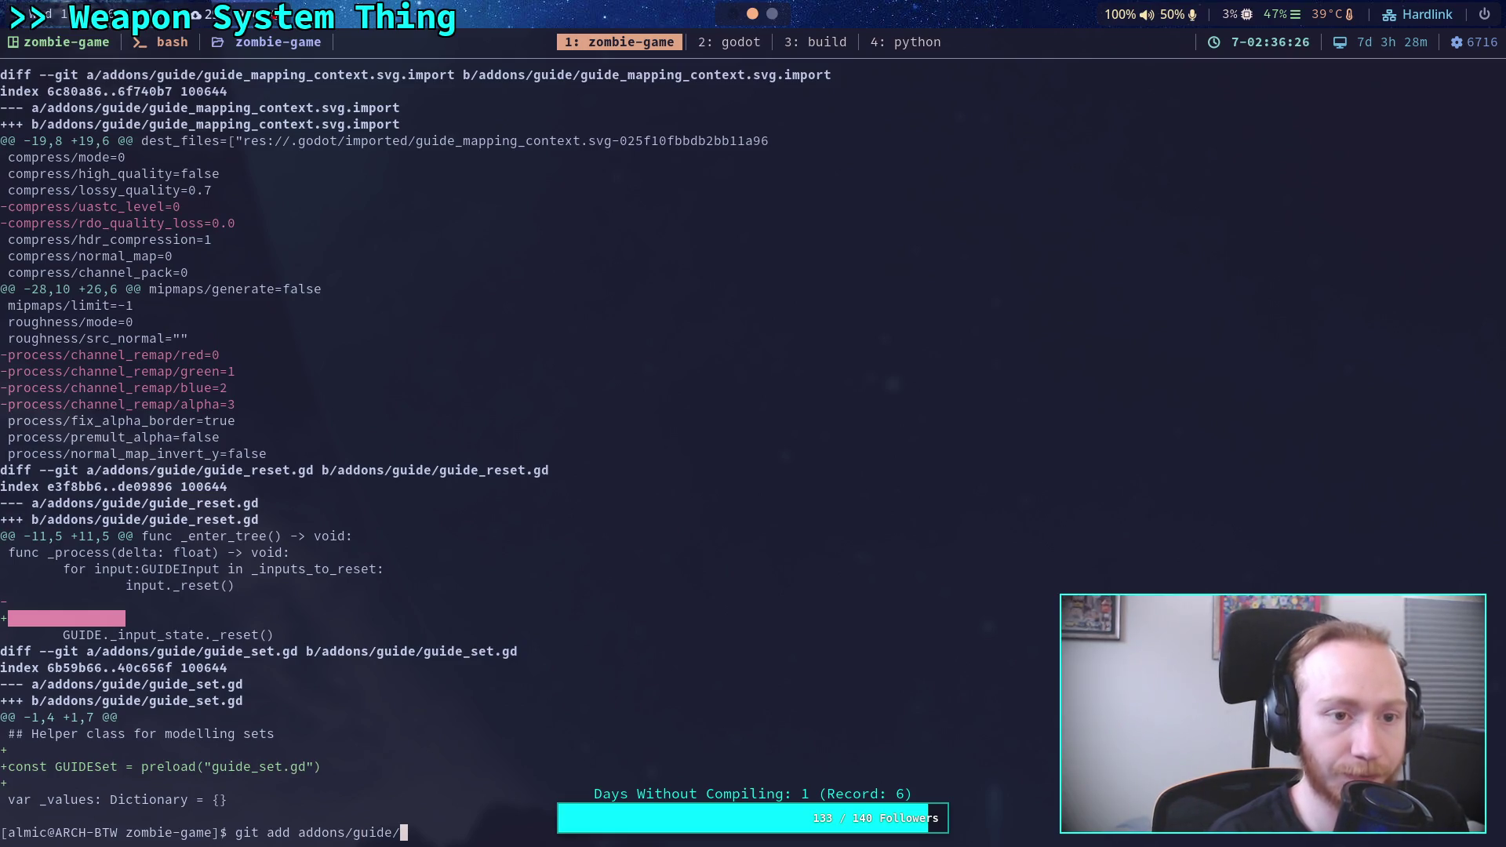
pyautogui.press('BackSpace')
pyautogui.press('BackSpace')
pyautogui.write('_mapping_context.')
pyautogui.press('Tab')
pyautogui.write('s')
pyautogui.press('Tab')
pyautogui.write('.')
pyautogui.press('Tab')
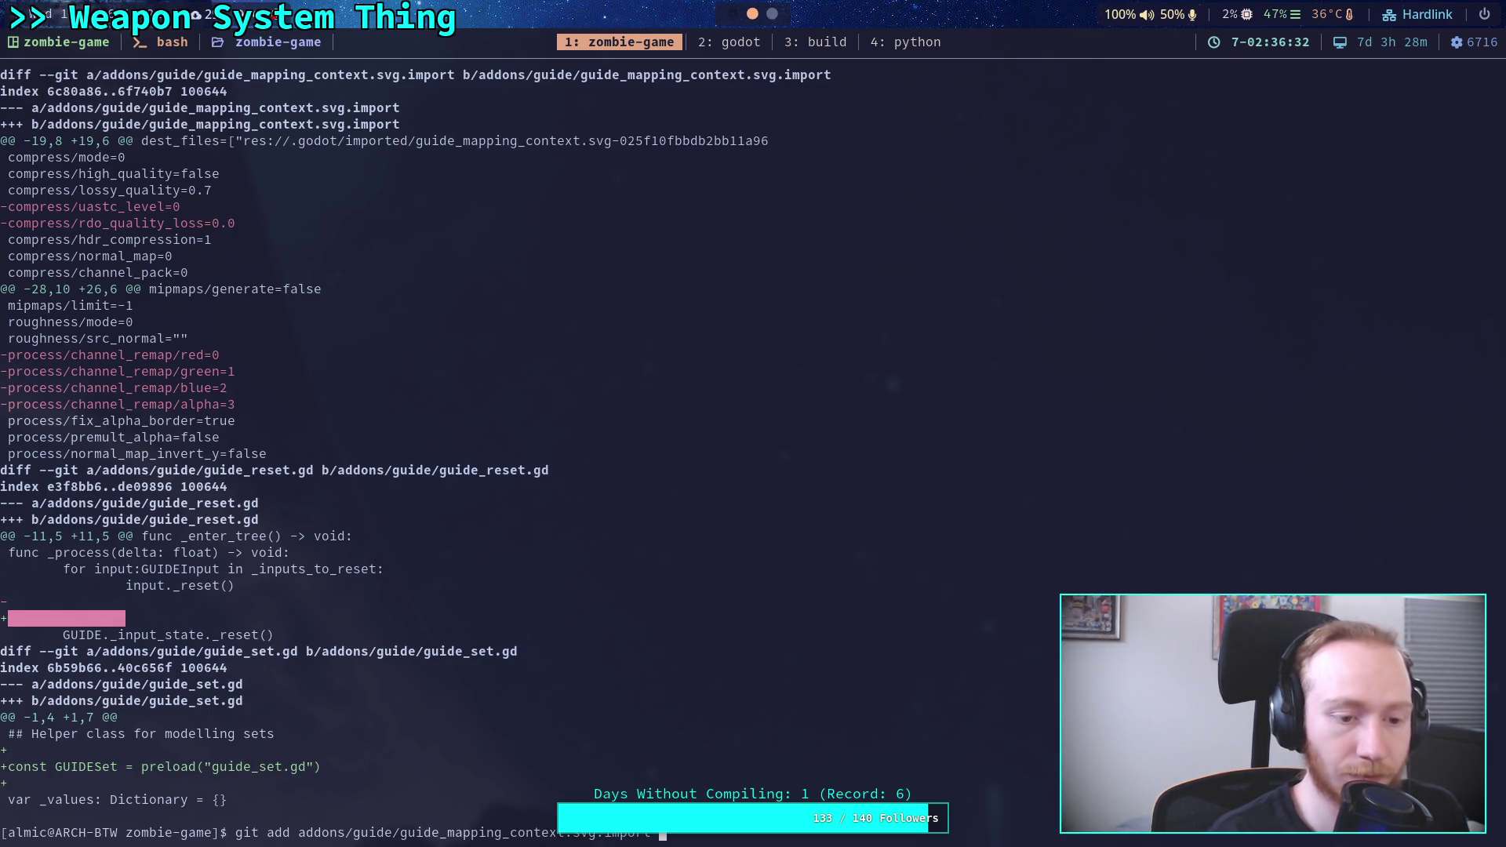
pyautogui.press('Return')
# Stage guide_reset.gd and rerun git diff, now showing the guide_set.gd changes
pyautogui.write('git add ad')
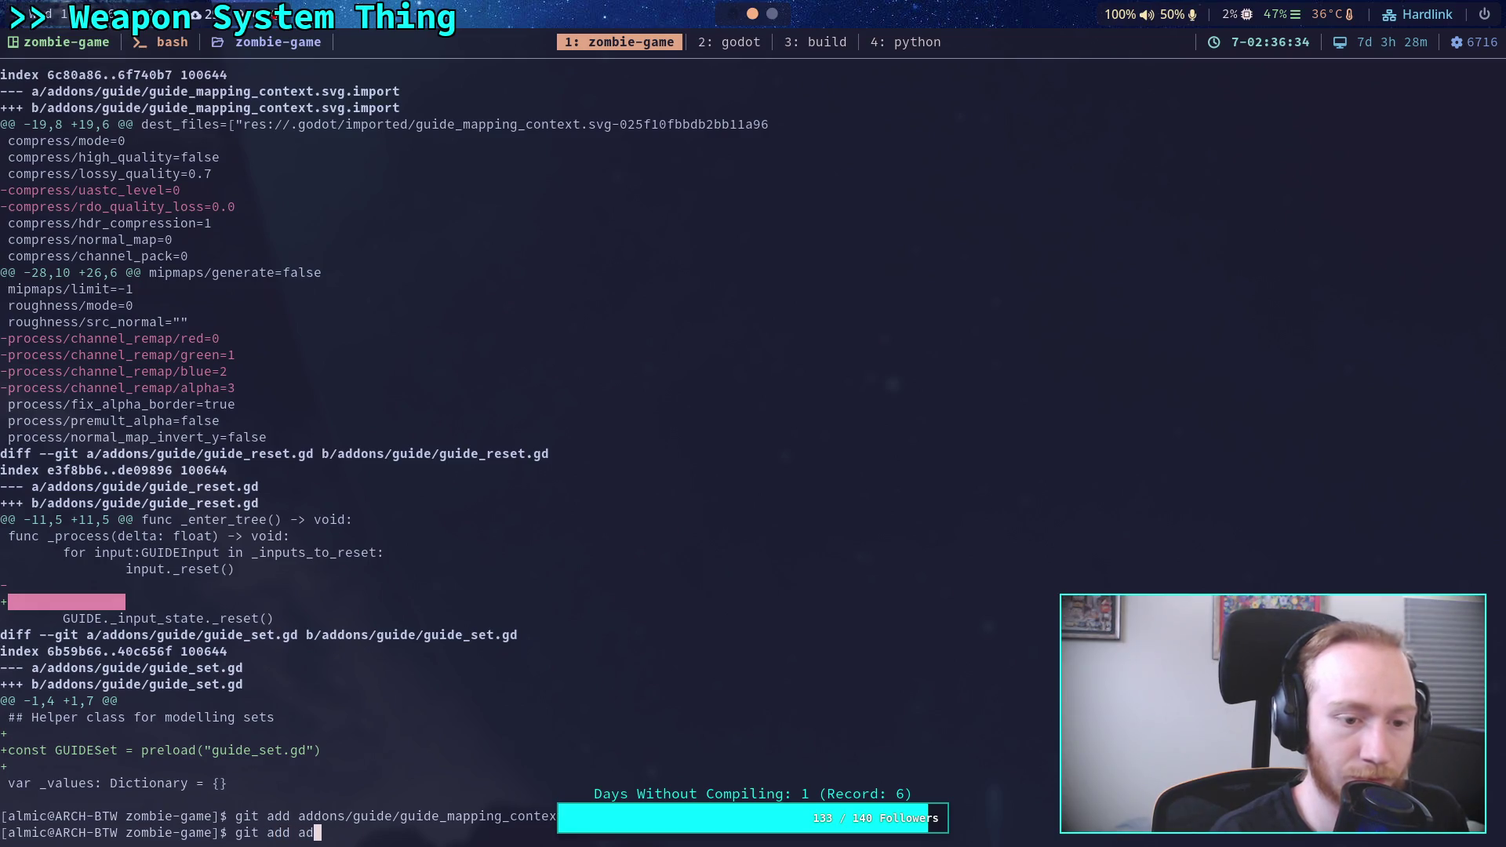
pyautogui.press('Tab')
pyautogui.write('gu')
pyautogui.press('Tab')
pyautogui.write('gu')
pyautogui.press('Tab')
pyautogui.write('_r')
pyautogui.press('Tab')
pyautogui.press('Return')
pyautogui.write('git diff')
pyautogui.press('Return')
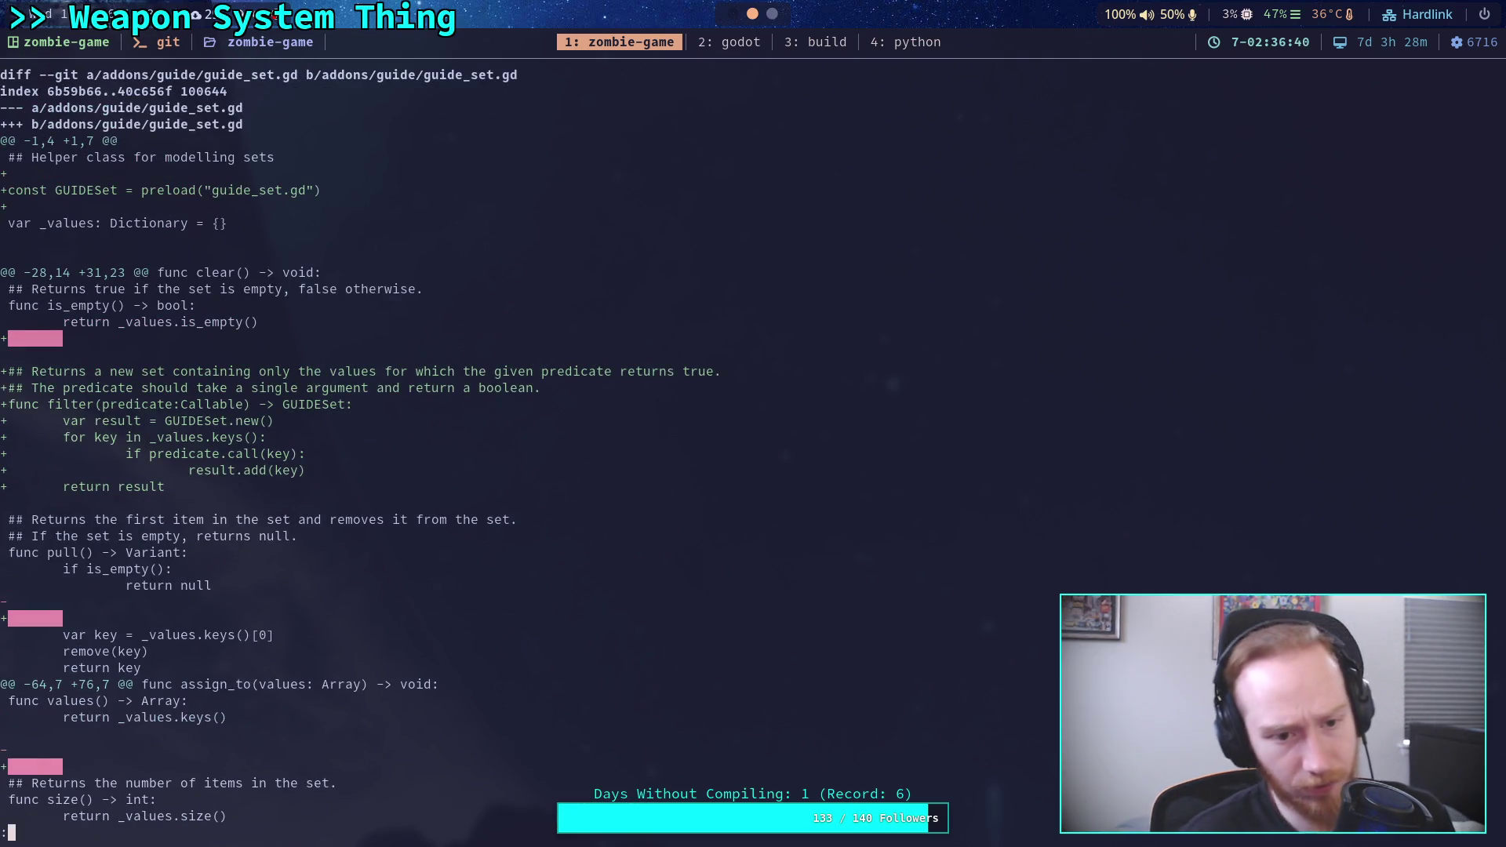
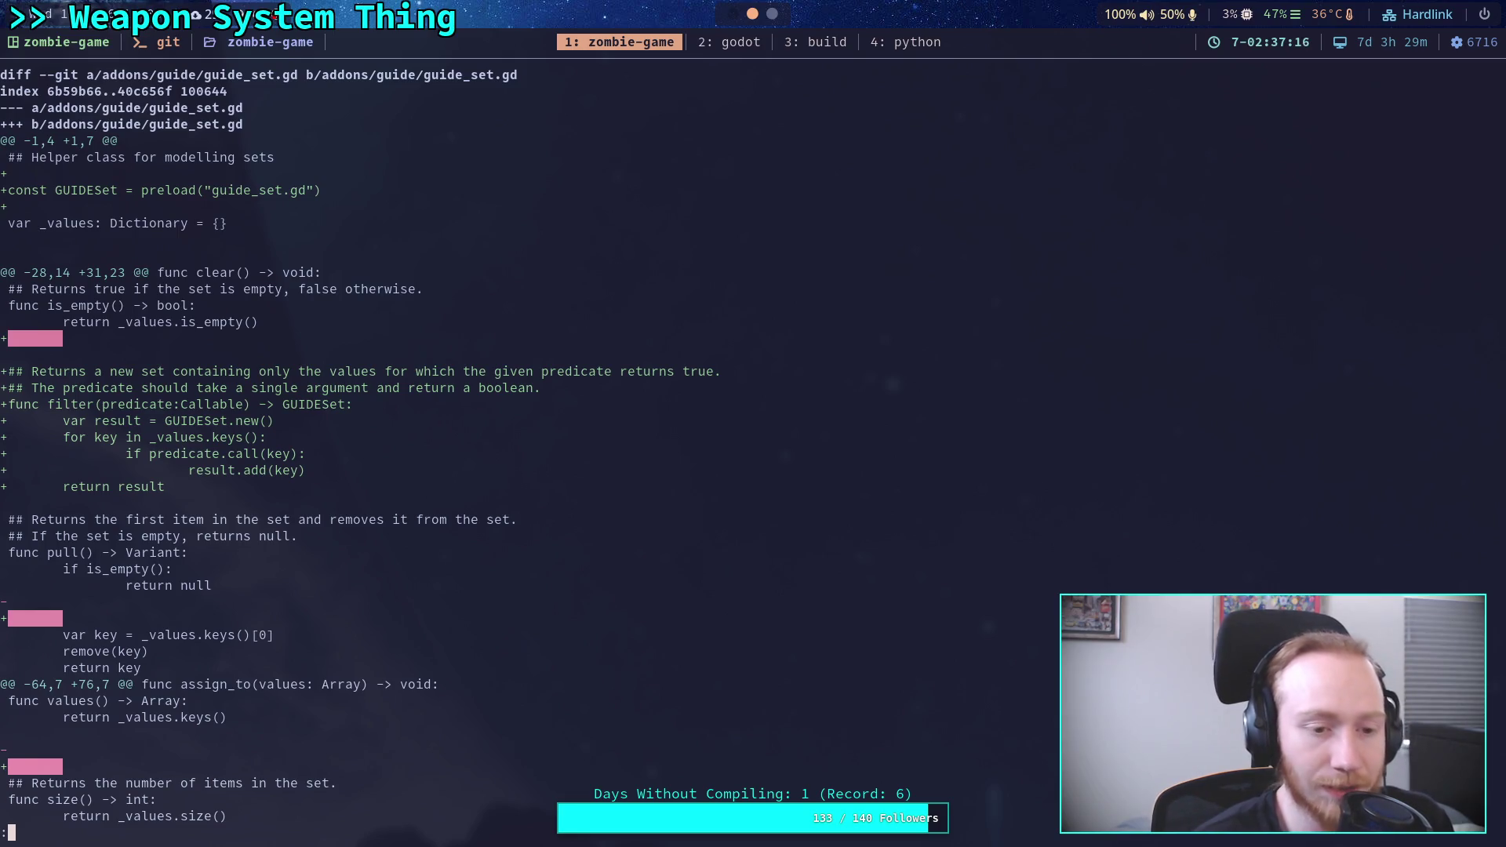
# Review the guide_set.gd diff showing its new filter() function
pyautogui.scroll(-6, 655, 439)
pyautogui.scroll(5, 655, 439)
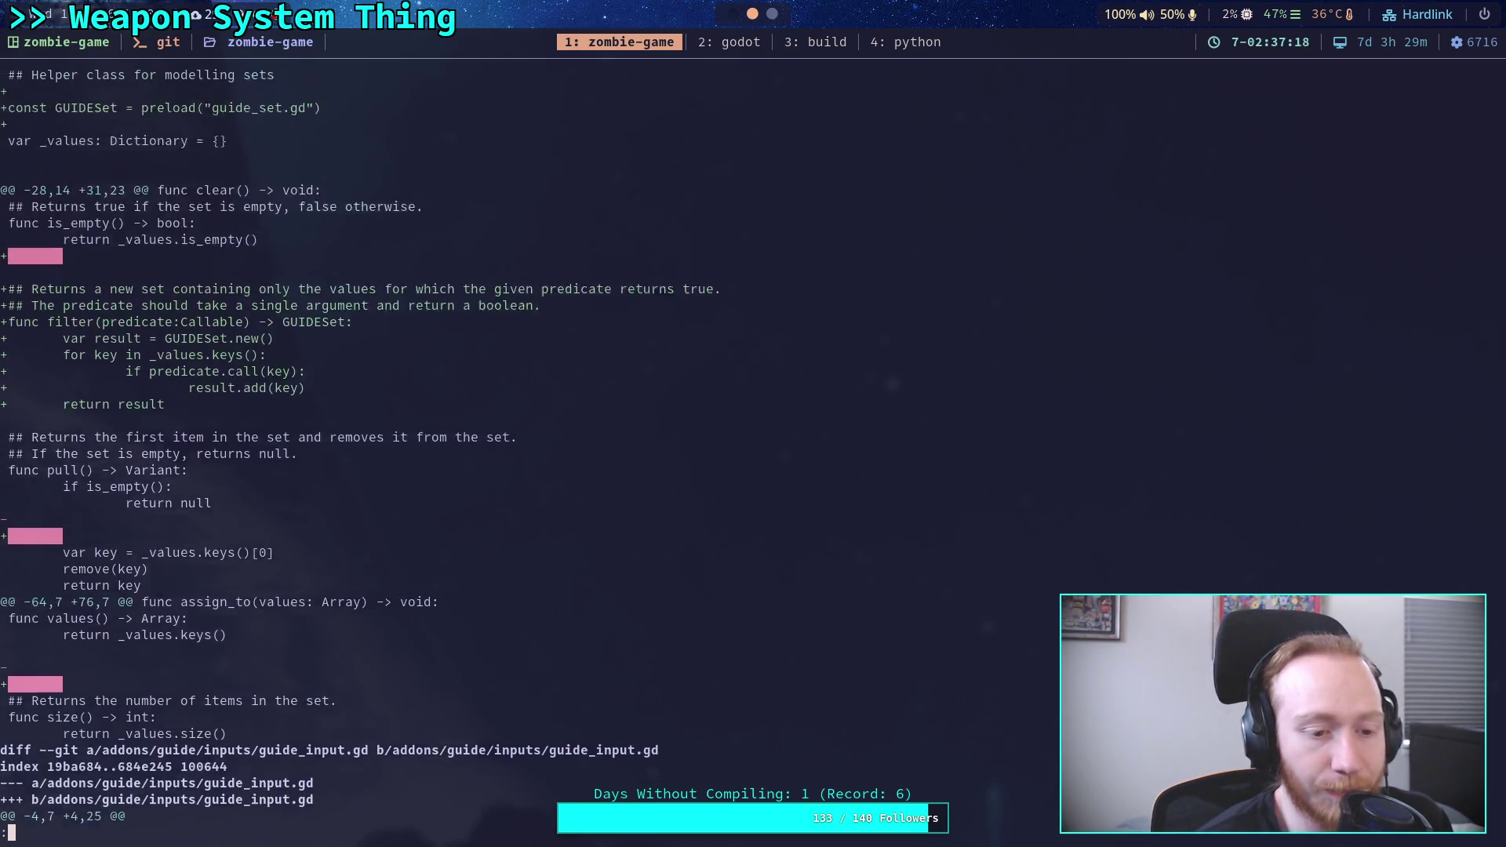
pyautogui.scroll(1, 754, 440)
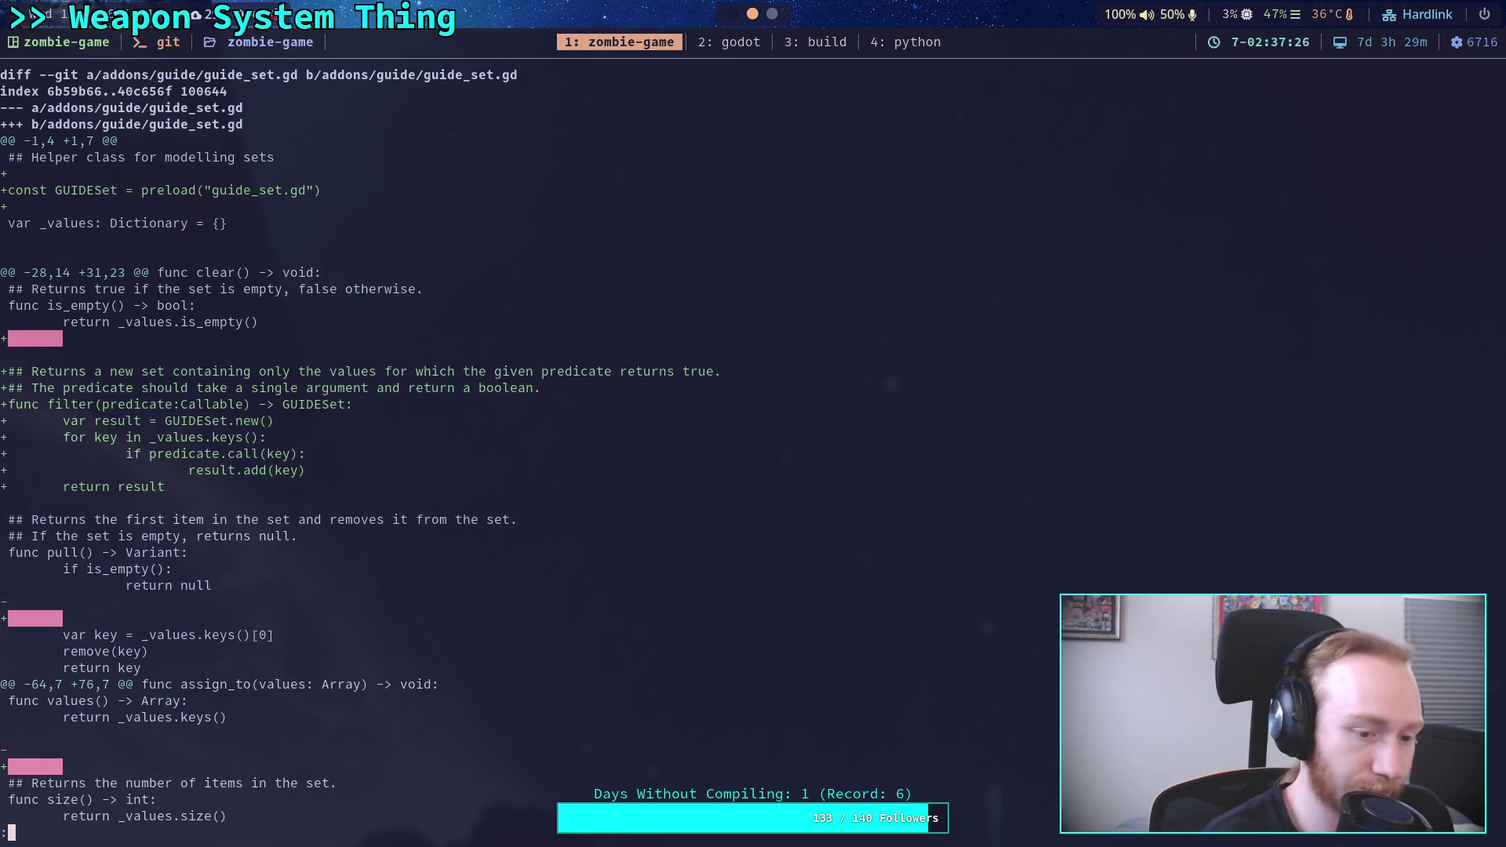
# Stage addons/guide/guide_set.gd with git add, then show the remaining unstaged diff
pyautogui.write('qgit add ad')
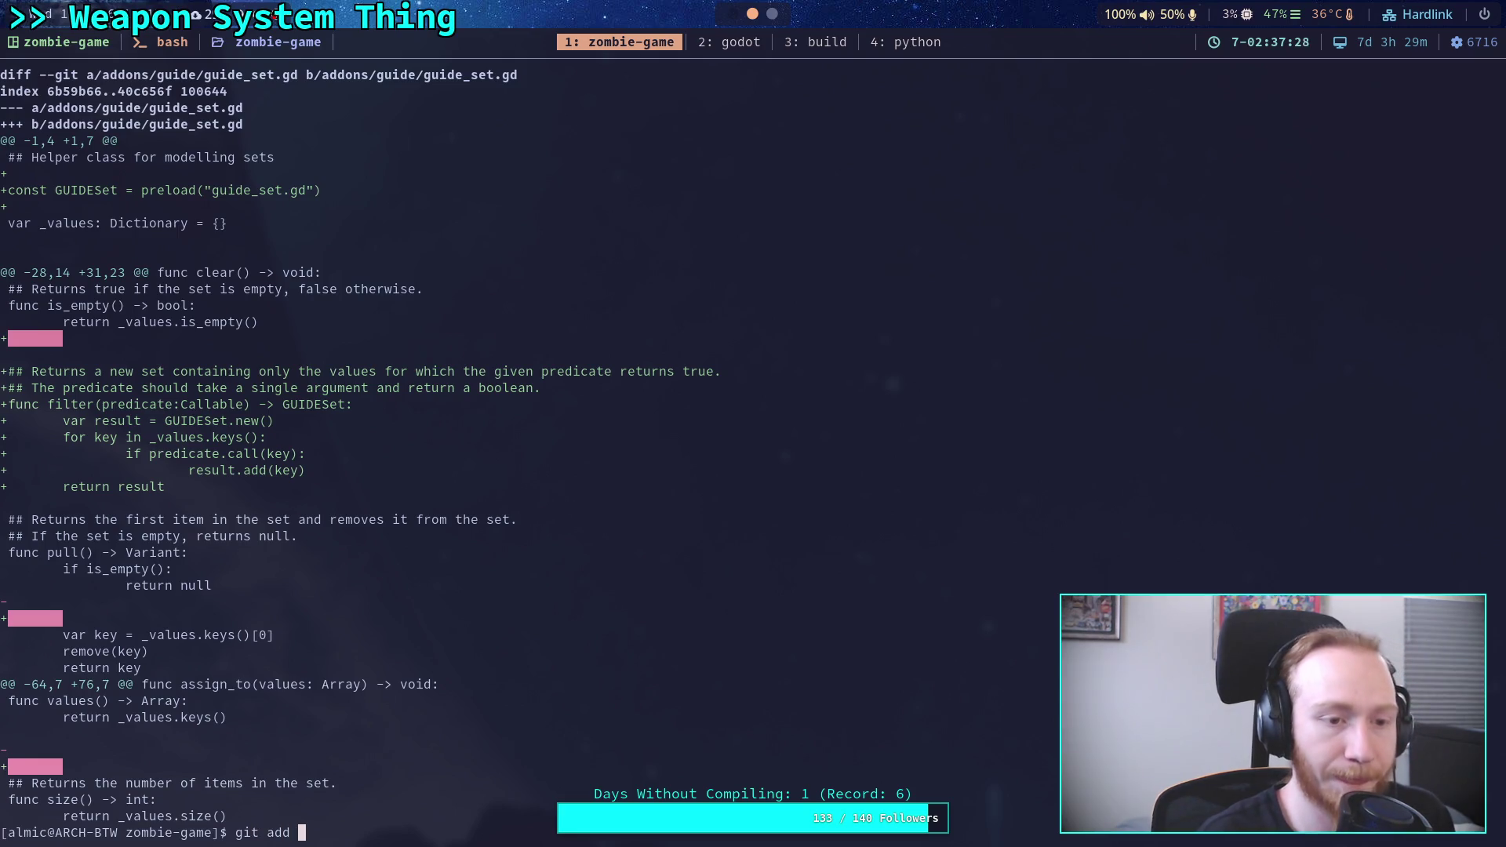
pyautogui.press('Tab')
pyautogui.write('gu')
pyautogui.press('Tab')
pyautogui.write('gu')
pyautogui.press('Tab')
pyautogui.write('s')
pyautogui.press('Tab')
pyautogui.press('Return')
pyautogui.write('git diff')
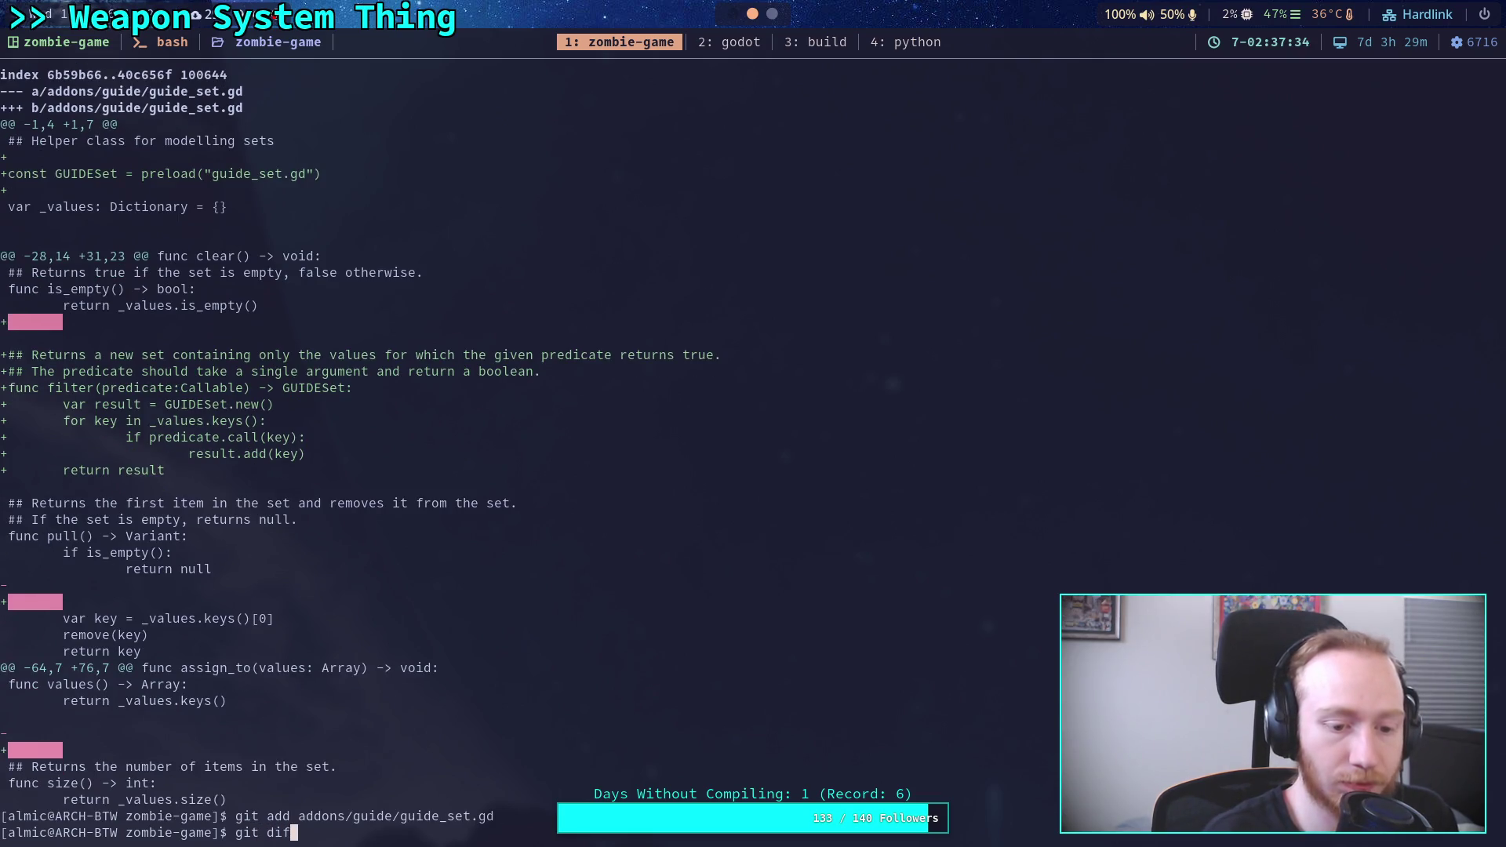
pyautogui.press('Return')
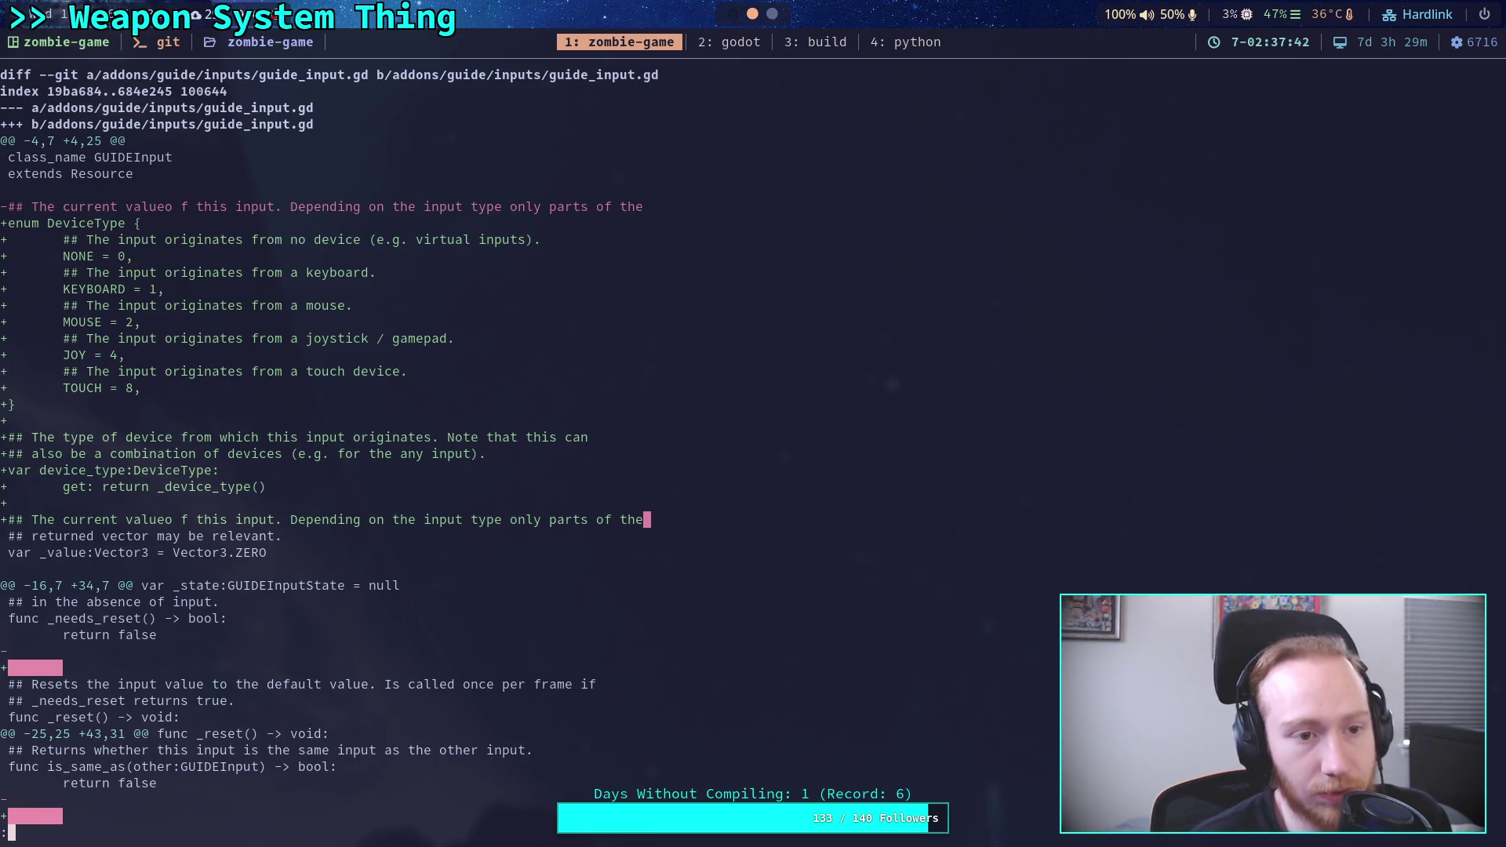
# Read through guide_input.gd's DeviceType enum, device_type property and _device_type() changes, then leave the pager
pyautogui.press('j')
pyautogui.press('j')
pyautogui.press('j')
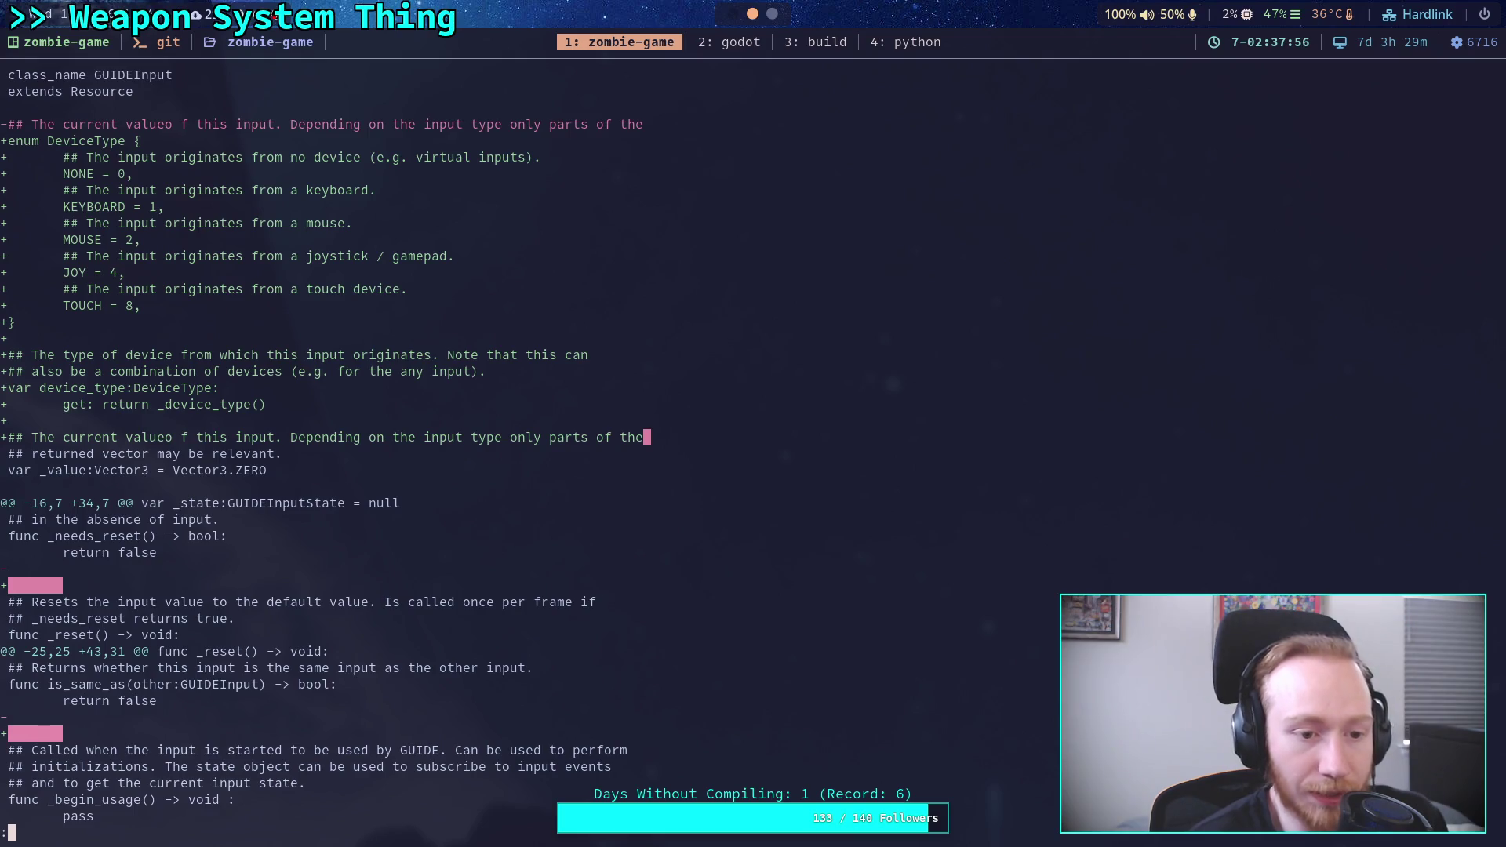
pyautogui.scroll(-5, 326, 445)
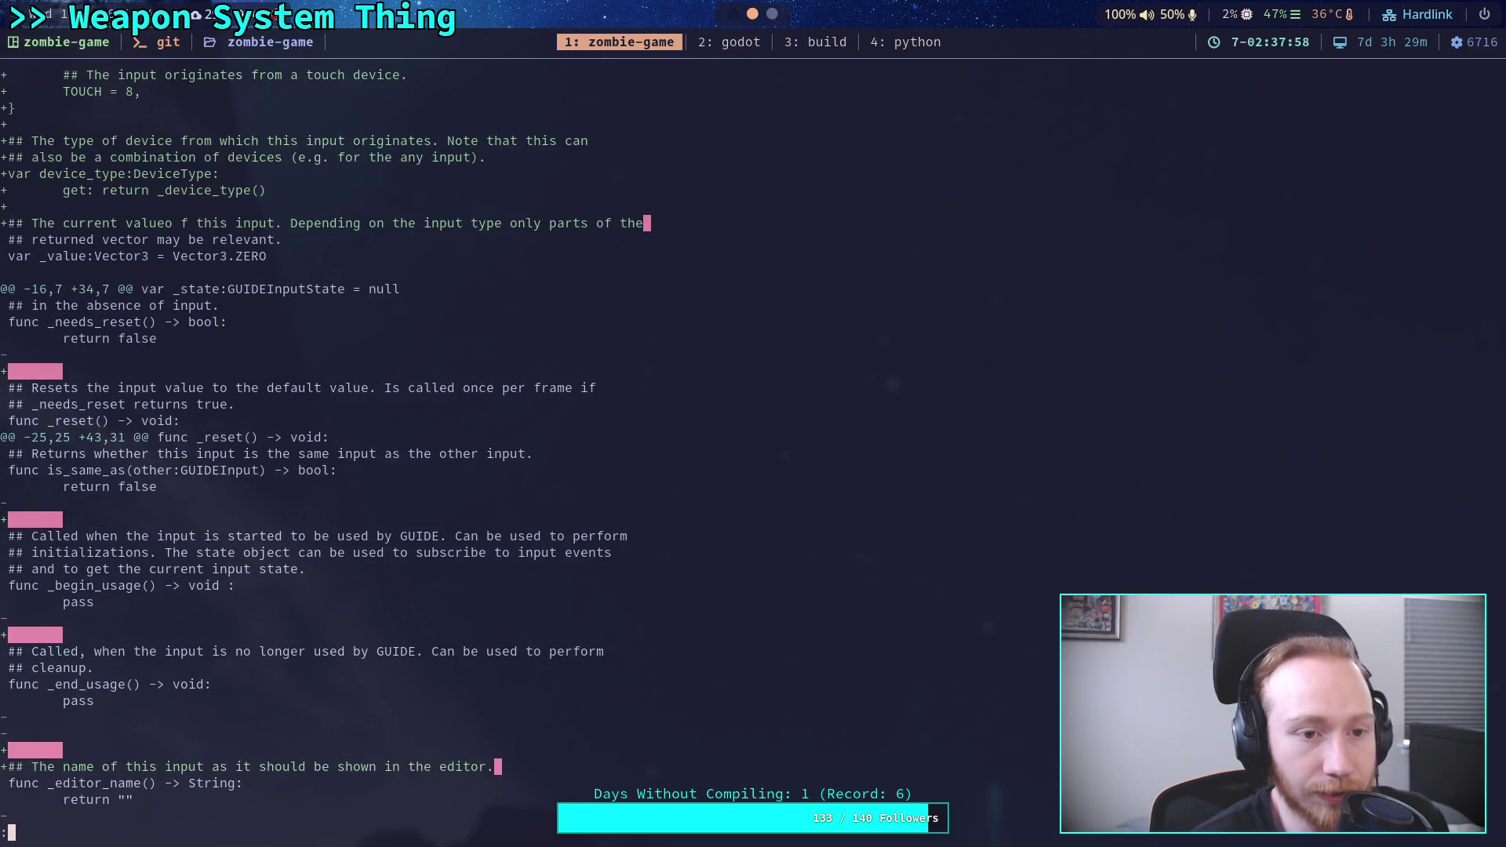
pyautogui.scroll(-2, 326, 446)
pyautogui.scroll(5, 325, 445)
pyautogui.scroll(-14, 325, 445)
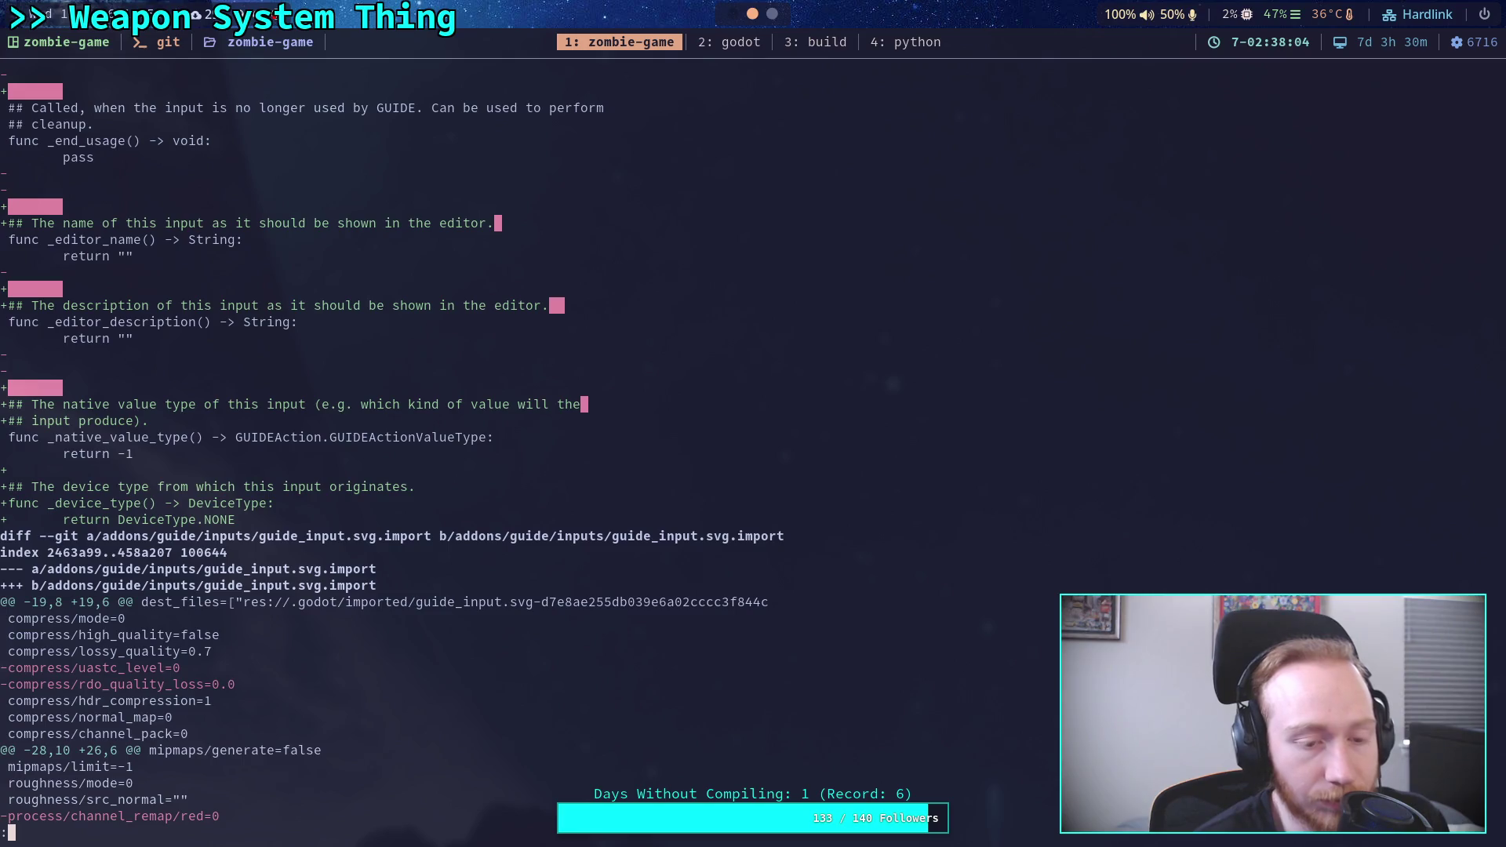
pyautogui.scroll(10, 326, 445)
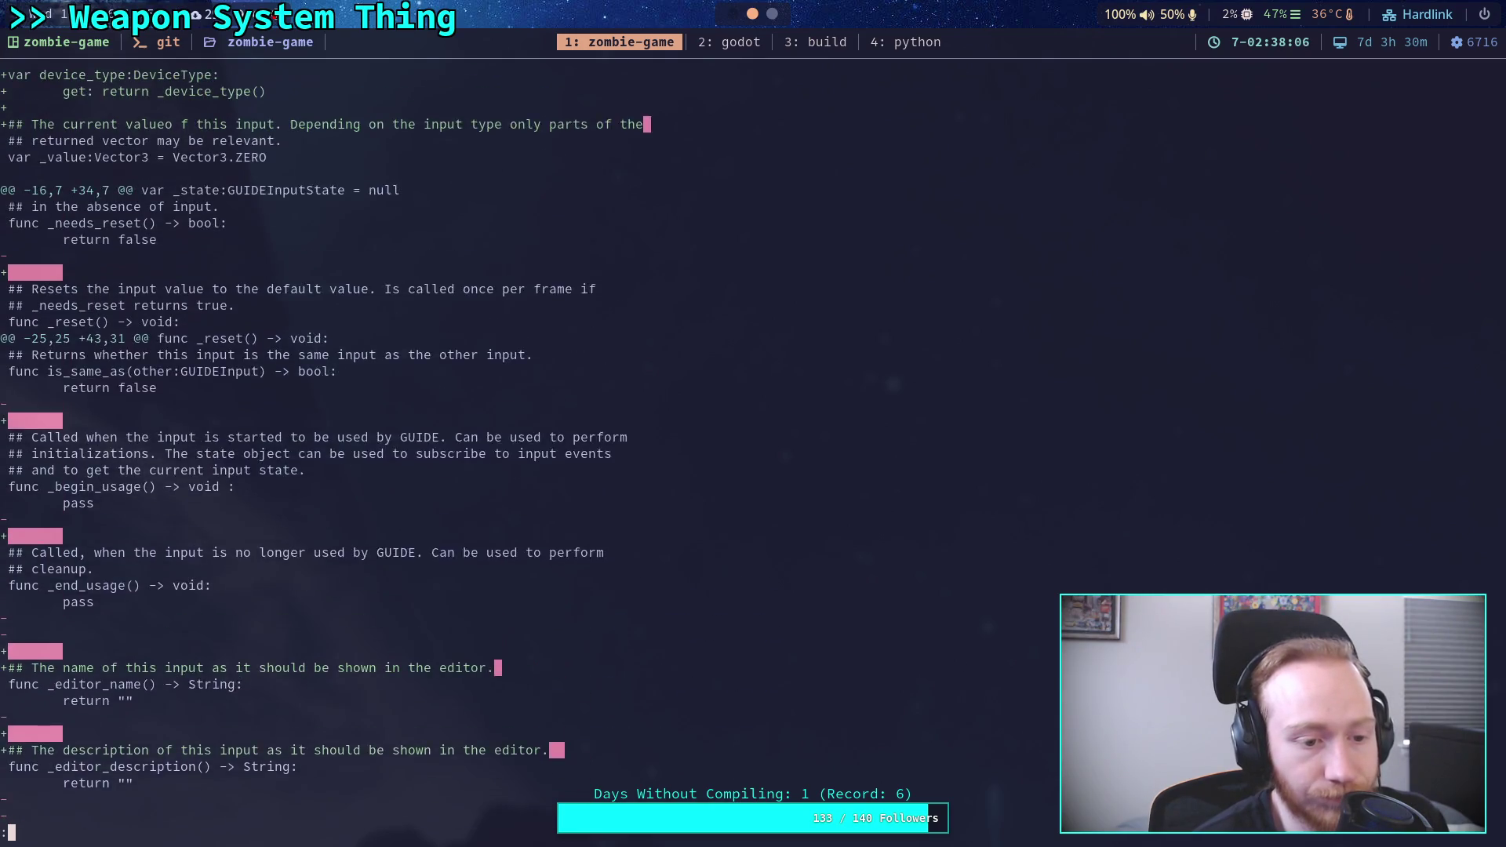
pyautogui.scroll(4, 326, 446)
pyautogui.scroll(-7, 325, 446)
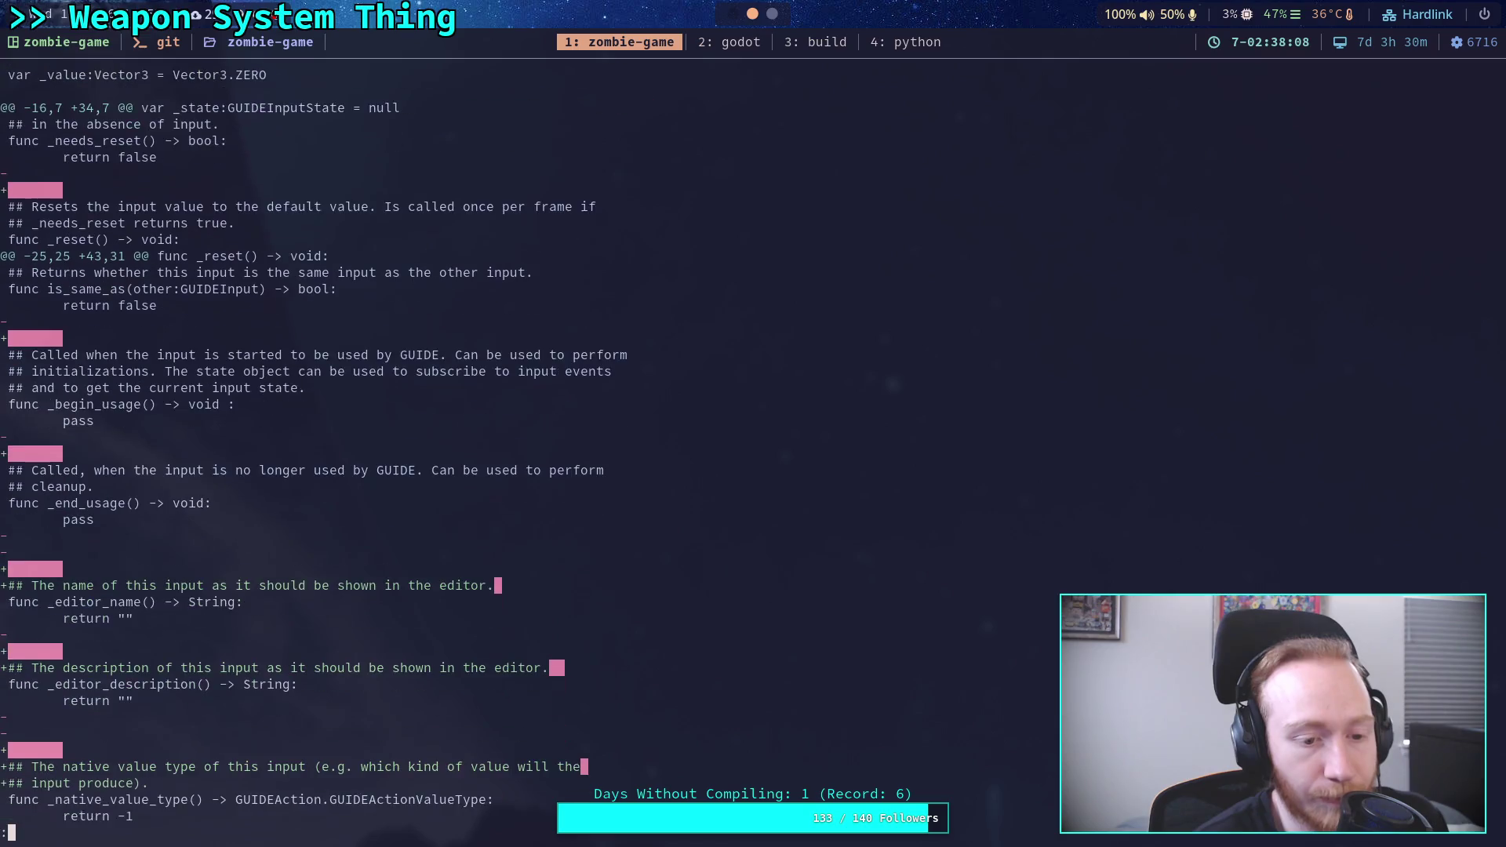
pyautogui.scroll(-2, 326, 446)
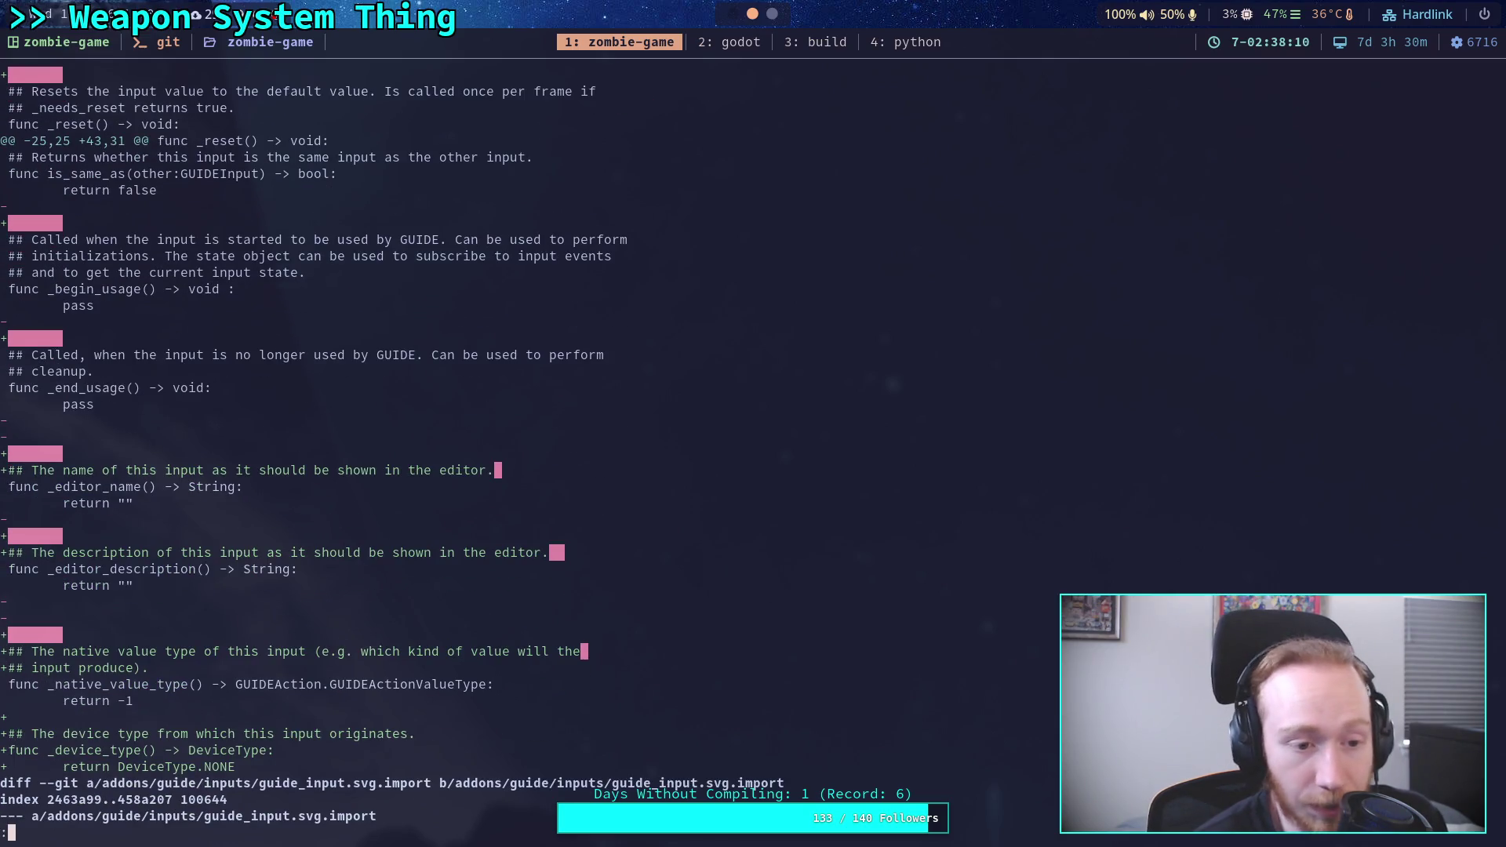
pyautogui.scroll(12, 325, 446)
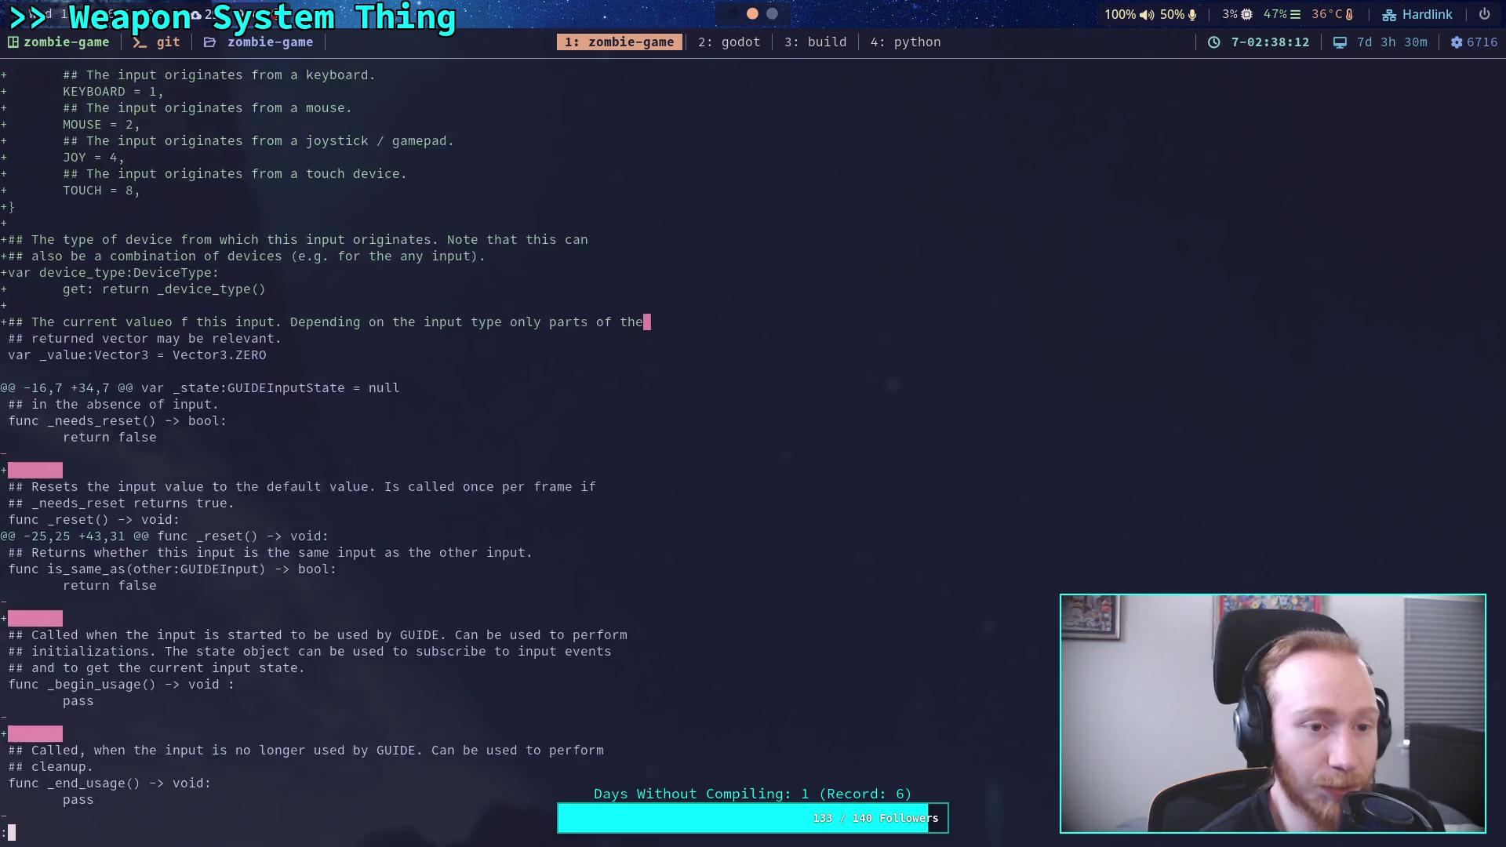
pyautogui.press('q')
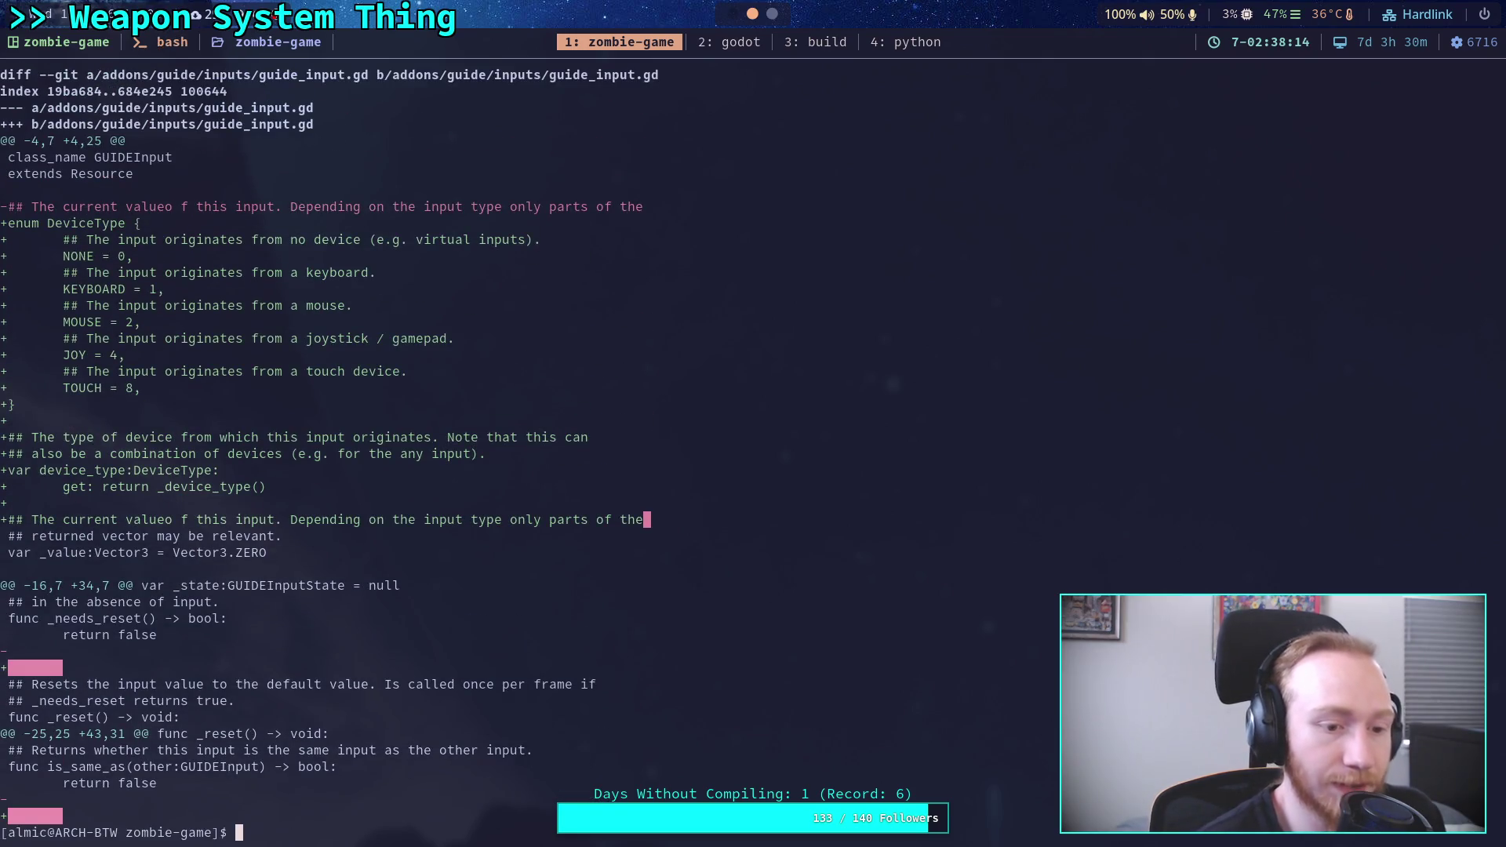
pyautogui.write('git ')
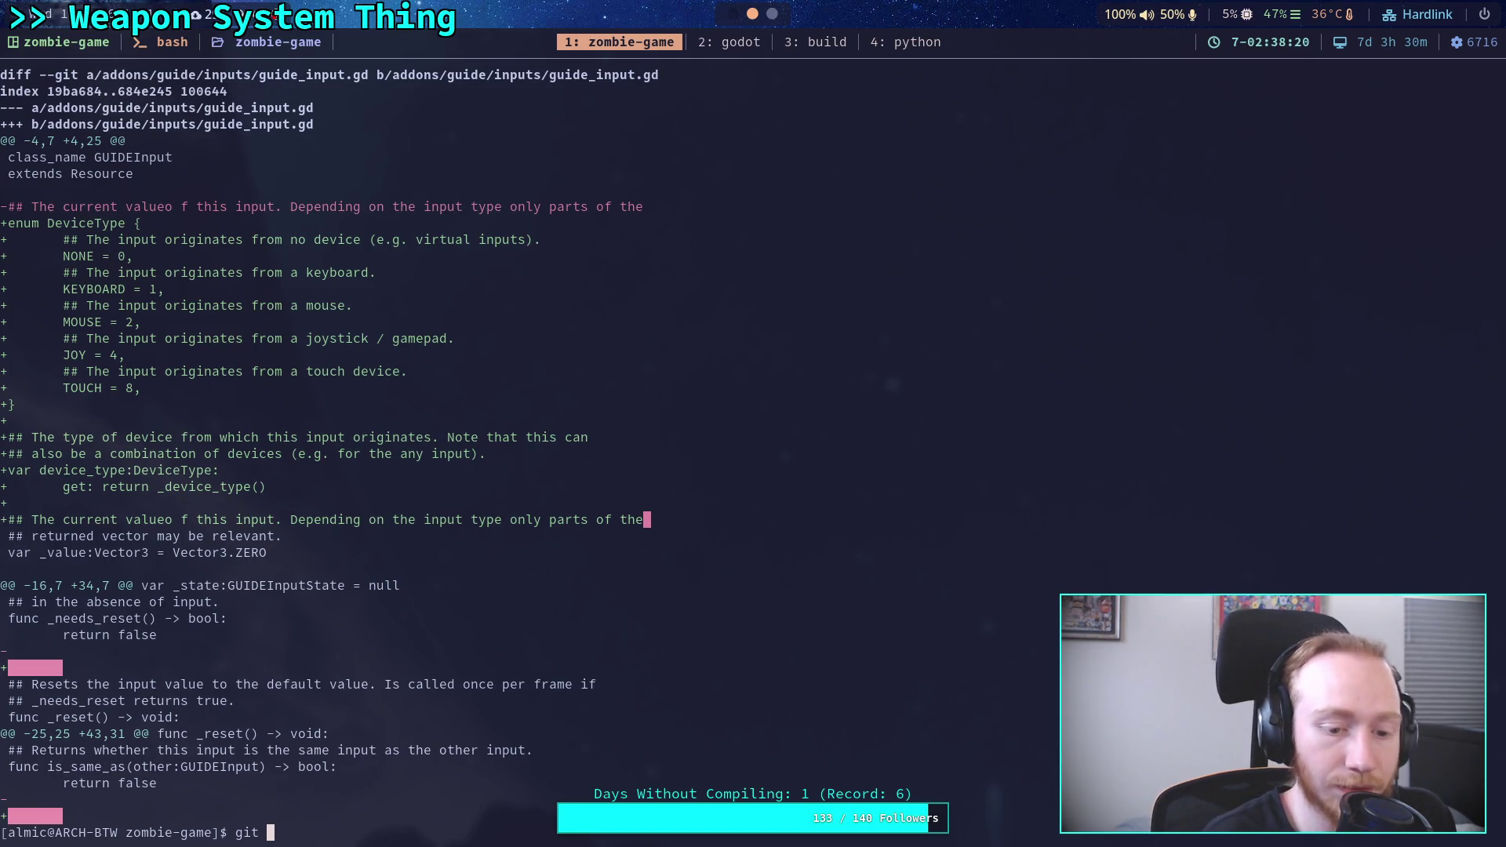
pyautogui.write('add addons/')
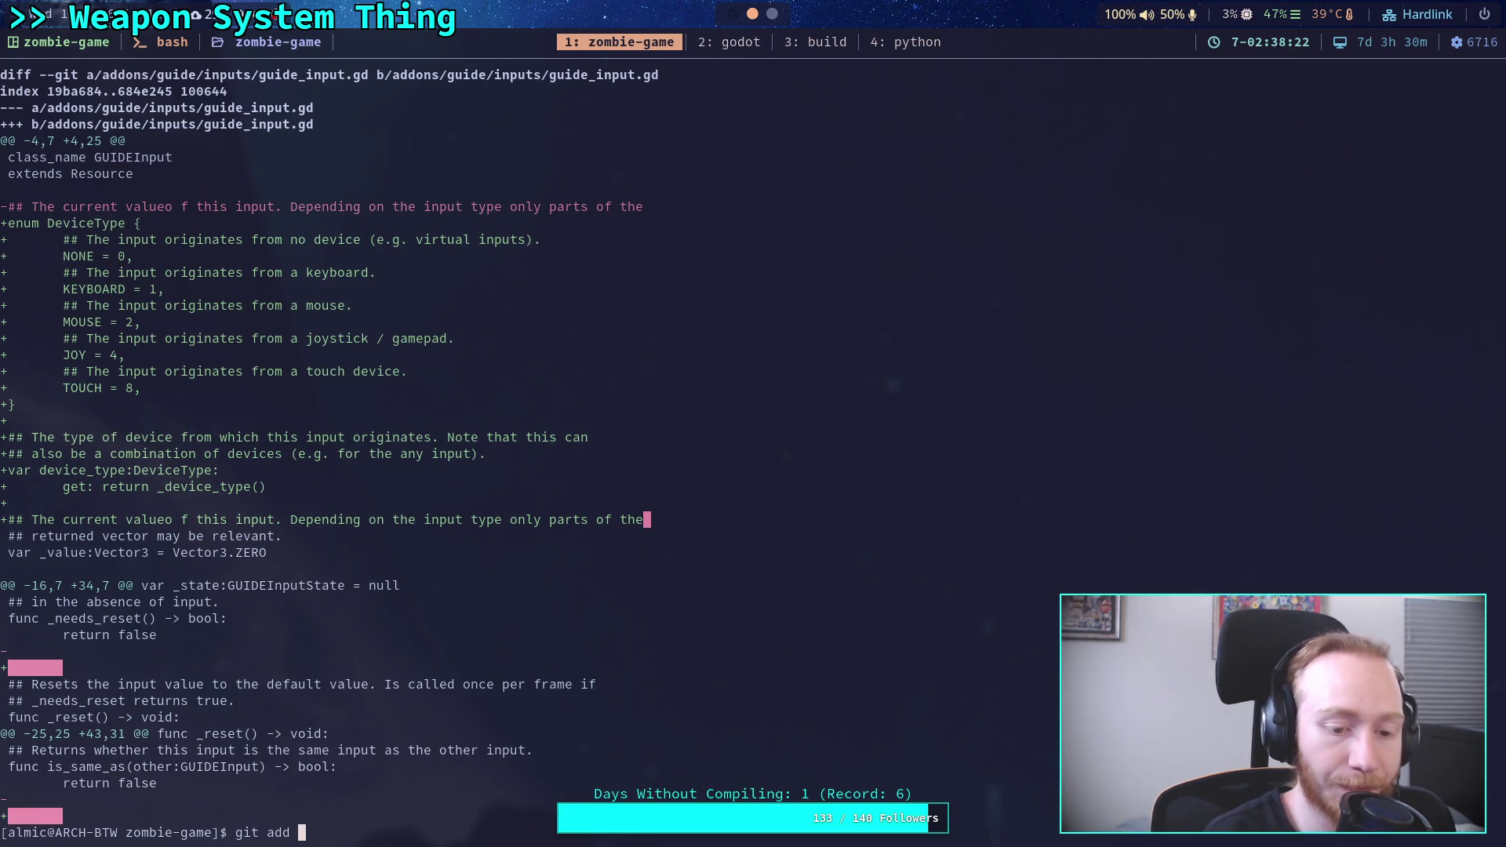
pyautogui.write('gi')
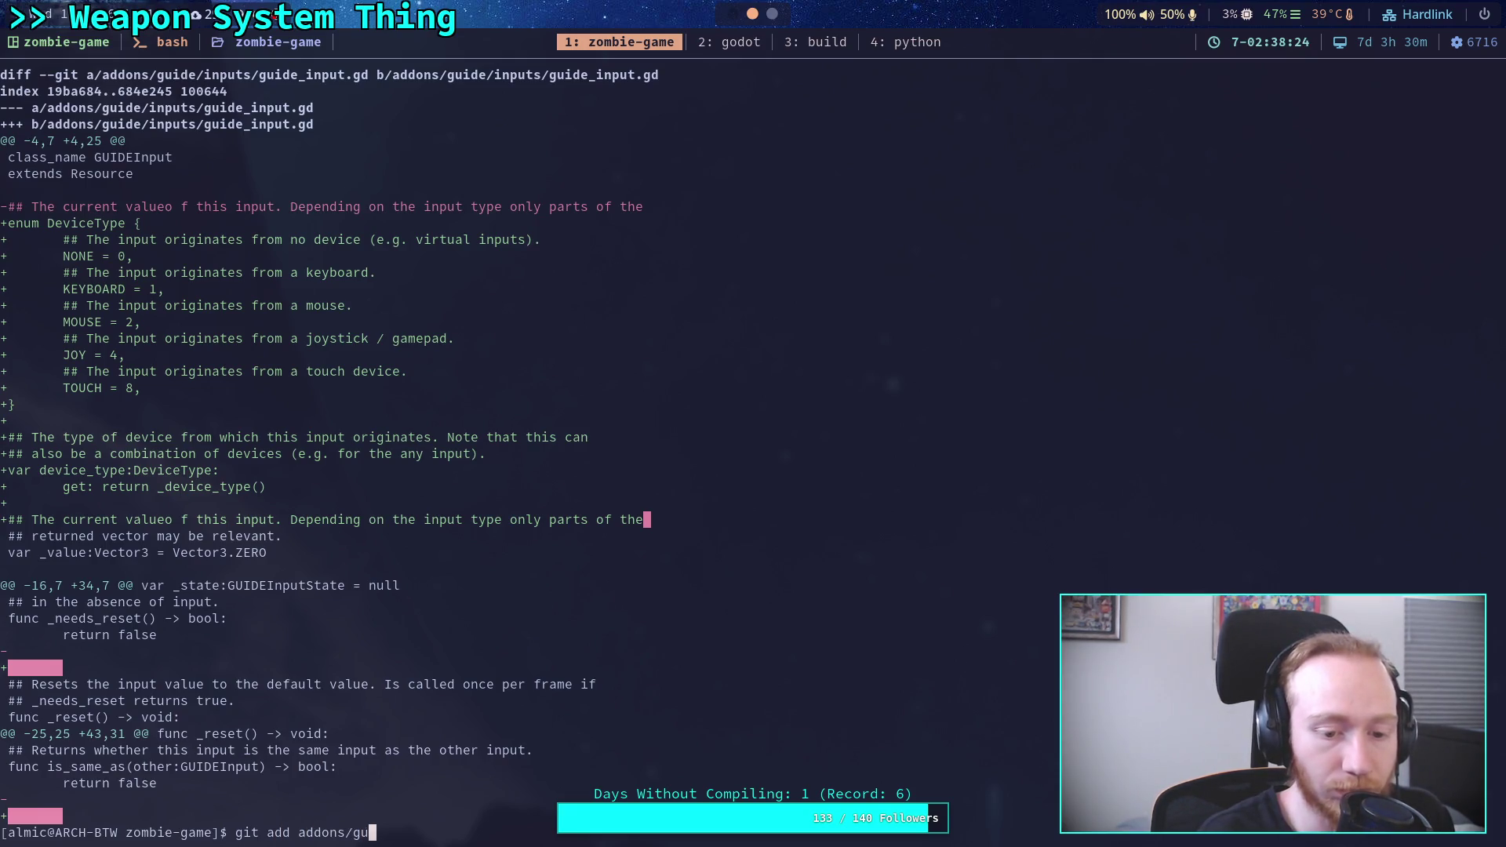
# Stage addons/guide/inputs/guide_input.gd and show the remaining unstaged diff
pyautogui.press('Tab')
pyautogui.write('in')
pyautogui.press('Tab')
pyautogui.write('gi')
pyautogui.press('Tab')
pyautogui.write('.gd')
pyautogui.press('Return')
pyautogui.write('git diff')
pyautogui.press('Return')
# Stage addons/guide/inputs/guide_input.svg.import with git add
pyautogui.write('qgit add ad')
pyautogui.press('Tab')
pyautogui.write('gu')
pyautogui.press('Tab')
pyautogui.write('in')
pyautogui.press('Tab')
pyautogui.write('gi')
pyautogui.press('Tab')
pyautogui.write('.')
pyautogui.press('Tab')
pyautogui.write('.i')
pyautogui.press('Tab')
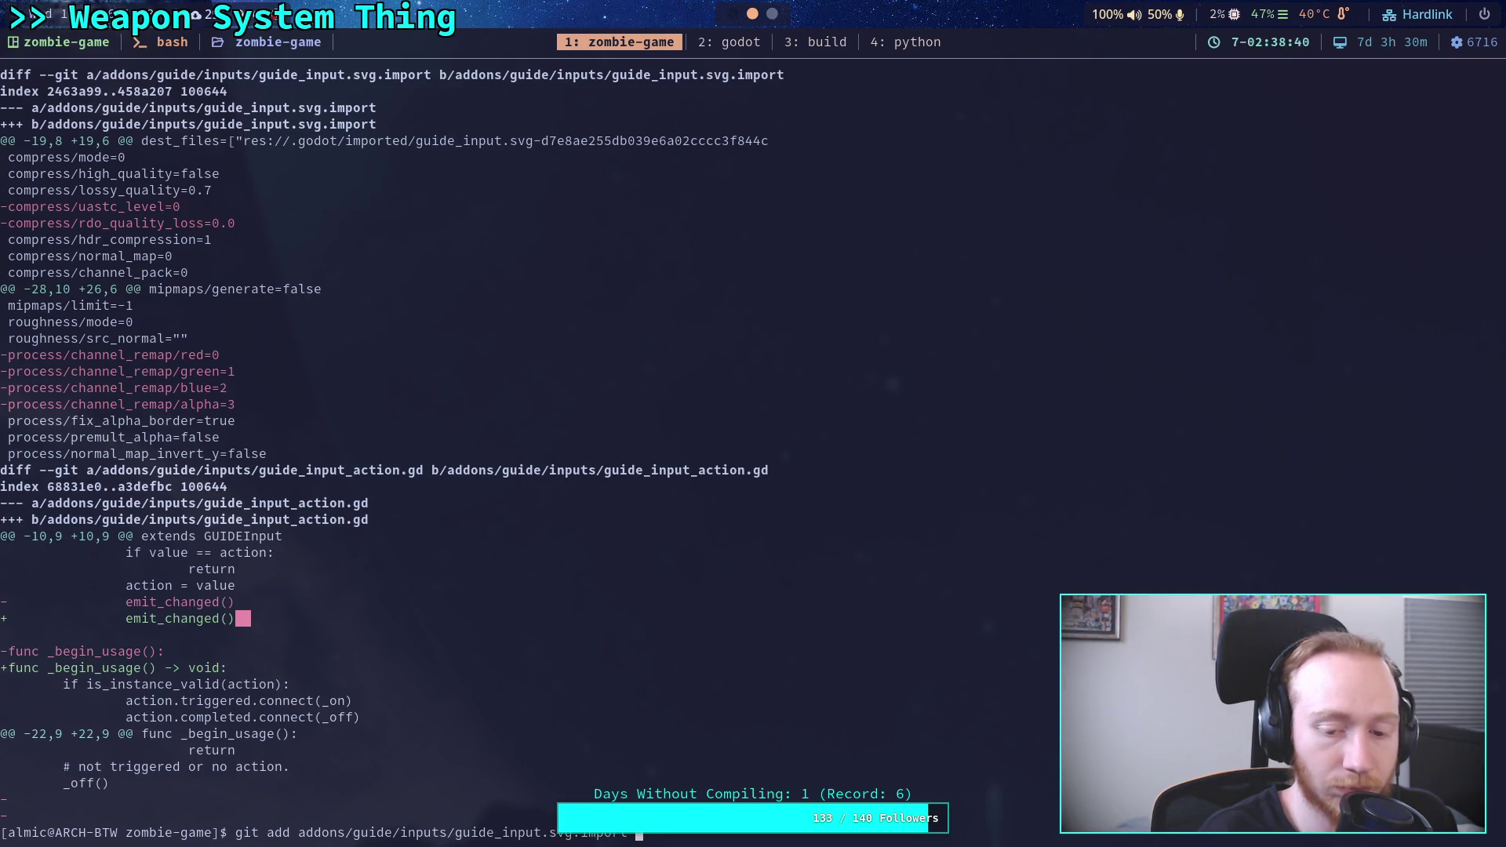
pyautogui.press('Return')
# Review the guide_input_action.gd diff that adds return-type annotations
pyautogui.write('git diff')
pyautogui.press('Return')
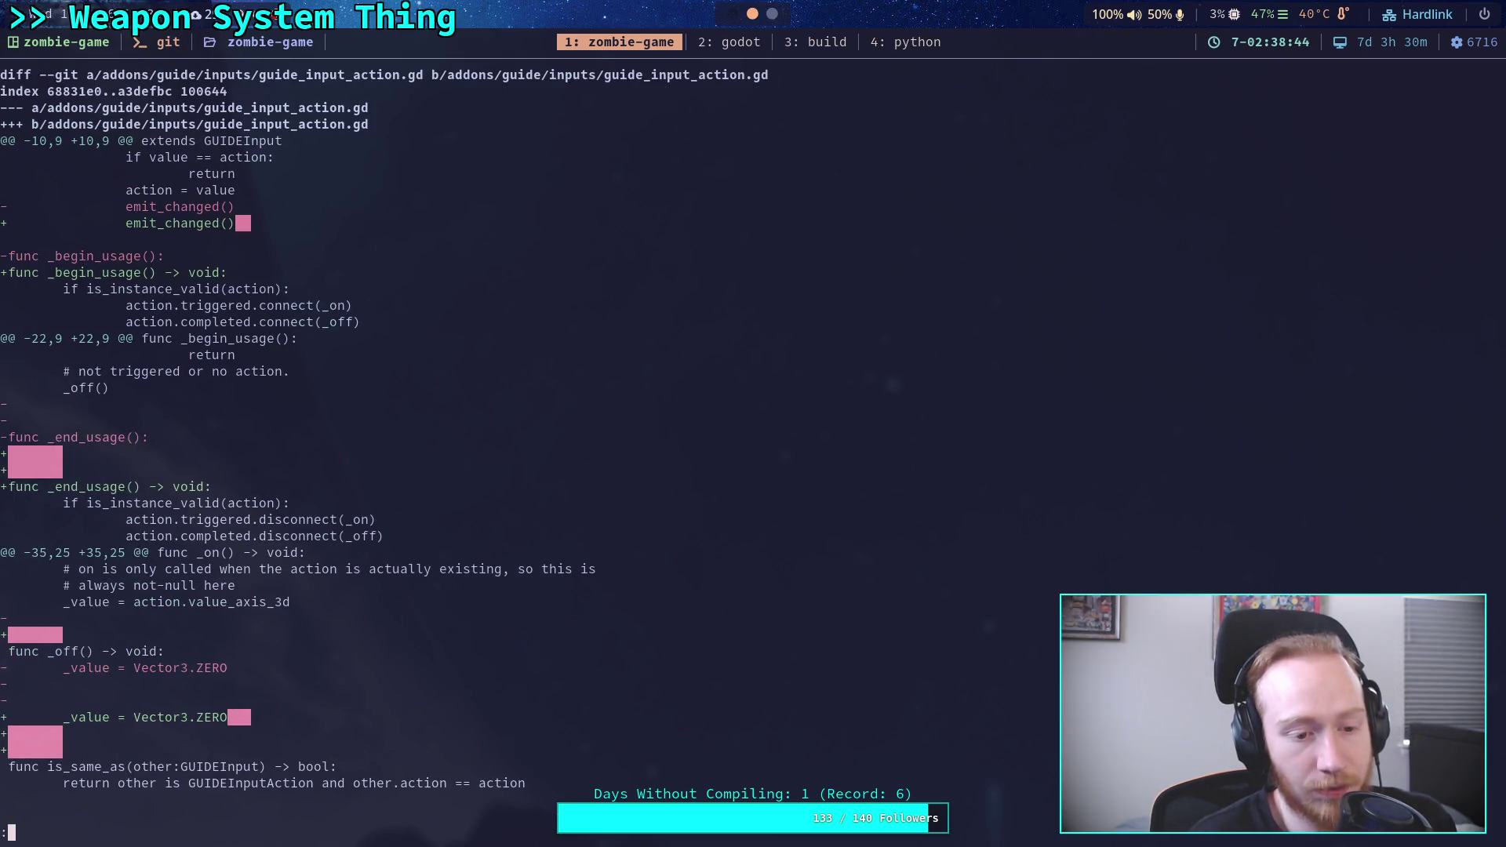
pyautogui.scroll(-12, 385, 446)
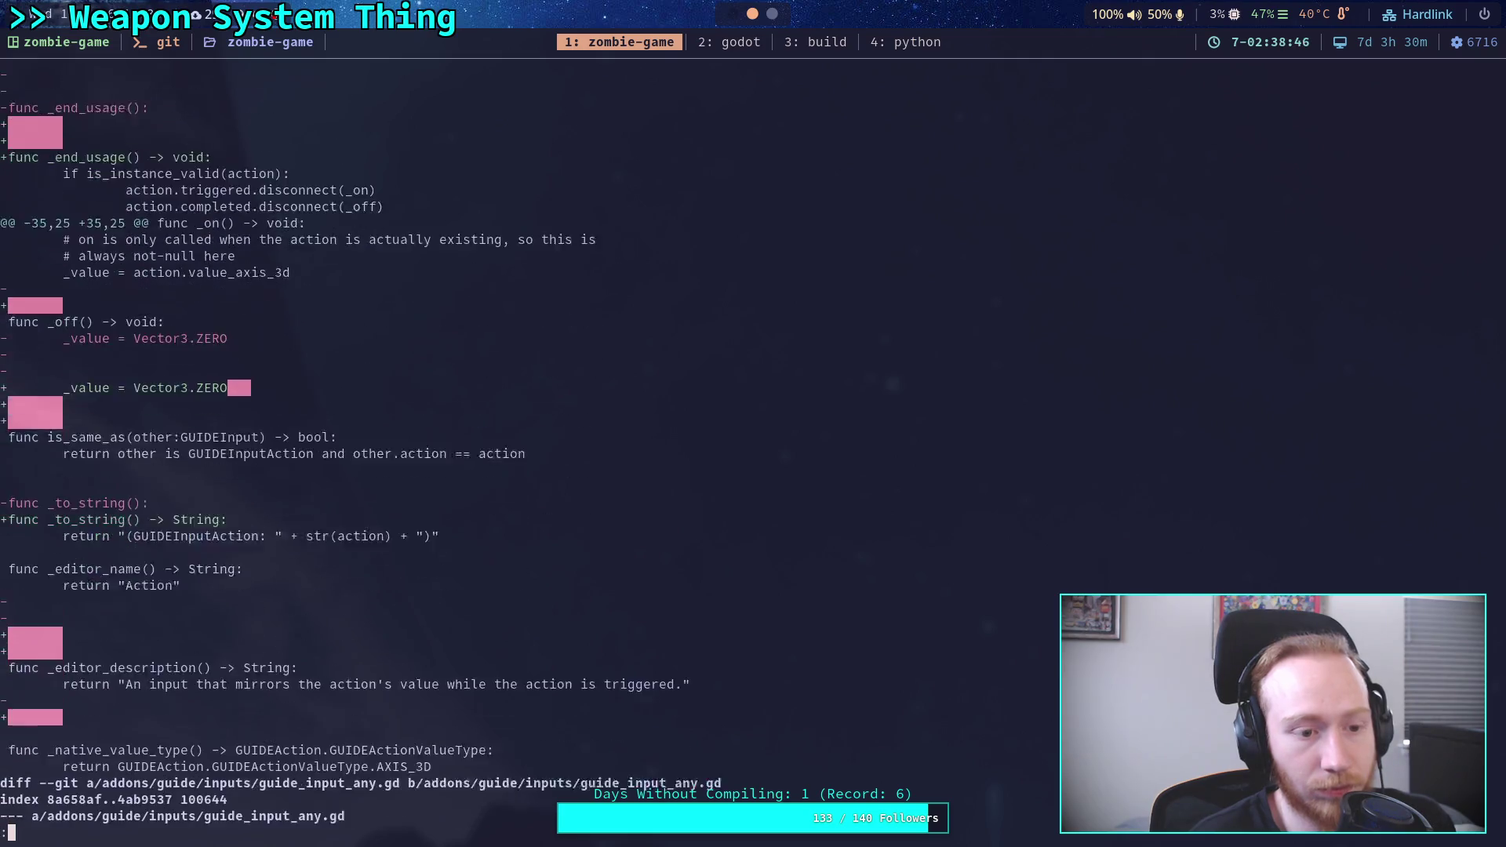
pyautogui.scroll(12, 361, 445)
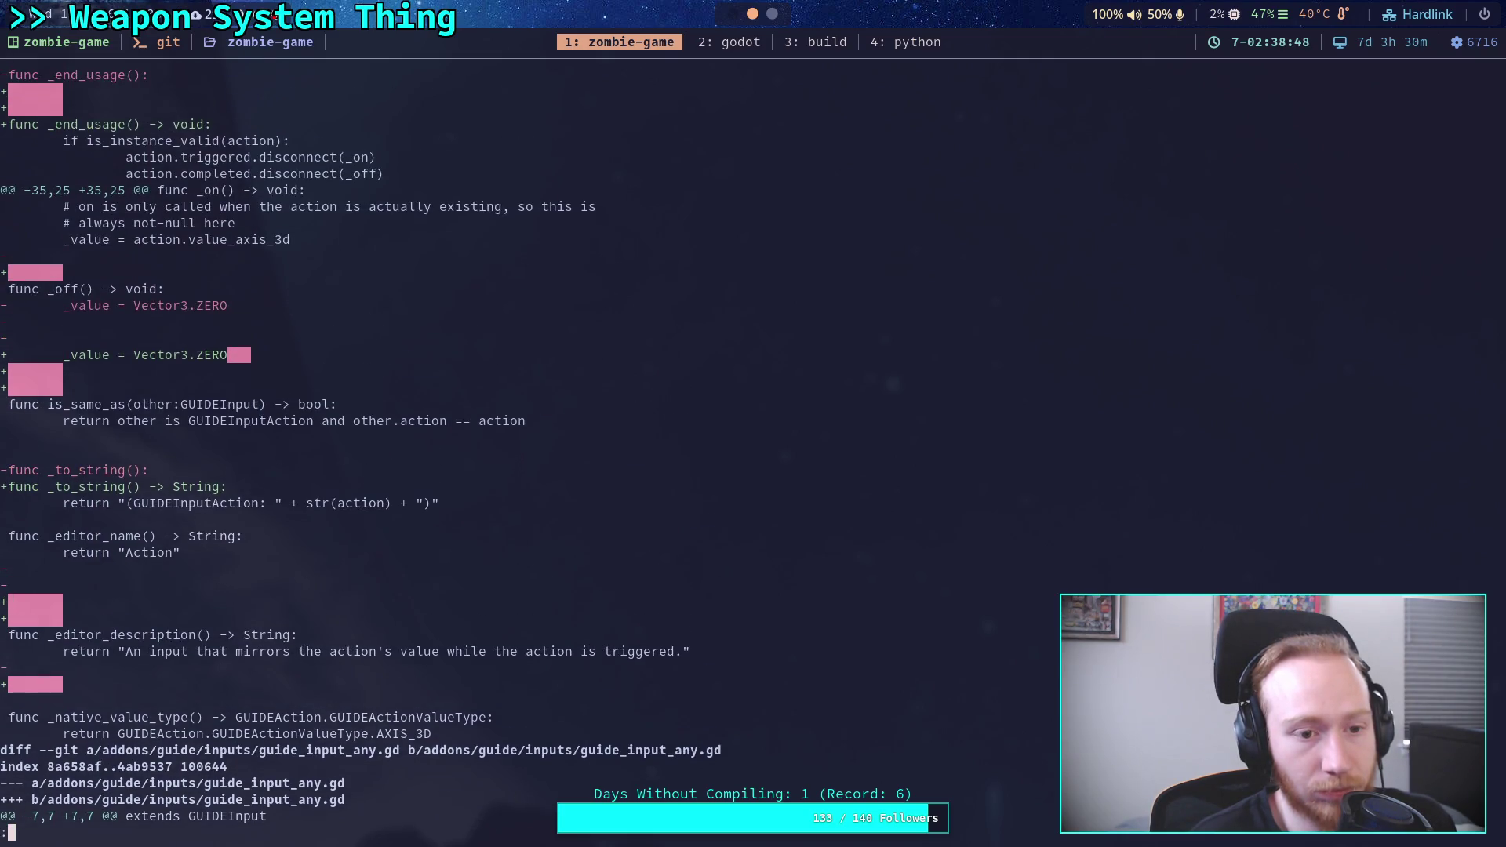
pyautogui.write('qgit add ad')
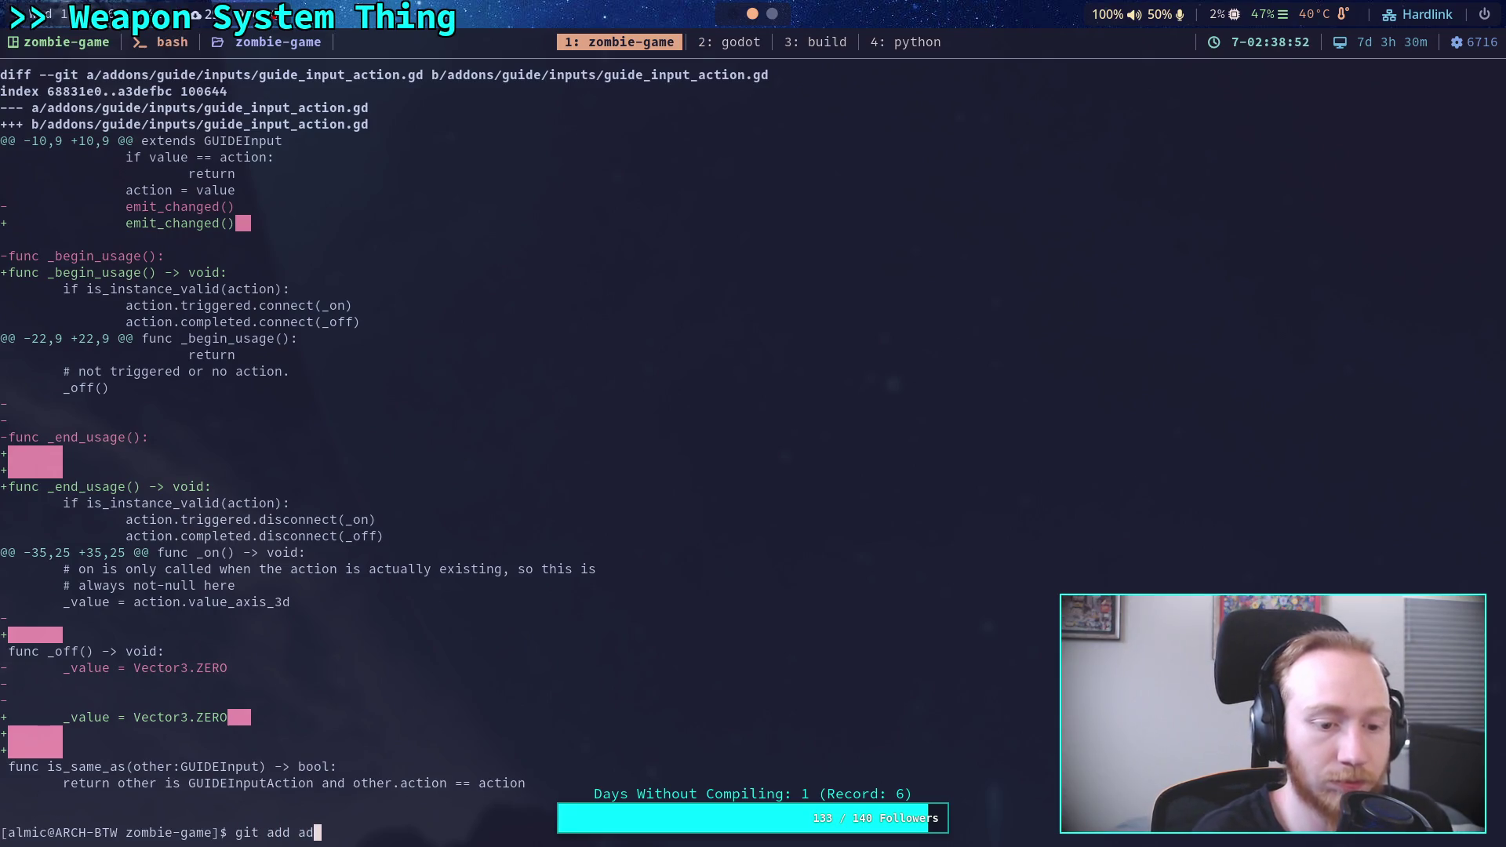
# Stage addons/guide/inputs/guide_input_action.gd with git add
pyautogui.press('Tab')
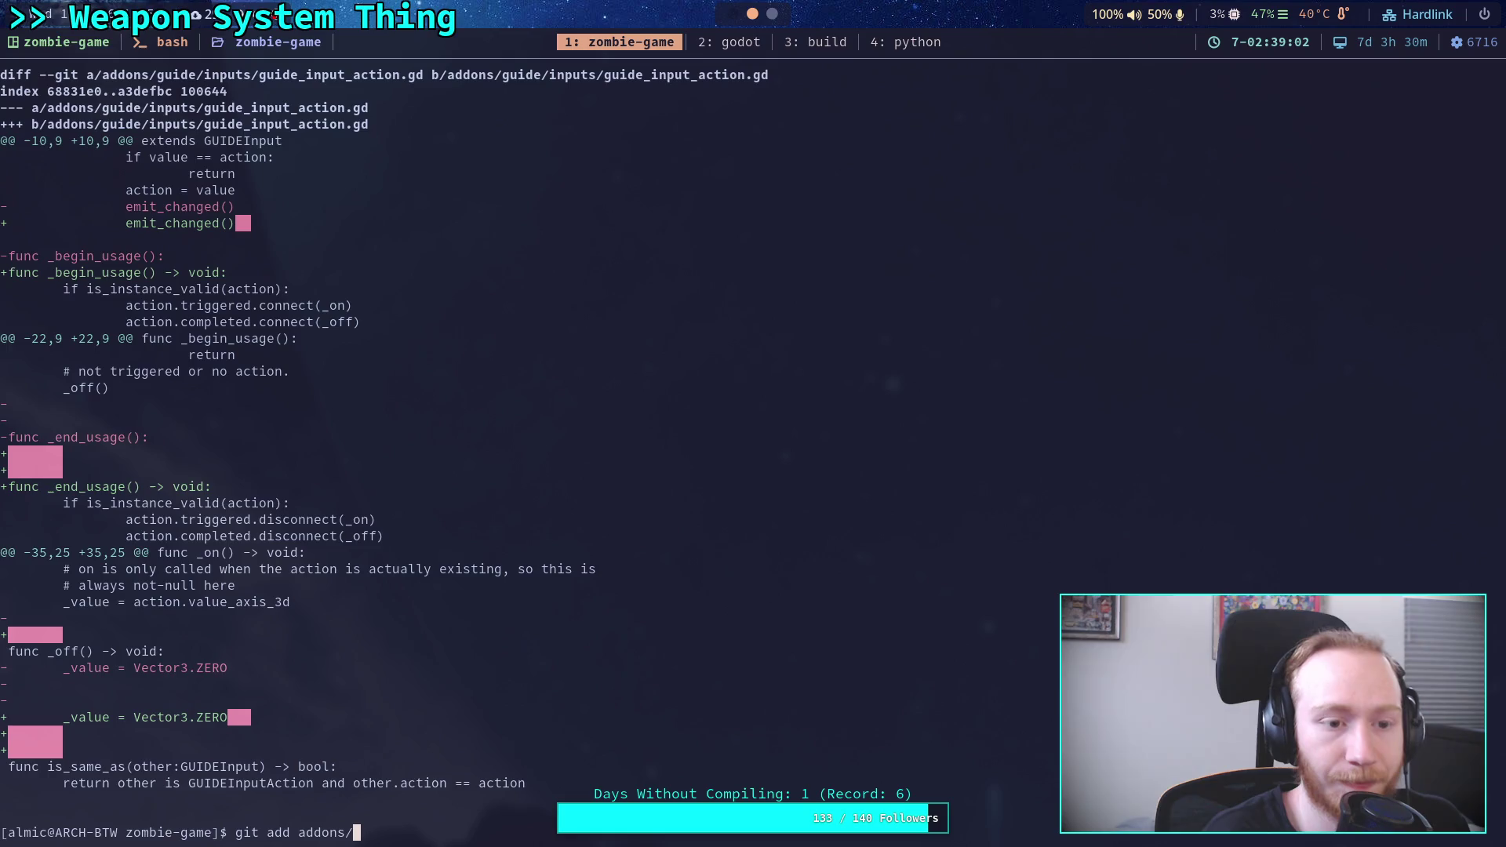
pyautogui.write('gu')
pyautogui.press('Tab')
pyautogui.write('in')
pyautogui.press('Tab')
pyautogui.write('gu')
pyautogui.press('Tab')
pyautogui.write('_ac')
pyautogui.press('Tab')
pyautogui.press('Return')
# Run git diff and read through the guide_input_any.gd changes
pyautogui.write('git diff')
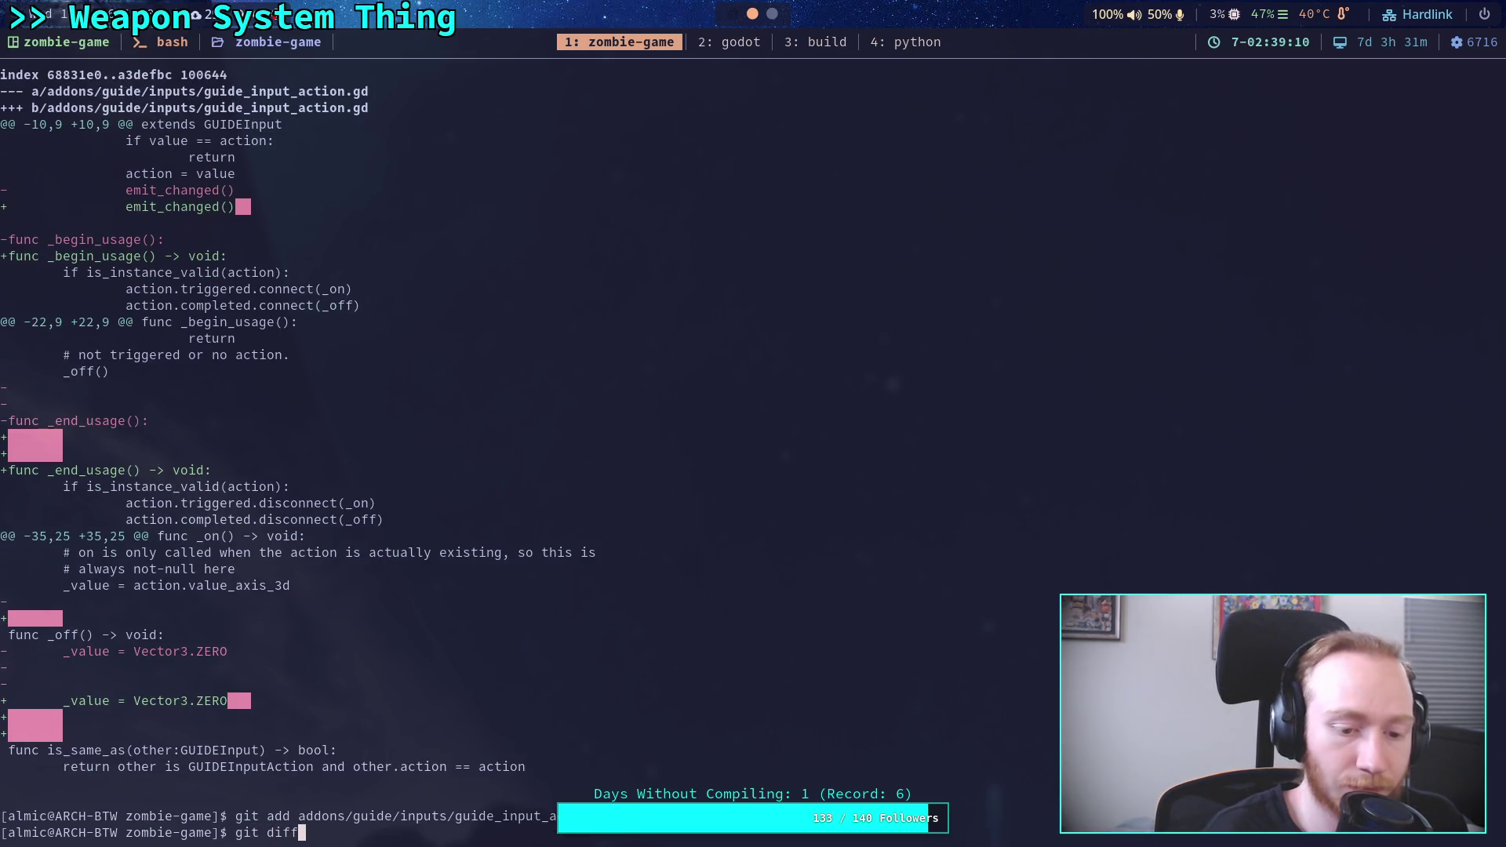
pyautogui.press('Return')
pyautogui.press('j')
pyautogui.press('j')
pyautogui.press('j')
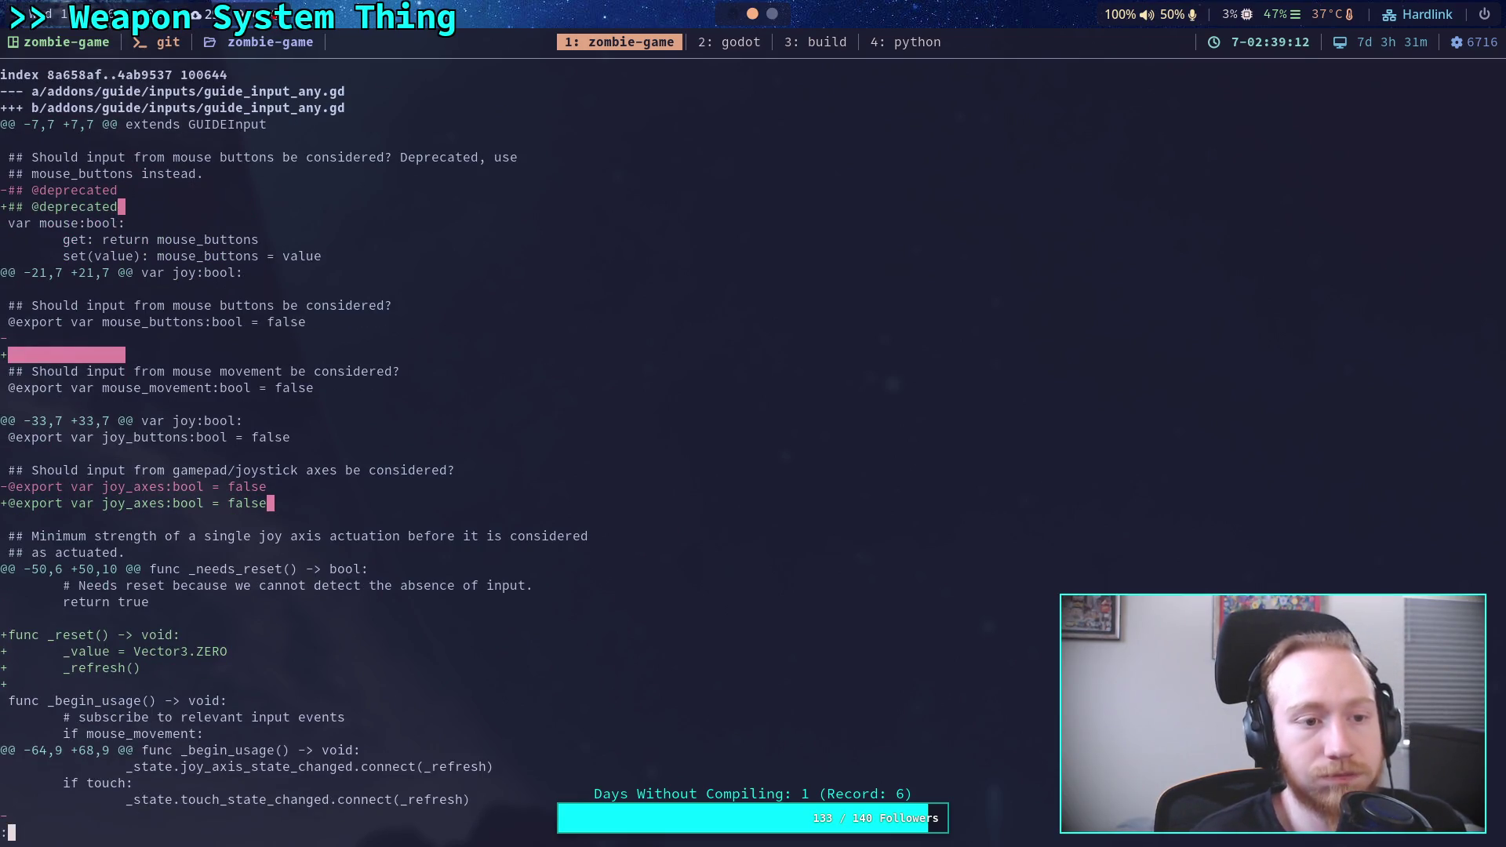
pyautogui.press('j')
pyautogui.press('j')
pyautogui.press('j')
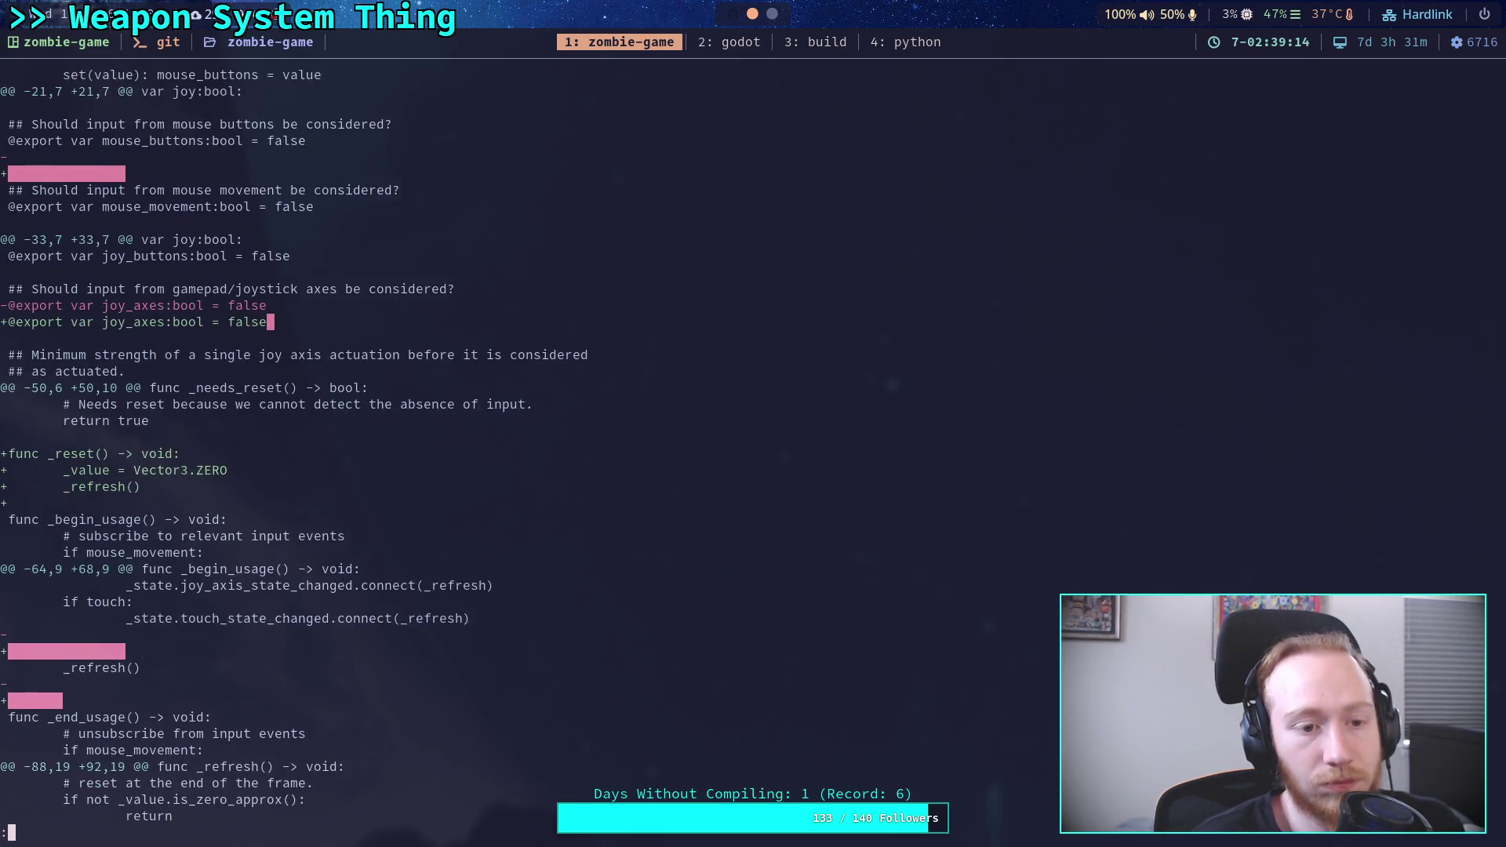
pyautogui.scroll(-9, 451, 446)
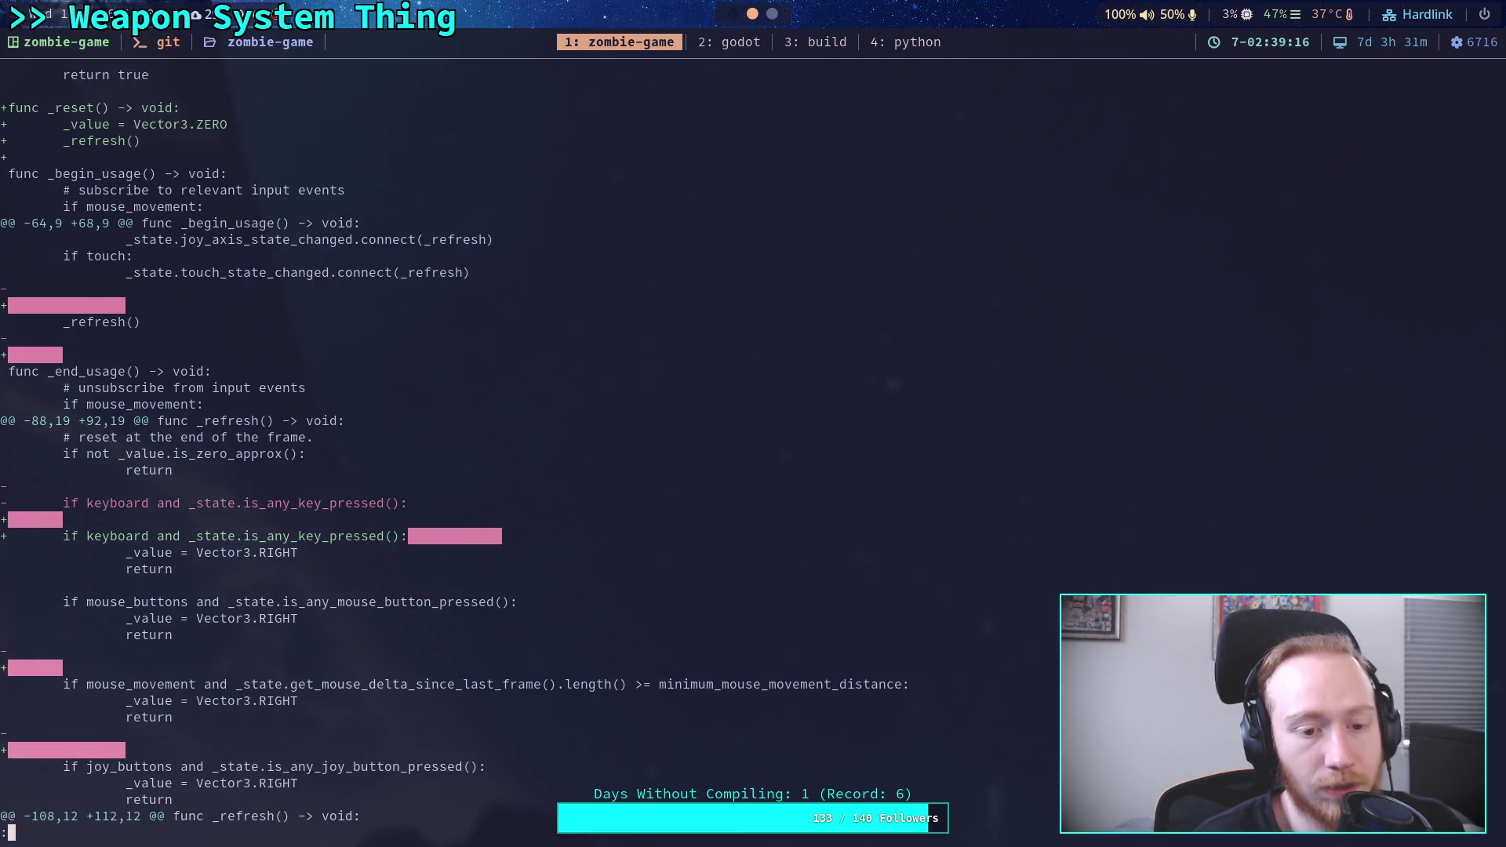
pyautogui.scroll(-3, 451, 446)
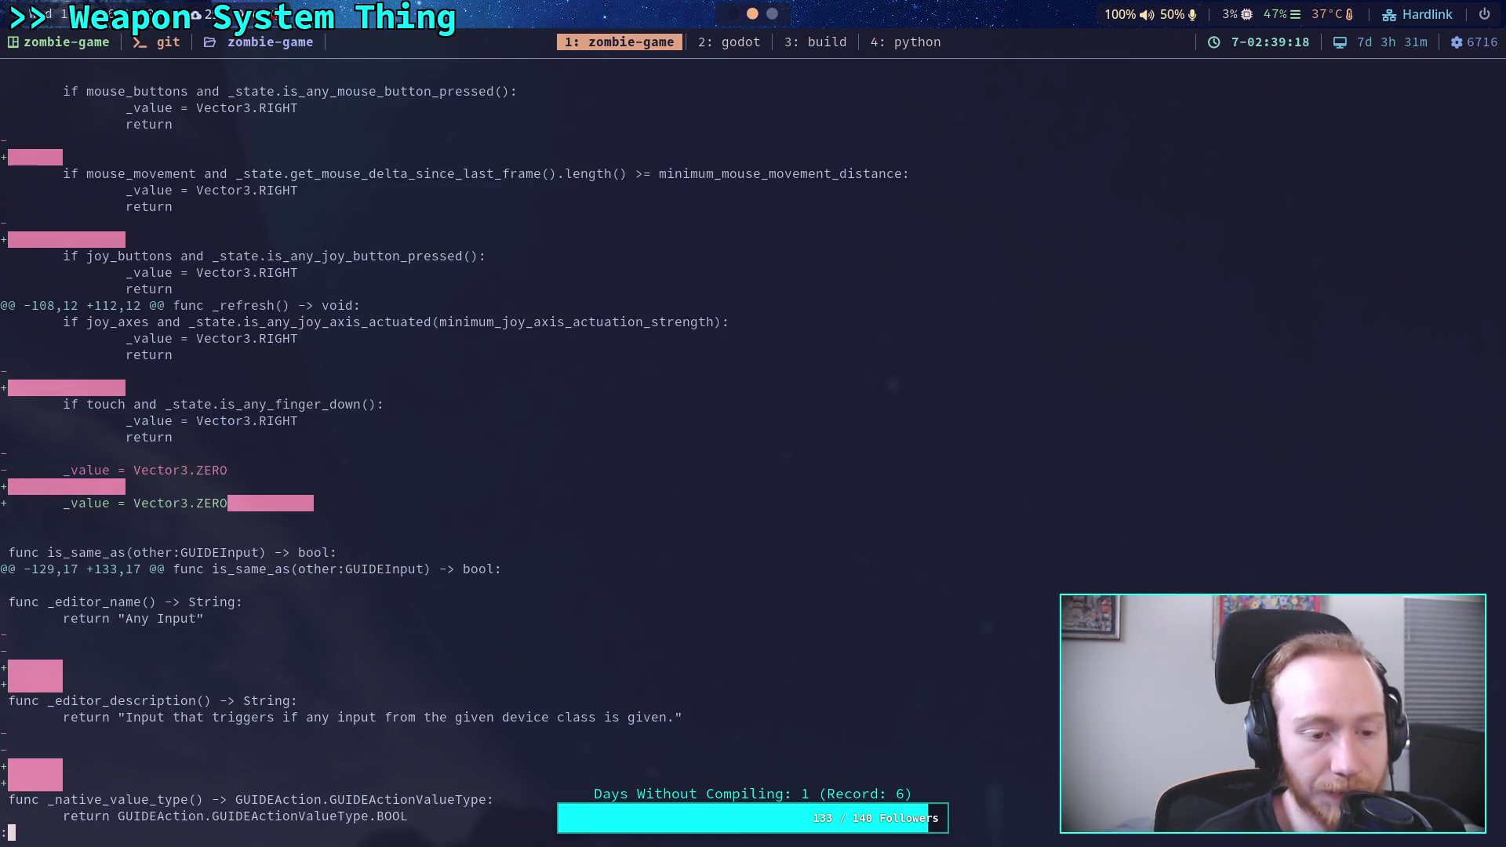
pyautogui.scroll(-11, 452, 446)
pyautogui.scroll(-1, 451, 446)
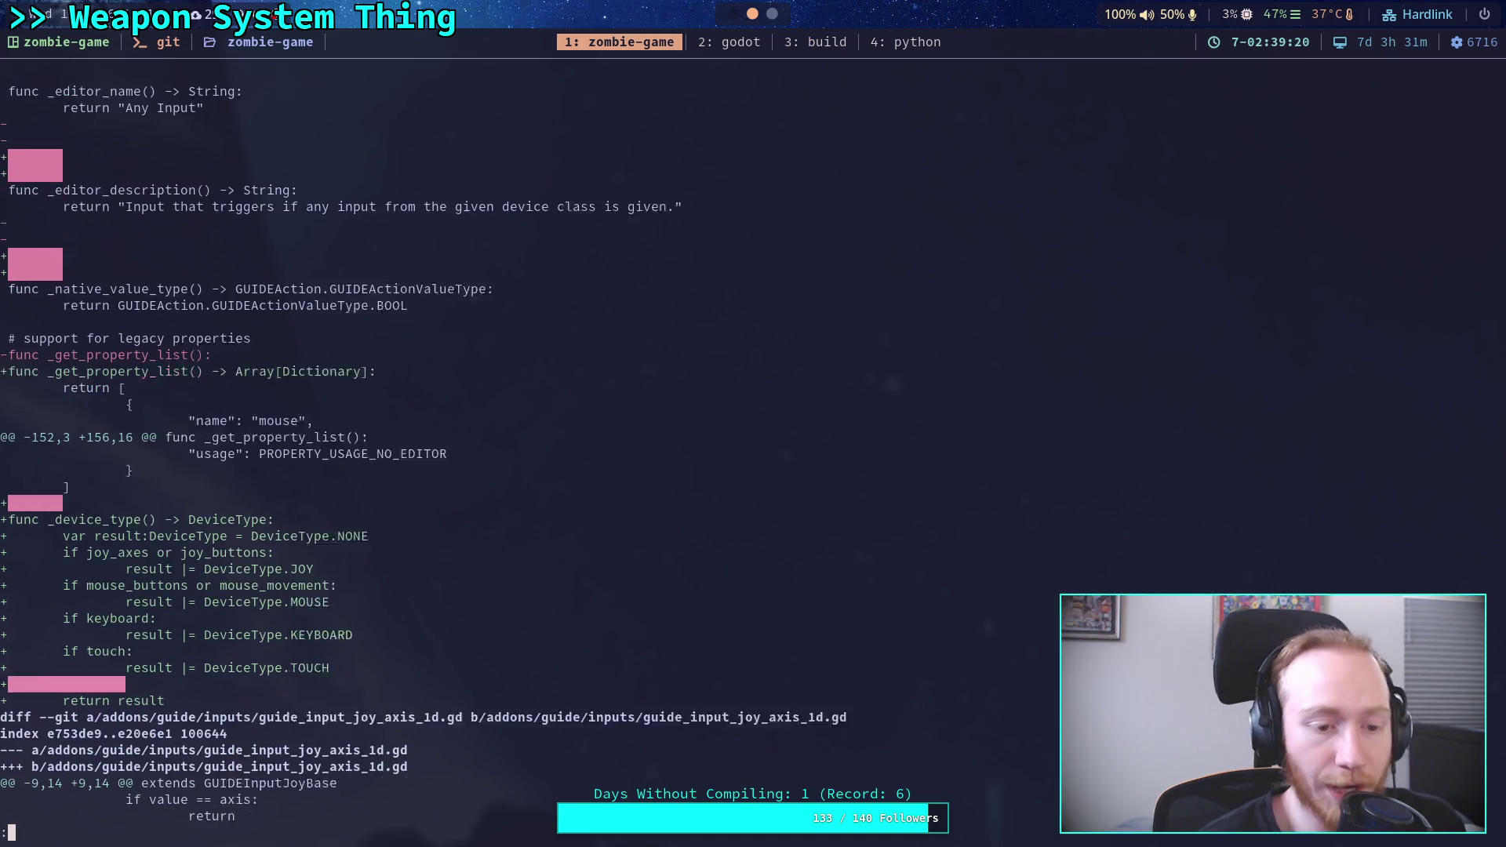
pyautogui.scroll(2, 451, 446)
pyautogui.scroll(20, 451, 446)
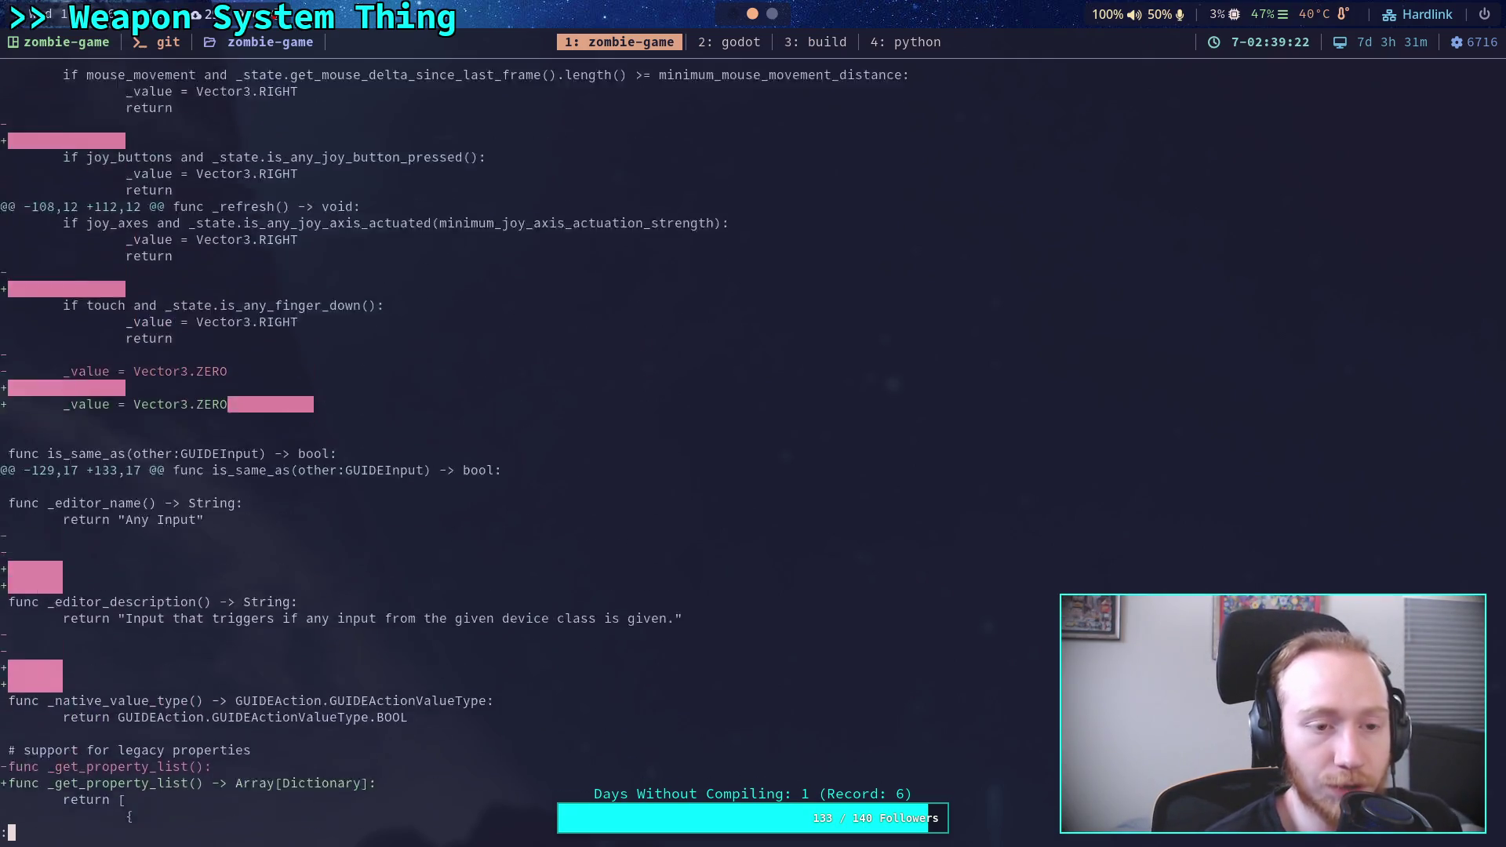
pyautogui.scroll(4, 451, 446)
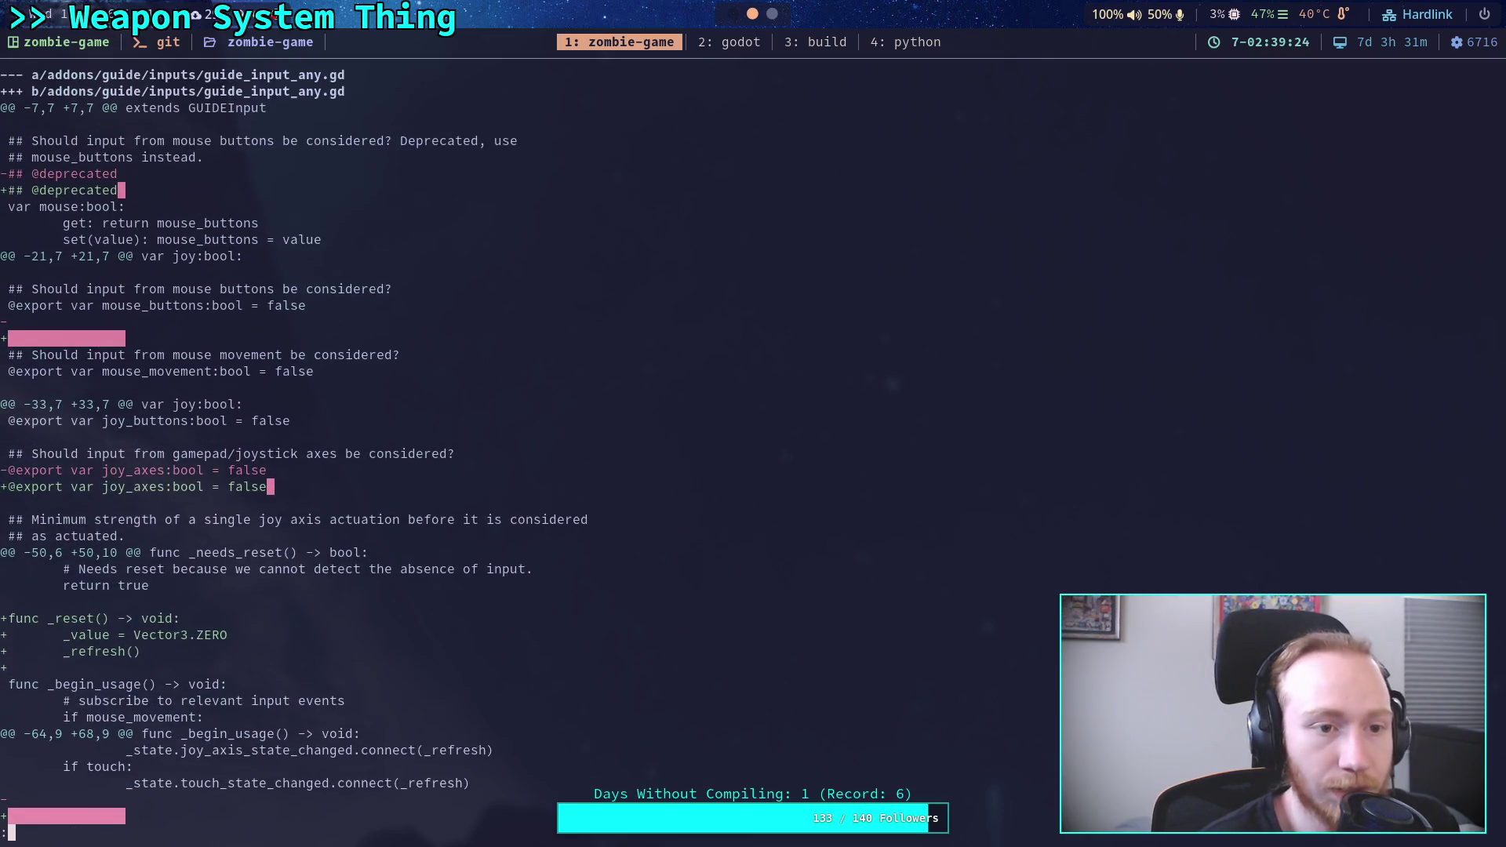
# Stage guide_input_any.gd and show the next diff, guide_input_joy_axis_1d.gd
pyautogui.write('qgit add addons/gu')
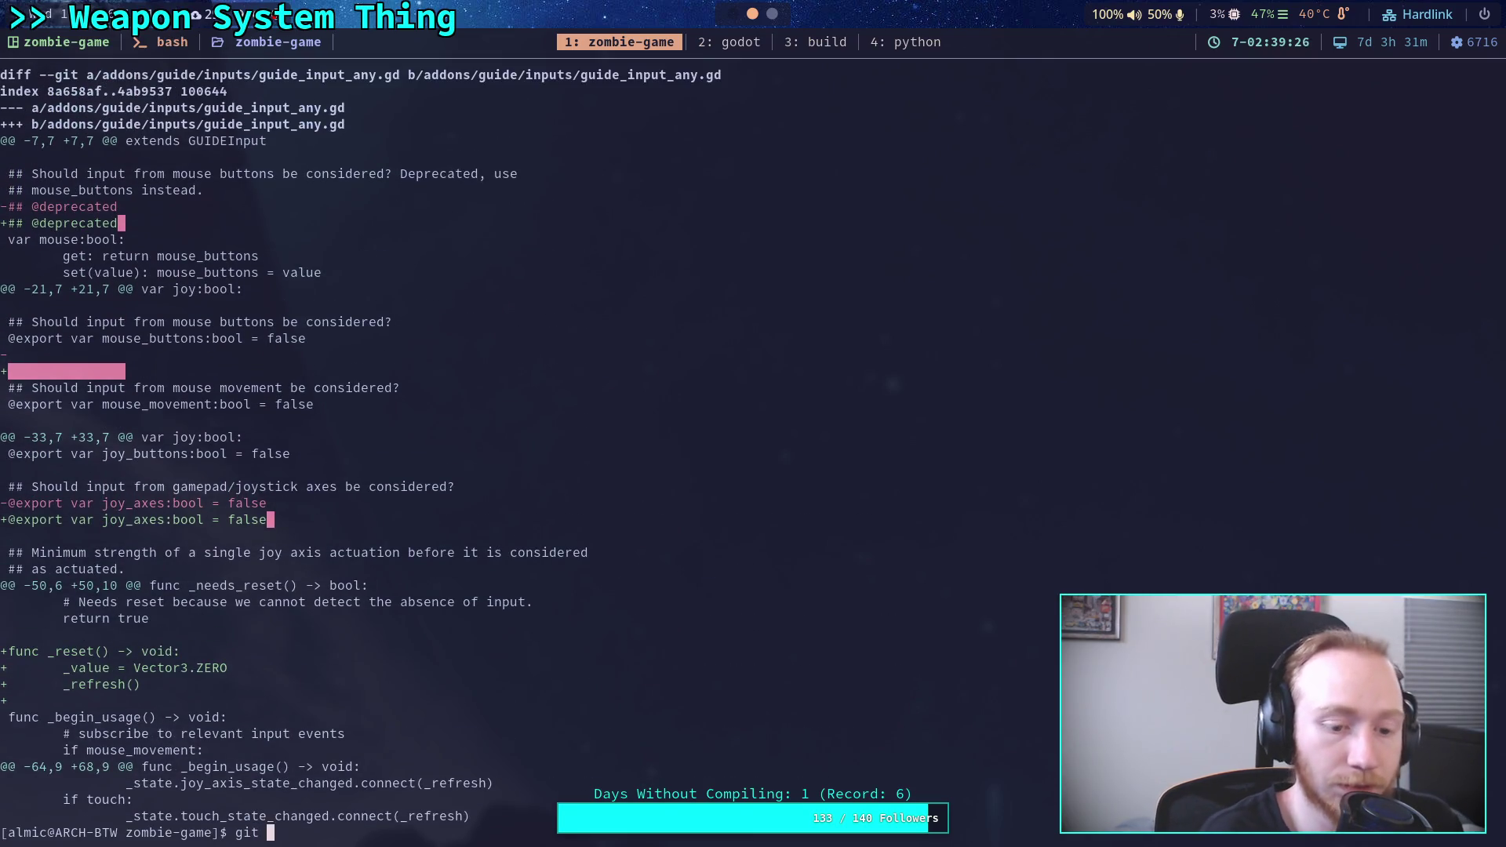
pyautogui.press('Tab')
pyautogui.write('i')
pyautogui.press('Tab')
pyautogui.write('gu')
pyautogui.press('Tab')
pyautogui.write('a')
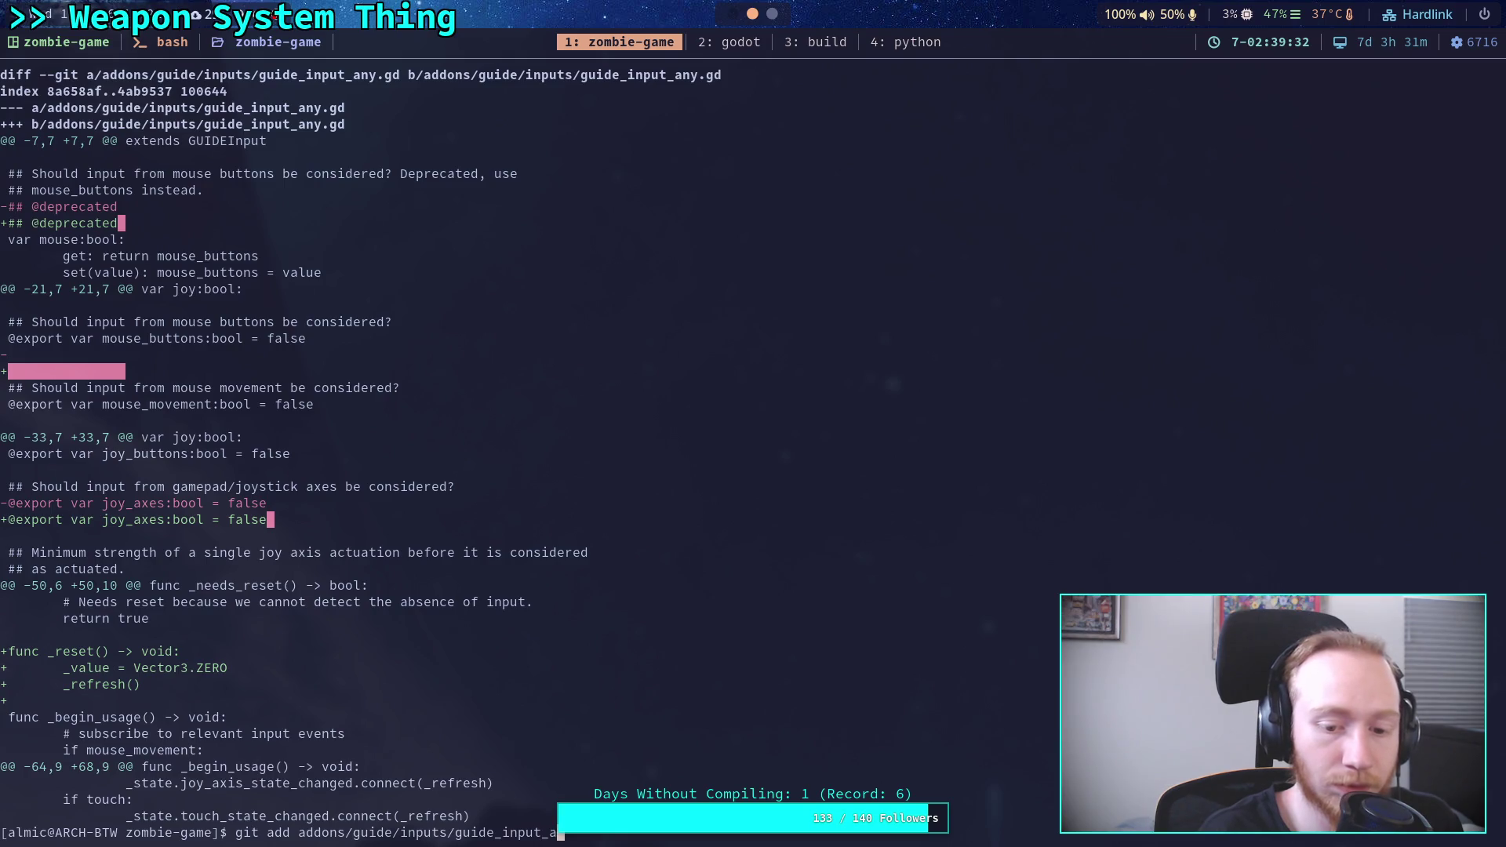
pyautogui.press('Return')
pyautogui.write('git diff')
pyautogui.press('Return')
pyautogui.write('q')
pyautogui.write('git add ')
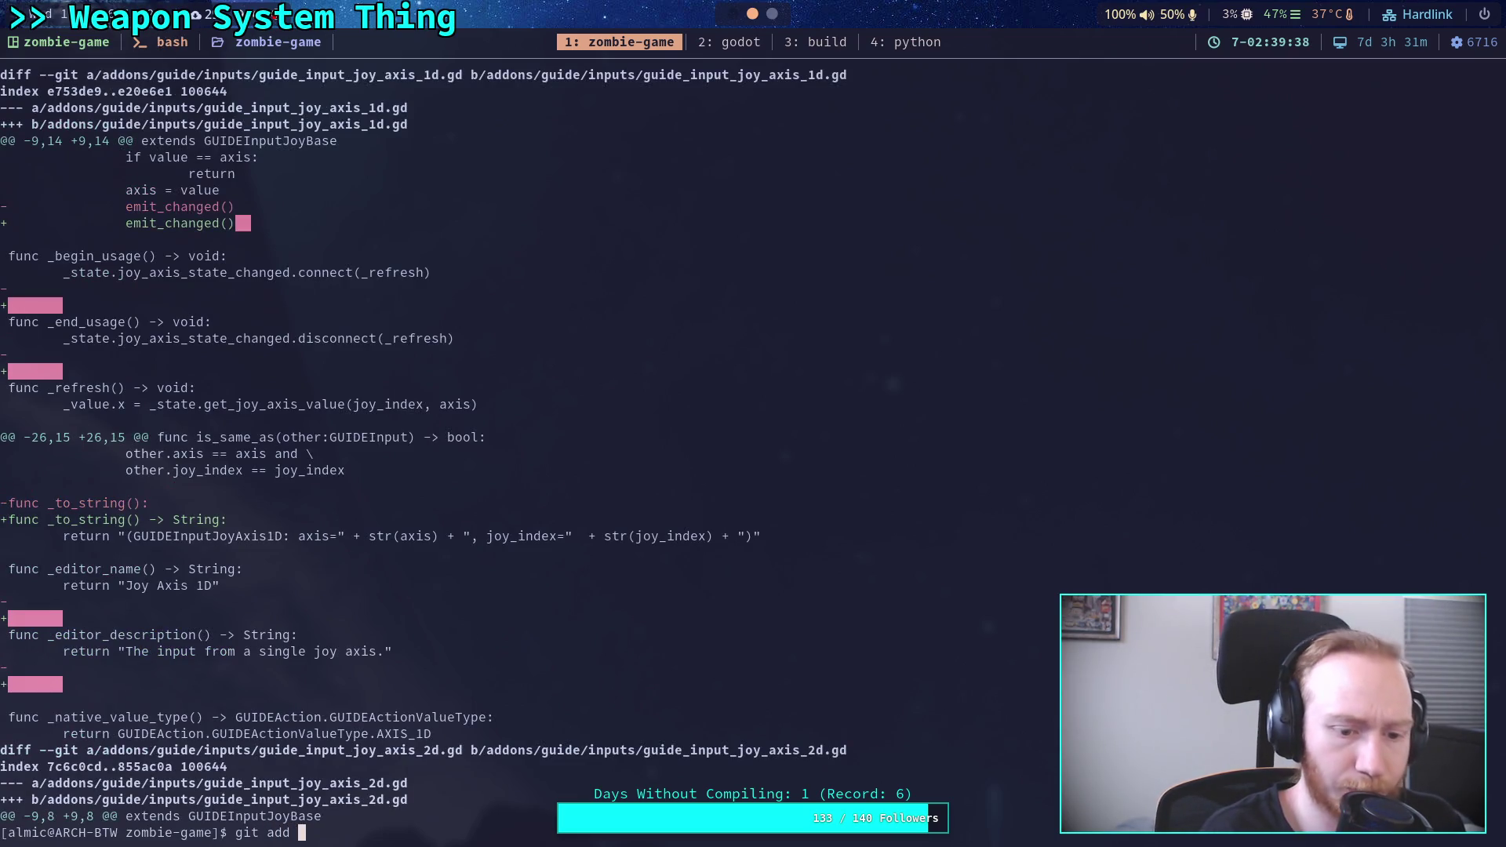
pyautogui.write('addons/guide/i')
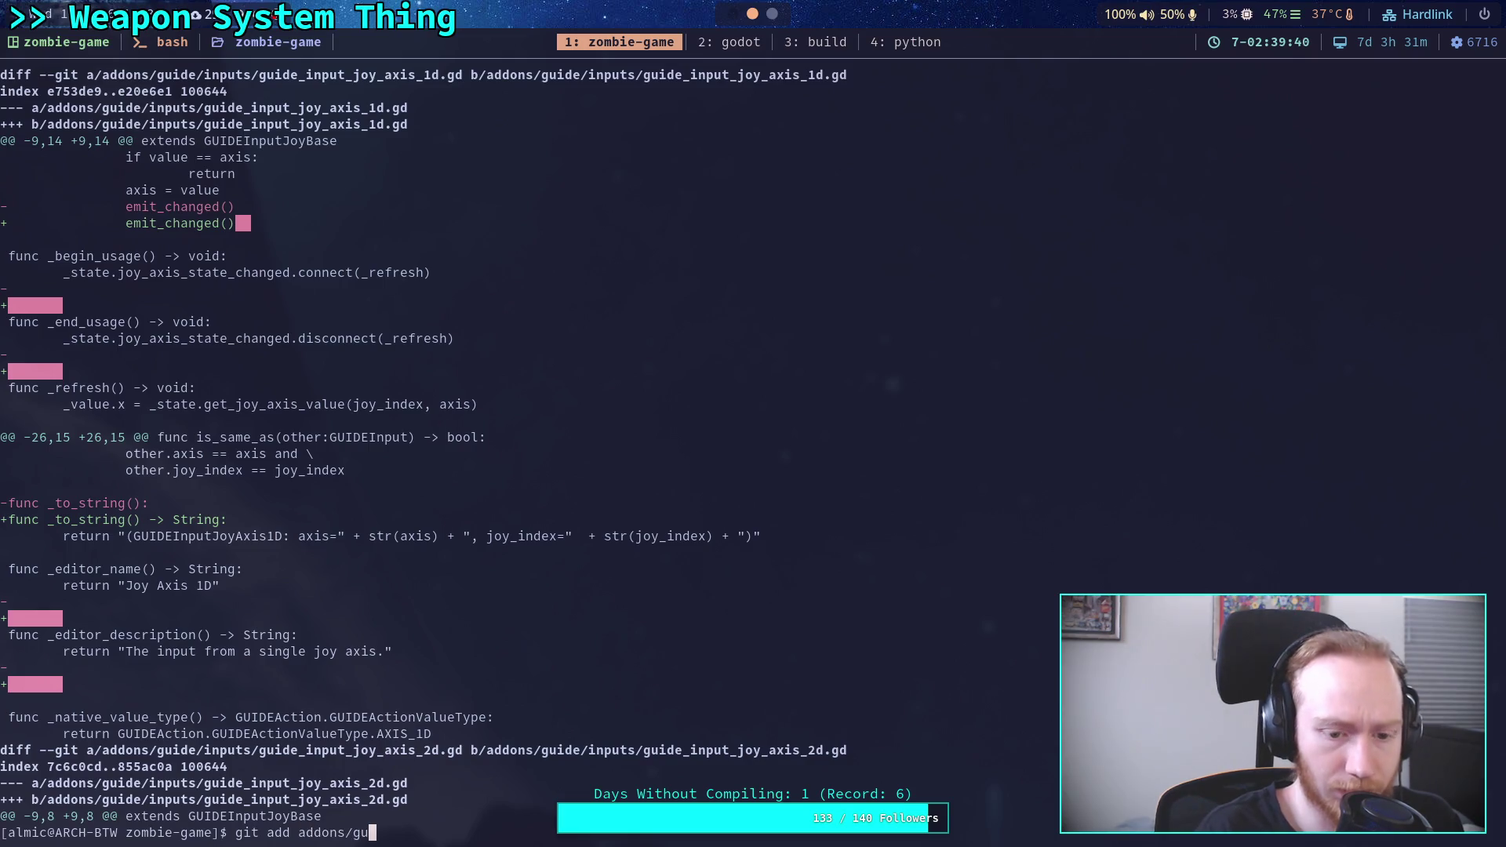
# Stage addons/guide/inputs/guide_input_joy_axis_1d.gd with git add
pyautogui.press('Tab')
pyautogui.write('gu')
pyautogui.press('Tab')
pyautogui.write('j')
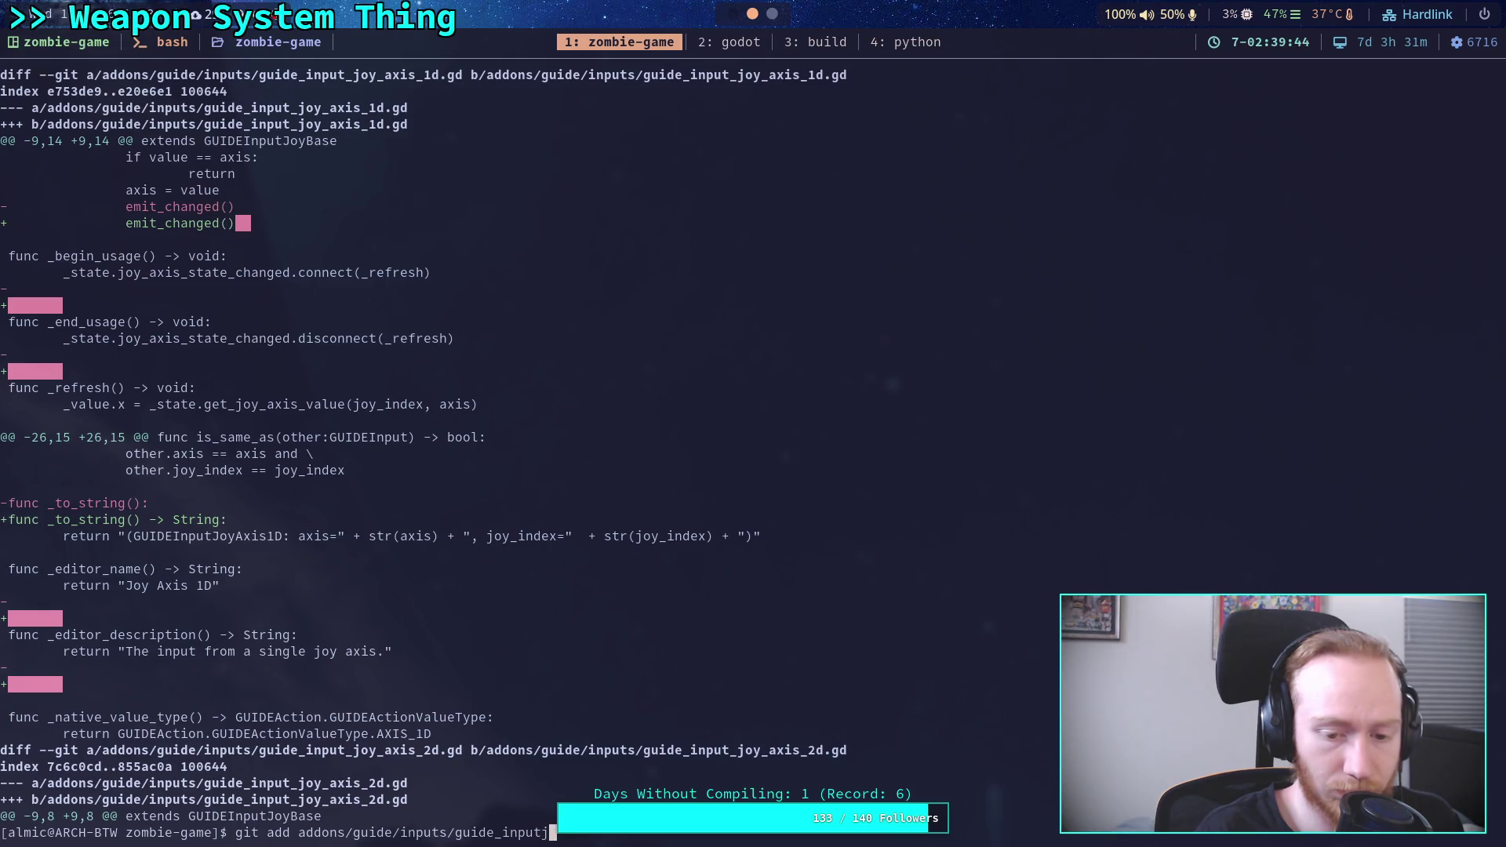
pyautogui.press('BackSpace')
pyautogui.write('_joy_axis_1')
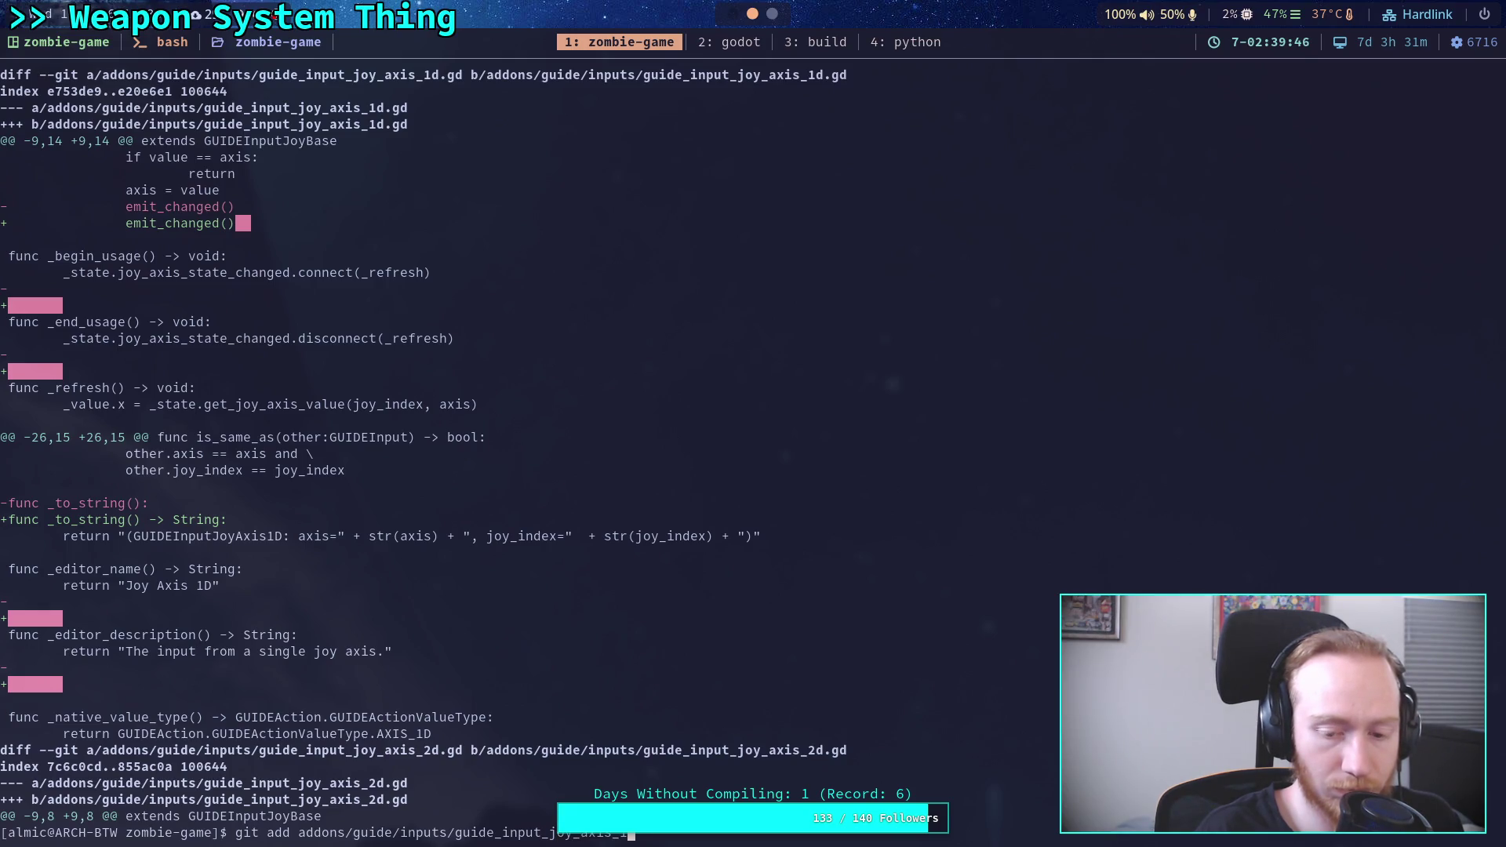
pyautogui.press('Tab')
pyautogui.press('Return')
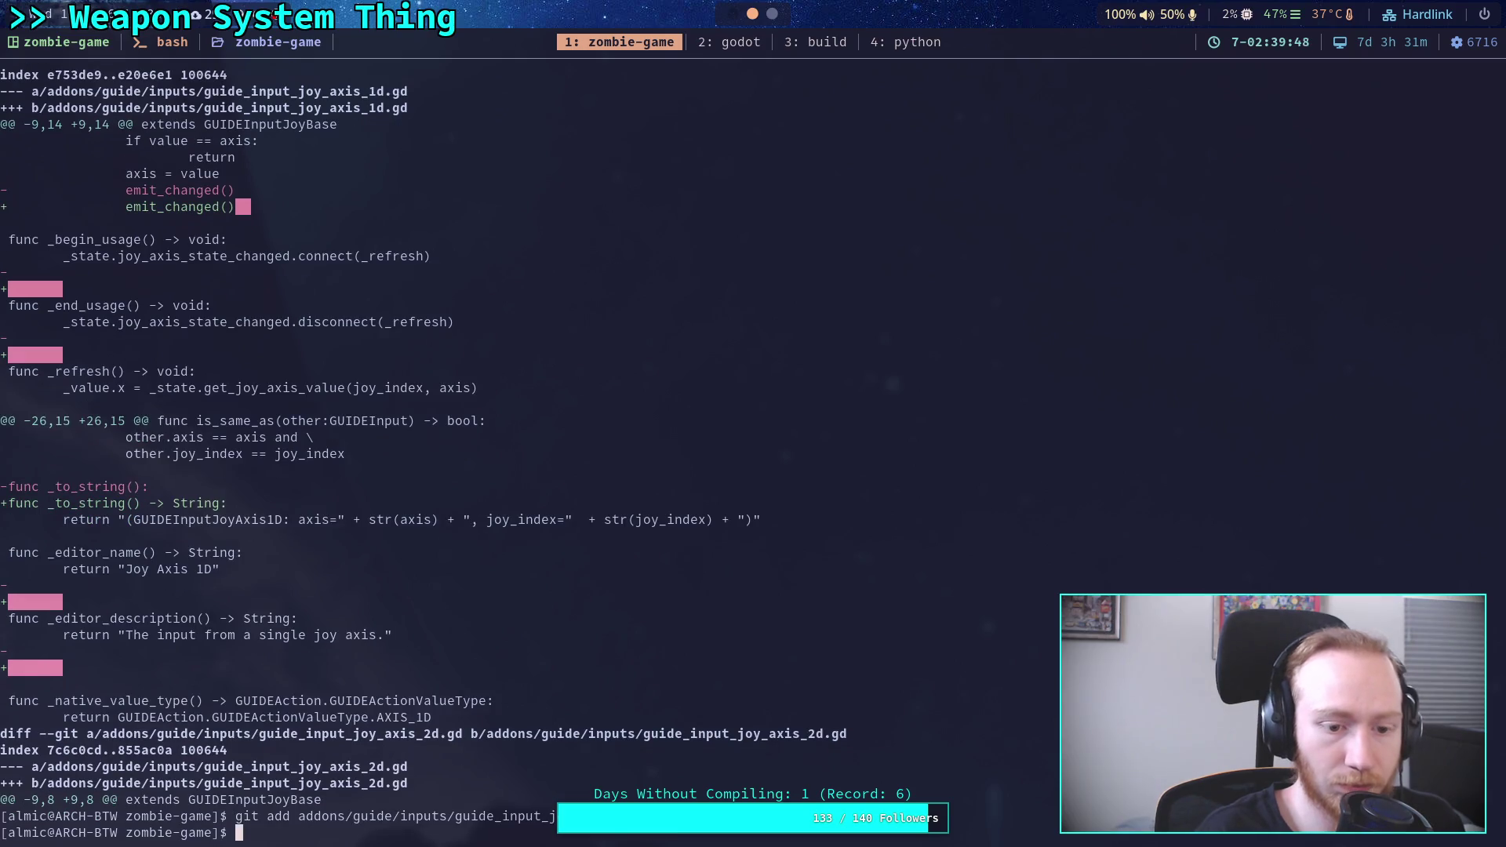
# Review the guide_input_joy_axis_2d.gd diff, then leave the pager
pyautogui.write('git diff')
pyautogui.press('Return')
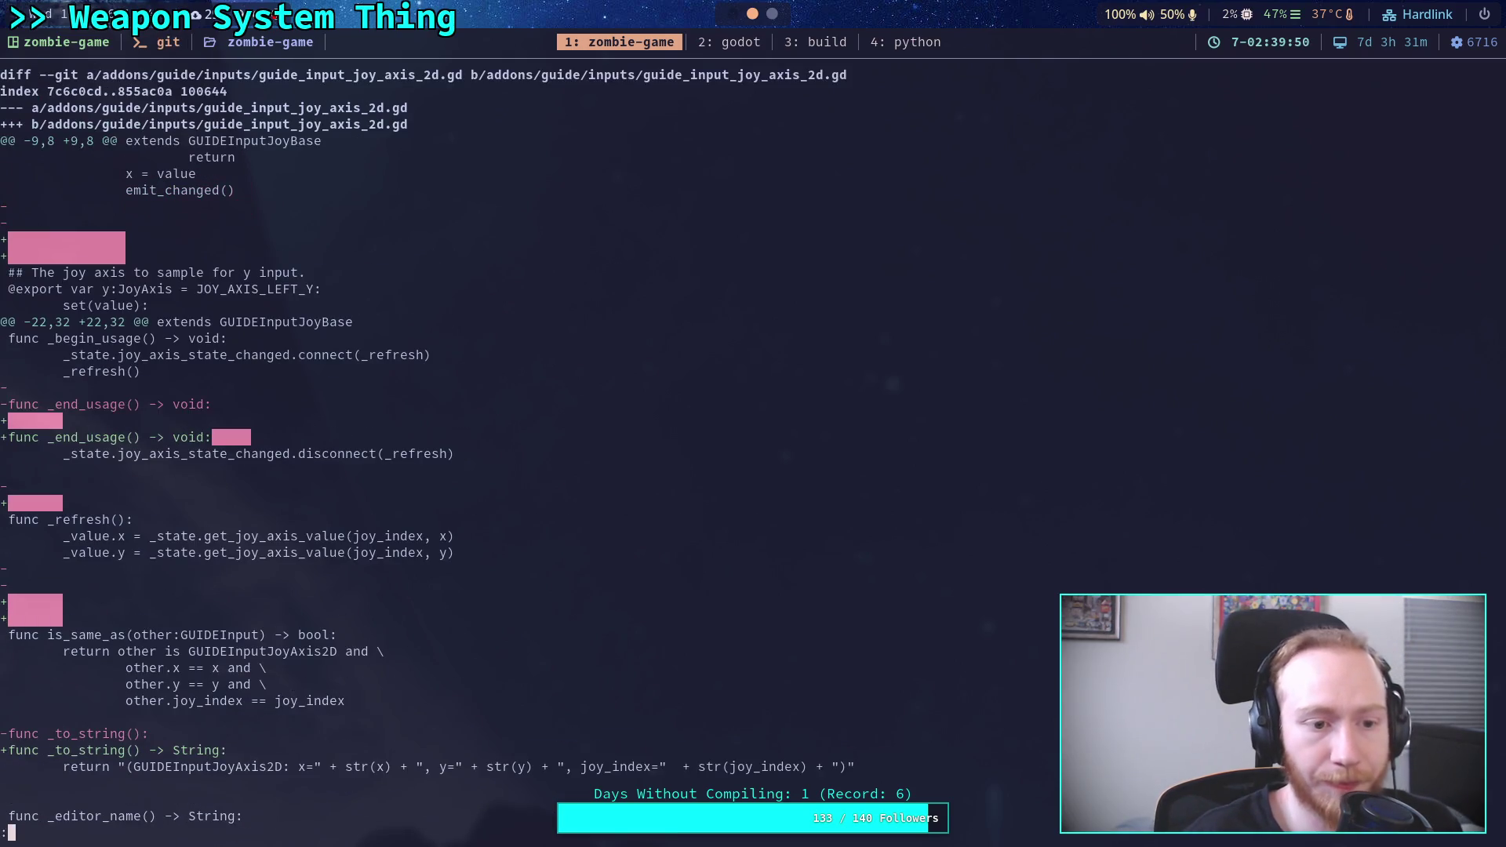
pyautogui.scroll(-6, 423, 446)
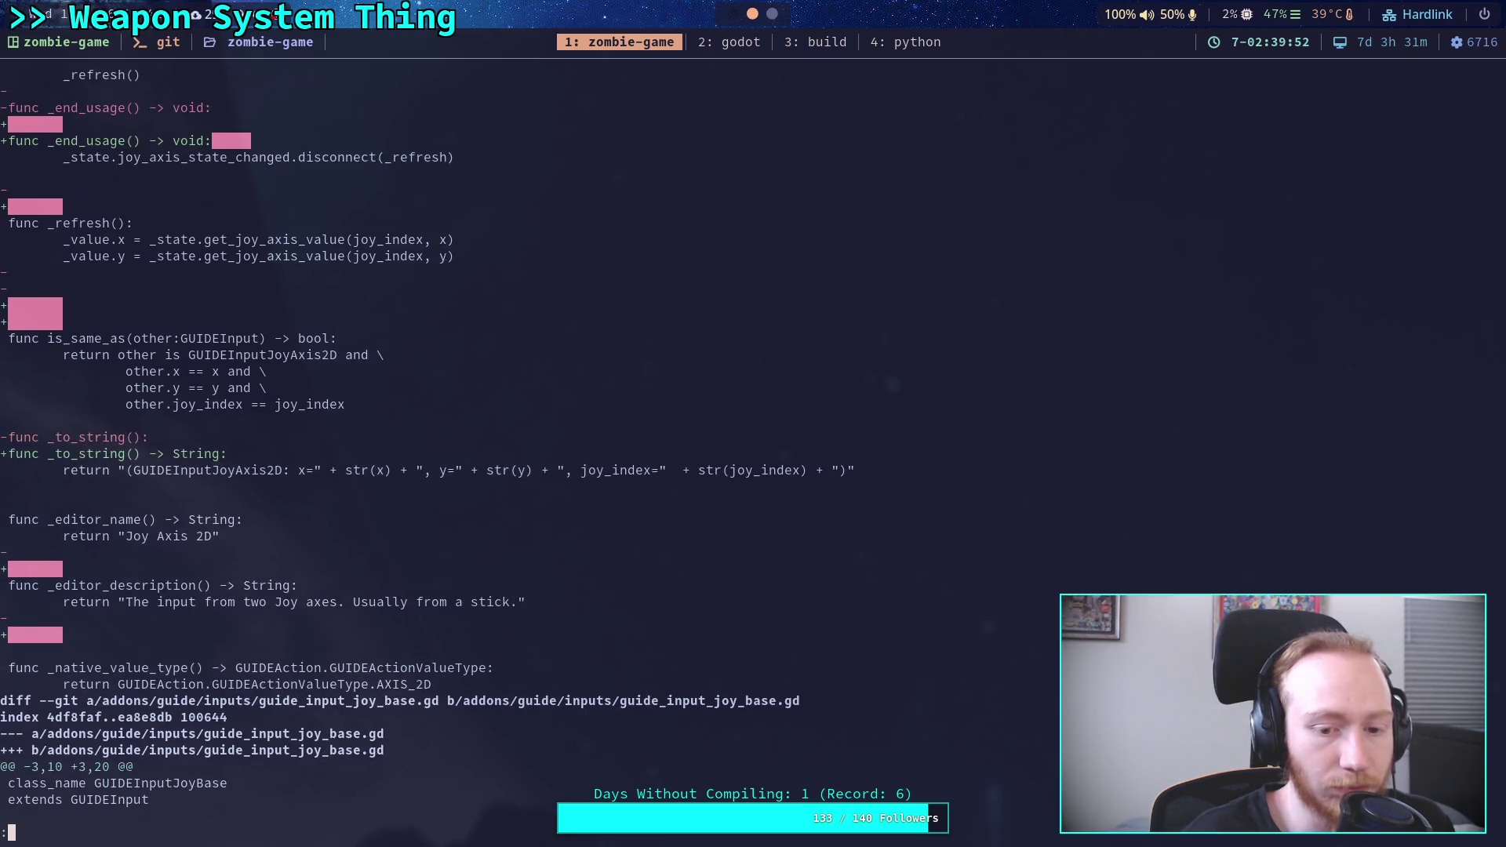
pyautogui.scroll(6, 423, 446)
pyautogui.press('q')
# Stage guide_input_joy_axis_2d.gd and rerun git diff, both recalled from history
pyautogui.press('Up')
pyautogui.press('Up')
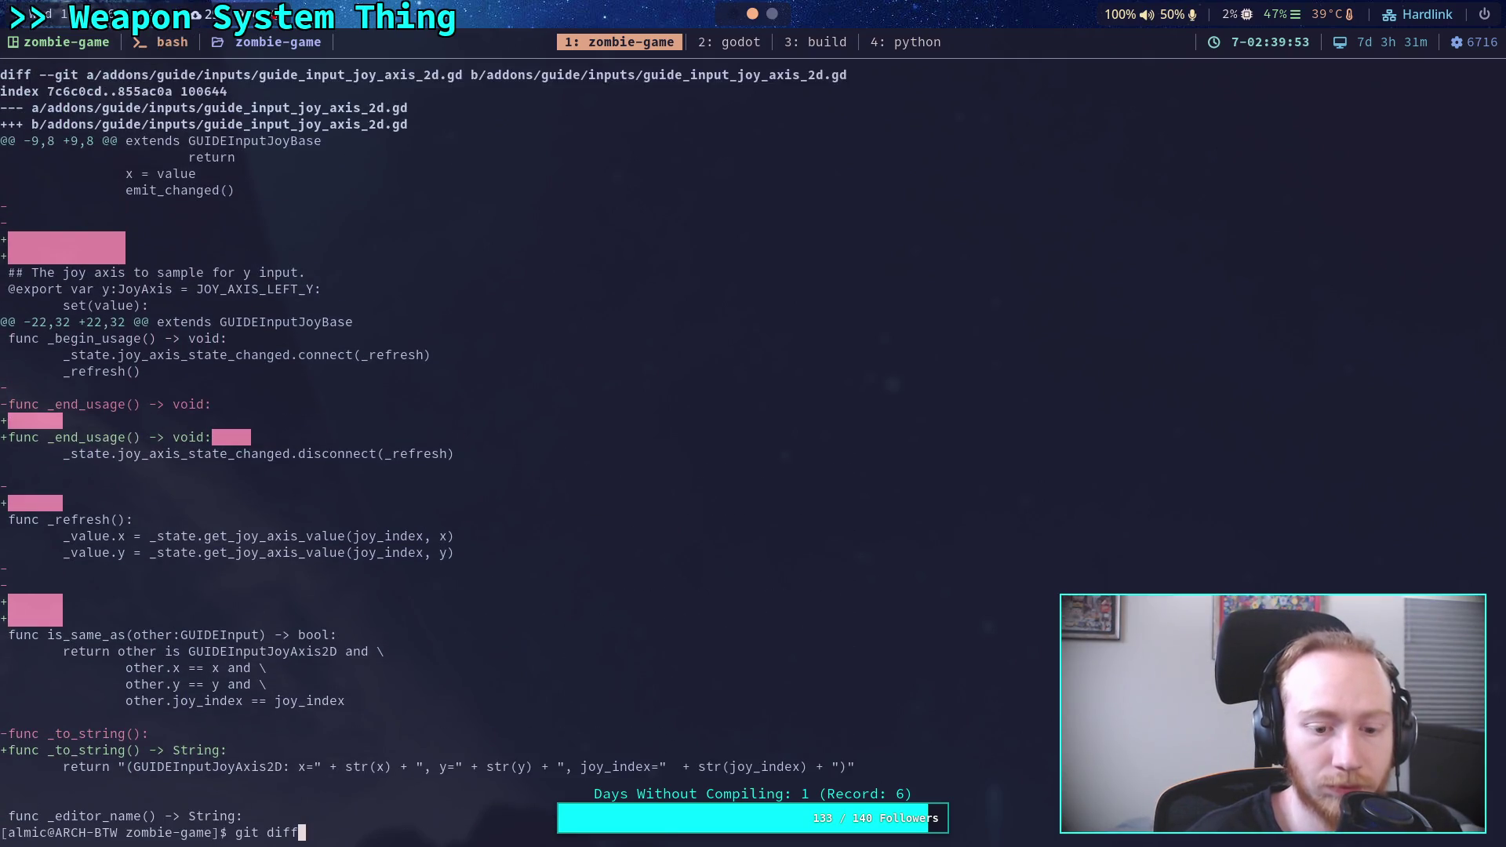
pyautogui.press('Return')
pyautogui.press('Up')
pyautogui.press('Up')
pyautogui.press('Return')
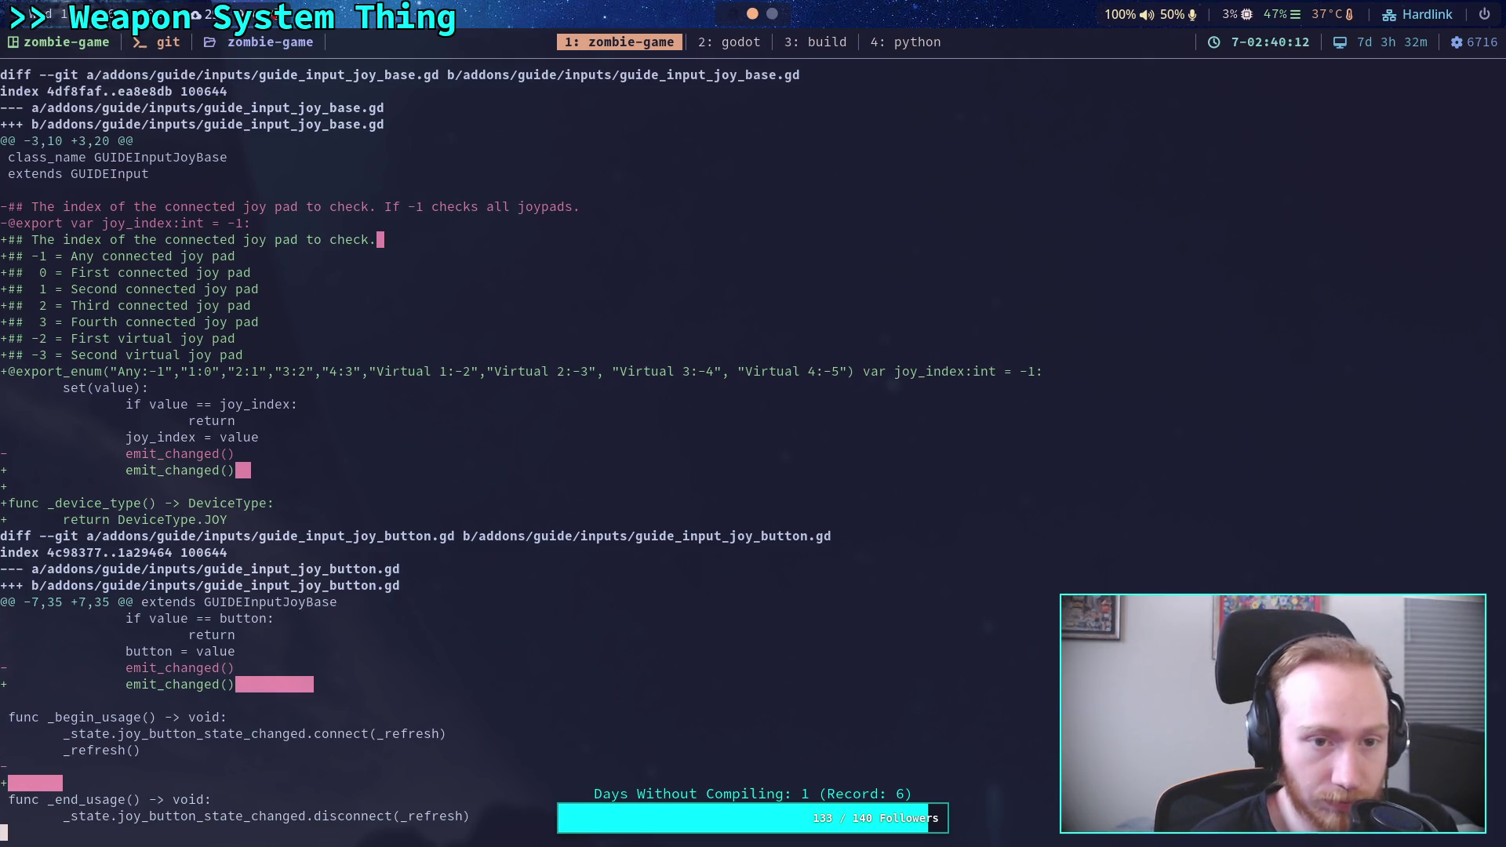
# Finish reviewing and stage addons/guide/inputs/guide_input_joy_base.gd
pyautogui.scroll(-4, 588, 452)
pyautogui.scroll(4, 589, 451)
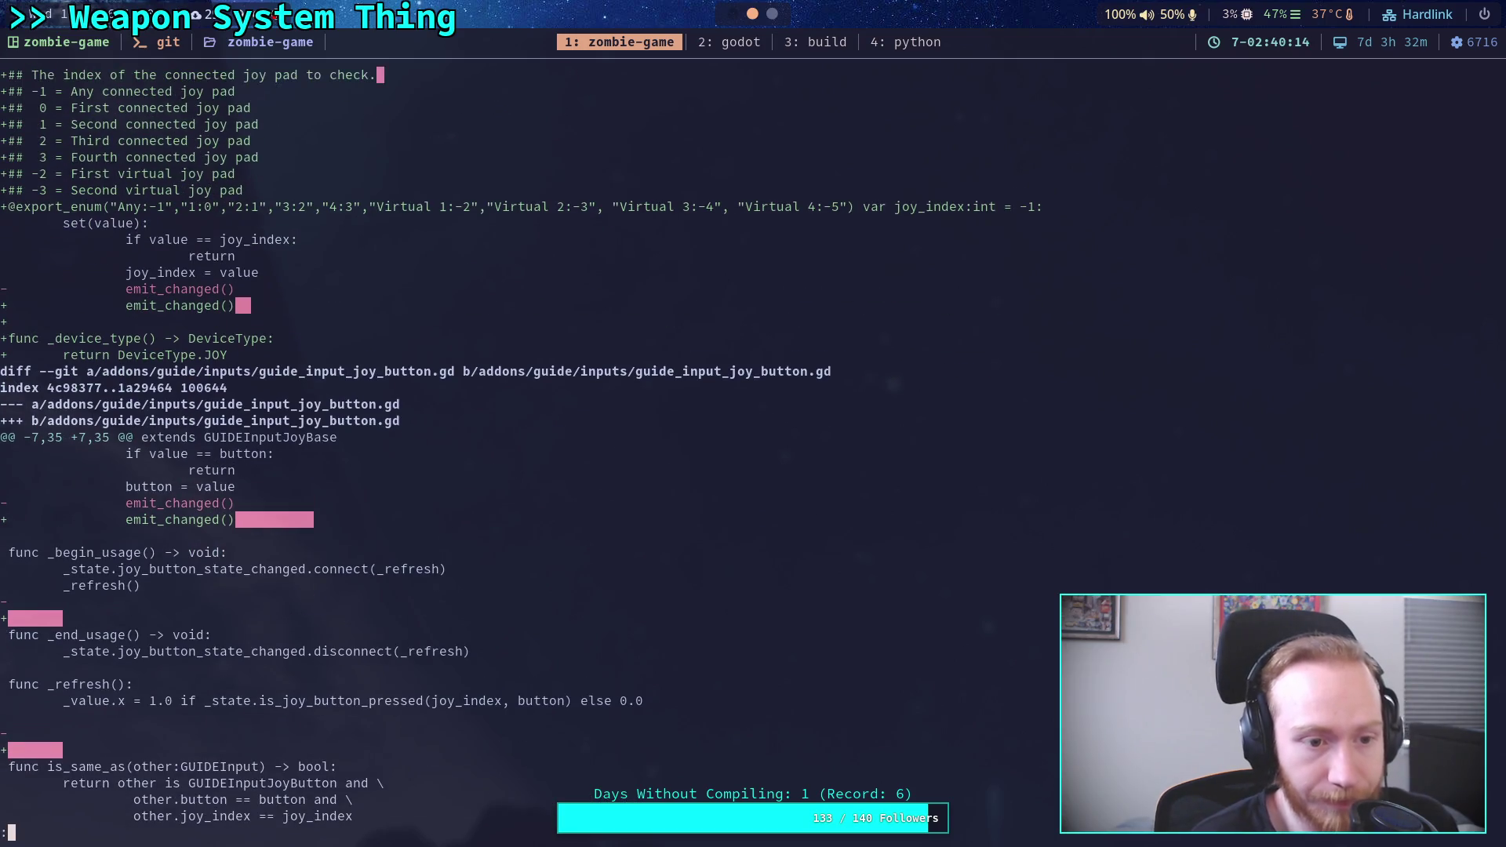
pyautogui.write('qgit add addons/guide/inputs/g')
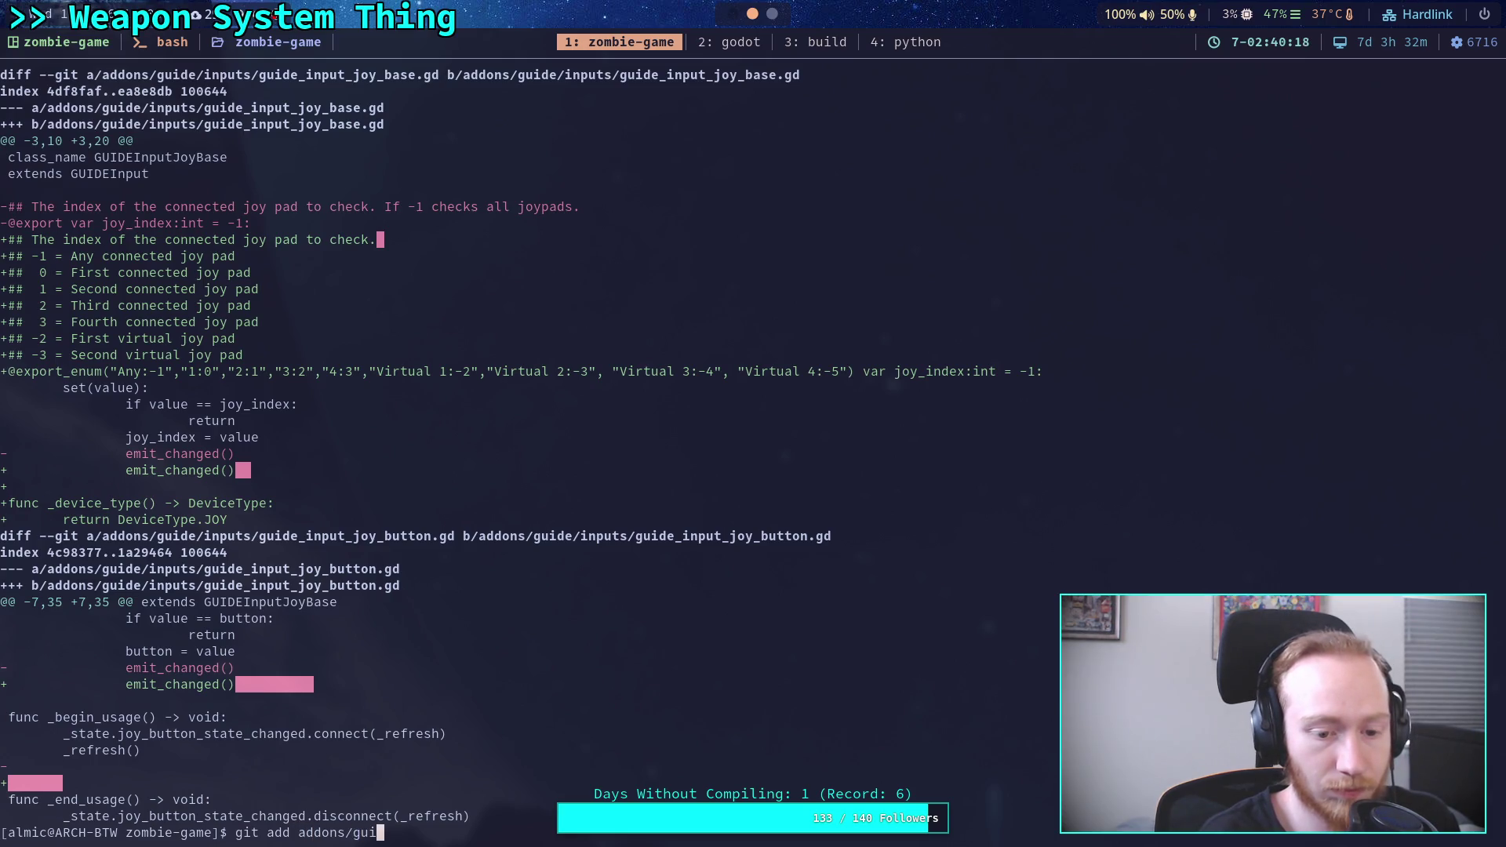
pyautogui.press('Tab')
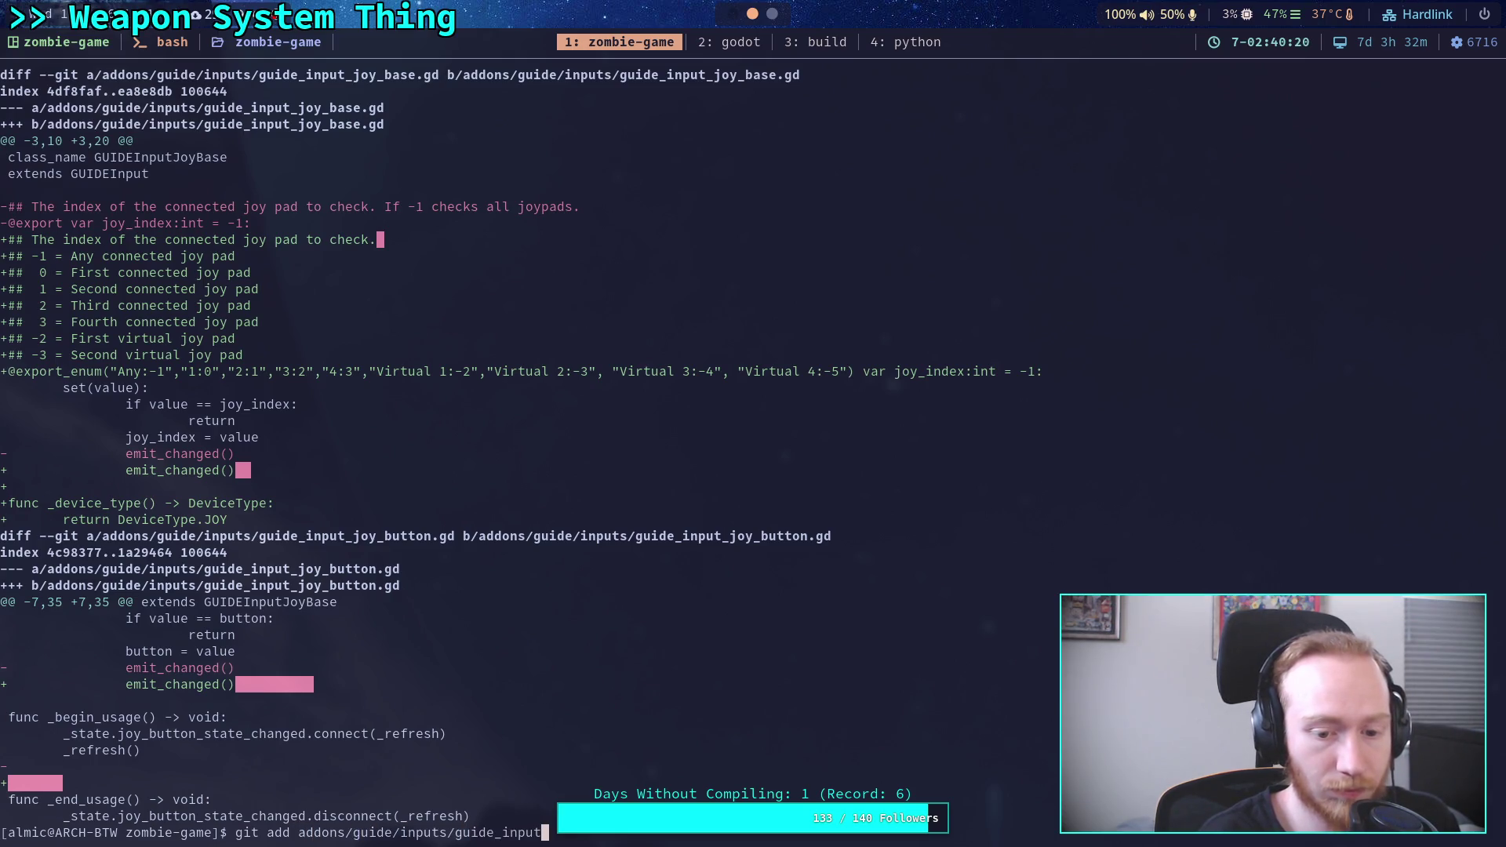
pyautogui.write('_j')
pyautogui.press('Tab')
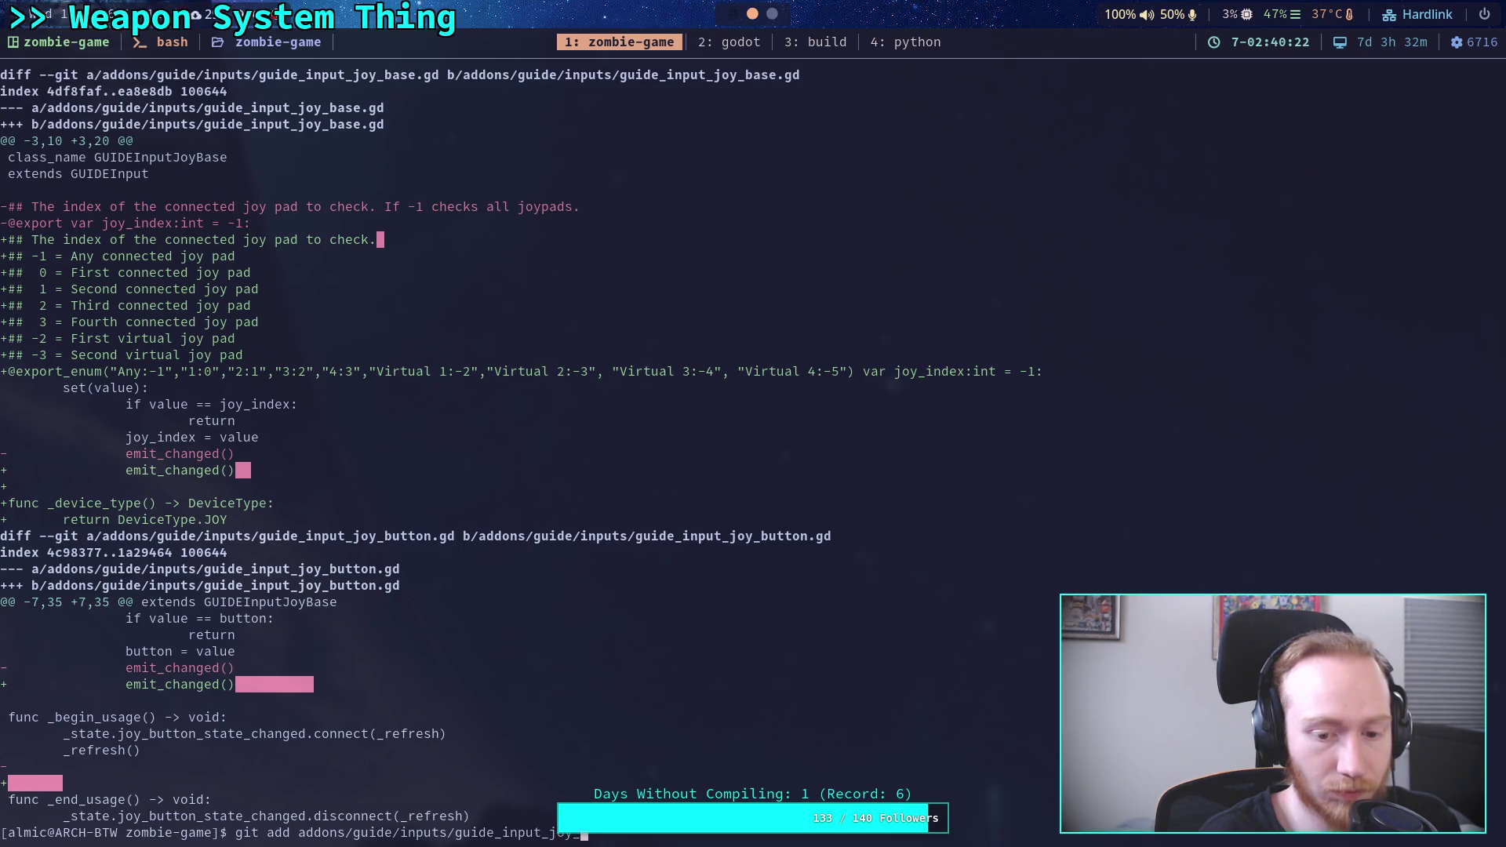
pyautogui.press('Tab')
pyautogui.press('Return')
# Run git diff and review the guide_input_joy_button.gd changes
pyautogui.write('git diff')
pyautogui.press('Return')
pyautogui.scroll(-4, 655, 439)
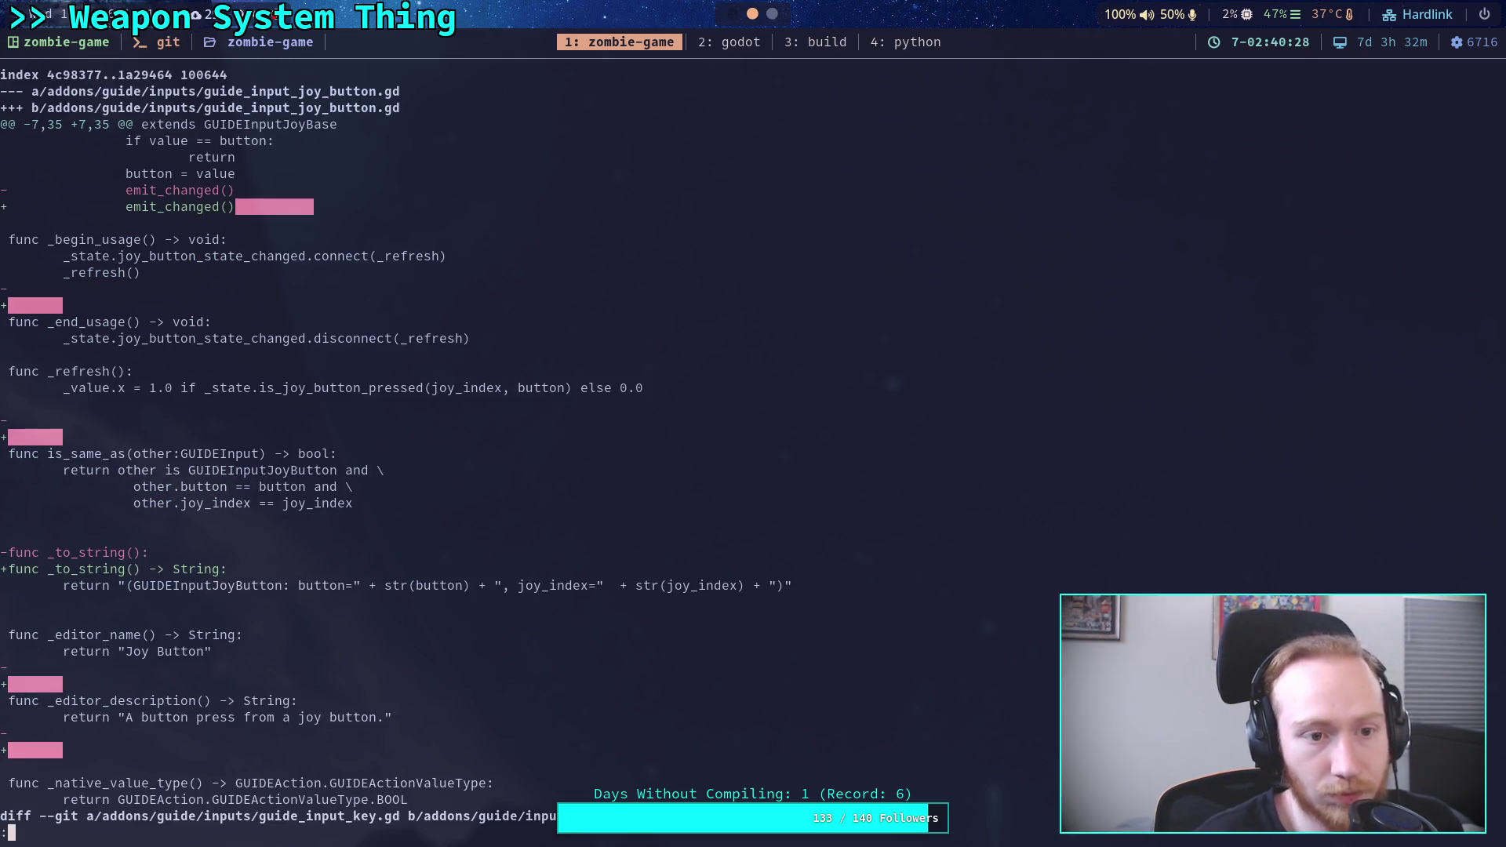
pyautogui.scroll(4, 416, 447)
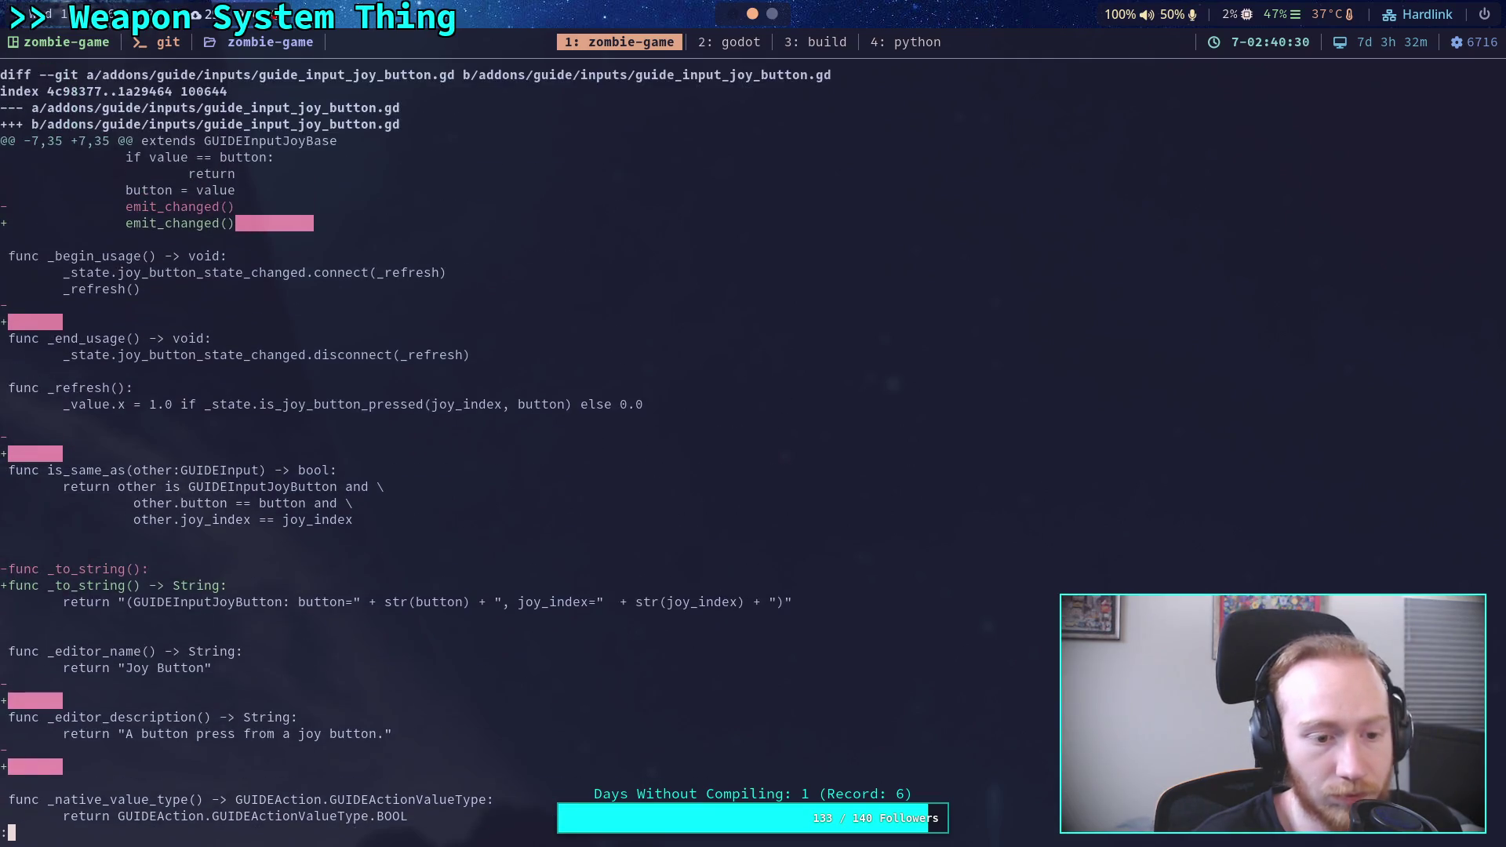
# Stage addons/guide/inputs/guide_input_joy_button.gd with git add
pyautogui.write('qgit add ad')
pyautogui.press('Tab')
pyautogui.write('gu')
pyautogui.press('Tab')
pyautogui.write('i')
pyautogui.press('Tab')
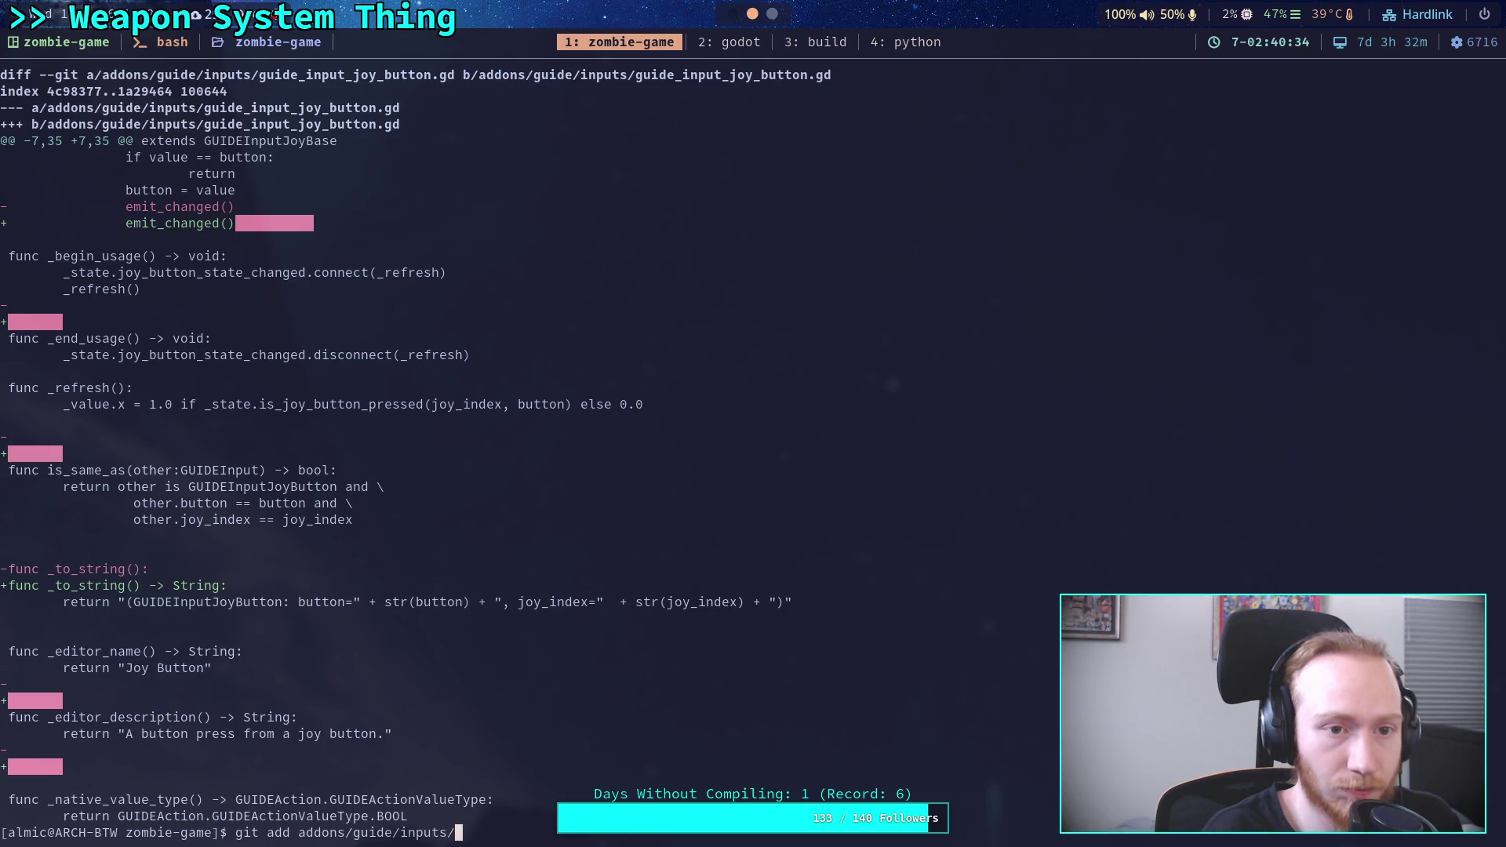
pyautogui.write('gu')
pyautogui.press('Tab')
pyautogui.write('_j')
pyautogui.press('Tab')
pyautogui.press('Tab')
pyautogui.press('Return')
# Show the remaining unstaged diff, now starting with guide_input_key.gd
pyautogui.write('git diff')
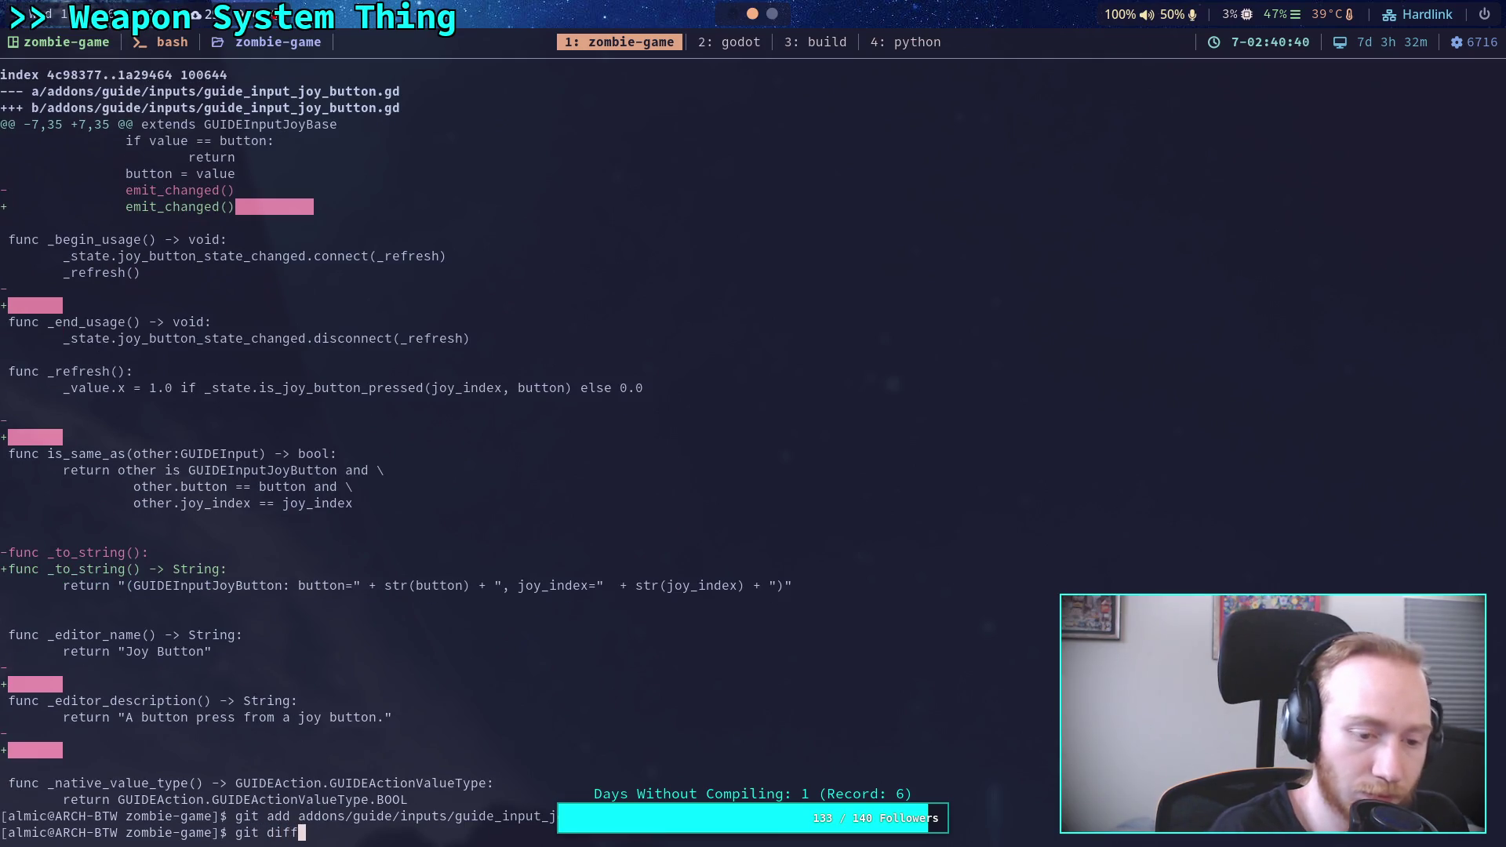
pyautogui.press('Return')
pyautogui.scroll(-8, 655, 430)
pyautogui.scroll(-9, 655, 431)
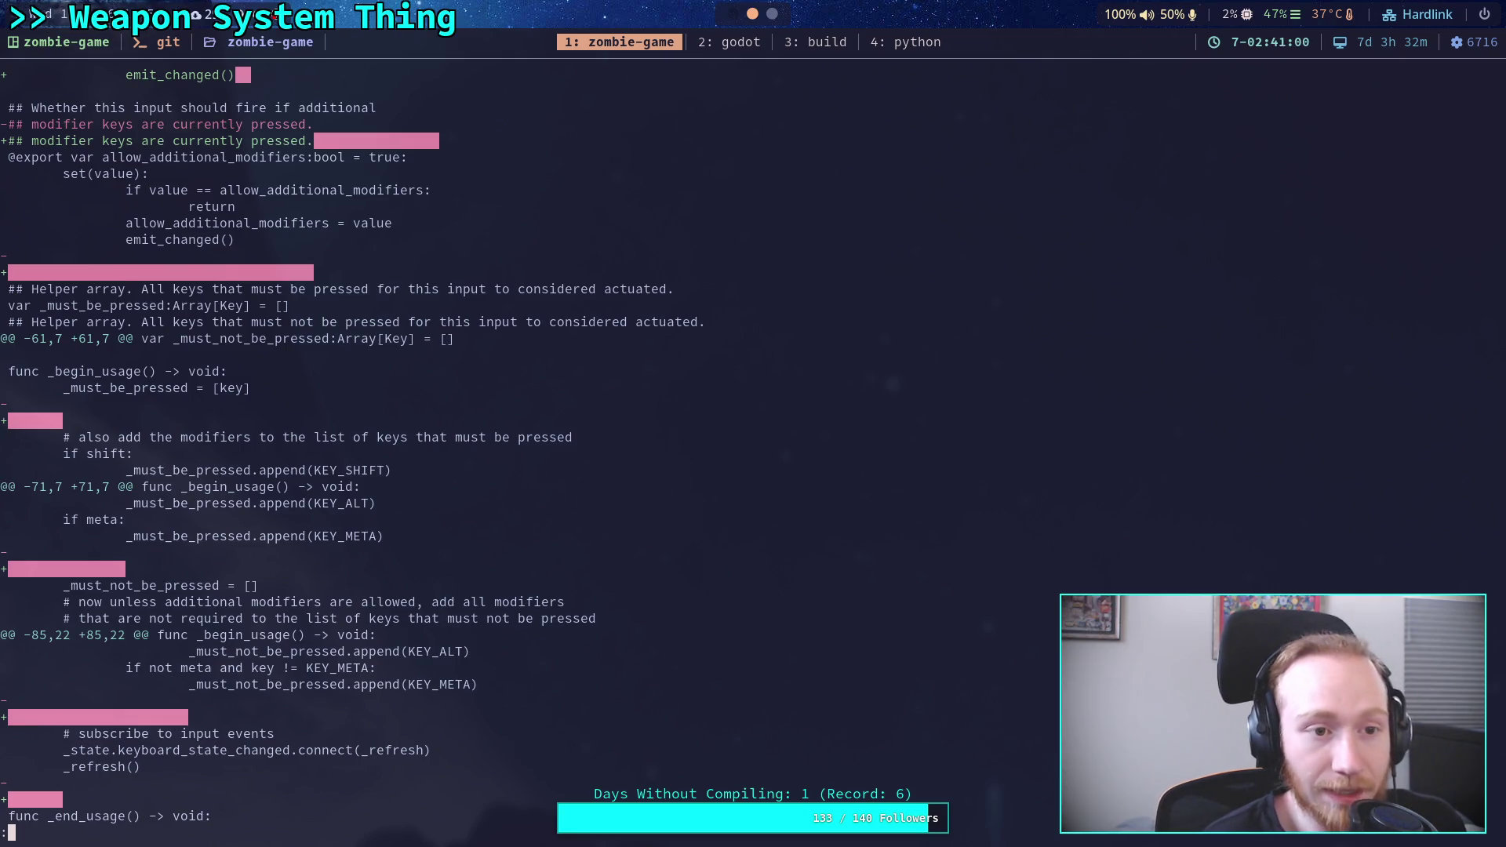
# Scroll through the guide_input_key.gd diff in less to review its changes
pyautogui.press('k')
pyautogui.scroll(4, 584, 450)
pyautogui.scroll(-5, 584, 449)
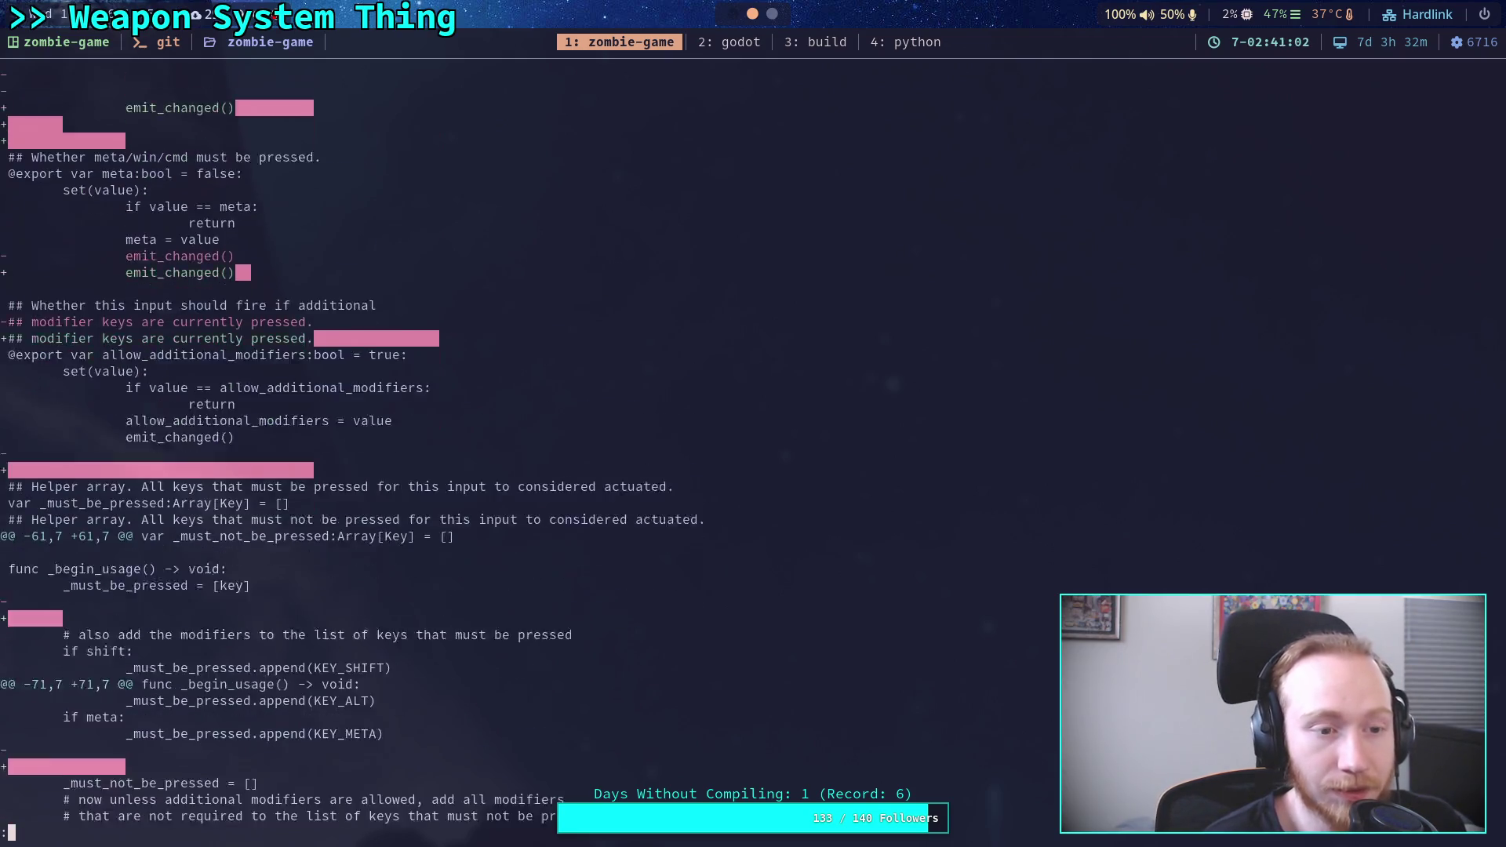
pyautogui.scroll(5, 583, 449)
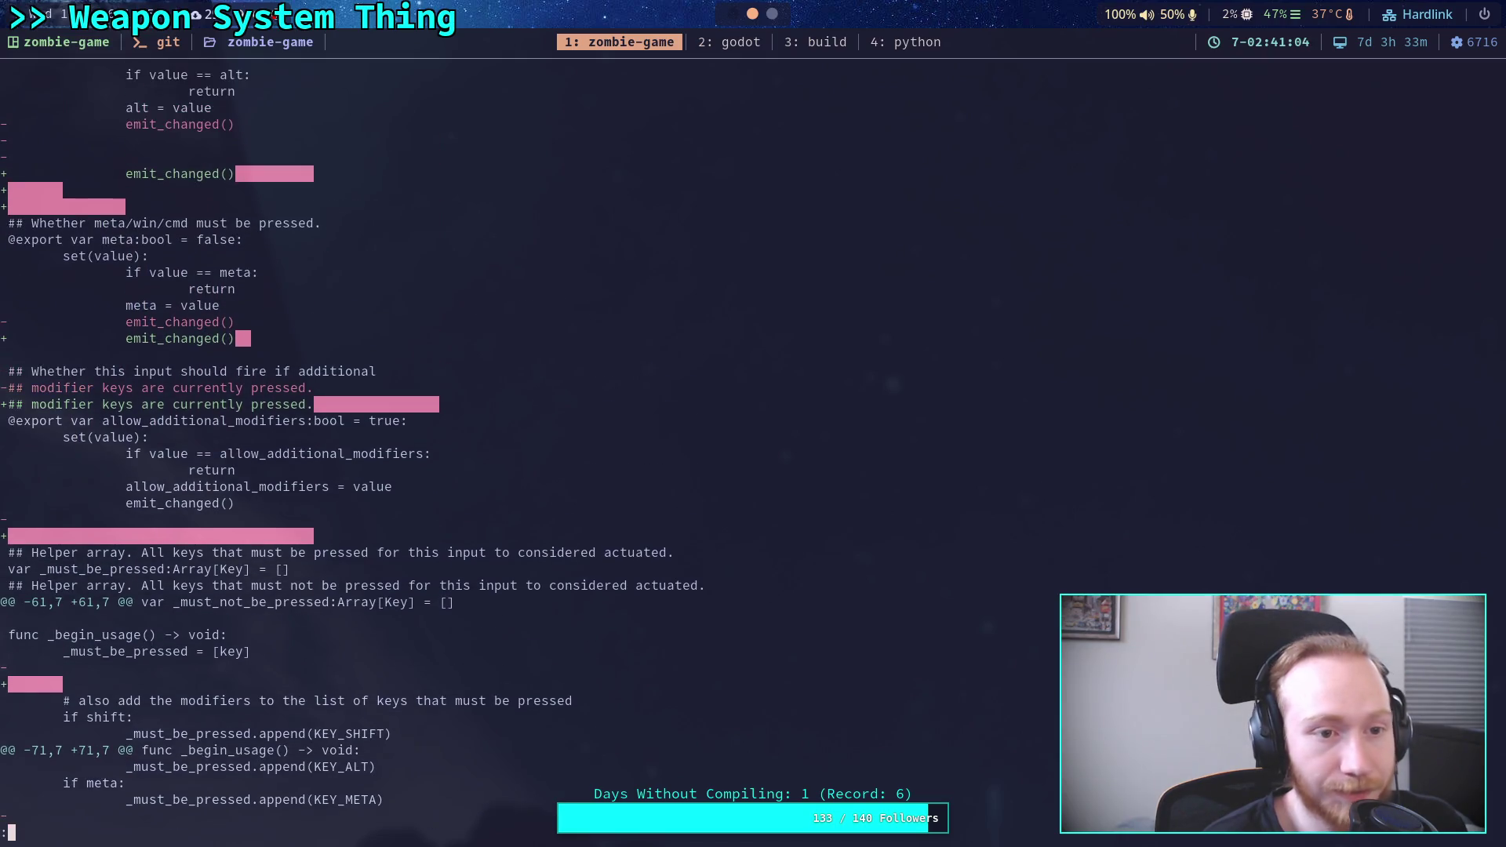
pyautogui.scroll(-5, 584, 450)
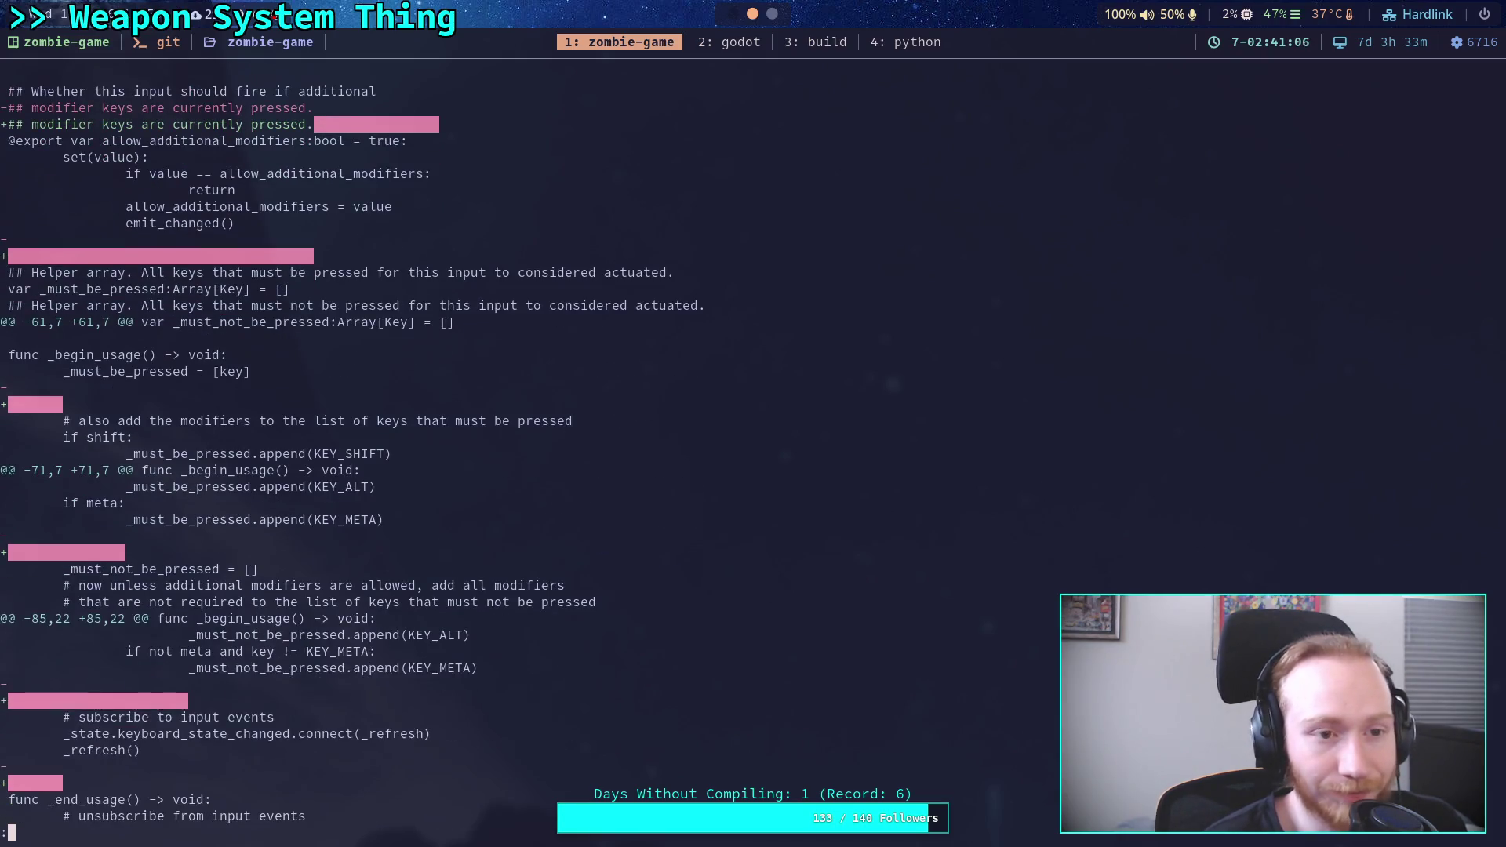
pyautogui.scroll(1, 583, 449)
pyautogui.scroll(-6, 583, 450)
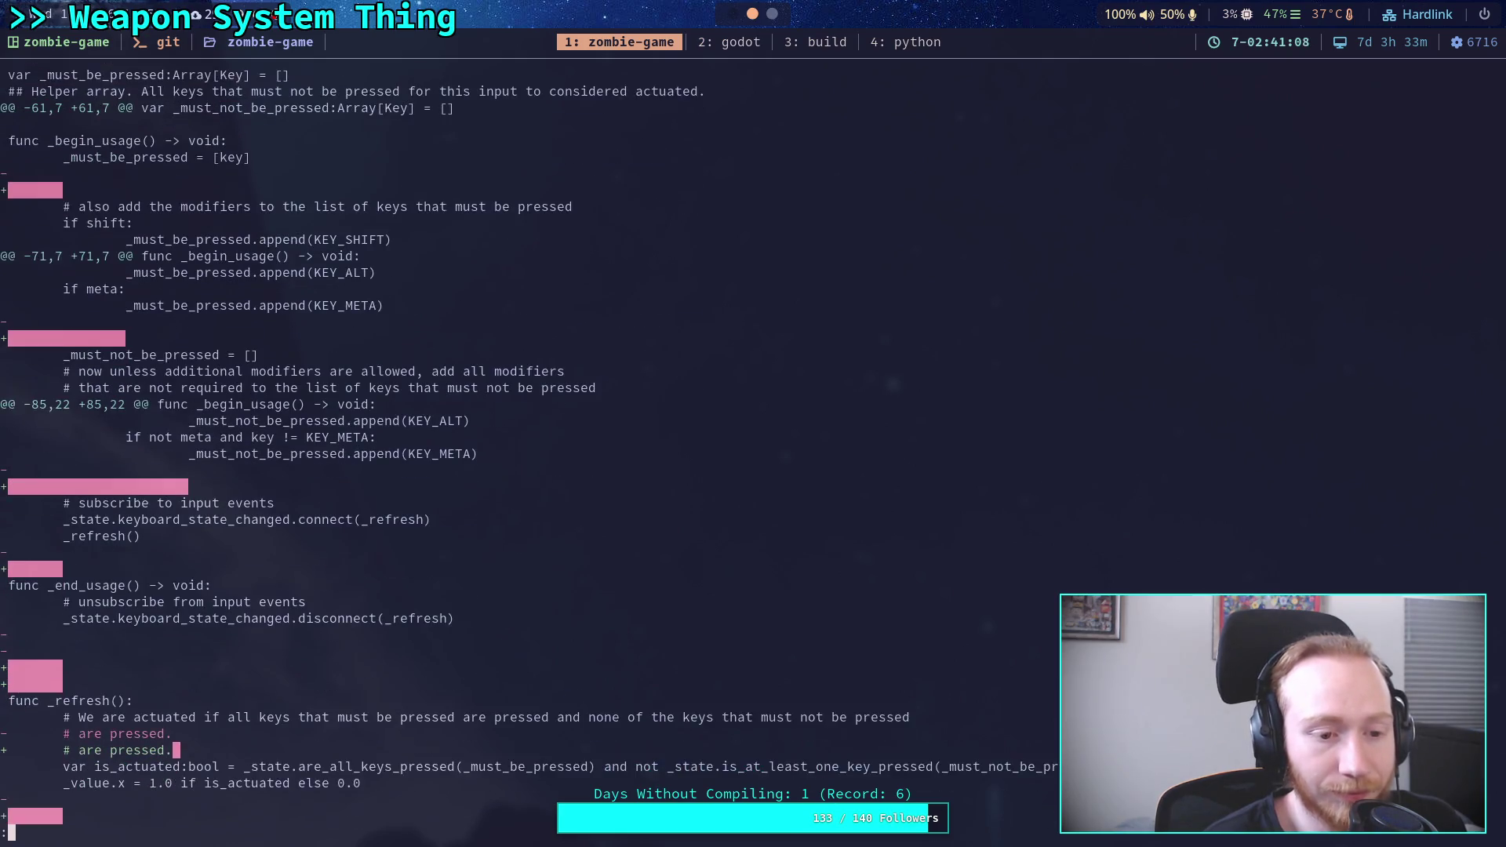
pyautogui.scroll(-5, 584, 449)
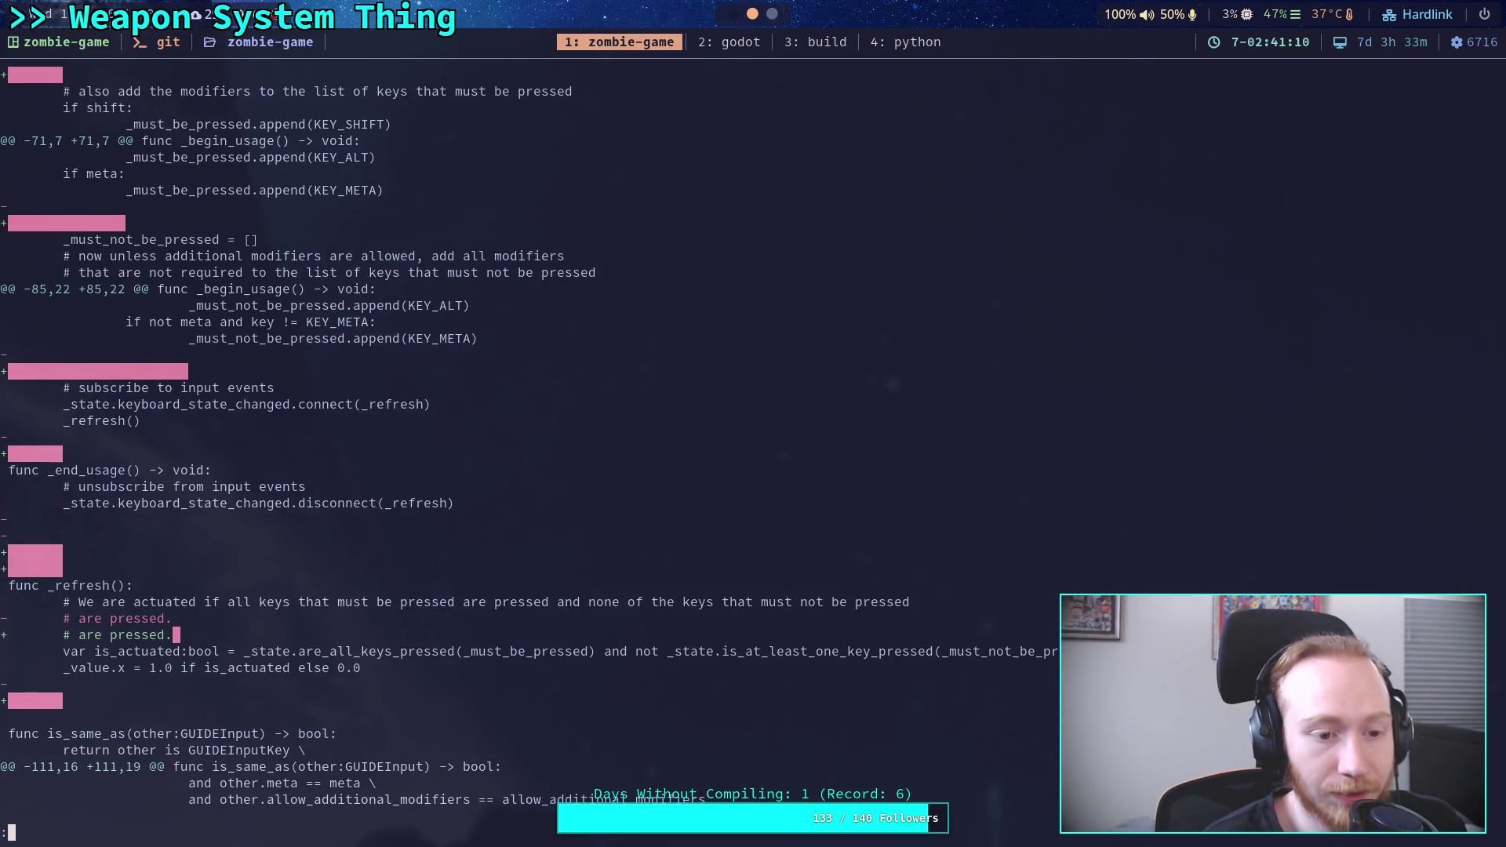
pyautogui.scroll(-8, 584, 449)
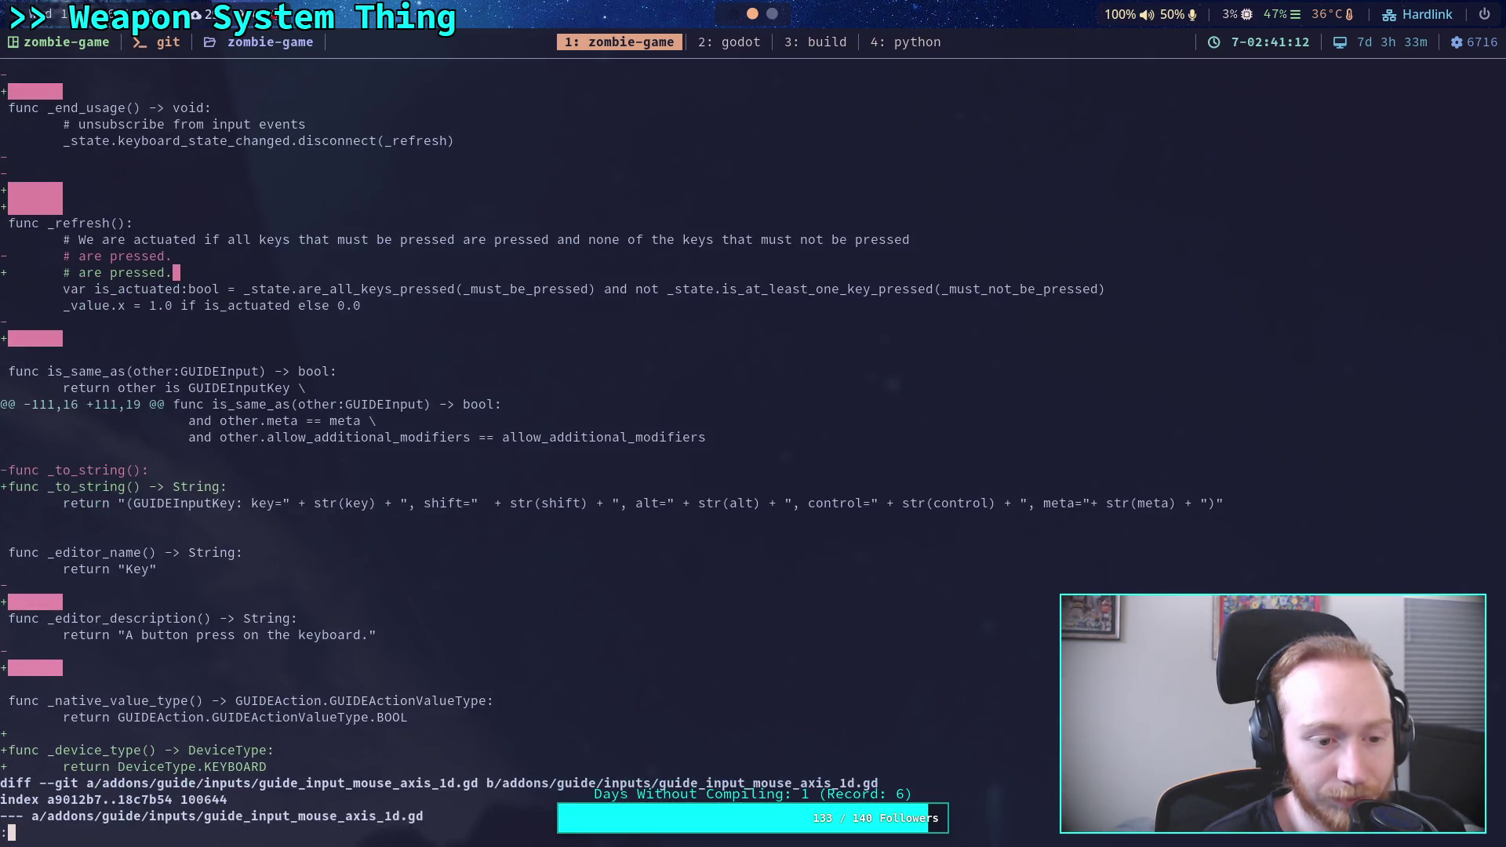
pyautogui.scroll(-1, 584, 449)
pyautogui.scroll(4, 584, 450)
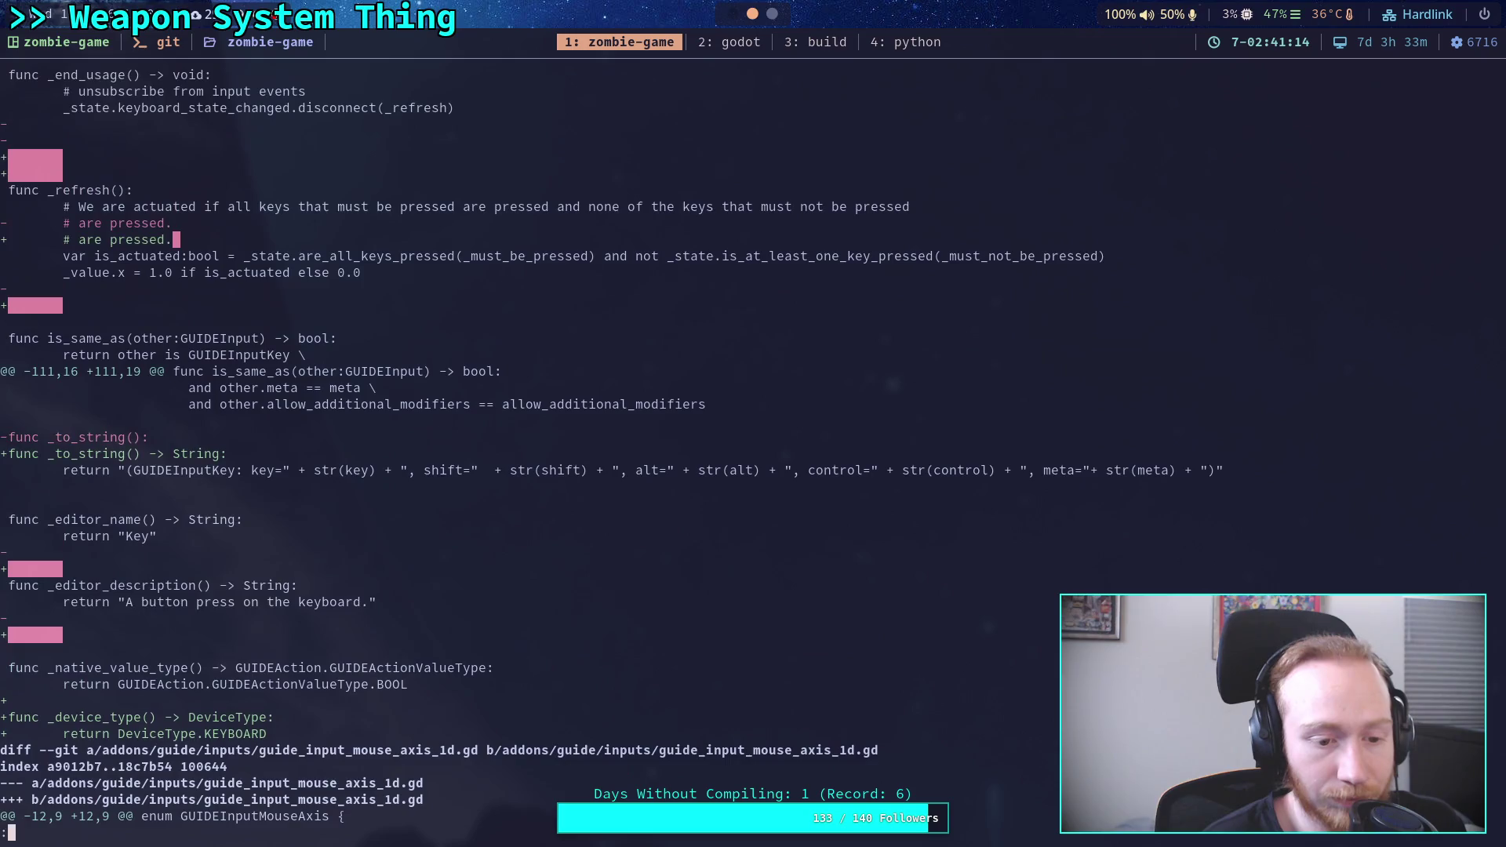
pyautogui.scroll(15, 583, 450)
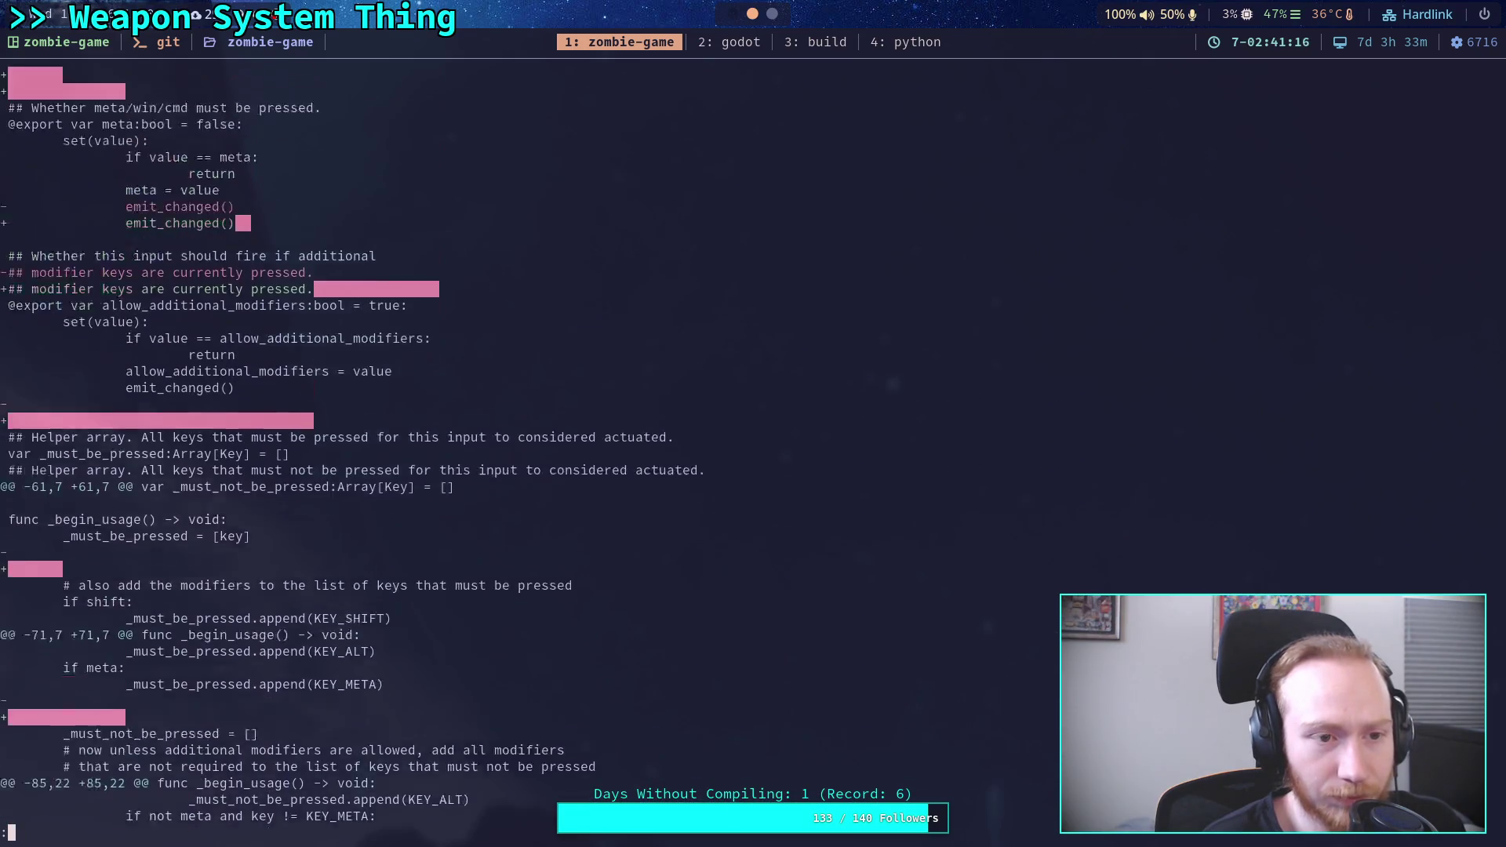
pyautogui.scroll(8, 583, 450)
# Quit less and stage addons/guide/inputs/guide_input_key.gd with git add
pyautogui.write('qgit addons/')
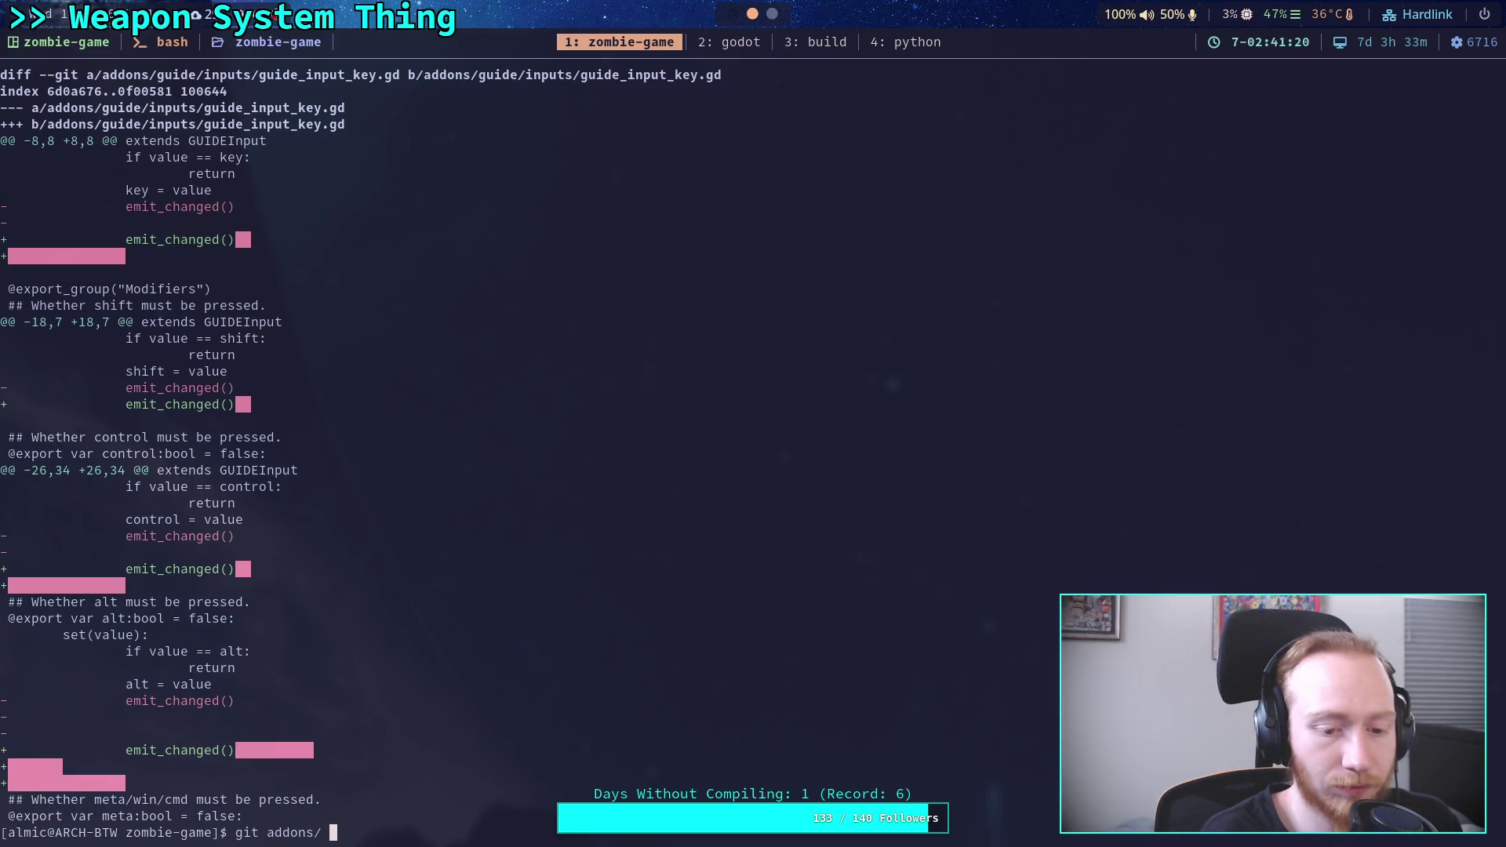
pyautogui.press('BackSpace')
pyautogui.write('a')
pyautogui.press('Tab')
pyautogui.write('gui')
pyautogui.press('Tab')
pyautogui.write('in')
pyautogui.press('Tab')
pyautogui.write('gui')
pyautogui.press('Tab')
pyautogui.write('_k')
pyautogui.press('Tab')
pyautogui.press('Return')
# Run git diff to show the remaining unstaged changes, starting with guide_input_mouse_axis_1d.gd
pyautogui.write('git dif')
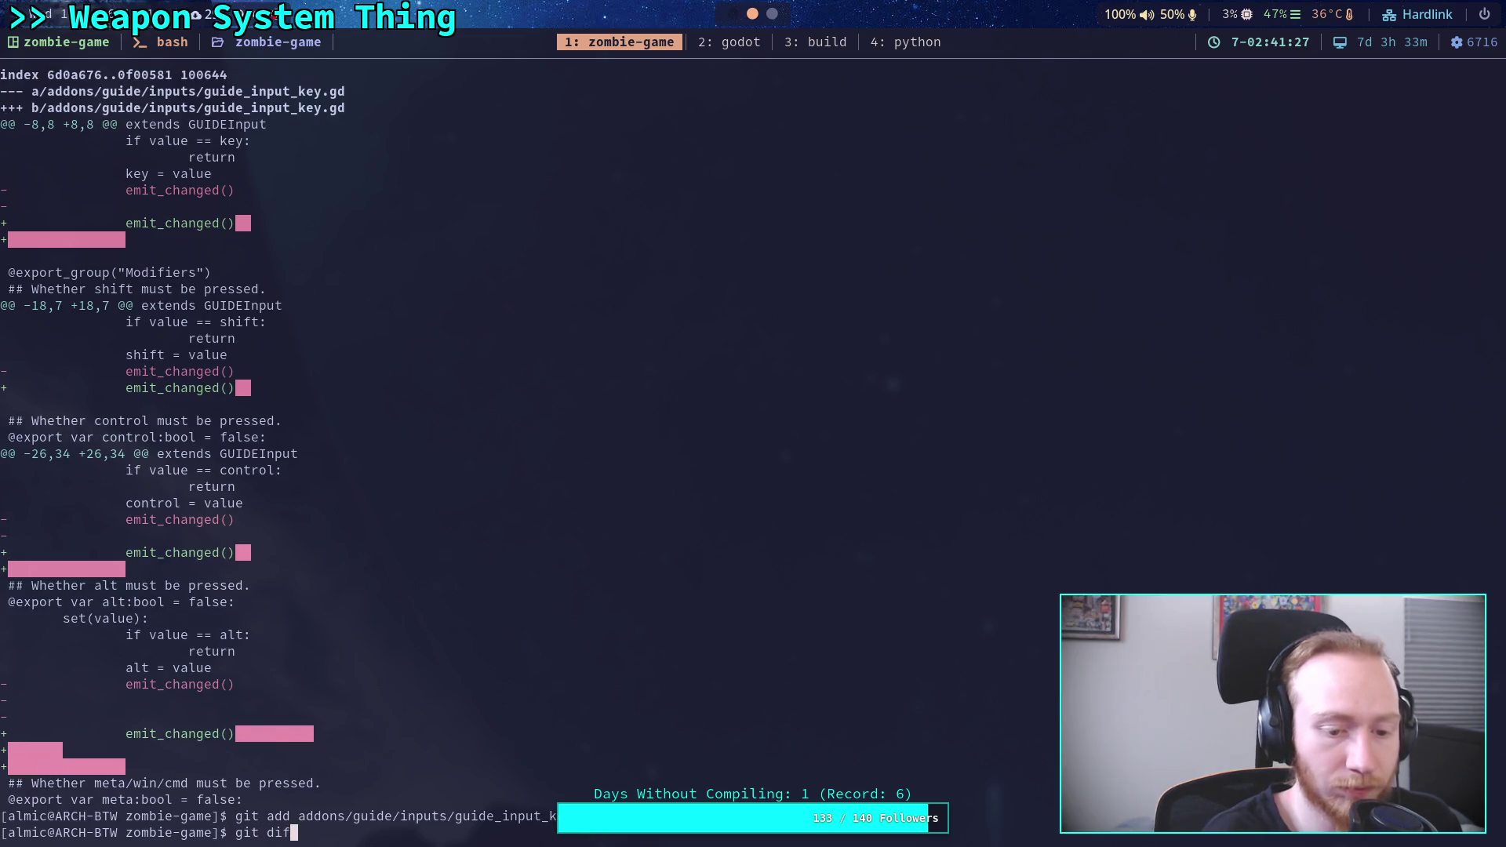
pyautogui.write('f')
pyautogui.press('Return')
pyautogui.scroll(-7, 654, 430)
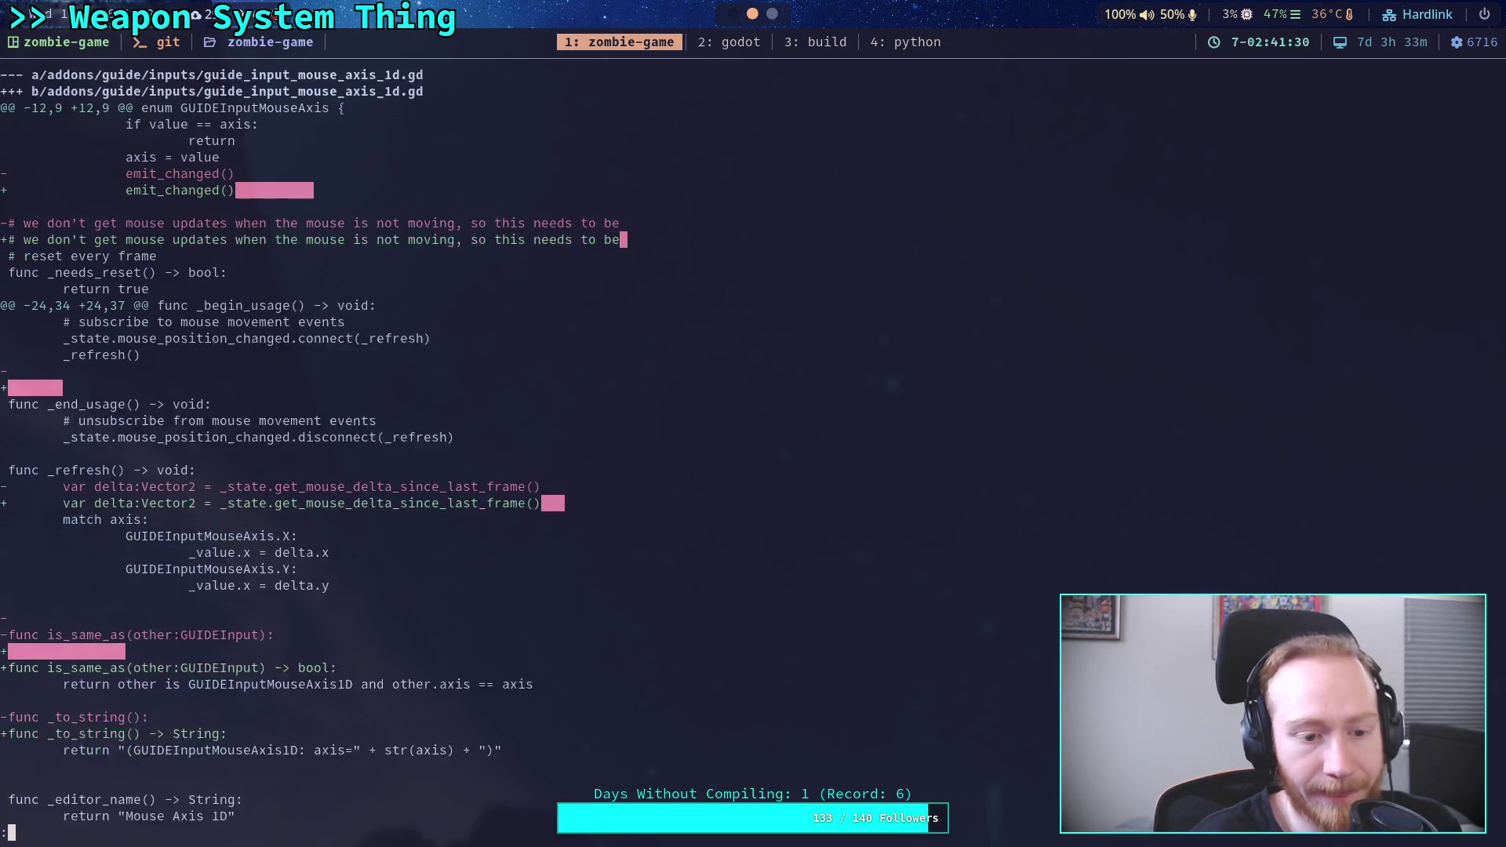
# Quit less and stage addons/guide/inputs/guide_input_mouse_axis_1d.gd with git add
pyautogui.scroll(7, 654, 431)
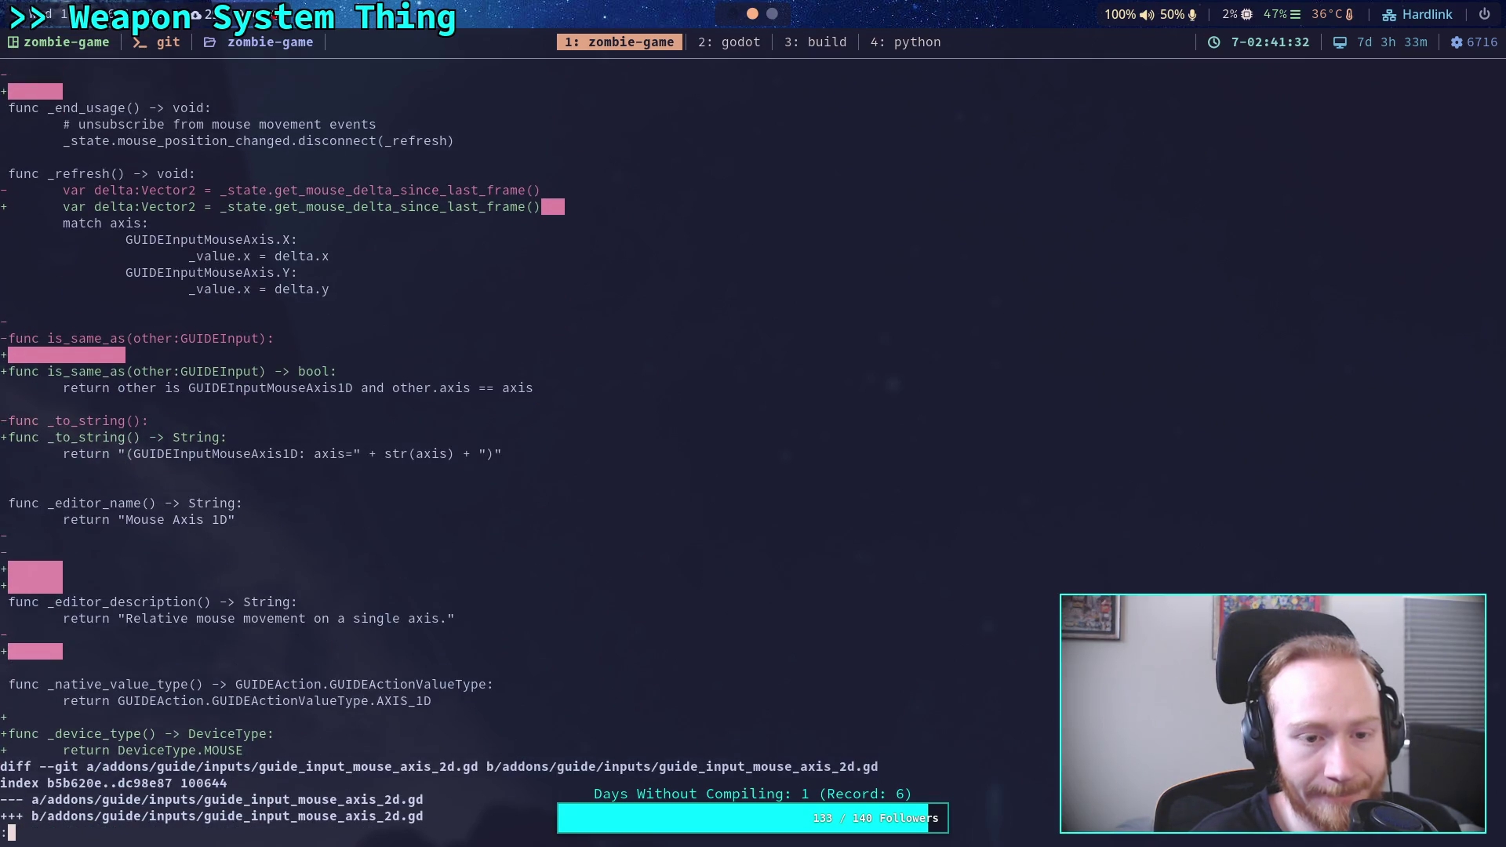
pyautogui.write('qgit add addons/gu')
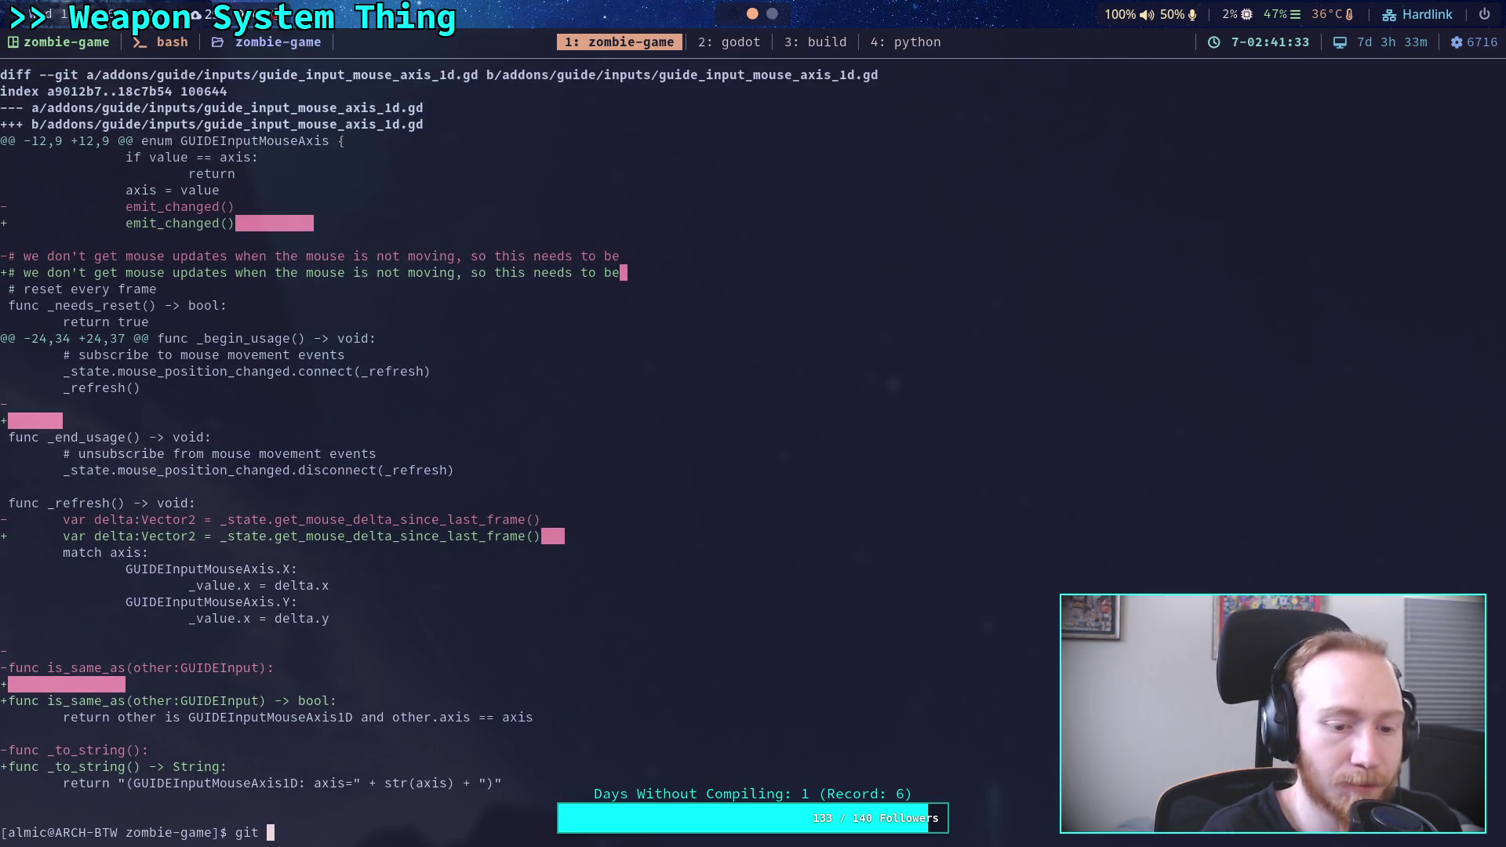
pyautogui.press('Tab')
pyautogui.write('i')
pyautogui.press('Tab')
pyautogui.write('gui')
pyautogui.press('Tab')
pyautogui.write('_m')
pyautogui.press('Tab')
pyautogui.write('a')
pyautogui.press('Tab')
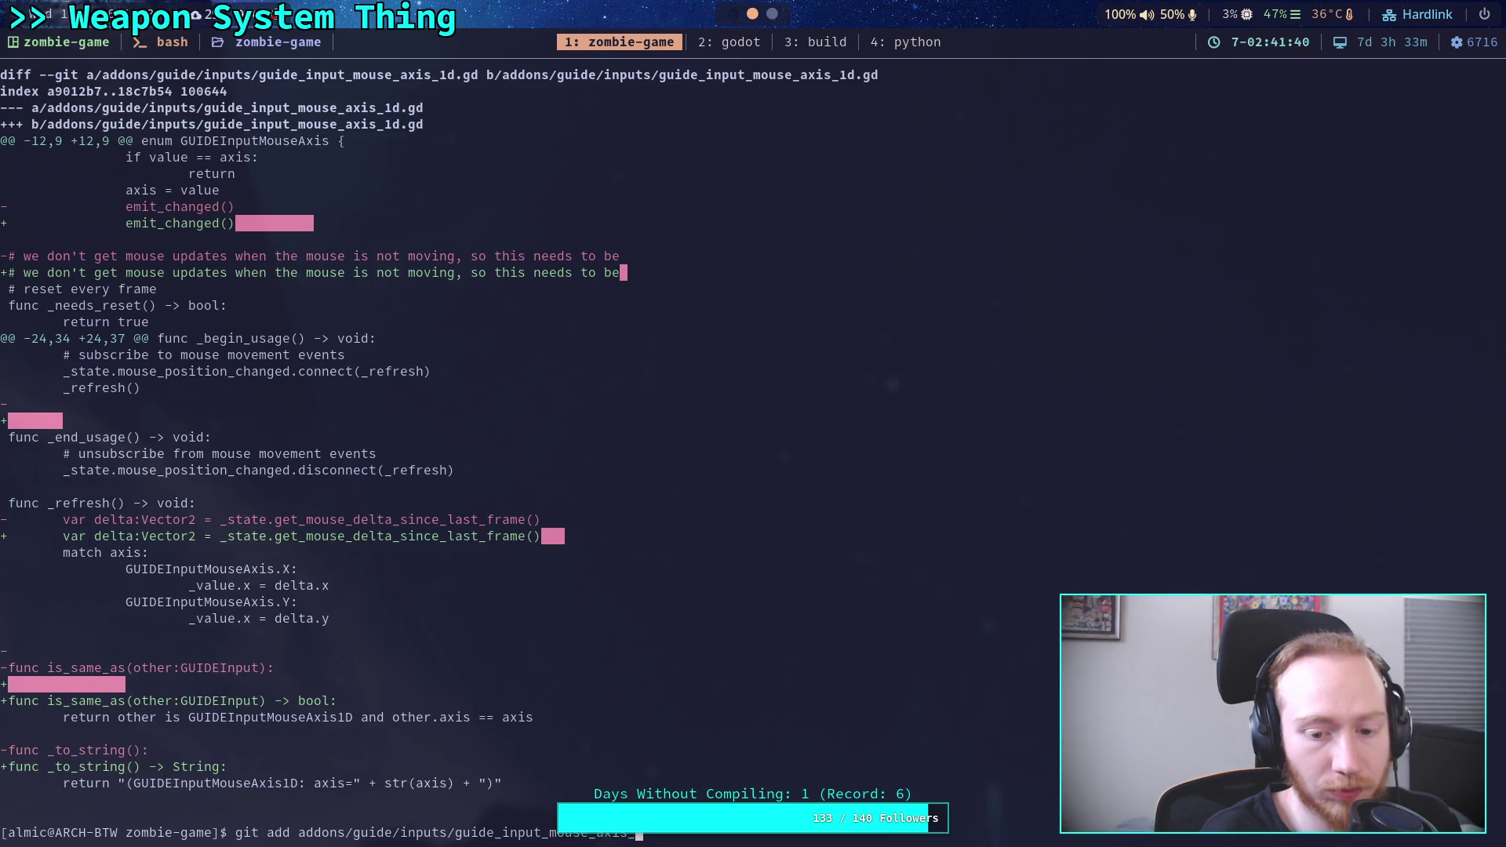
pyautogui.press('Tab')
pyautogui.press('Return')
# Review the remaining git diff, led by guide_input_mouse_axis_2d.gd's new _device_type() returning DeviceType.MOUSE
pyautogui.write('git diff')
pyautogui.press('Return')
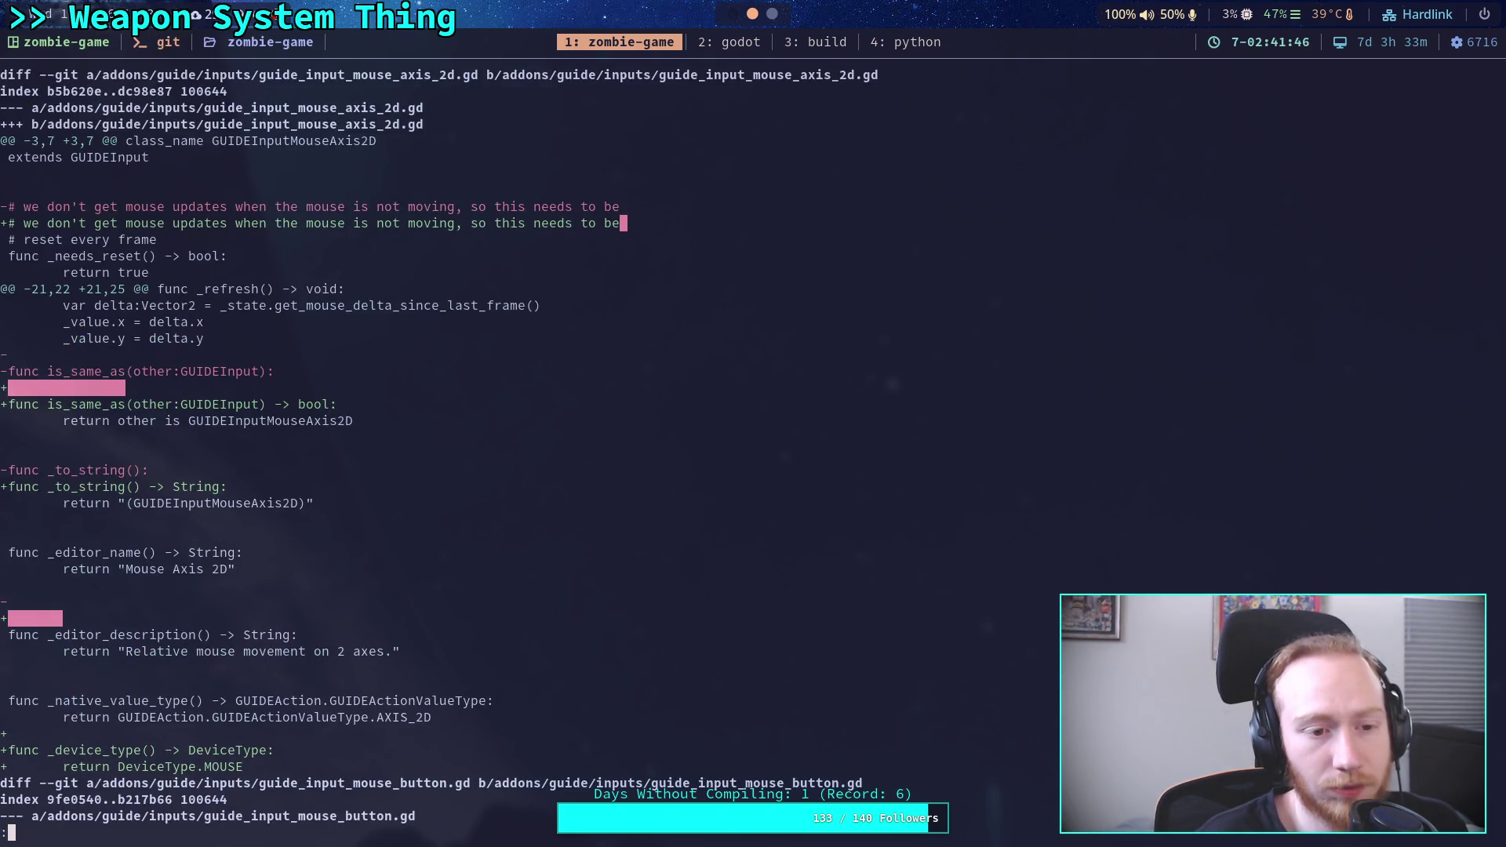
pyautogui.scroll(-5, 439, 445)
pyautogui.scroll(5, 439, 445)
pyautogui.write('qgit a')
pyautogui.write('dd addons/guide/')
pyautogui.write('inputs/')
pyautogui.write('gi')
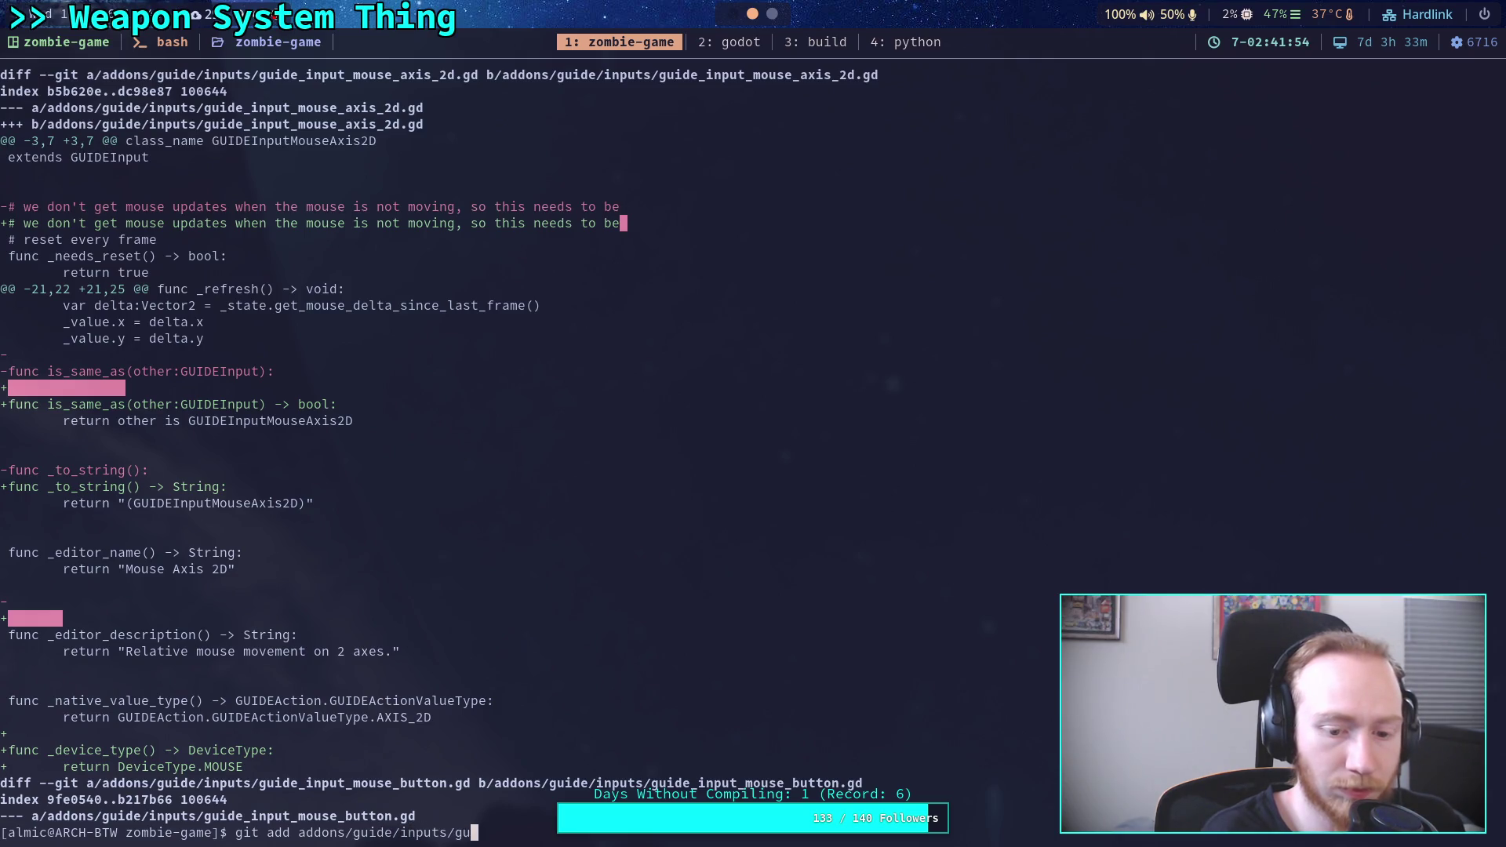